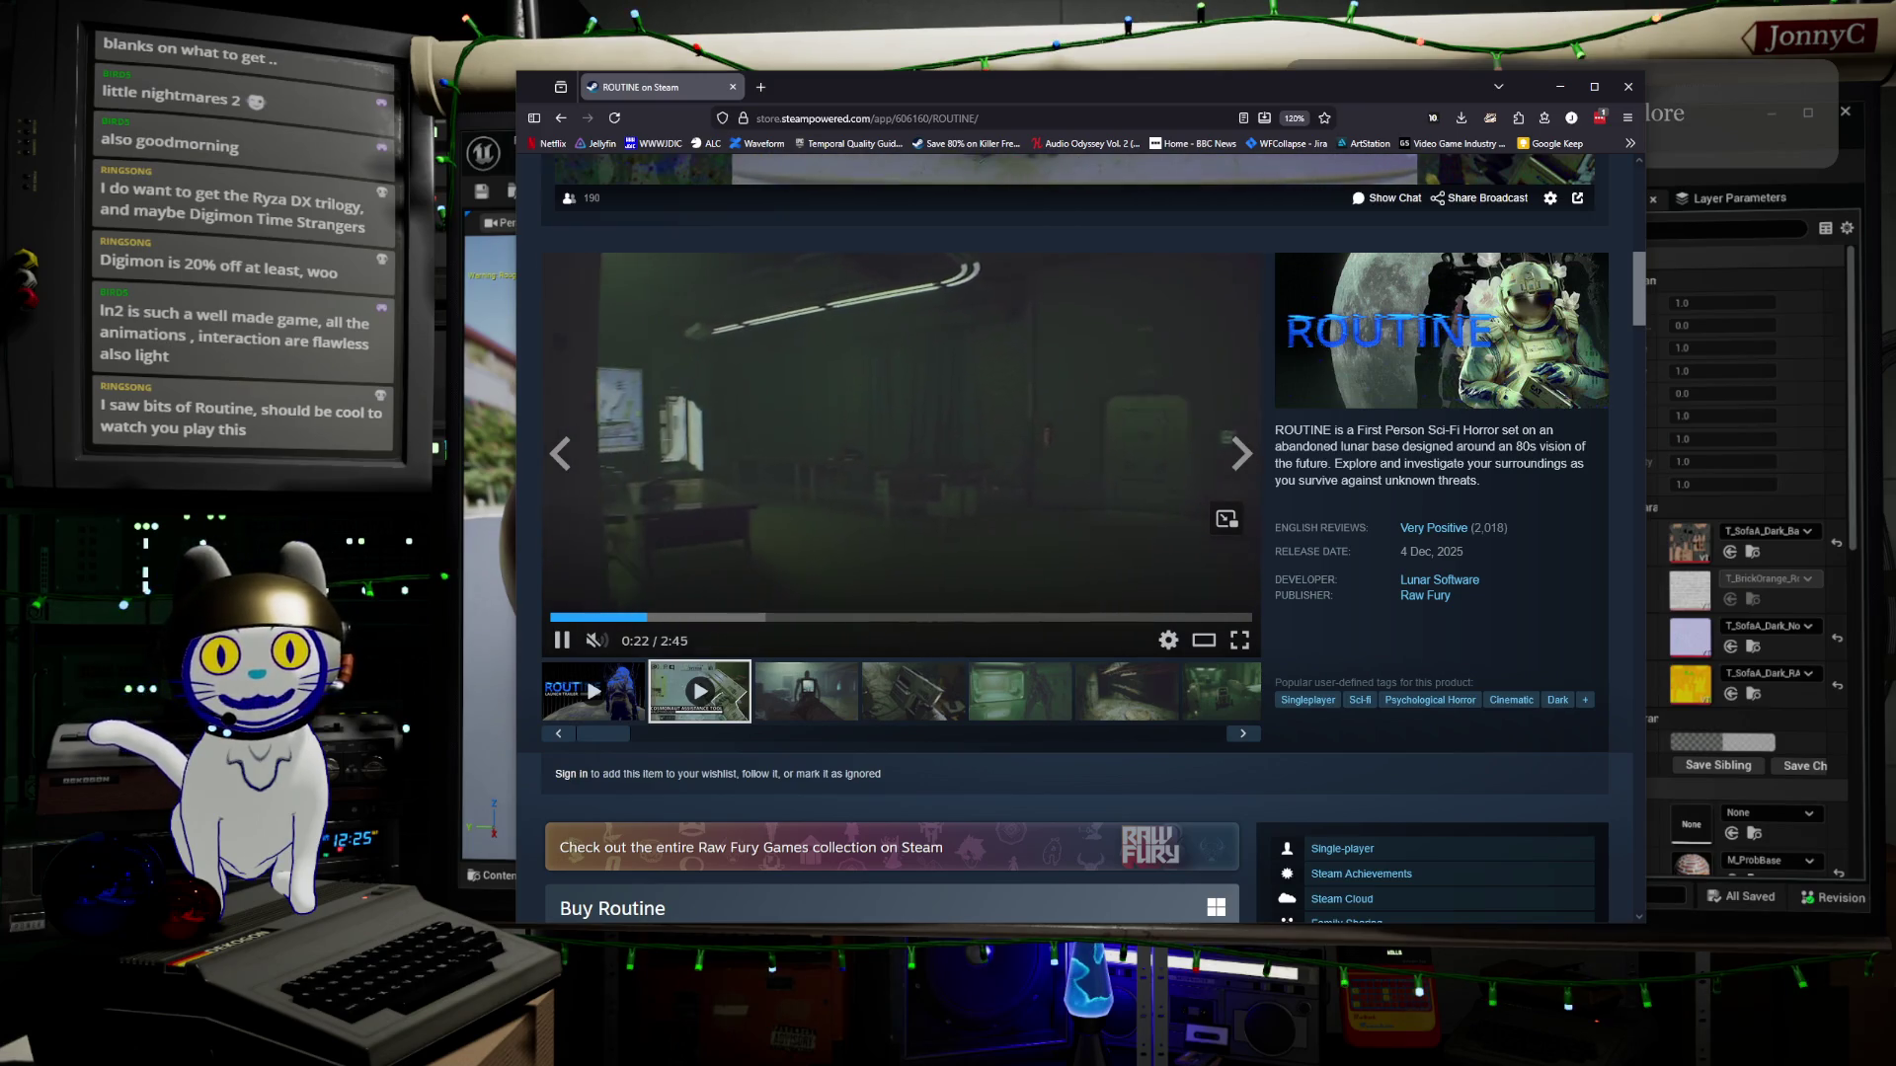
Search the Steam store for 'person 4' and open the Persona 4 Revival page
scroll(1075, 553, "up", 4)
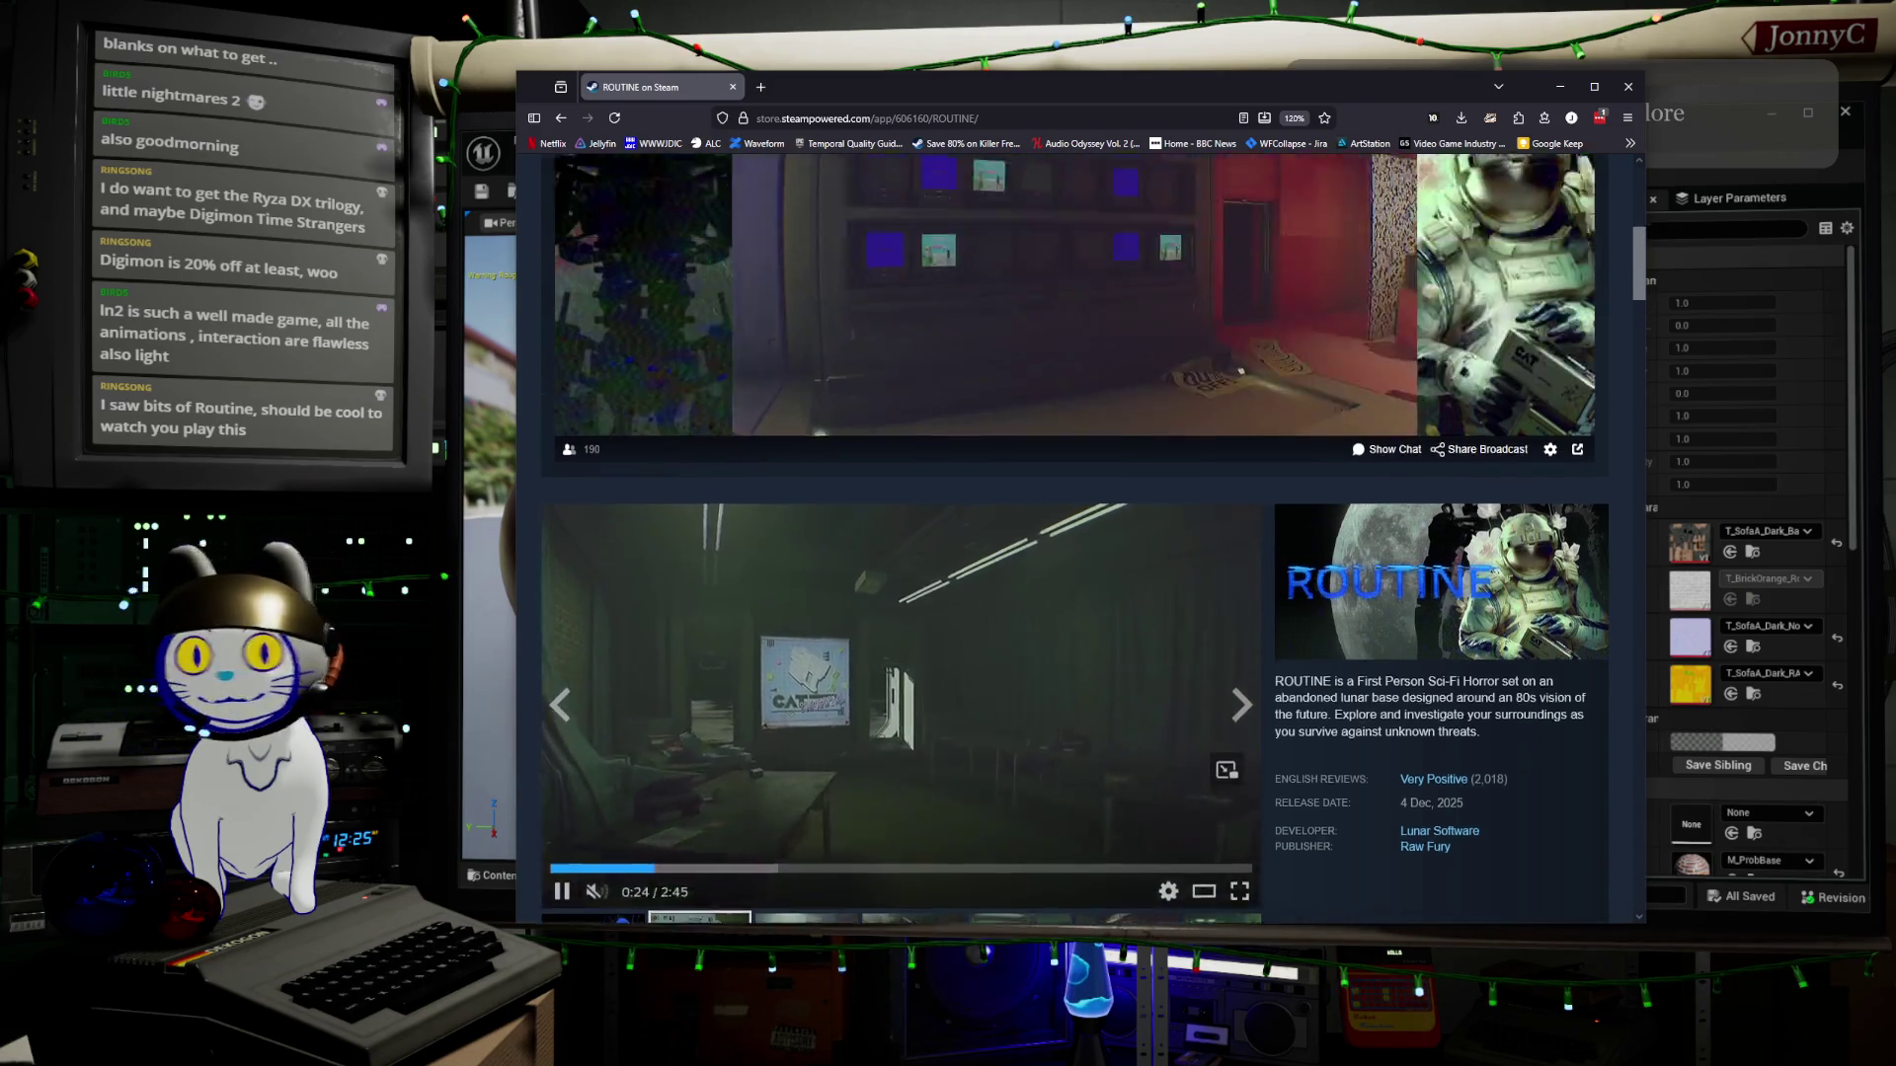
left_click(1283, 174)
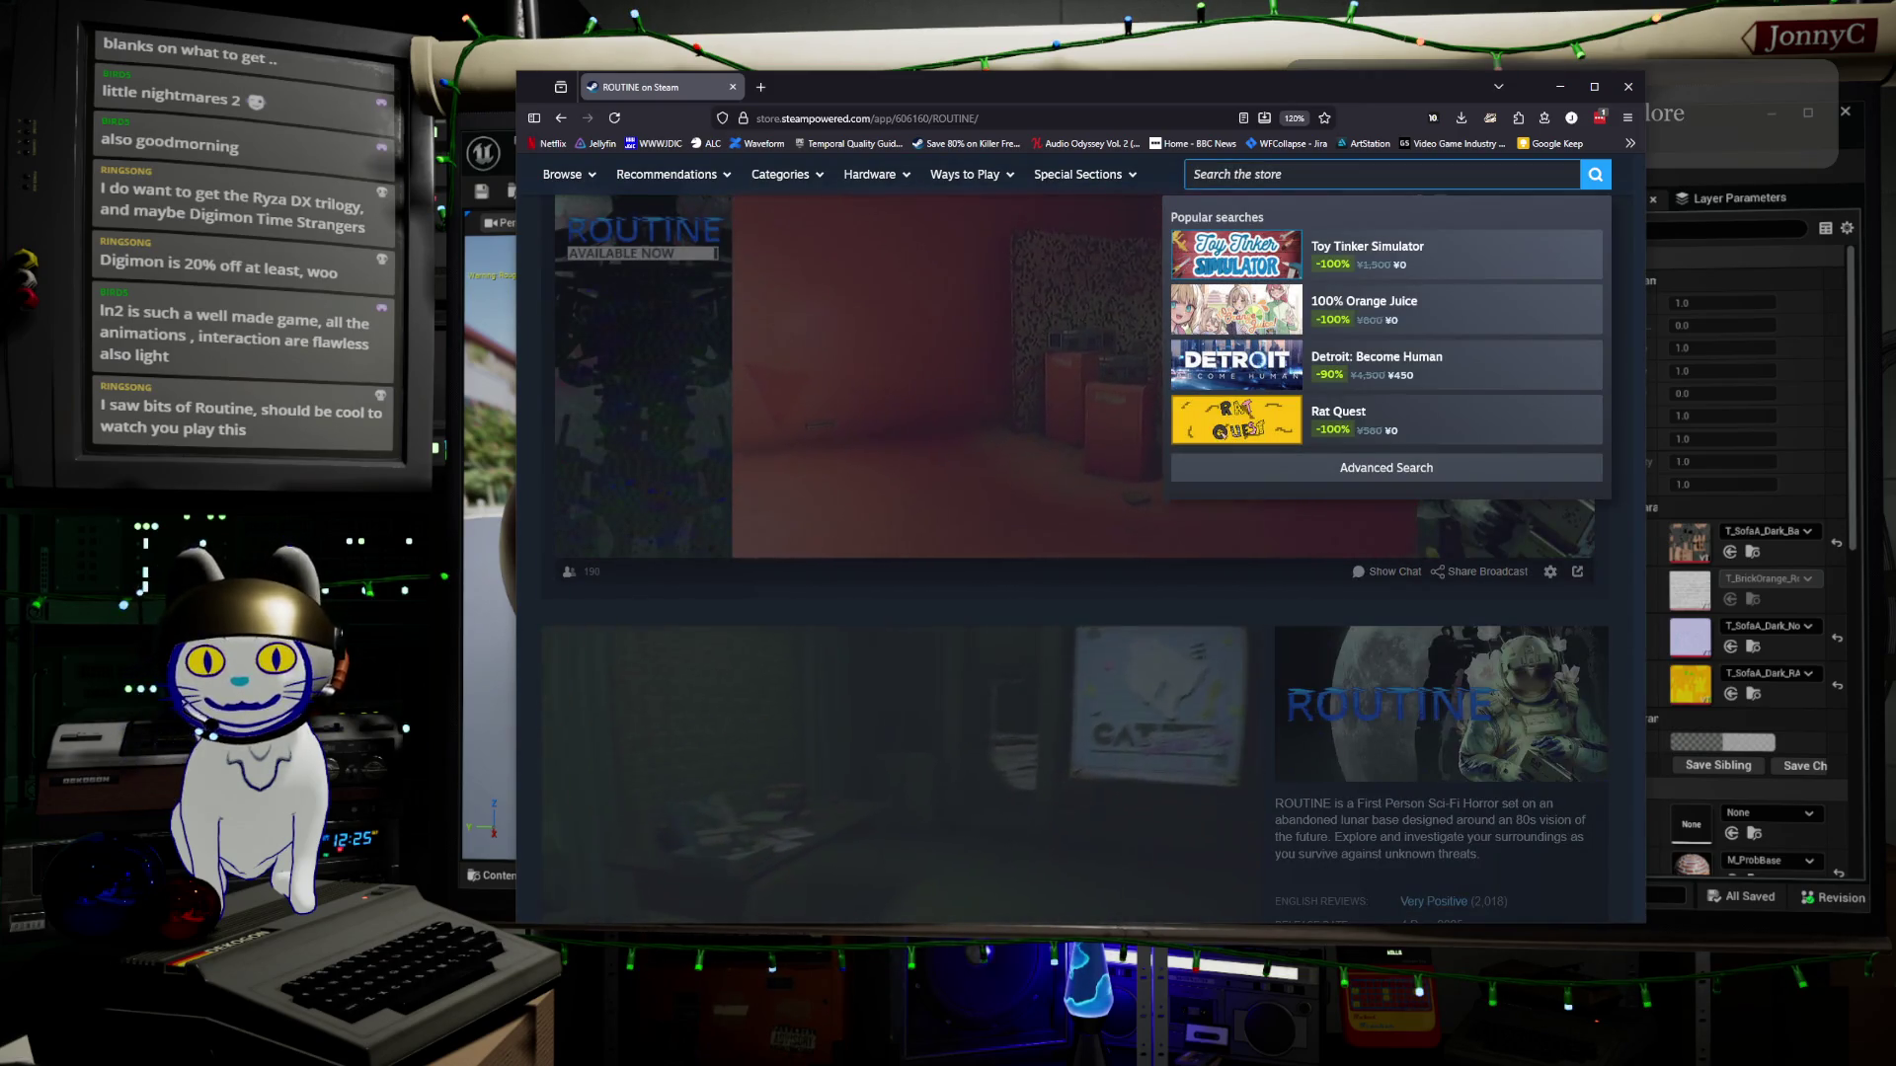
type("person 4")
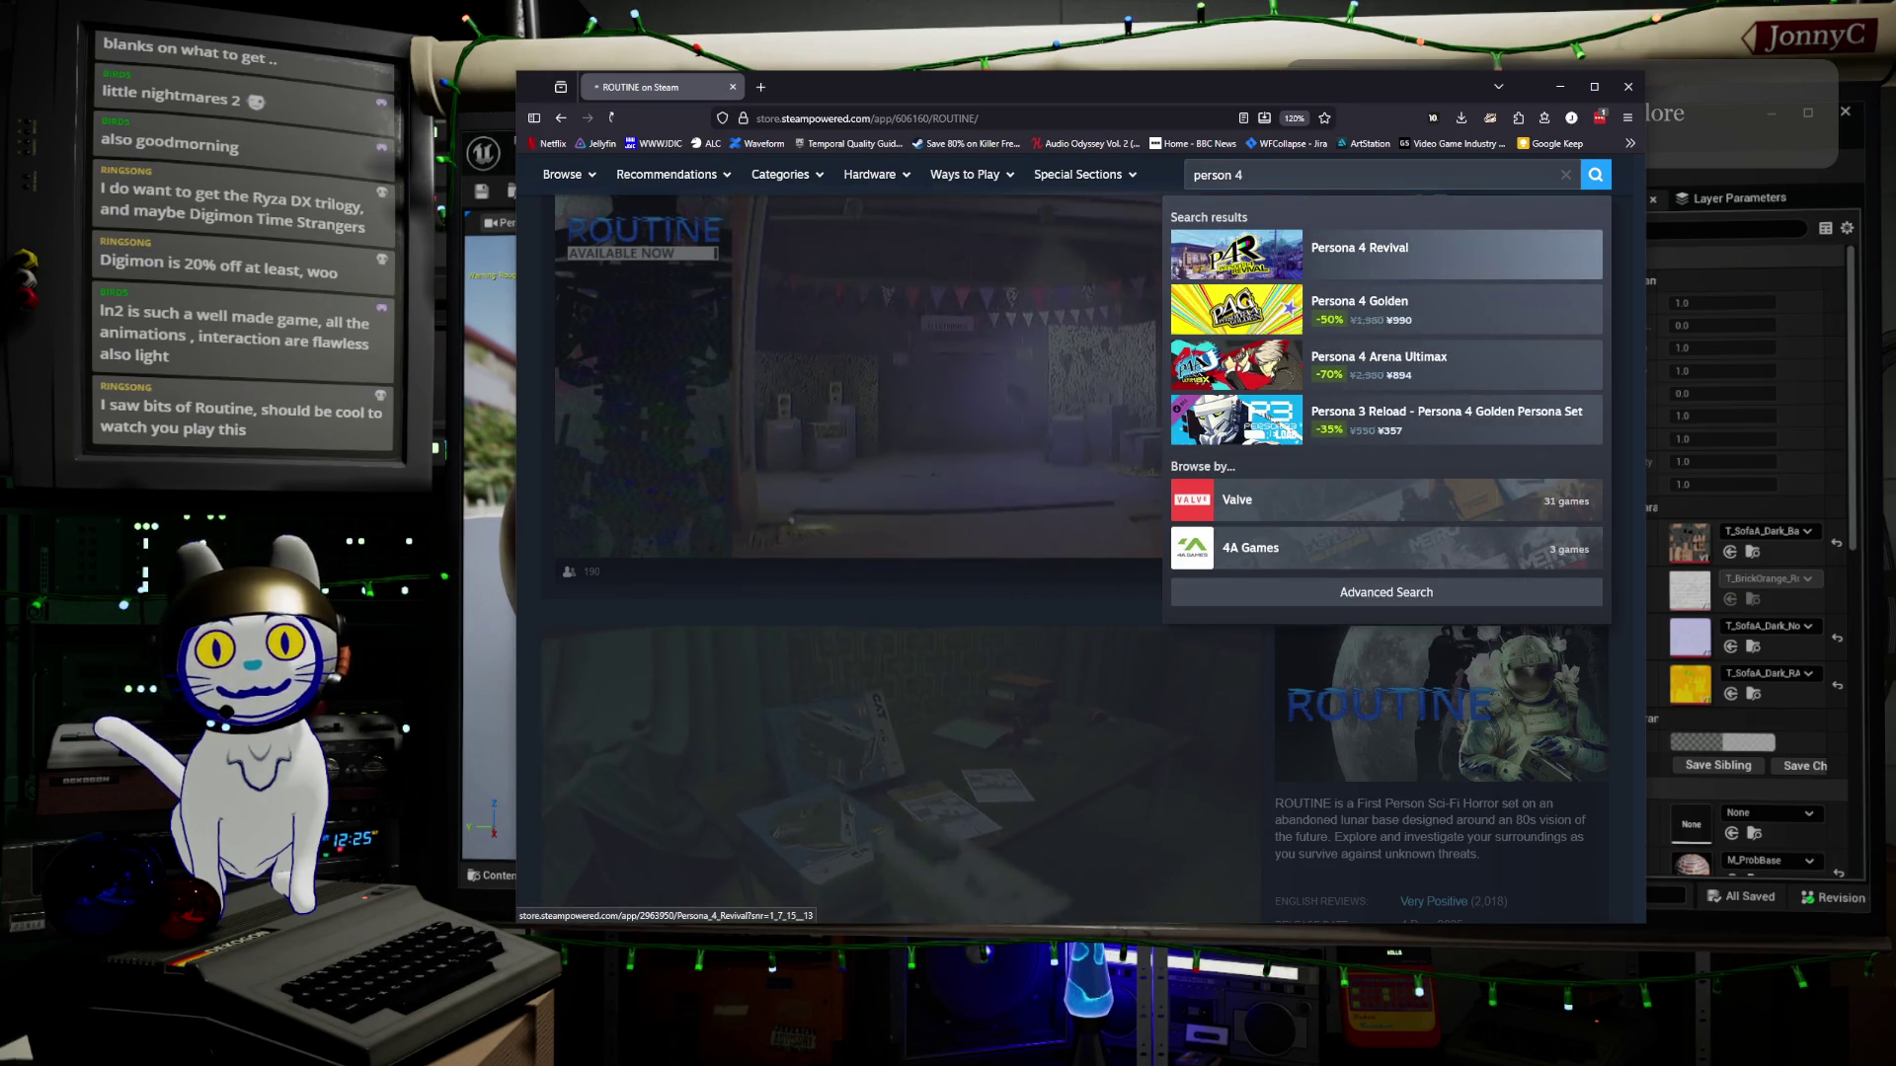
left_click(1382, 255)
Scroll through the Persona 4 Revival page and shift the browser window slightly
scroll(1086, 474, "down", 3)
scroll(1076, 538, "down", 3)
scroll(1076, 539, "up", 3)
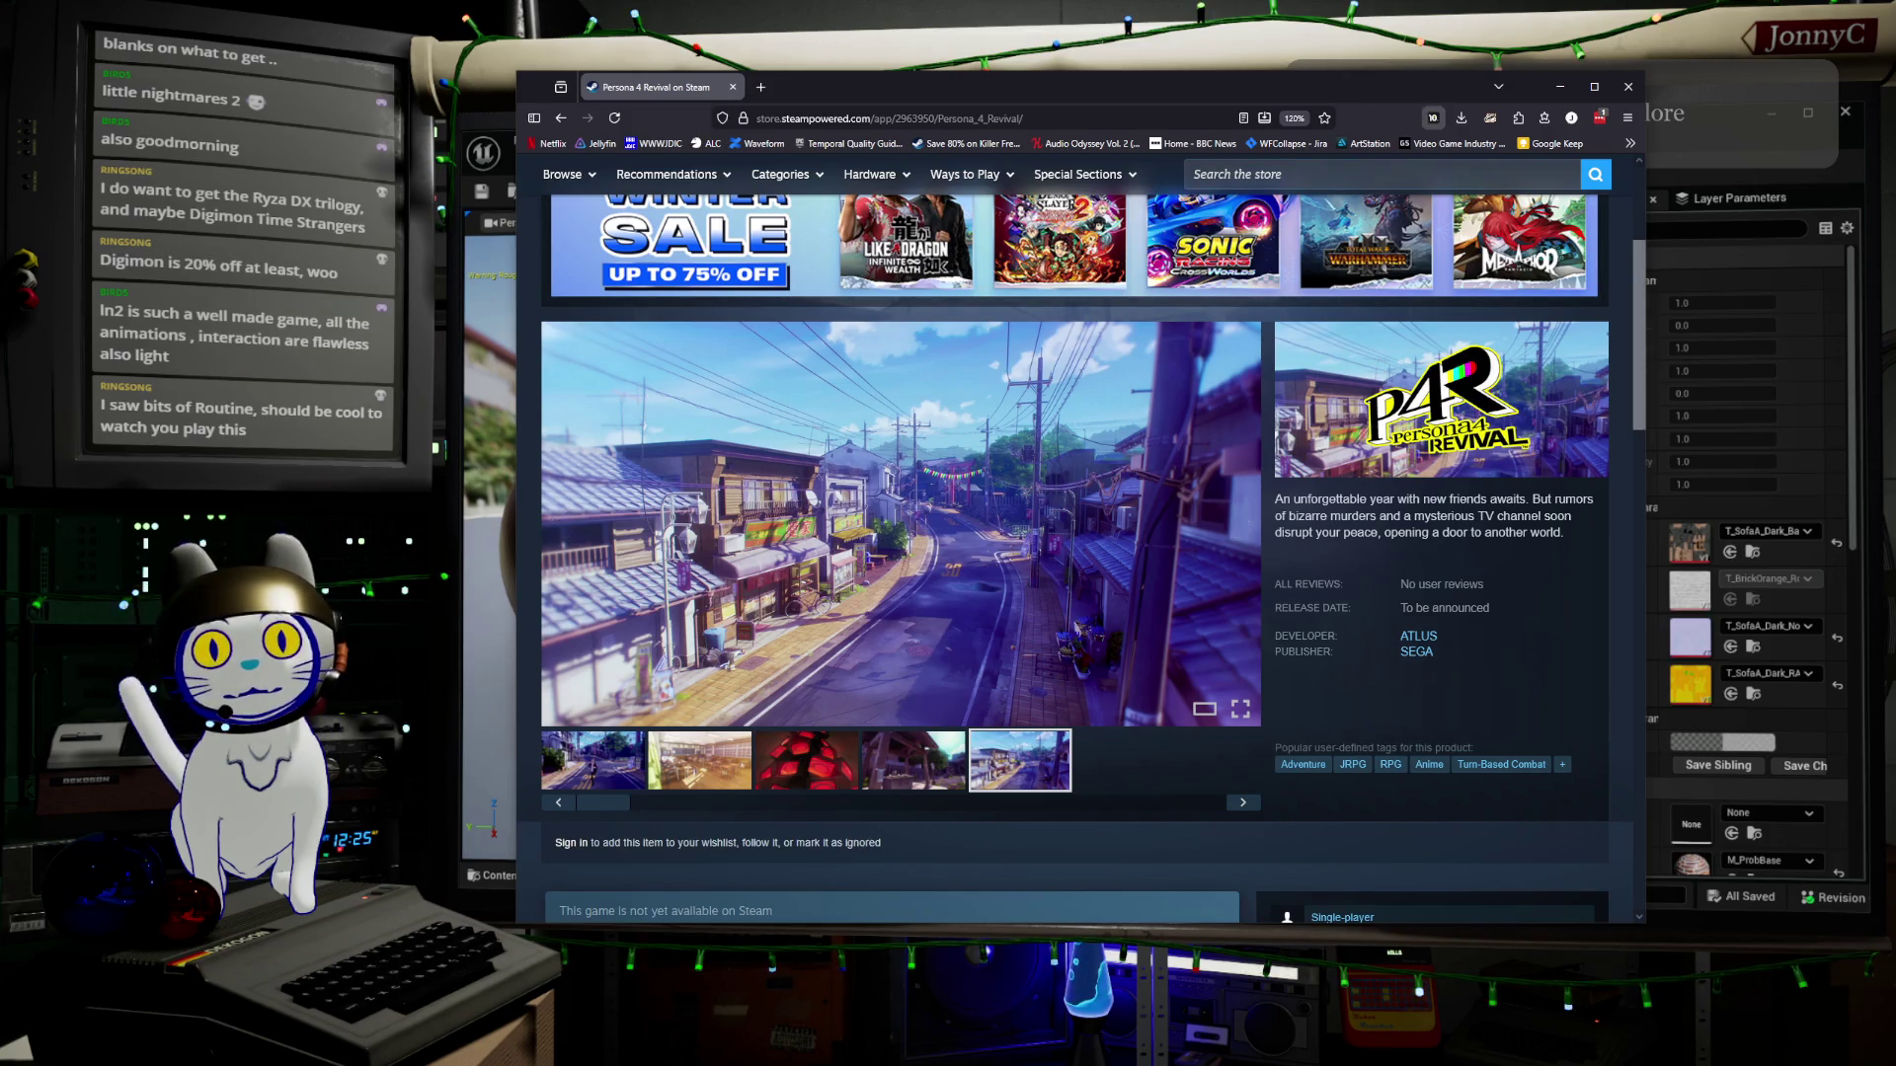
mouse_move(1338, 88)
left_mouse_down()
mouse_move(1383, 114)
mouse_move(1086, 116)
mouse_move(681, 0)
mouse_move(296, 0)
left_mouse_up()
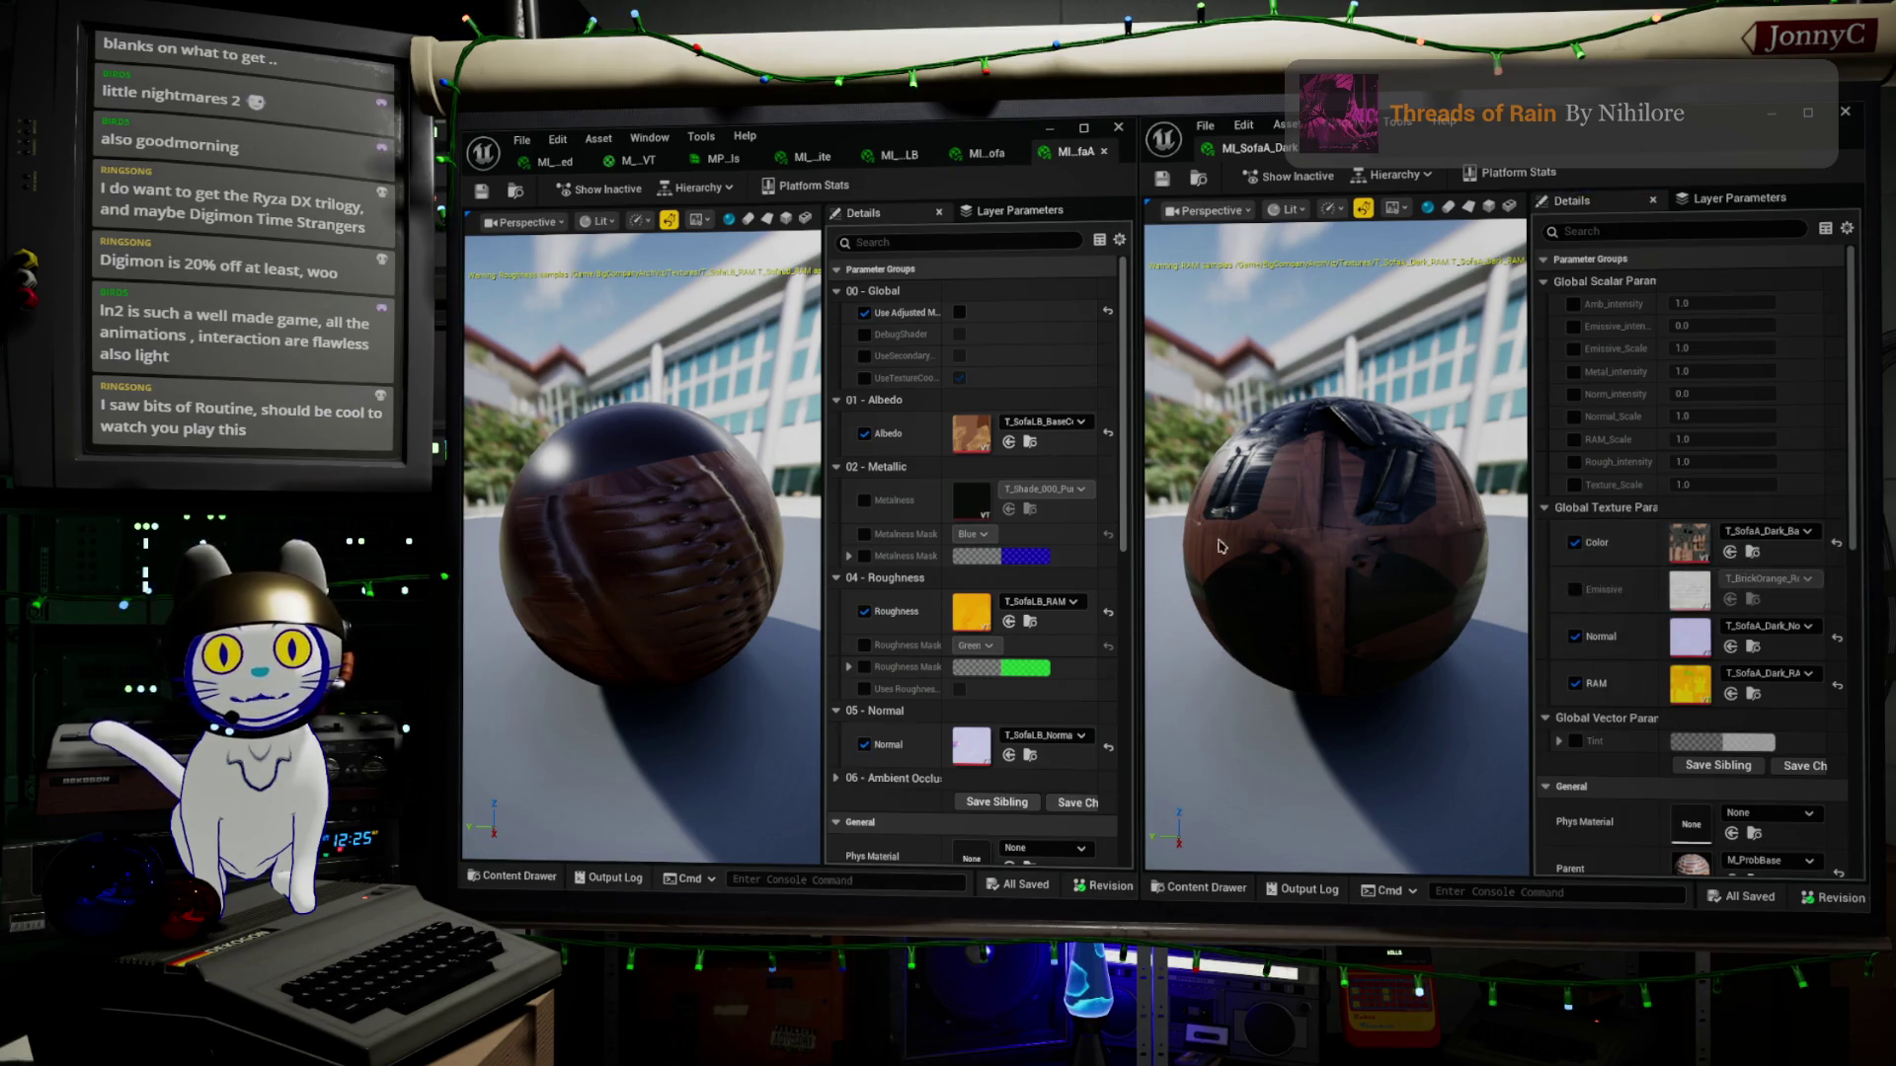
Assign the dark sofa colour, normal and RAM textures to Albedo, Normal and Roughness
left_click(1009, 444)
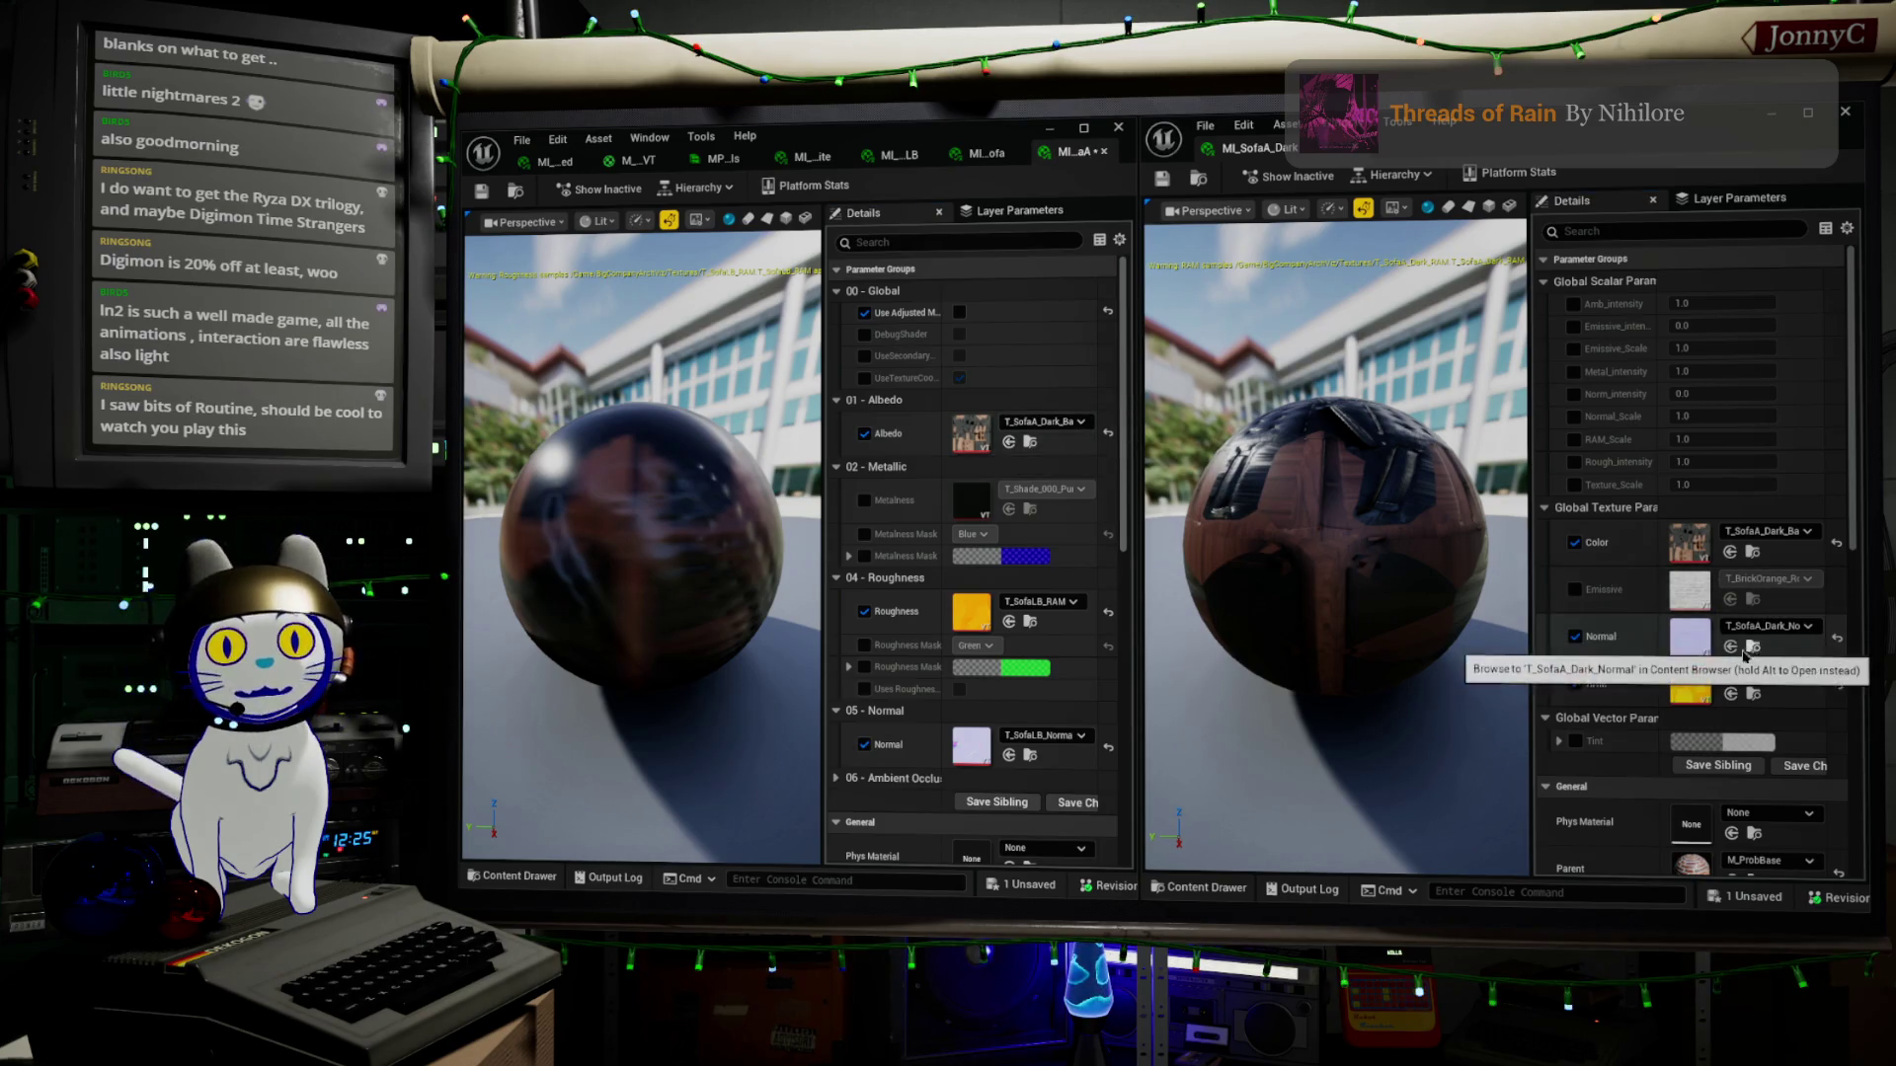
left_click(1009, 756)
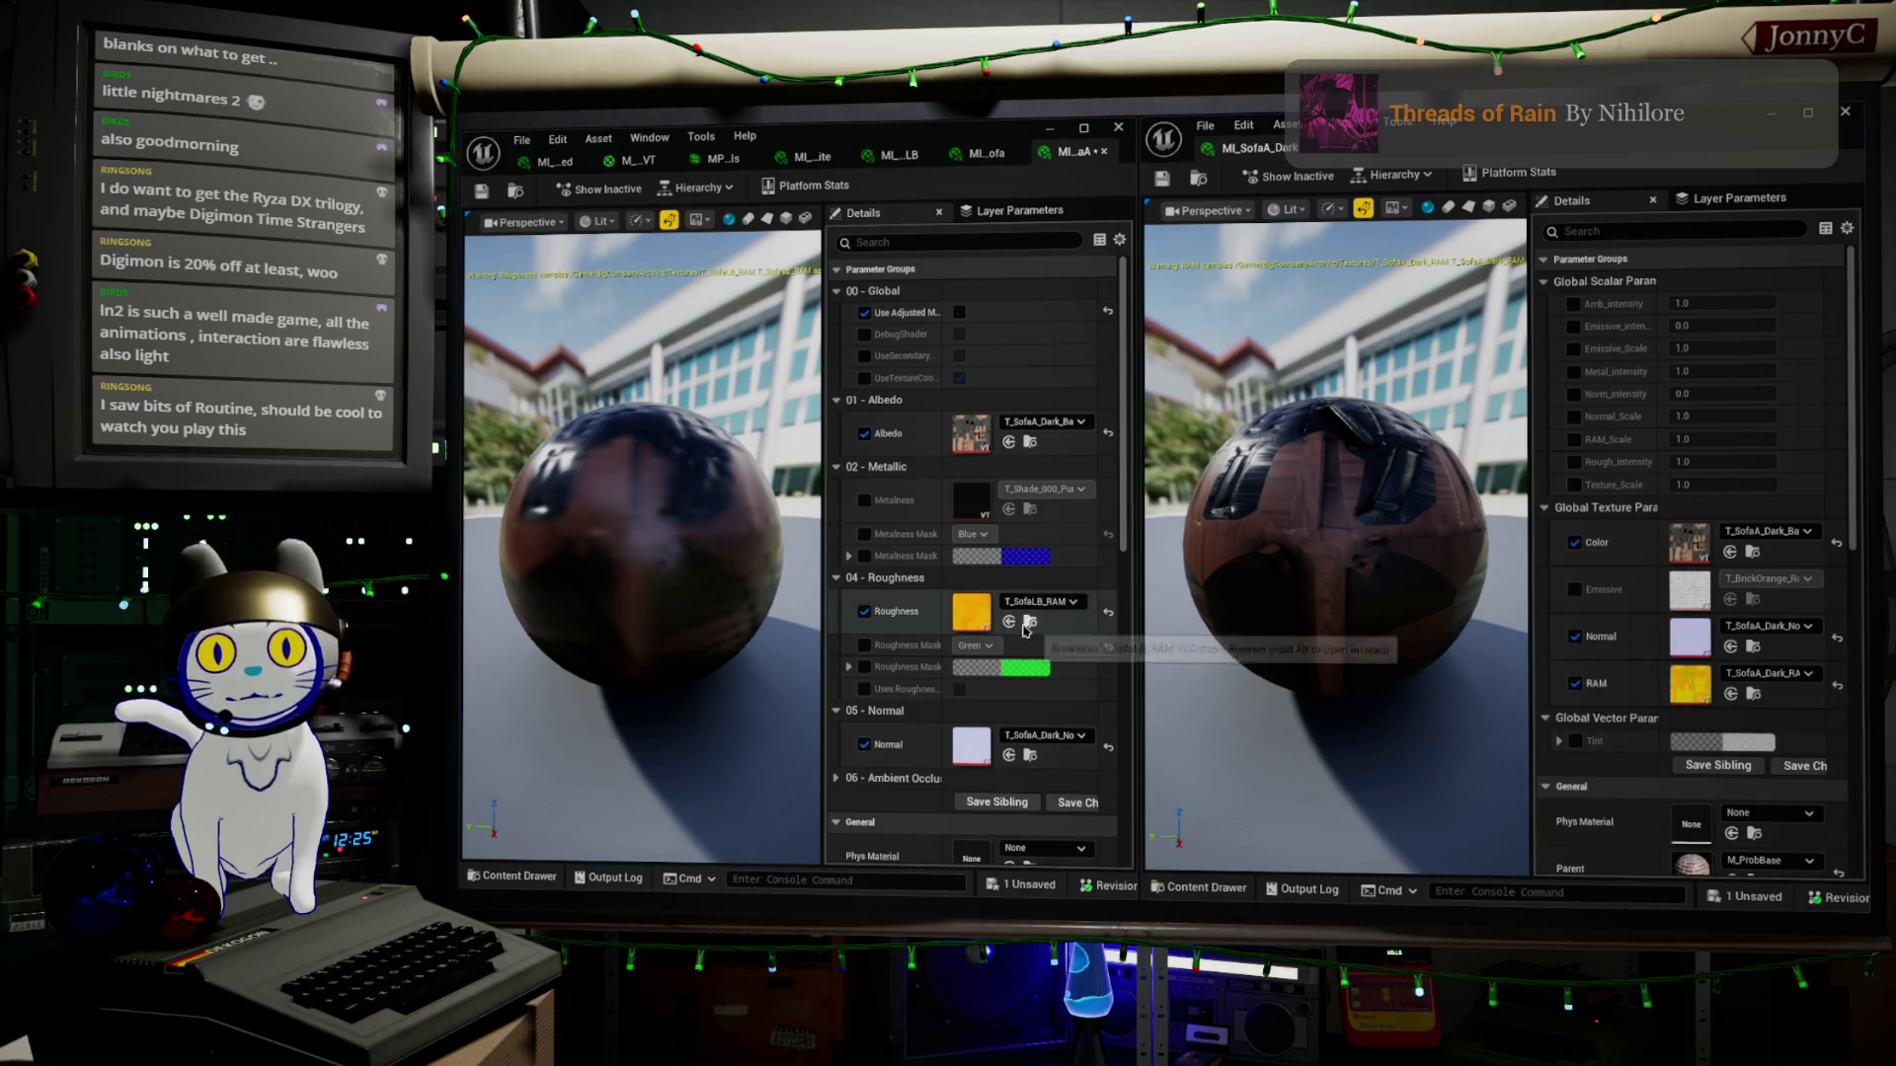
left_click(1008, 623)
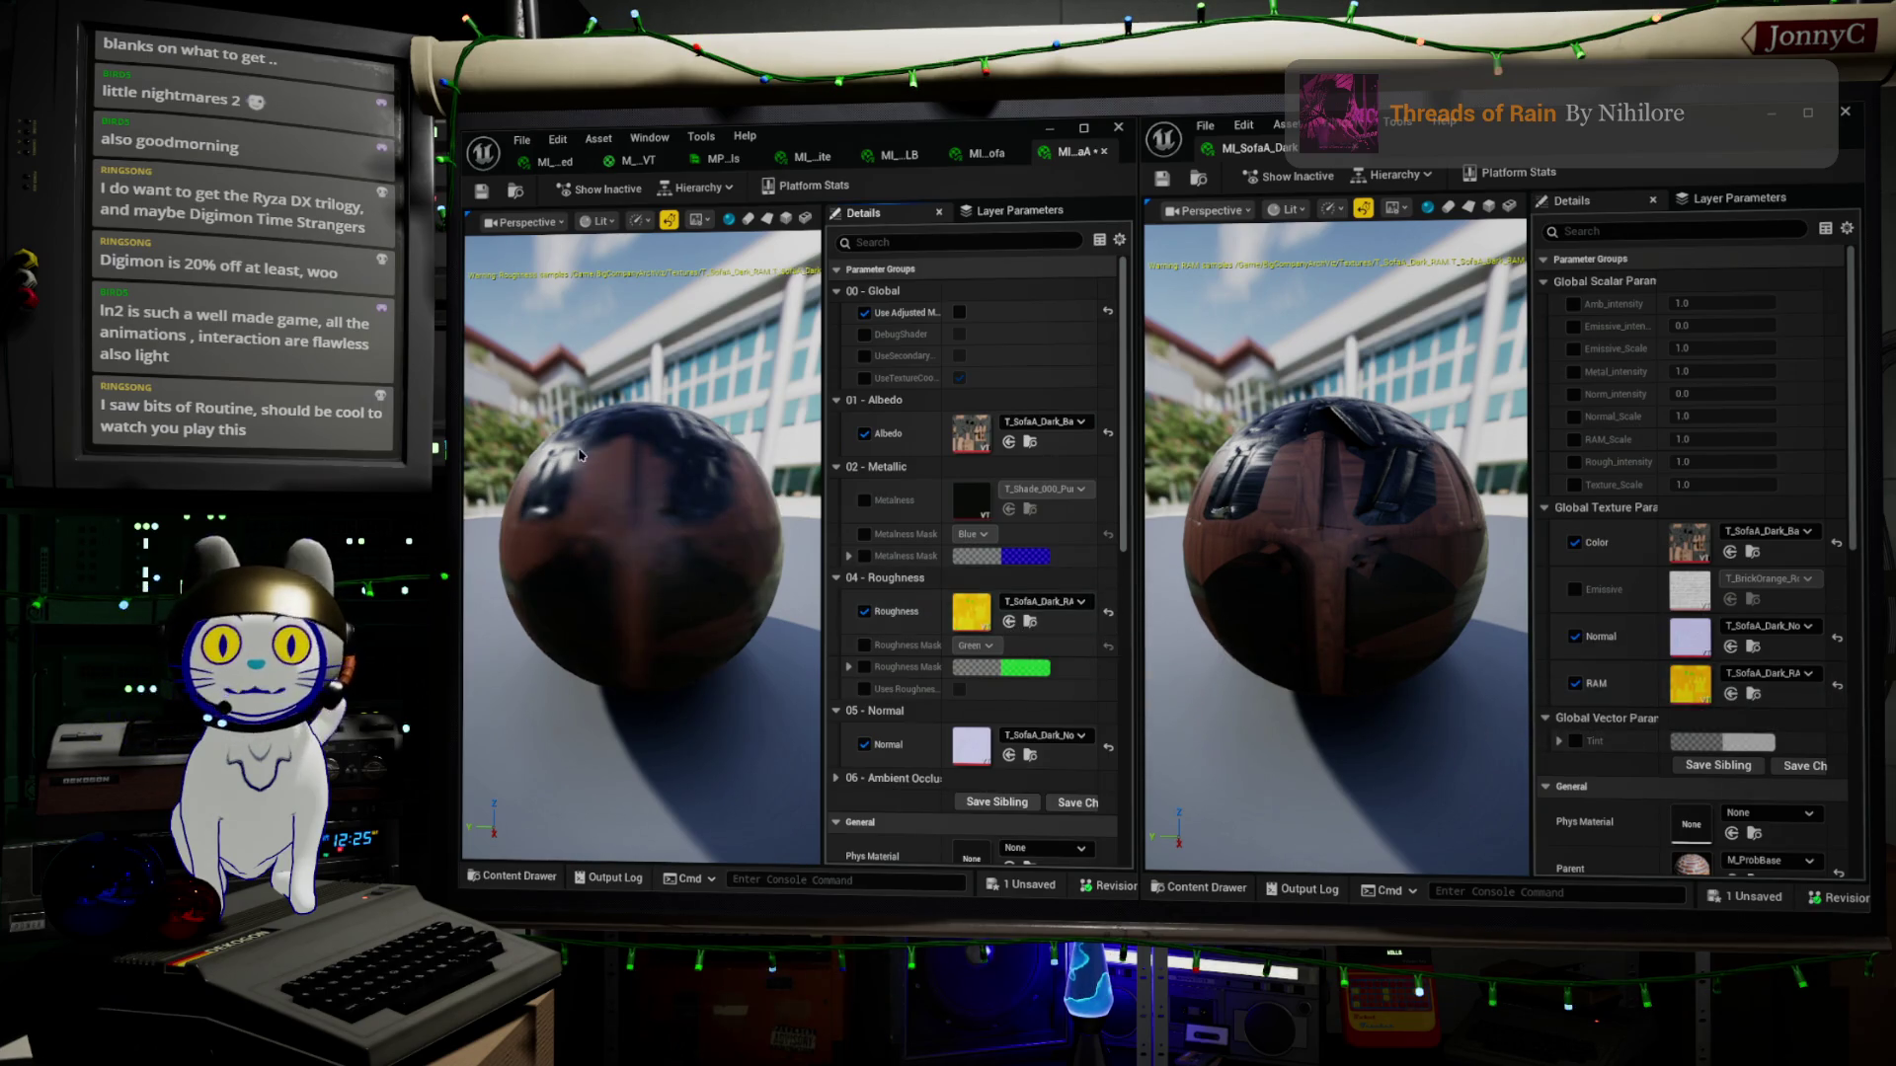
scroll(642, 543, "up", 5)
scroll(642, 543, "down", 5)
Orbit both material previews, then minimize the second material editor
left_click_drag(641, 543, 805, 543)
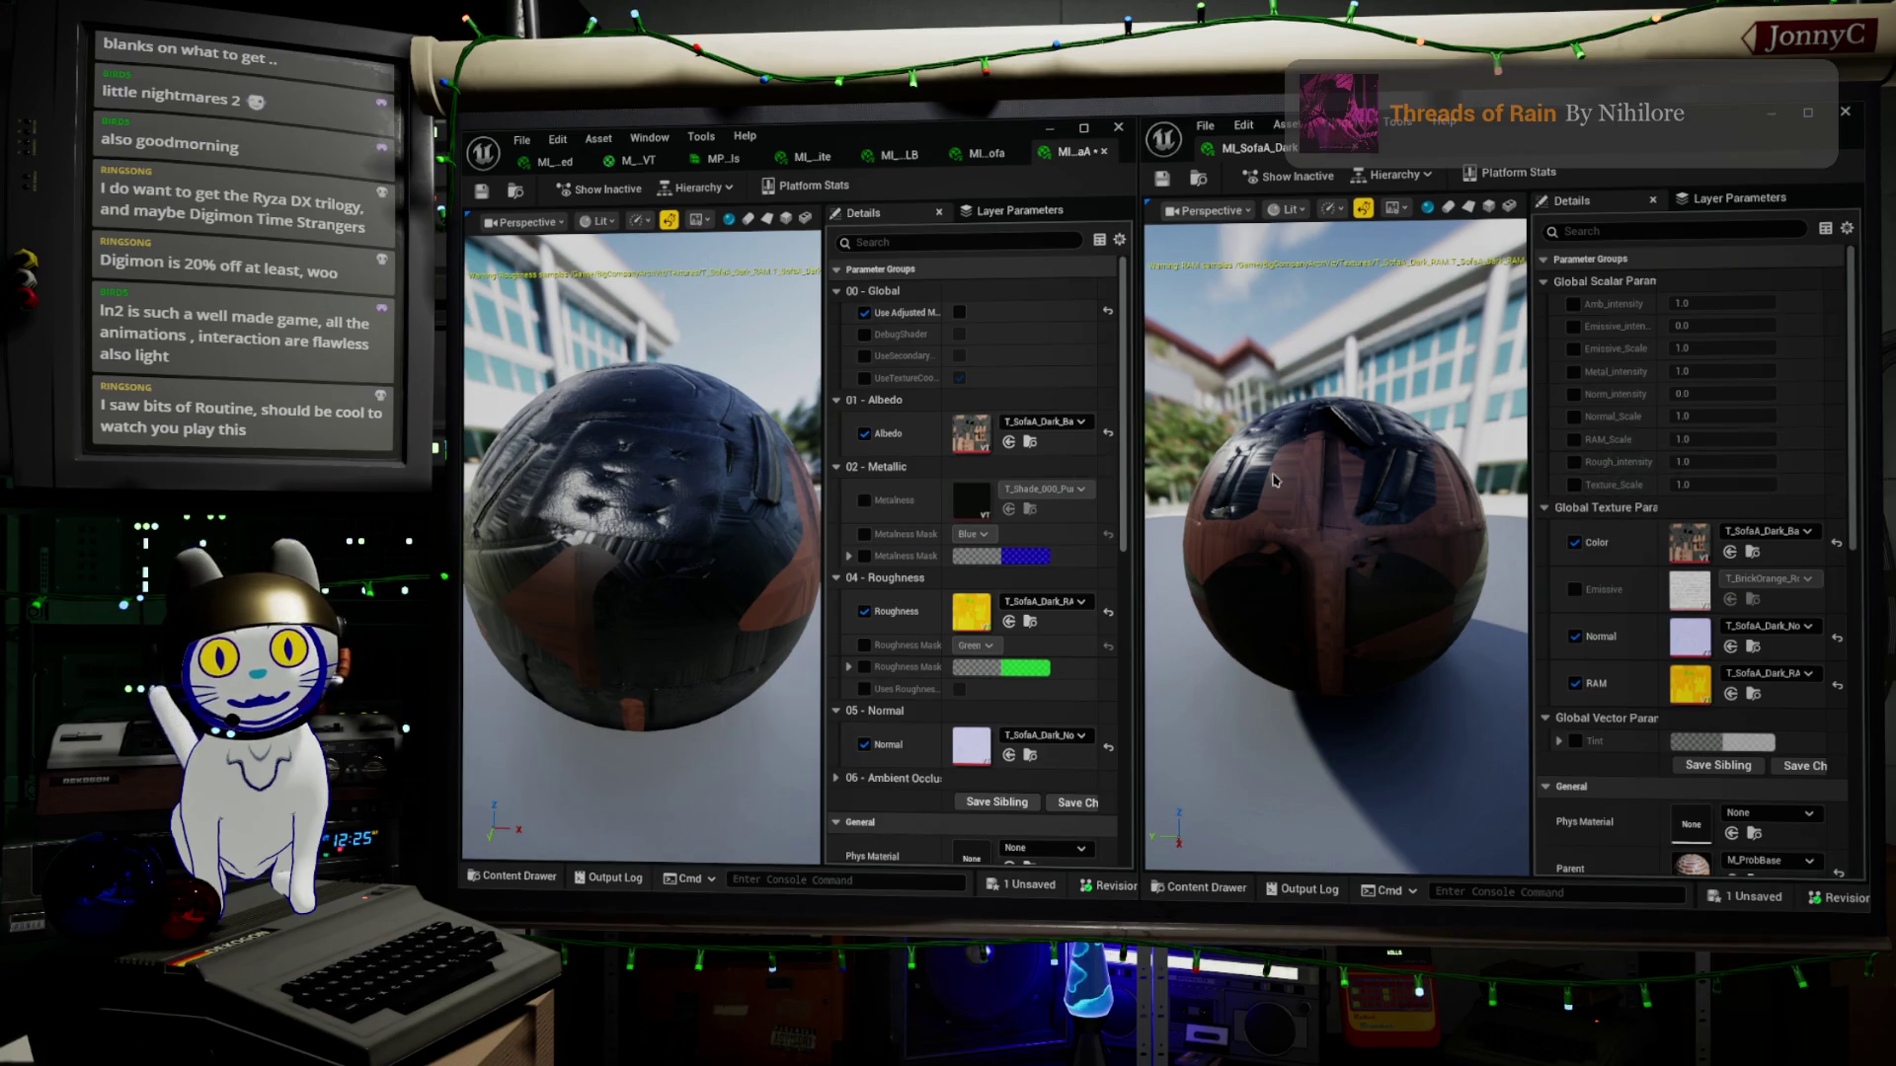
left_click_drag(1275, 479, 1471, 480)
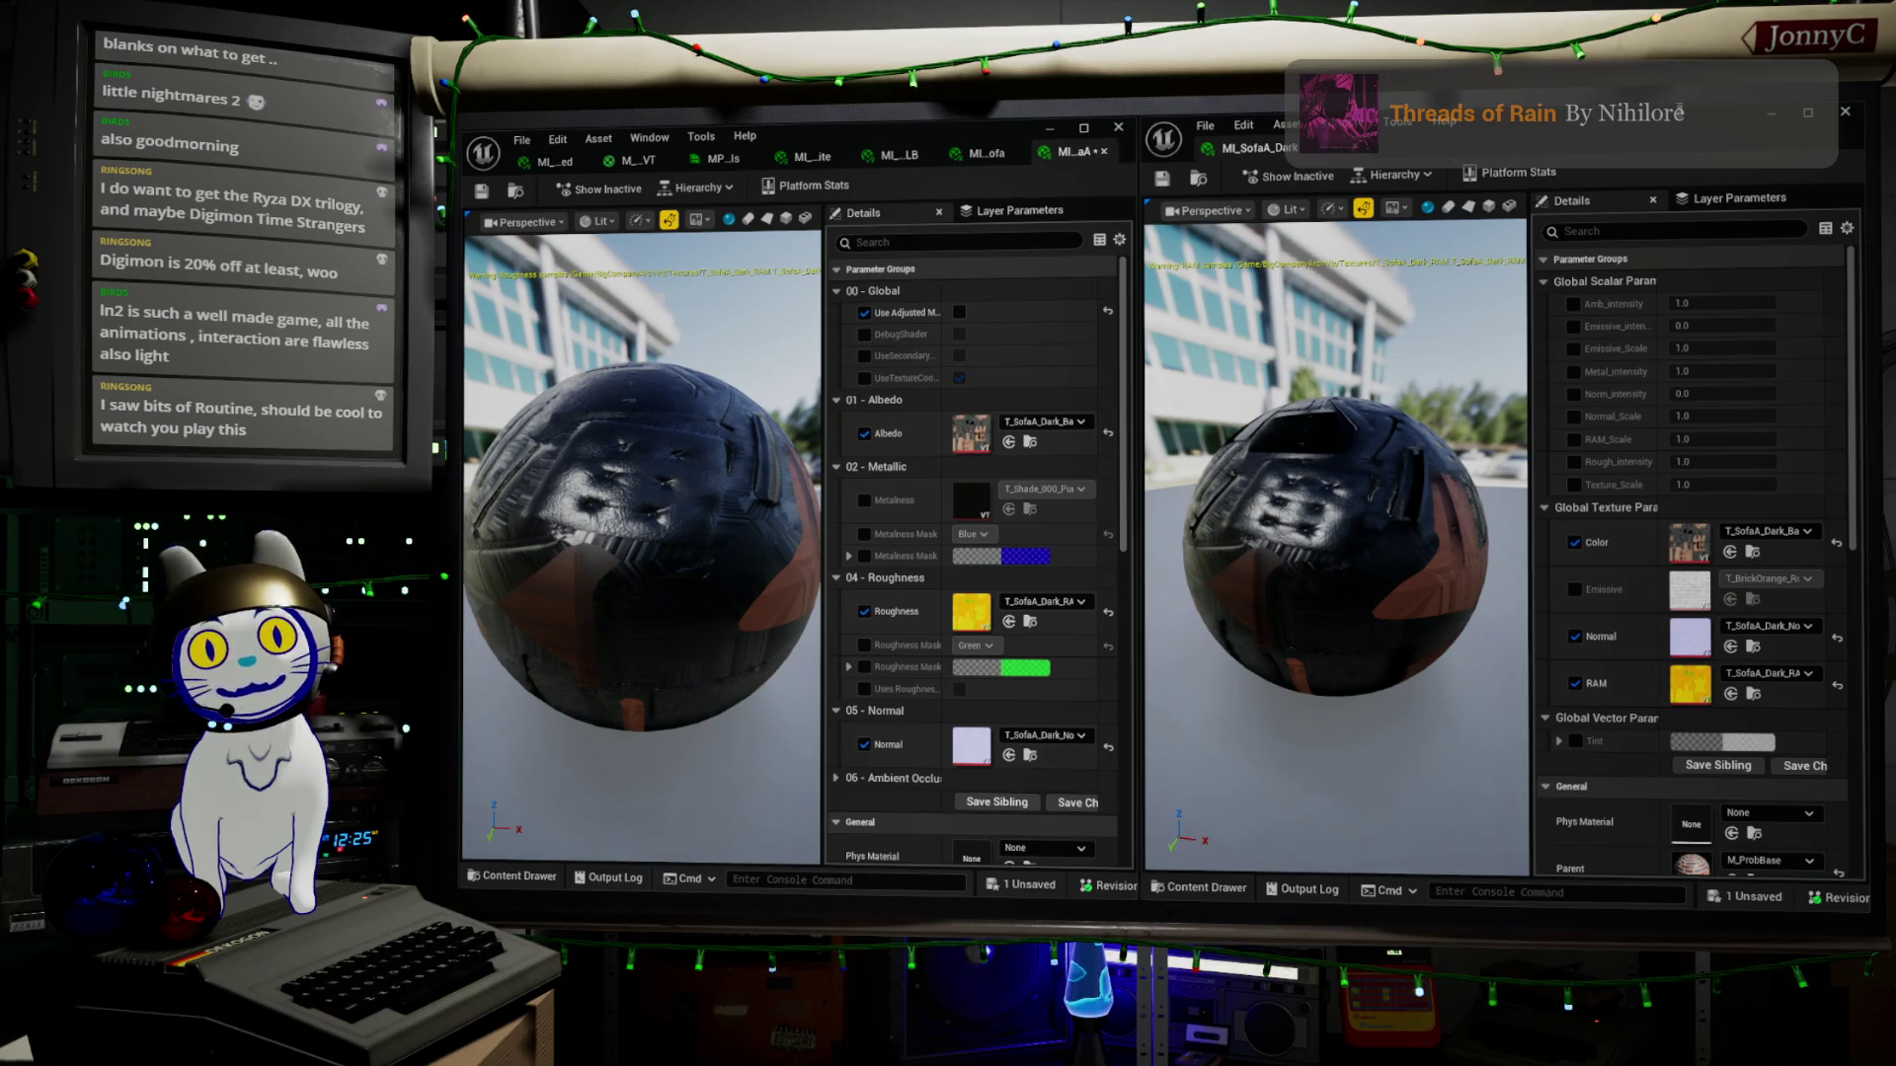
left_click(1772, 113)
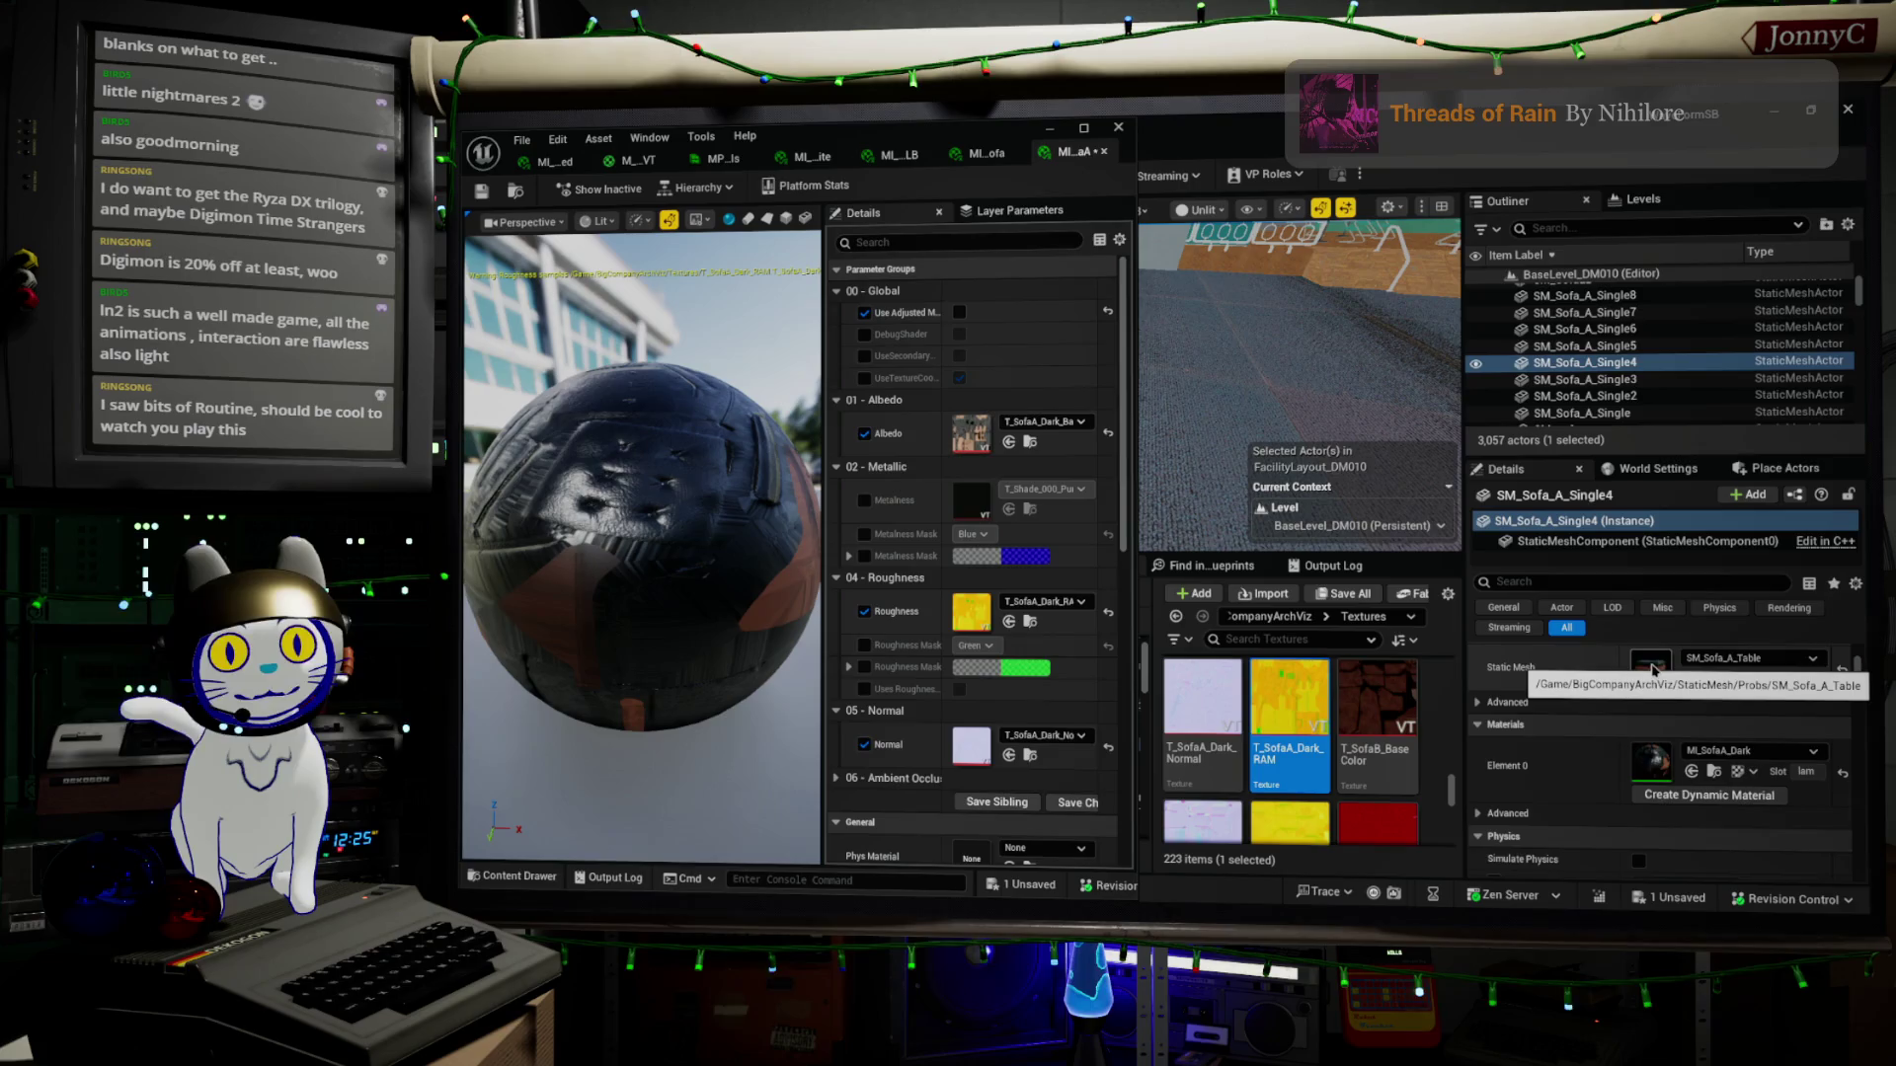
Save the material instance and select every actor using the same sofa material
left_click(484, 201)
left_click(514, 190)
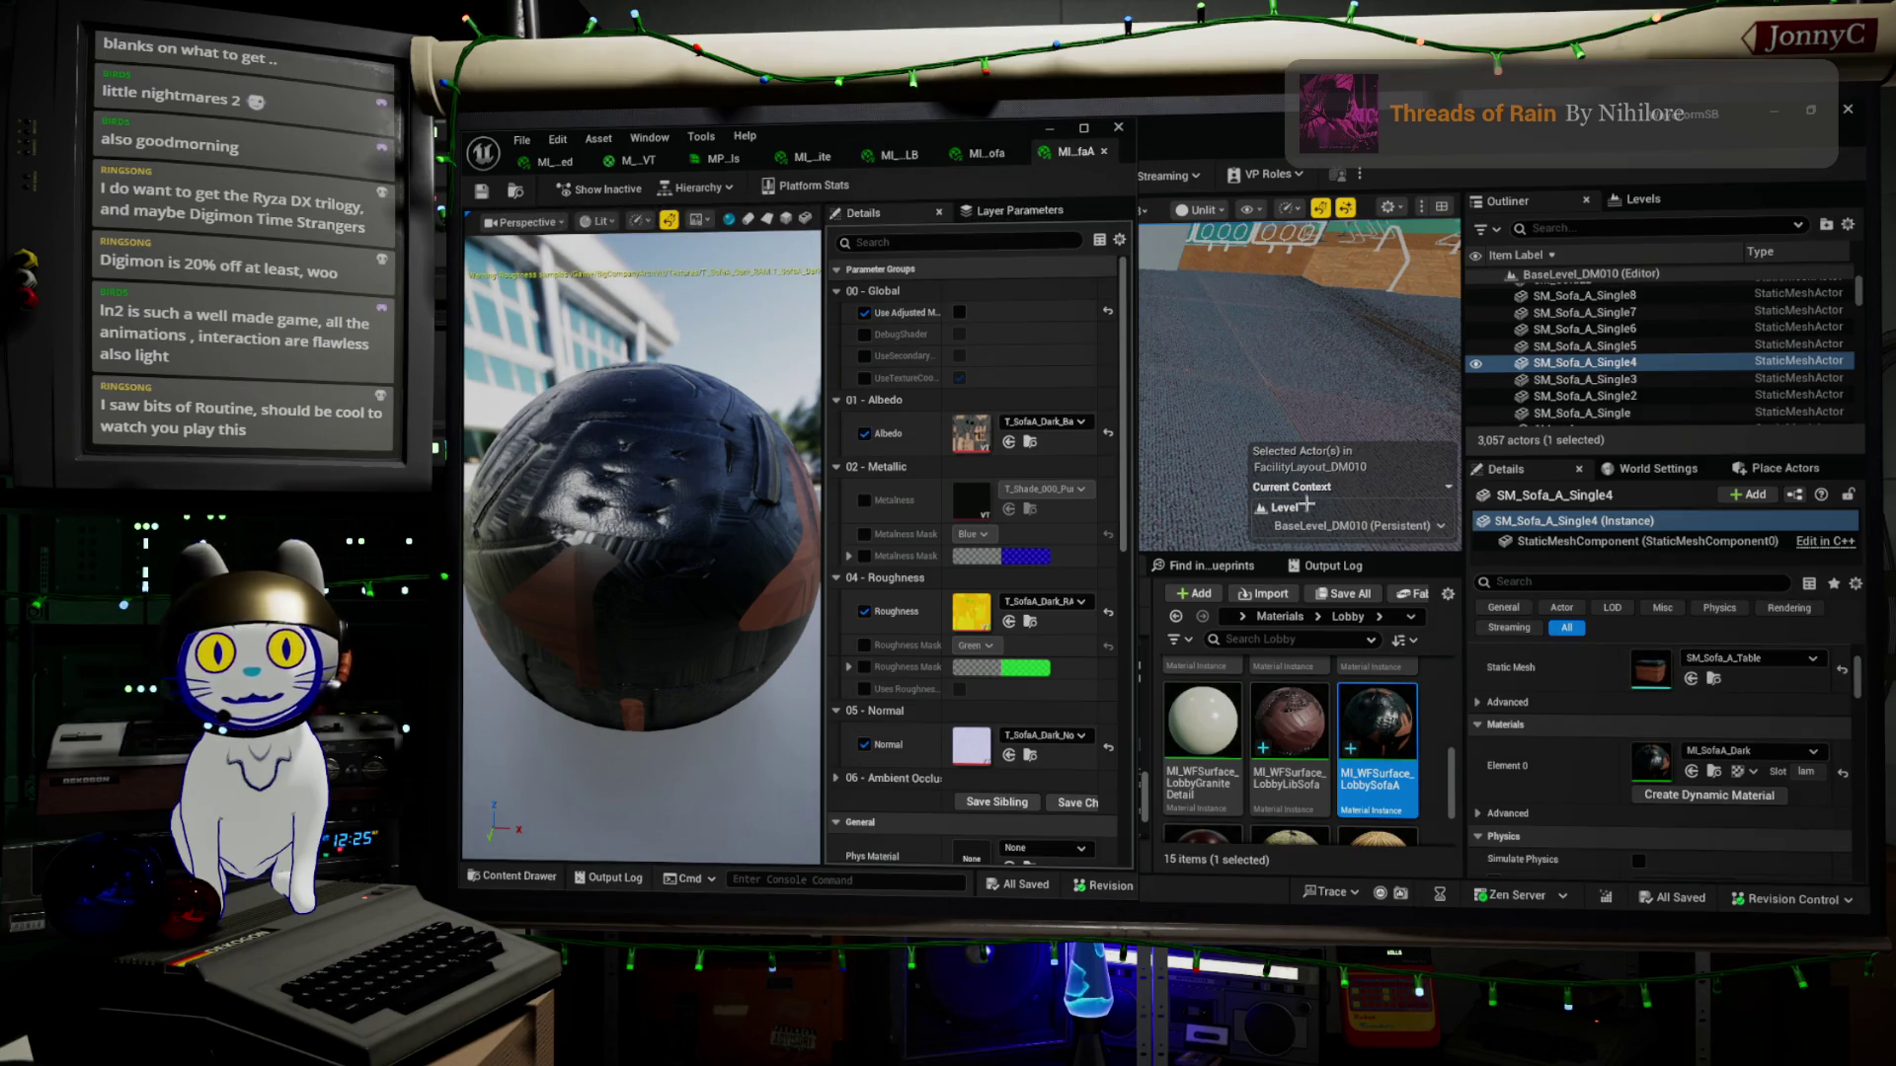
key("super+Down")
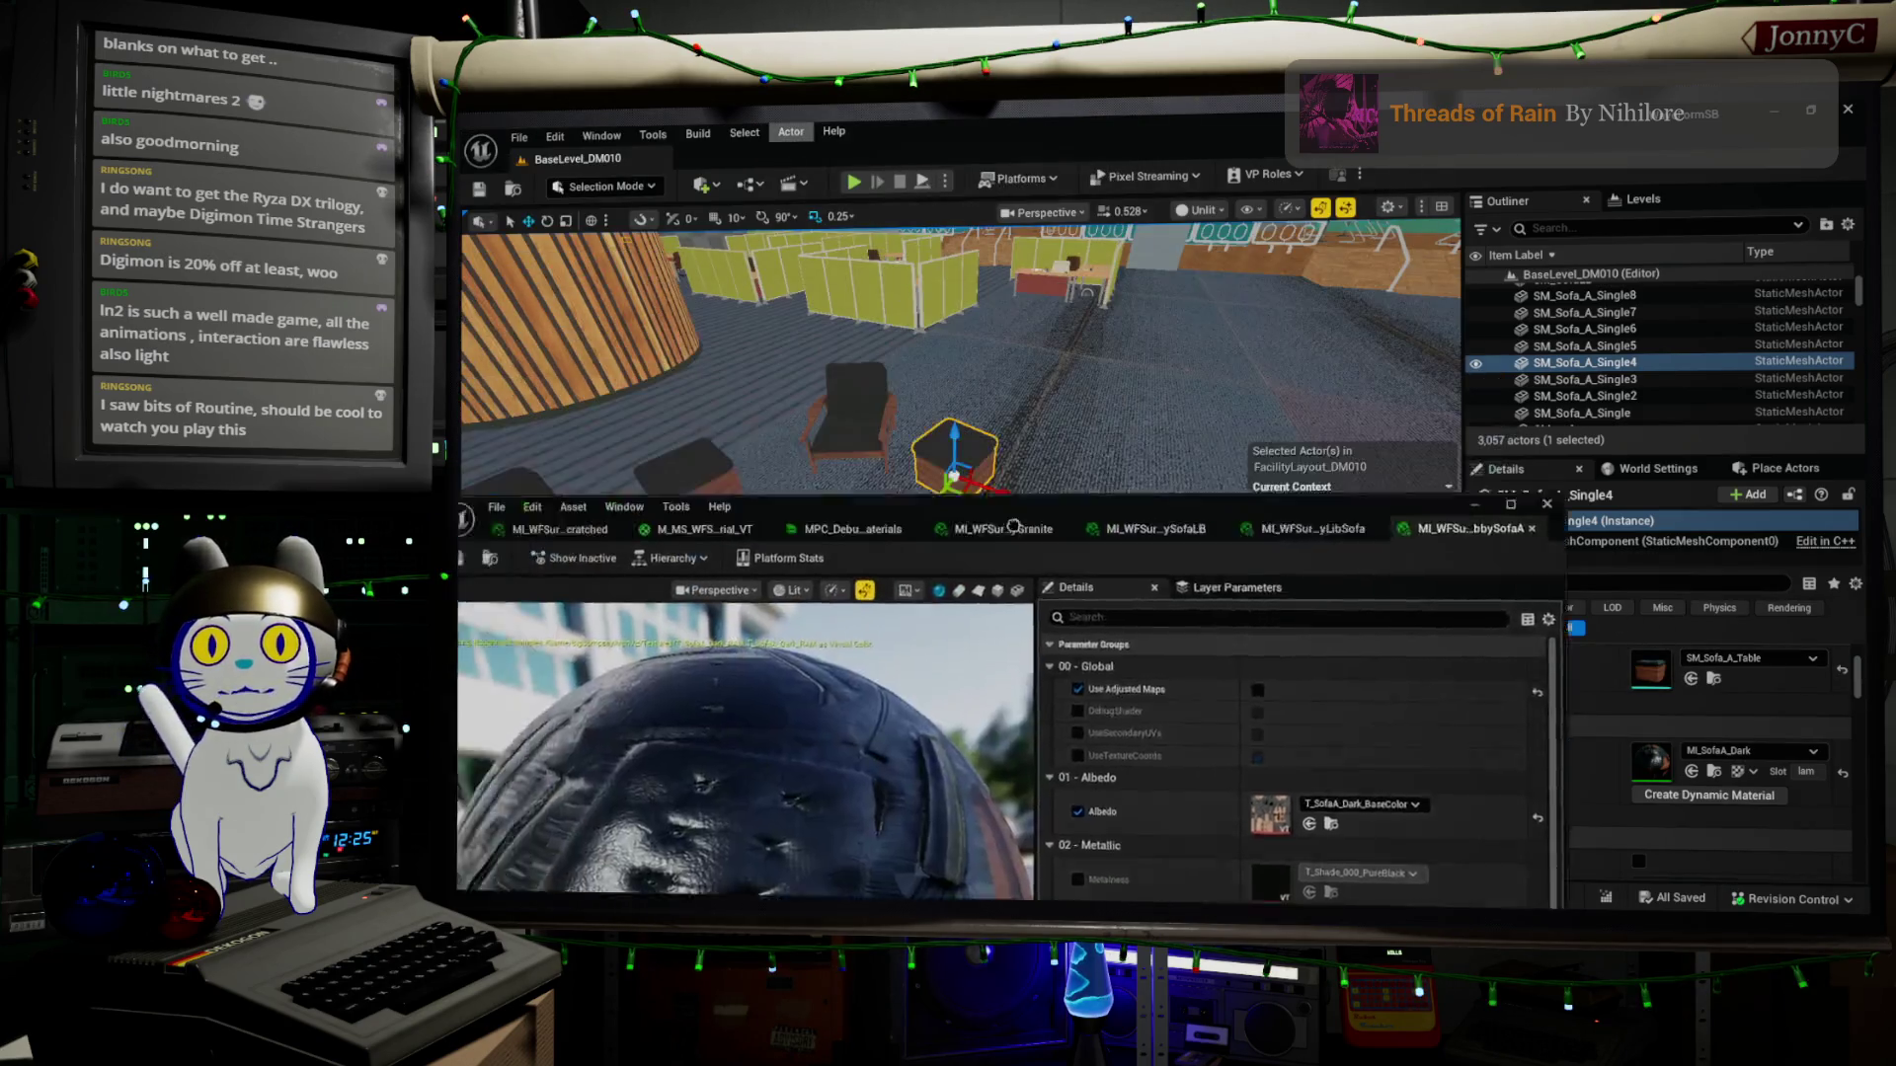
left_click(790, 131)
mouse_move(768, 135)
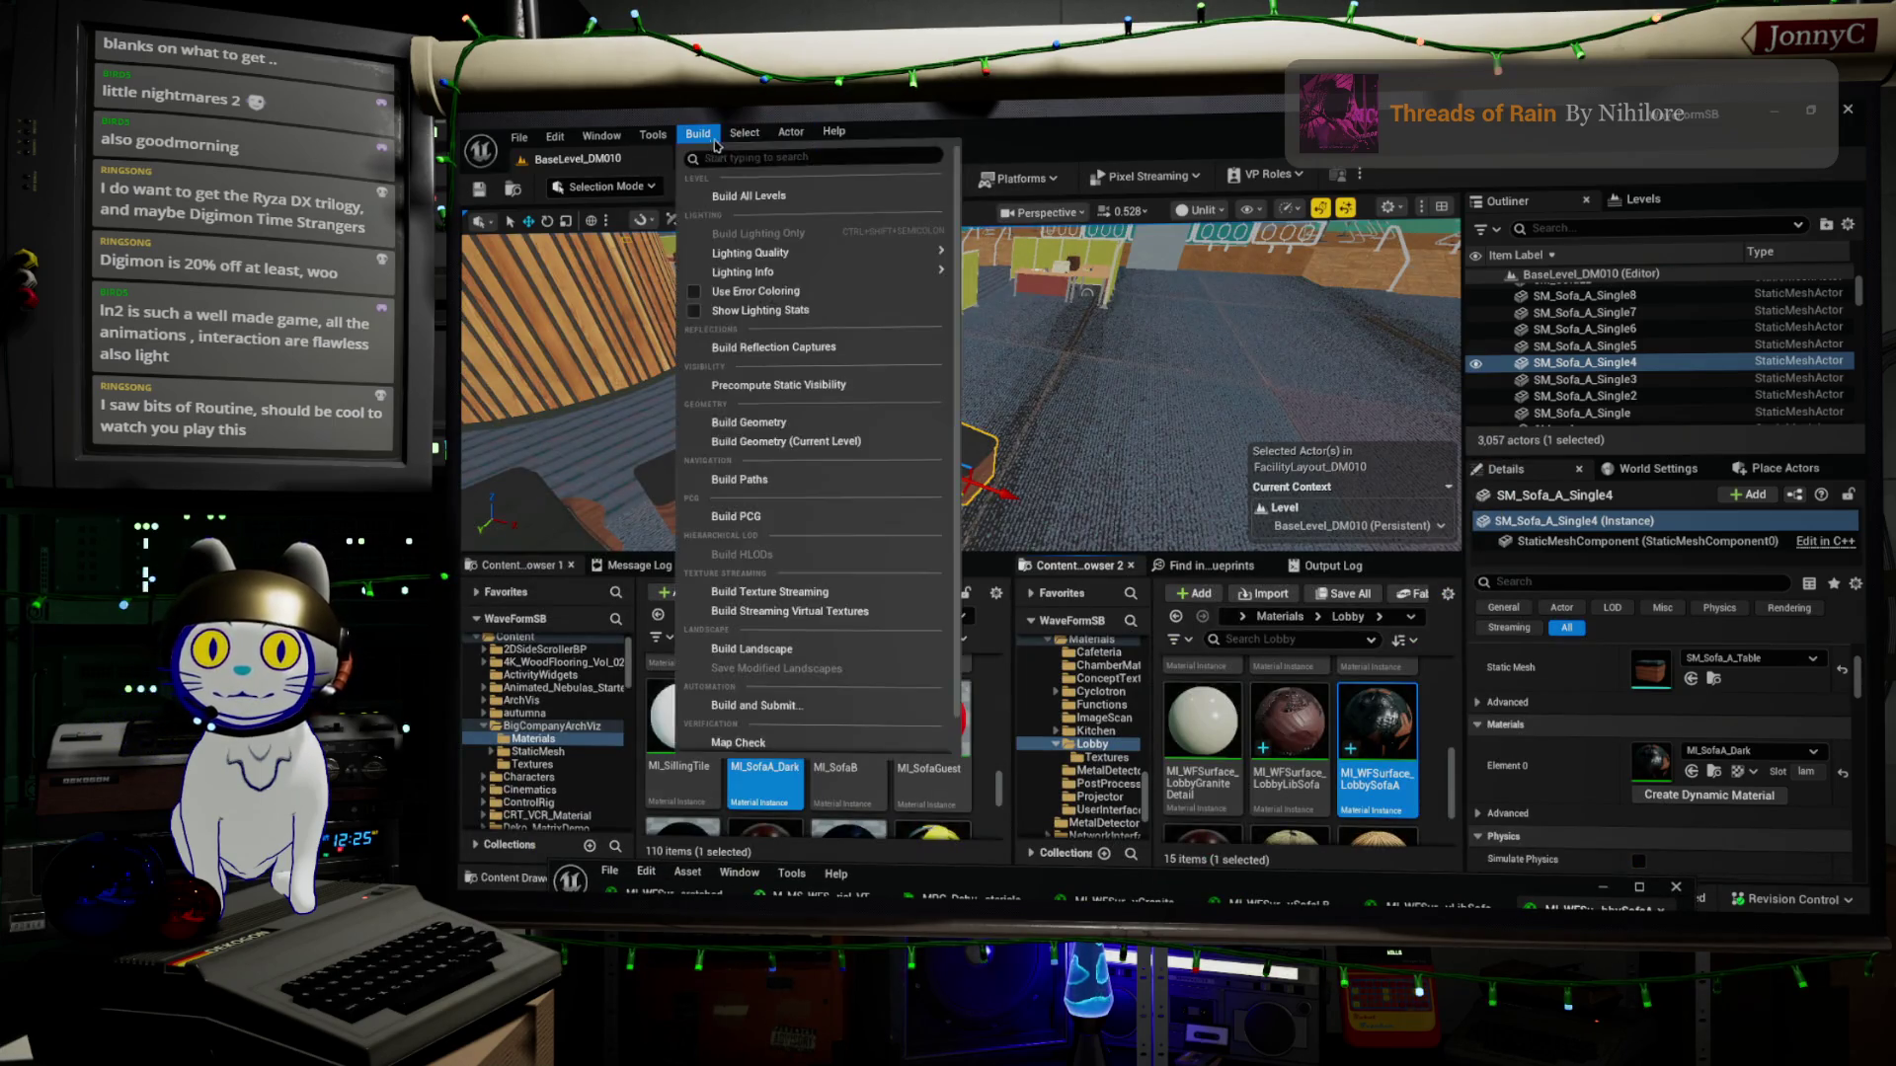
mouse_move(861, 393)
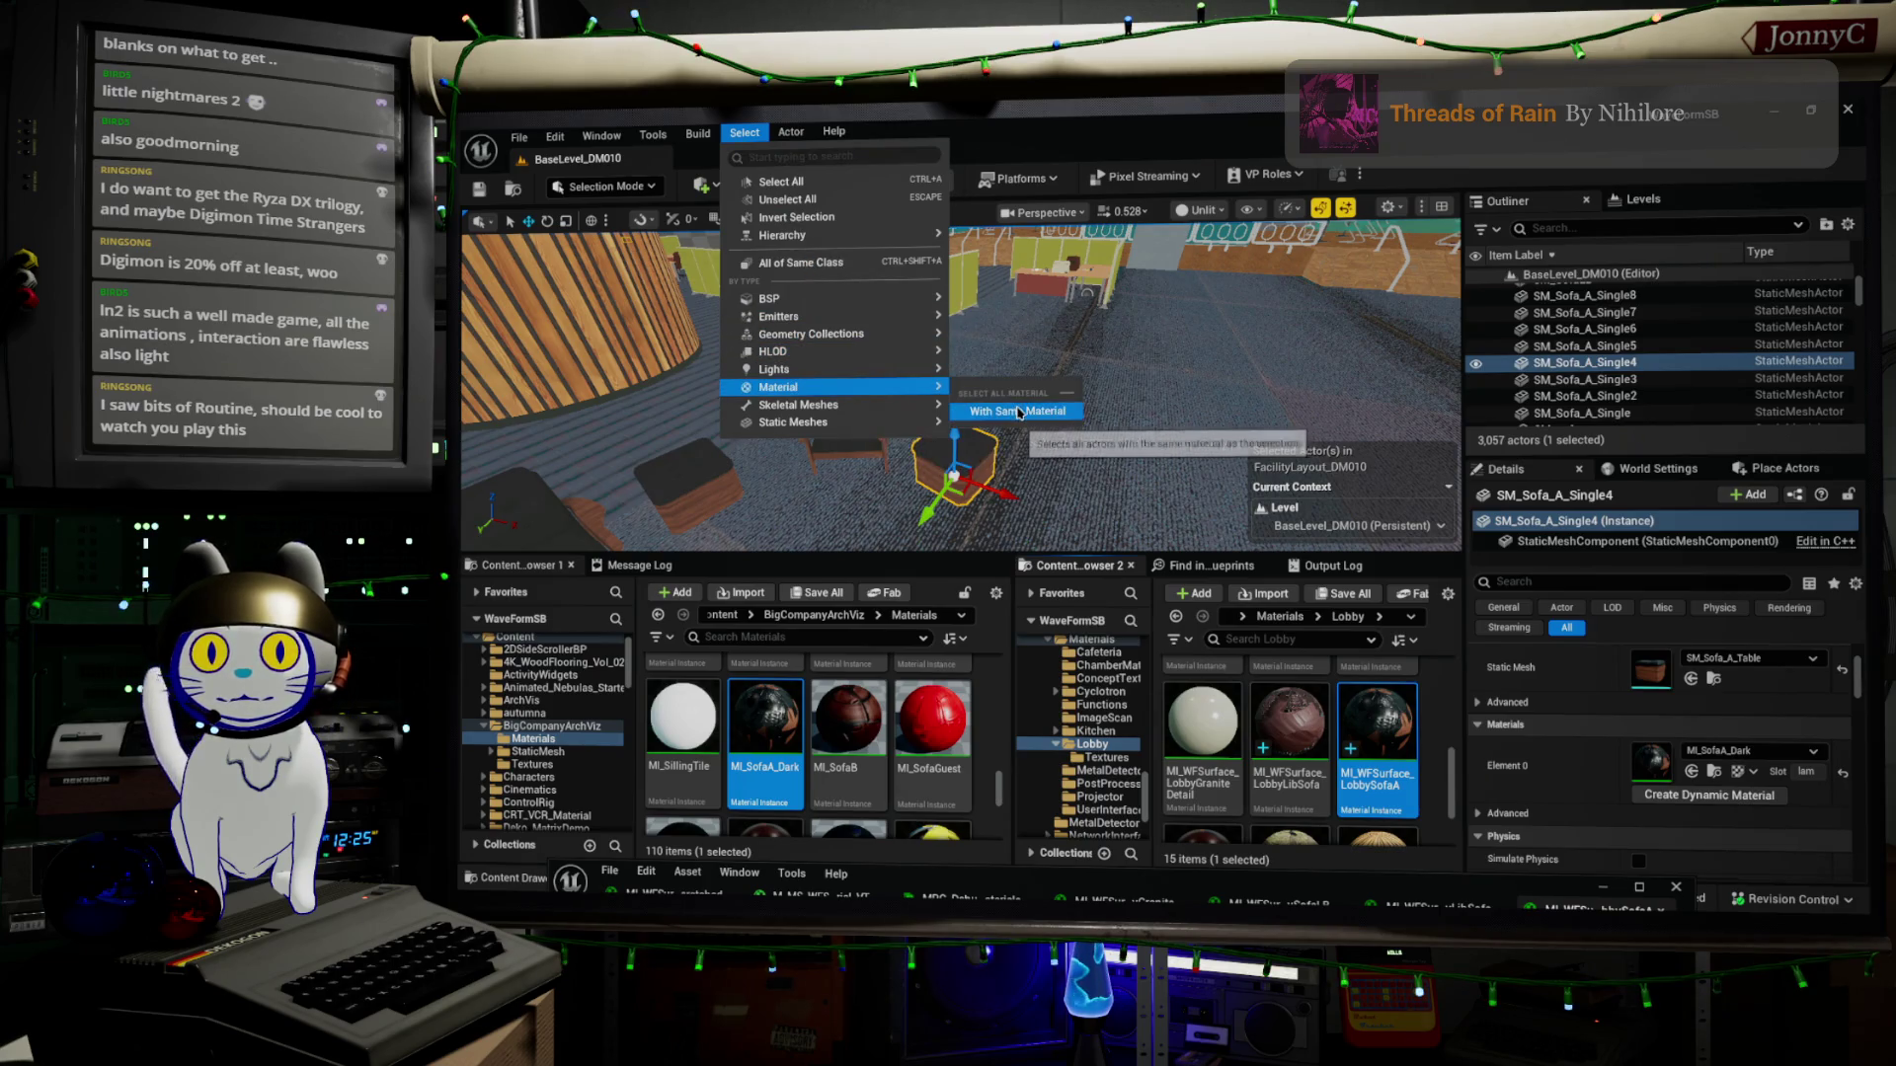
left_click(1017, 411)
Assign MI_WFSurface_LobbySofaA to Element 0 of all the selected sofas
left_click_drag(1026, 328, 898, 296)
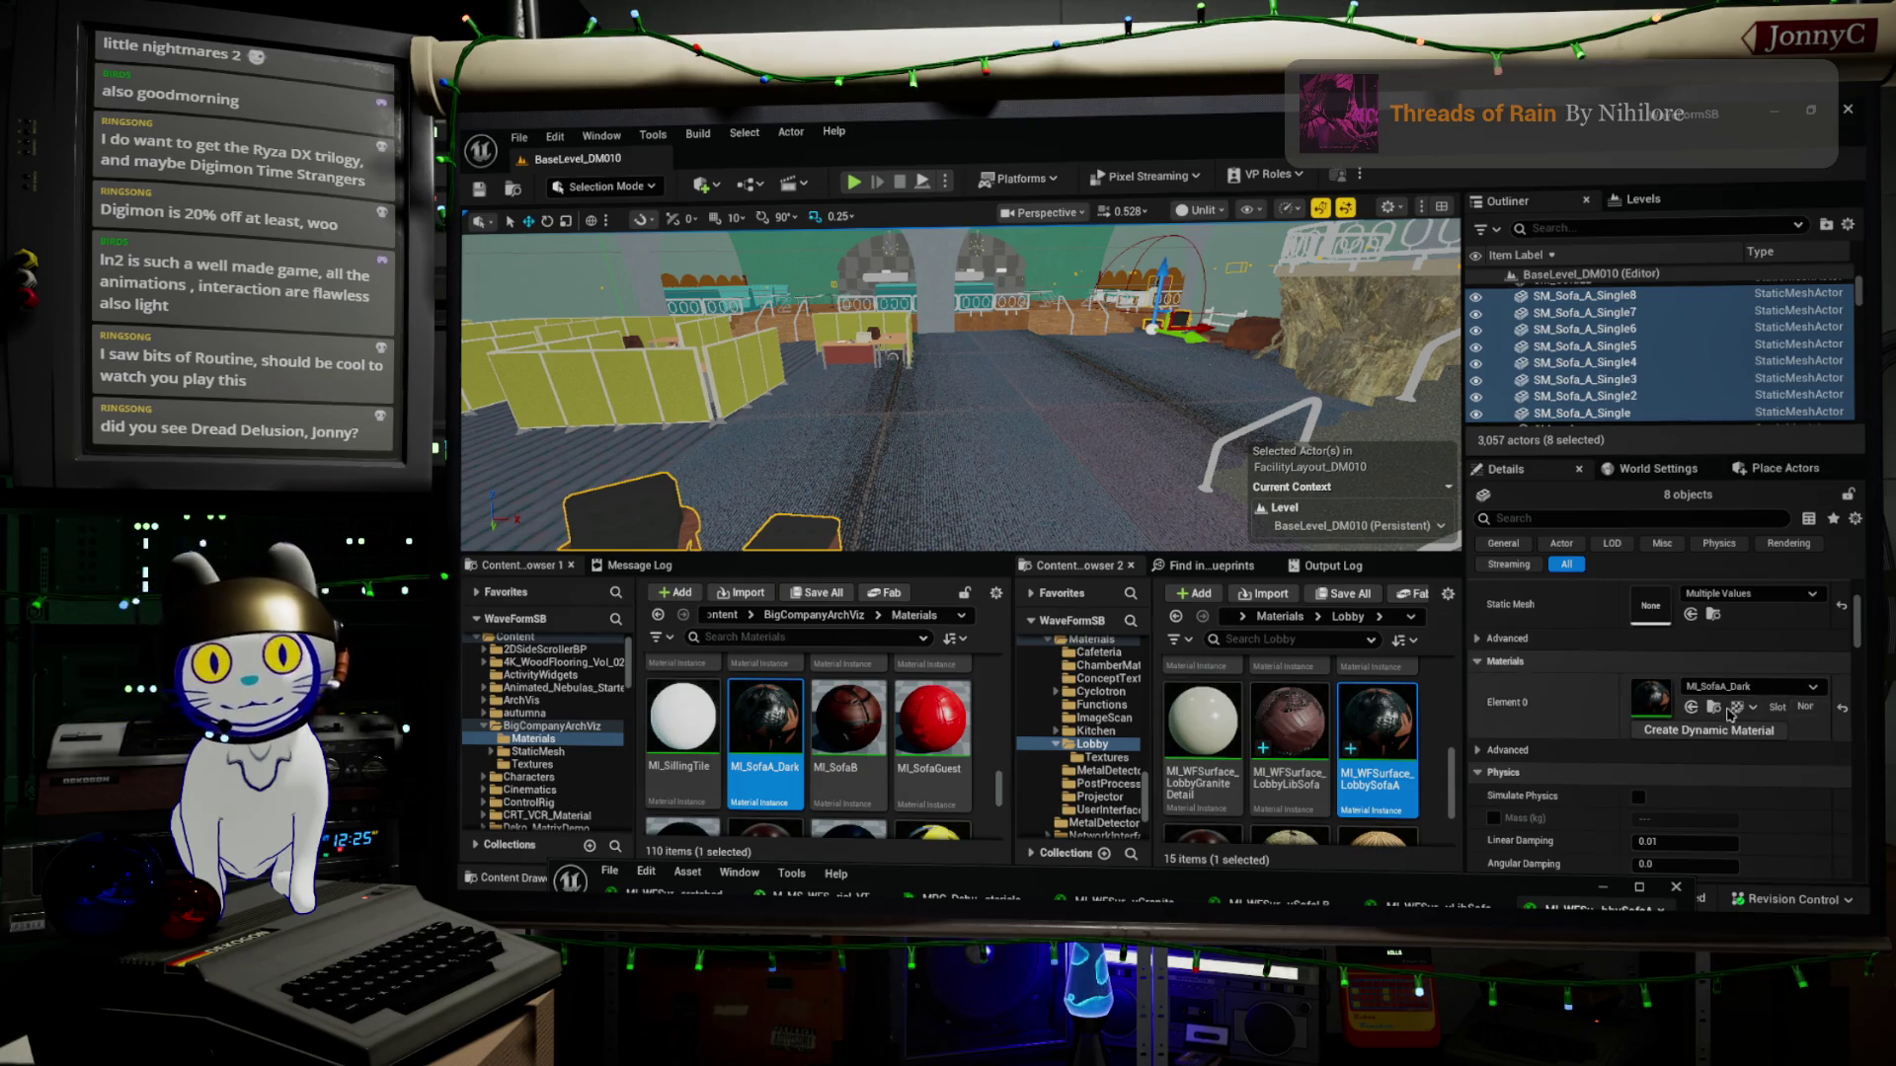
scroll(1718, 721, "up", 2)
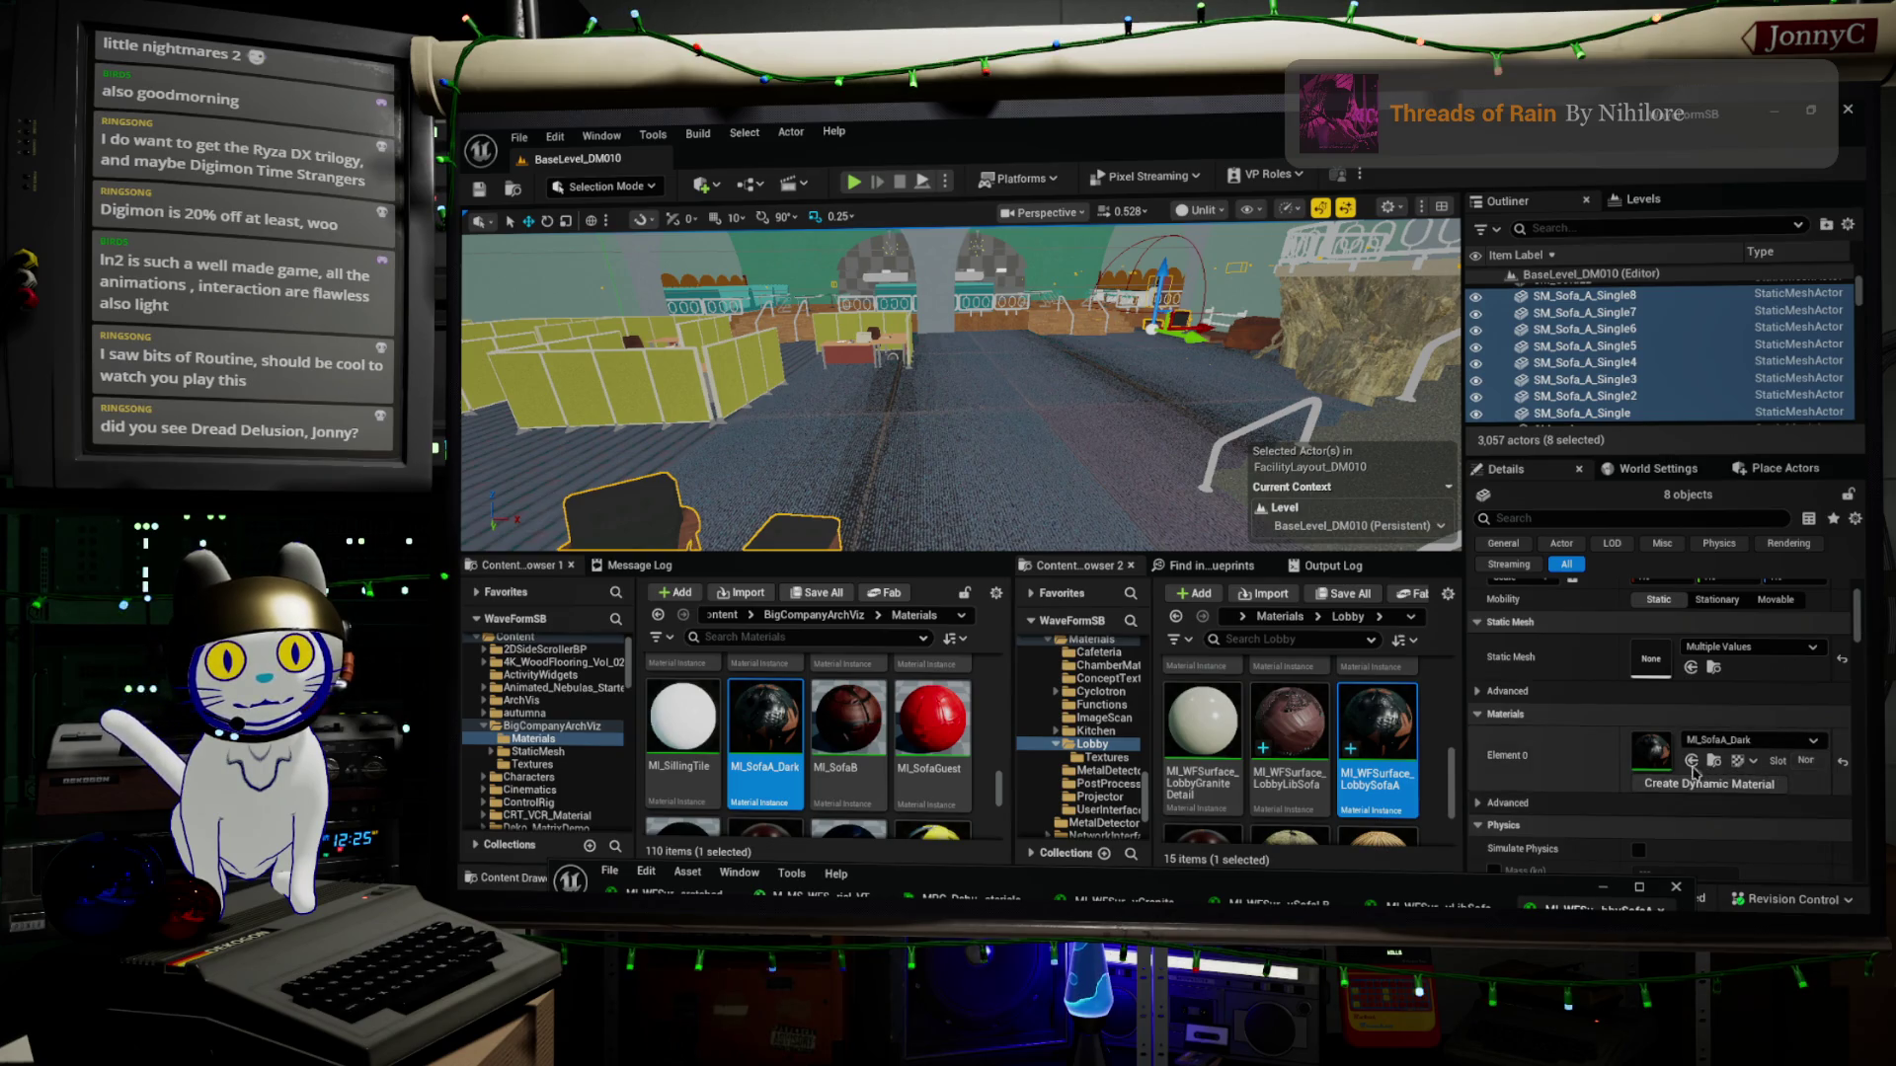
left_click(1691, 762)
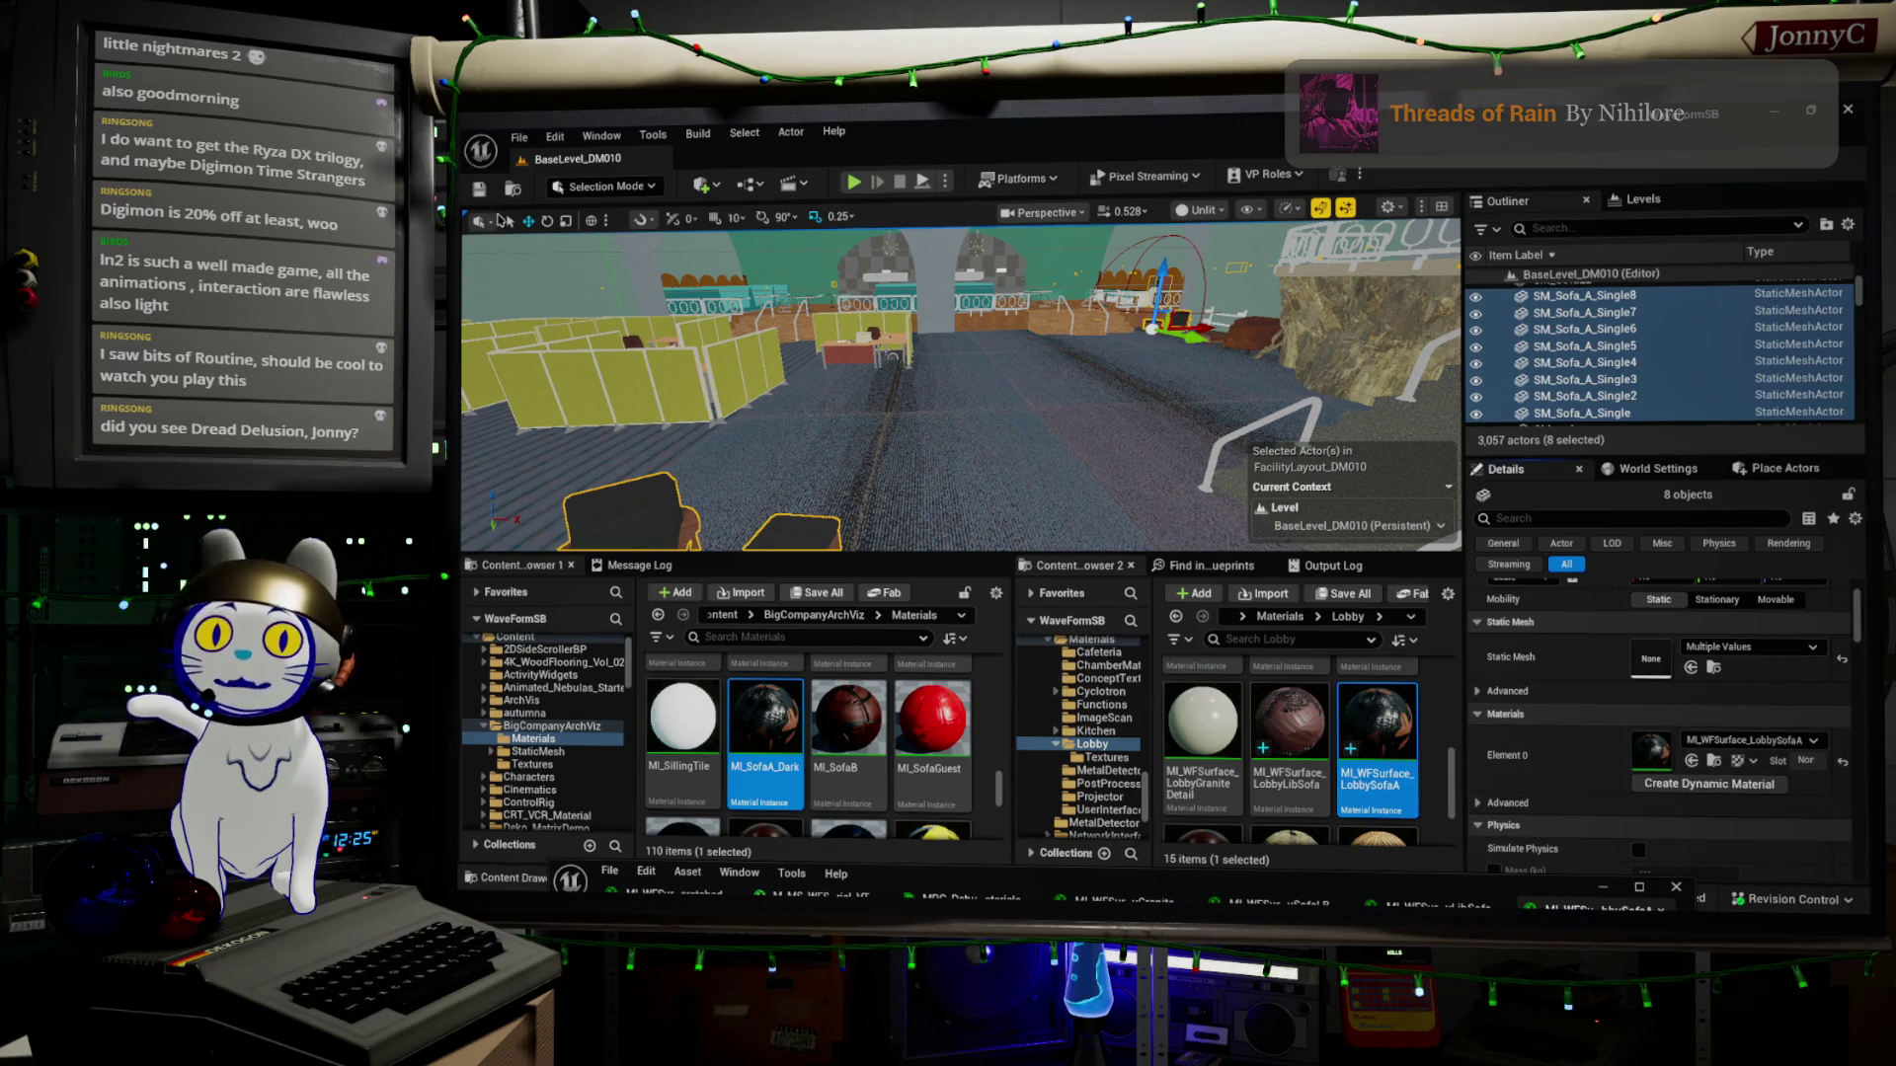
left_click(519, 137)
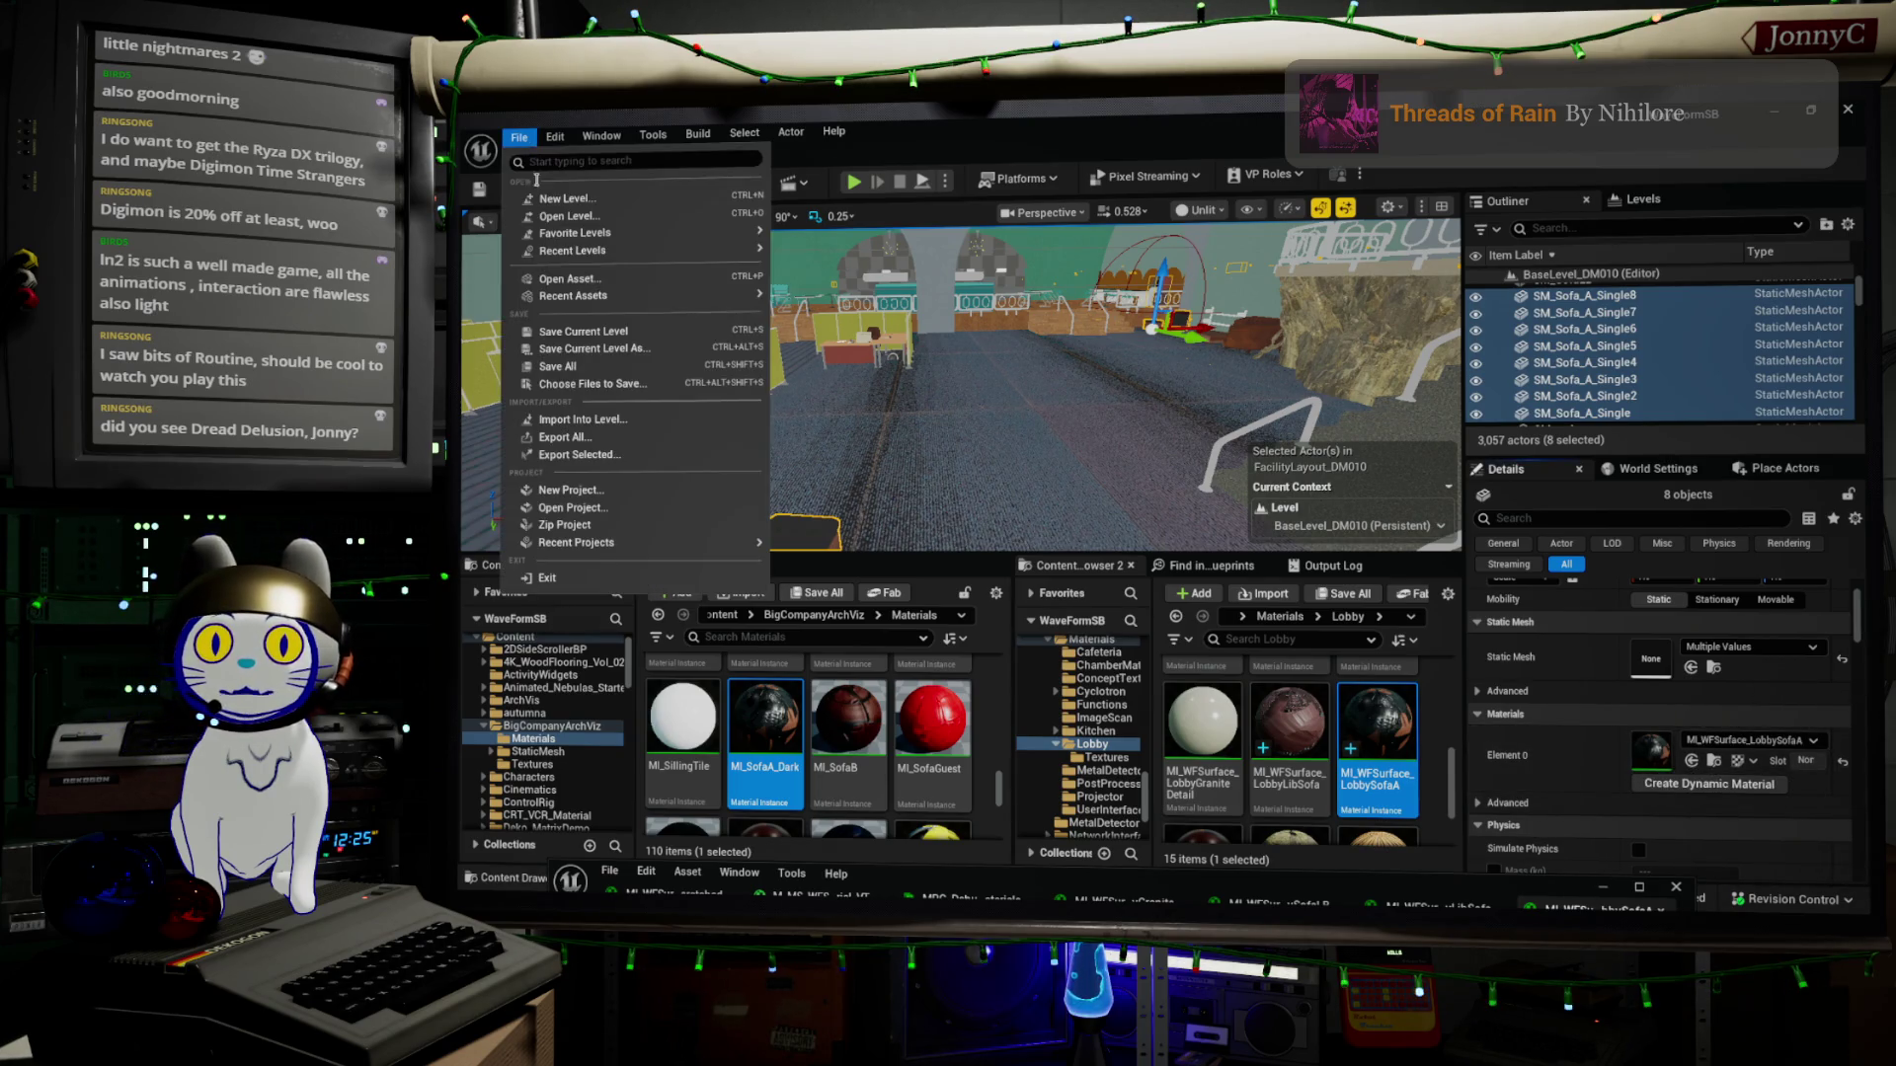
left_click(595, 355)
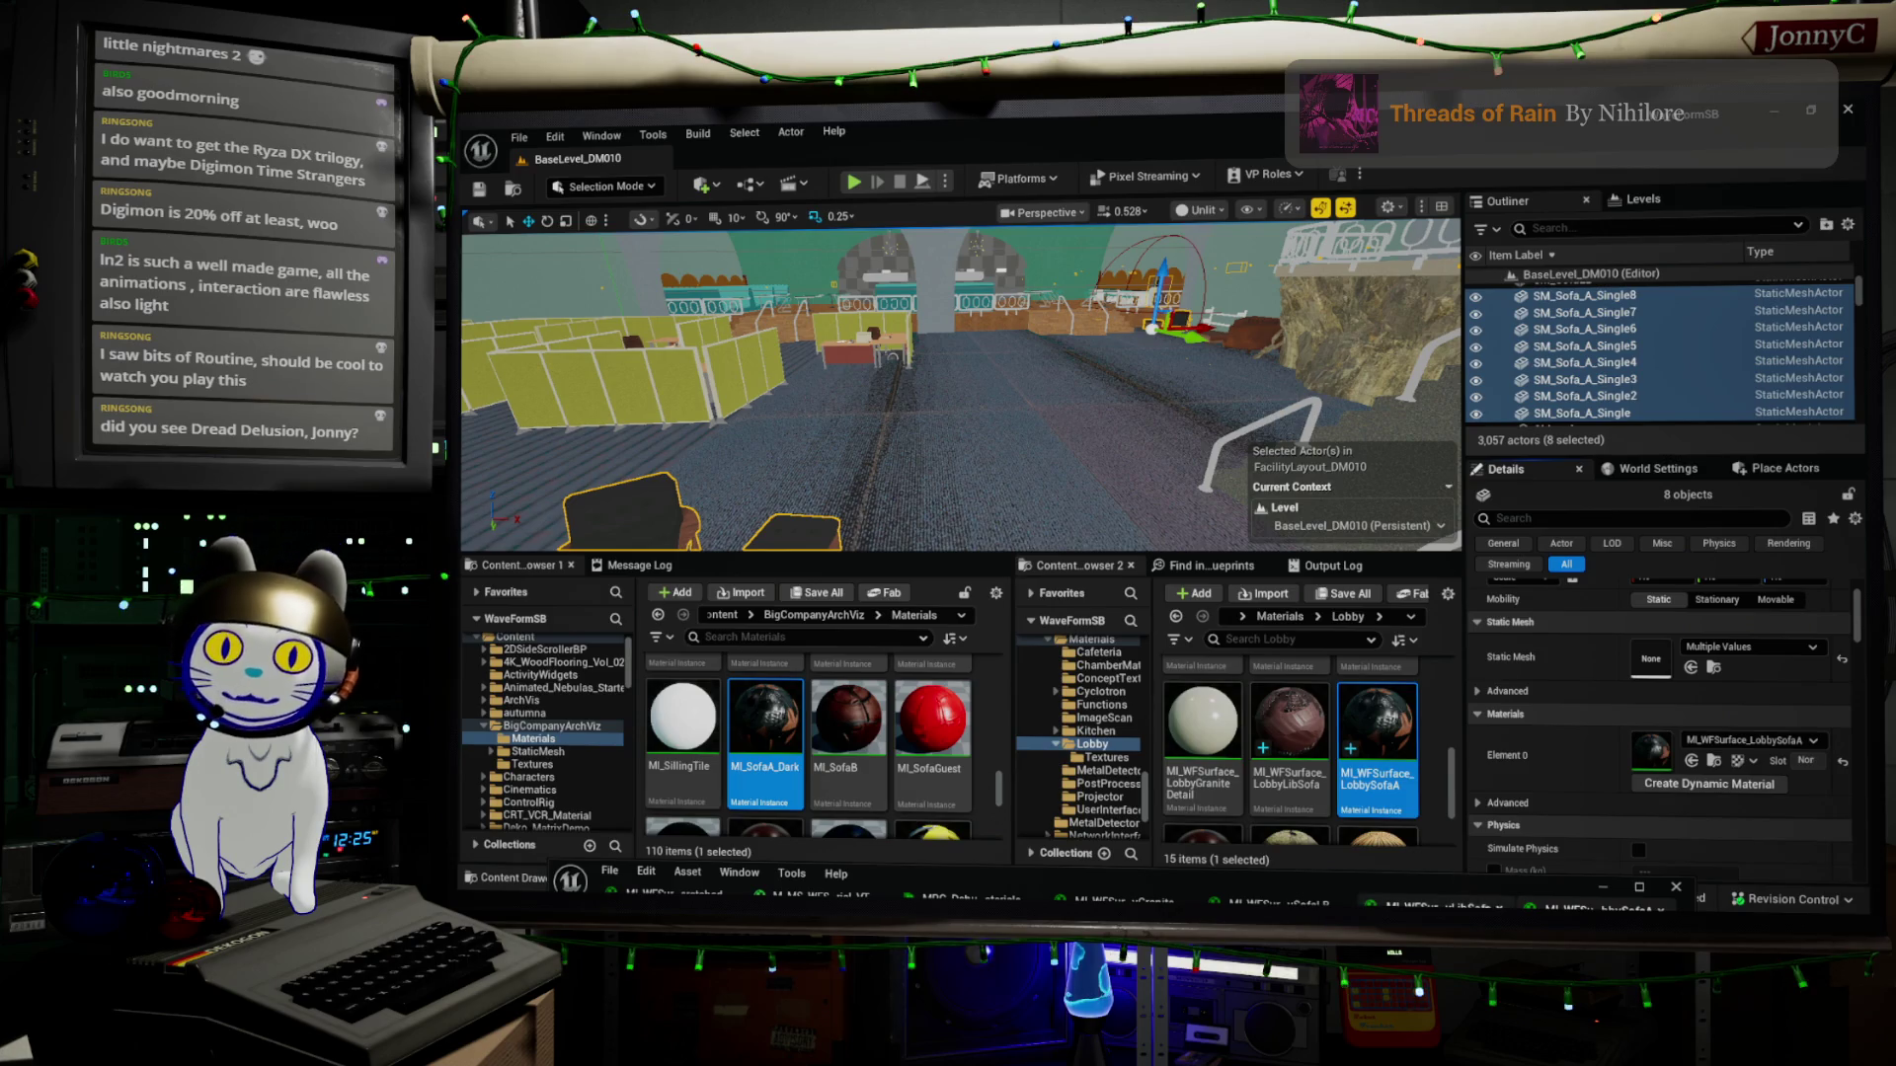
key("alt+Tab")
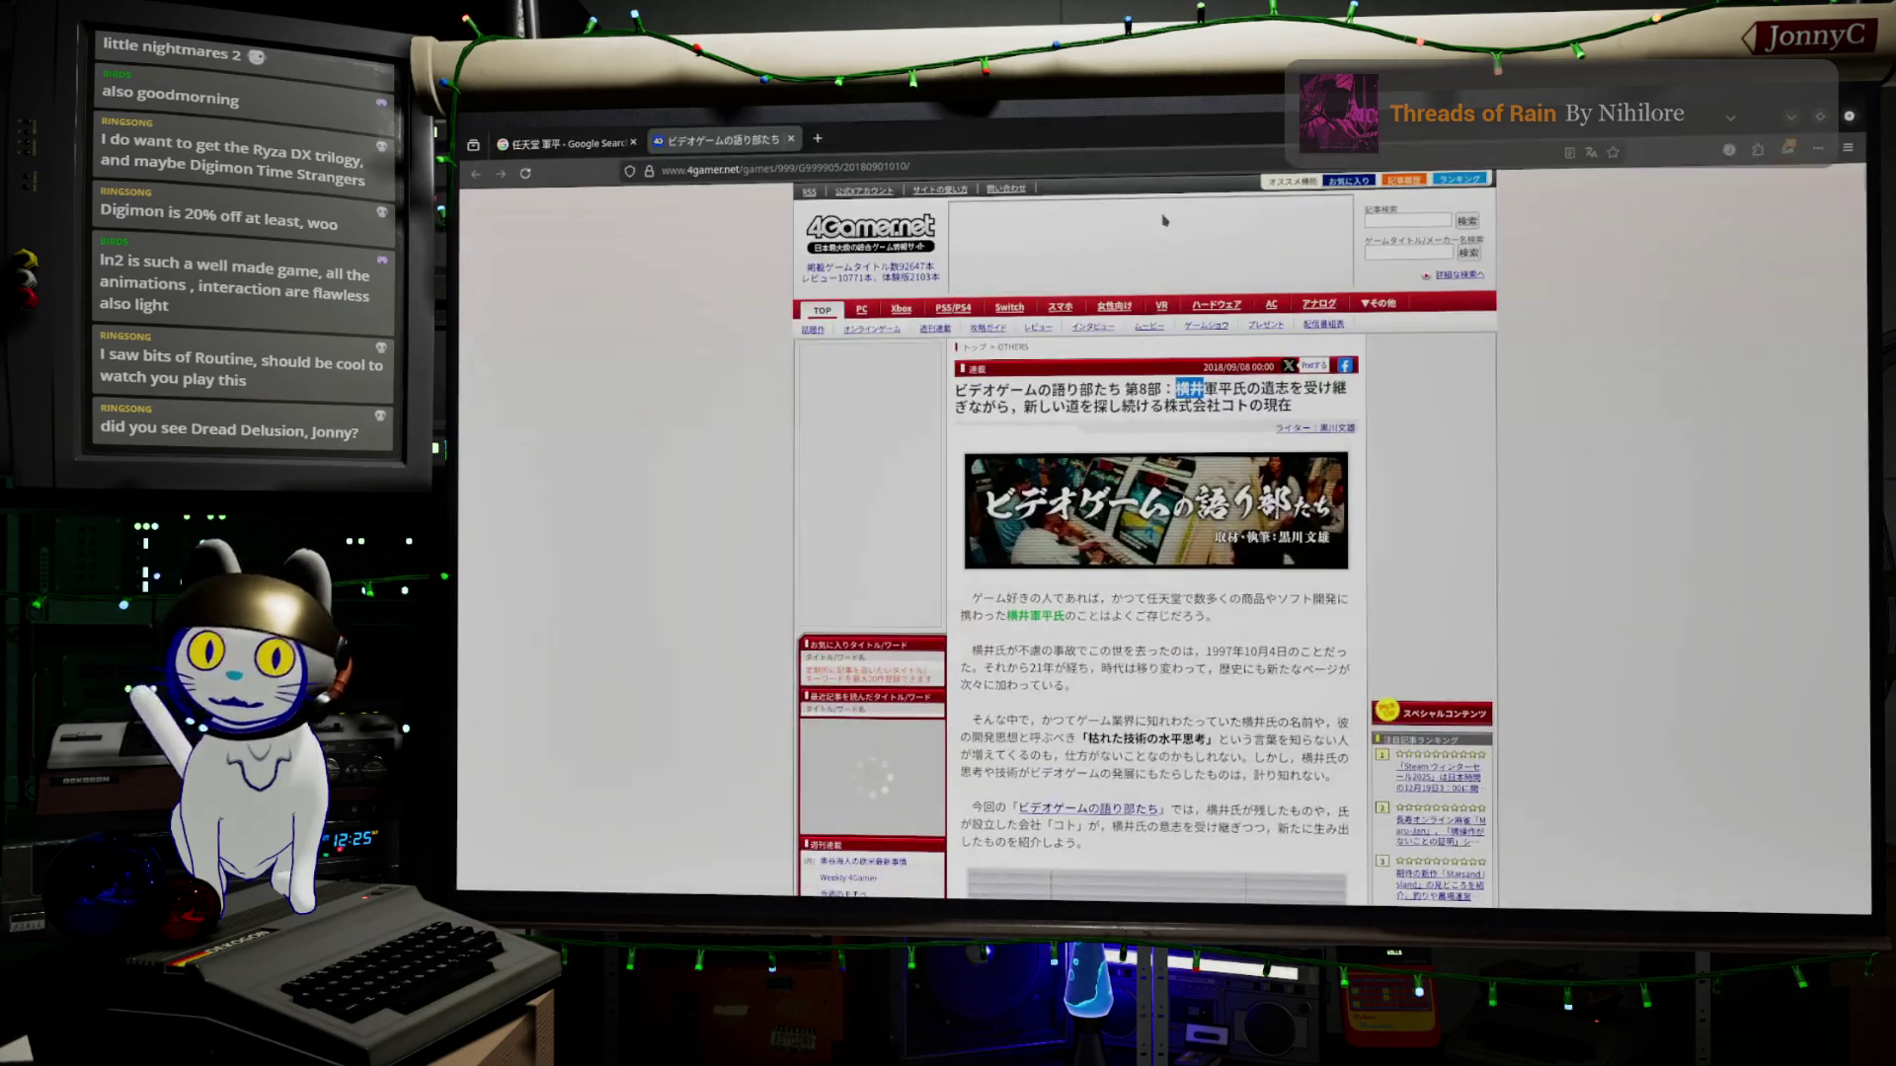
Clear the stray IME input from the Firefox address bar
left_click(874, 169)
type("Dre")
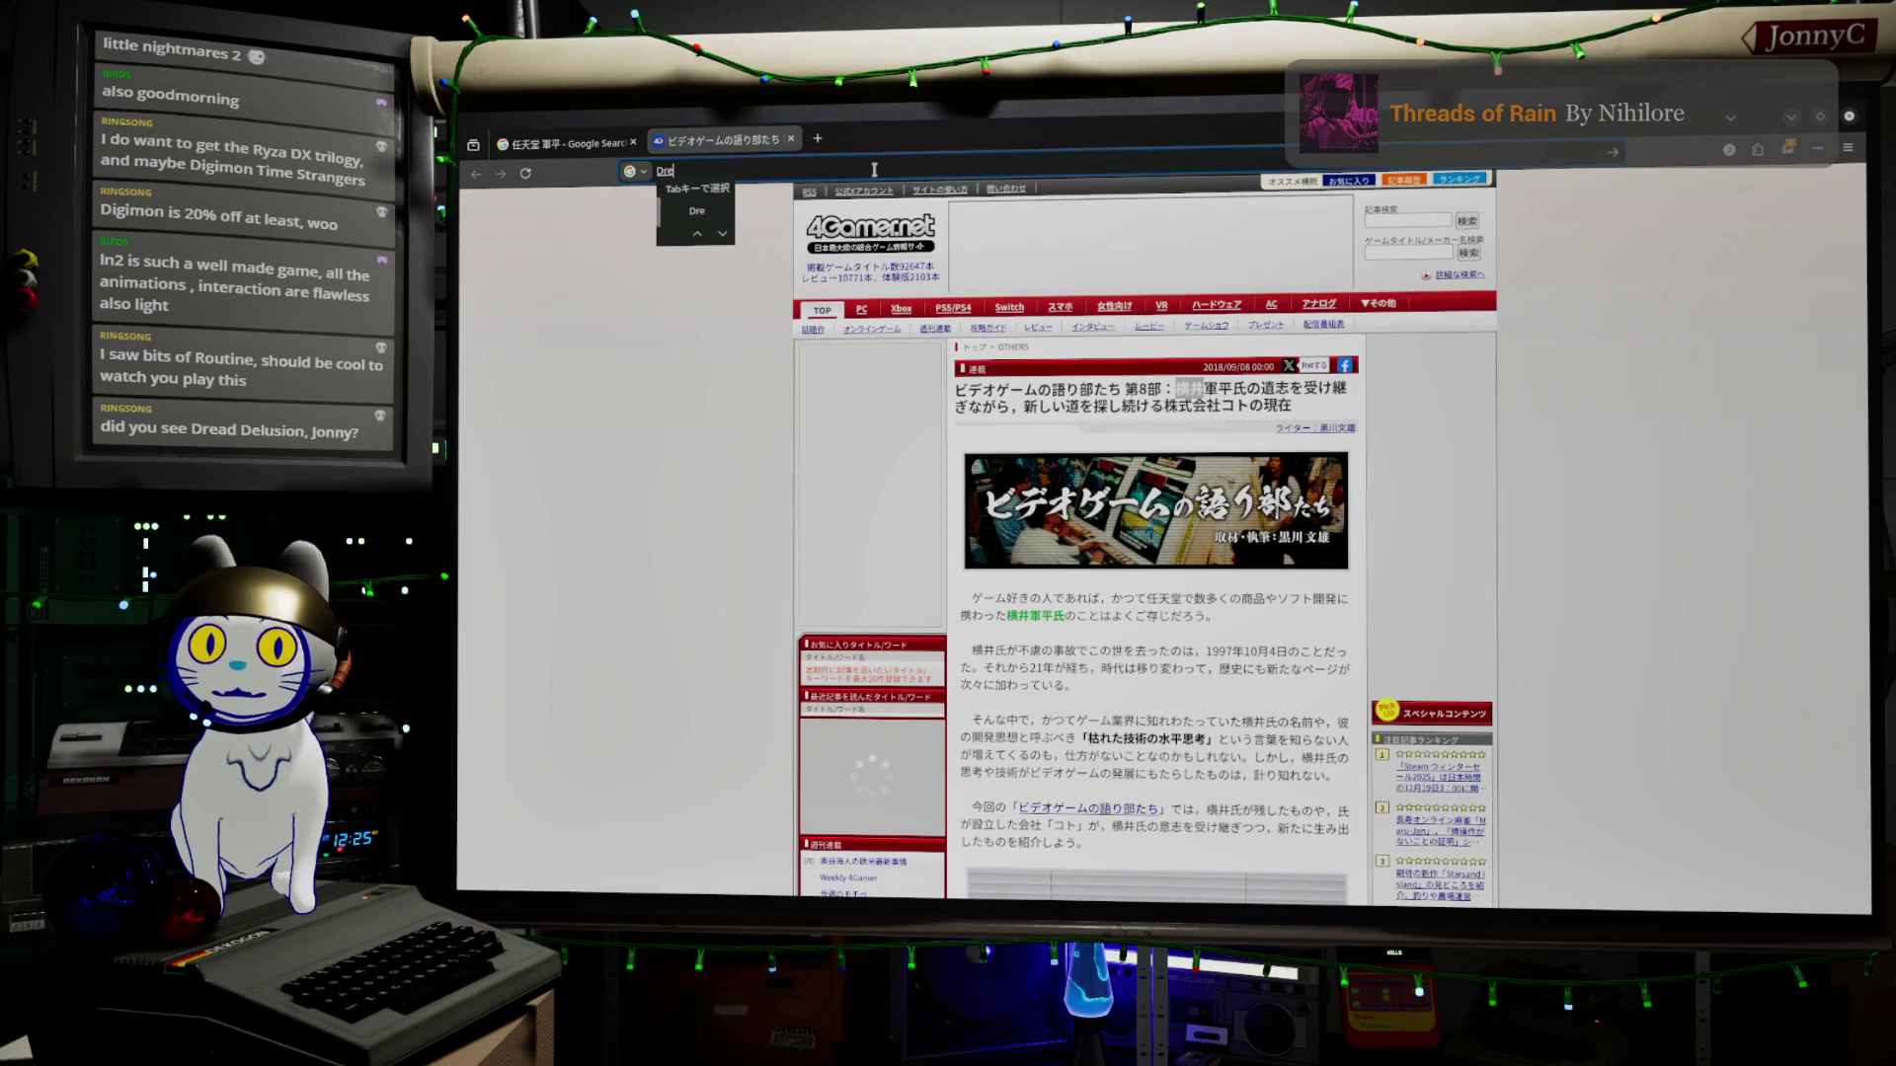
key("BackSpace")
key("BackSpace")
key("BackSpace")
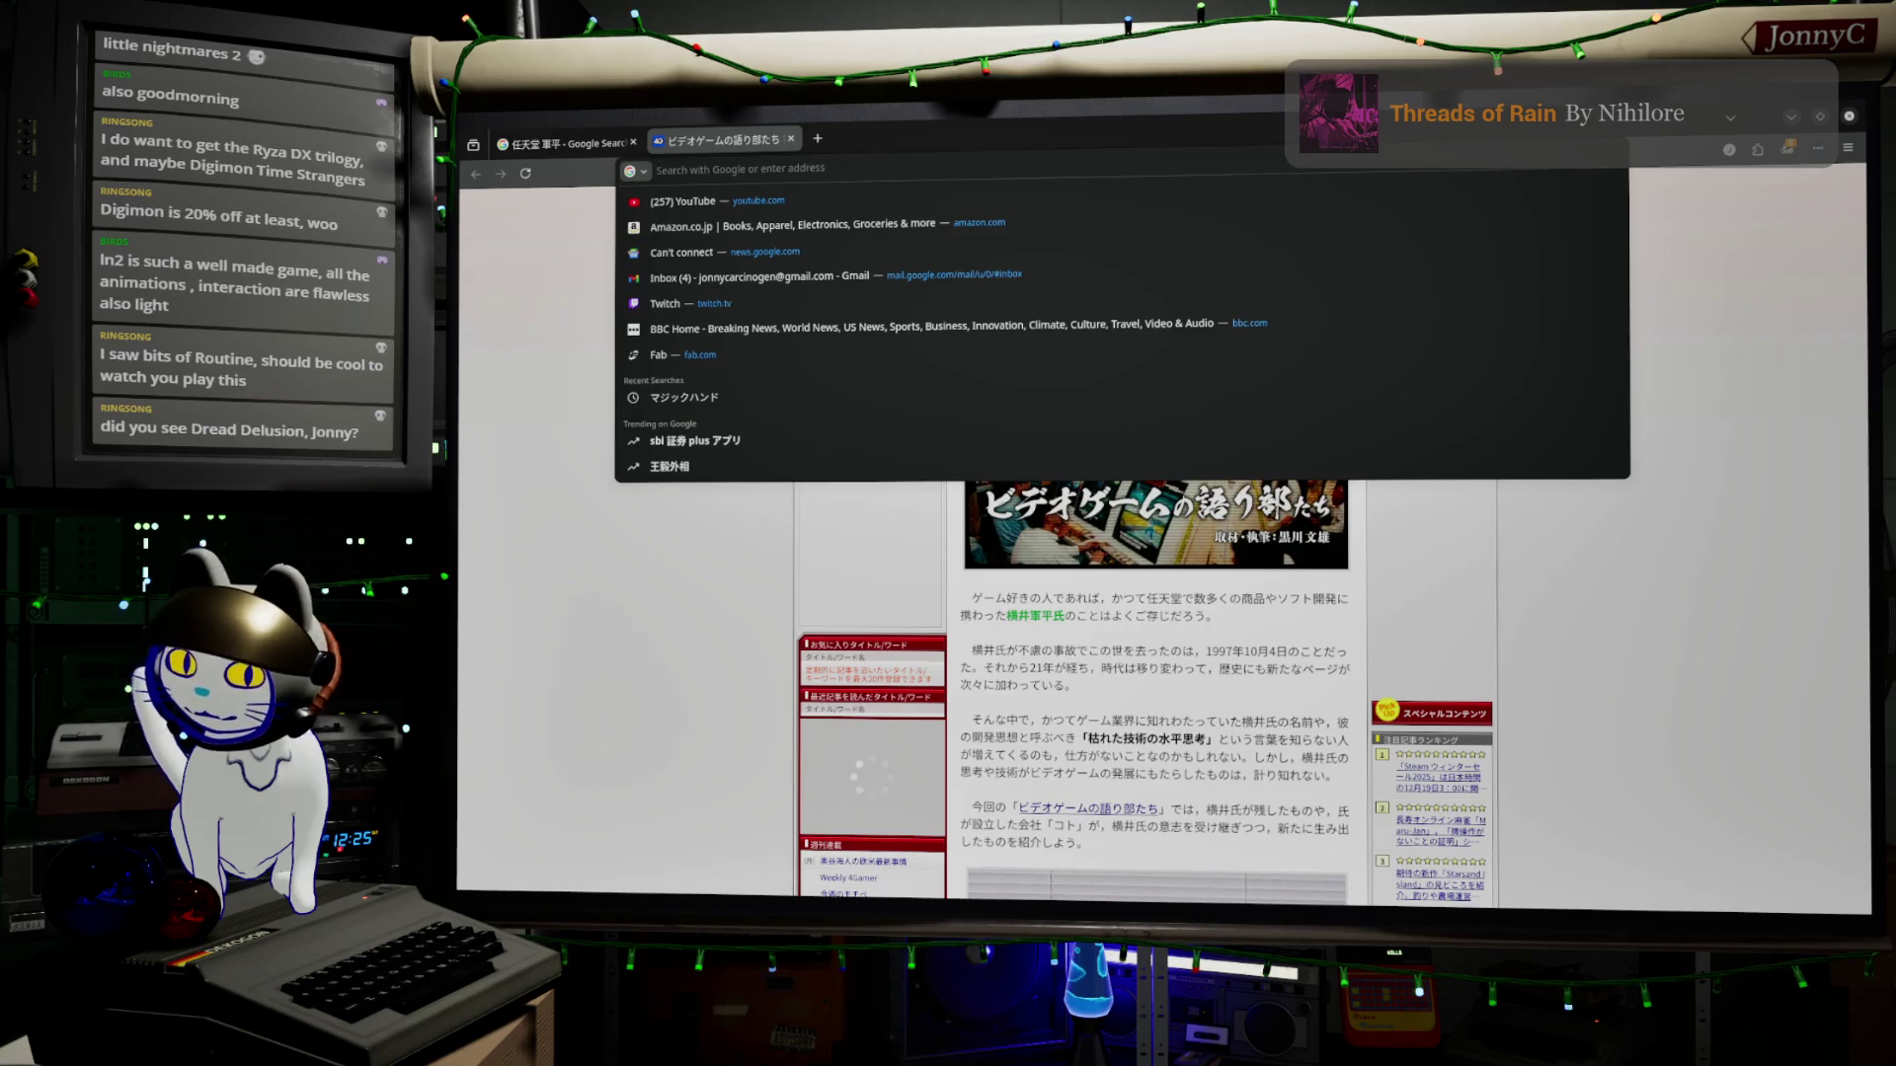
type("d")
key("BackSpace")
key("BackSpace")
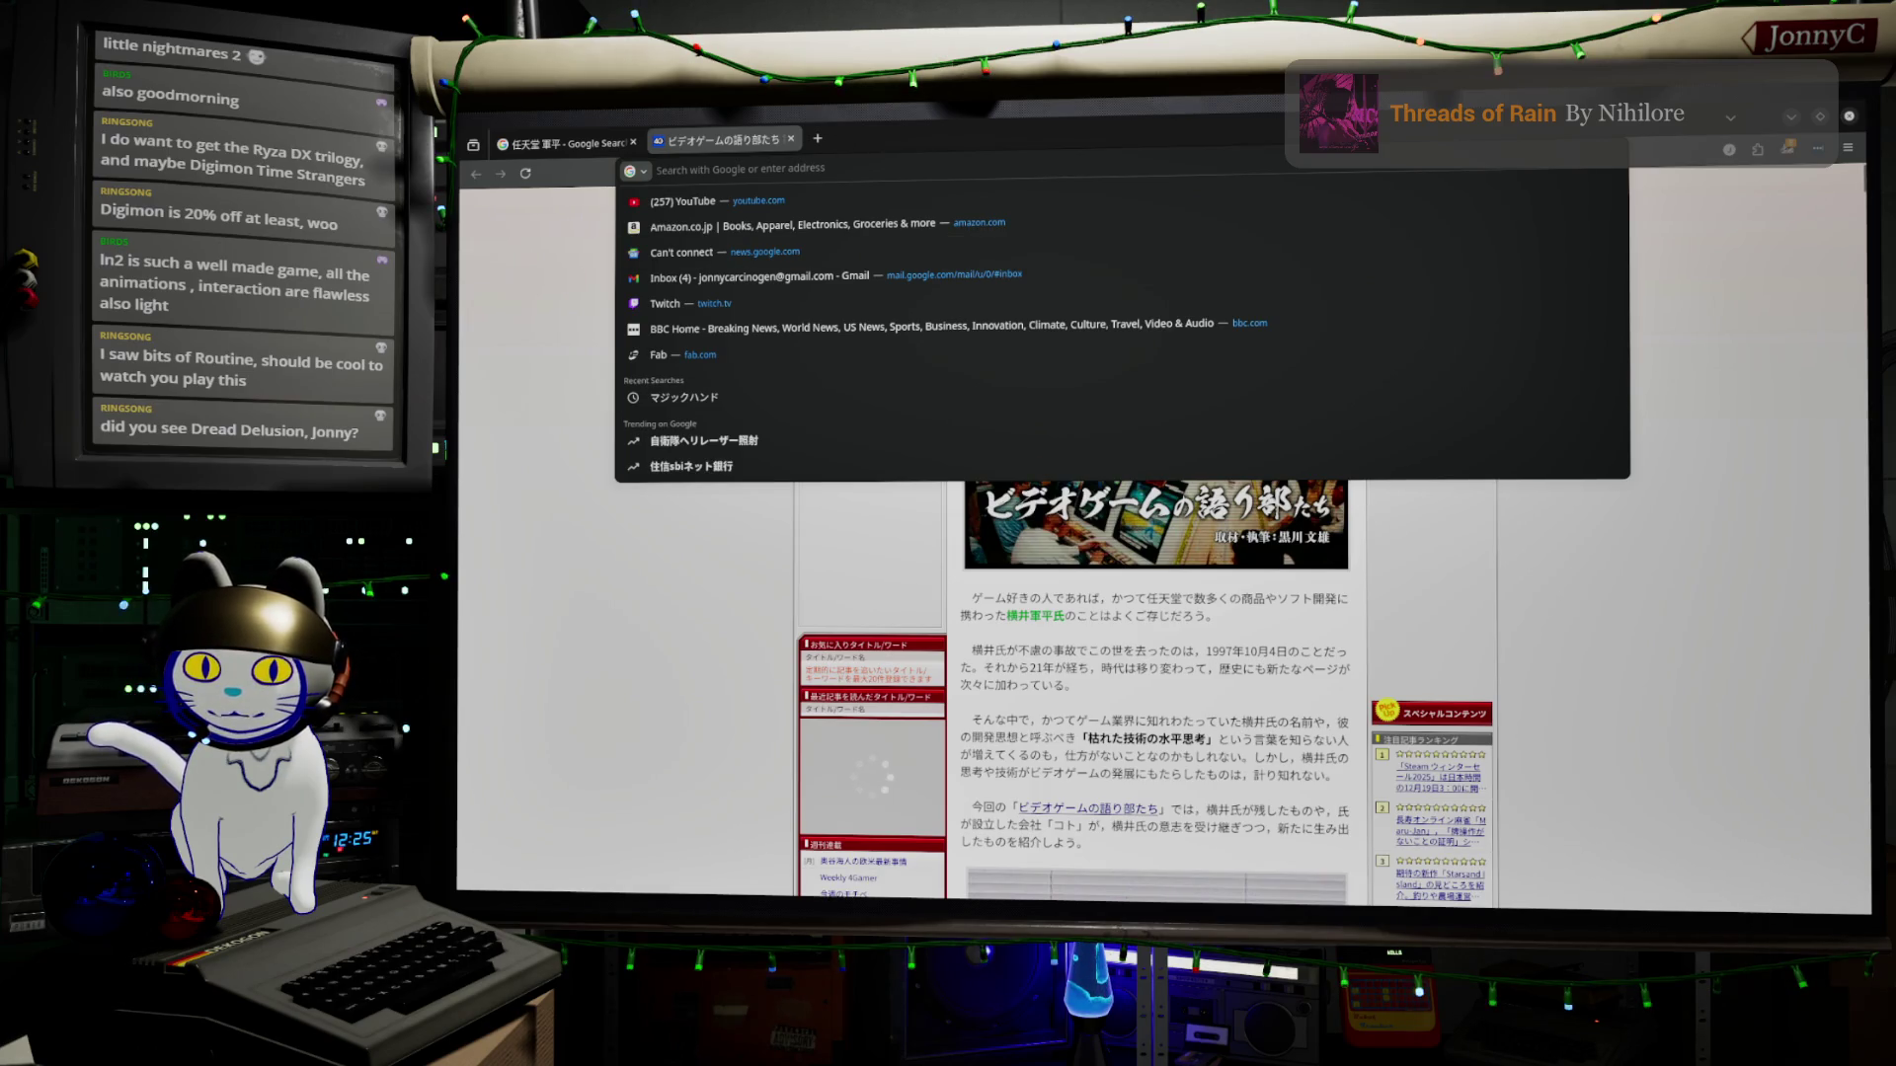
key("Escape")
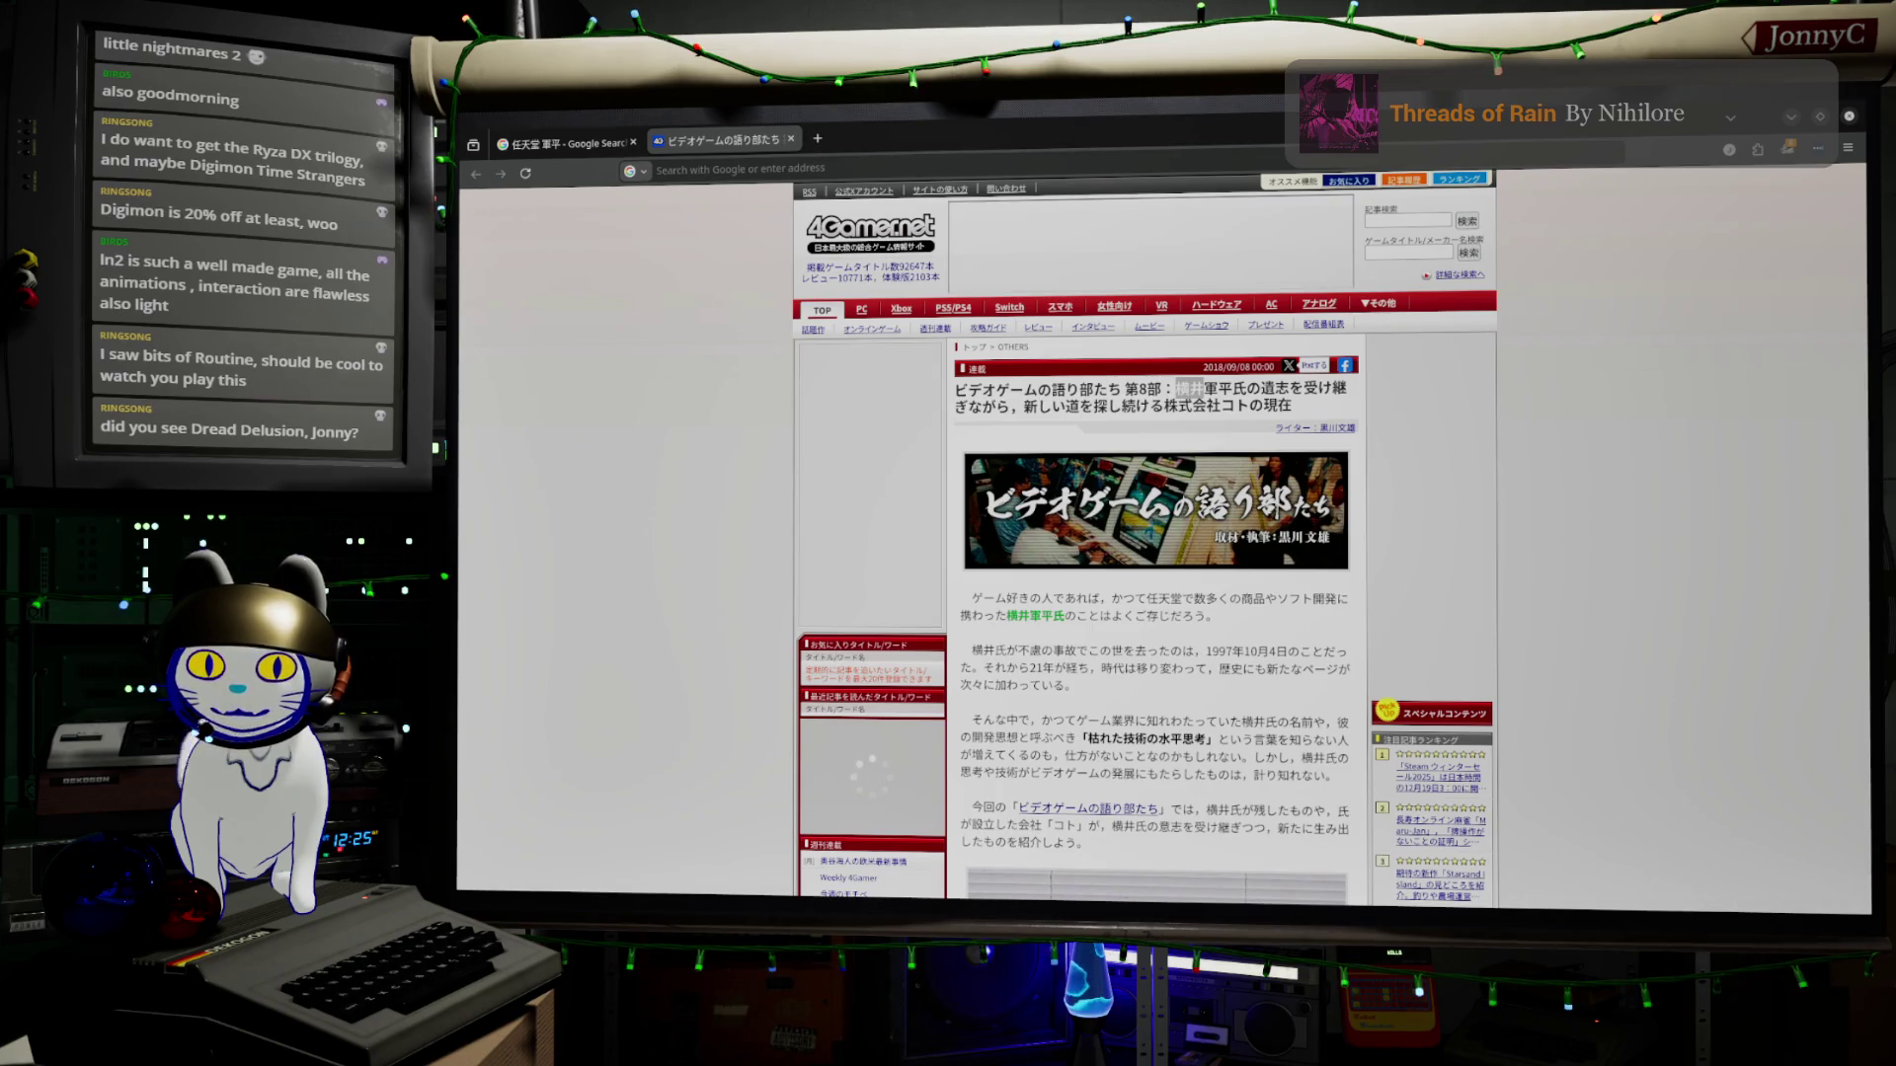
left_click(691, 169)
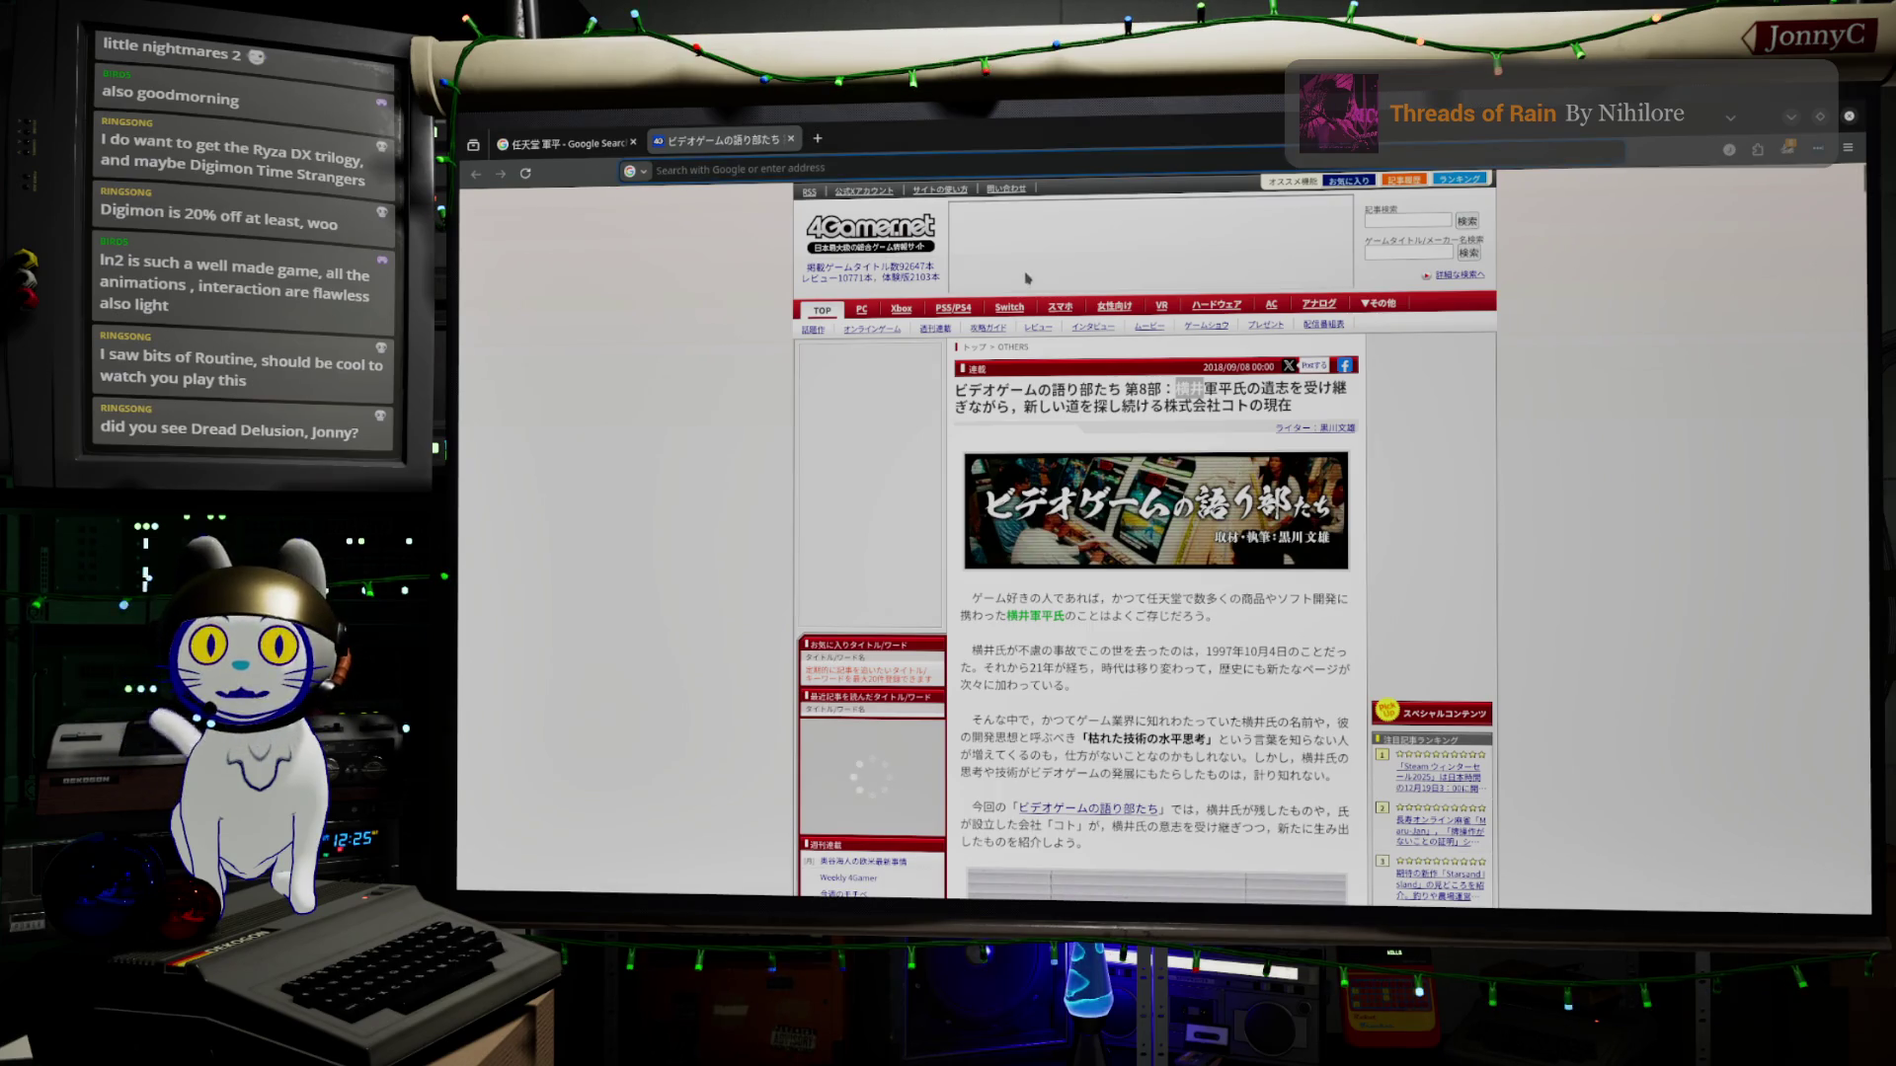
left_click(696, 169)
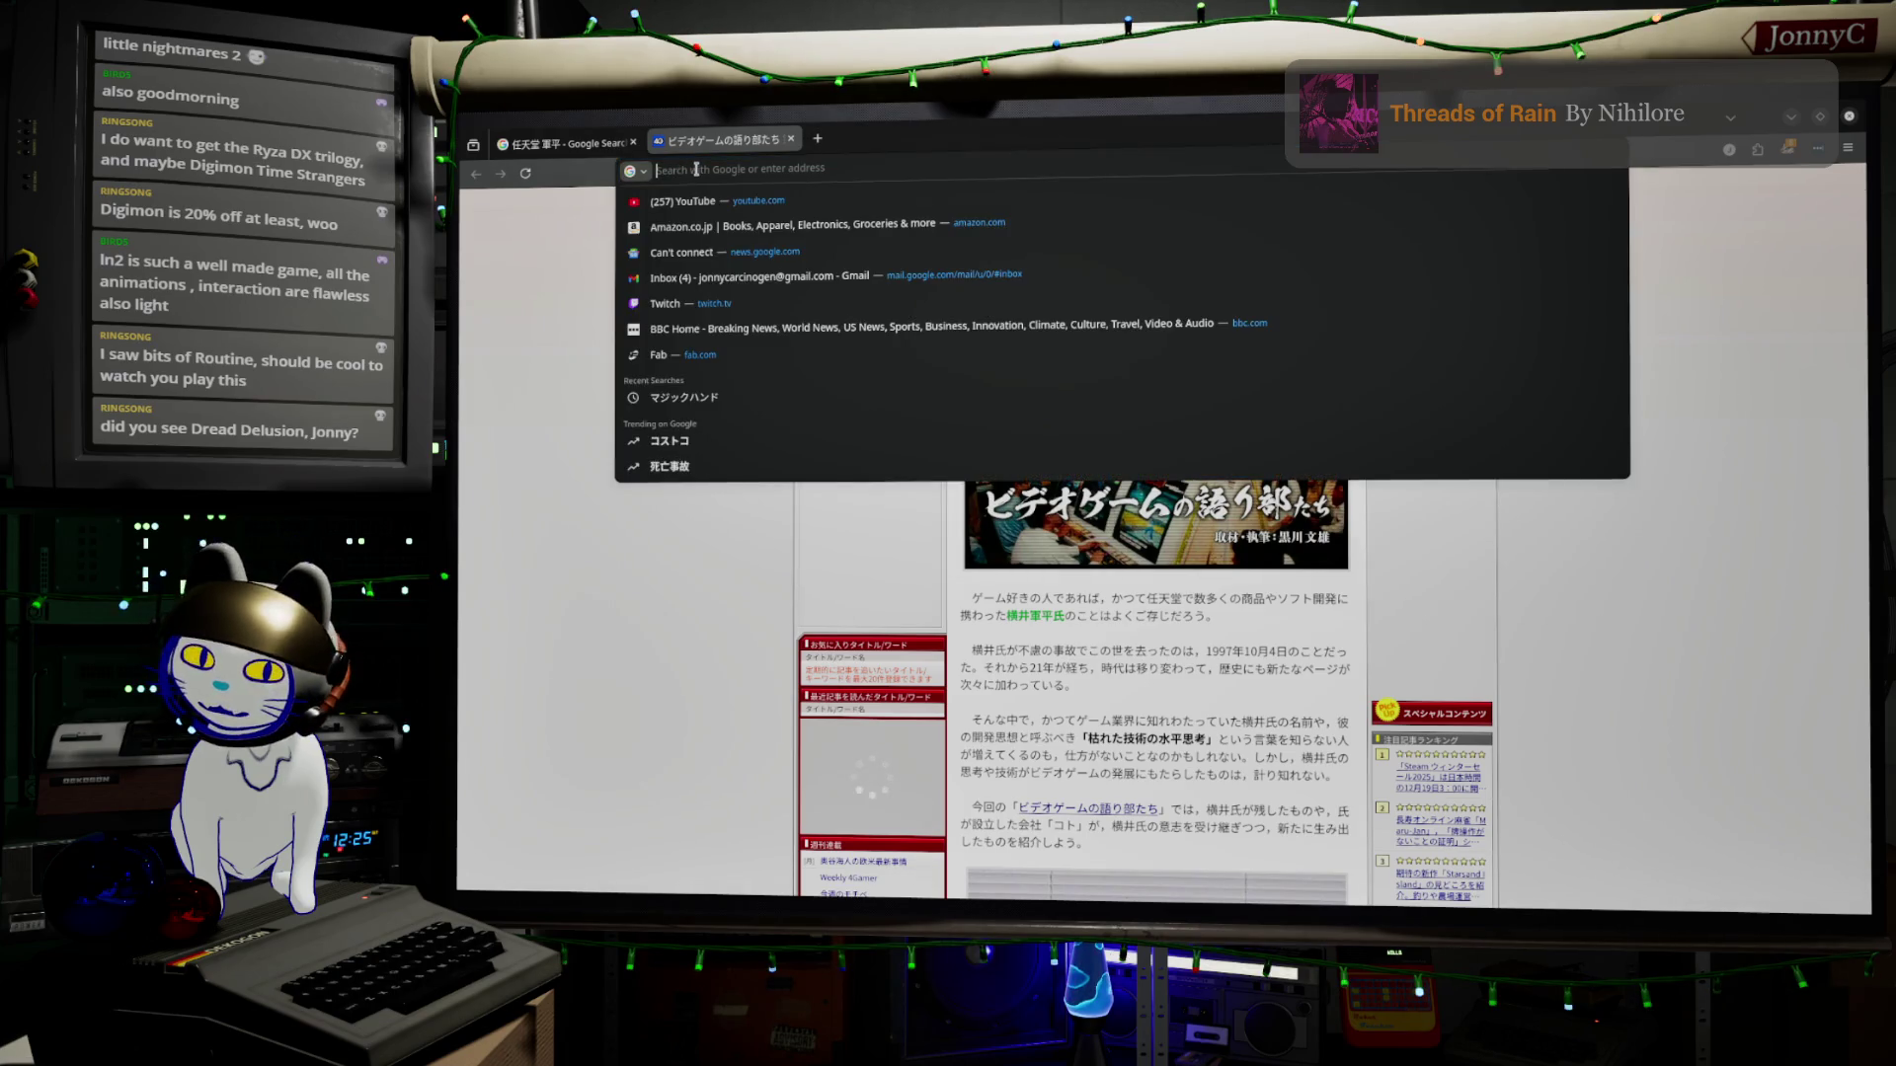
type("dn")
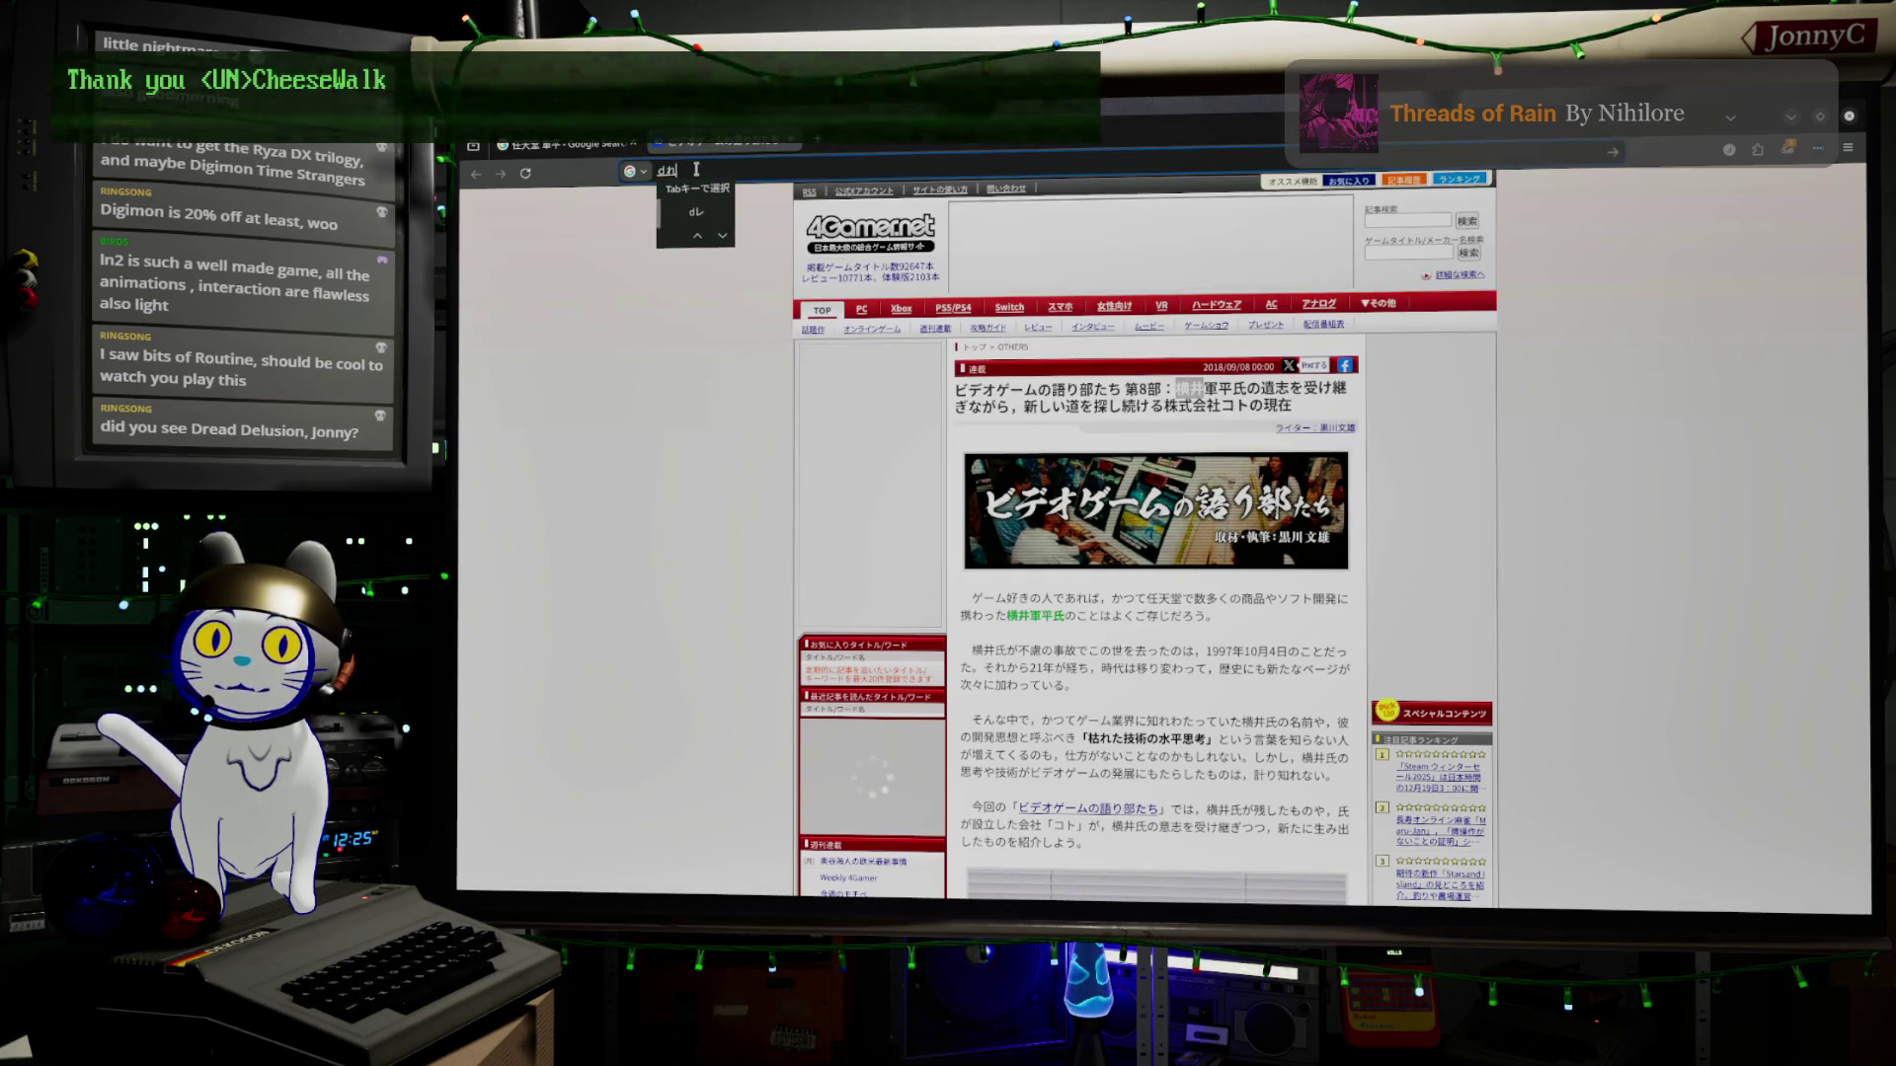
key("BackSpace")
key("BackSpace")
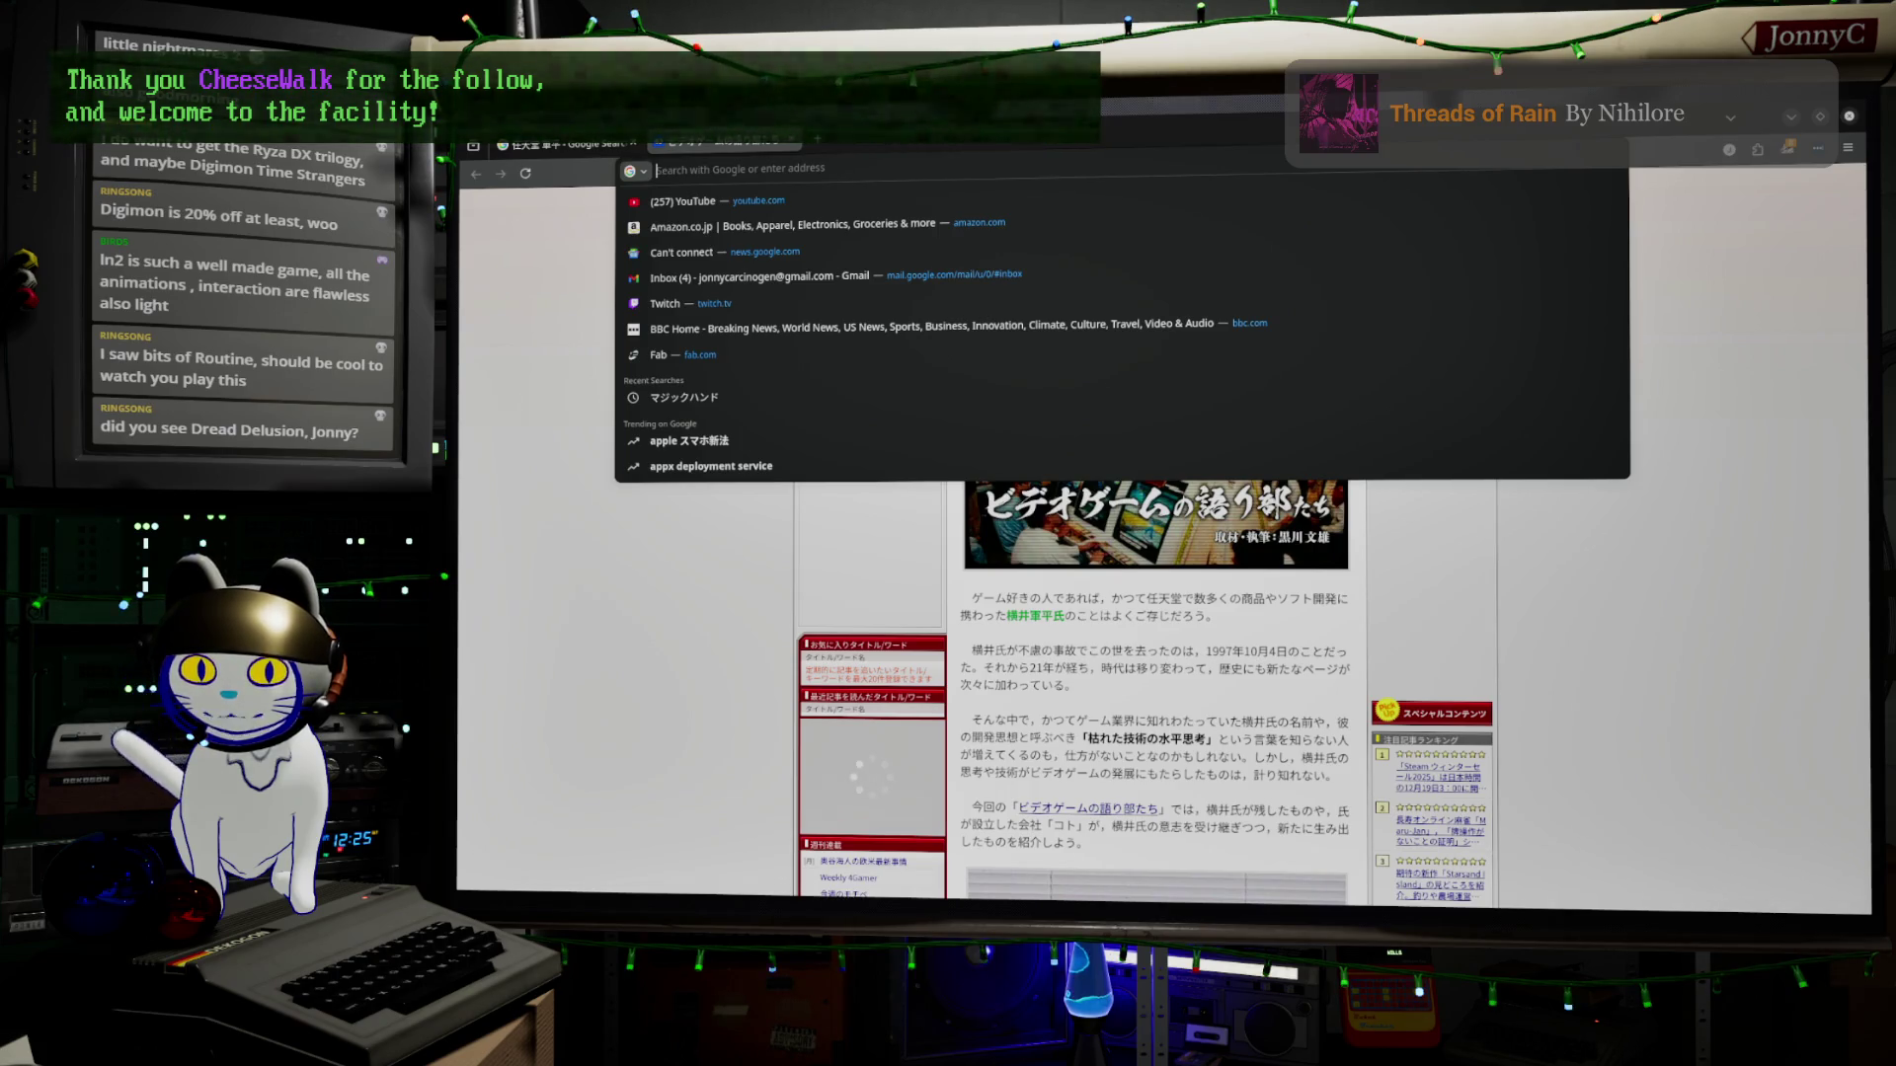
key("Escape")
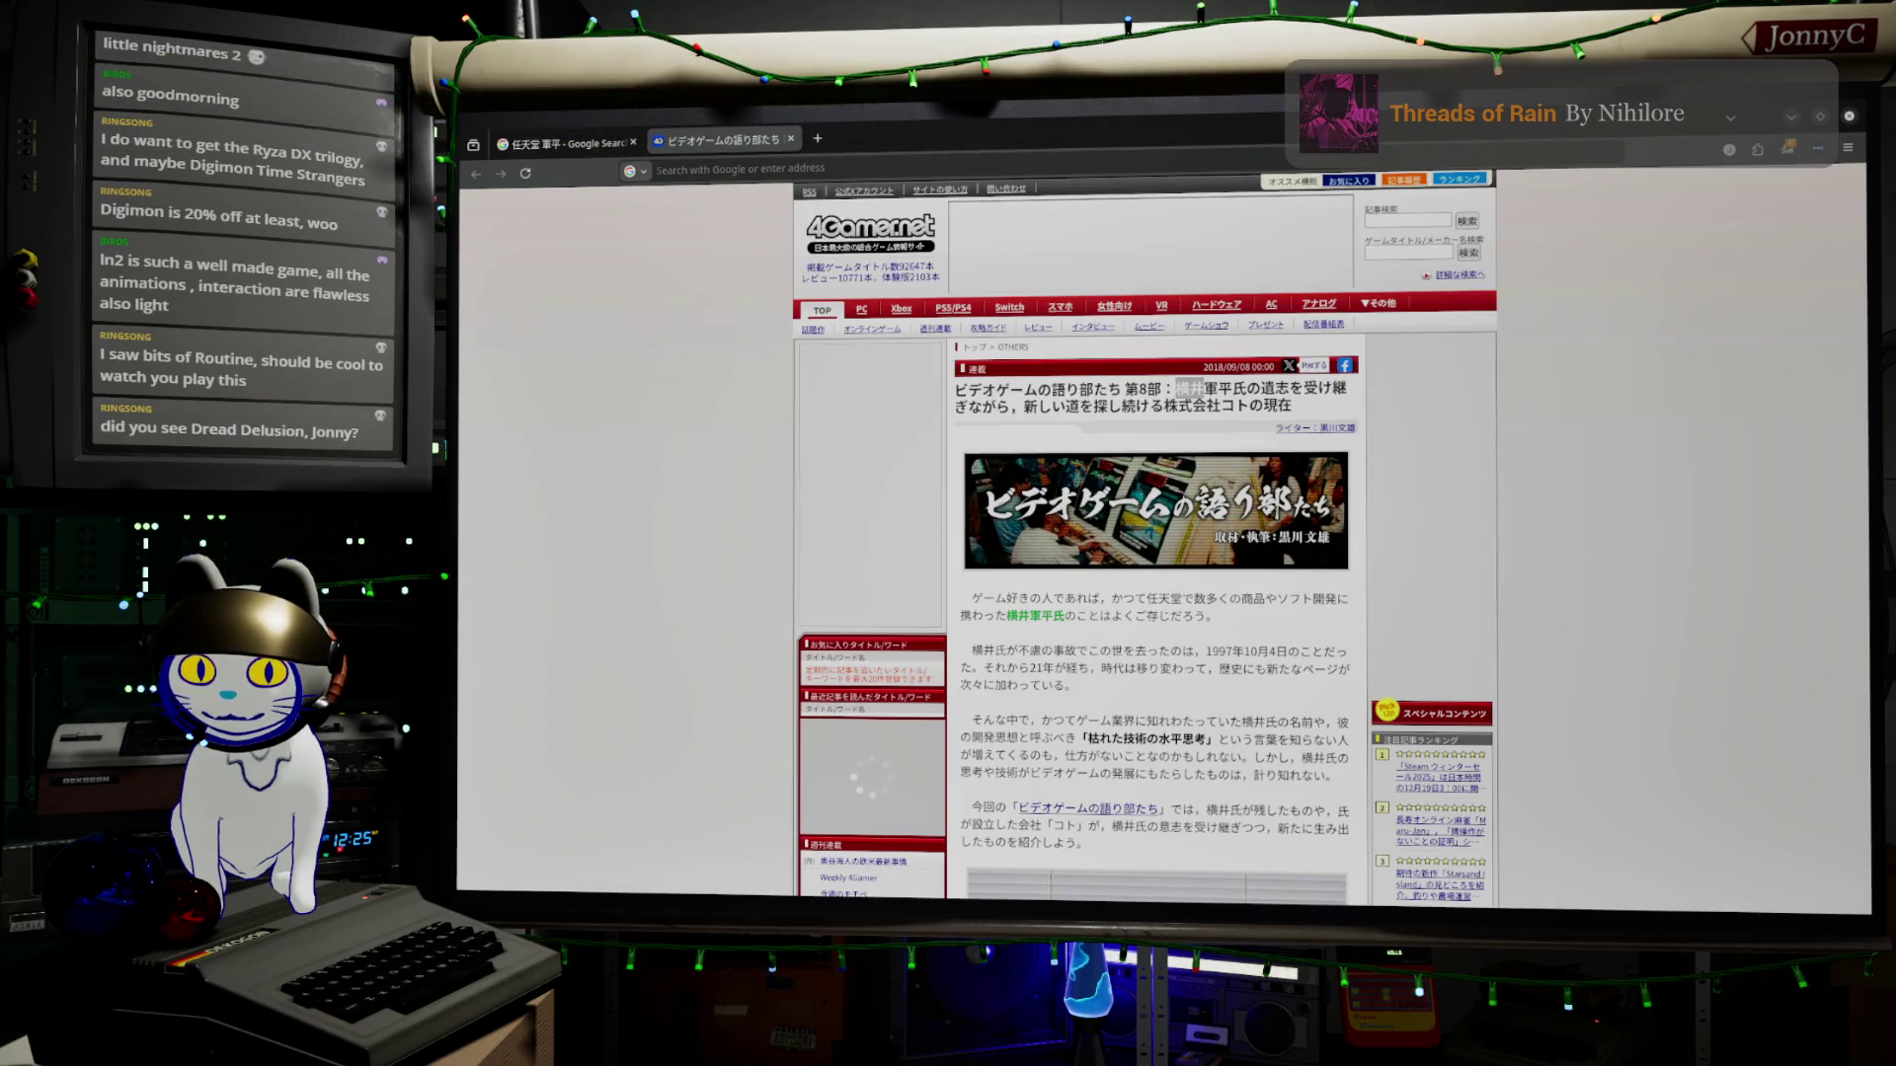
Search for 'Dread Delusion' from the Firefox address bar
left_click(656, 170)
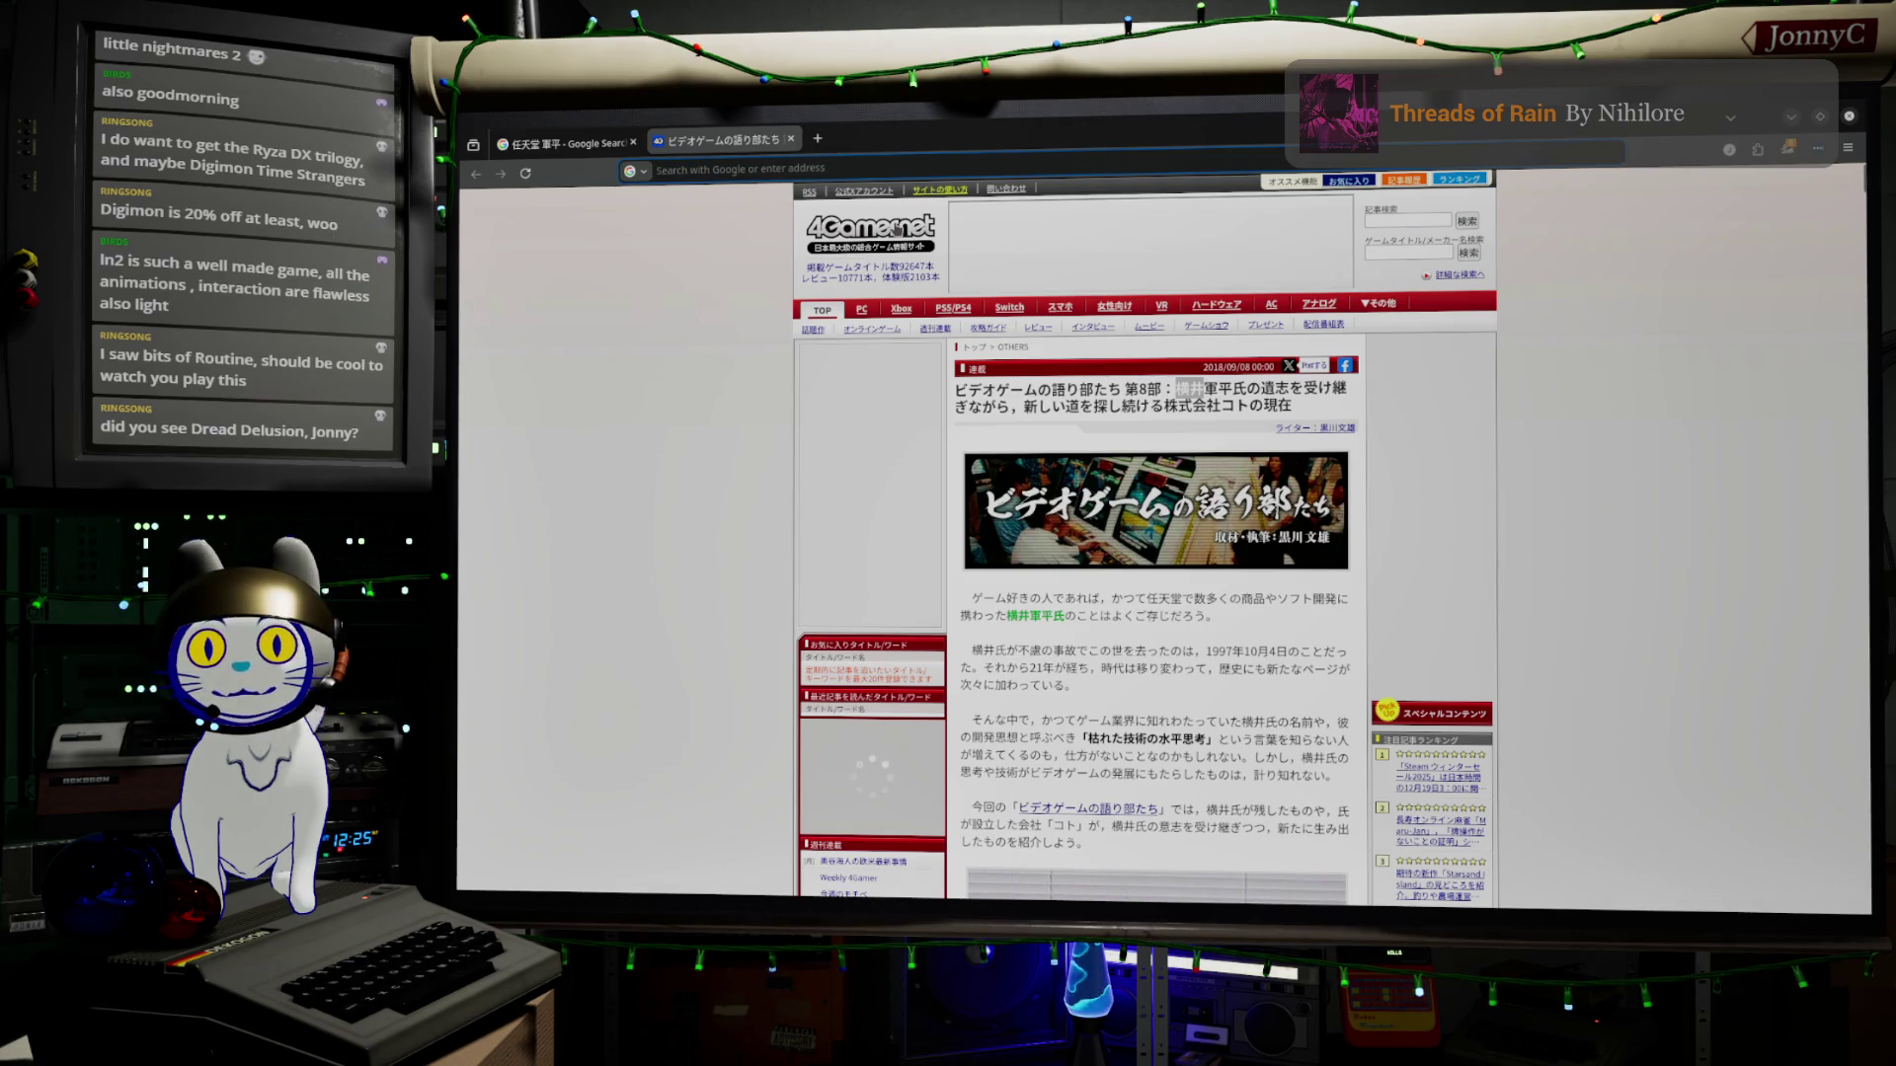
left_click(708, 171)
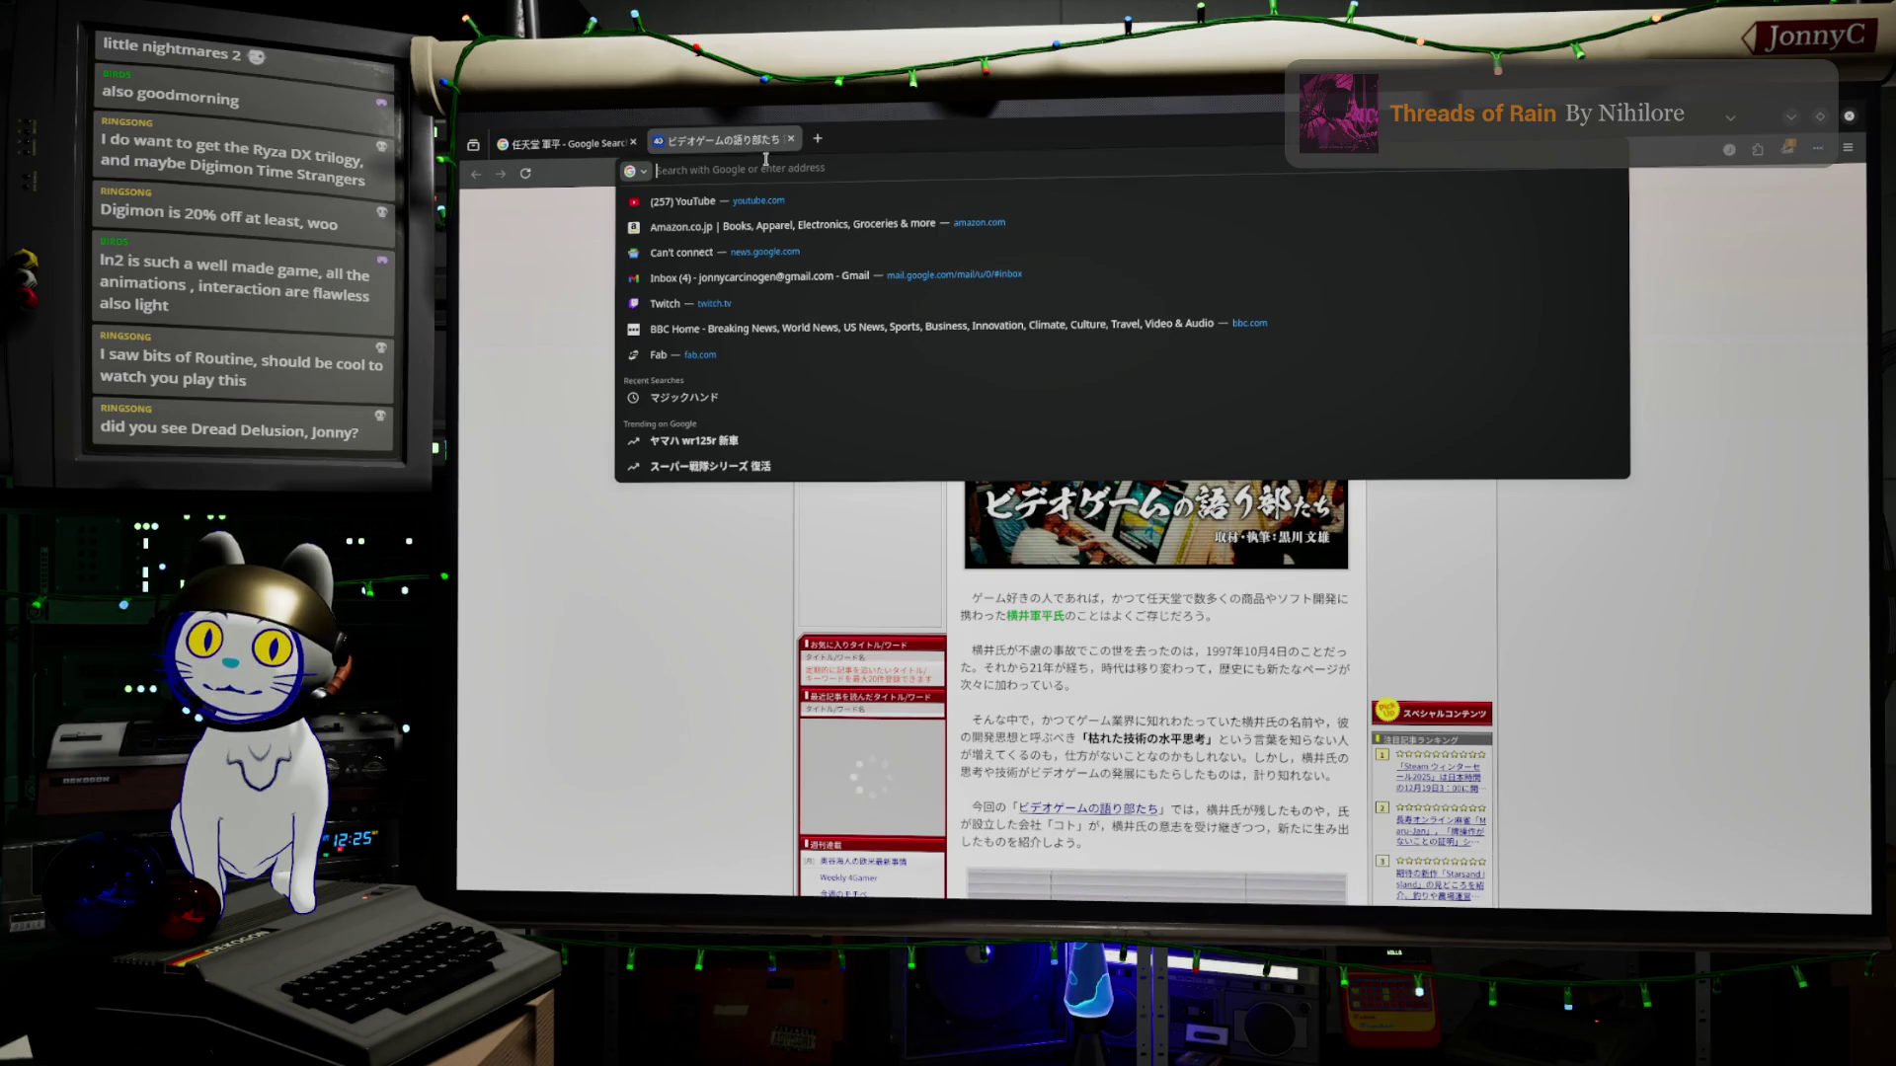
type("Dread")
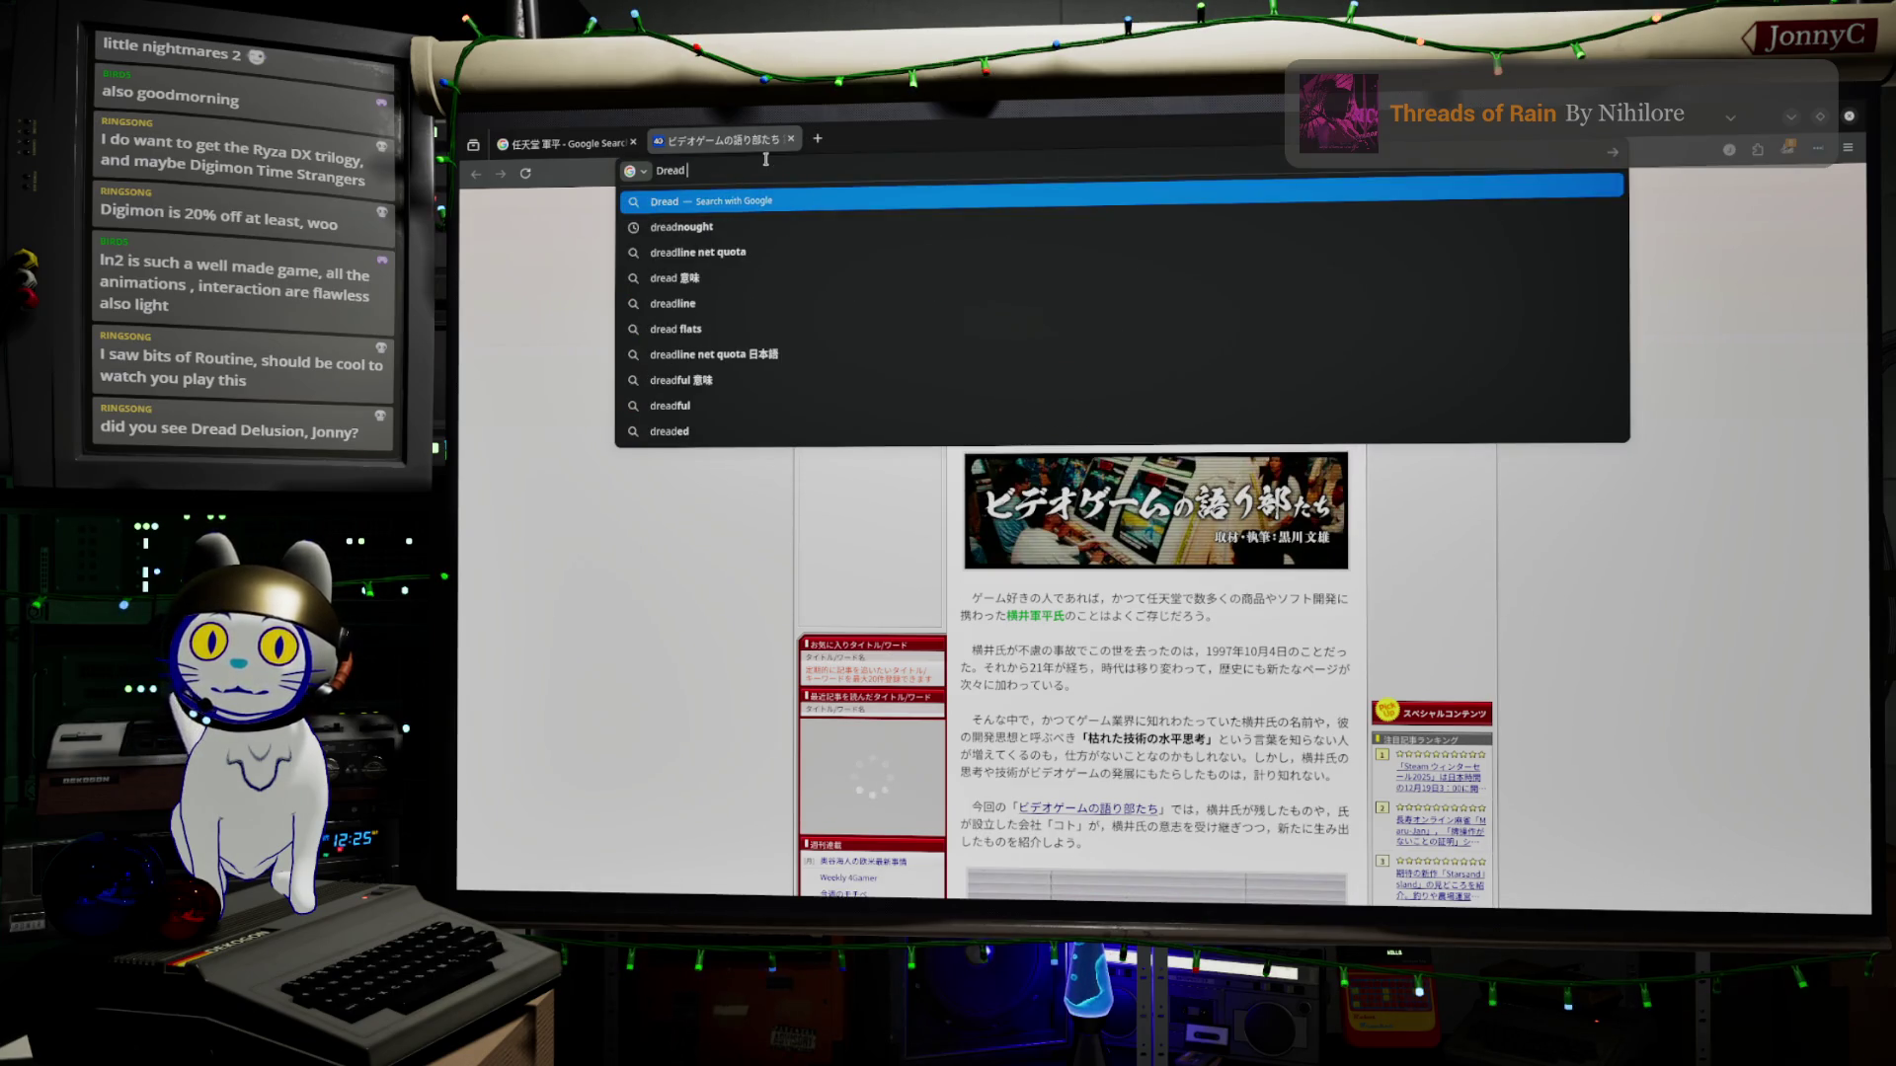
type(" Li")
key("BackSpace")
key("BackSpace")
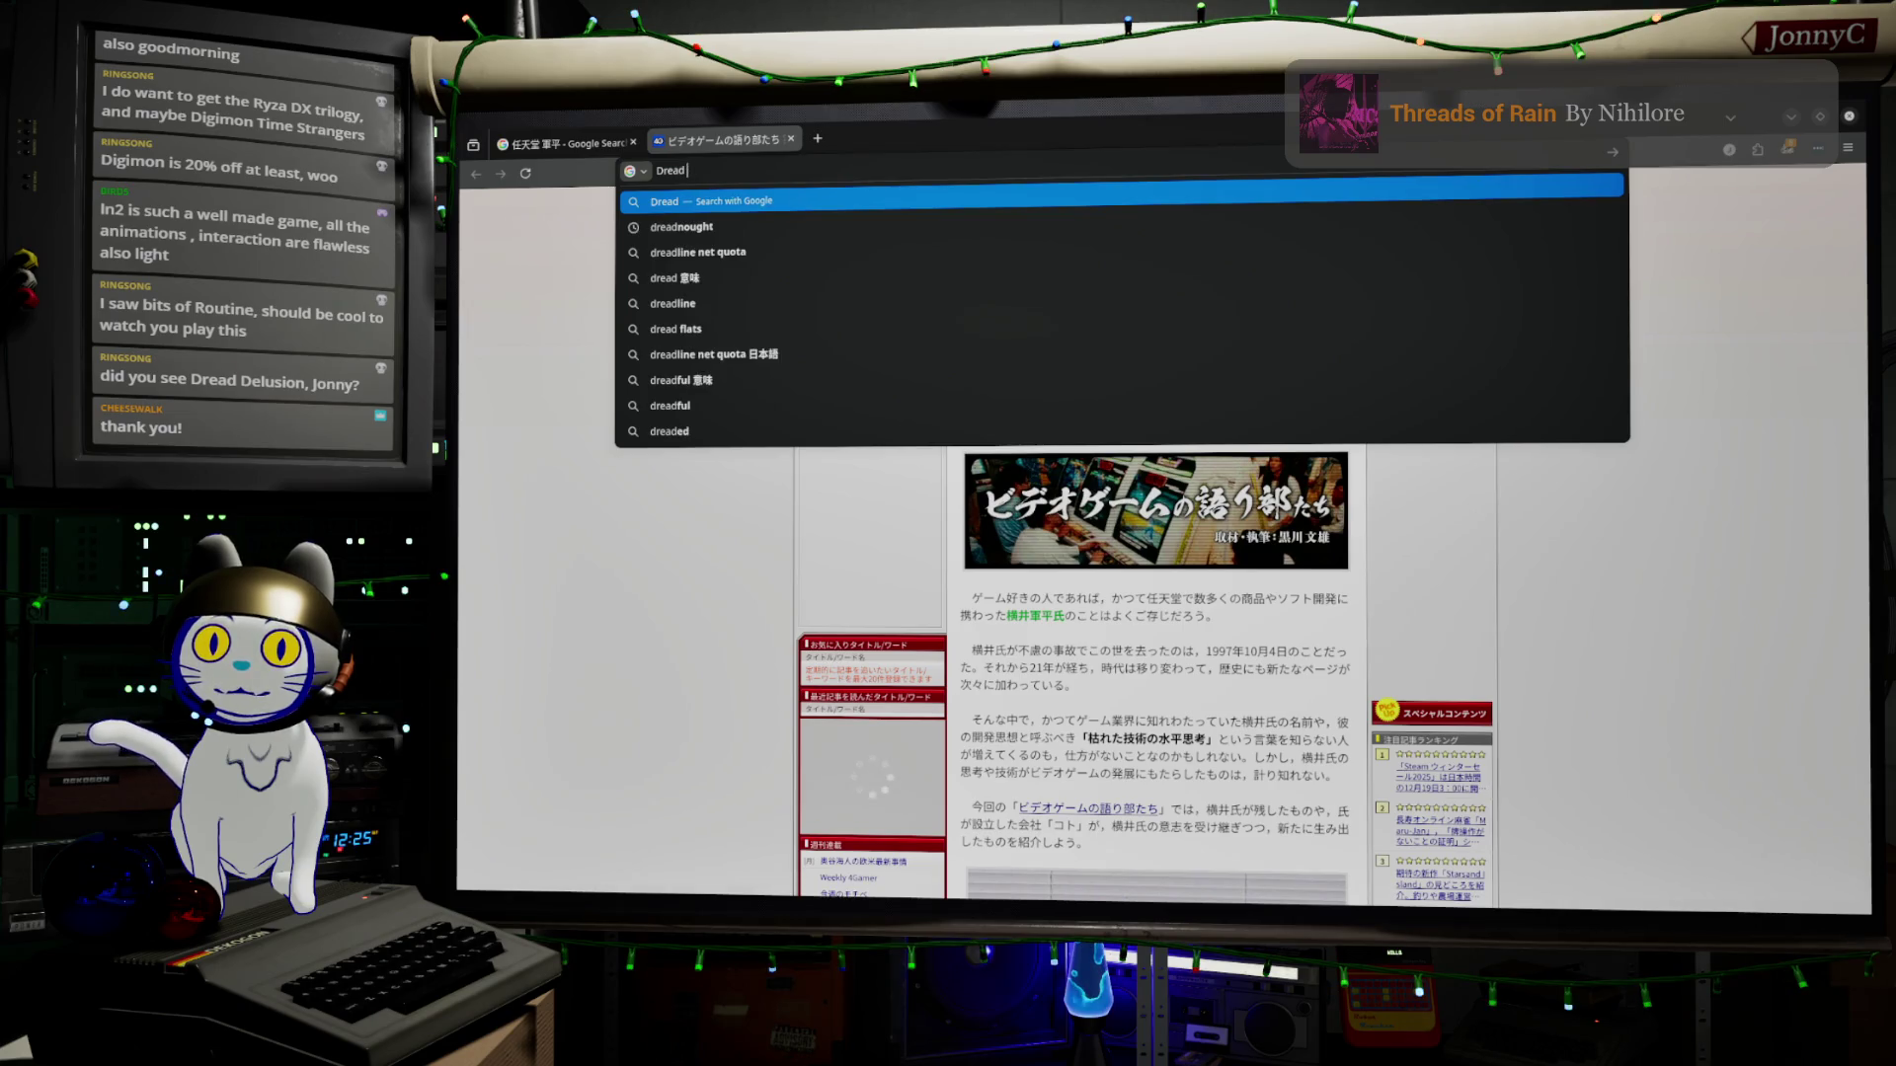
type("Delusion")
key("Return")
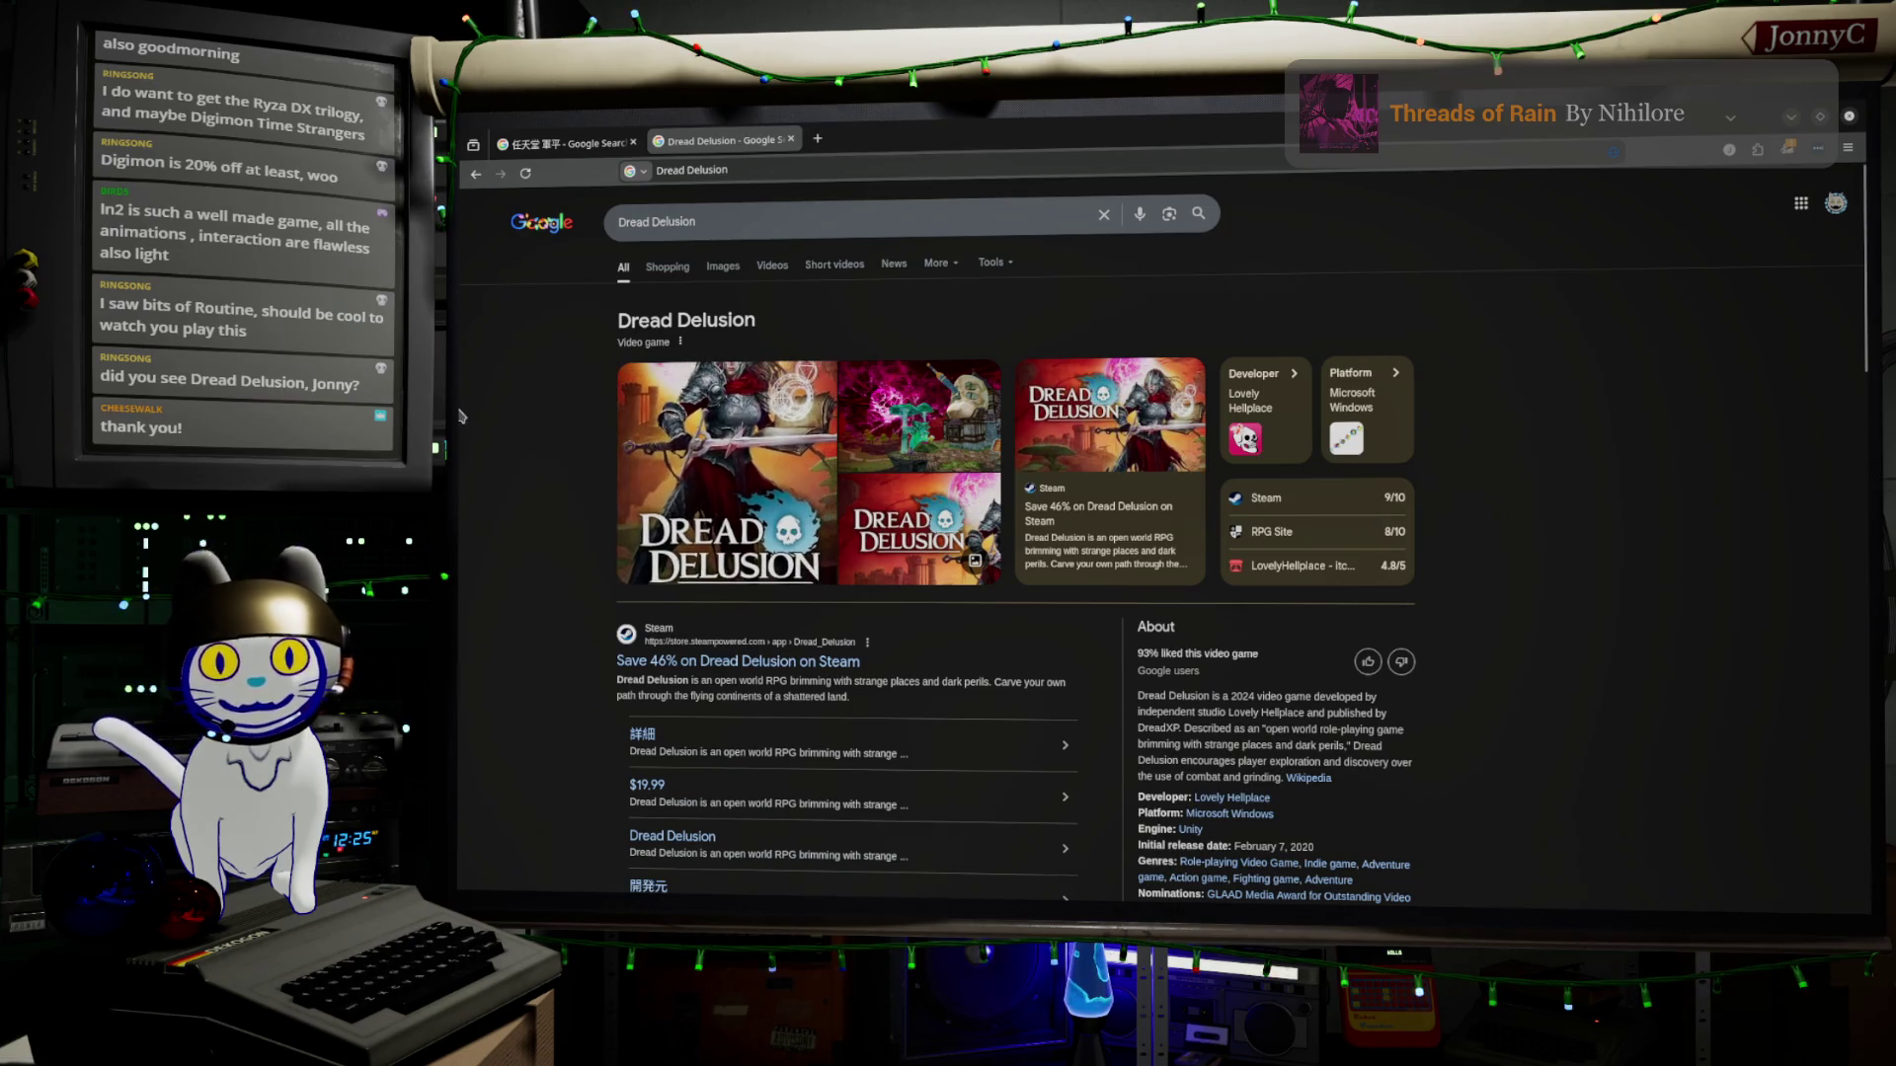
Scroll through the Google results for Dread Delusion
scroll(460, 420, "down", 2)
scroll(459, 420, "up", 2)
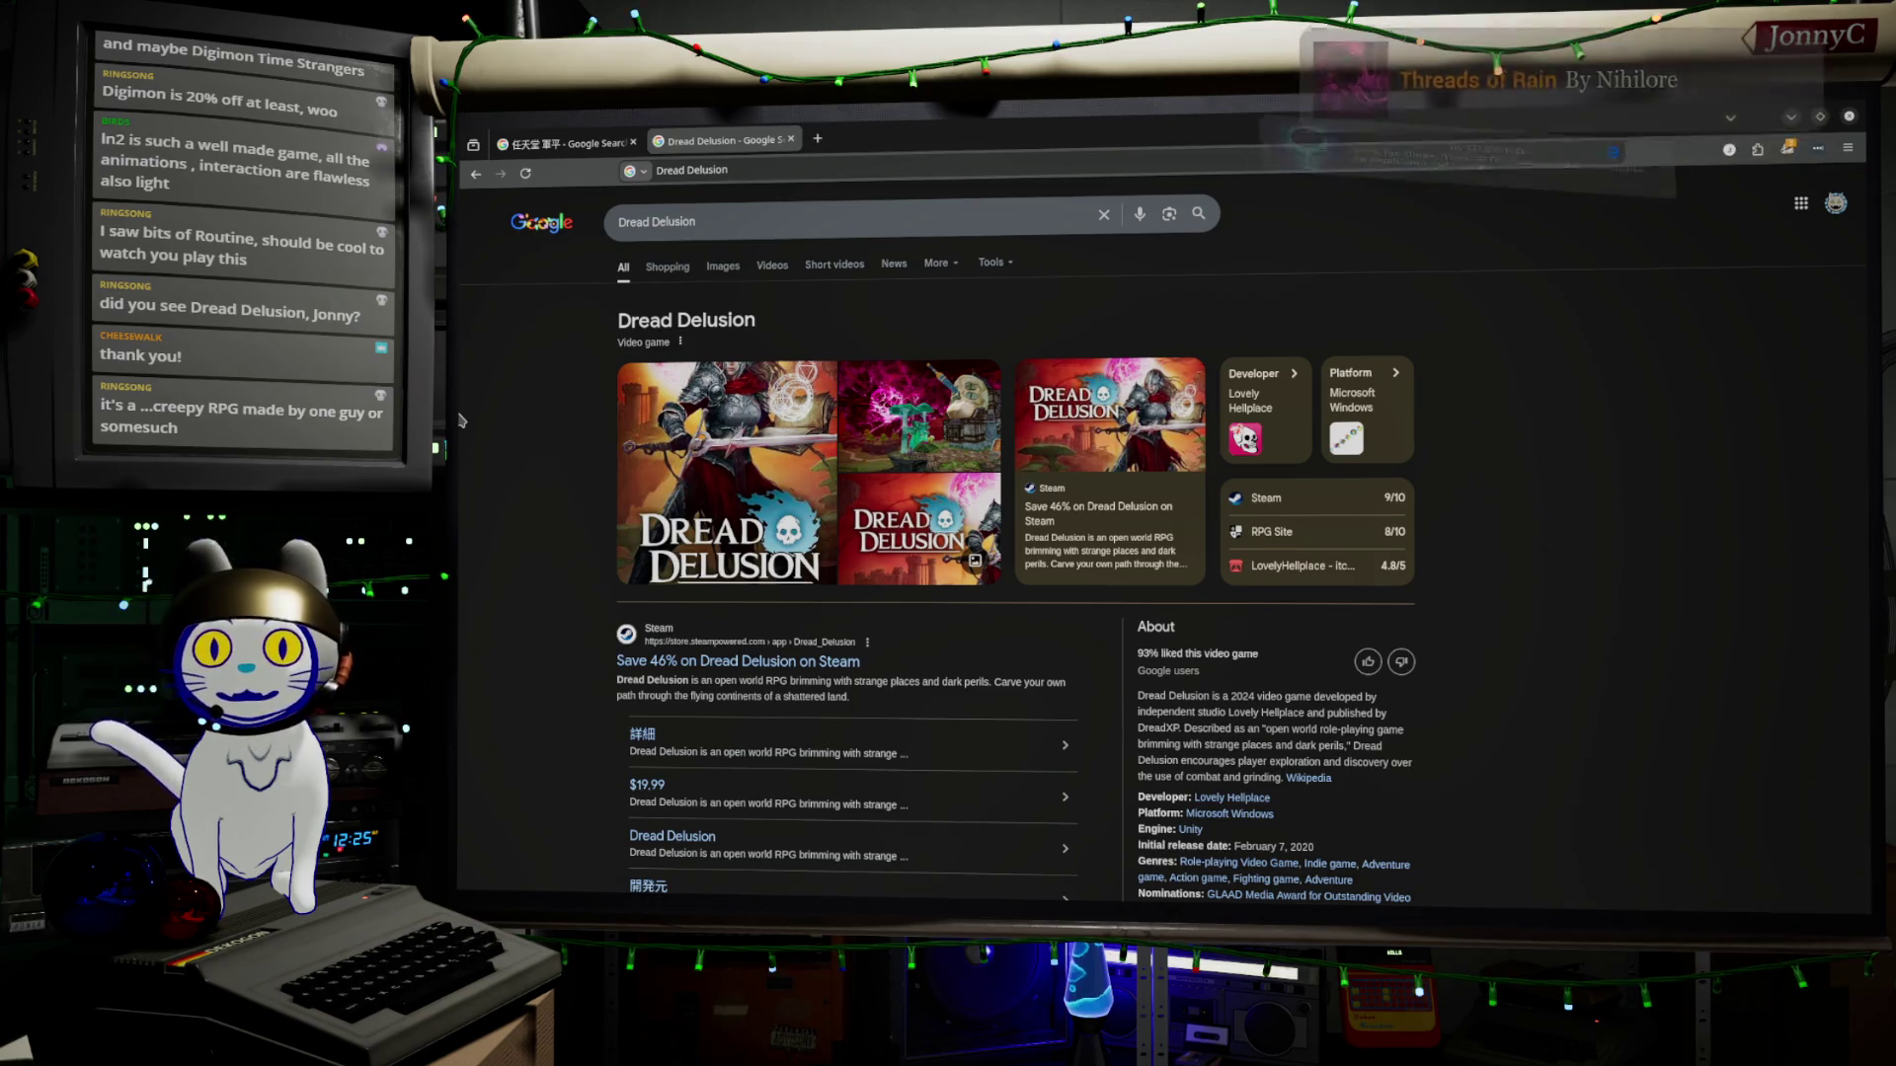
scroll(586, 471, "down", 2)
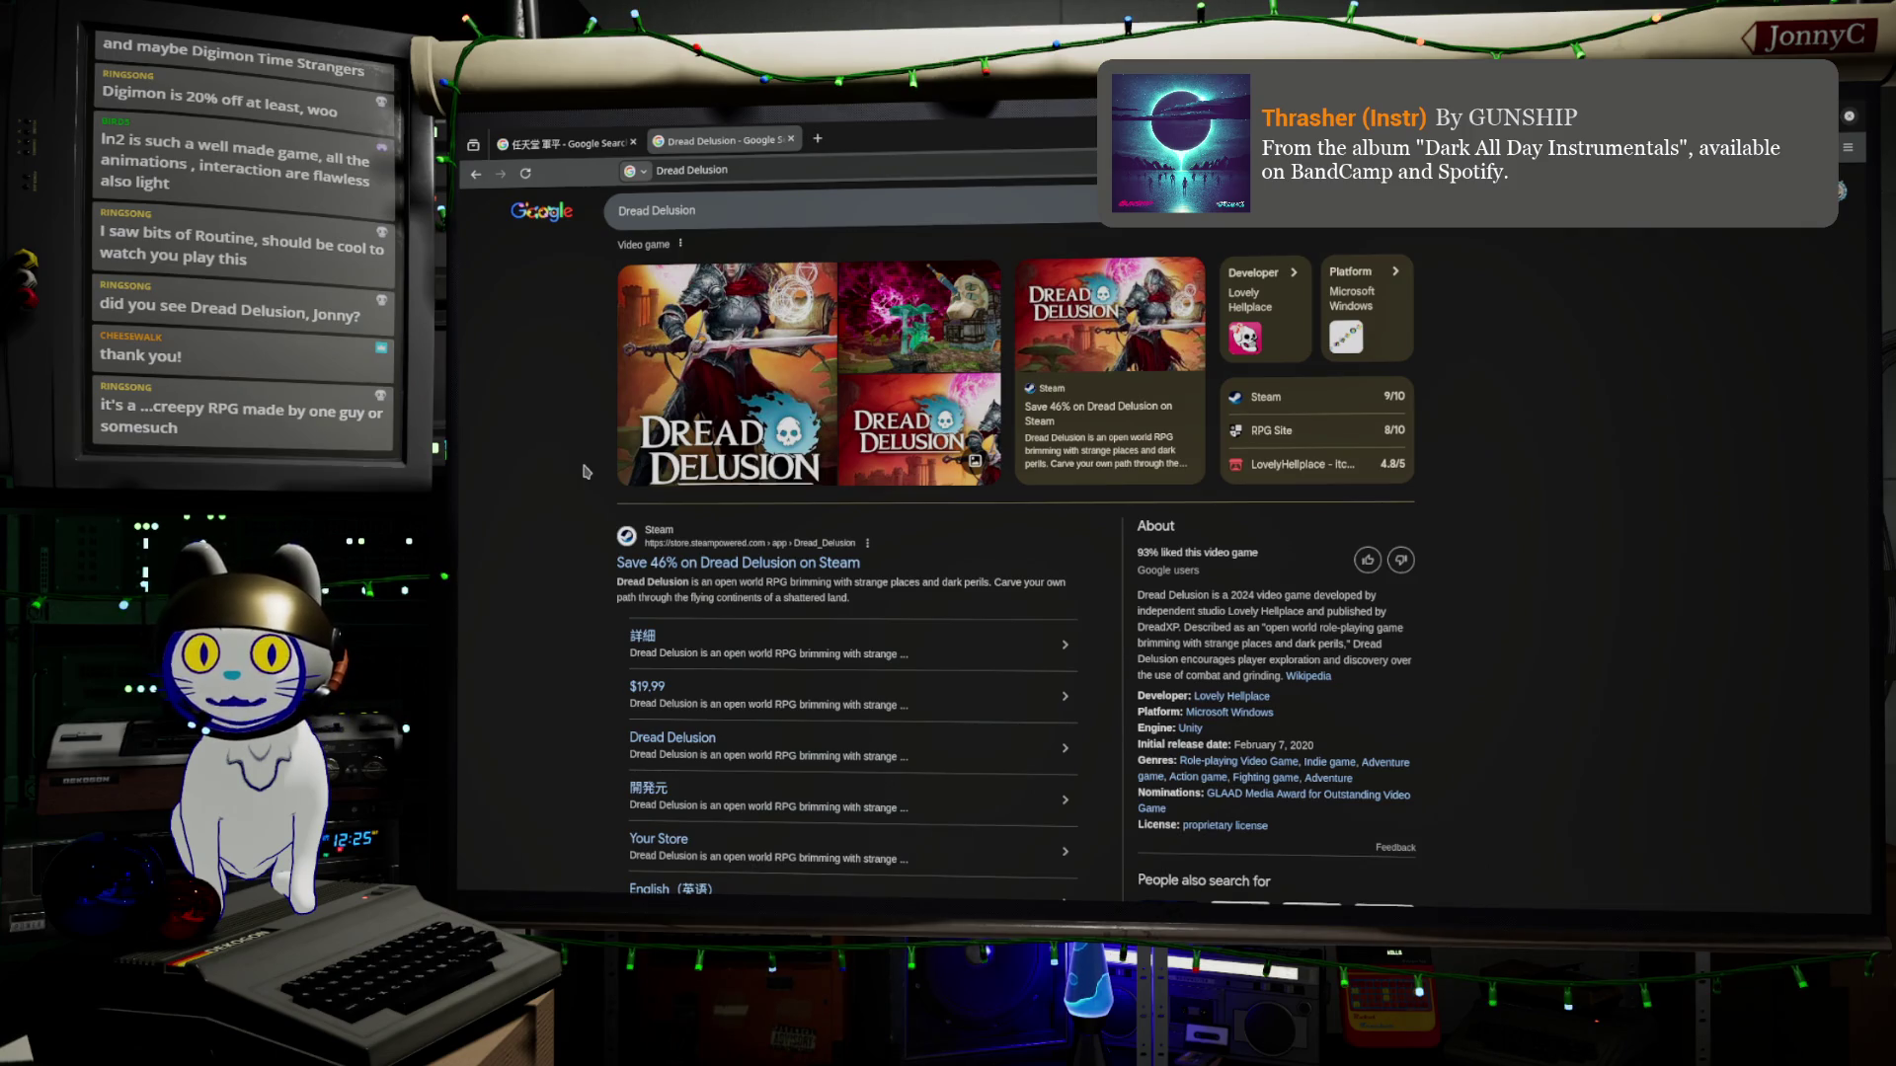
scroll(586, 471, "down", 2)
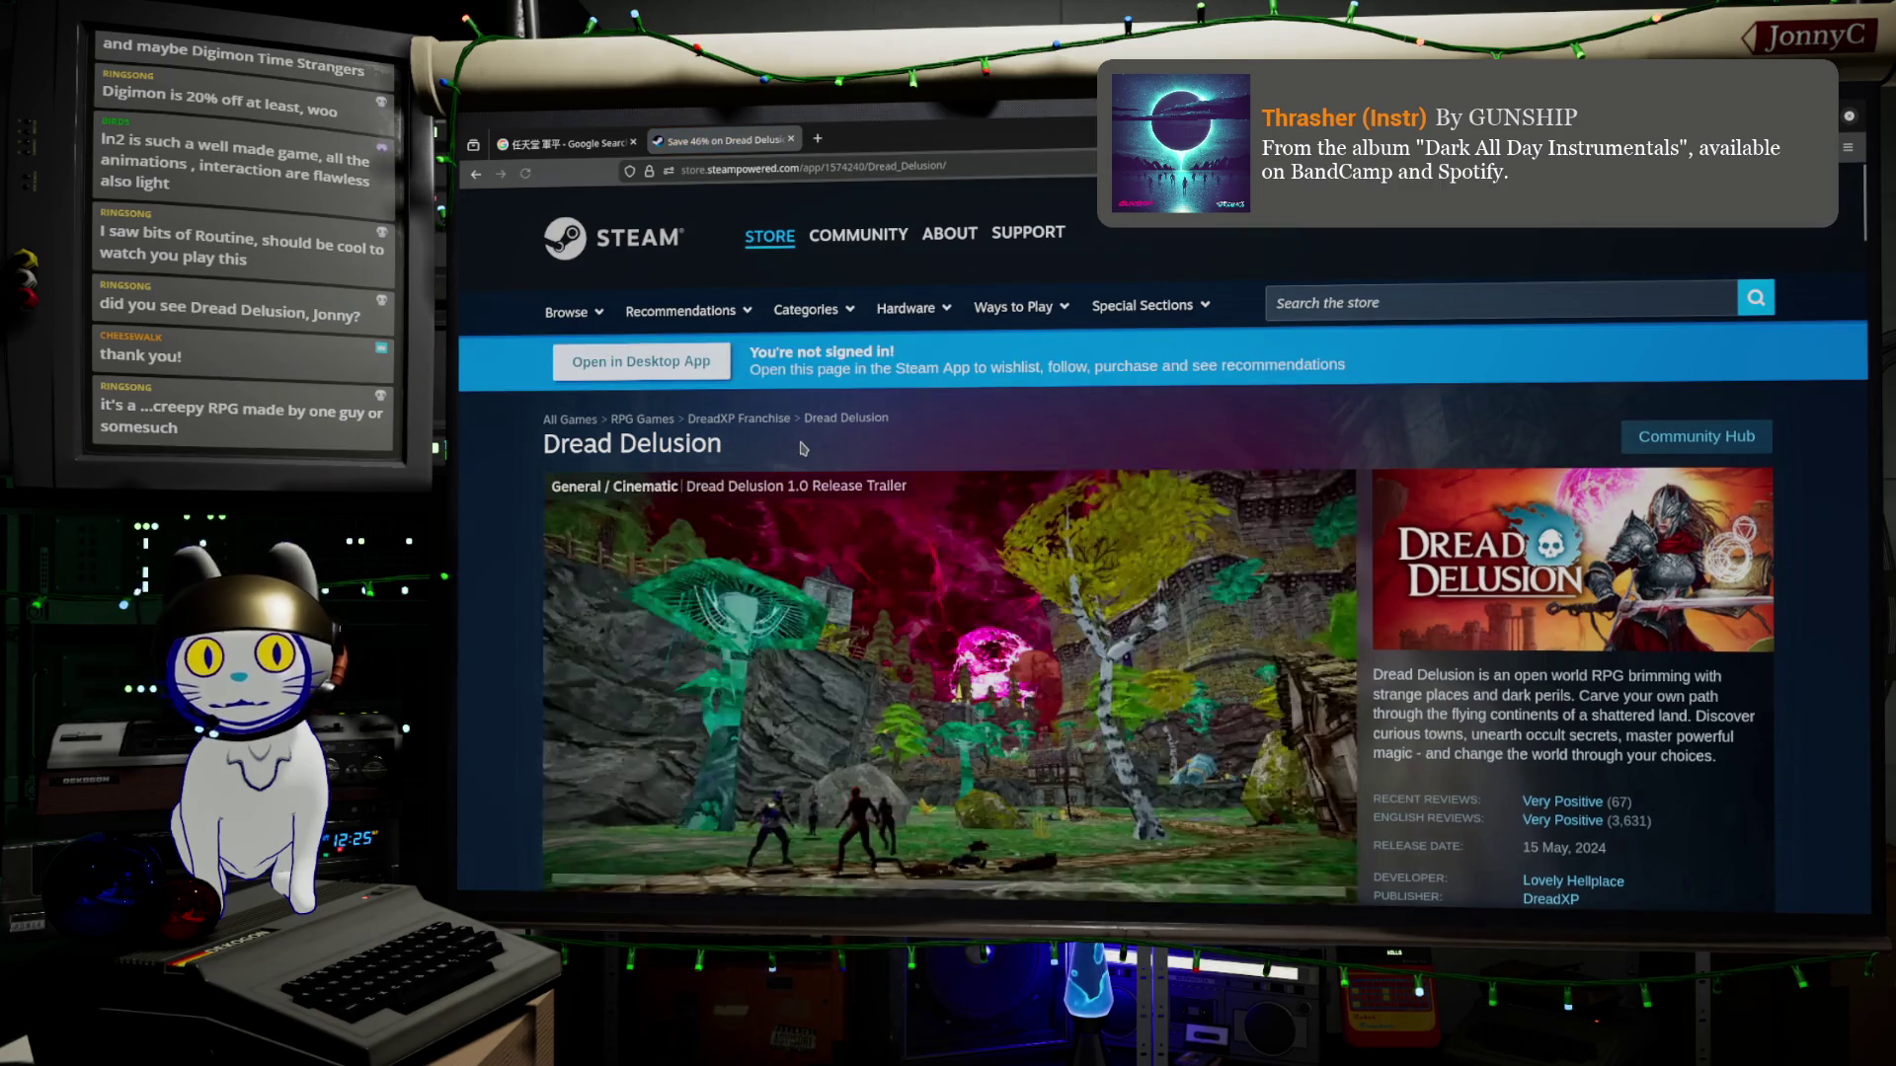
Pause the Dread Delusion trailer at 0:54 and minimize Firefox
scroll(802, 448, "down", 2)
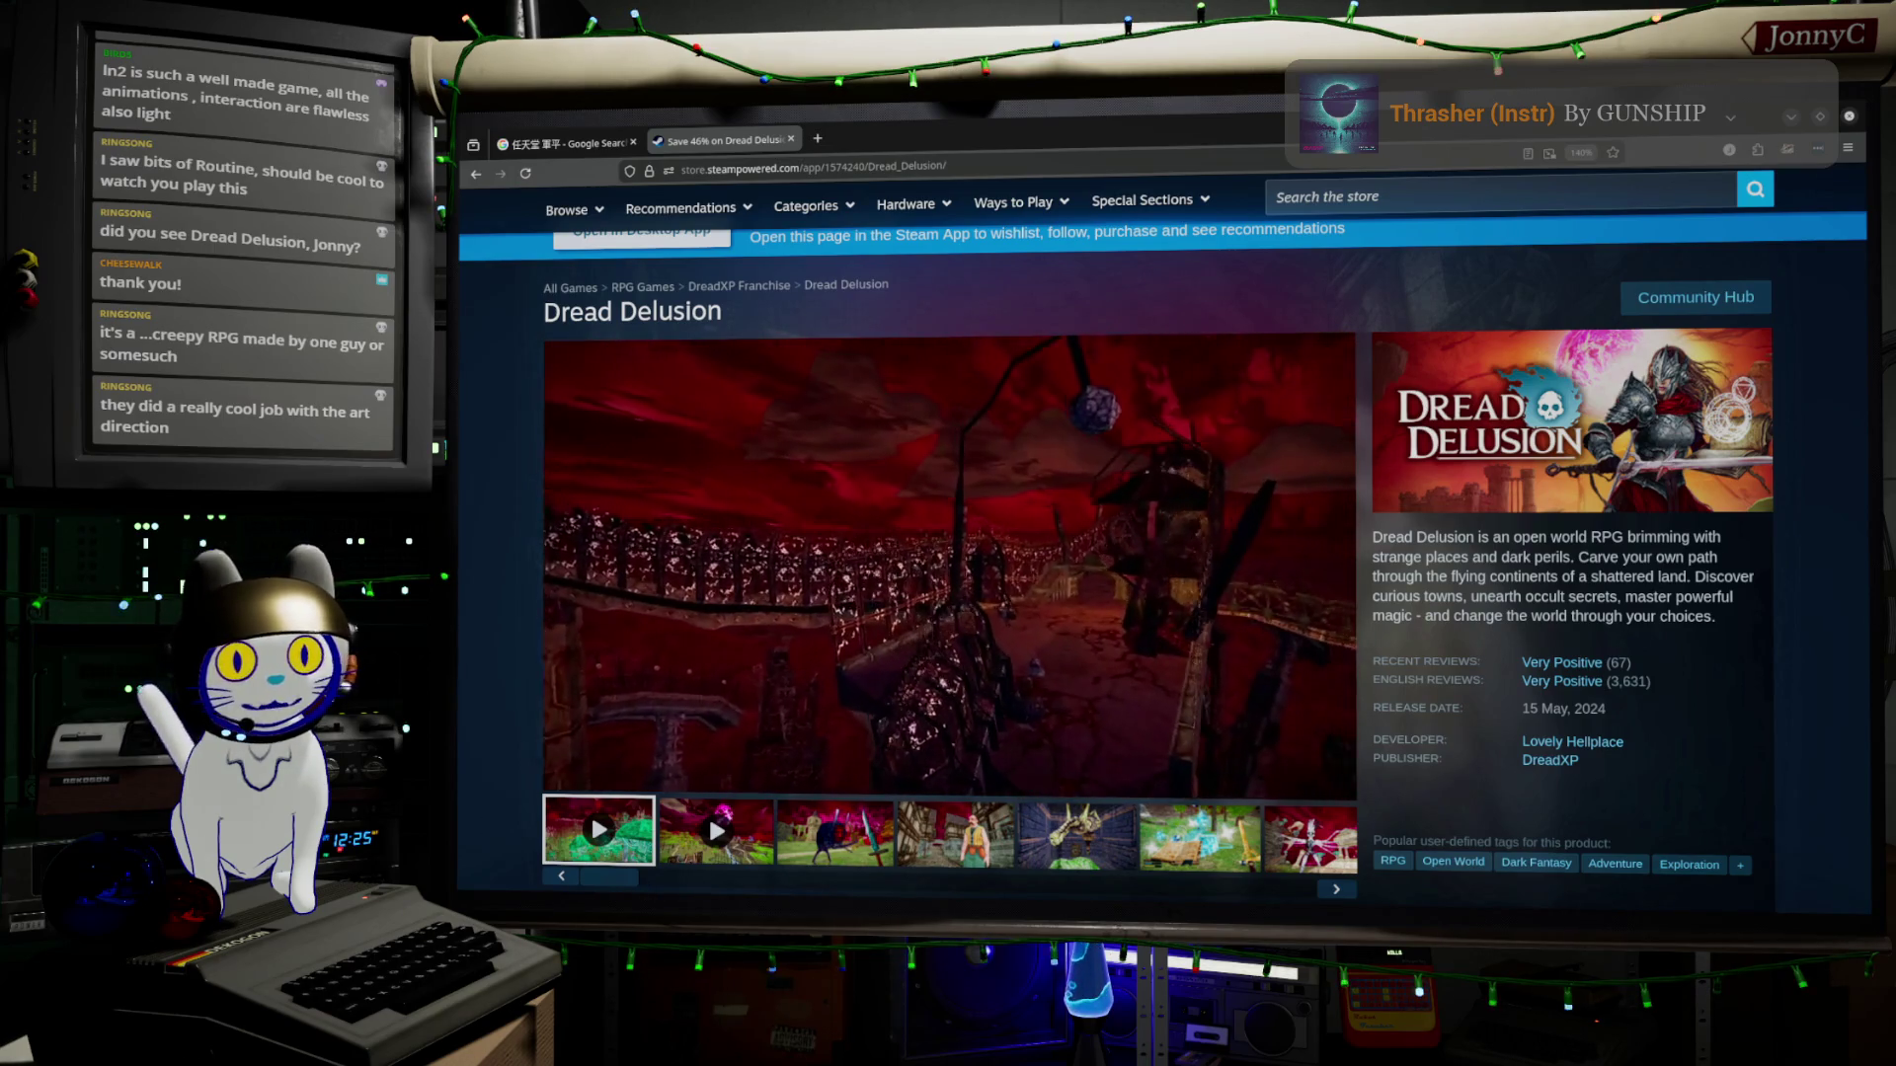
mouse_move(800, 524)
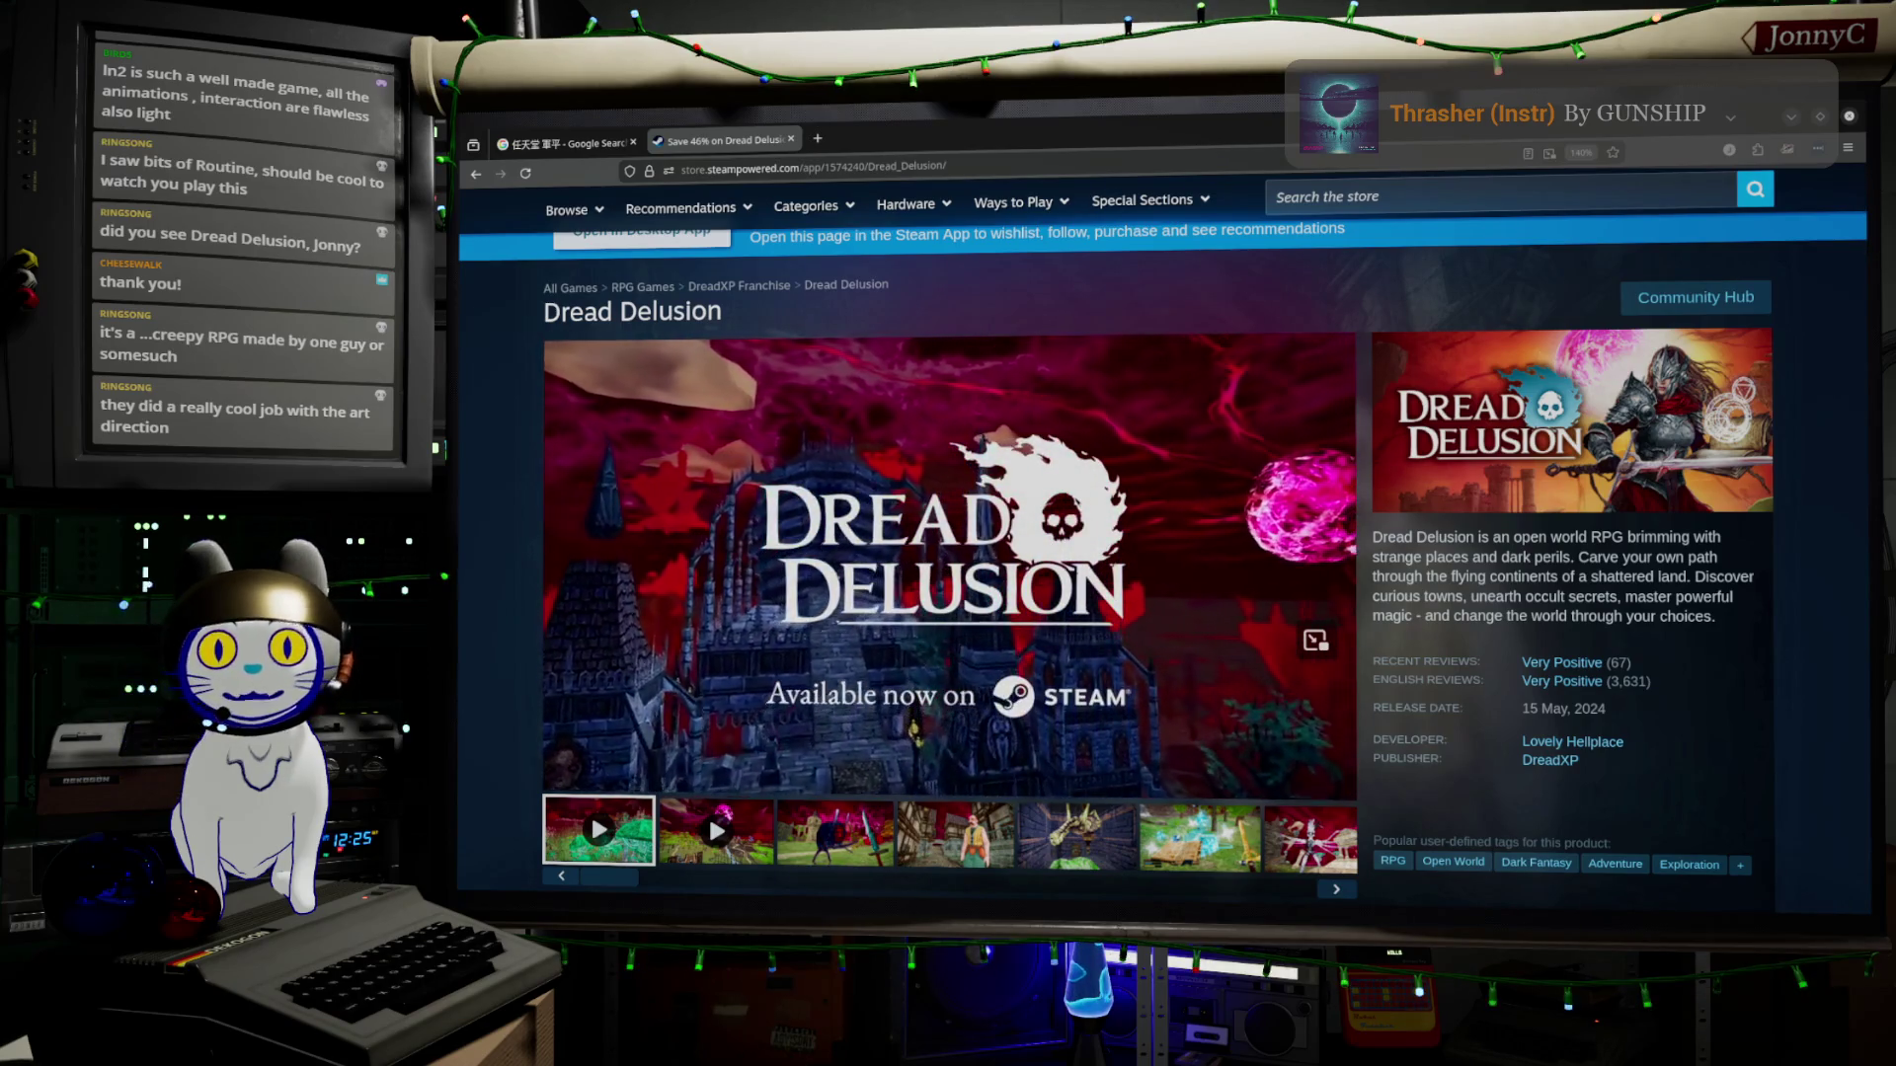
left_click(941, 488)
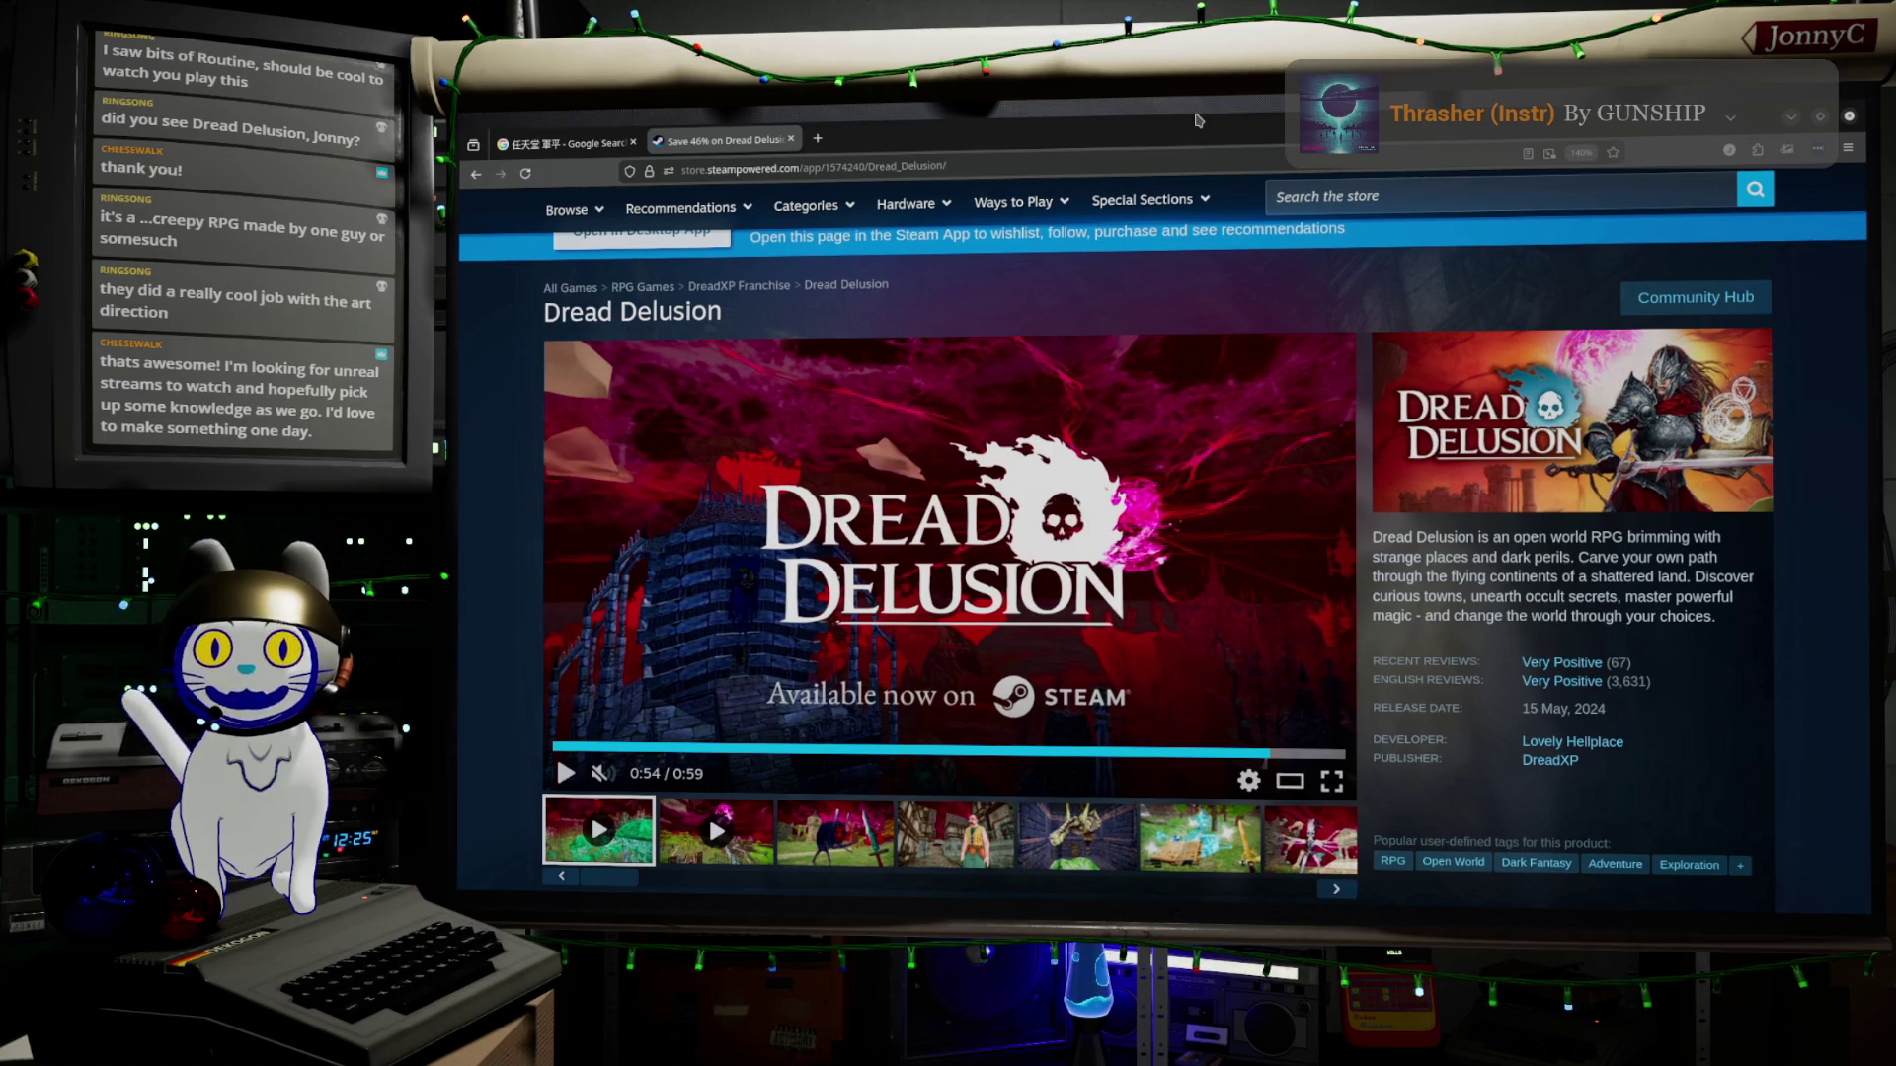
key("super+Down")
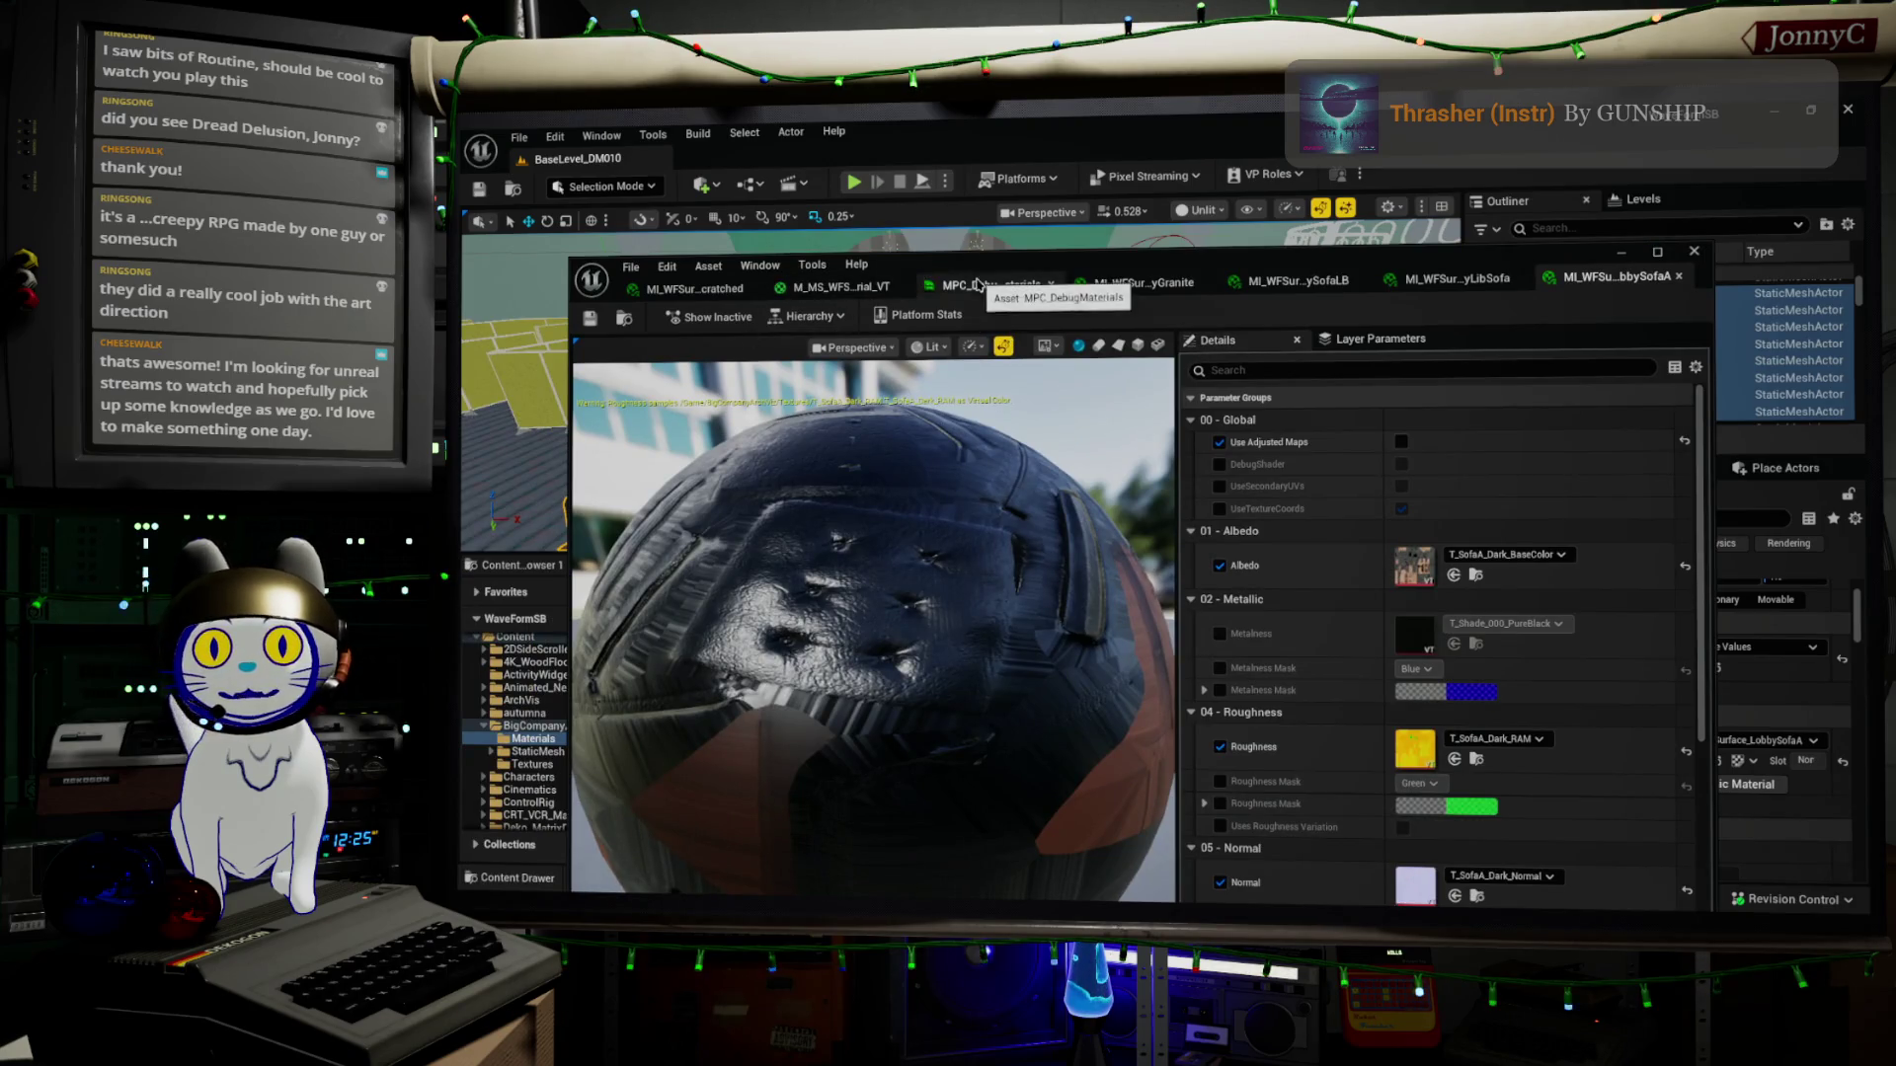
Try out DebugMaster values in MPC_DebugMaterials, reverting to 0.504985
left_click(977, 285)
left_click_drag(1094, 463, 1126, 463)
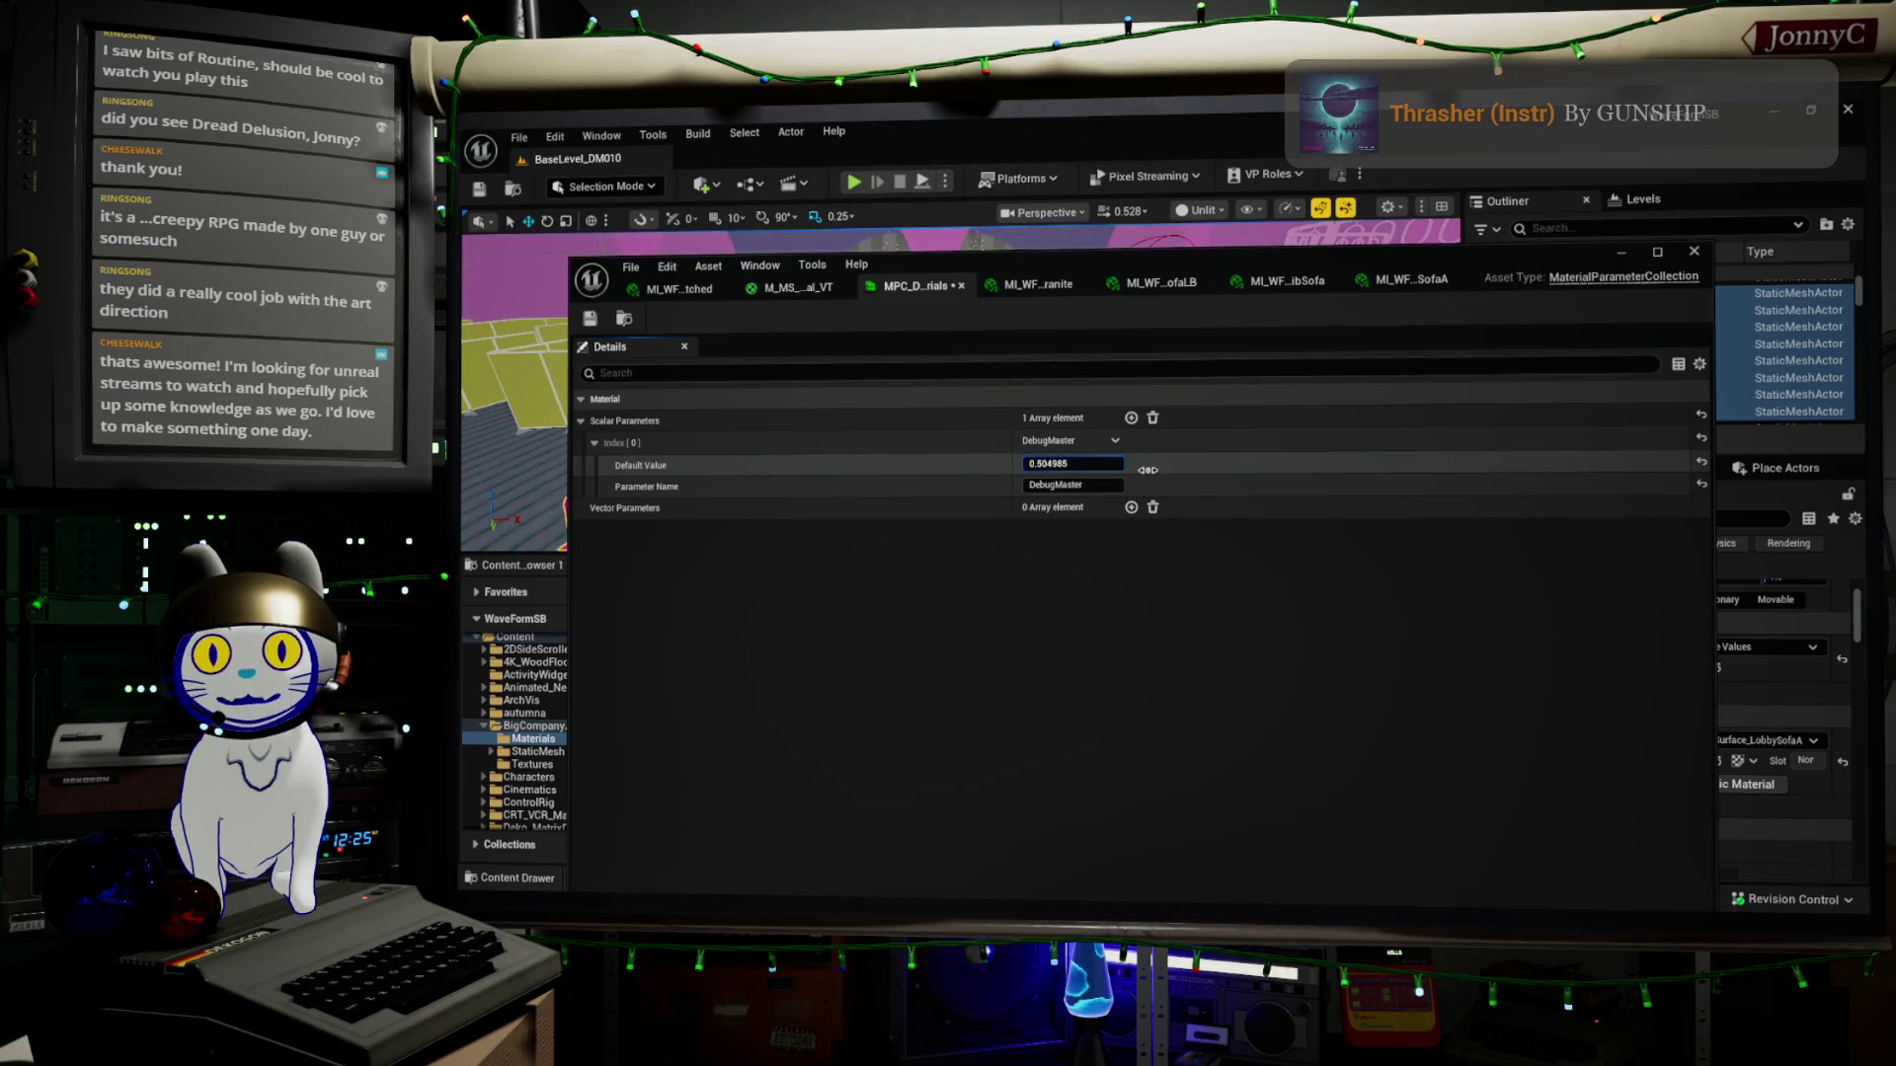
left_click_drag(1257, 264, 1214, 683)
mouse_move(958, 395)
left_mouse_down()
mouse_move(1076, 366)
mouse_move(1076, 262)
left_mouse_up()
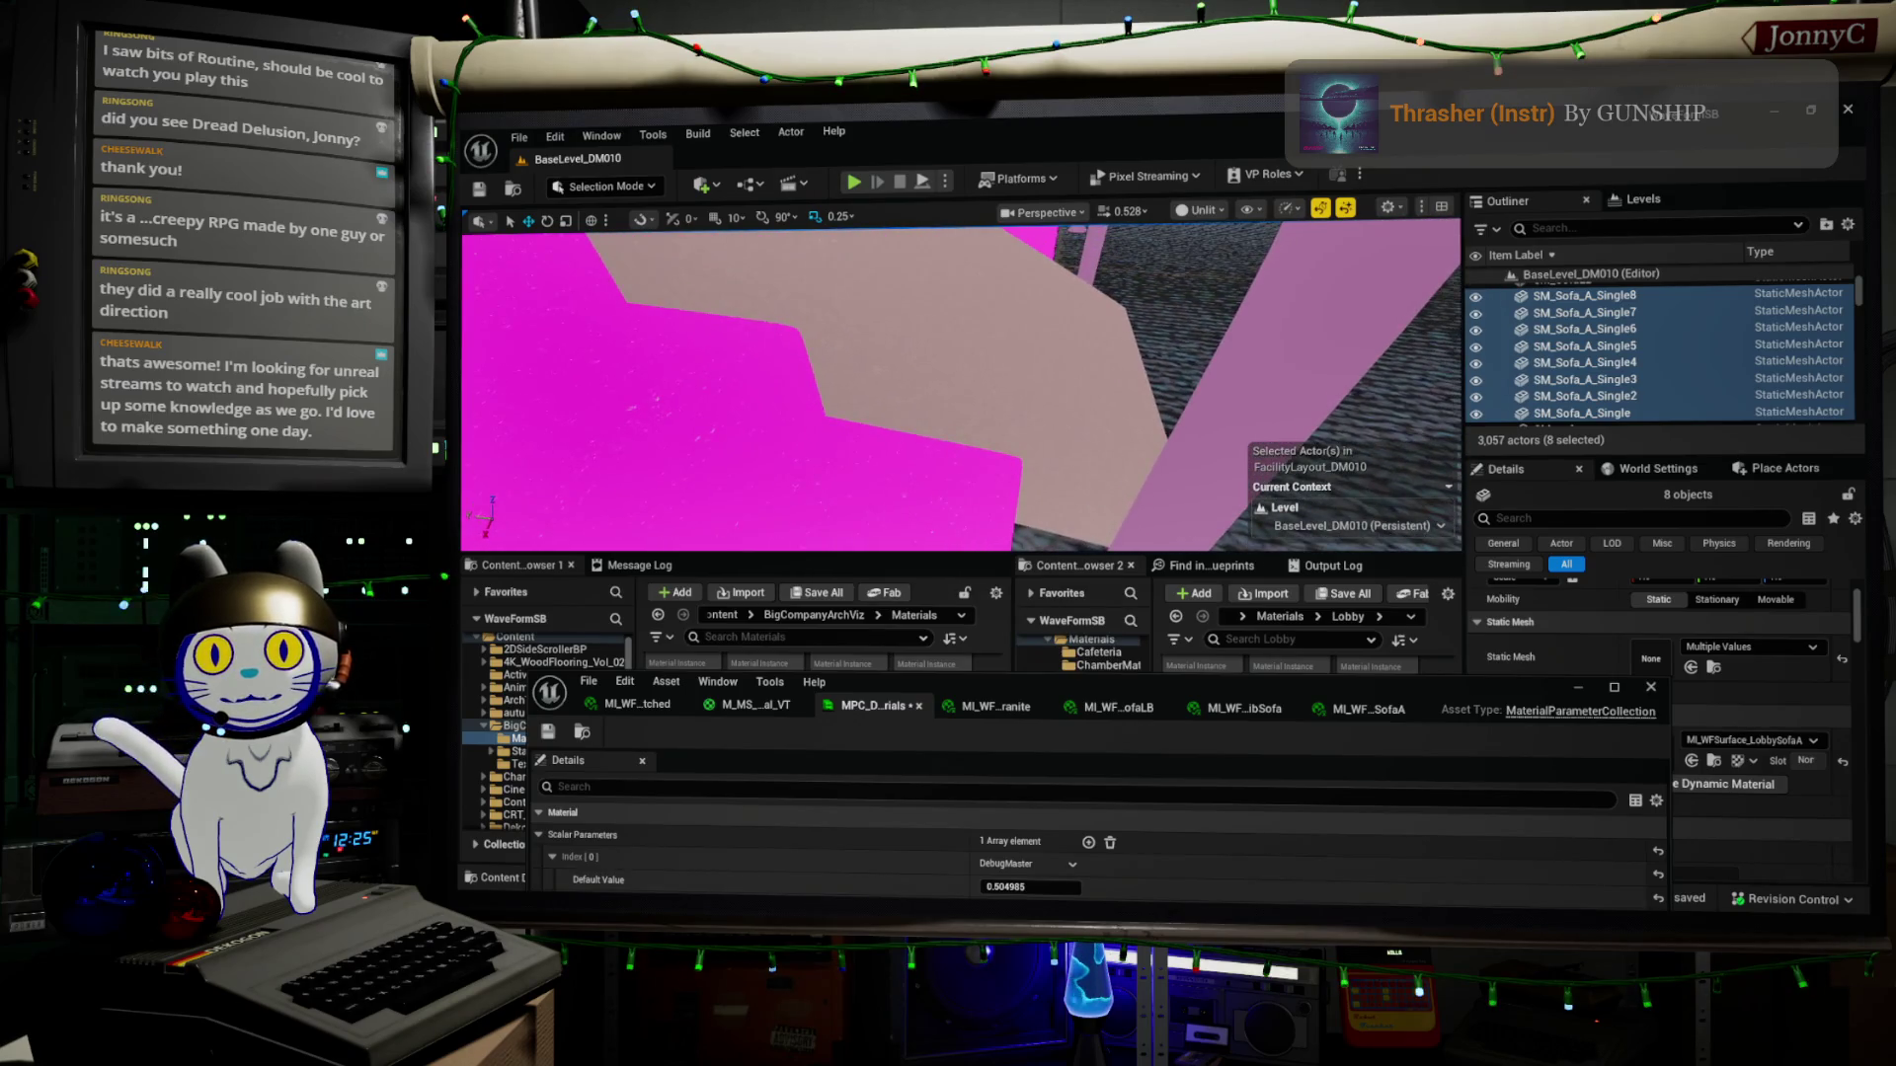
left_click_drag(1056, 887, 1035, 886)
key("Escape")
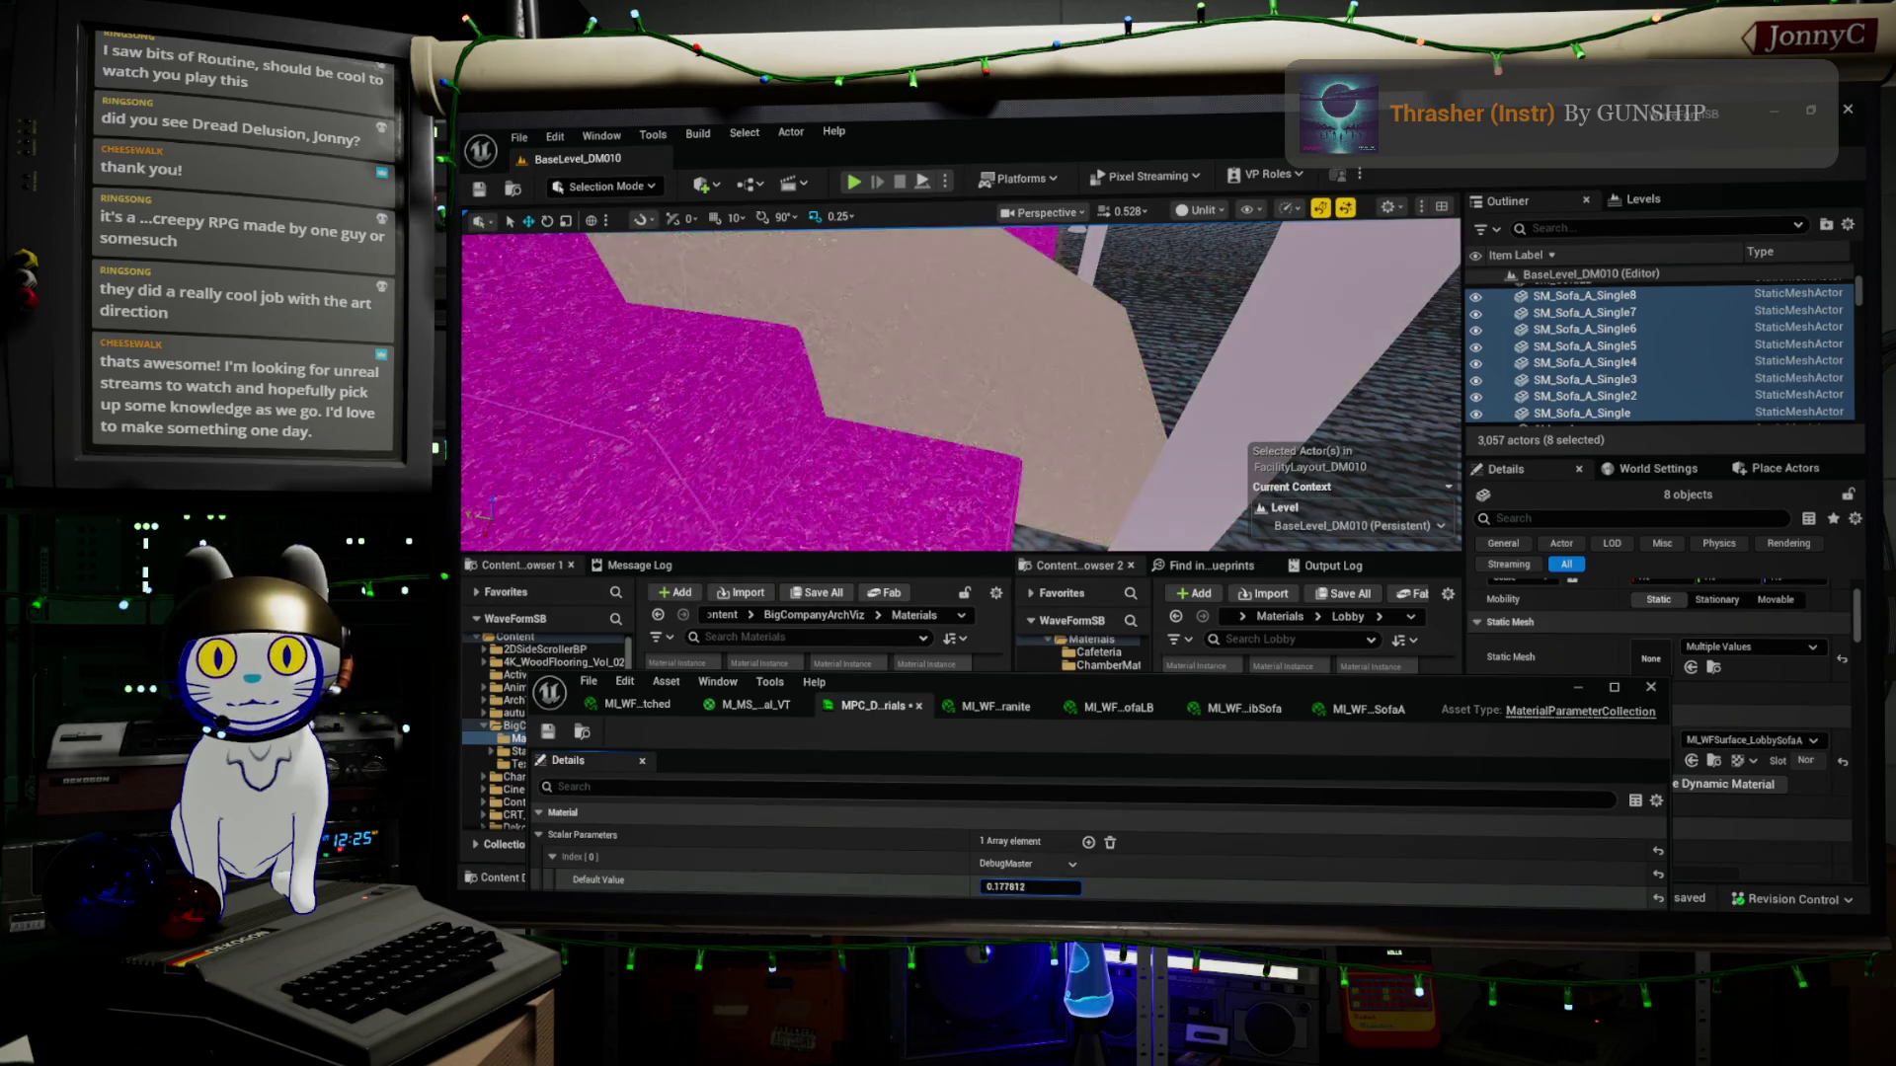
Select the three-panel office barrier and frame it in the viewport
mouse_move(896, 353)
left_mouse_down()
mouse_move(1004, 321)
mouse_move(1135, 376)
left_mouse_up()
left_click(1116, 385)
key("f")
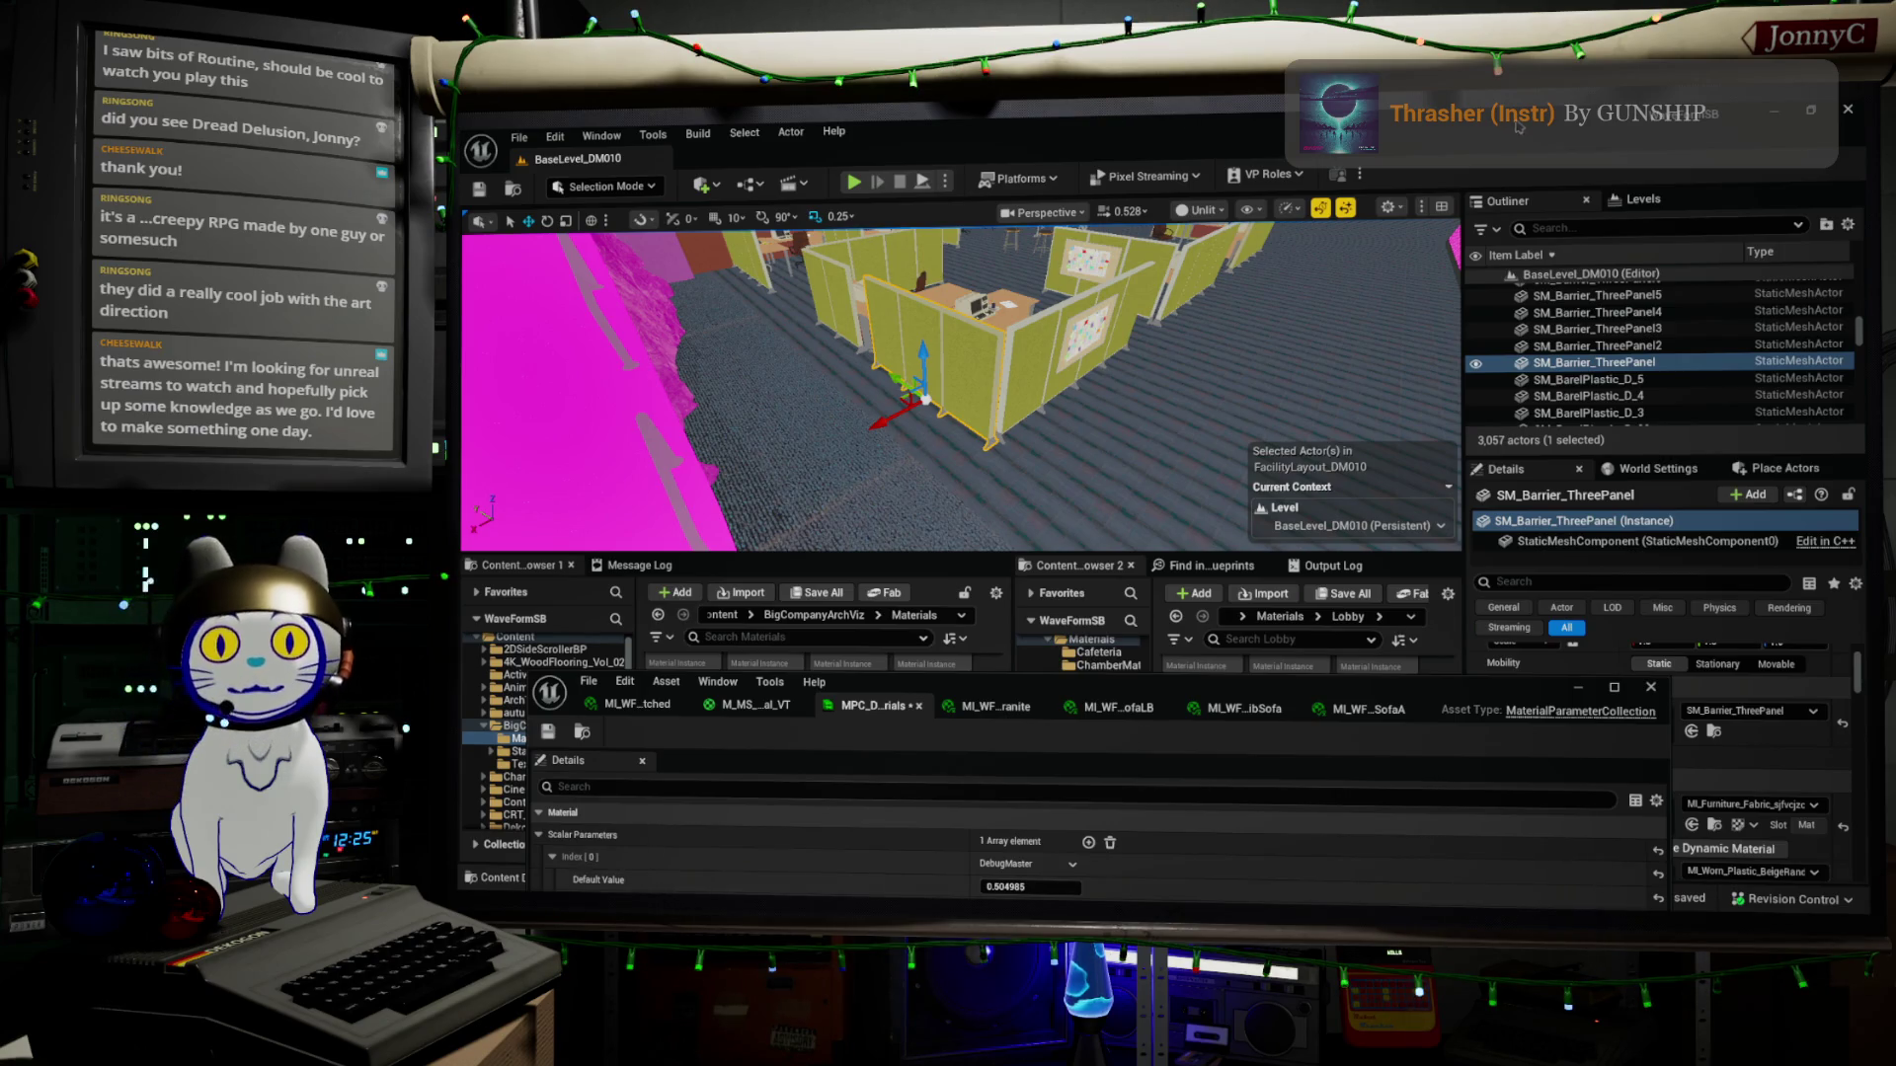
Raise the floating material editor window higher on screen
mouse_move(1319, 694)
left_mouse_down()
mouse_move(1254, 326)
mouse_move(1226, 533)
left_mouse_up()
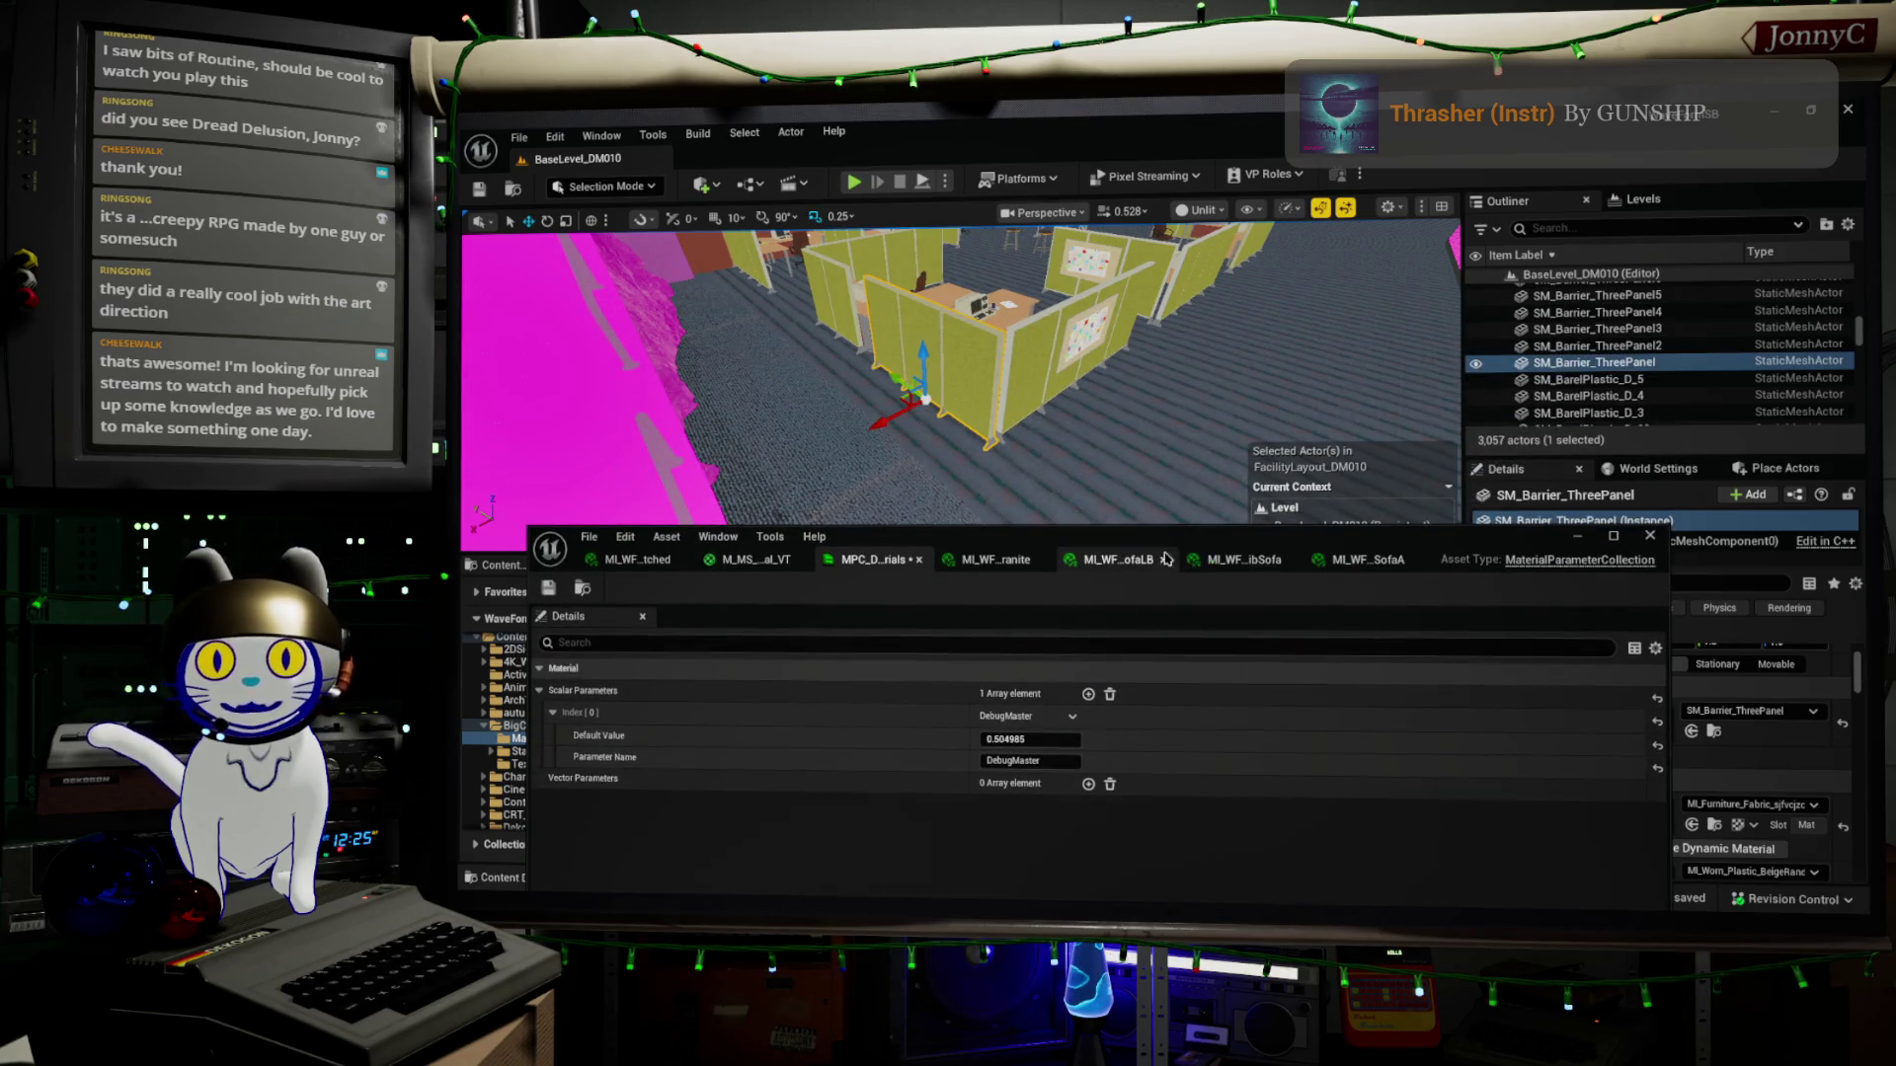
Switch the floating editor to the MI_WFSurface SofaLB instance and enlarge the window
mouse_move(1095, 570)
left_mouse_down()
mouse_move(1102, 418)
mouse_move(1159, 392)
left_mouse_up()
left_click(1102, 418)
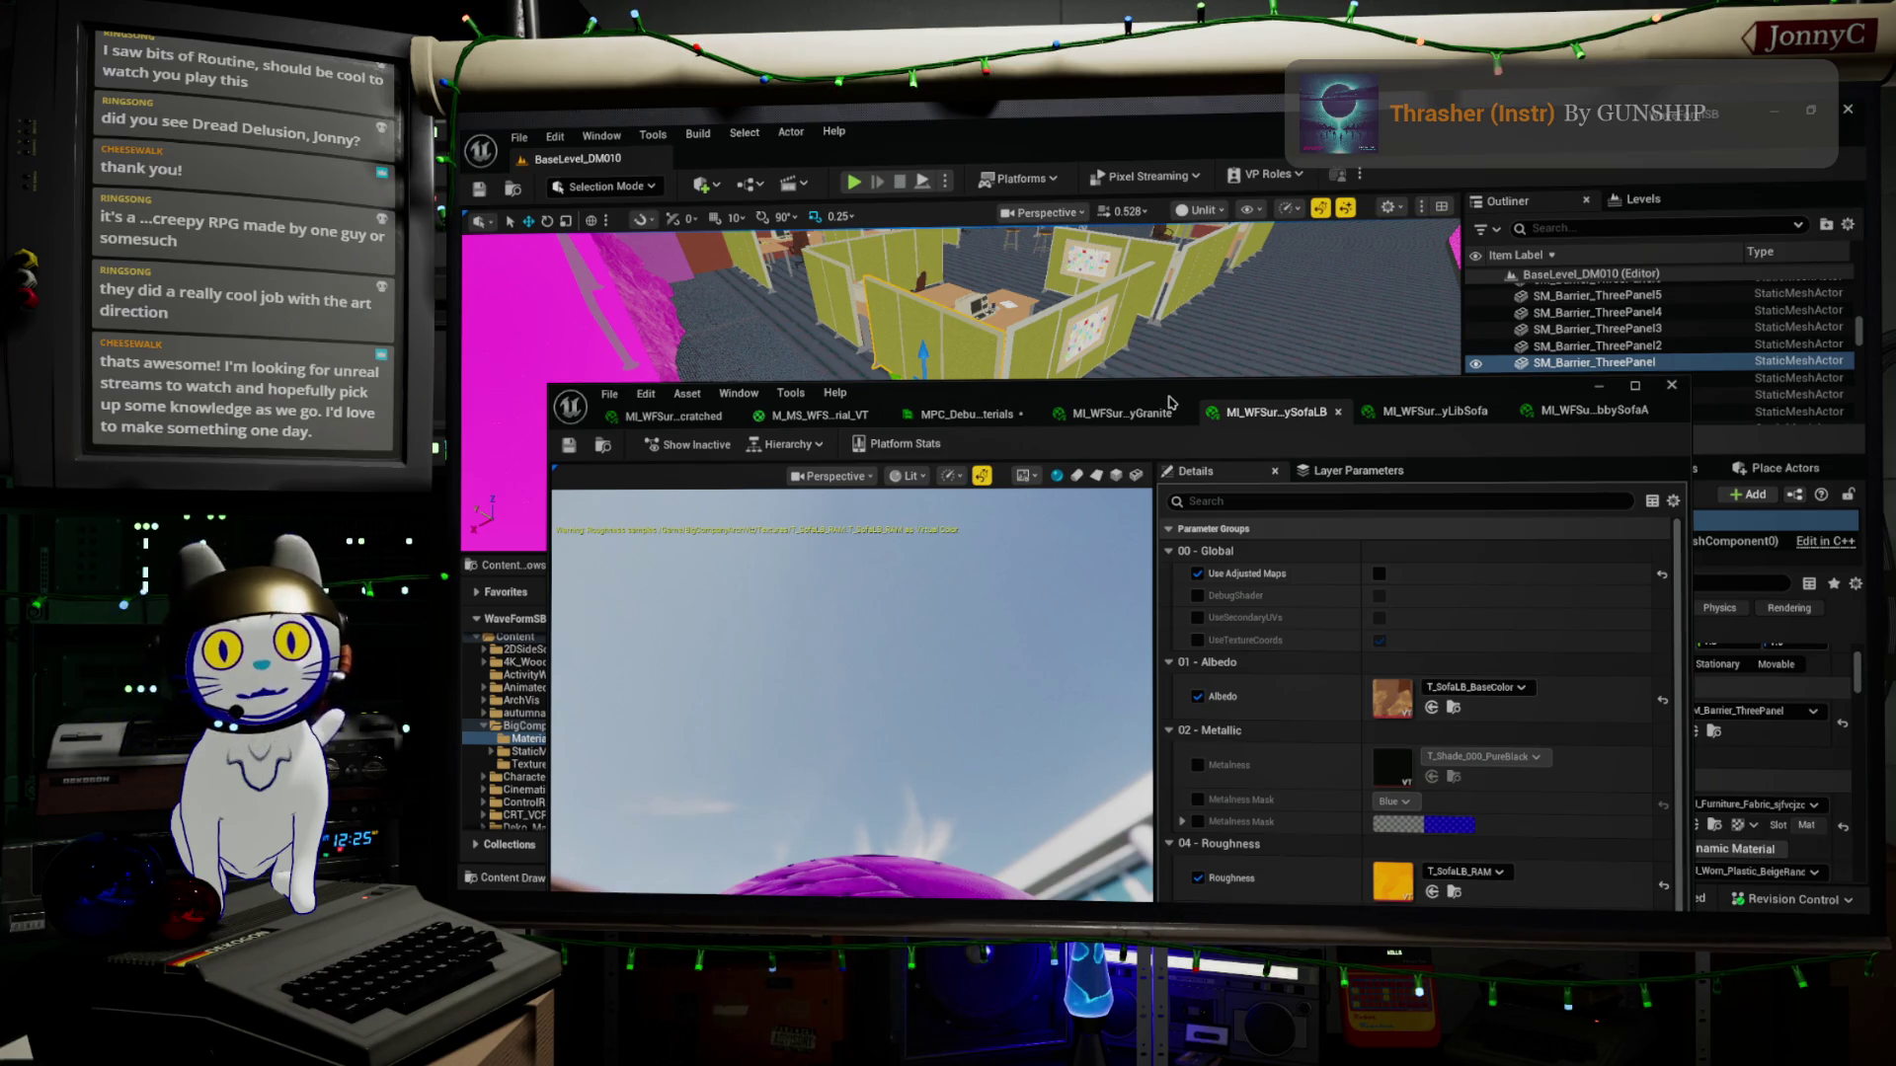
mouse_move(1168, 402)
left_mouse_down()
mouse_move(1191, 357)
mouse_move(1188, 536)
left_mouse_up()
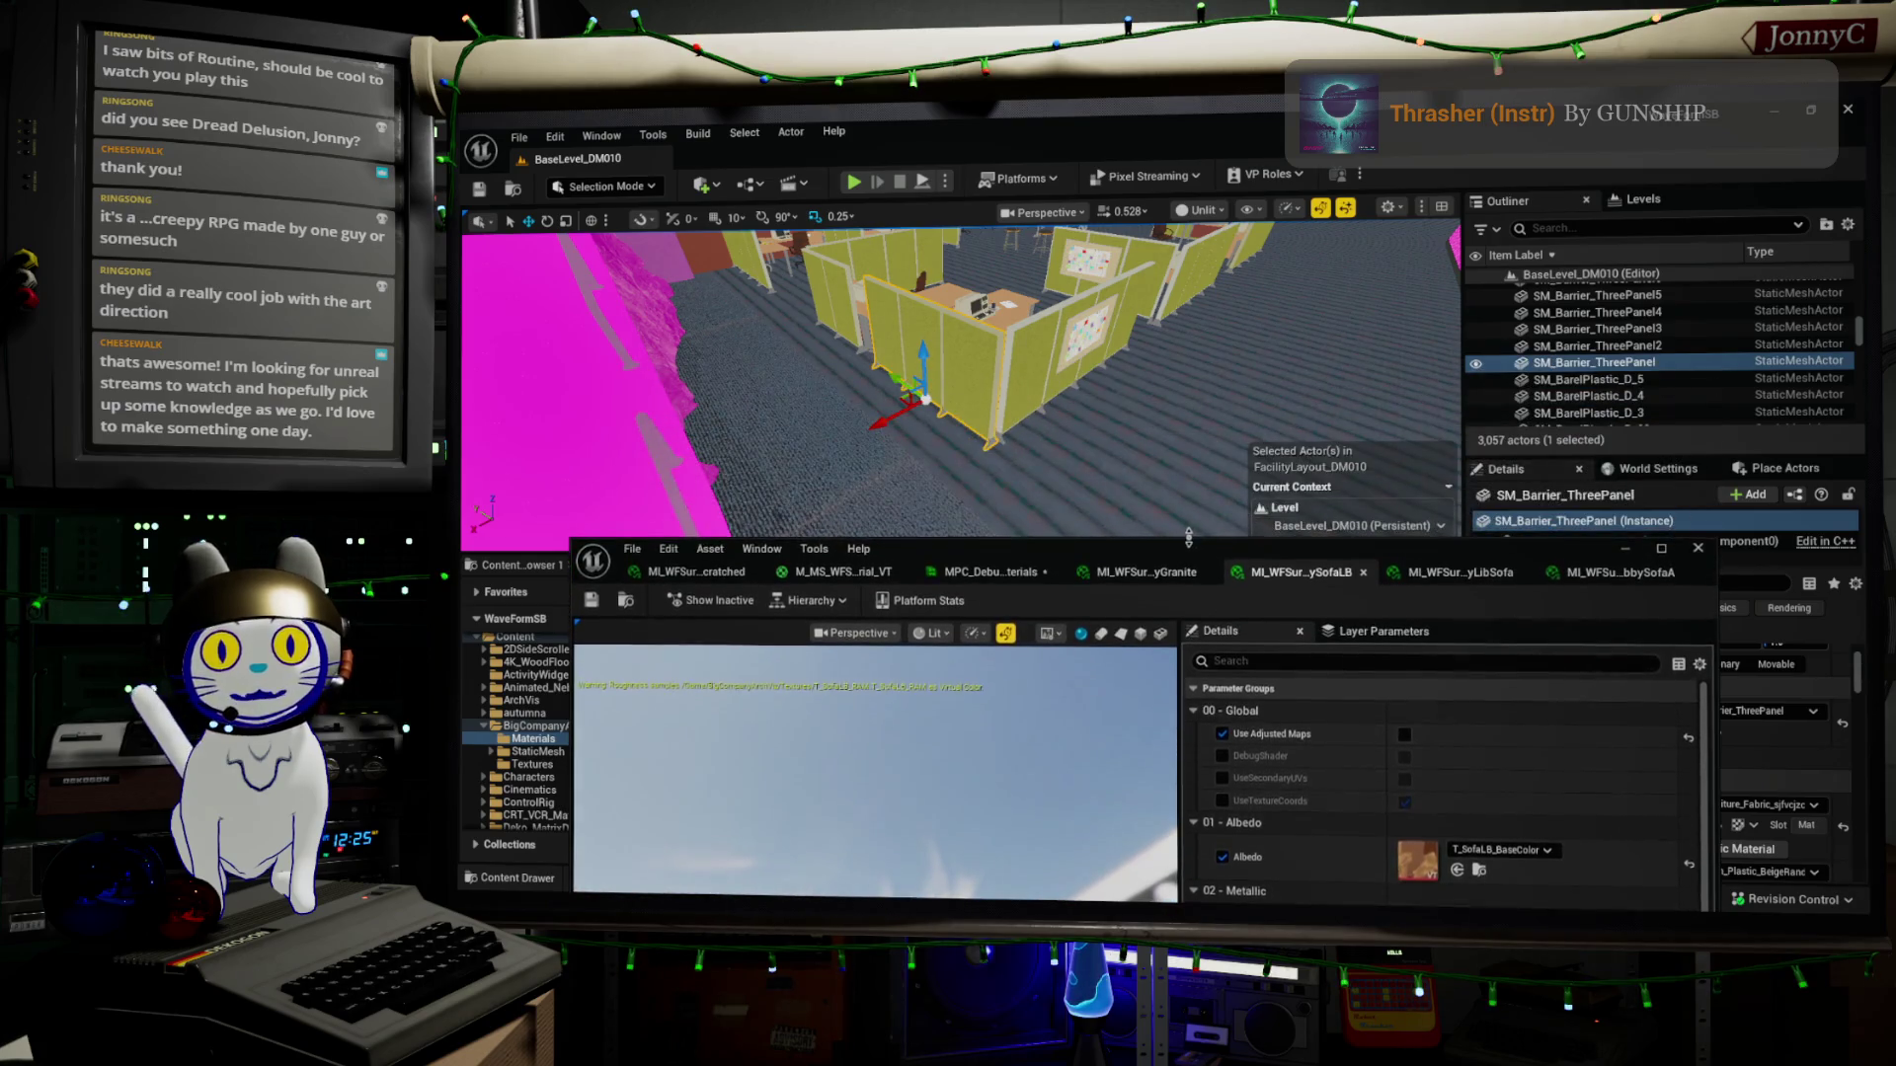
double_click(1189, 536)
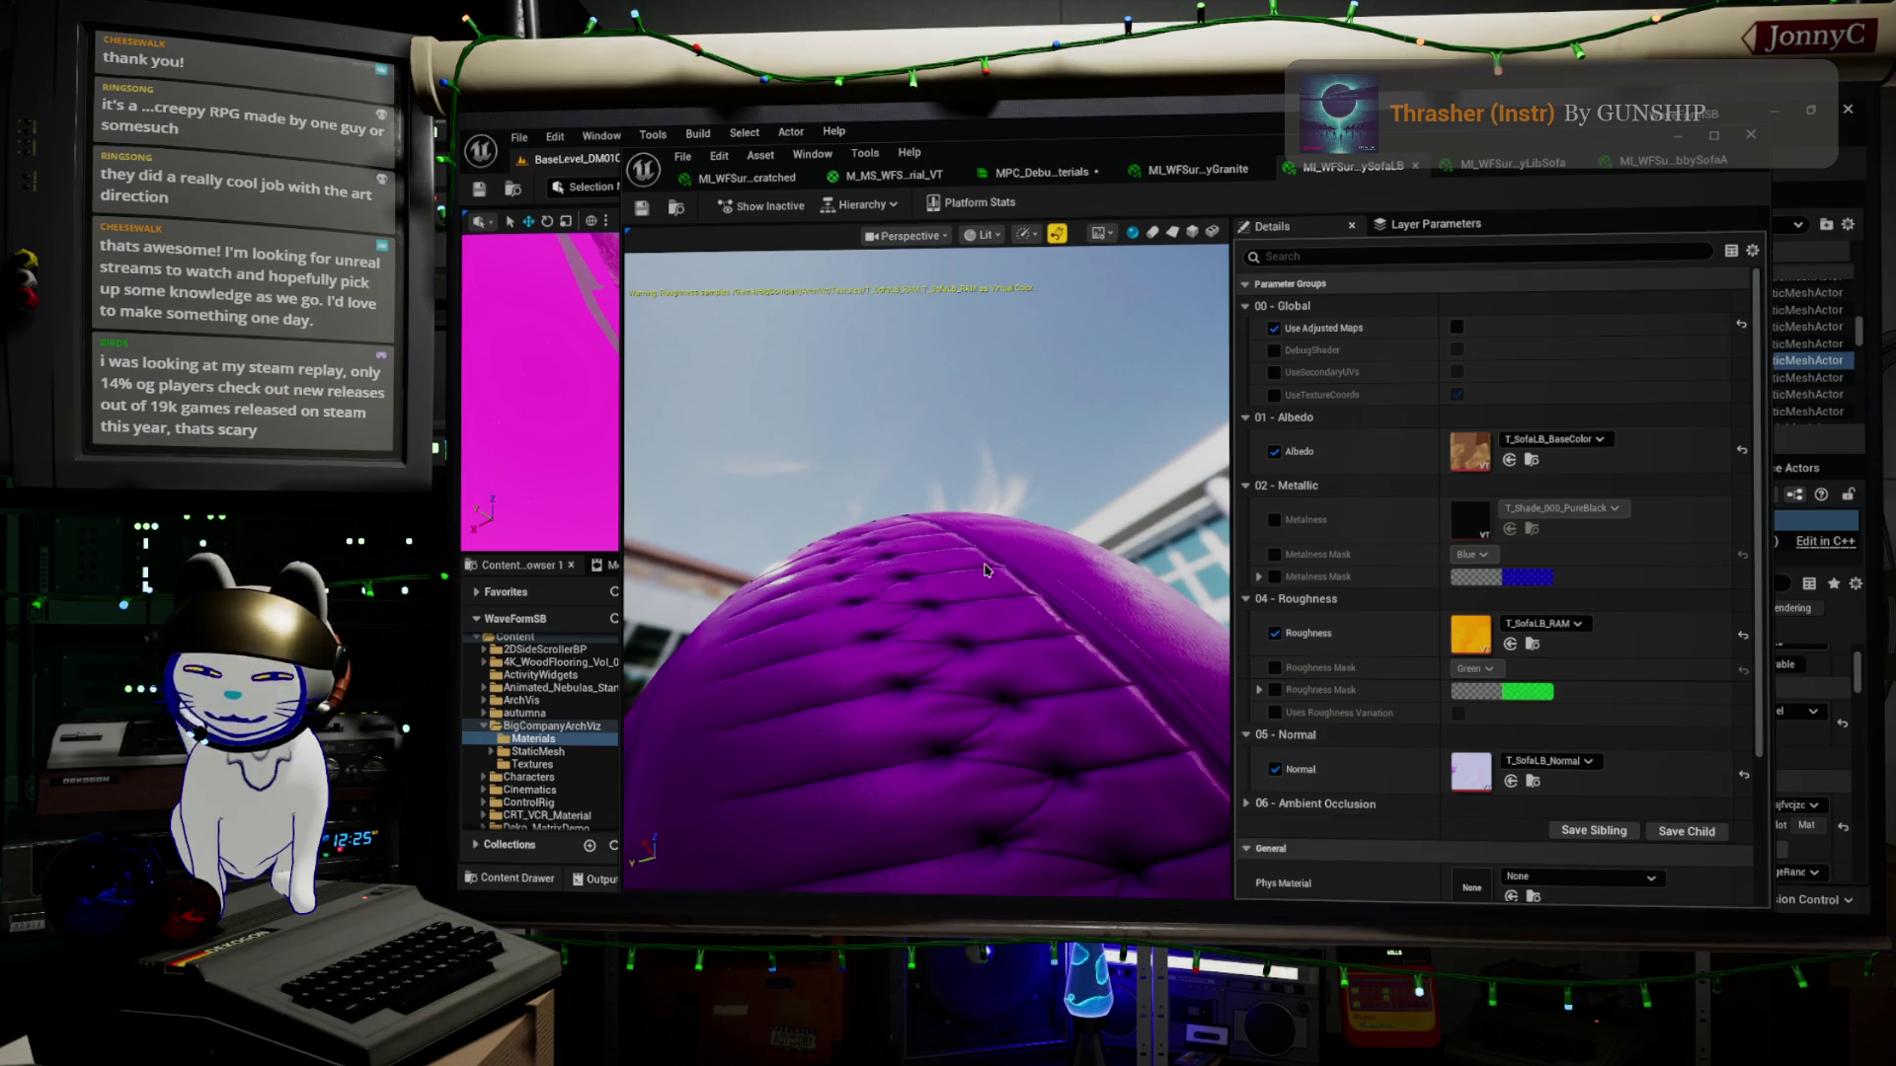
scroll(995, 593, "up", 5)
scroll(928, 593, "down", 3)
left_click_drag(889, 652, 955, 673)
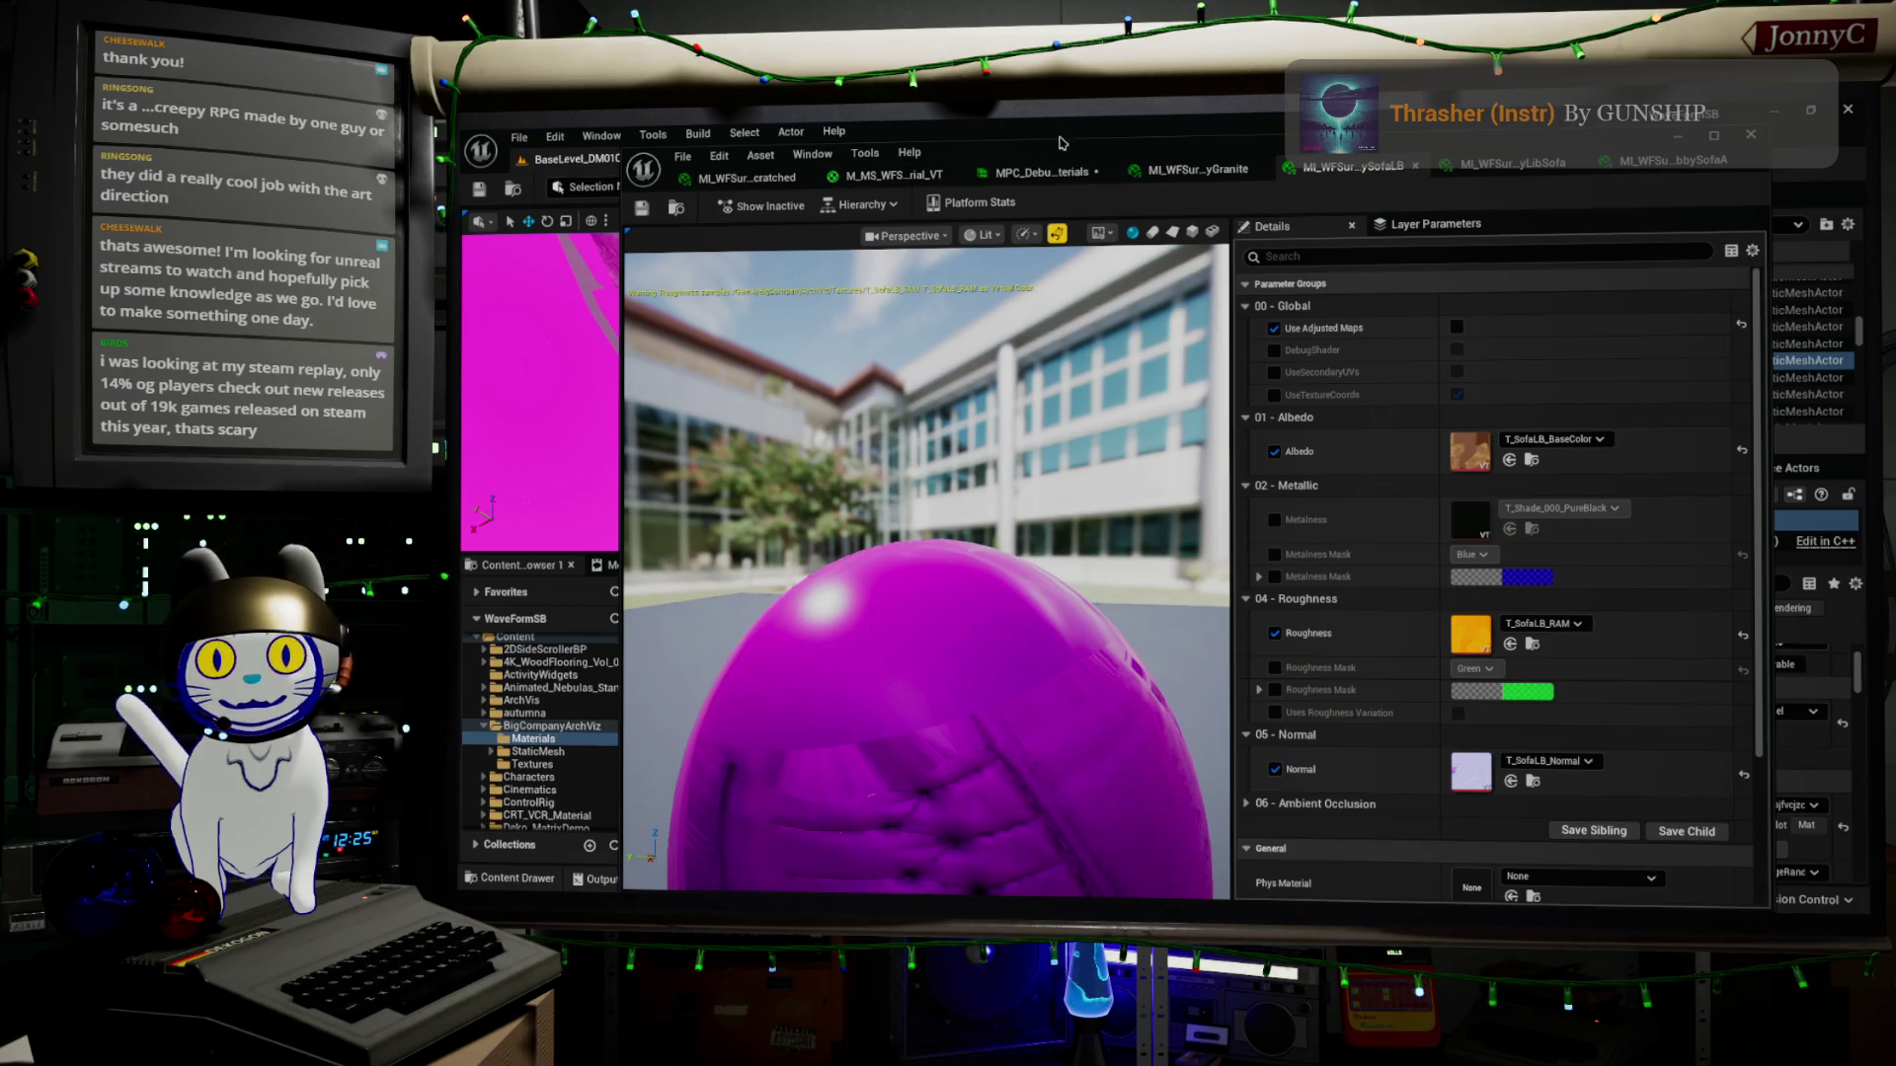
mouse_move(1063, 154)
left_mouse_down()
mouse_move(1093, 373)
mouse_move(1038, 124)
mouse_move(1077, 203)
left_mouse_up()
left_click_drag(900, 652, 900, 583)
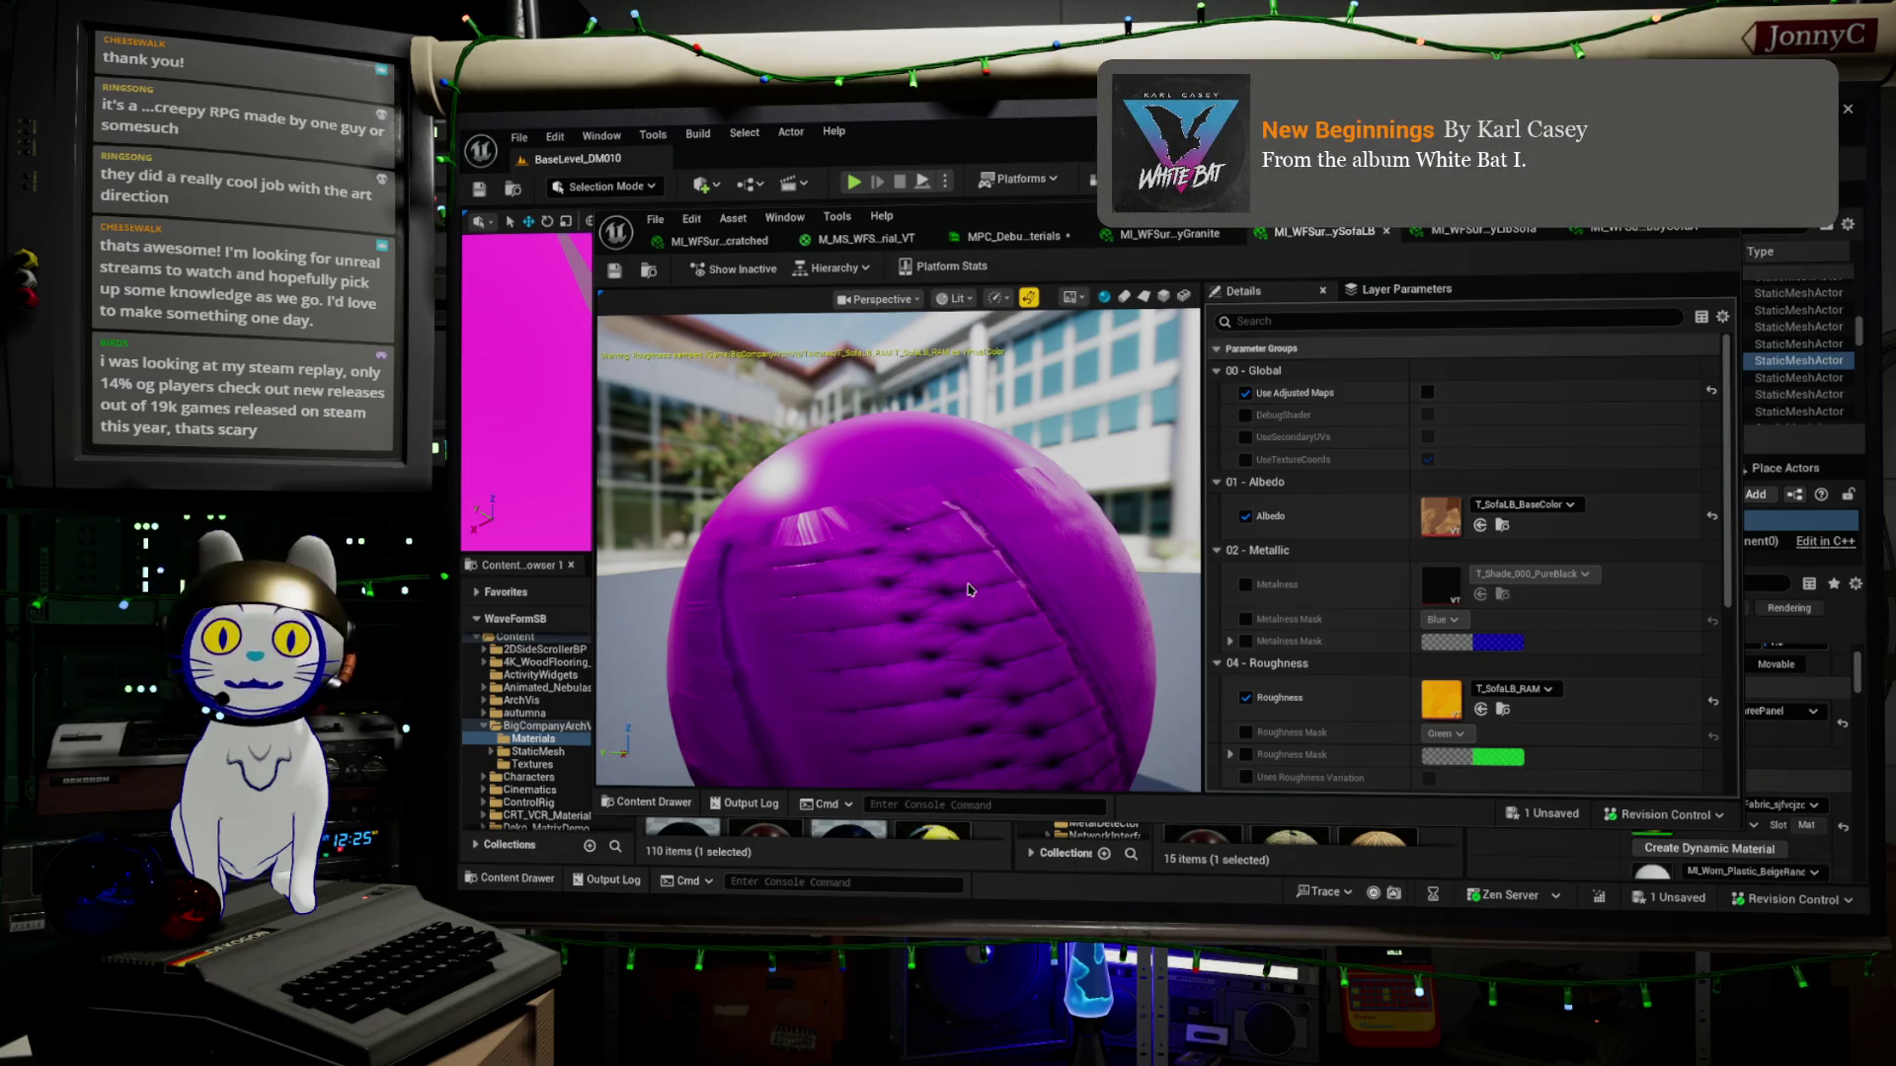
mouse_move(924, 616)
left_mouse_down()
mouse_move(987, 618)
mouse_move(938, 612)
mouse_move(925, 640)
left_mouse_up()
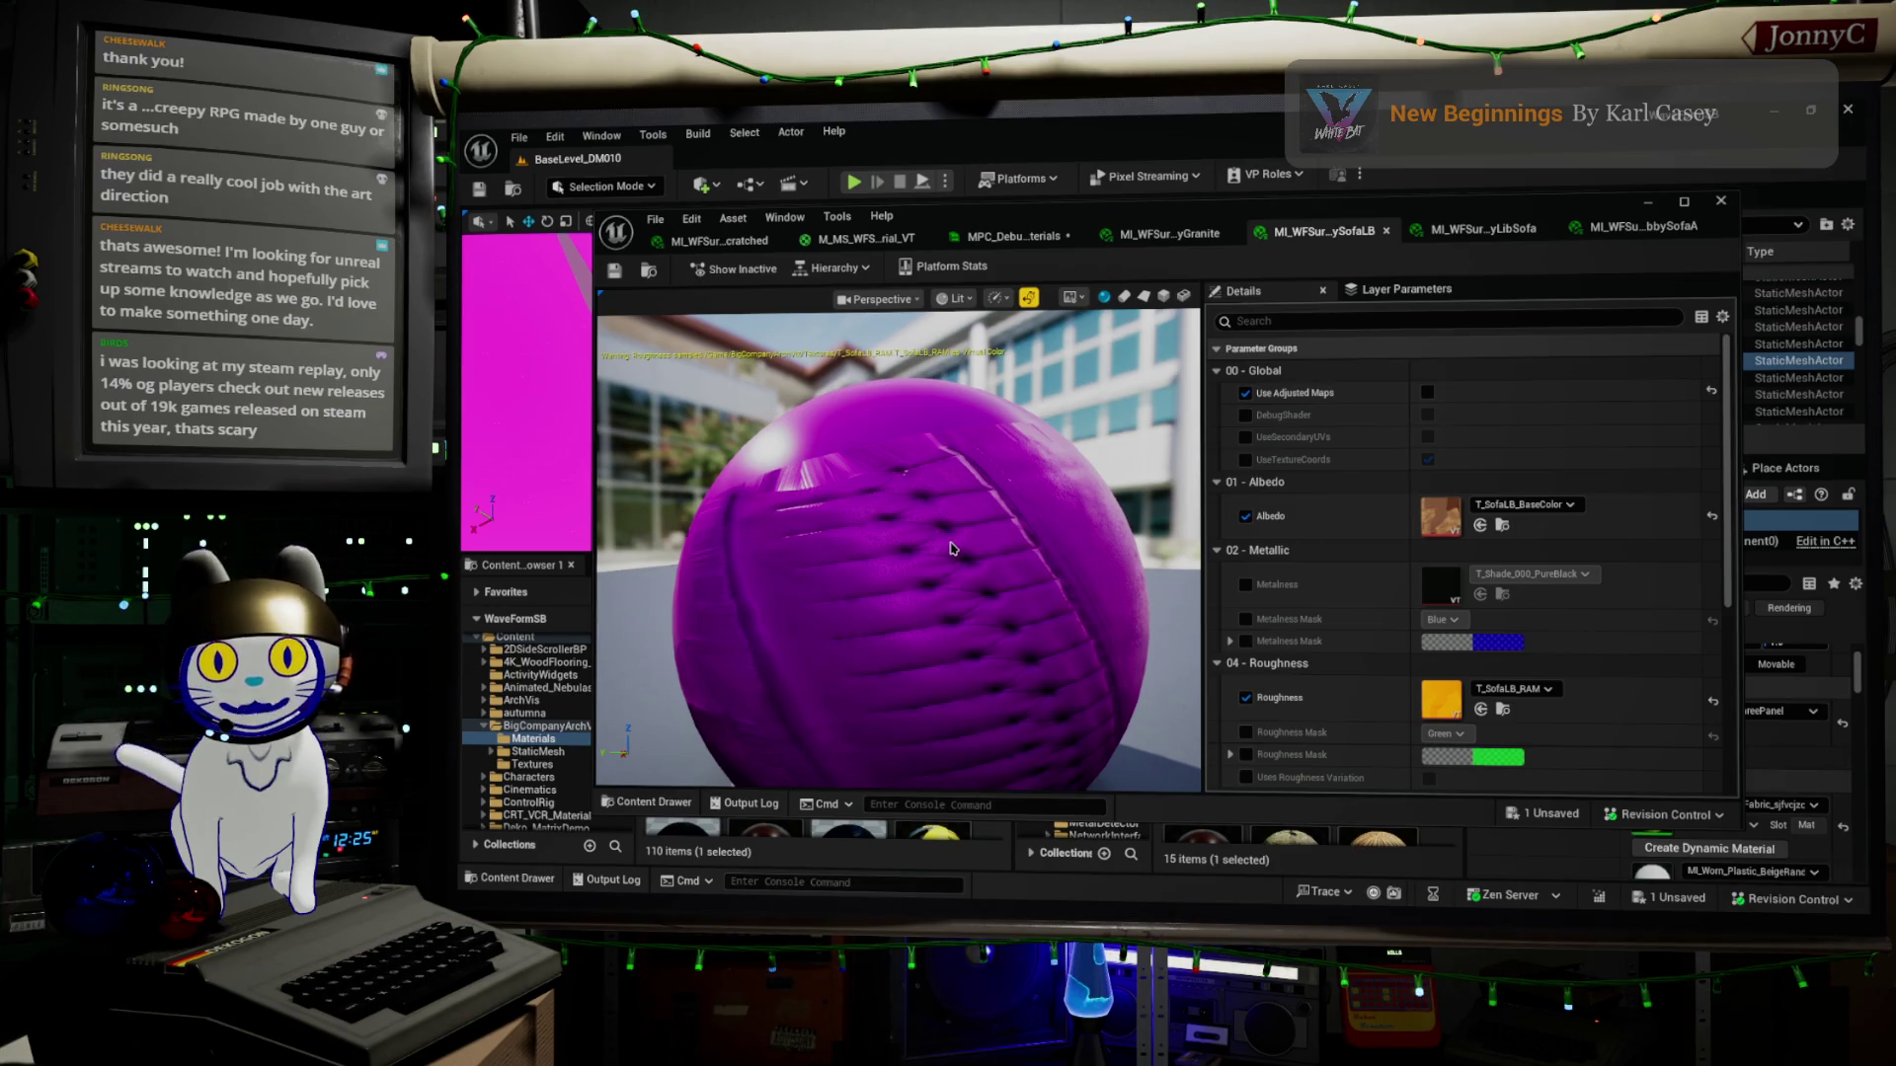
mouse_move(951, 549)
left_mouse_down()
mouse_move(918, 533)
mouse_move(962, 560)
left_mouse_up()
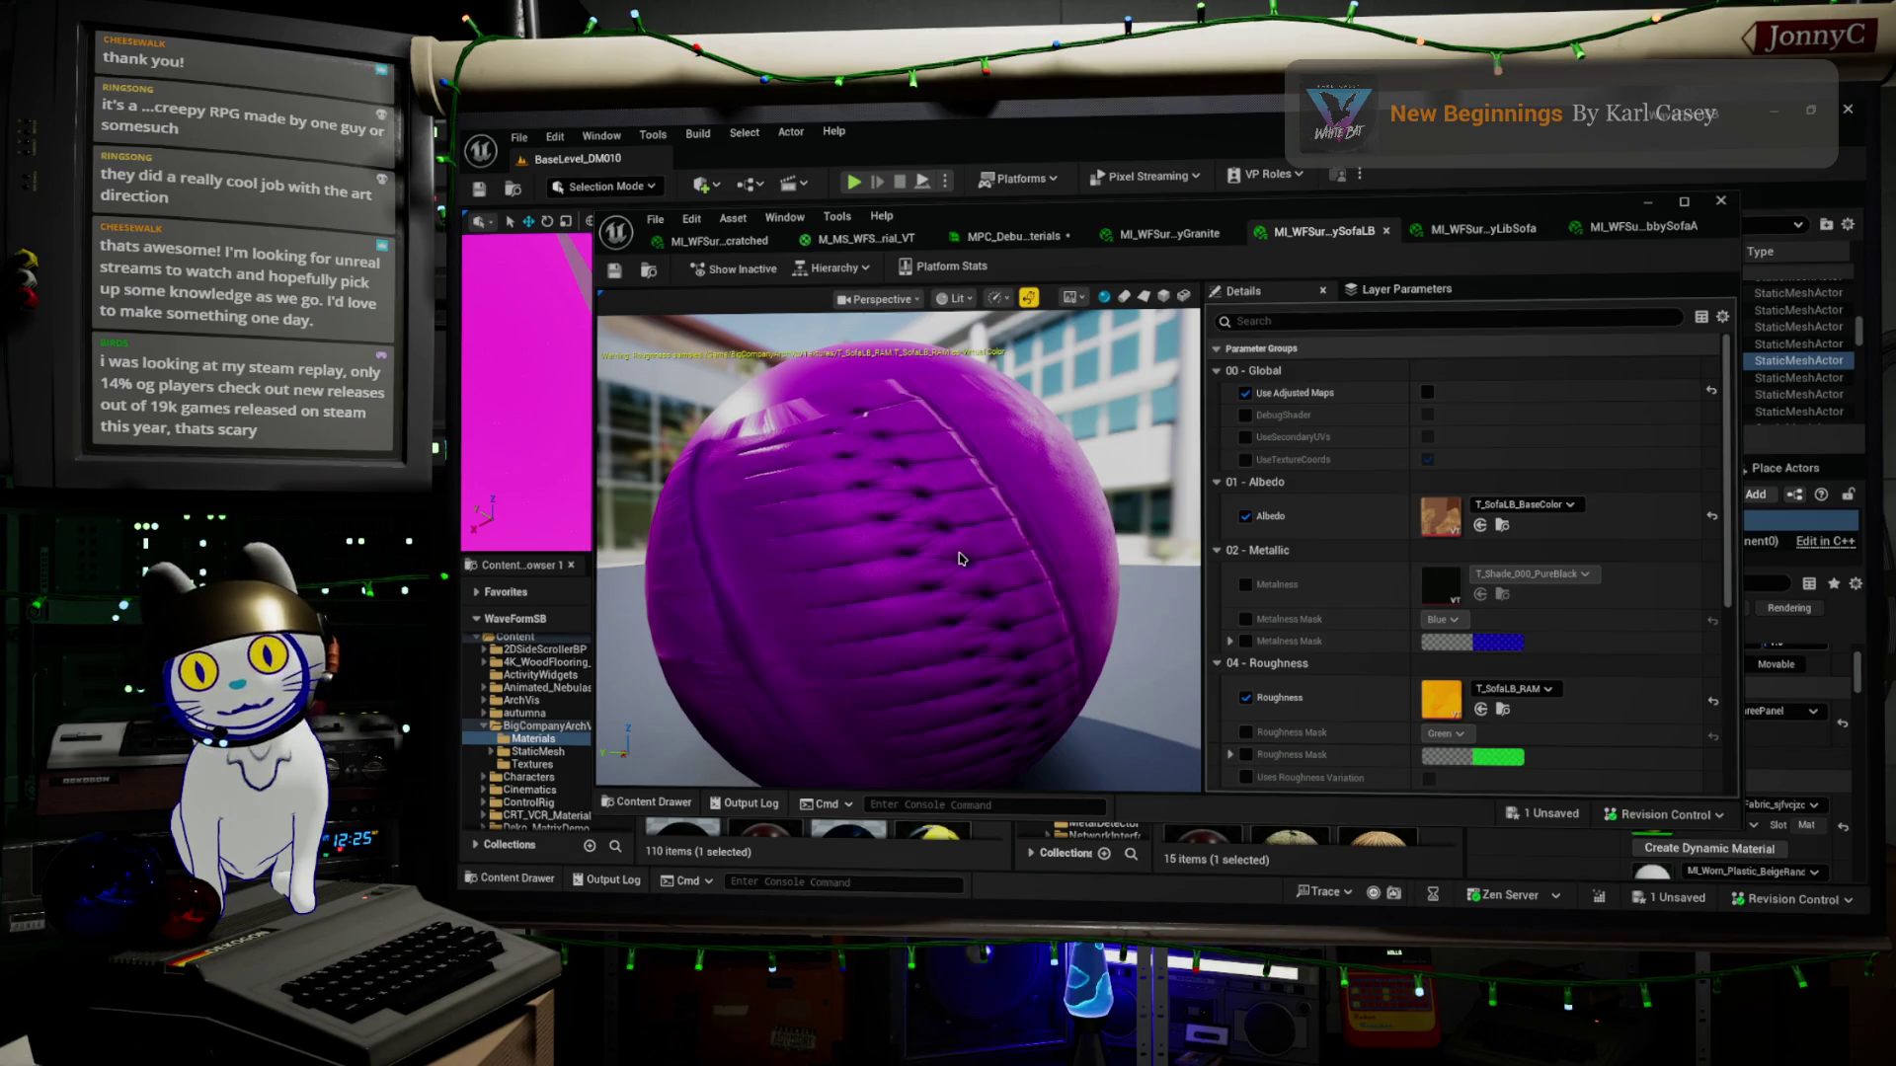
mouse_move(995, 530)
left_mouse_down()
mouse_move(923, 538)
mouse_move(1022, 558)
left_mouse_up()
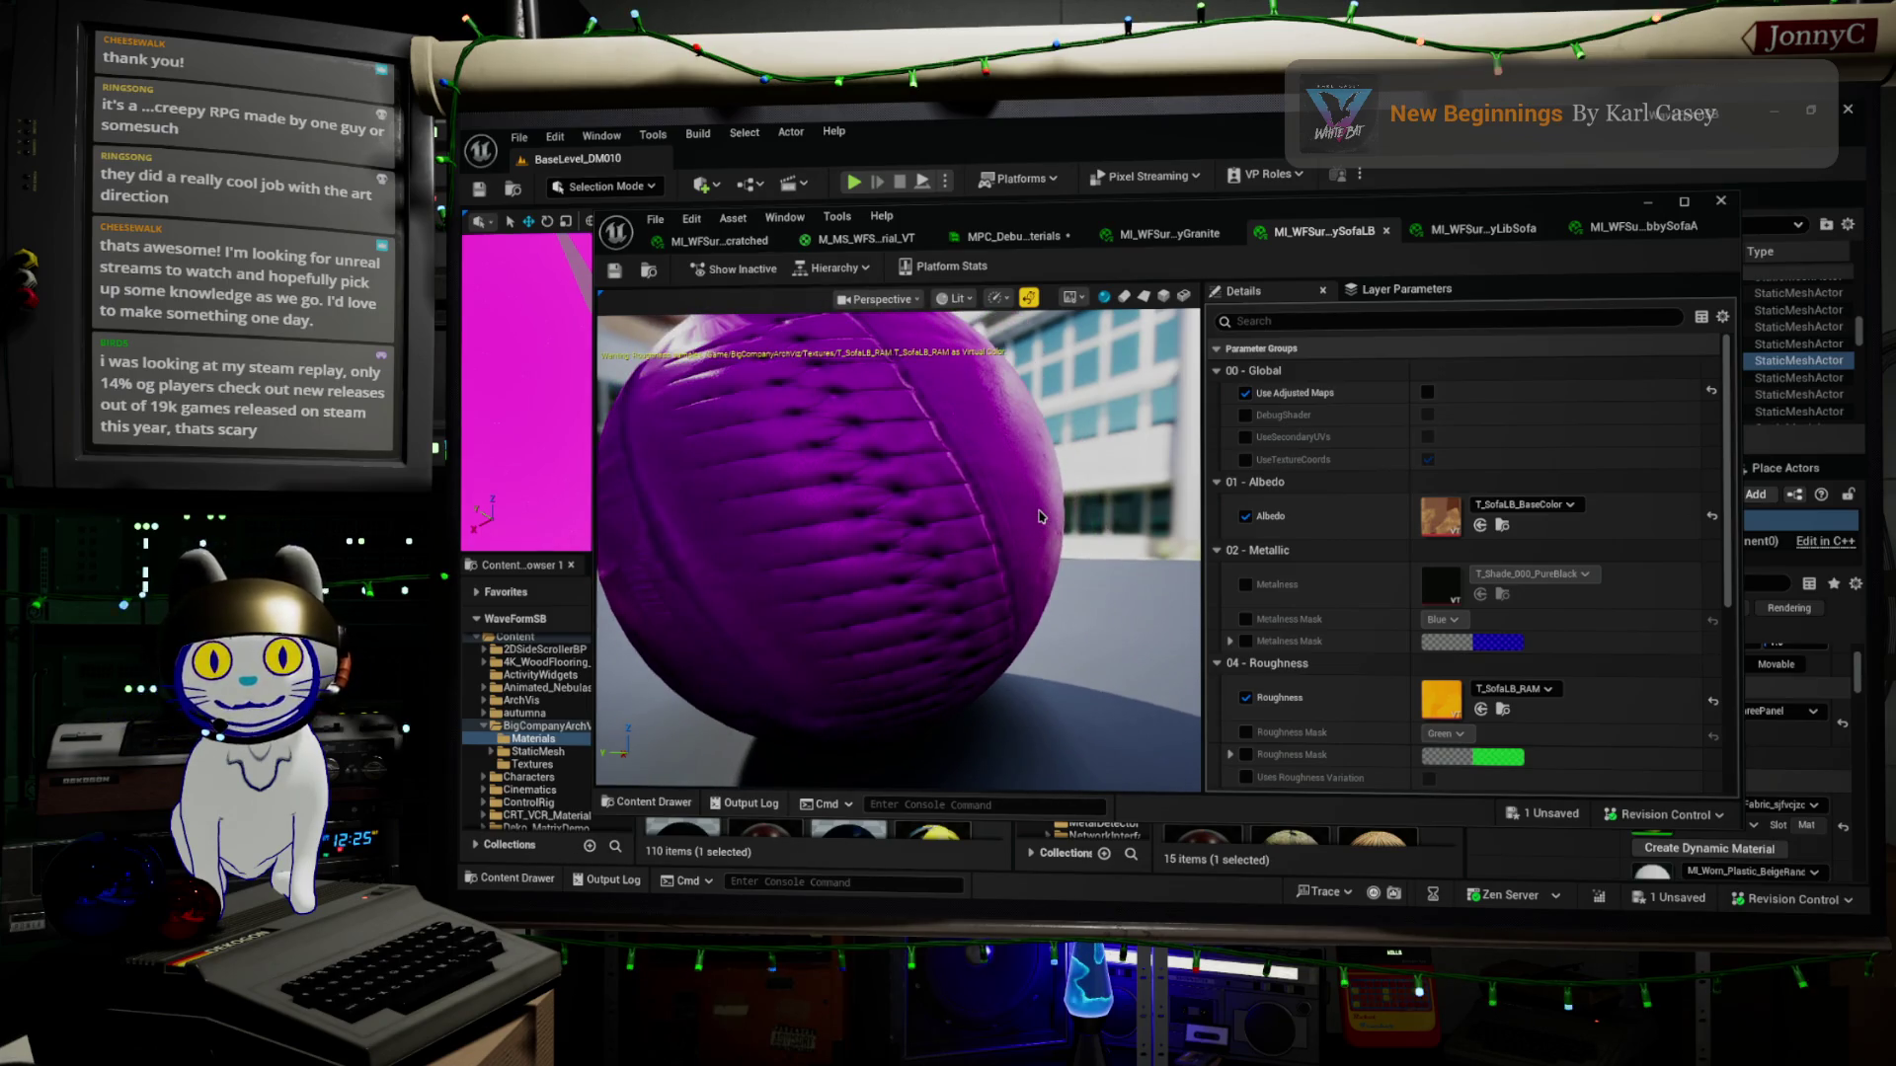
left_click(990, 238)
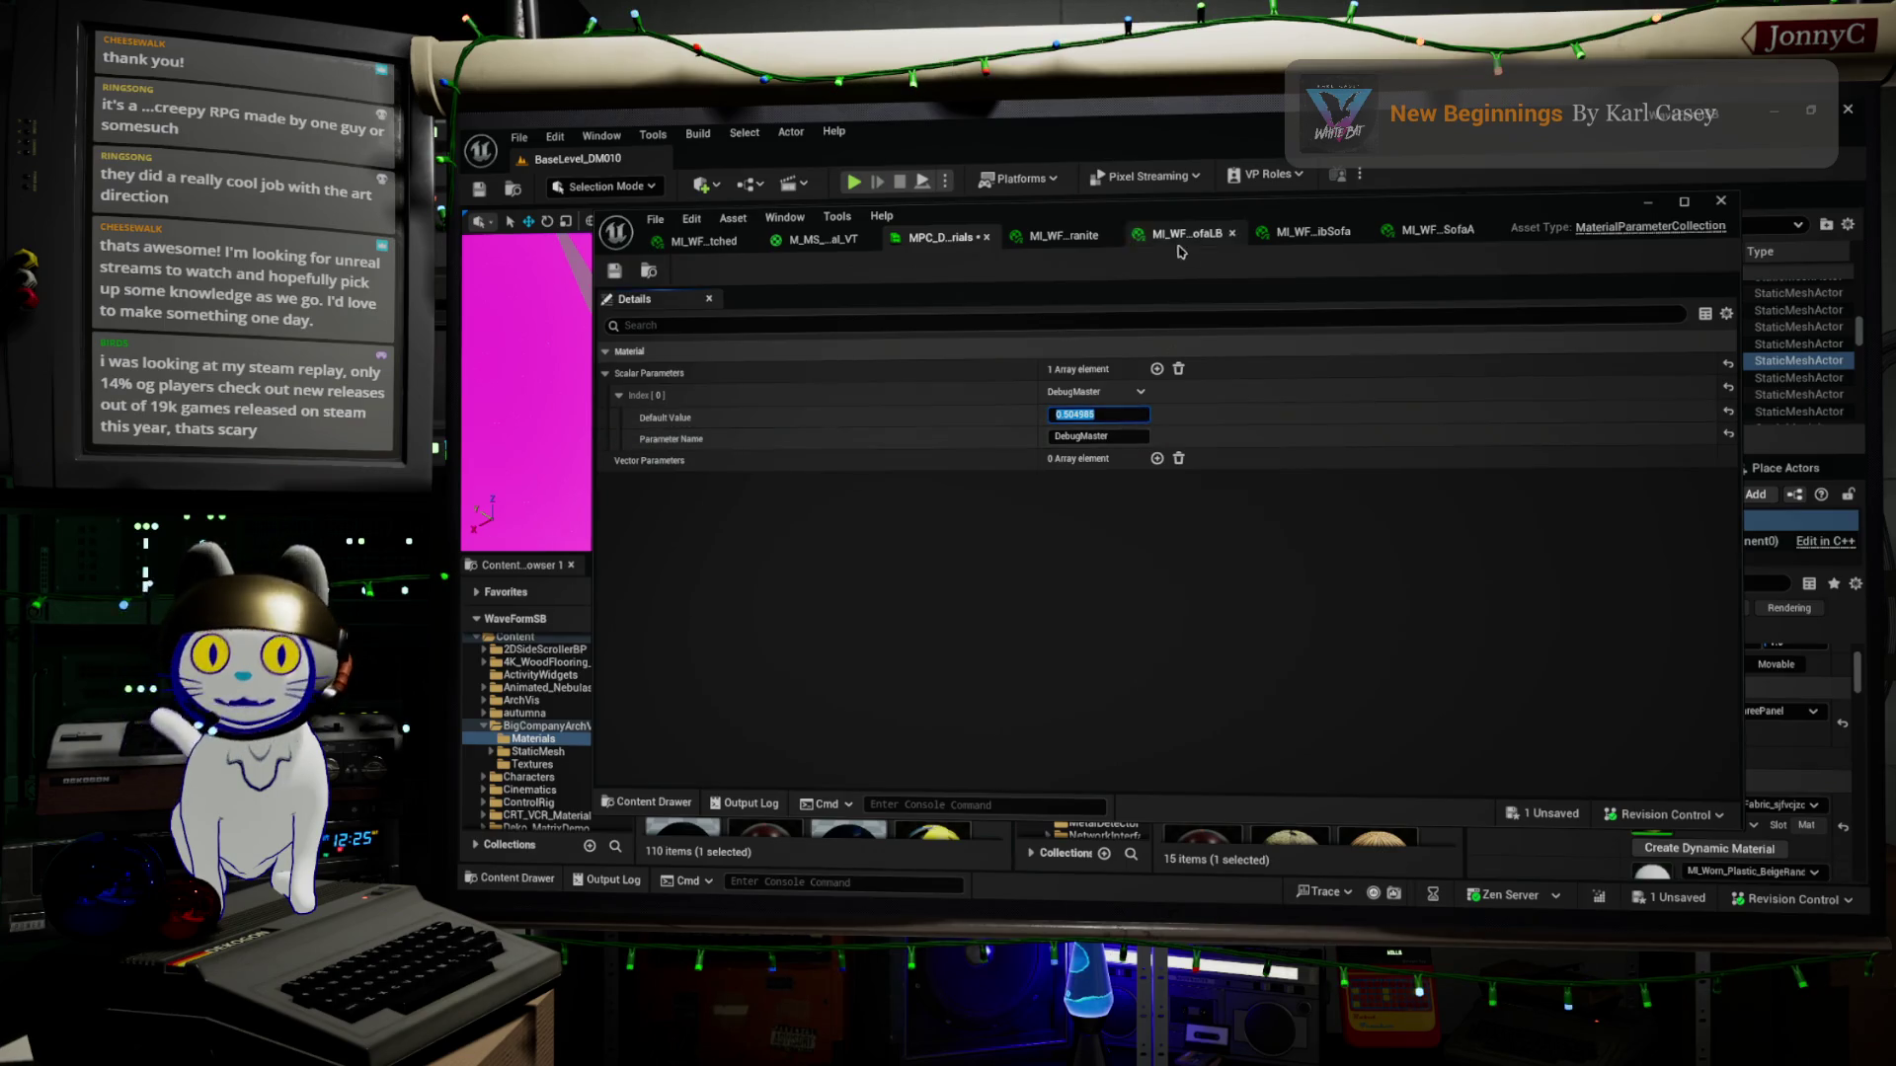
Enter 0 as DebugMaster's default value, then minimize the material editor
mouse_move(1206, 232)
left_mouse_down()
mouse_move(1183, 642)
mouse_move(1173, 379)
left_mouse_up()
left_click(1102, 576)
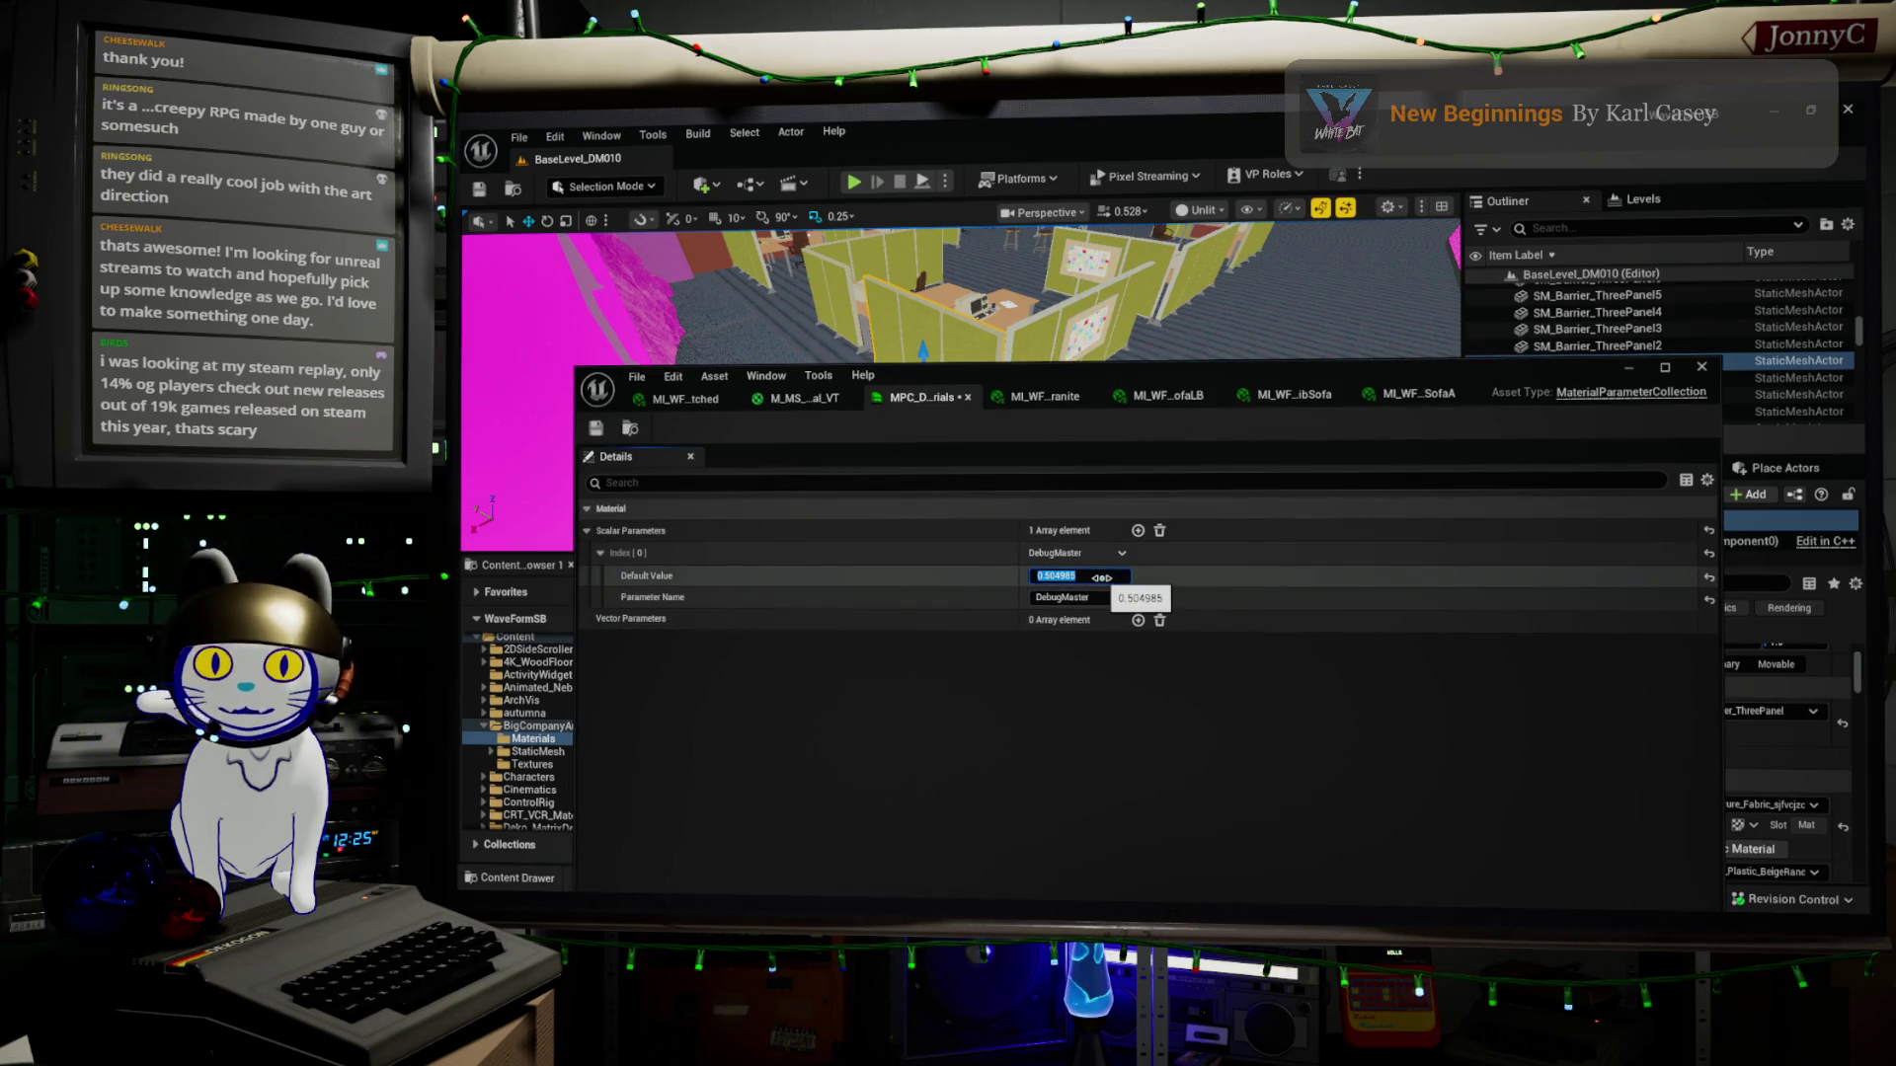
type("0")
key("Return")
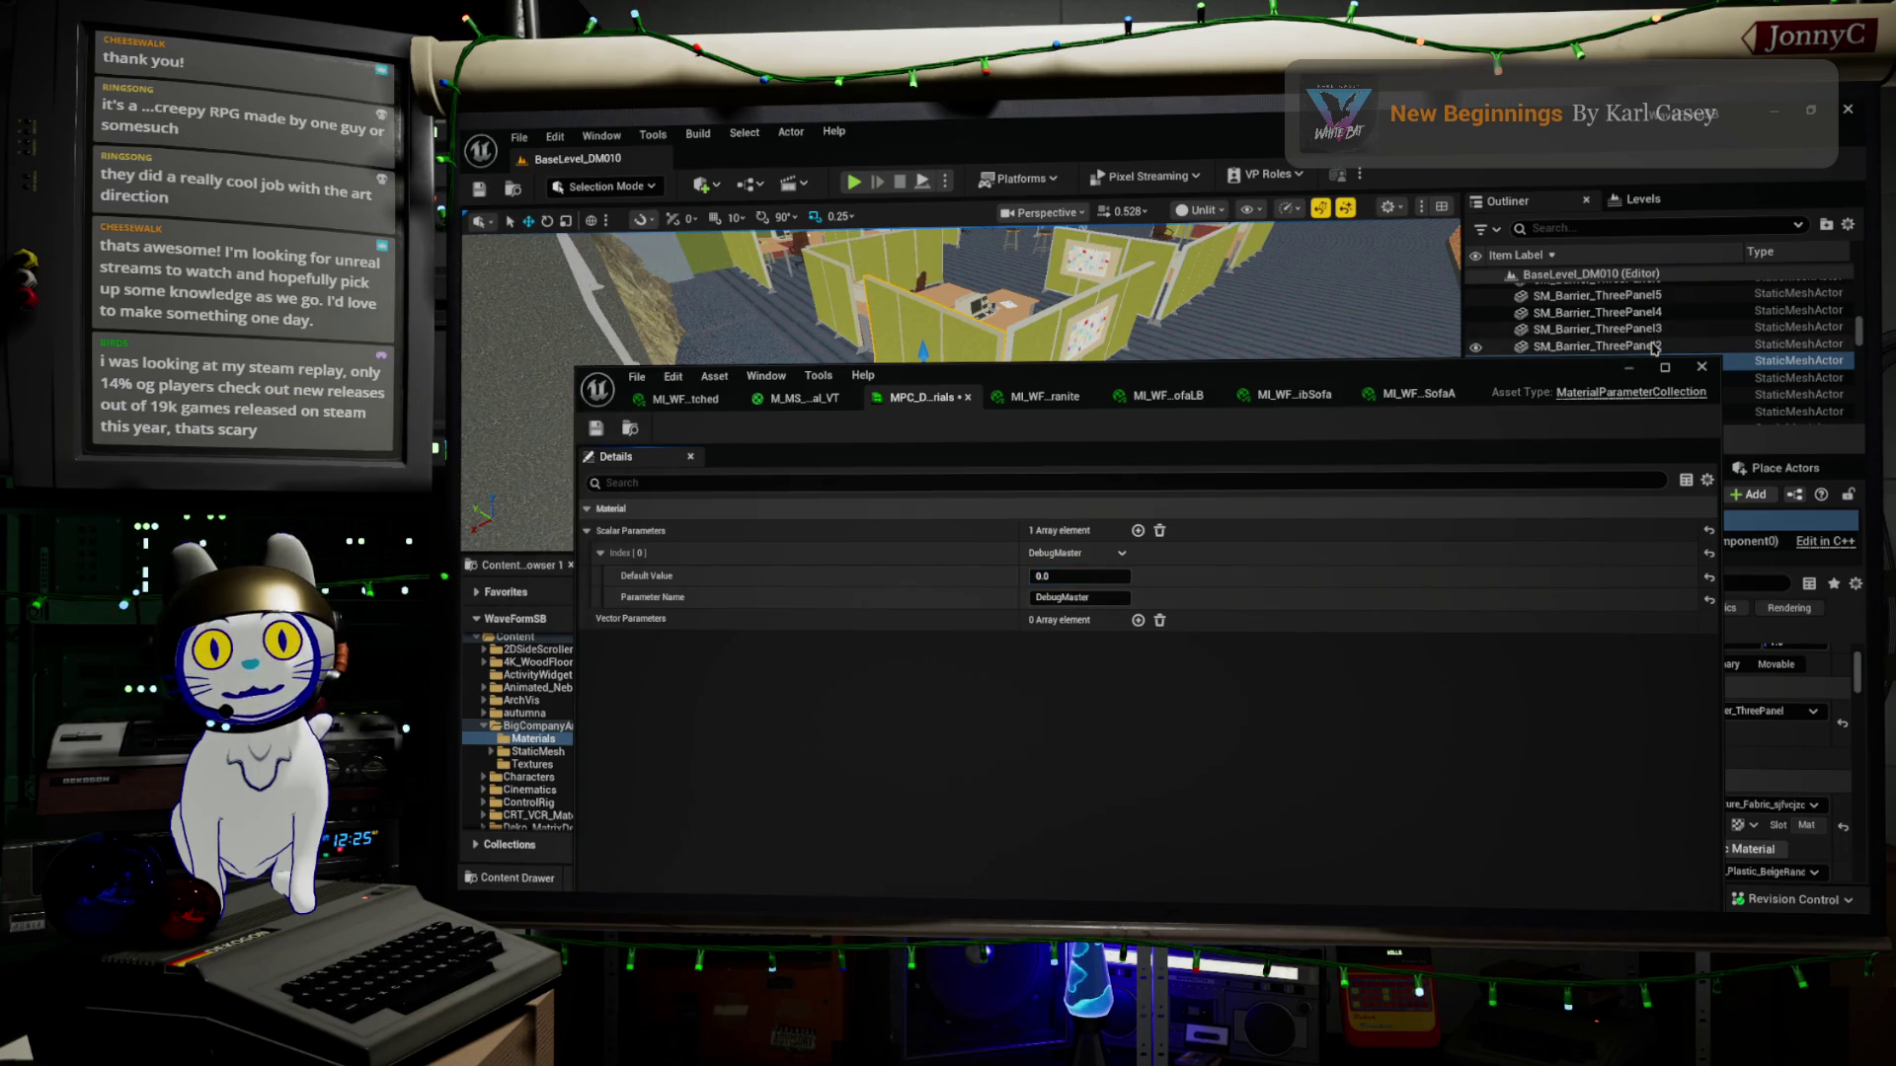
left_click(1634, 372)
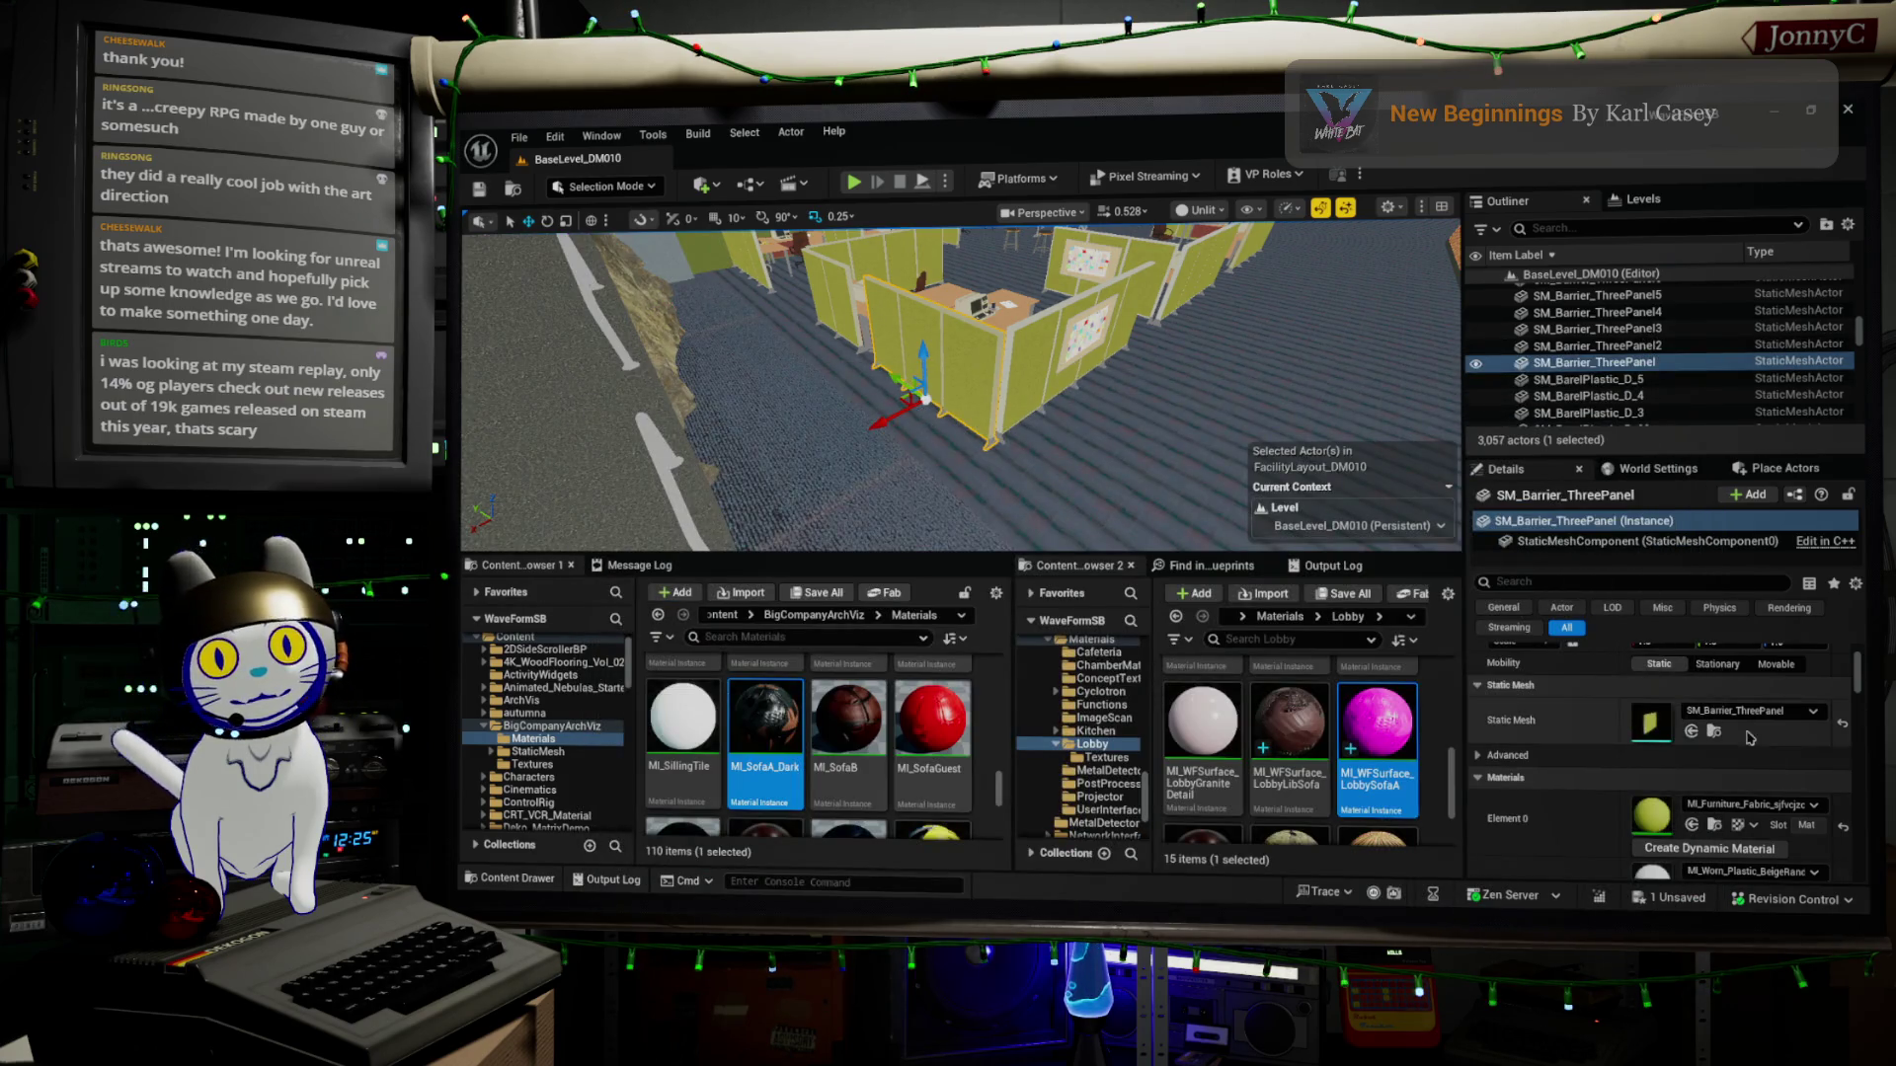
Locate the barrier's Element 0 fabric material in the Content Browser using Browse to Asset
scroll(1715, 779, "down", 1)
left_click(1714, 798)
scroll(1748, 790, "down", 1)
scroll(1718, 819, "down", 2)
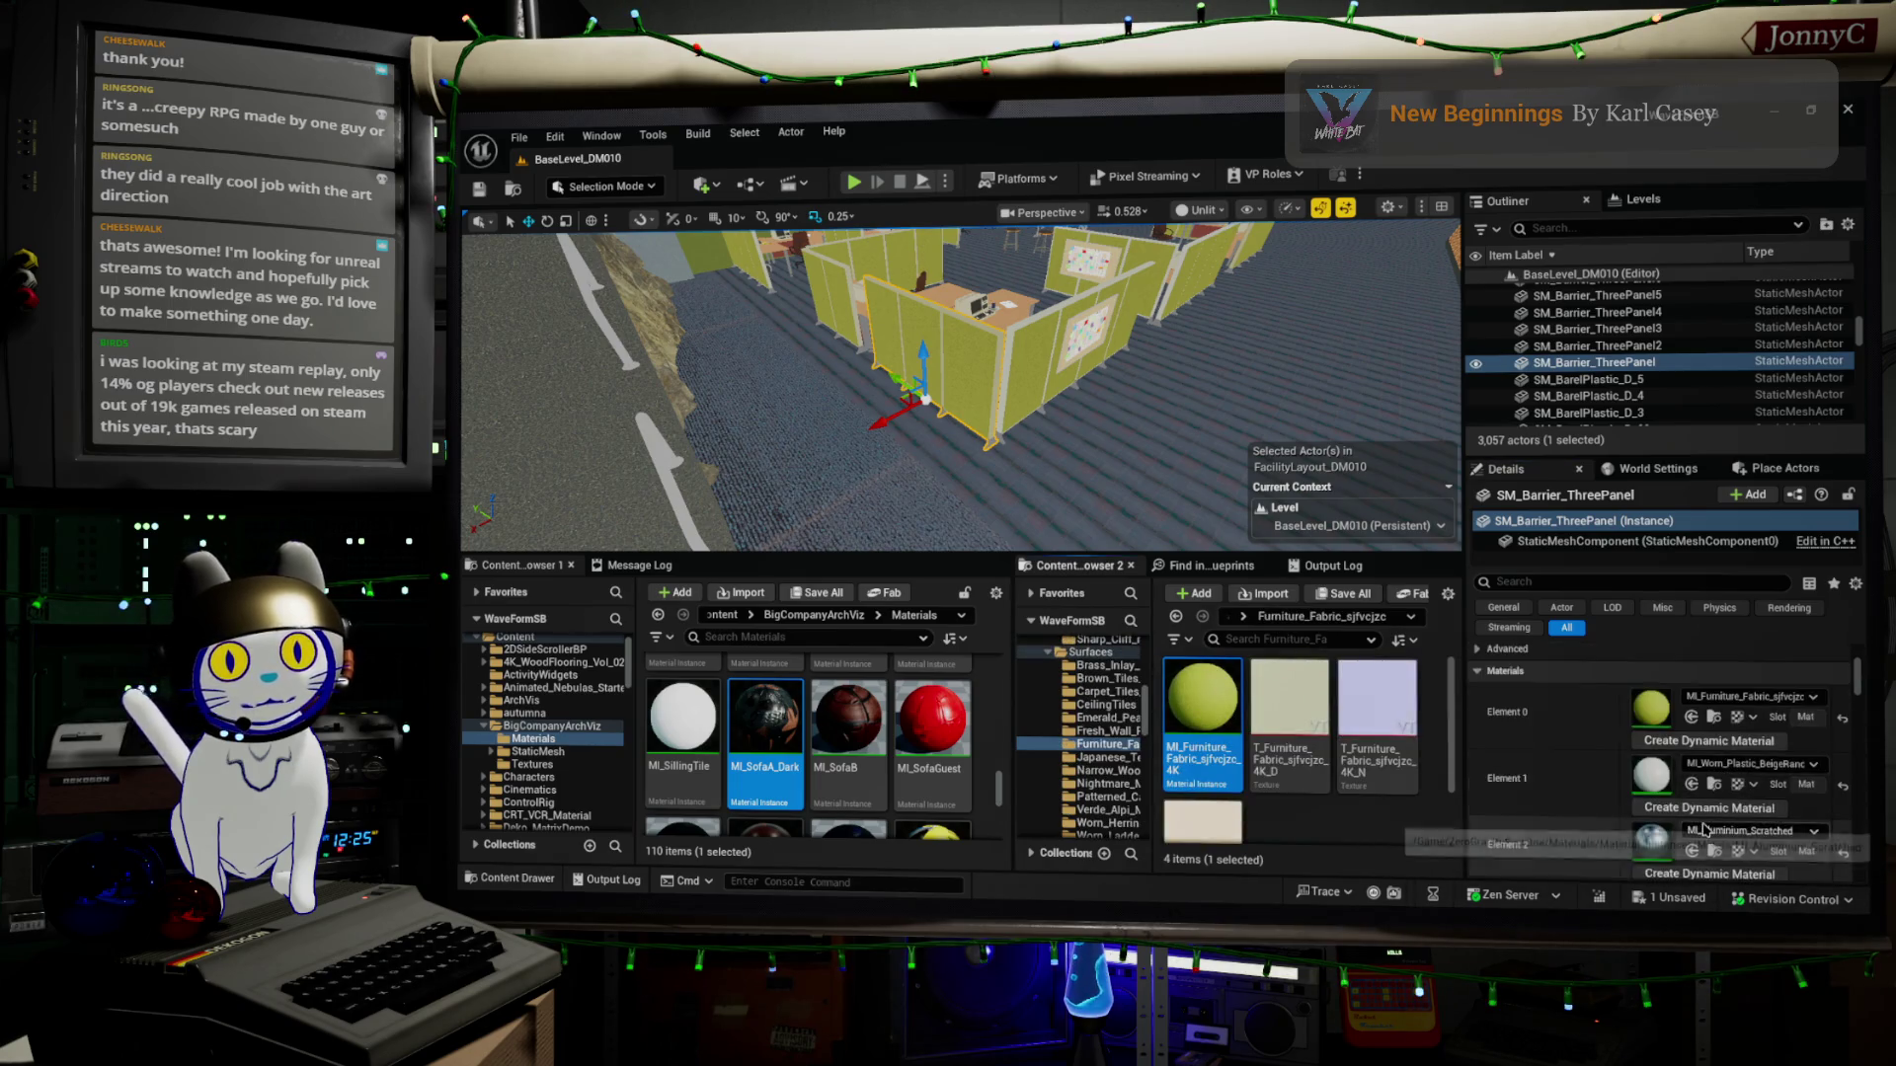
scroll(1707, 837, "down", 1)
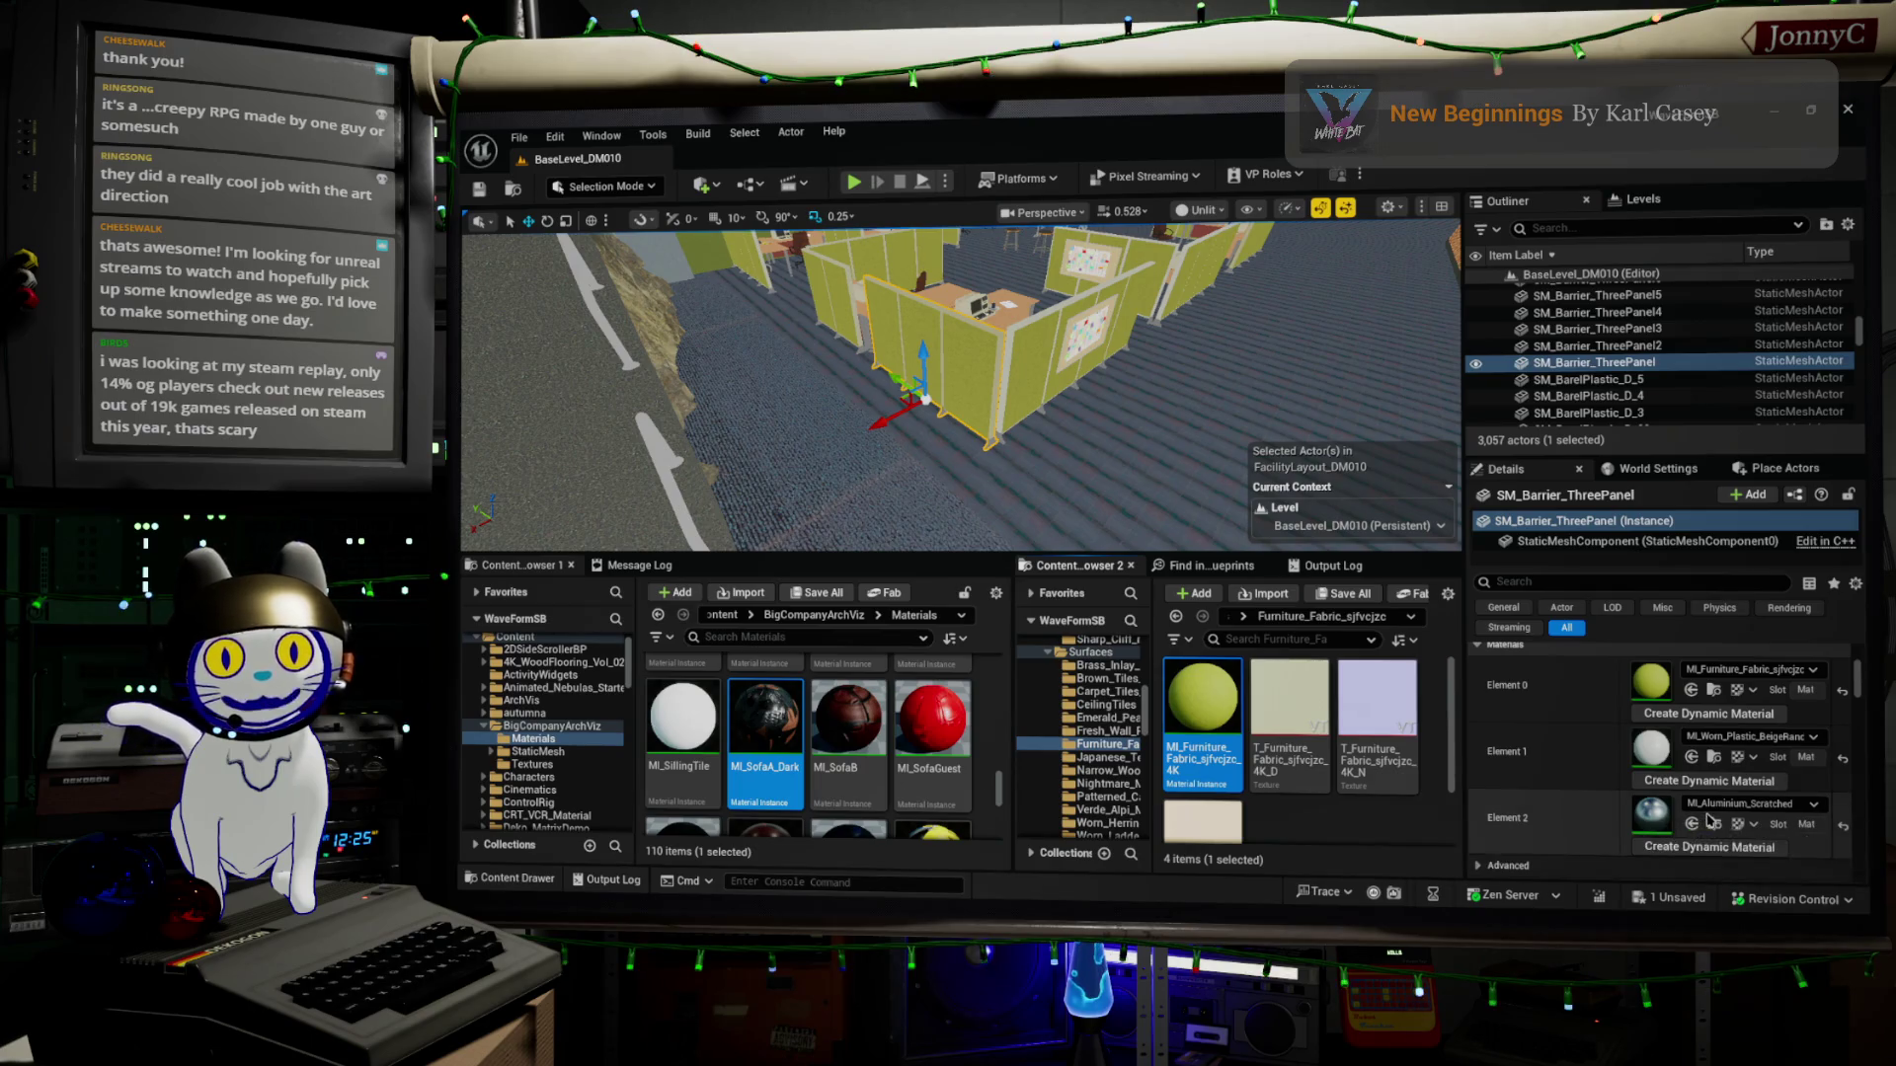
left_click(1723, 806)
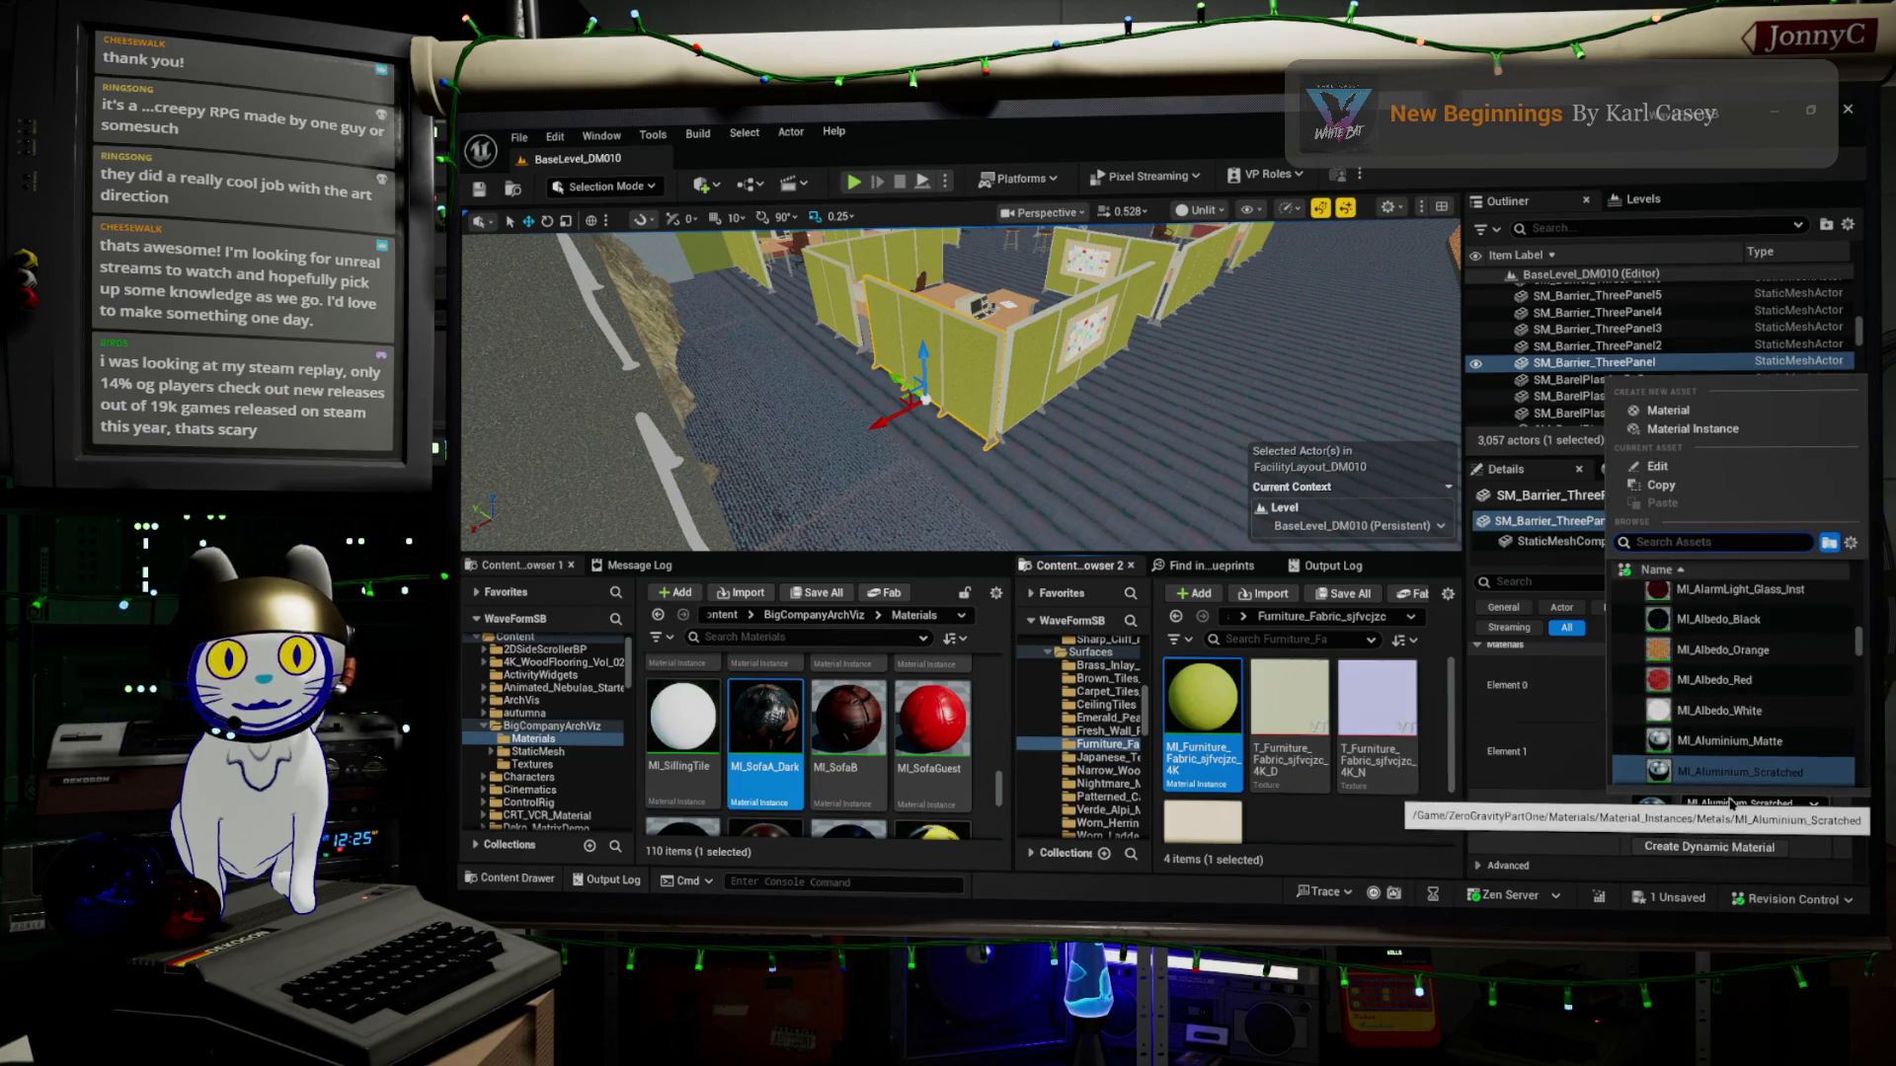
left_click(1730, 804)
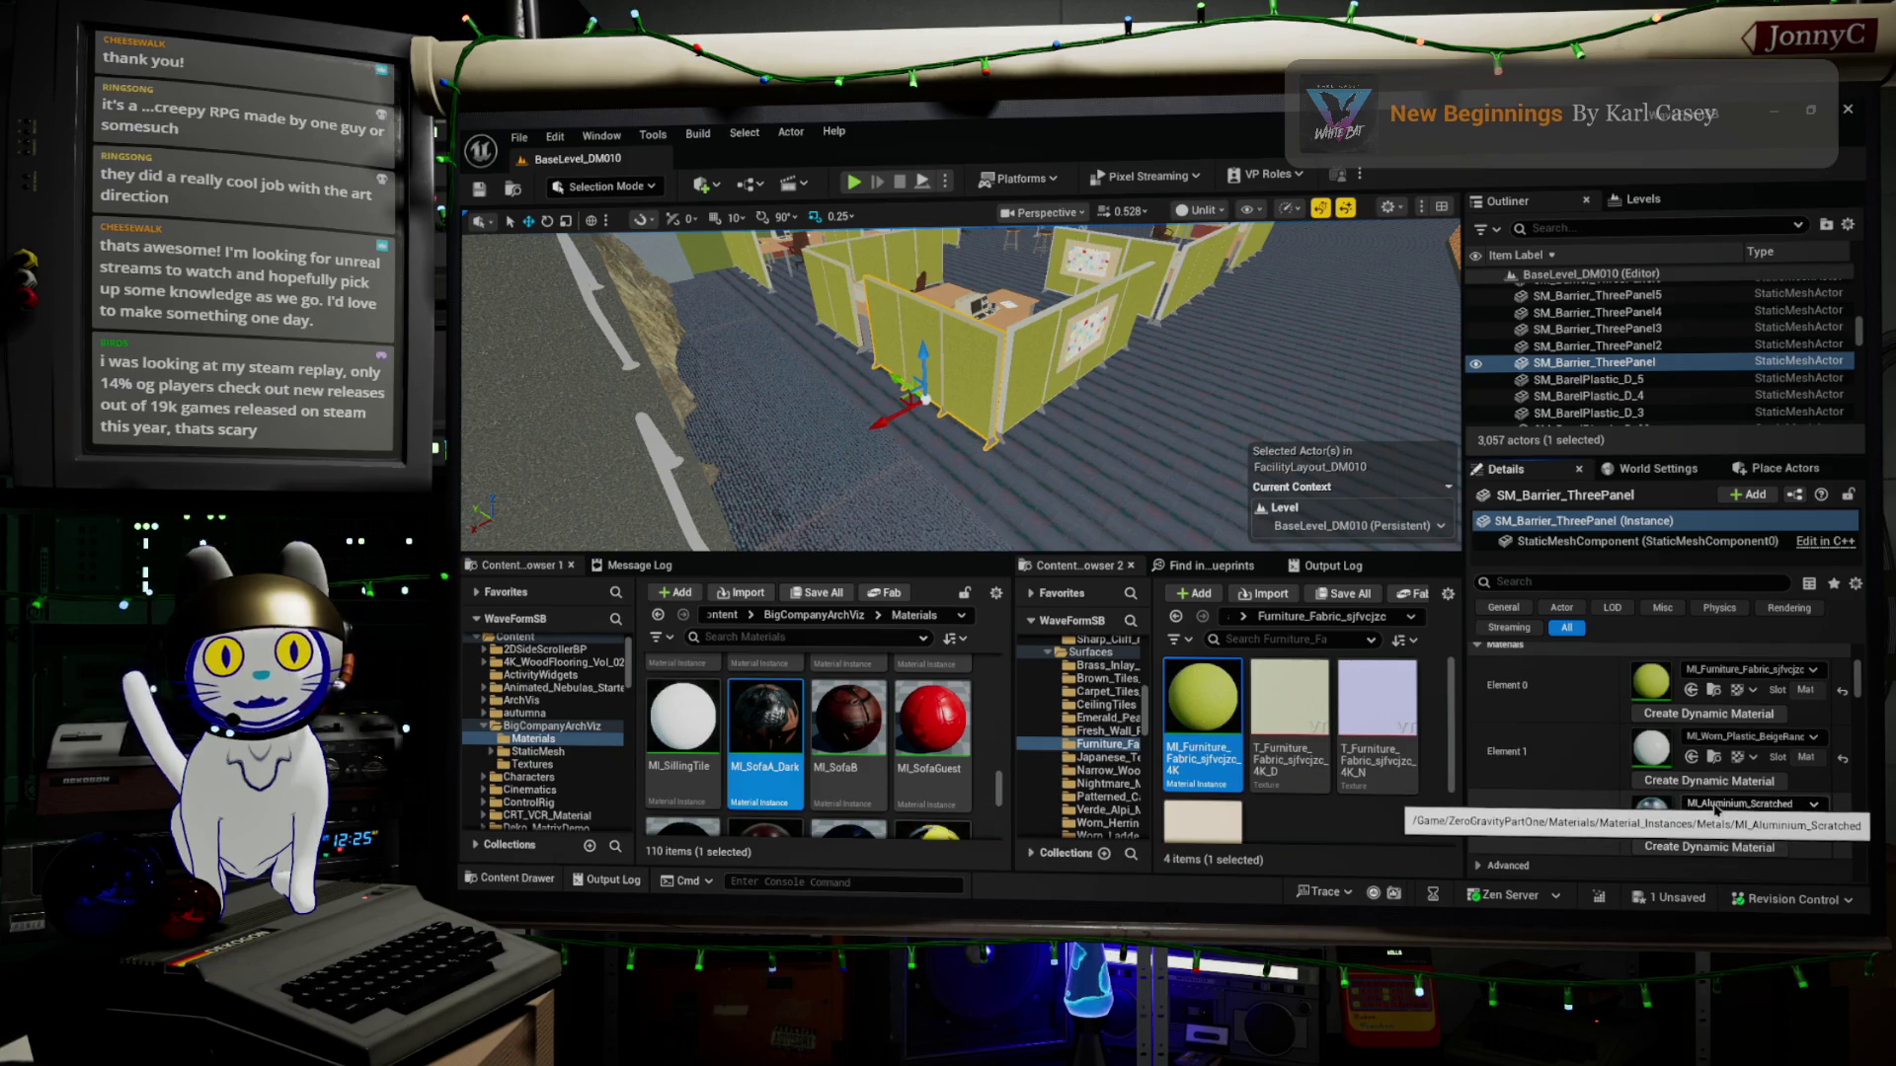
scroll(1086, 731, "up", 1)
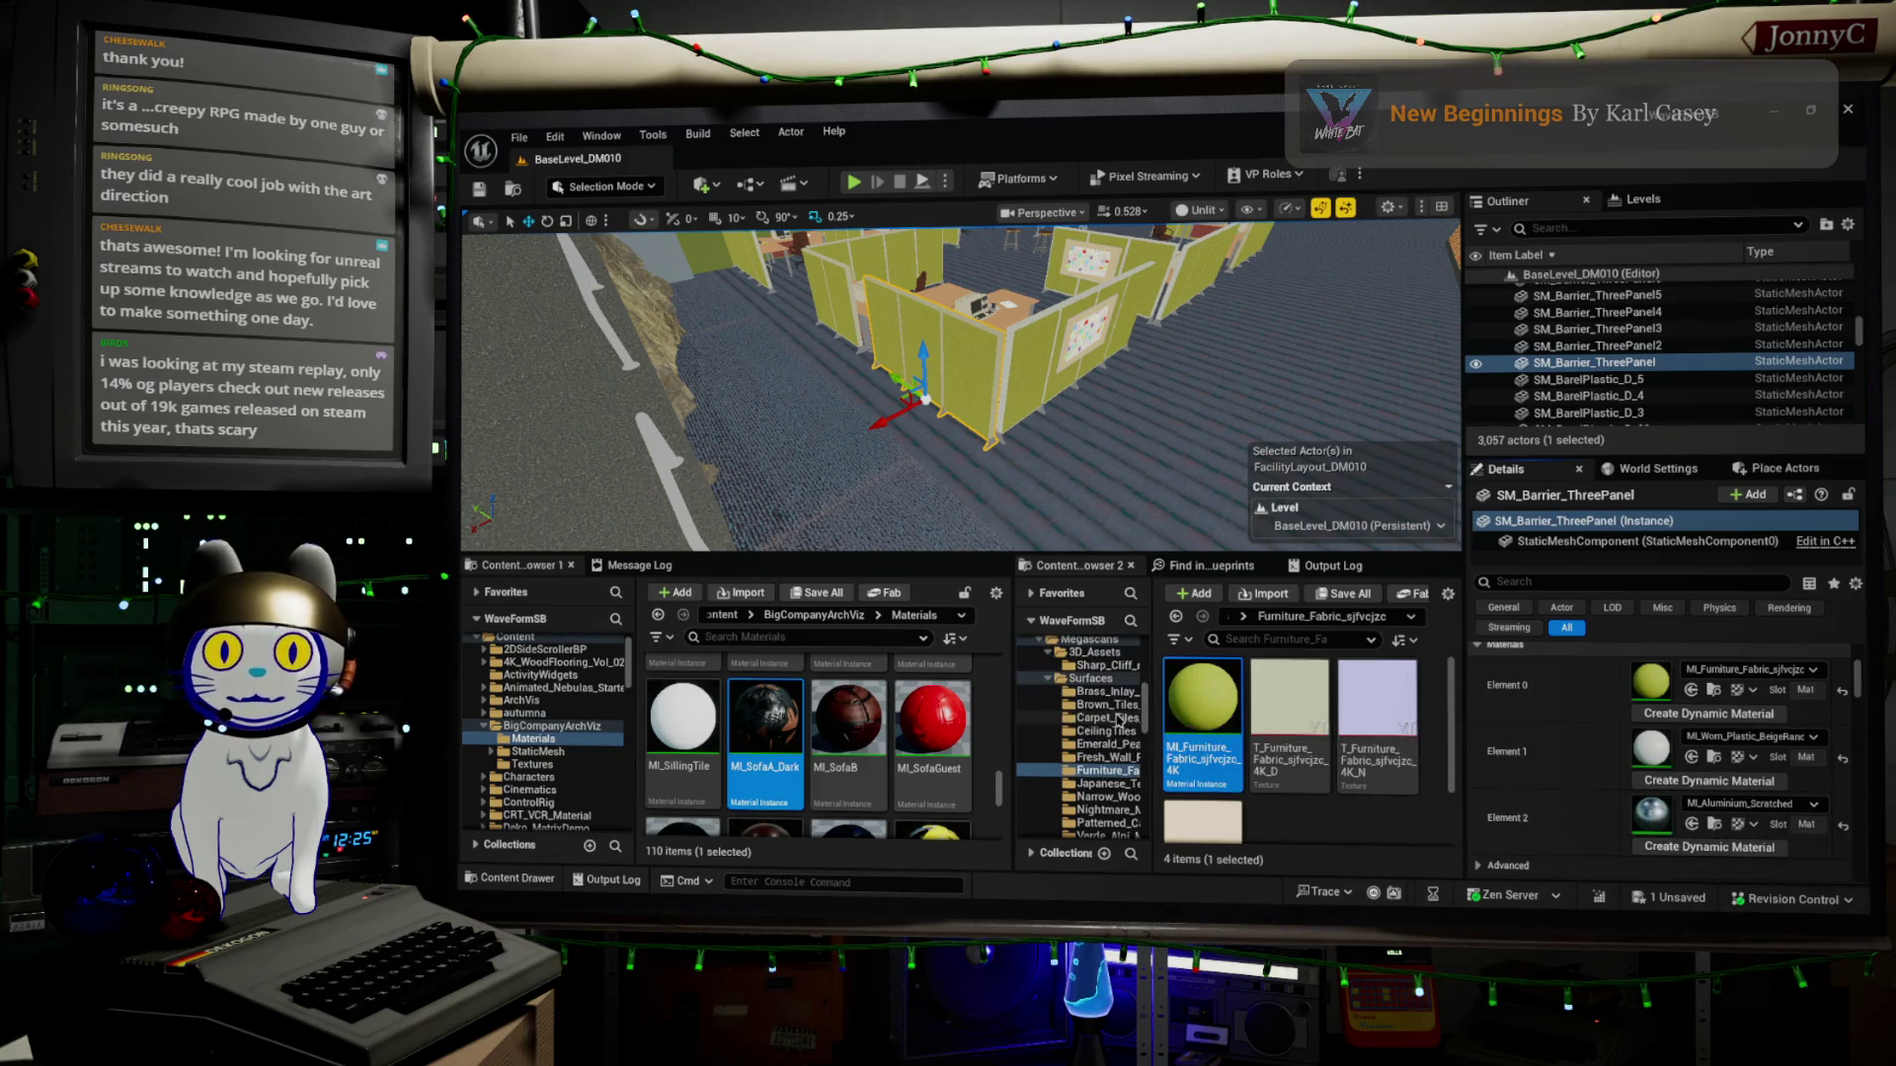
scroll(553, 740, "down", 5)
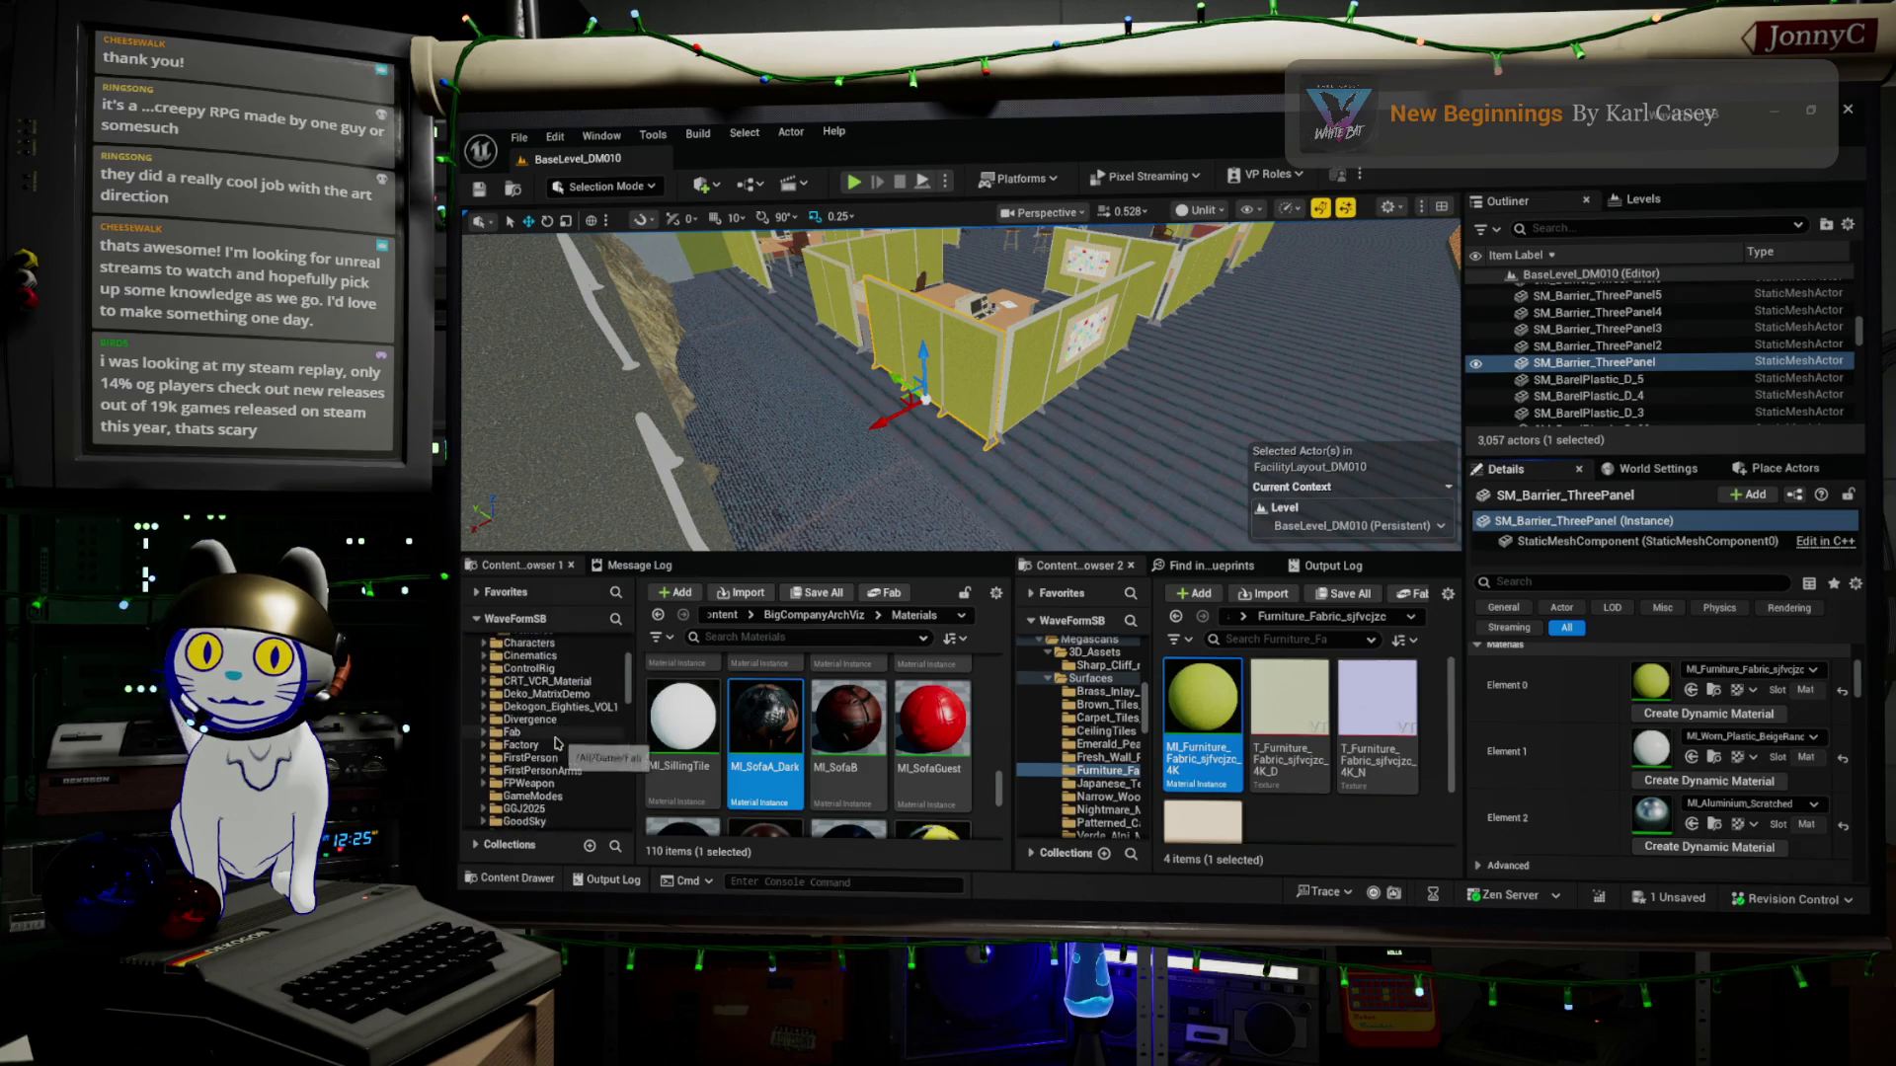
scroll(556, 743, "down", 10)
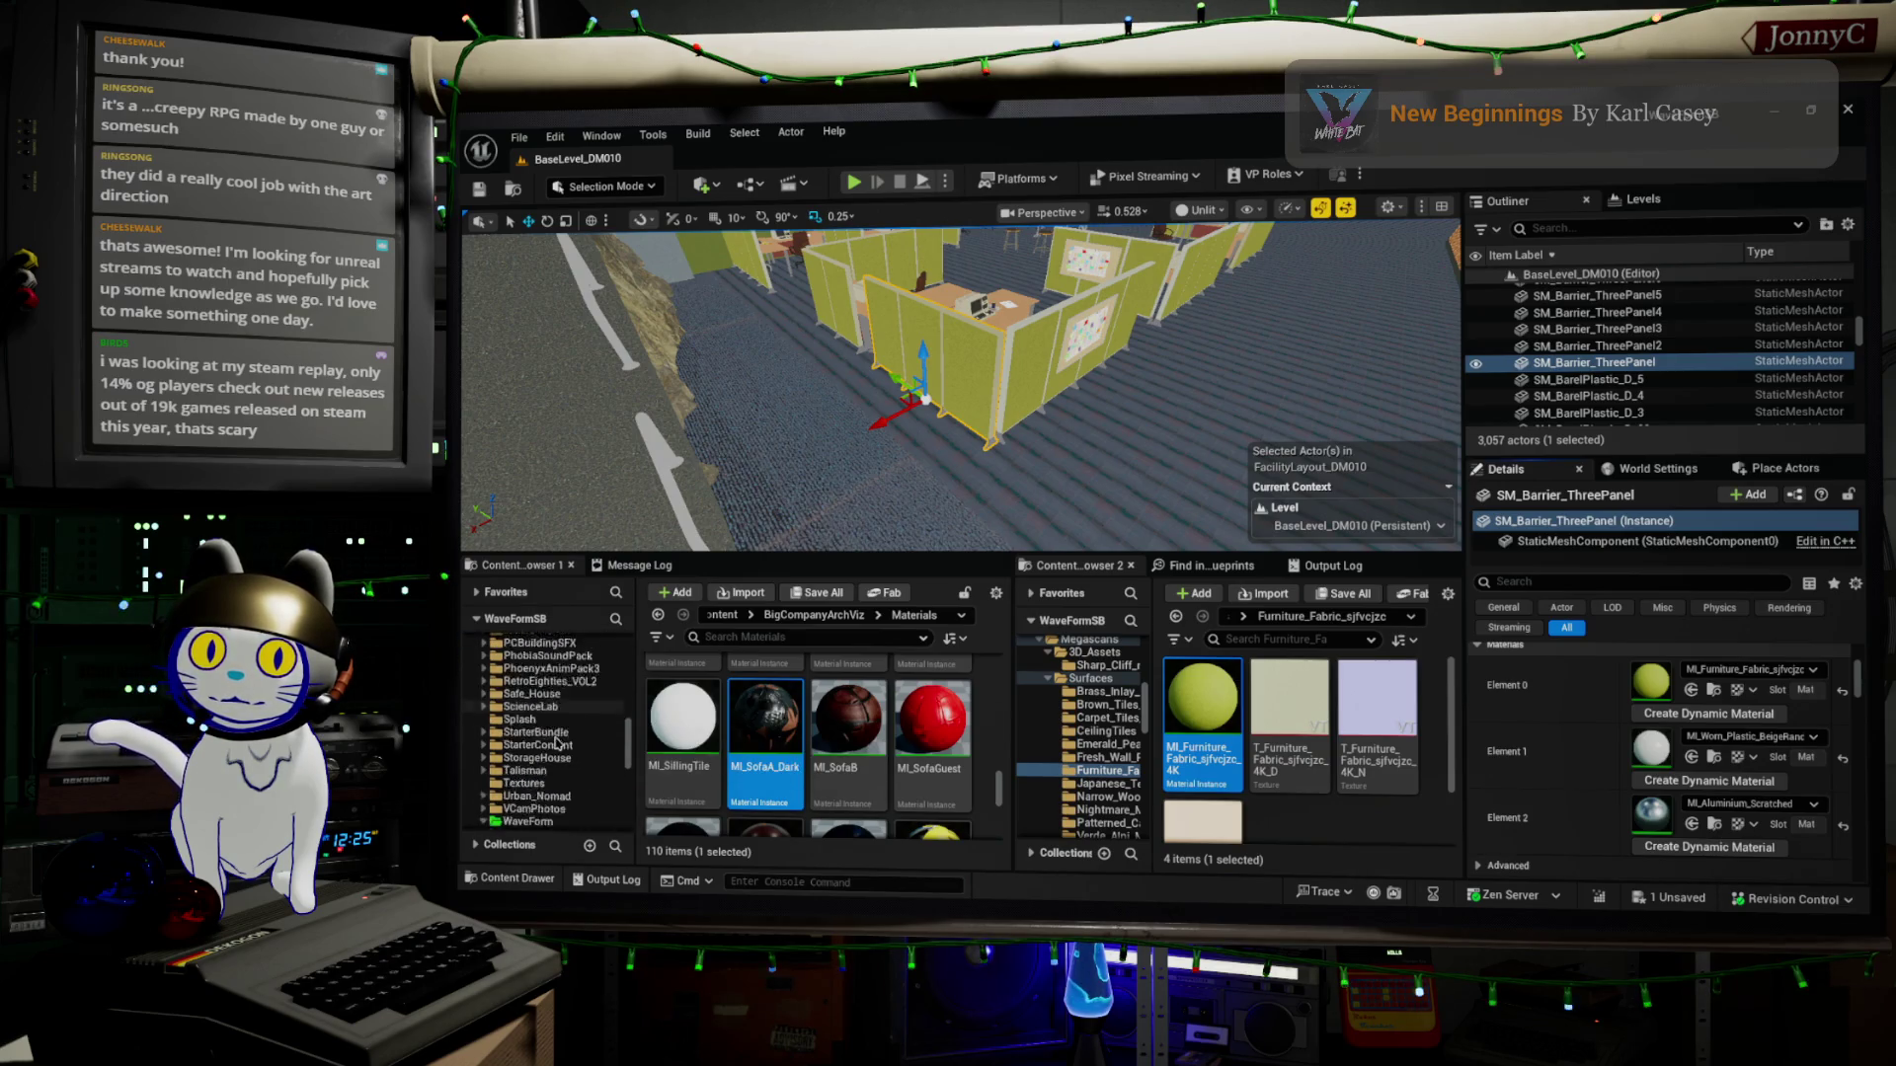
Open the WaveForm Materials folder and search it for 'alum'
left_click(544, 810)
scroll(544, 771, "down", 4)
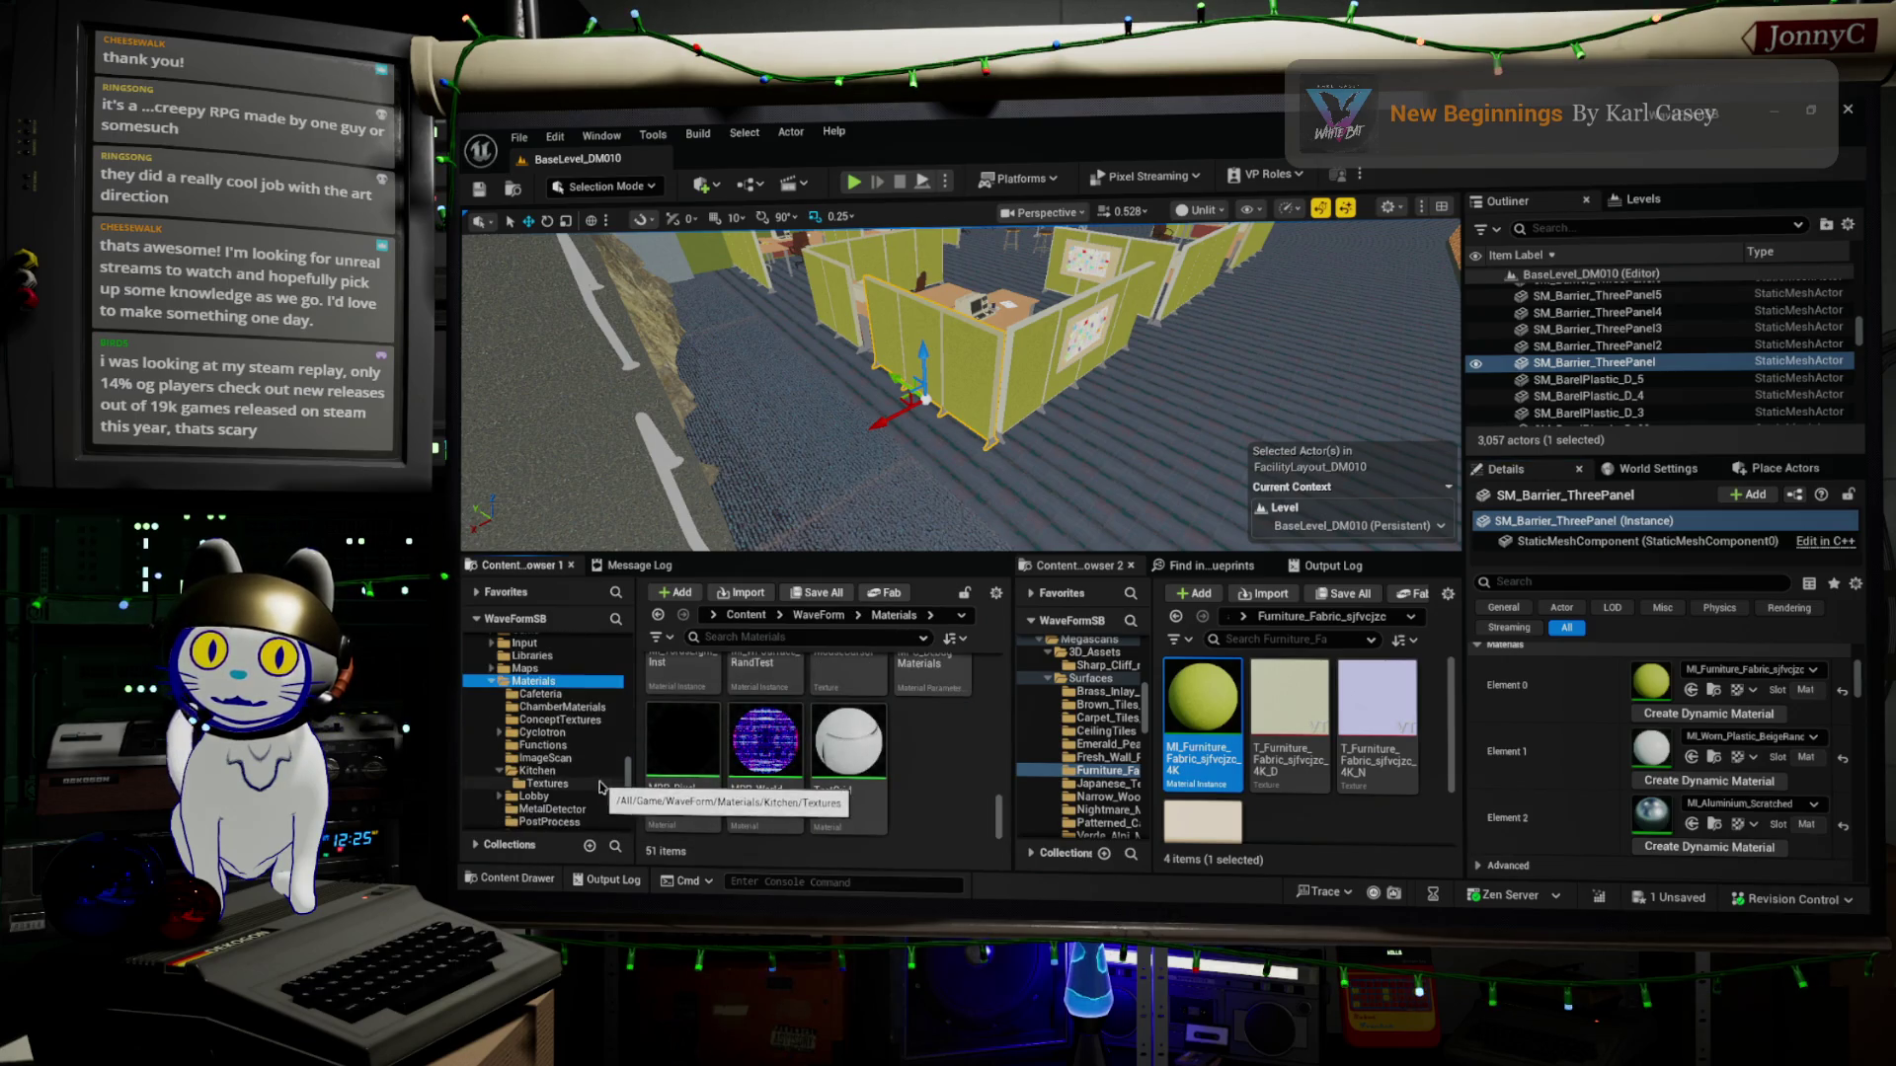
left_click(800, 637)
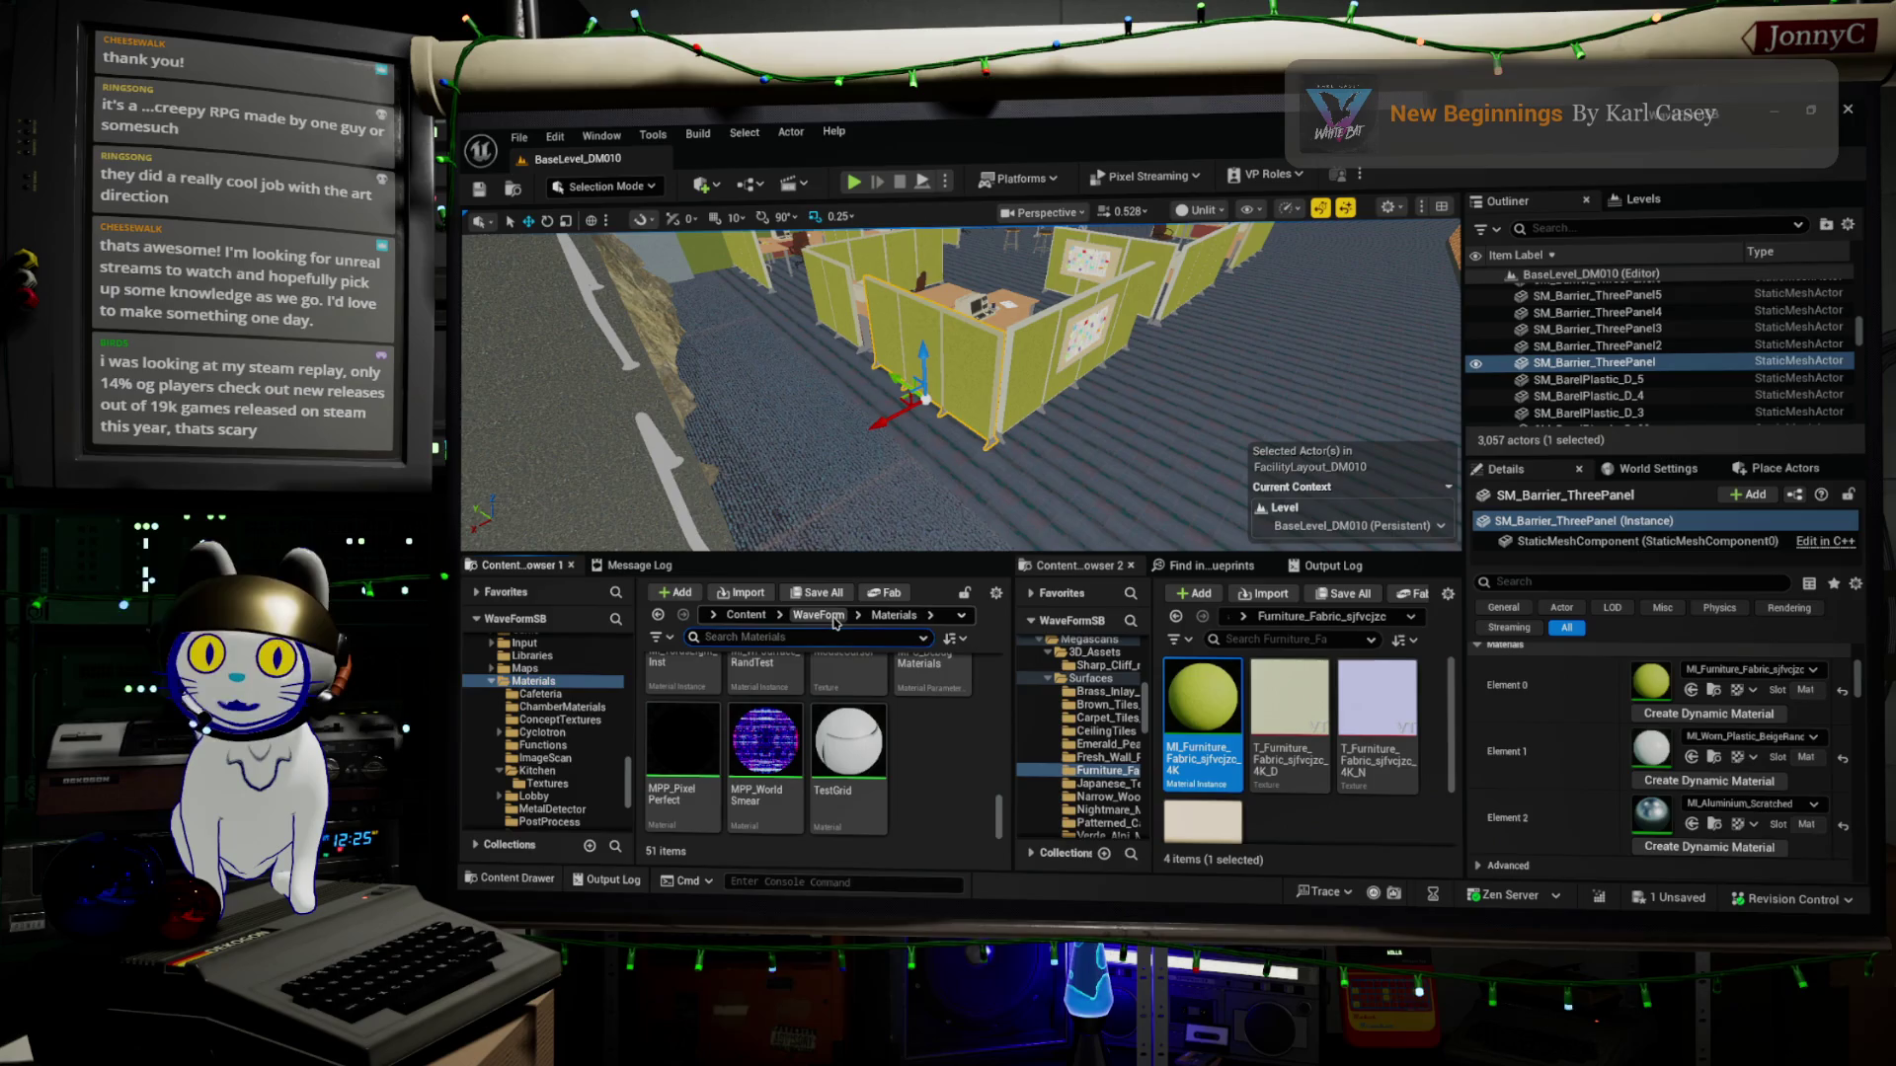
type("alum")
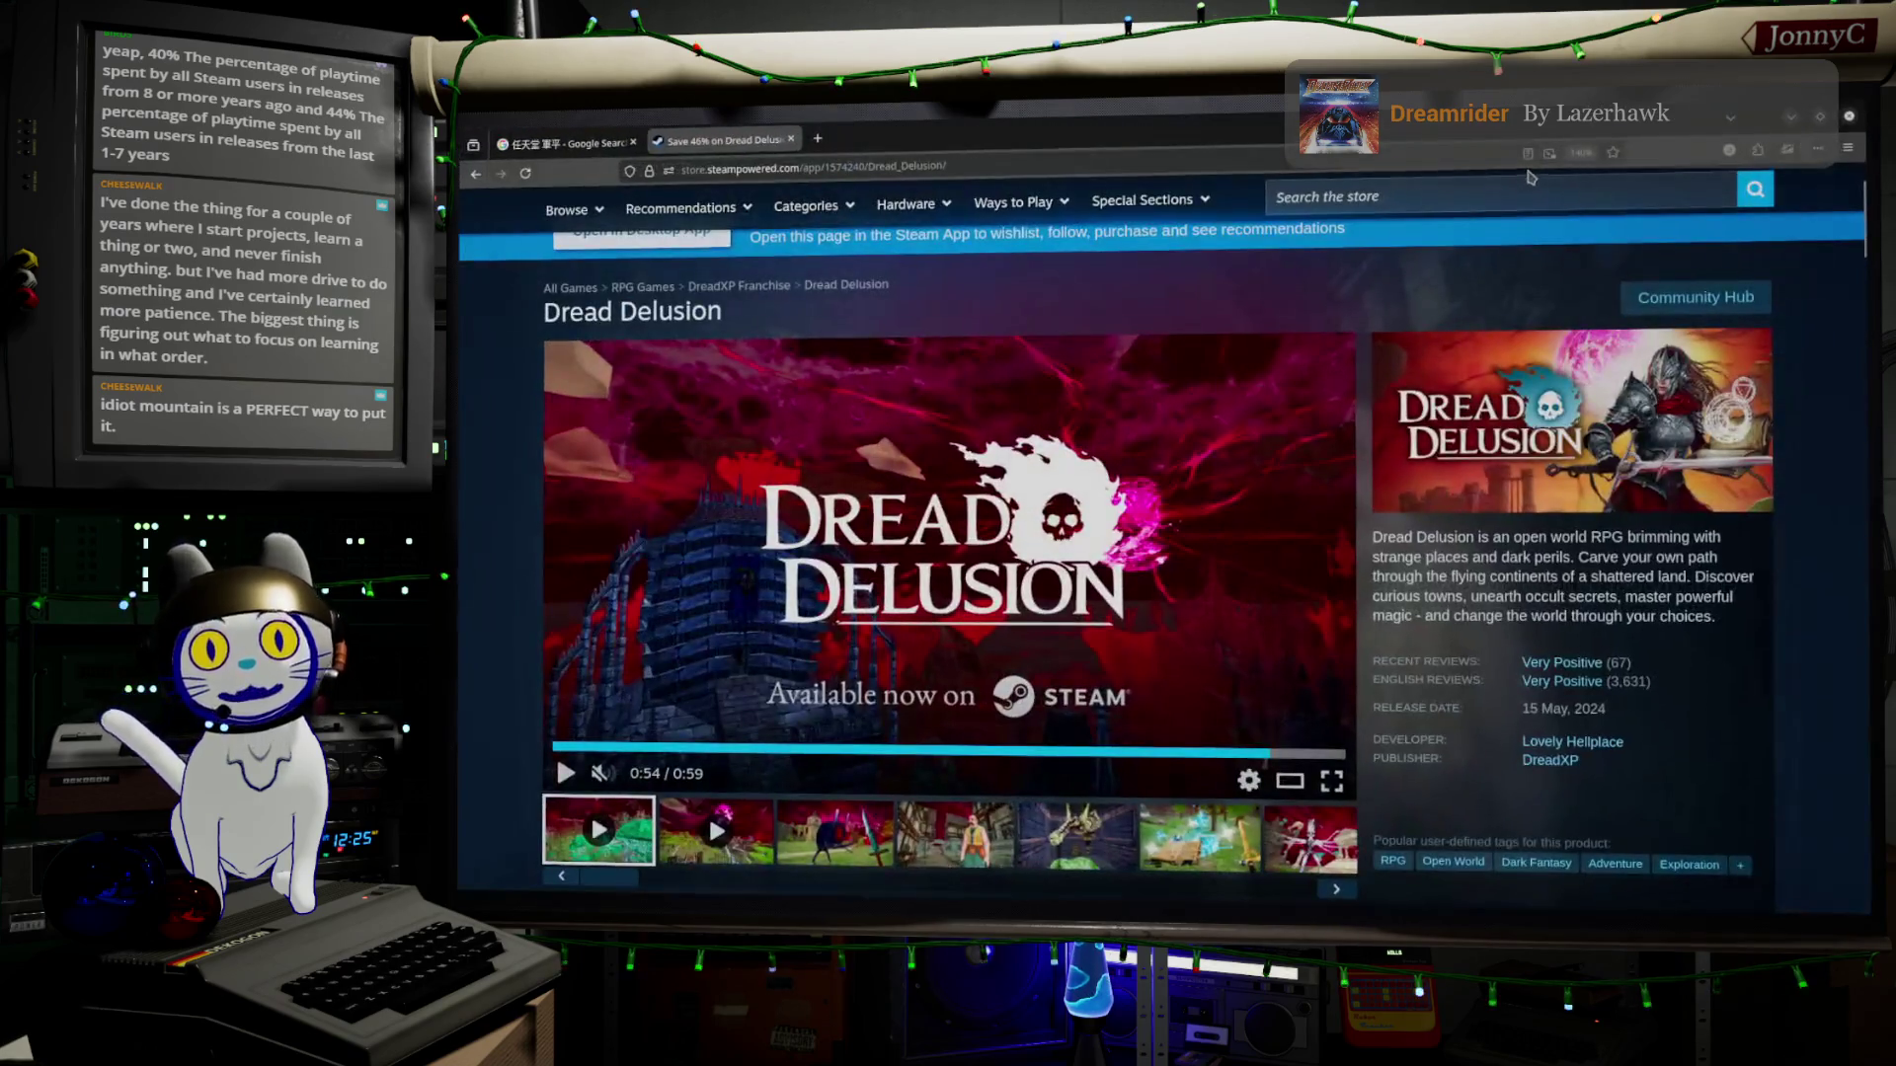
Look up Inscryption on Steam, view its store page, then go back to DREDGE
left_click(1568, 196)
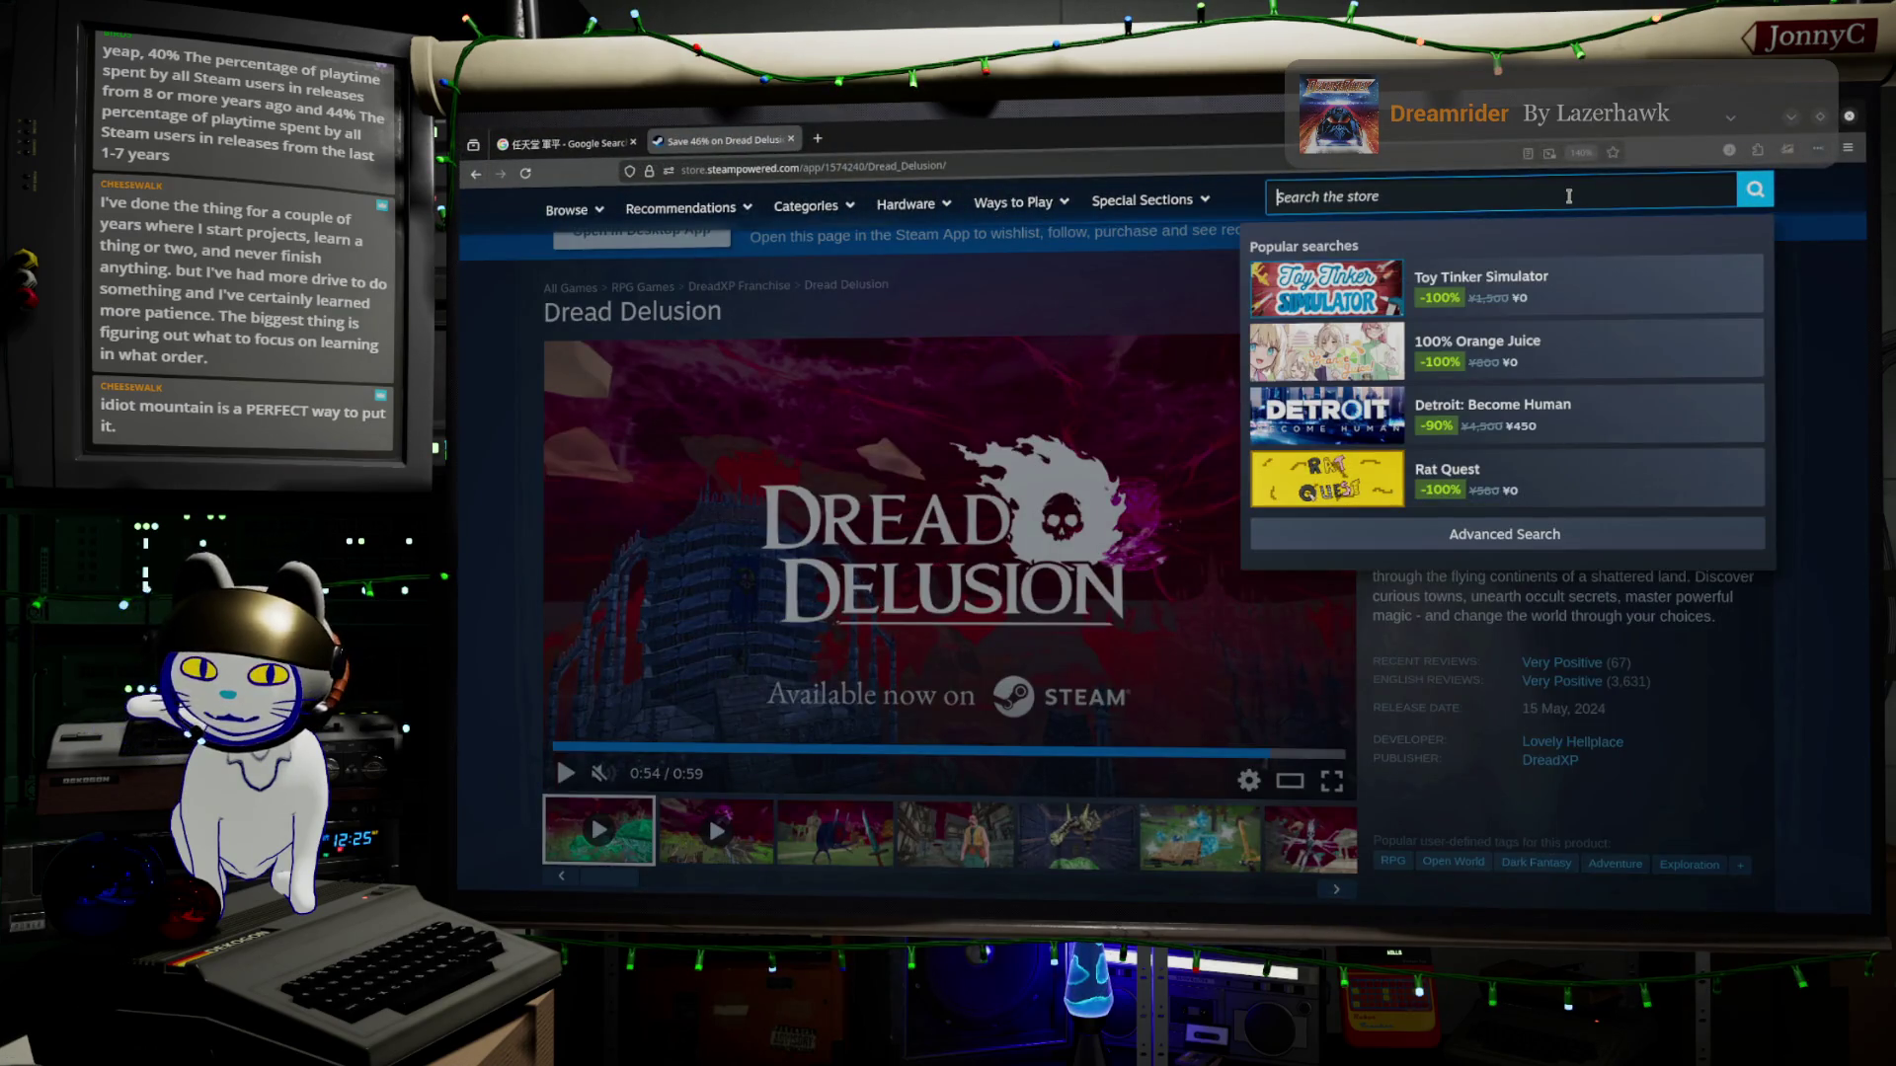
type("Inscryption")
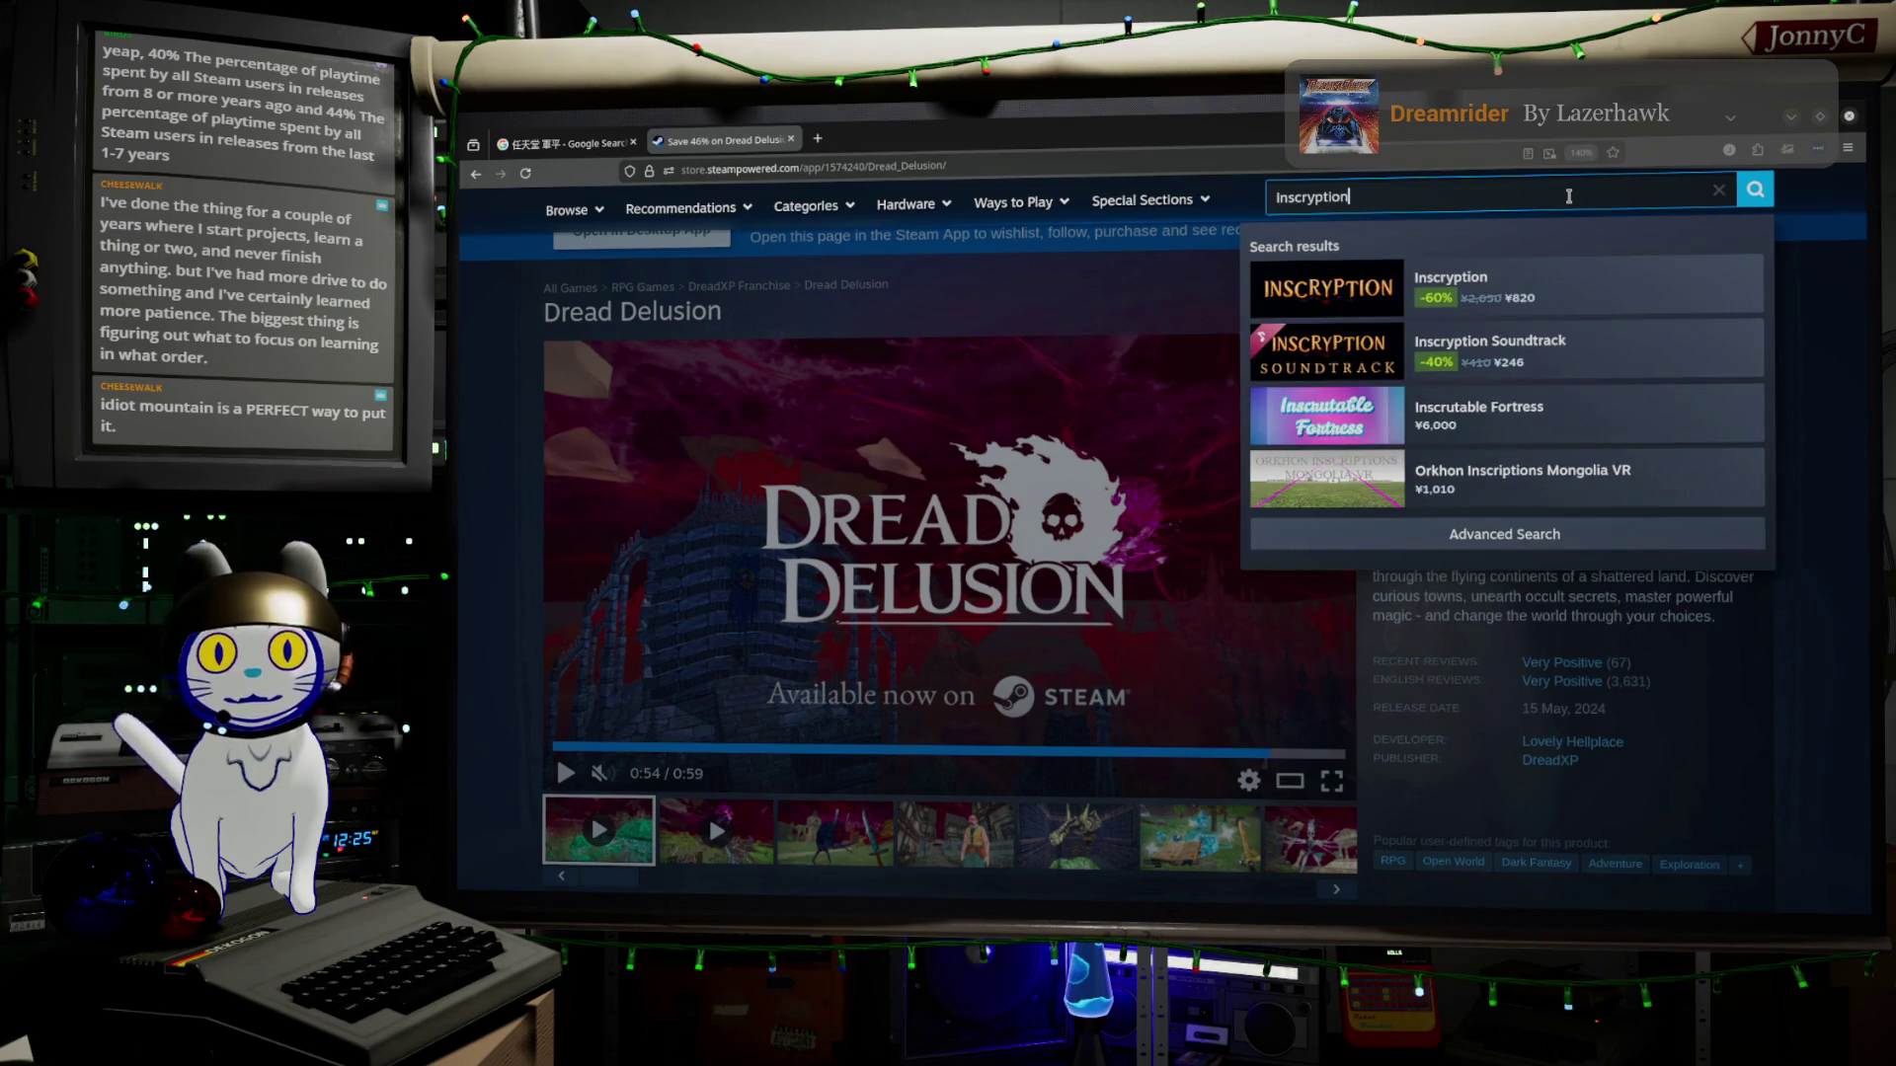
left_click(1461, 291)
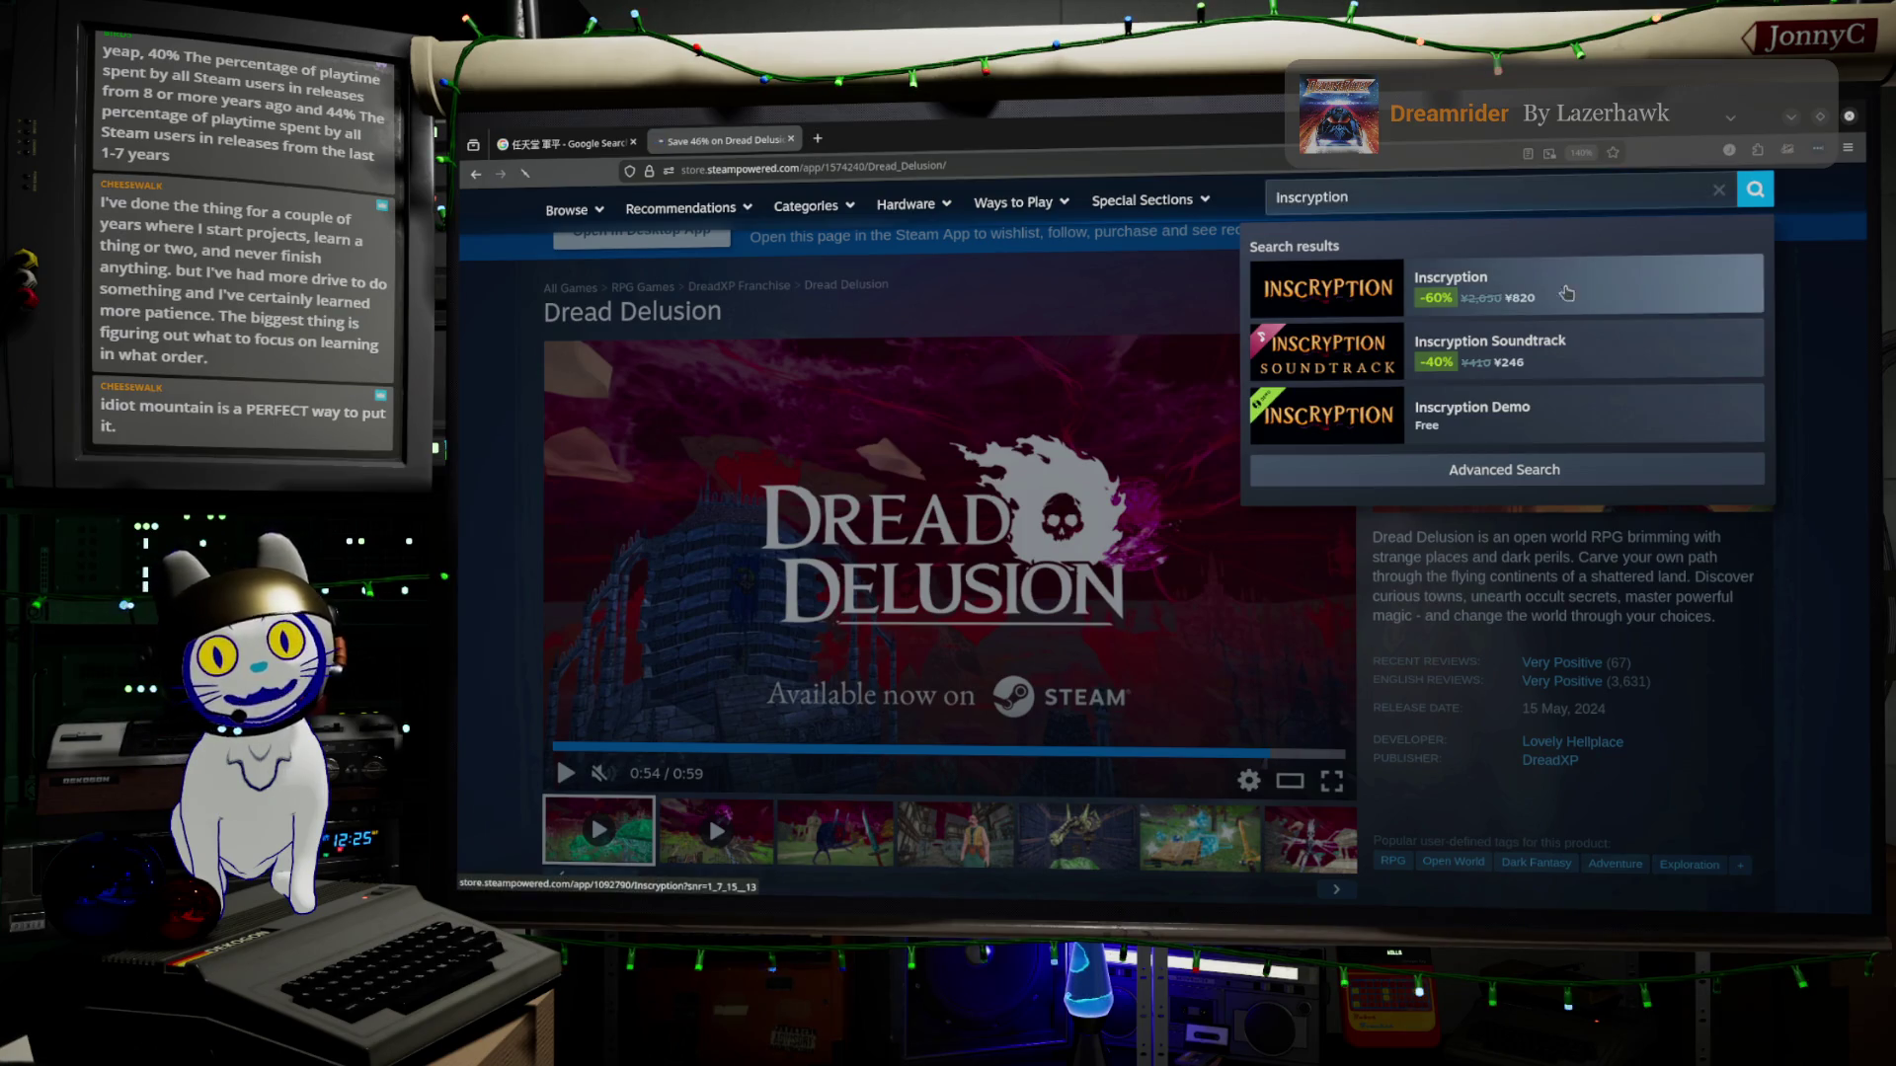
scroll(1316, 408, "down", 3)
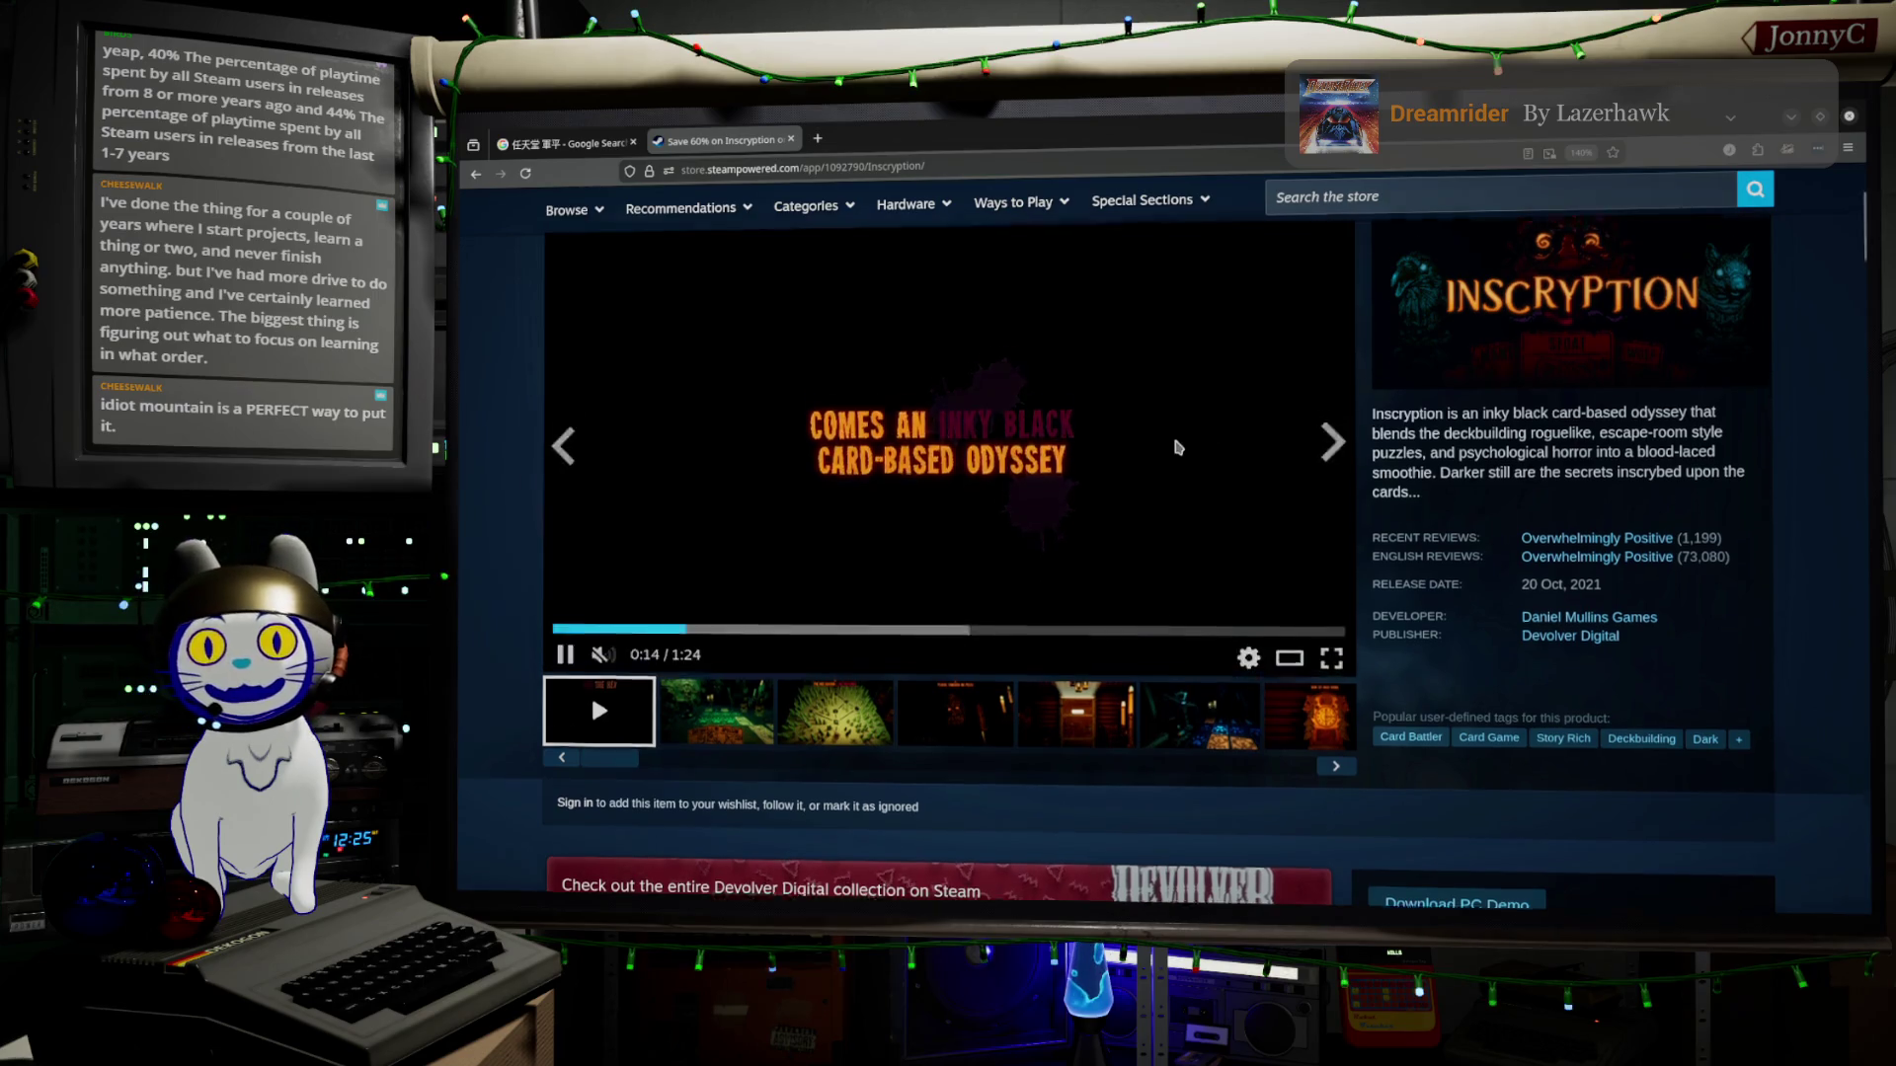
scroll(1090, 521, "up", 3)
scroll(1090, 521, "down", 3)
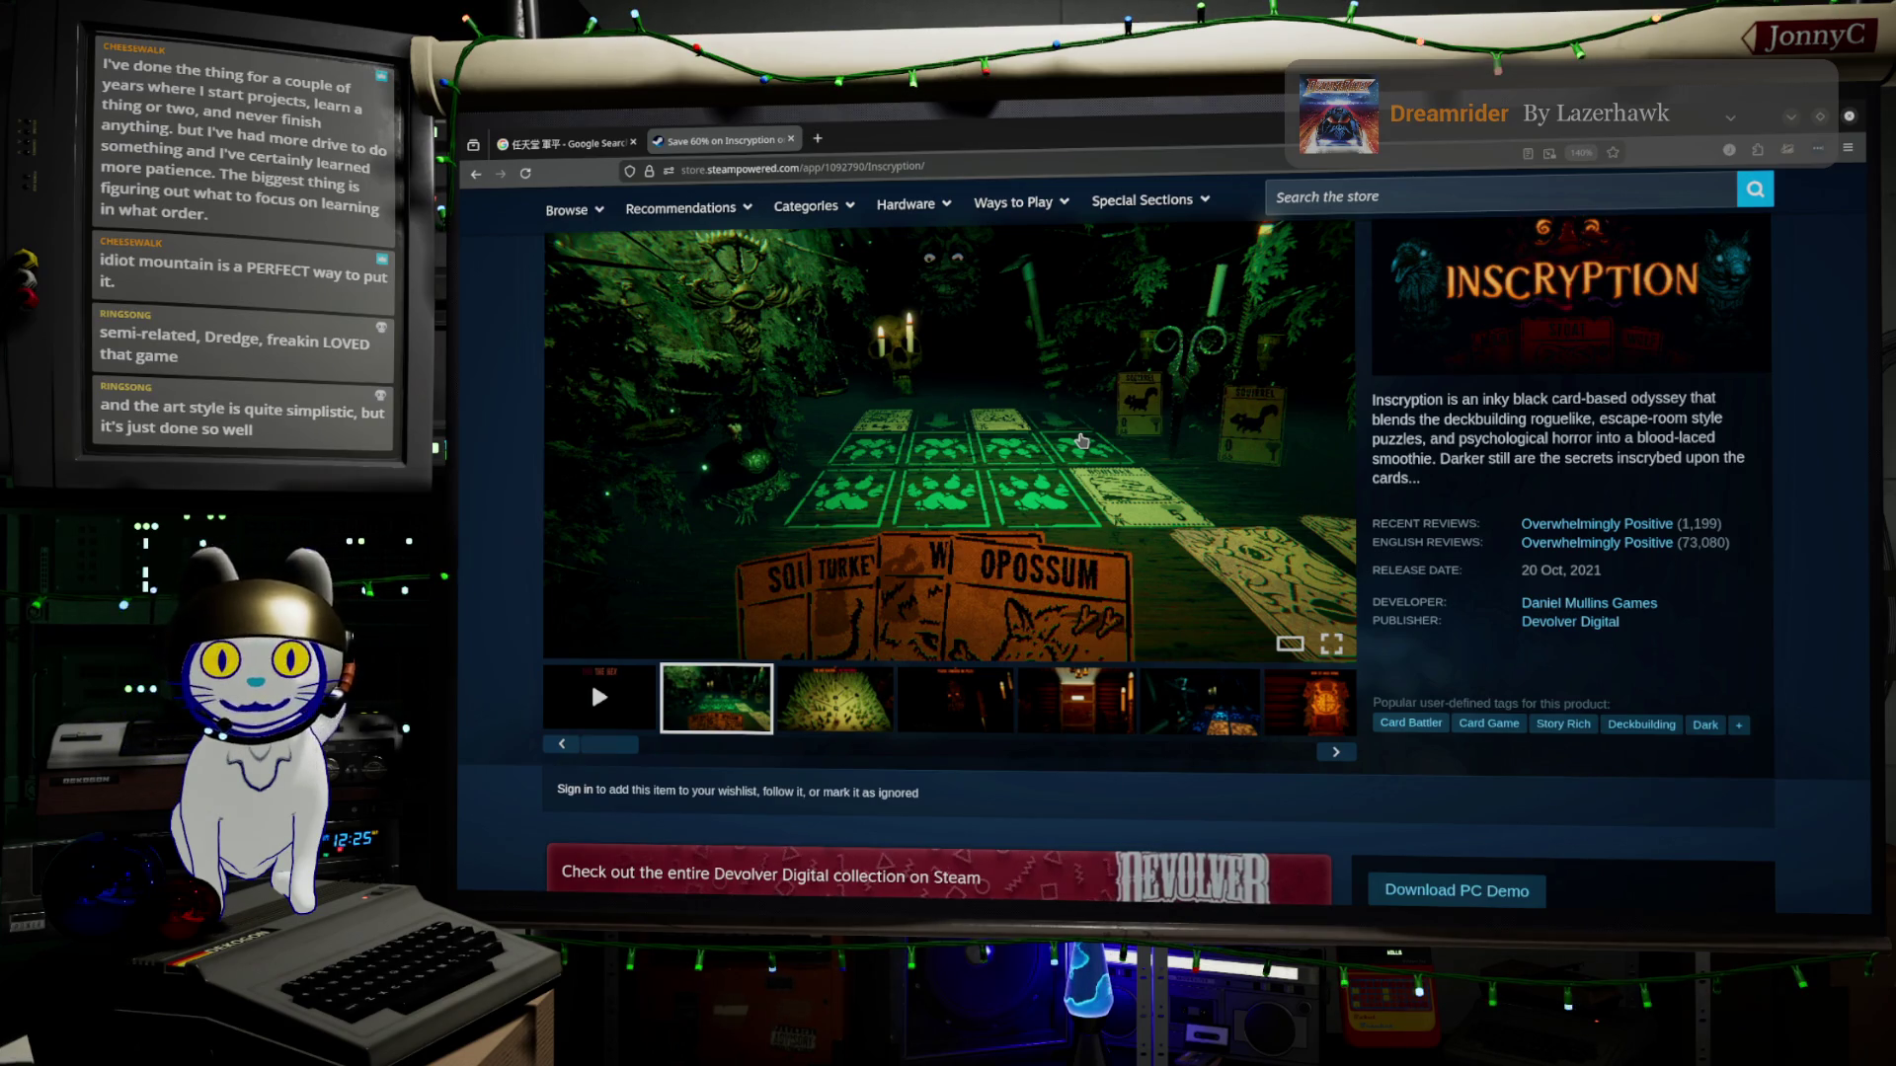
key("alt+Left")
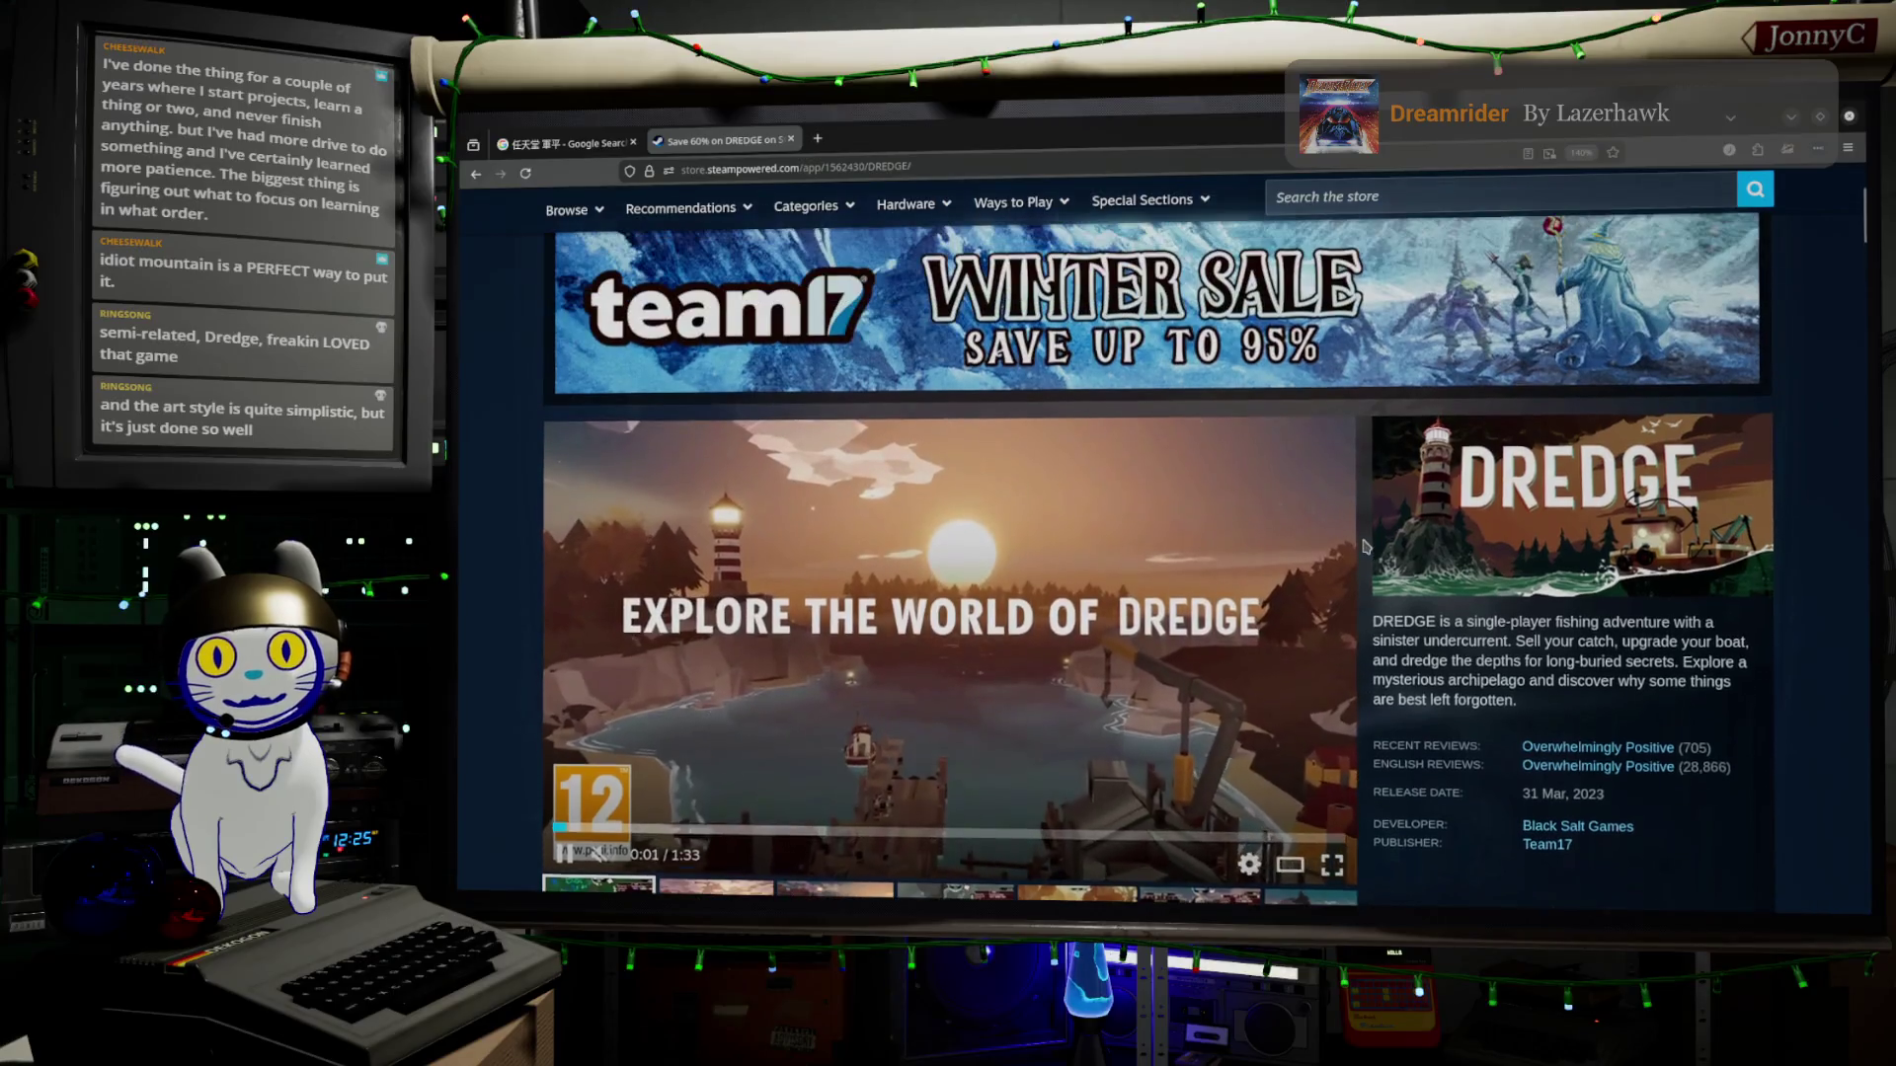
Minimize the Firefox window showing DREDGE to return to the Unreal office level
scroll(1364, 546, "down", 2)
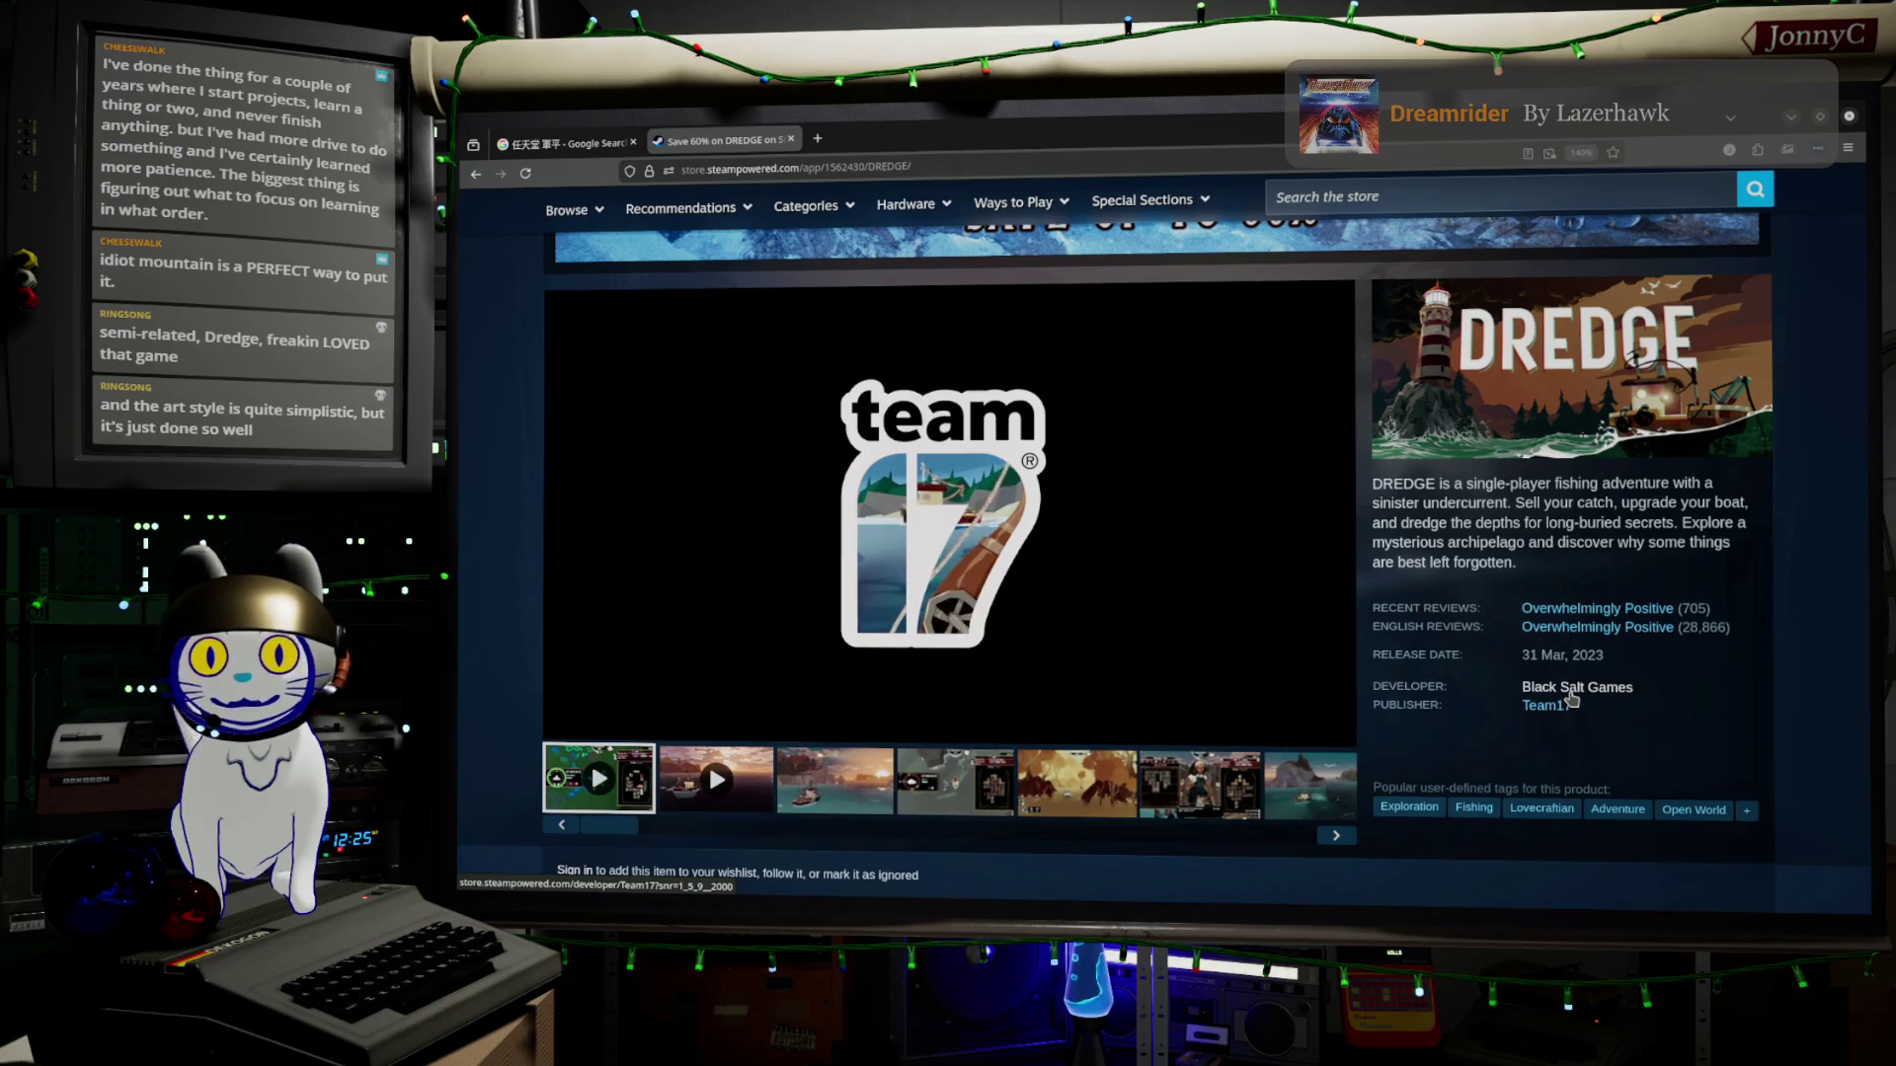
mouse_move(829, 413)
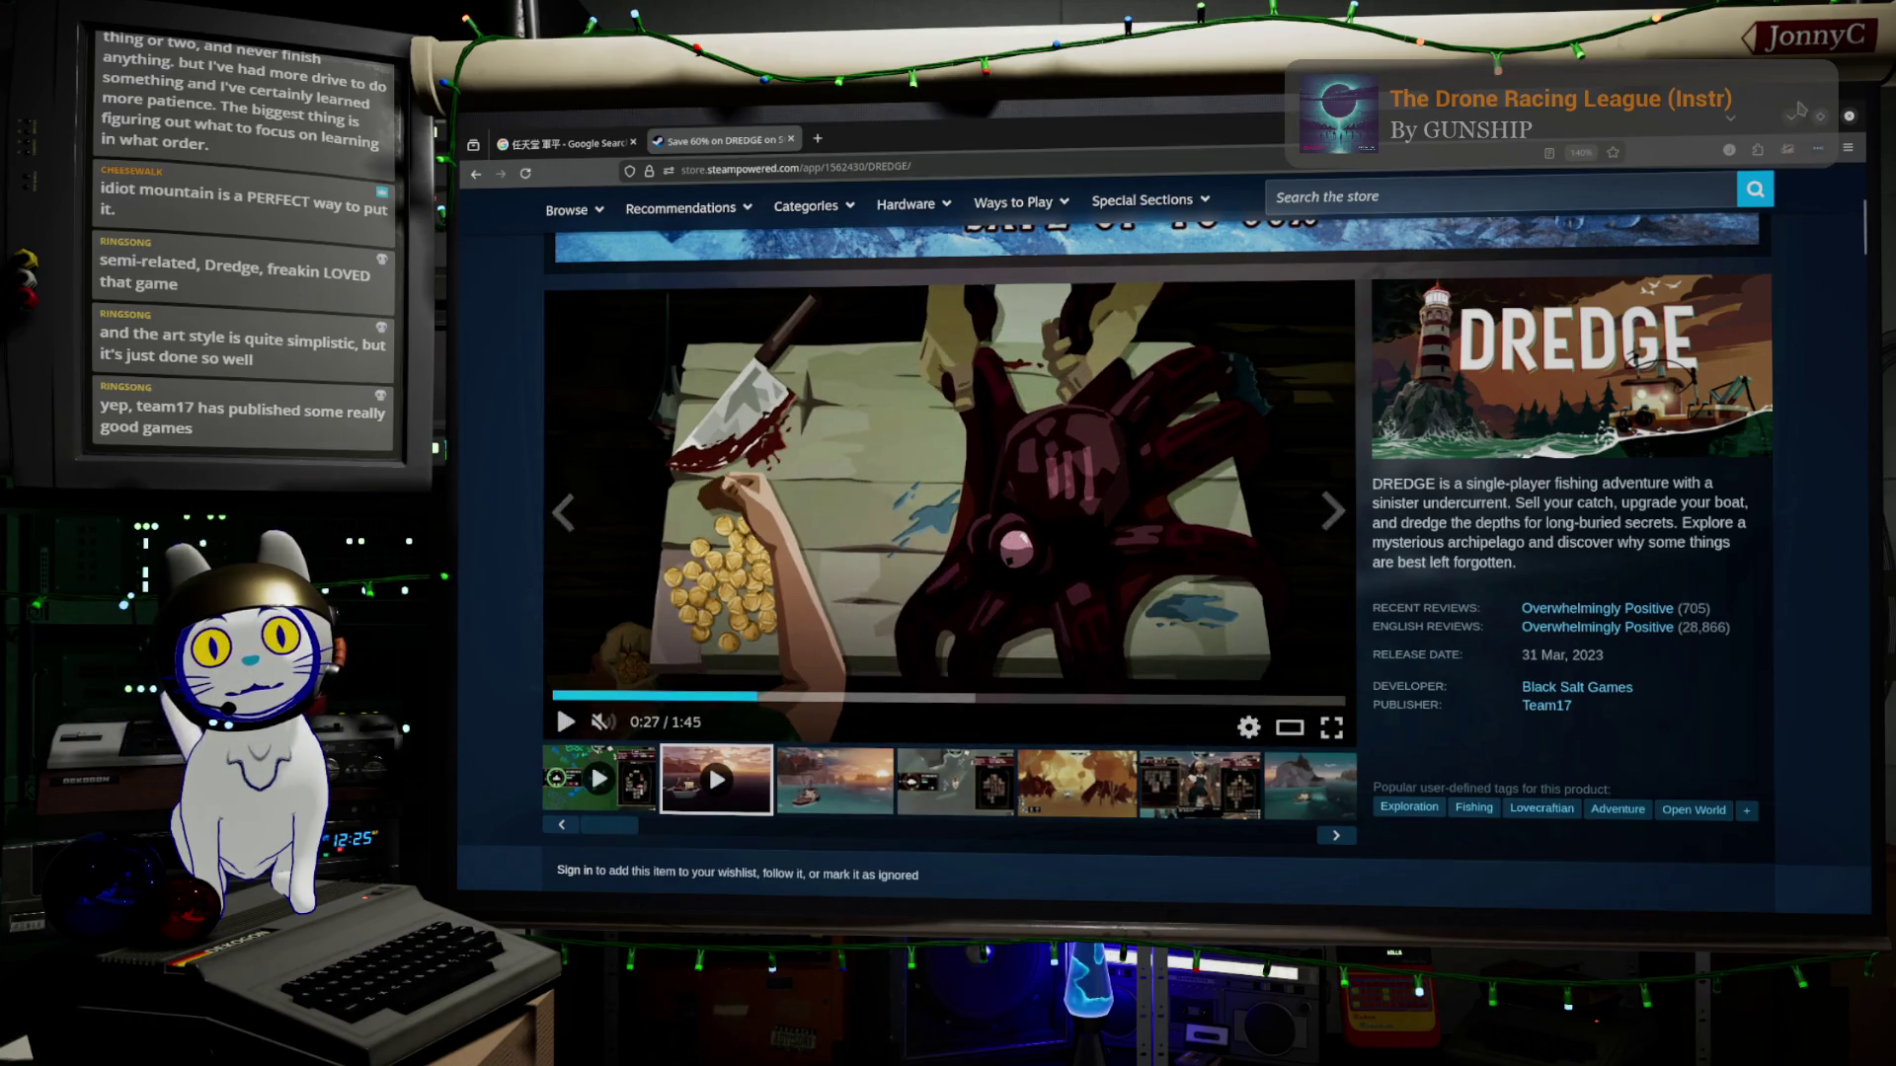
left_click(1792, 122)
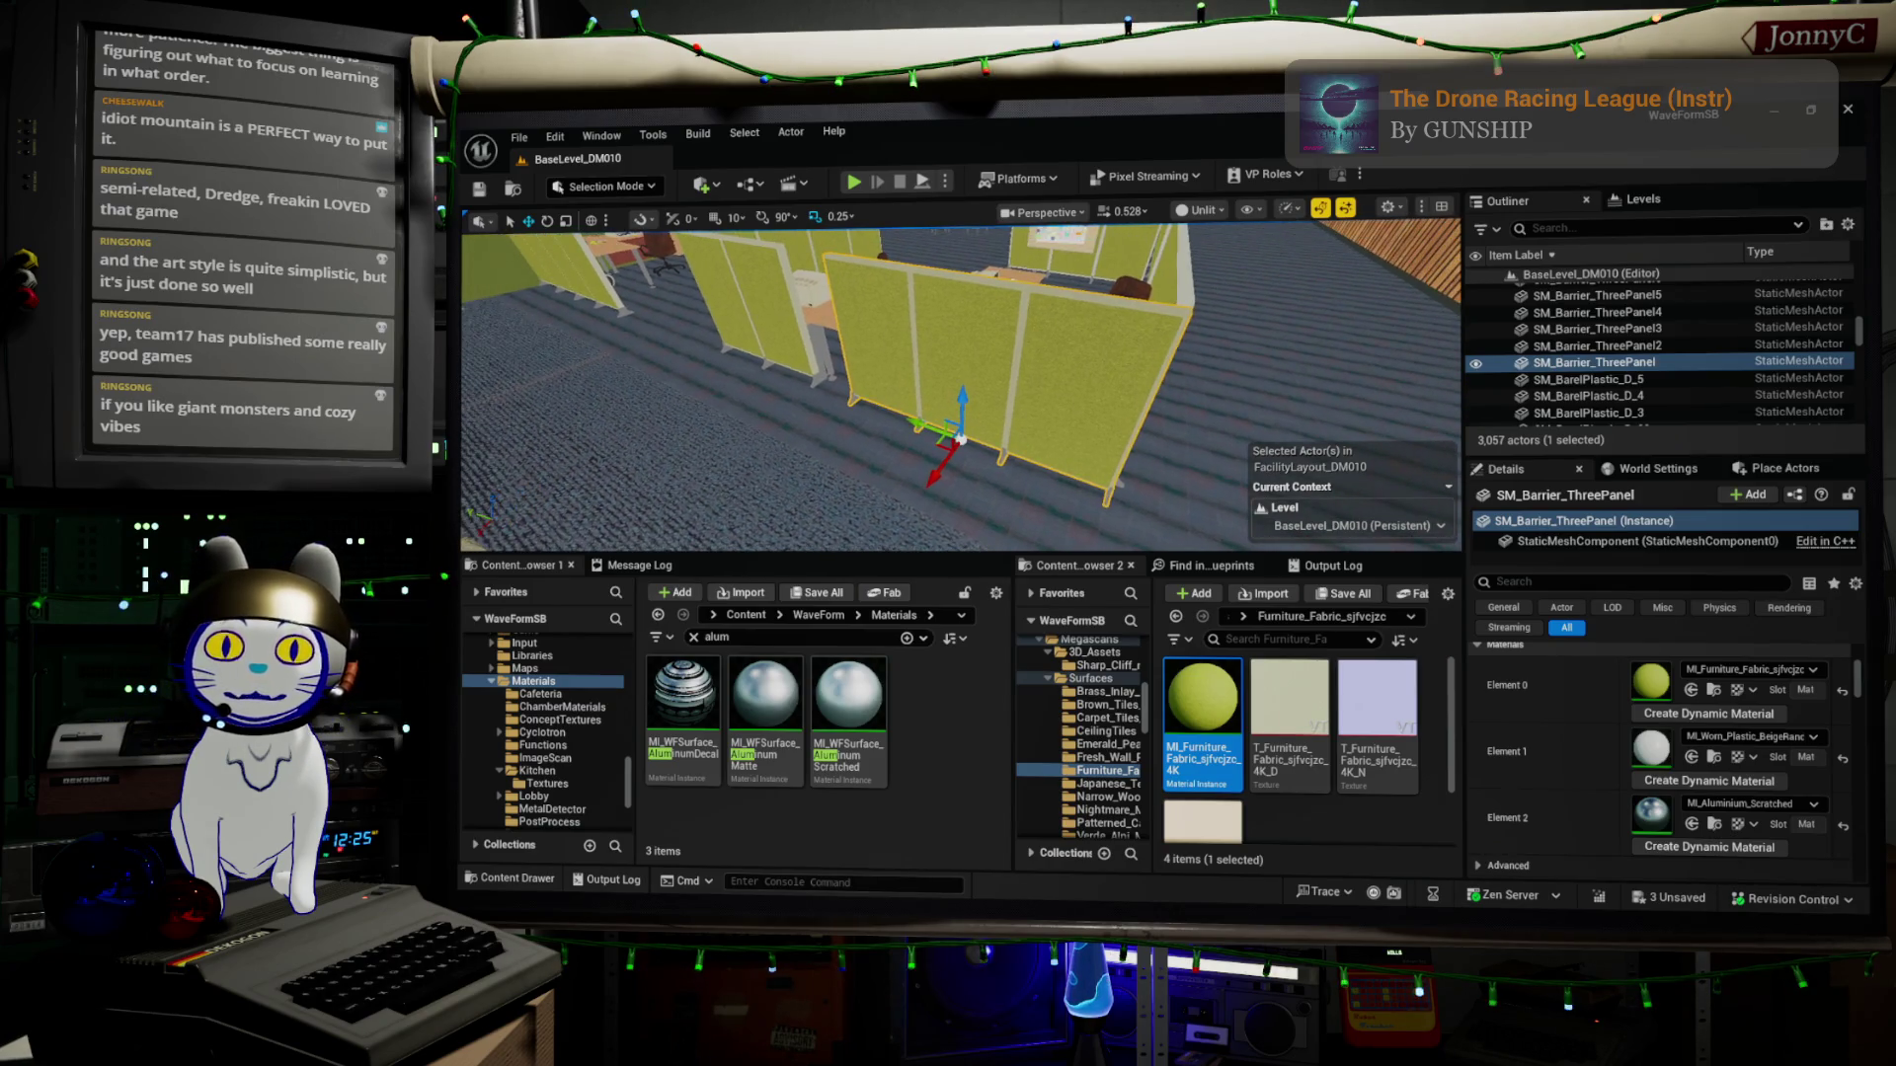
left_click_drag(1116, 431, 1084, 434)
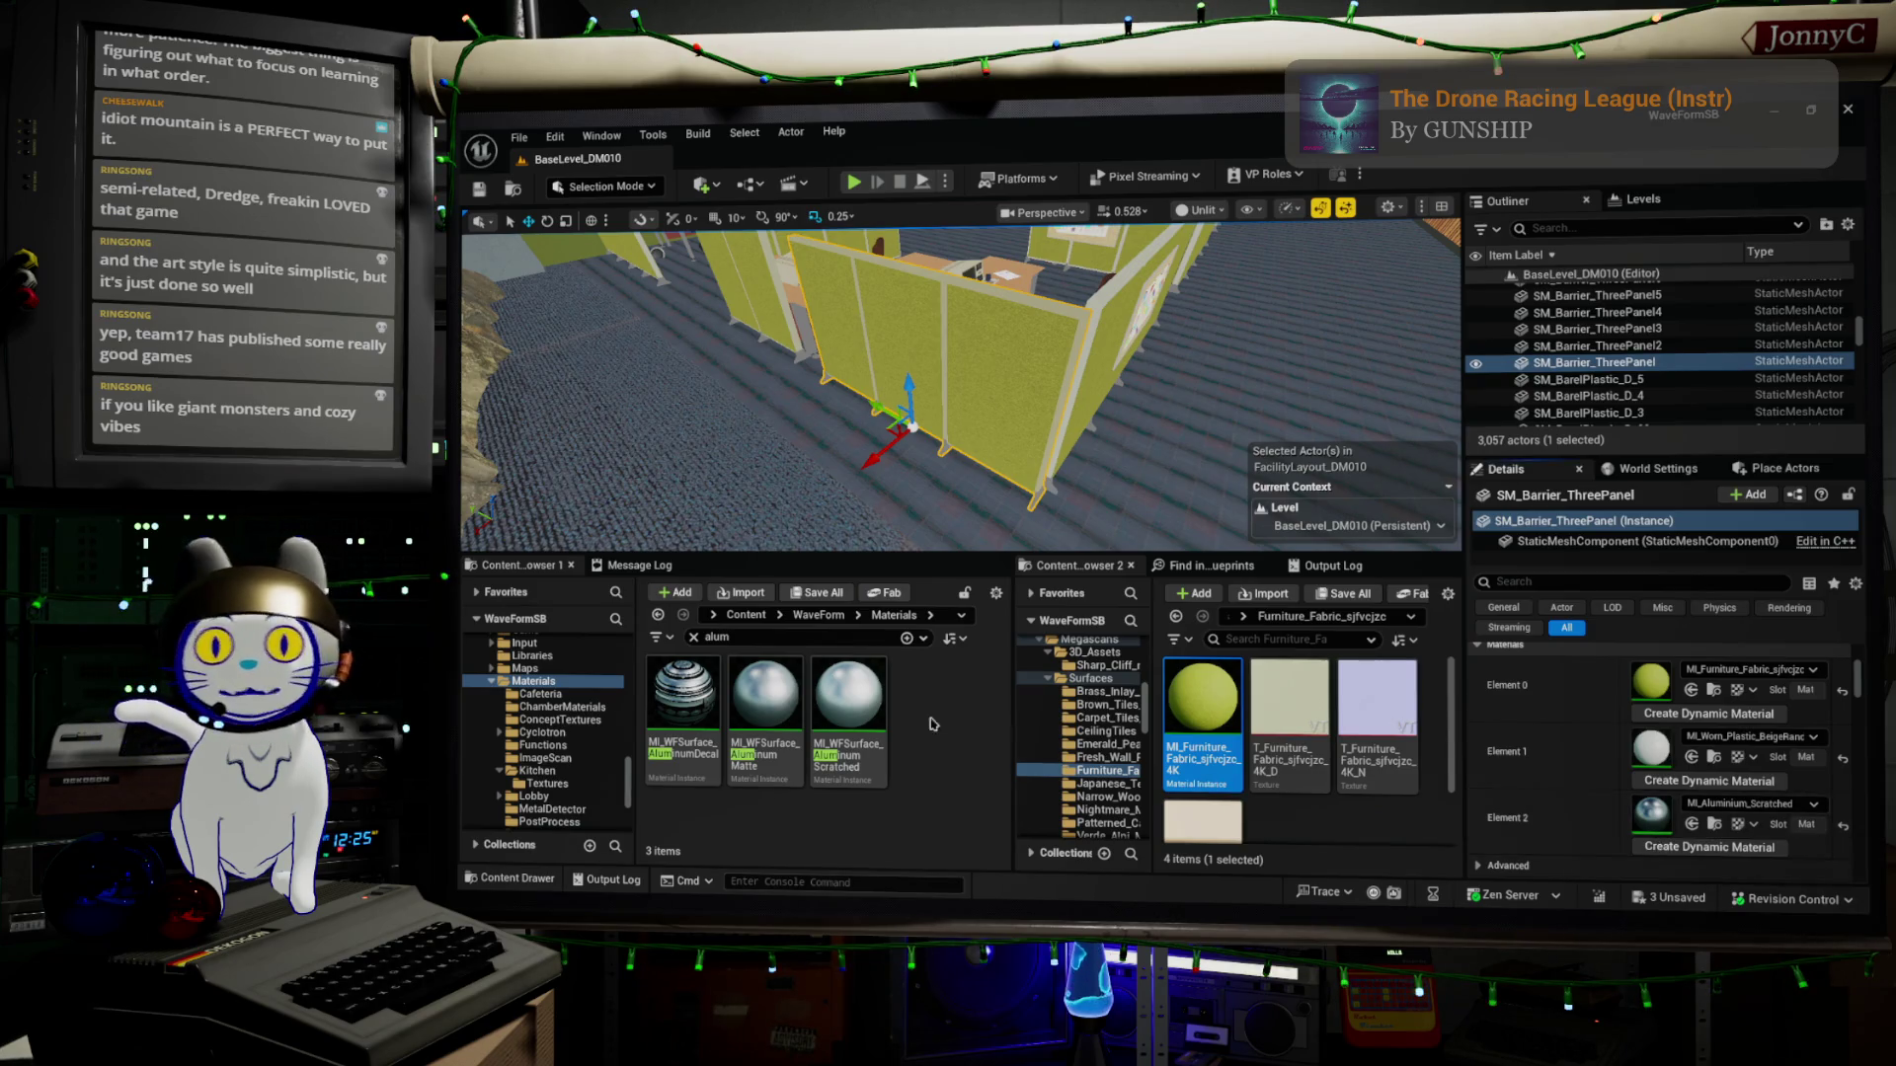
scroll(1634, 361, "up", 3)
scroll(1634, 363, "up", 1)
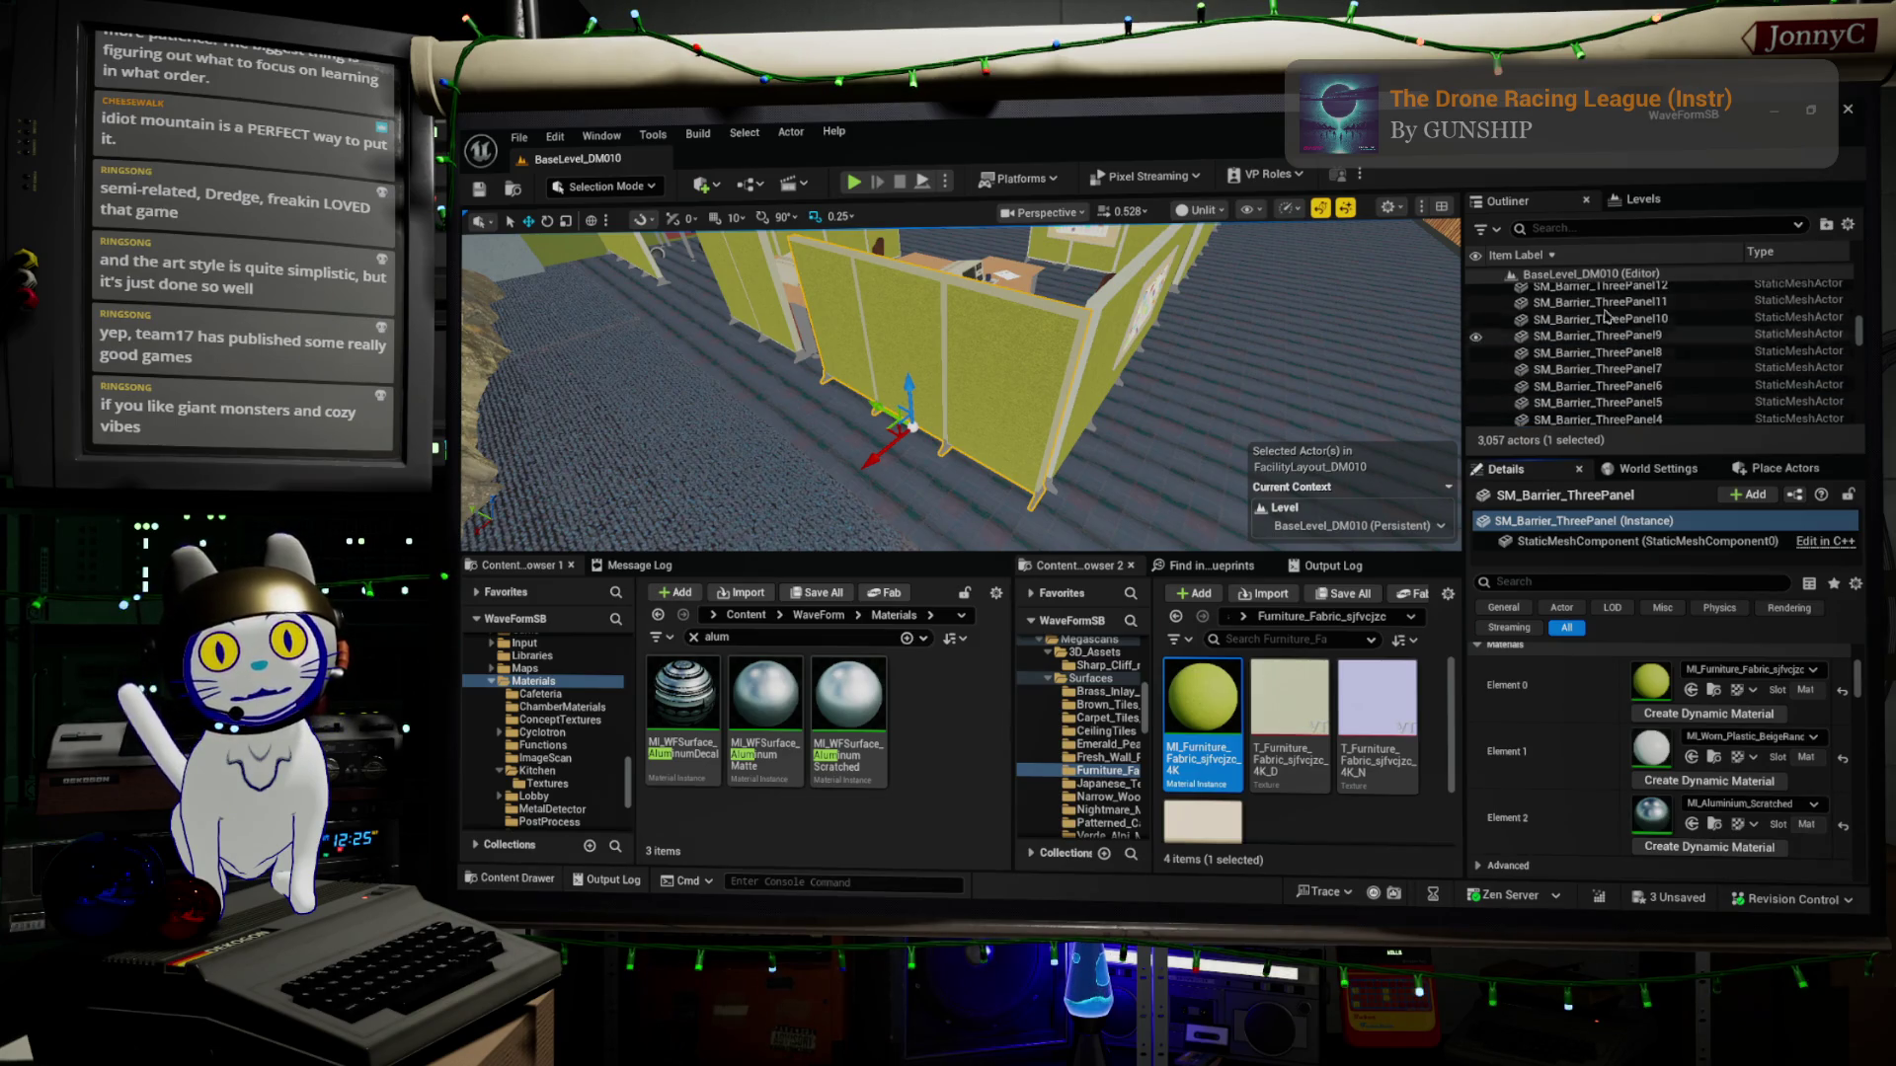
left_click(1593, 228)
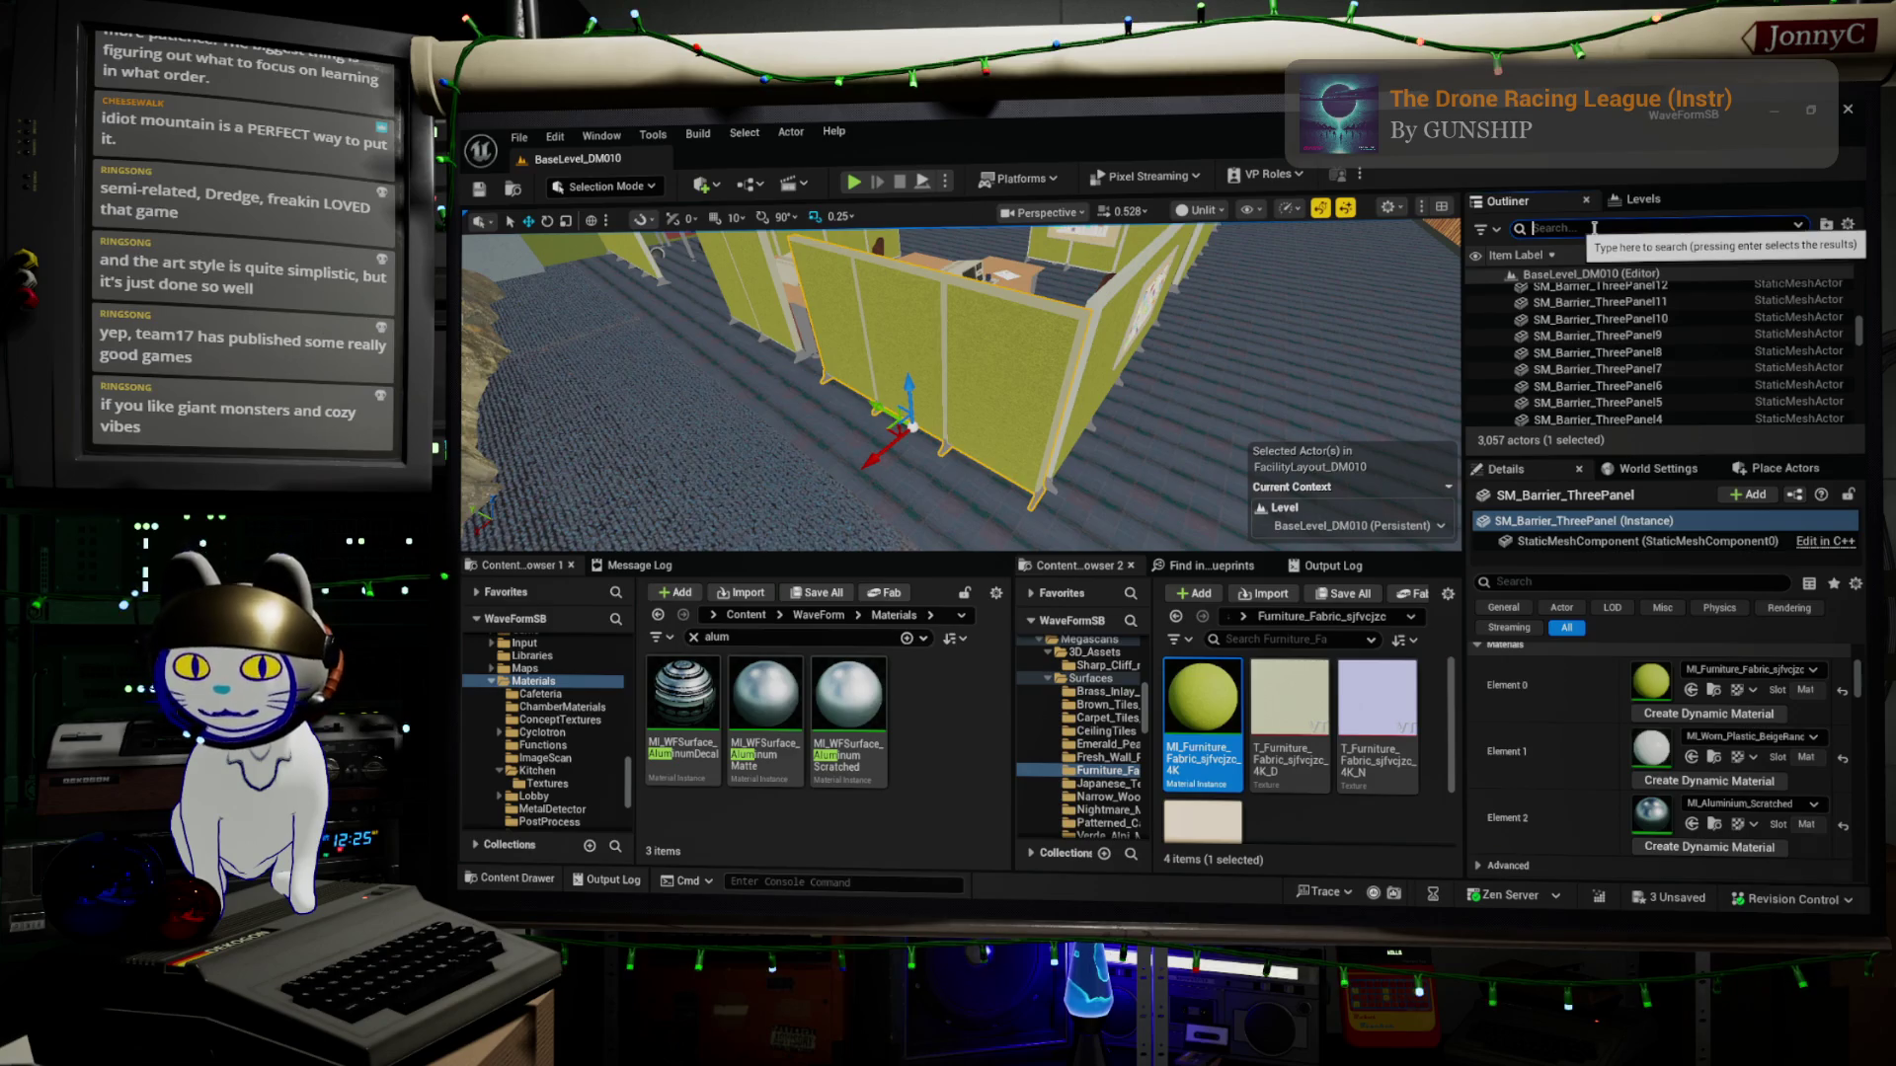
type("sm=b")
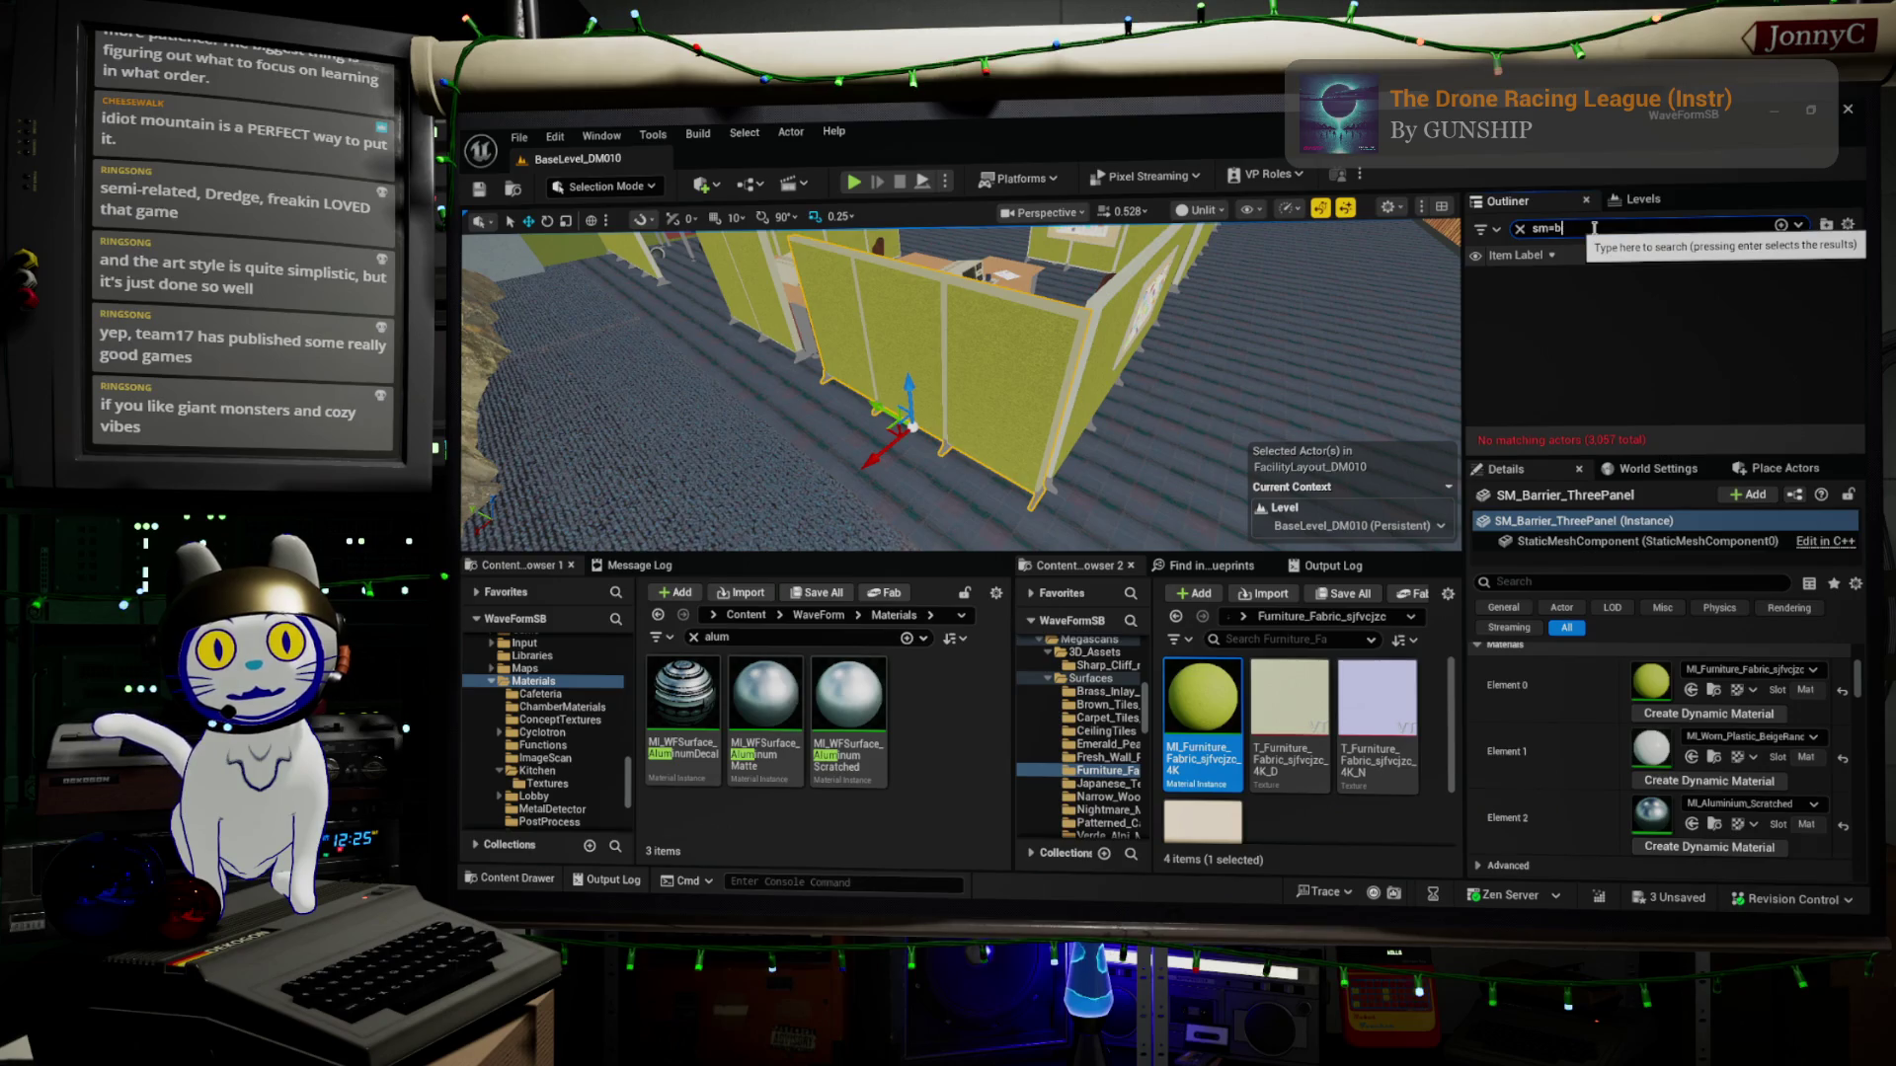
key("BackSpace")
key("BackSpace")
key("BackSpace")
type("m_ba")
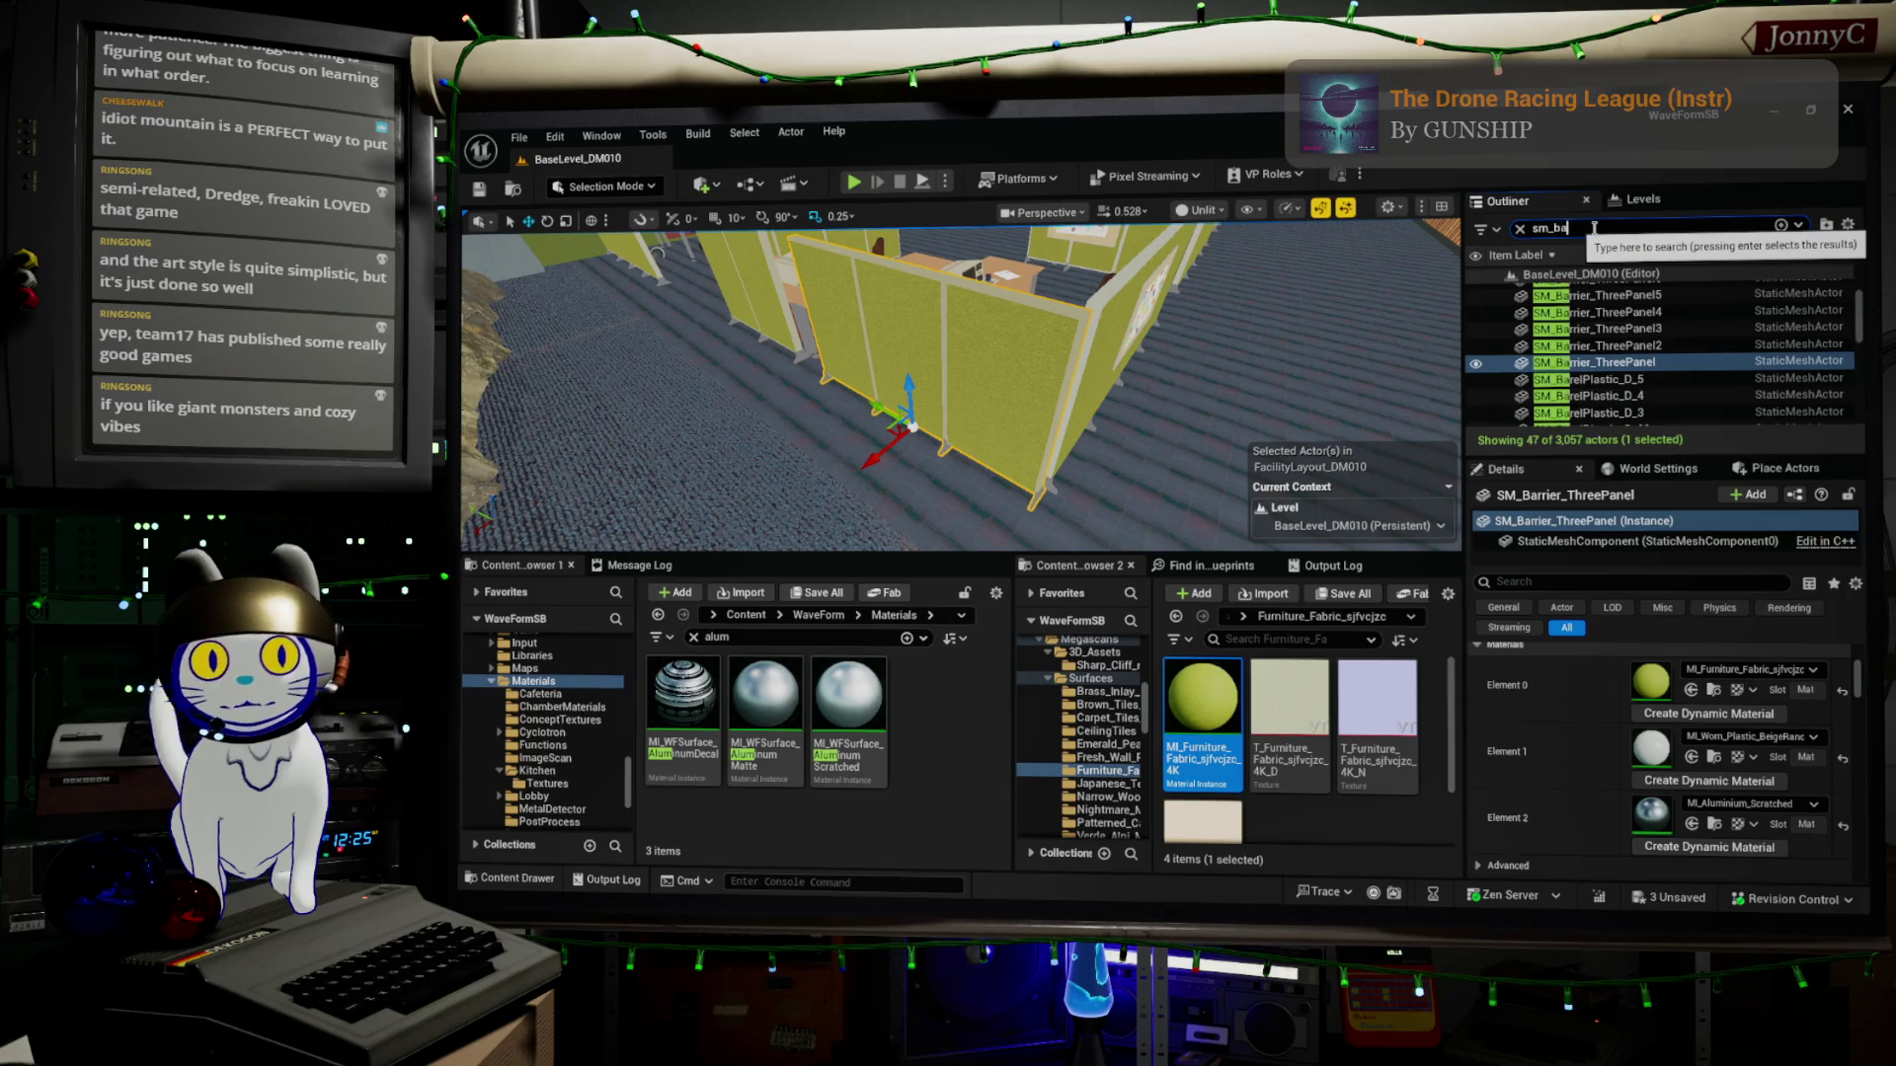
type("rrer")
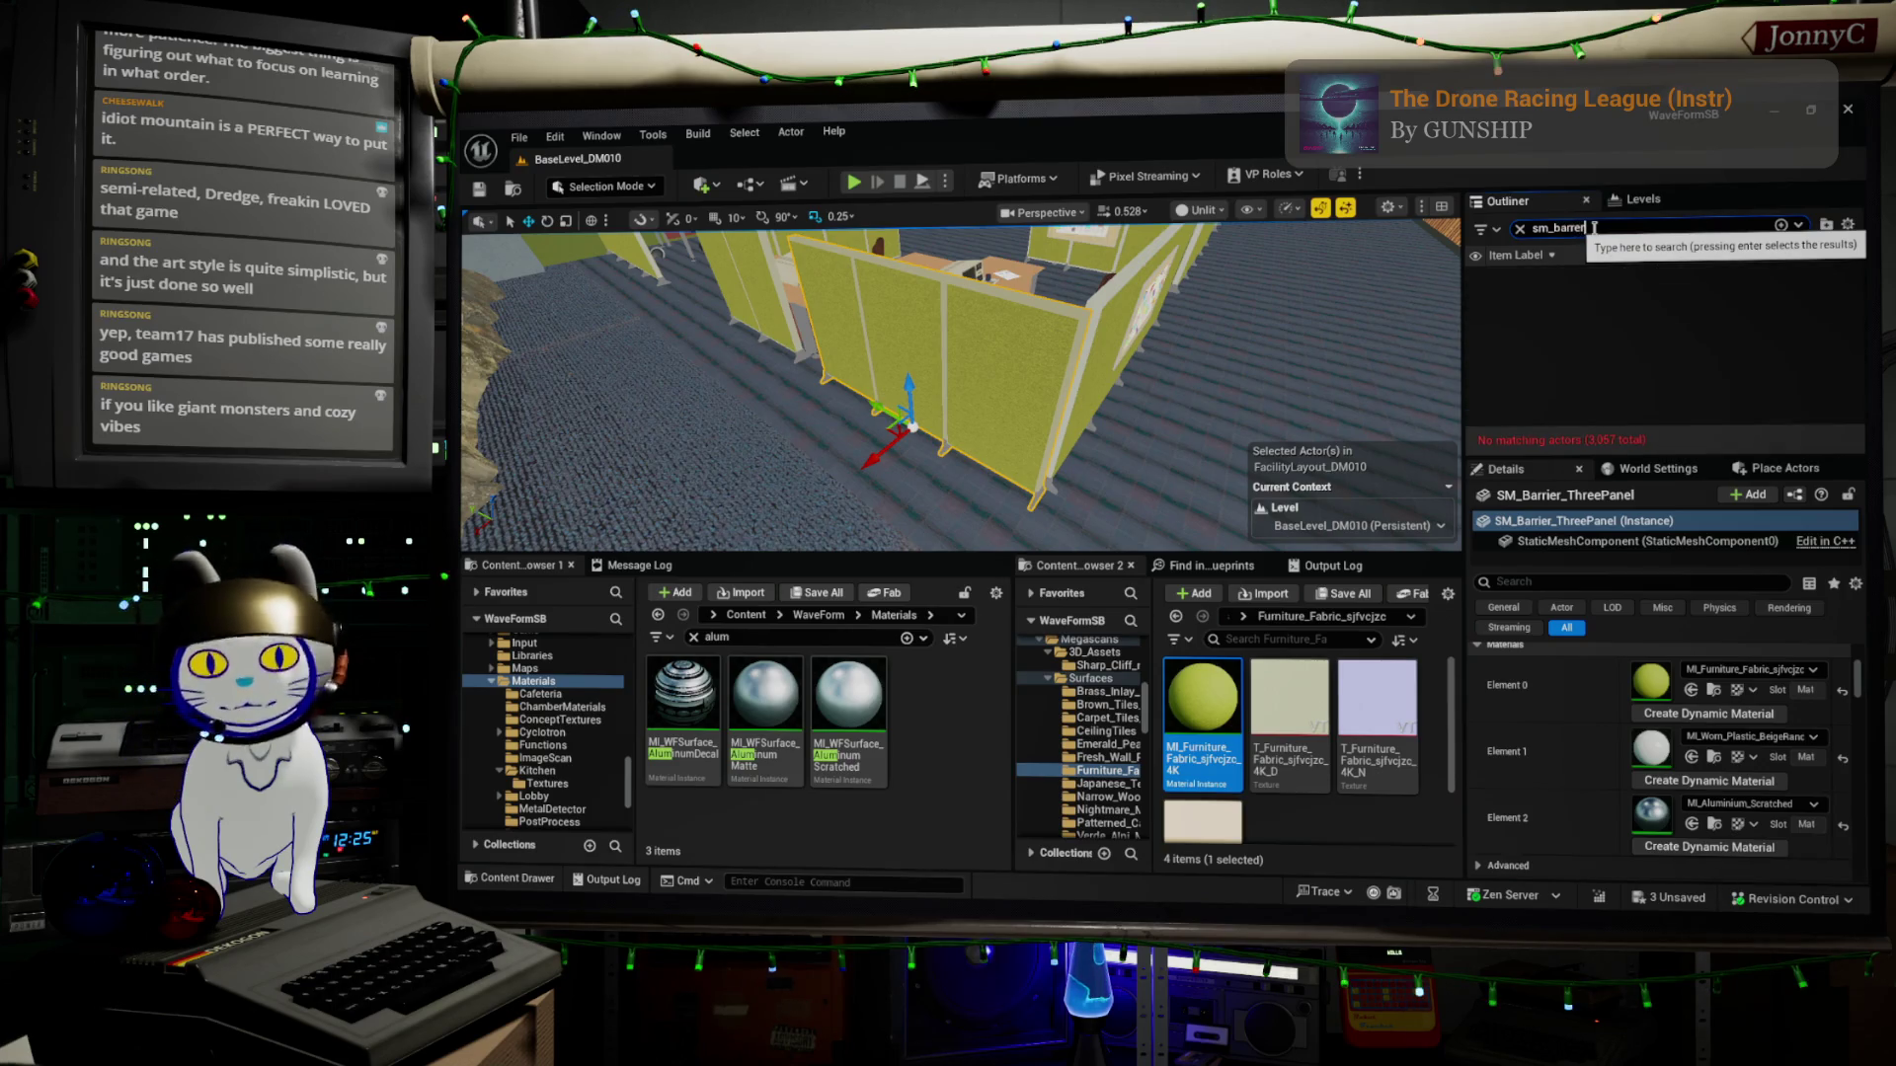
key("BackSpace")
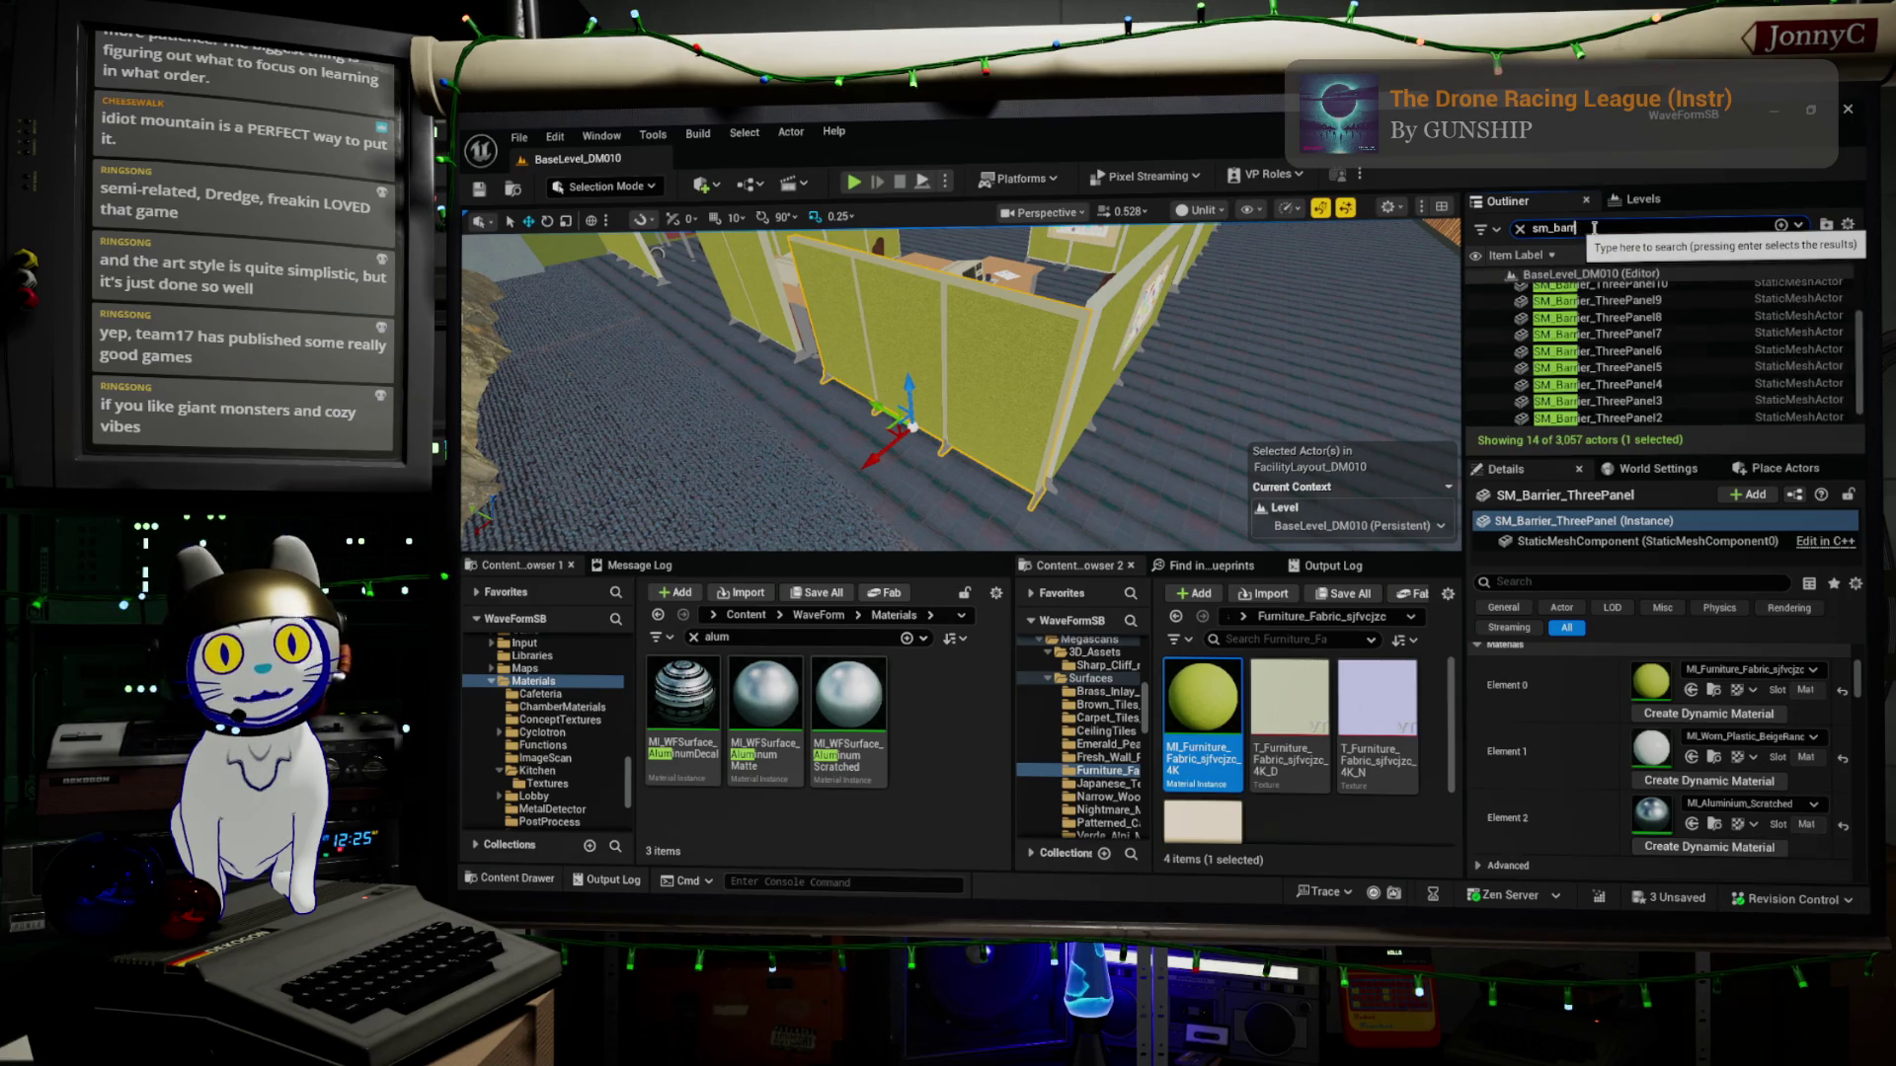
type("ir")
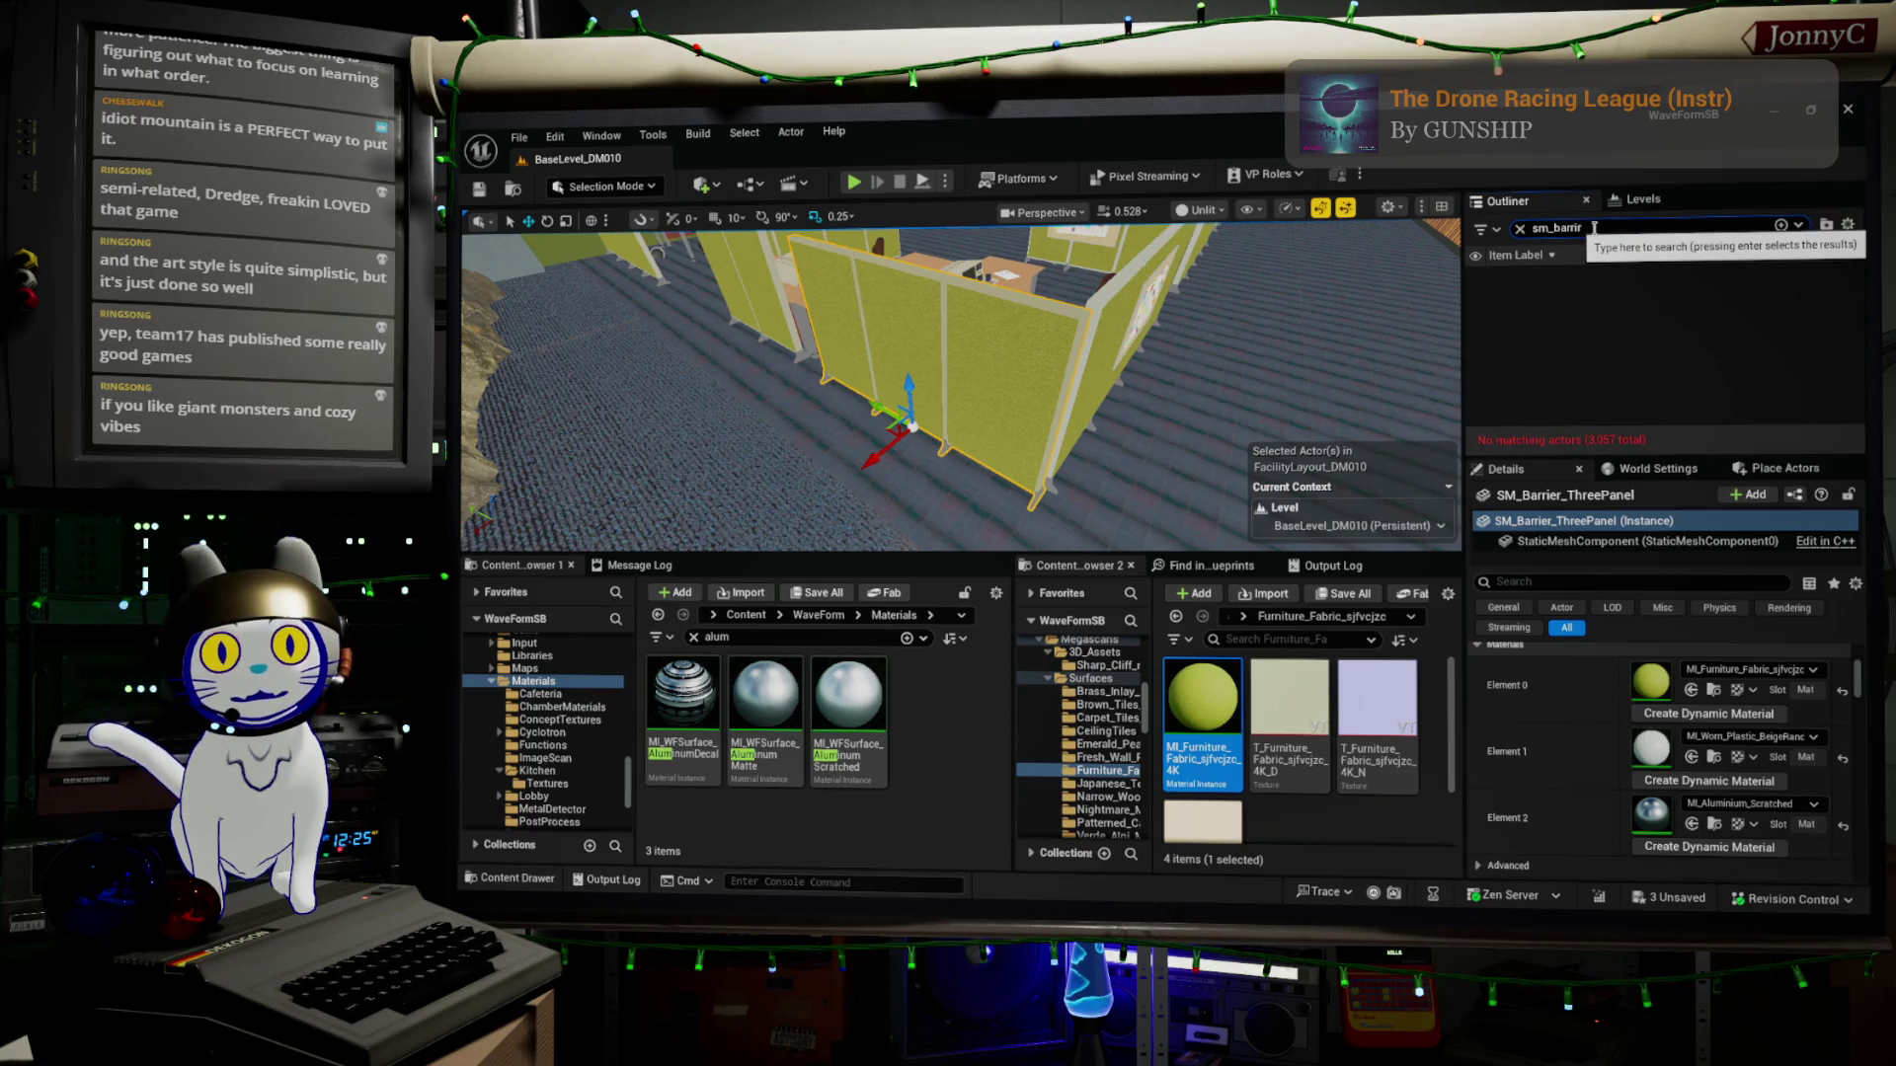
key("BackSpace")
type("e")
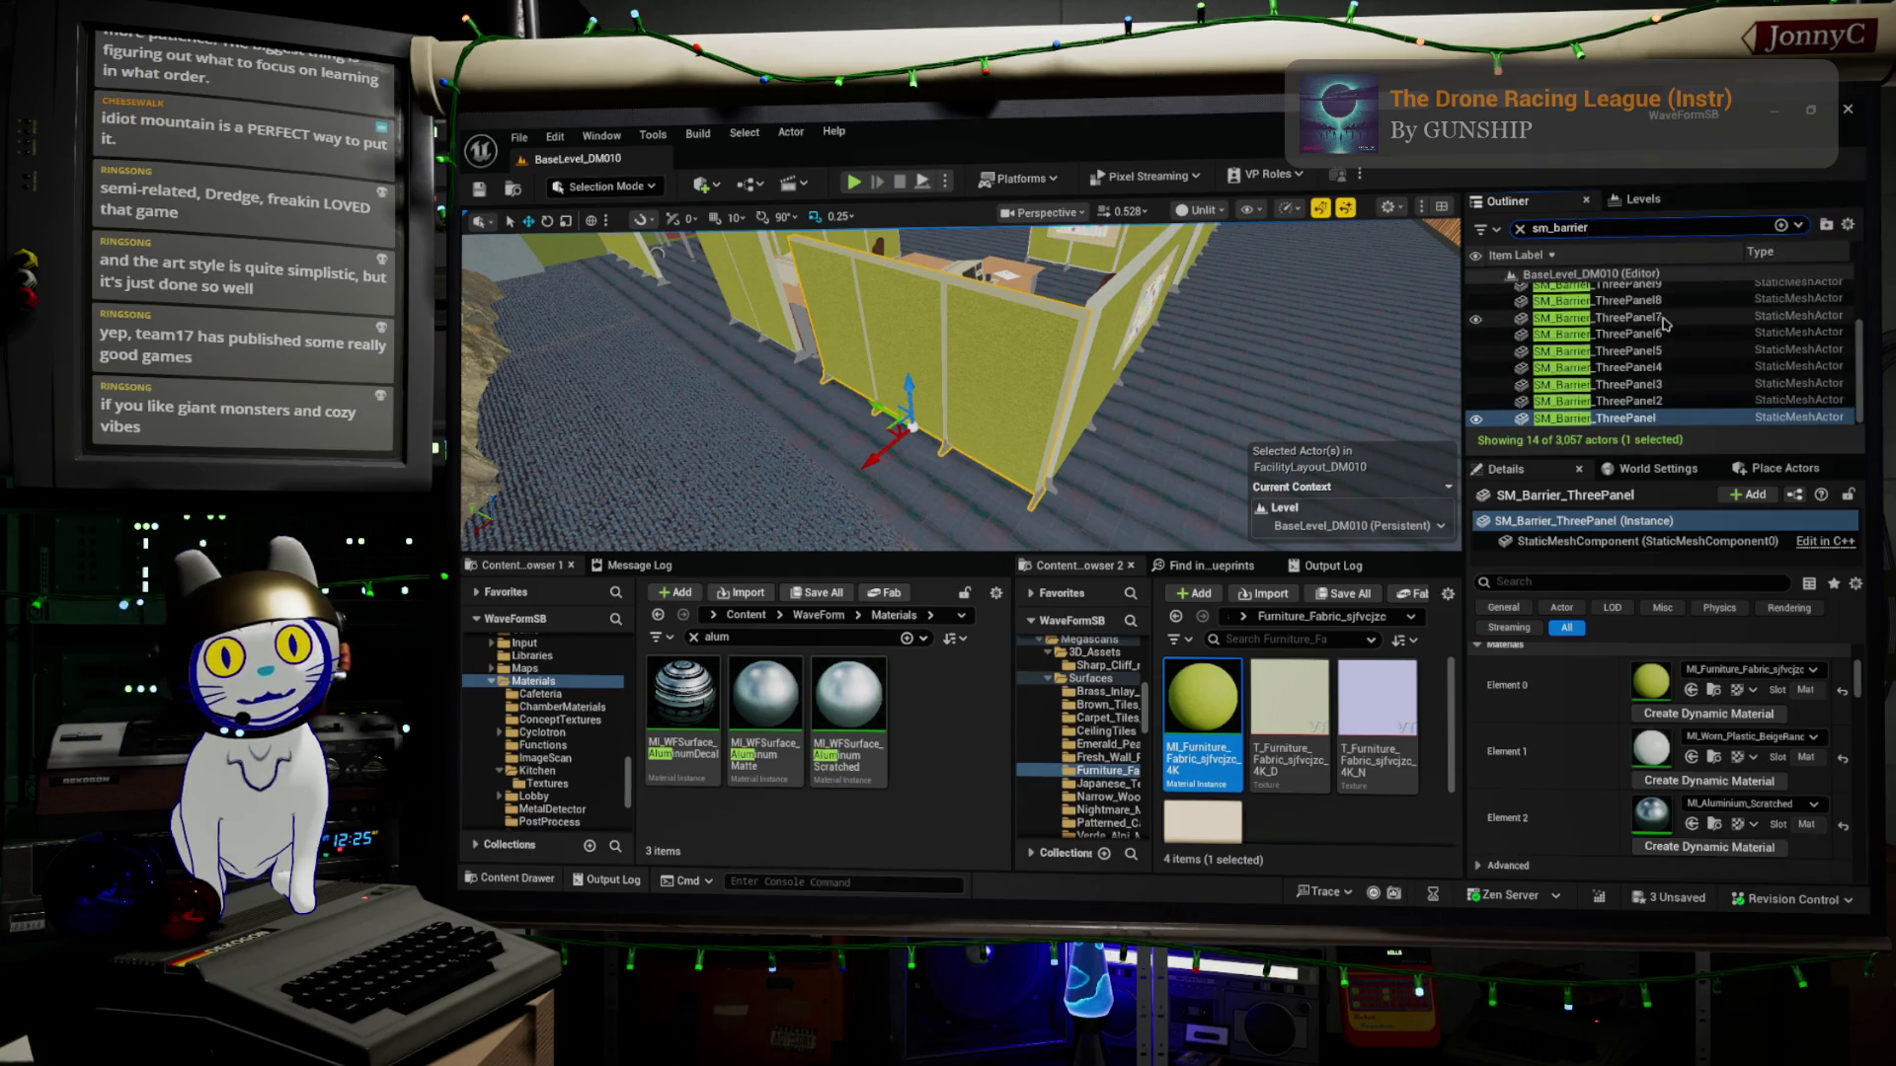
left_click(1577, 337)
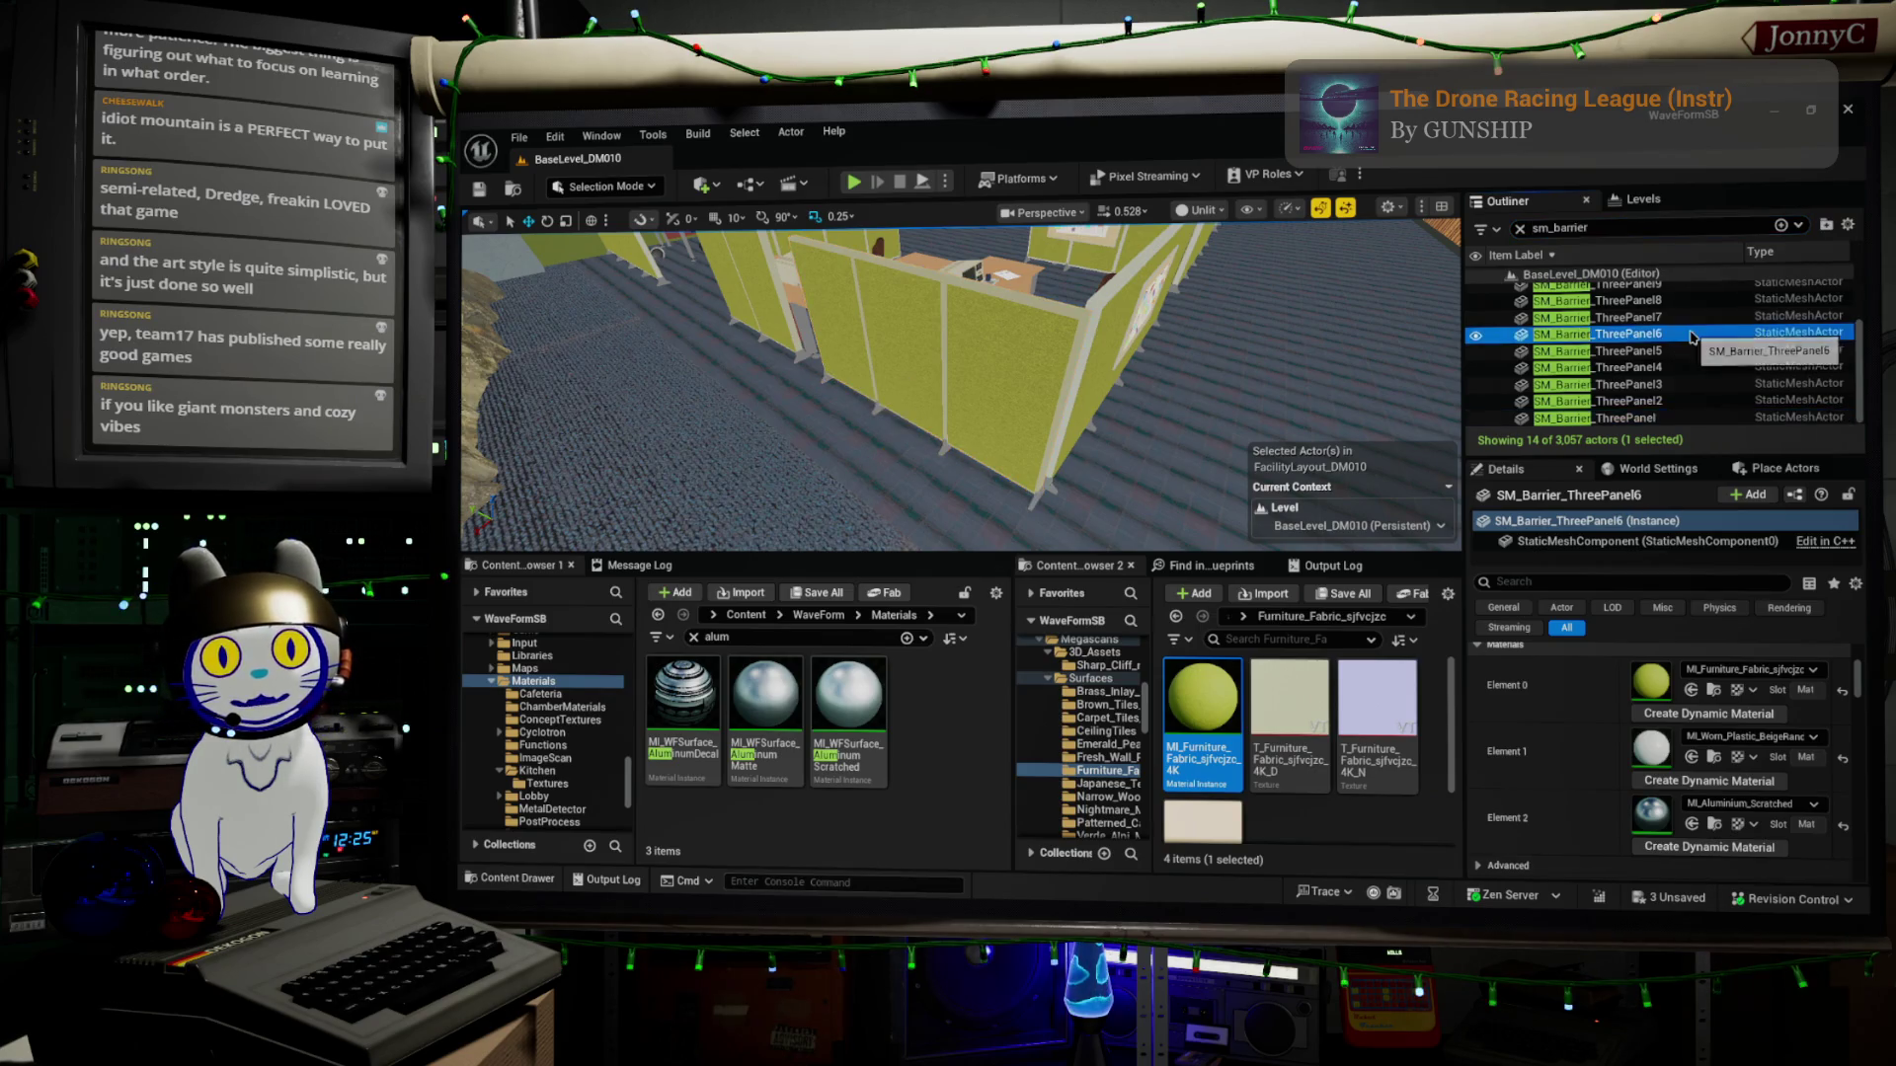
key("ctrl+a")
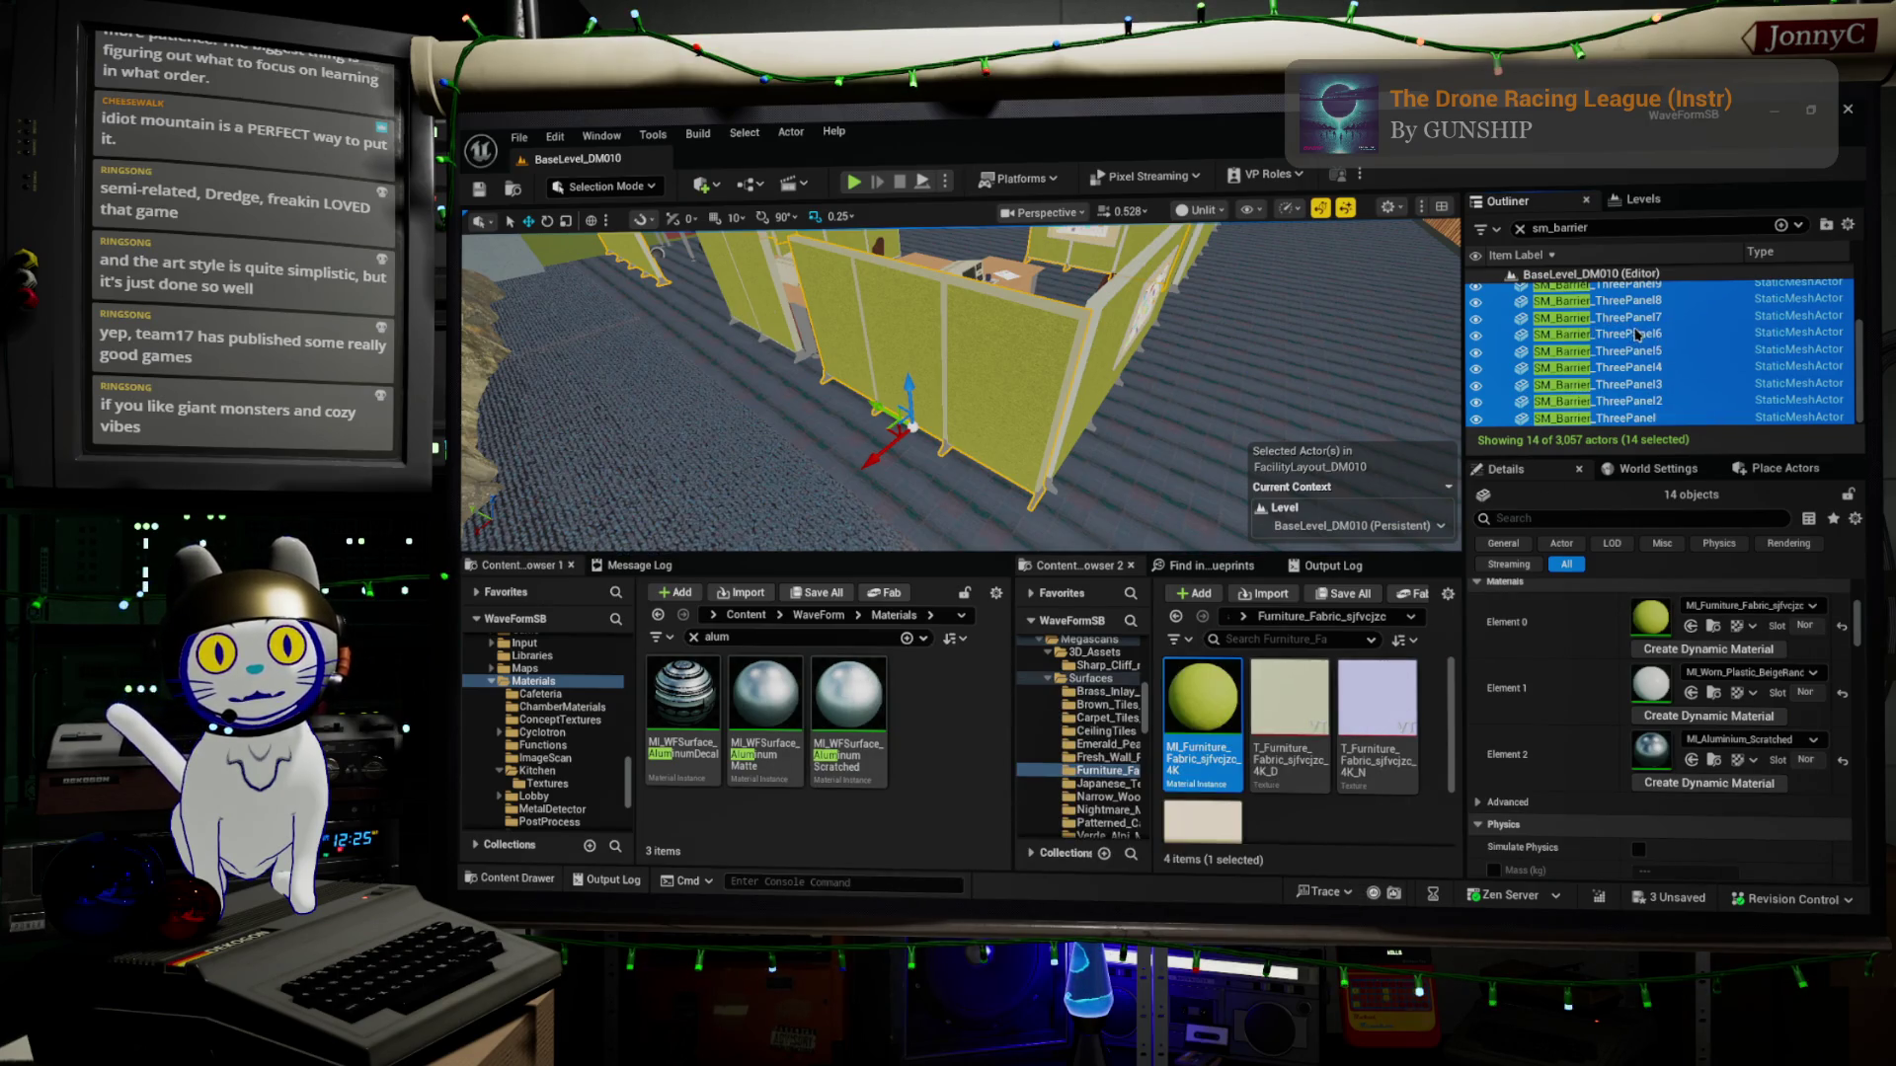
mouse_move(737, 326)
left_mouse_down()
mouse_move(771, 296)
mouse_move(810, 331)
mouse_move(834, 321)
left_mouse_up()
scroll(1766, 318, "up", 2)
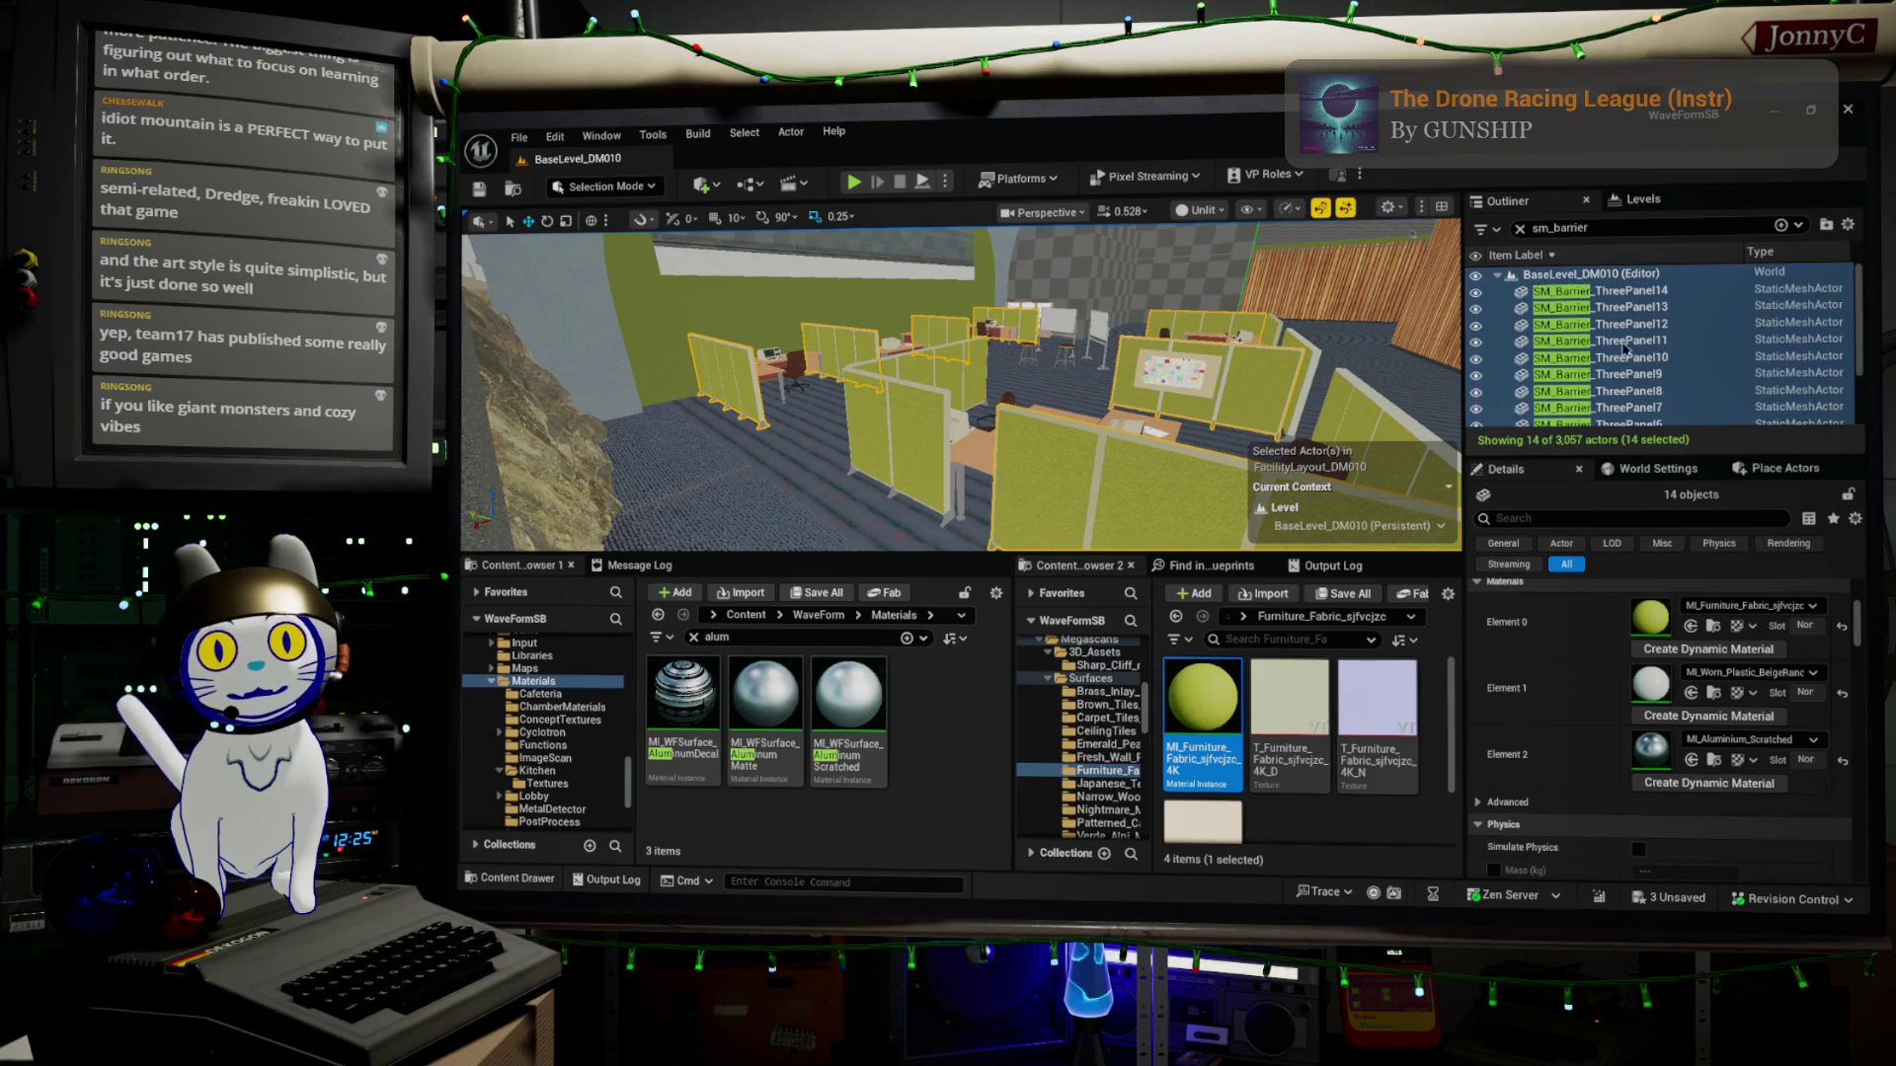
left_click(1049, 472)
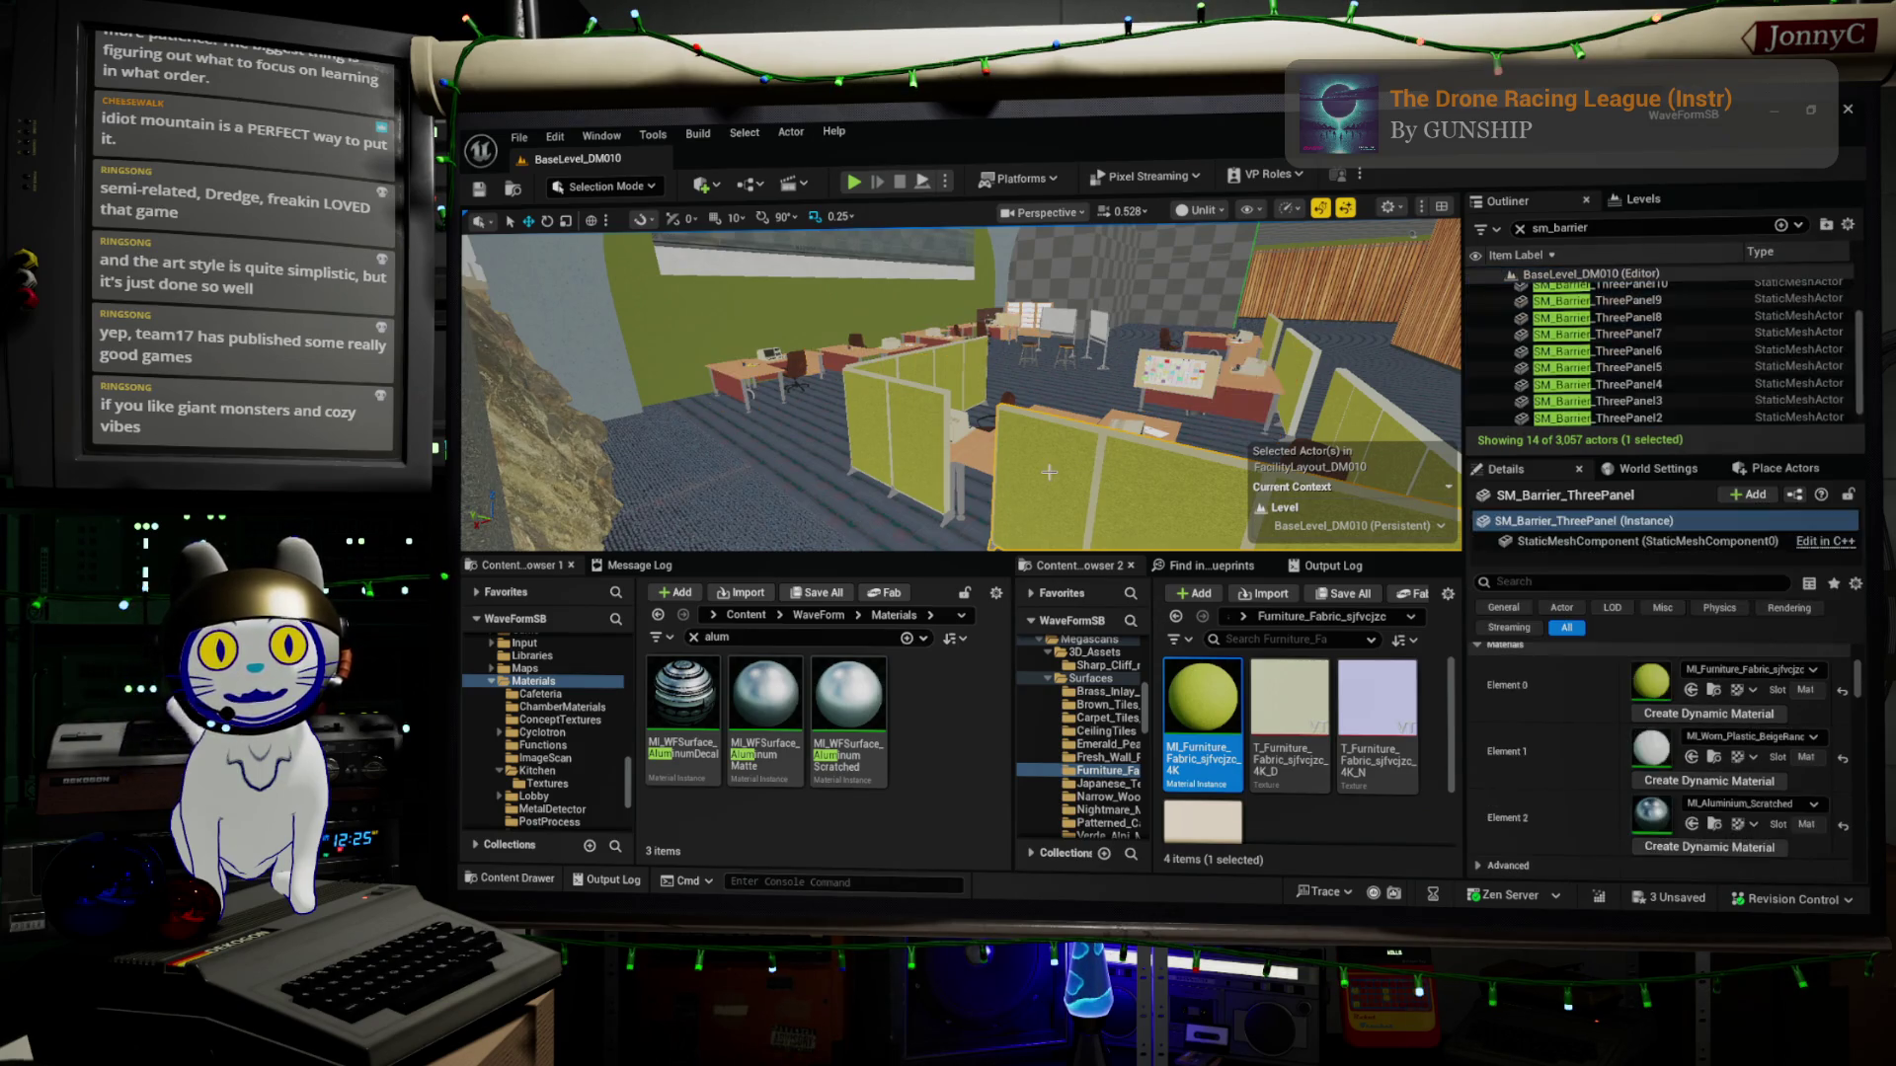
left_click(887, 445)
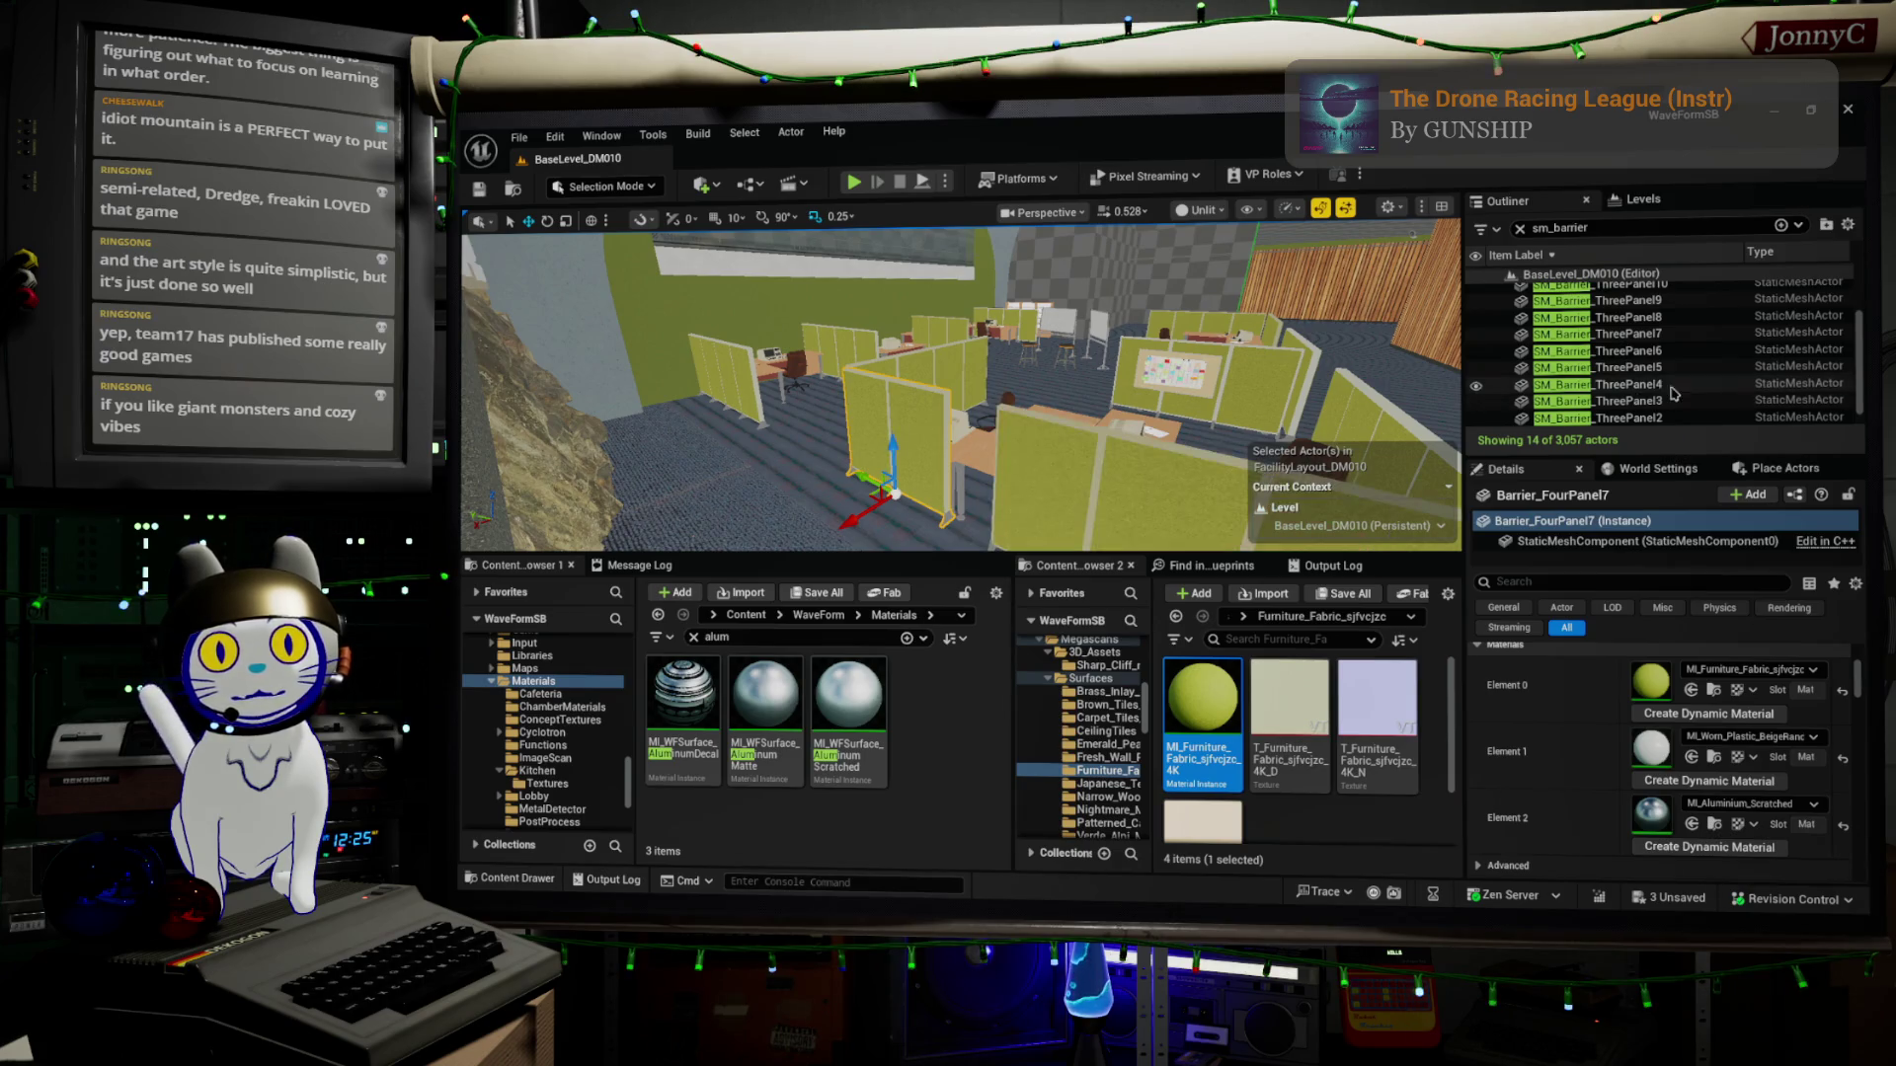
scroll(1726, 372, "up", 2)
scroll(1726, 372, "down", 2)
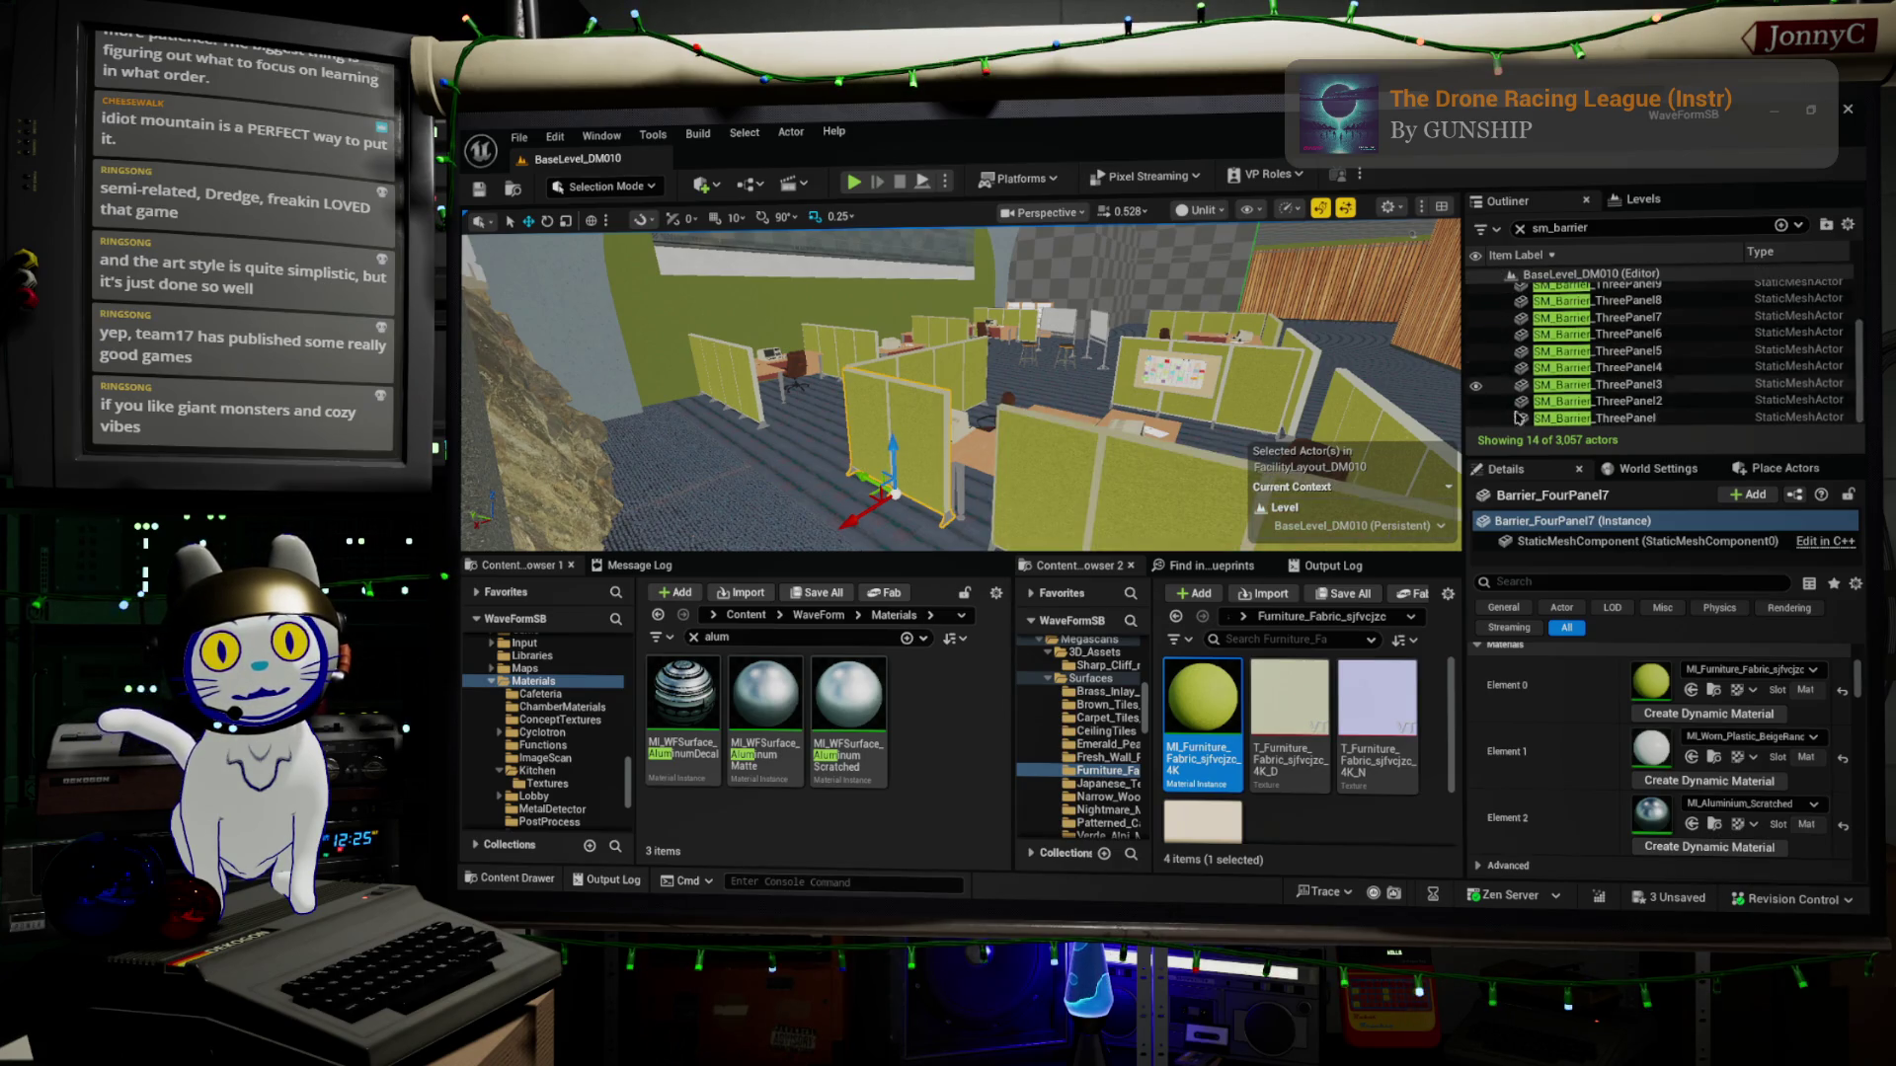
left_click(1518, 228)
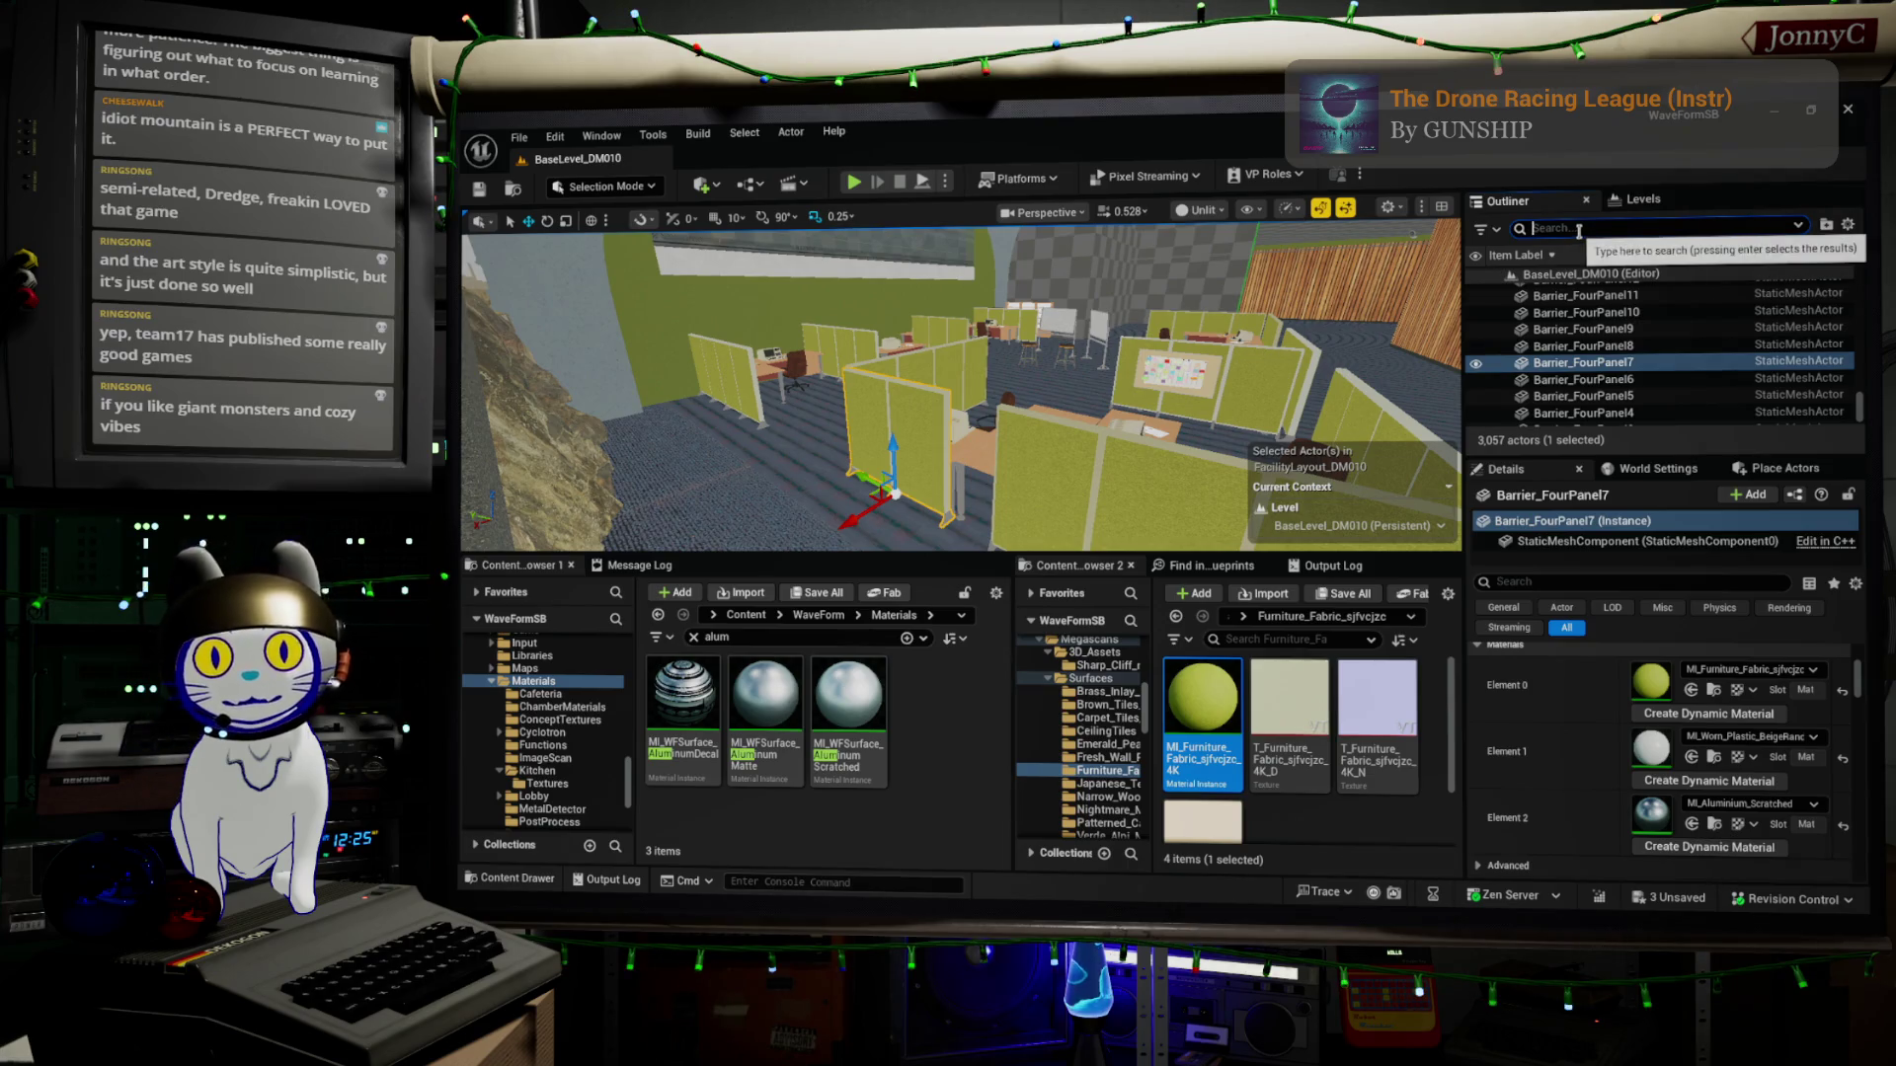
Filter the Outliner by 'barrier_', select all 29 barriers, and assign MI_WFSurface_AluminumScratched to Element 2
type("barrier_")
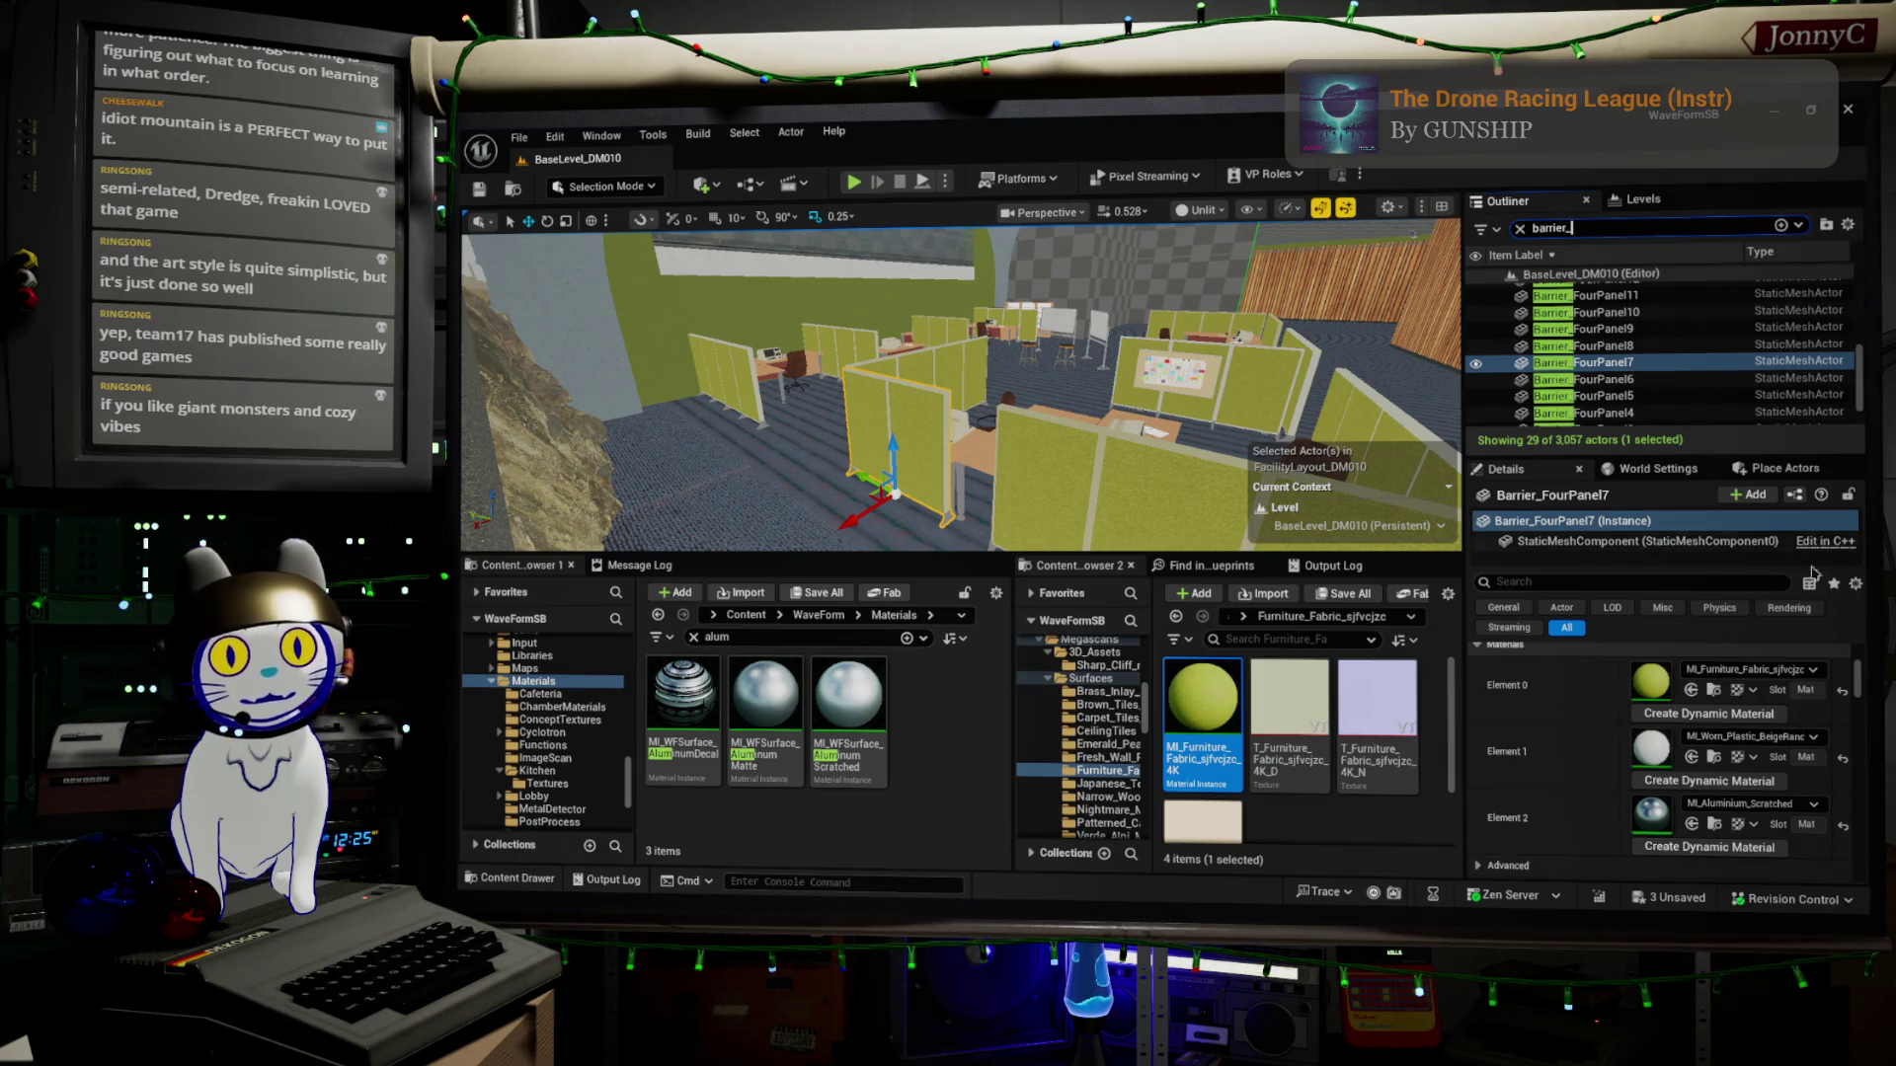
left_click(1696, 380)
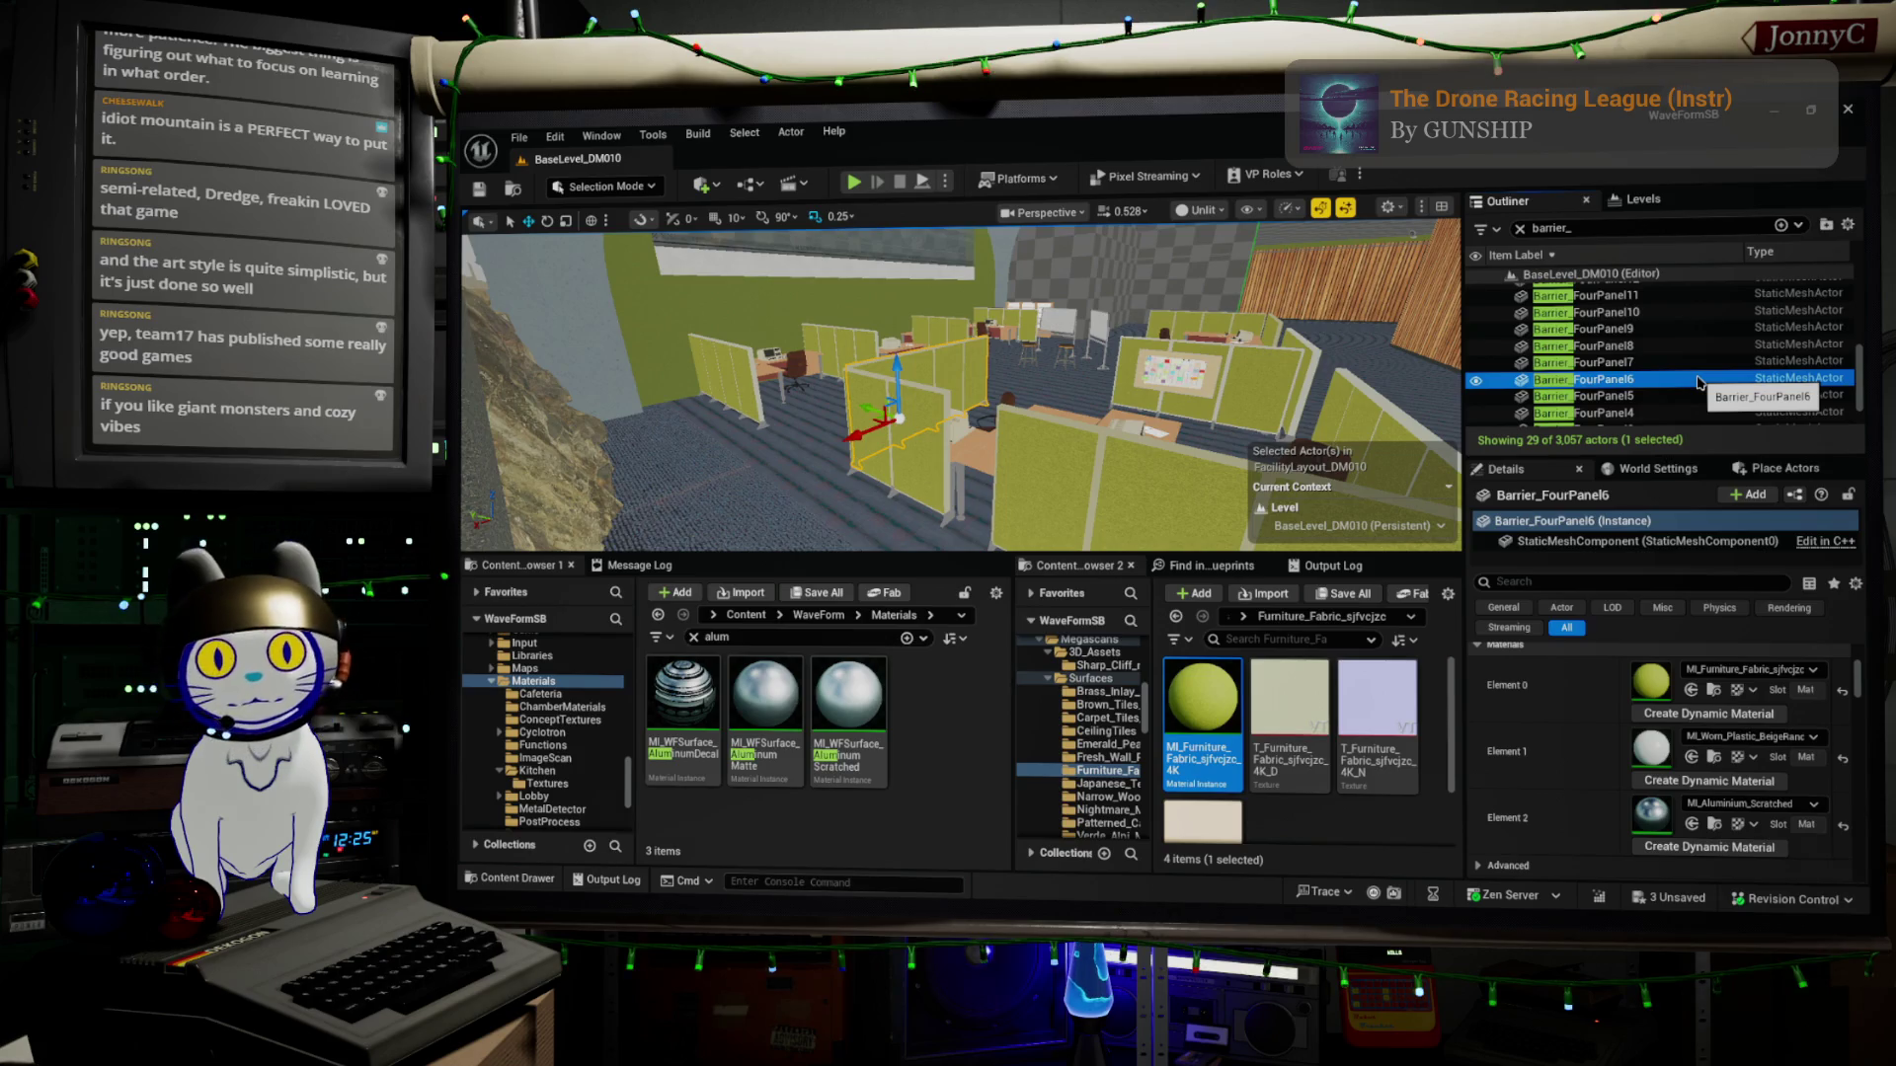
key("ctrl+a")
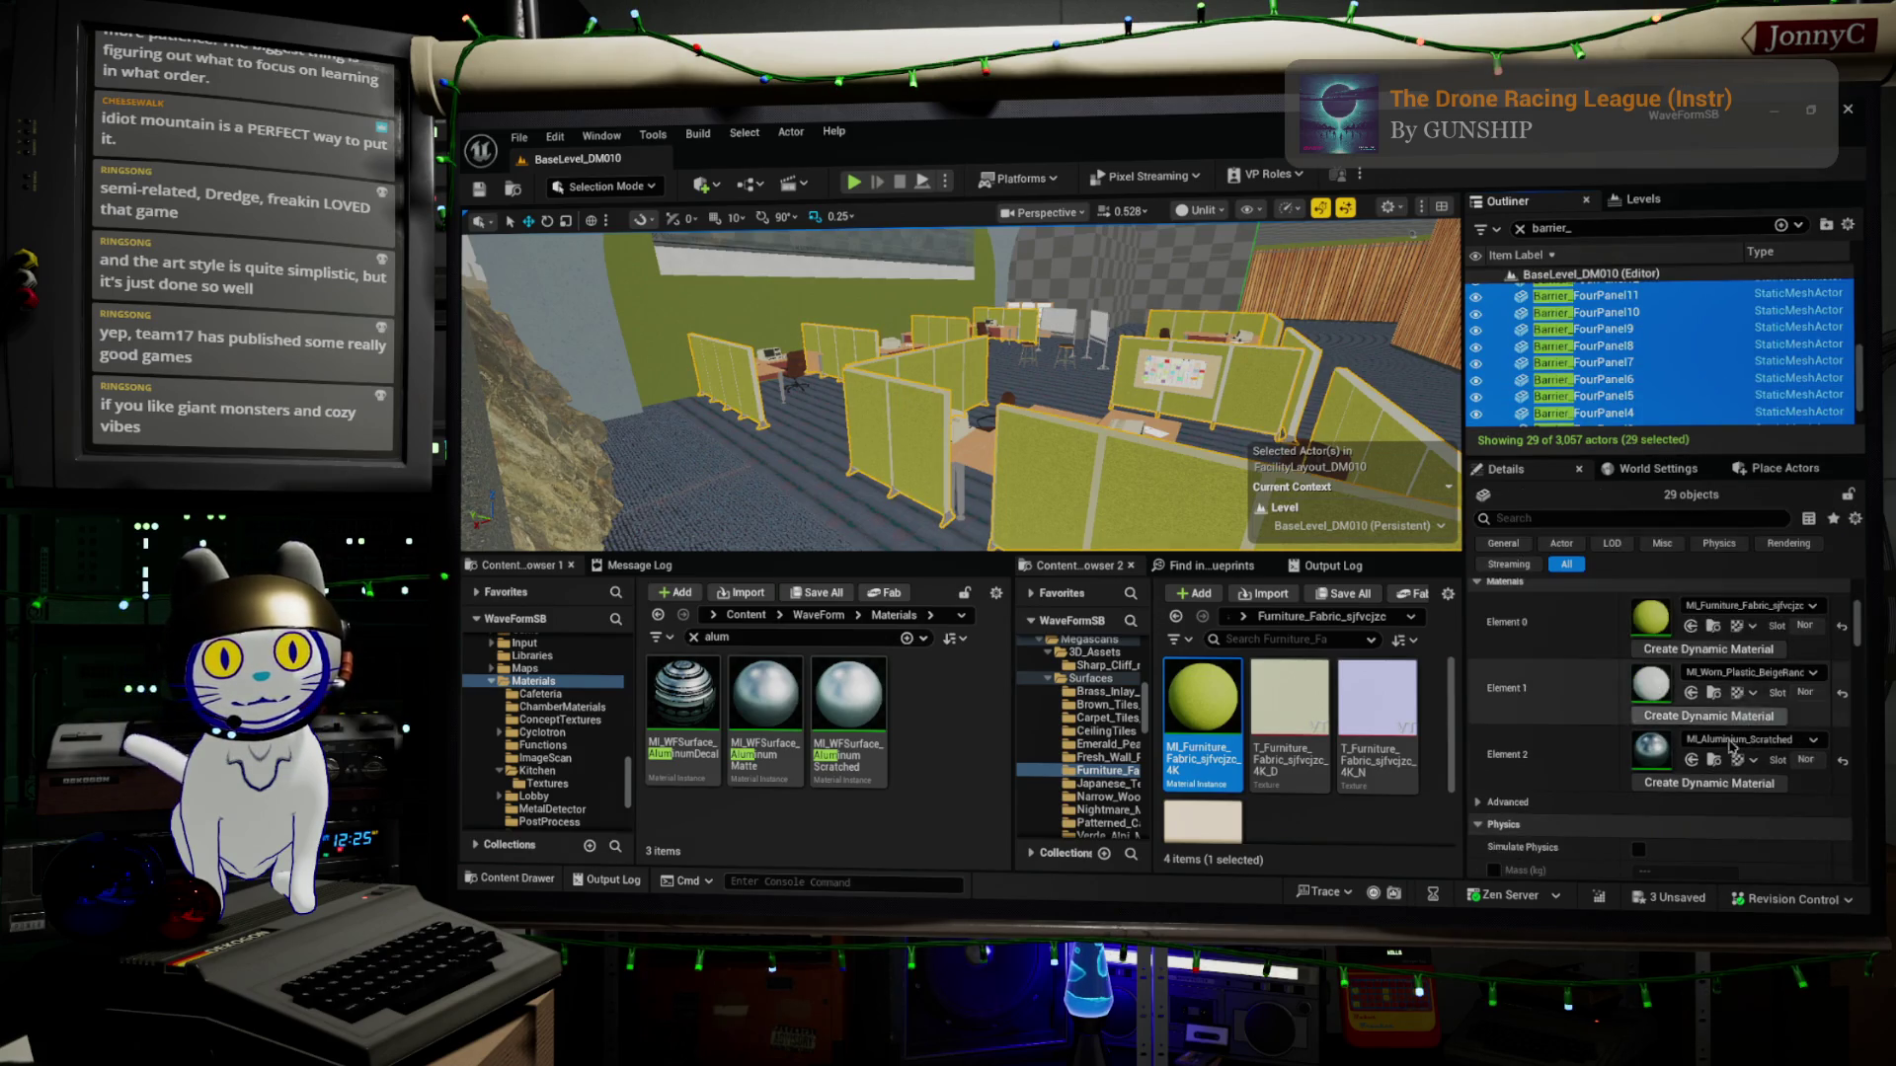
left_click(842, 694)
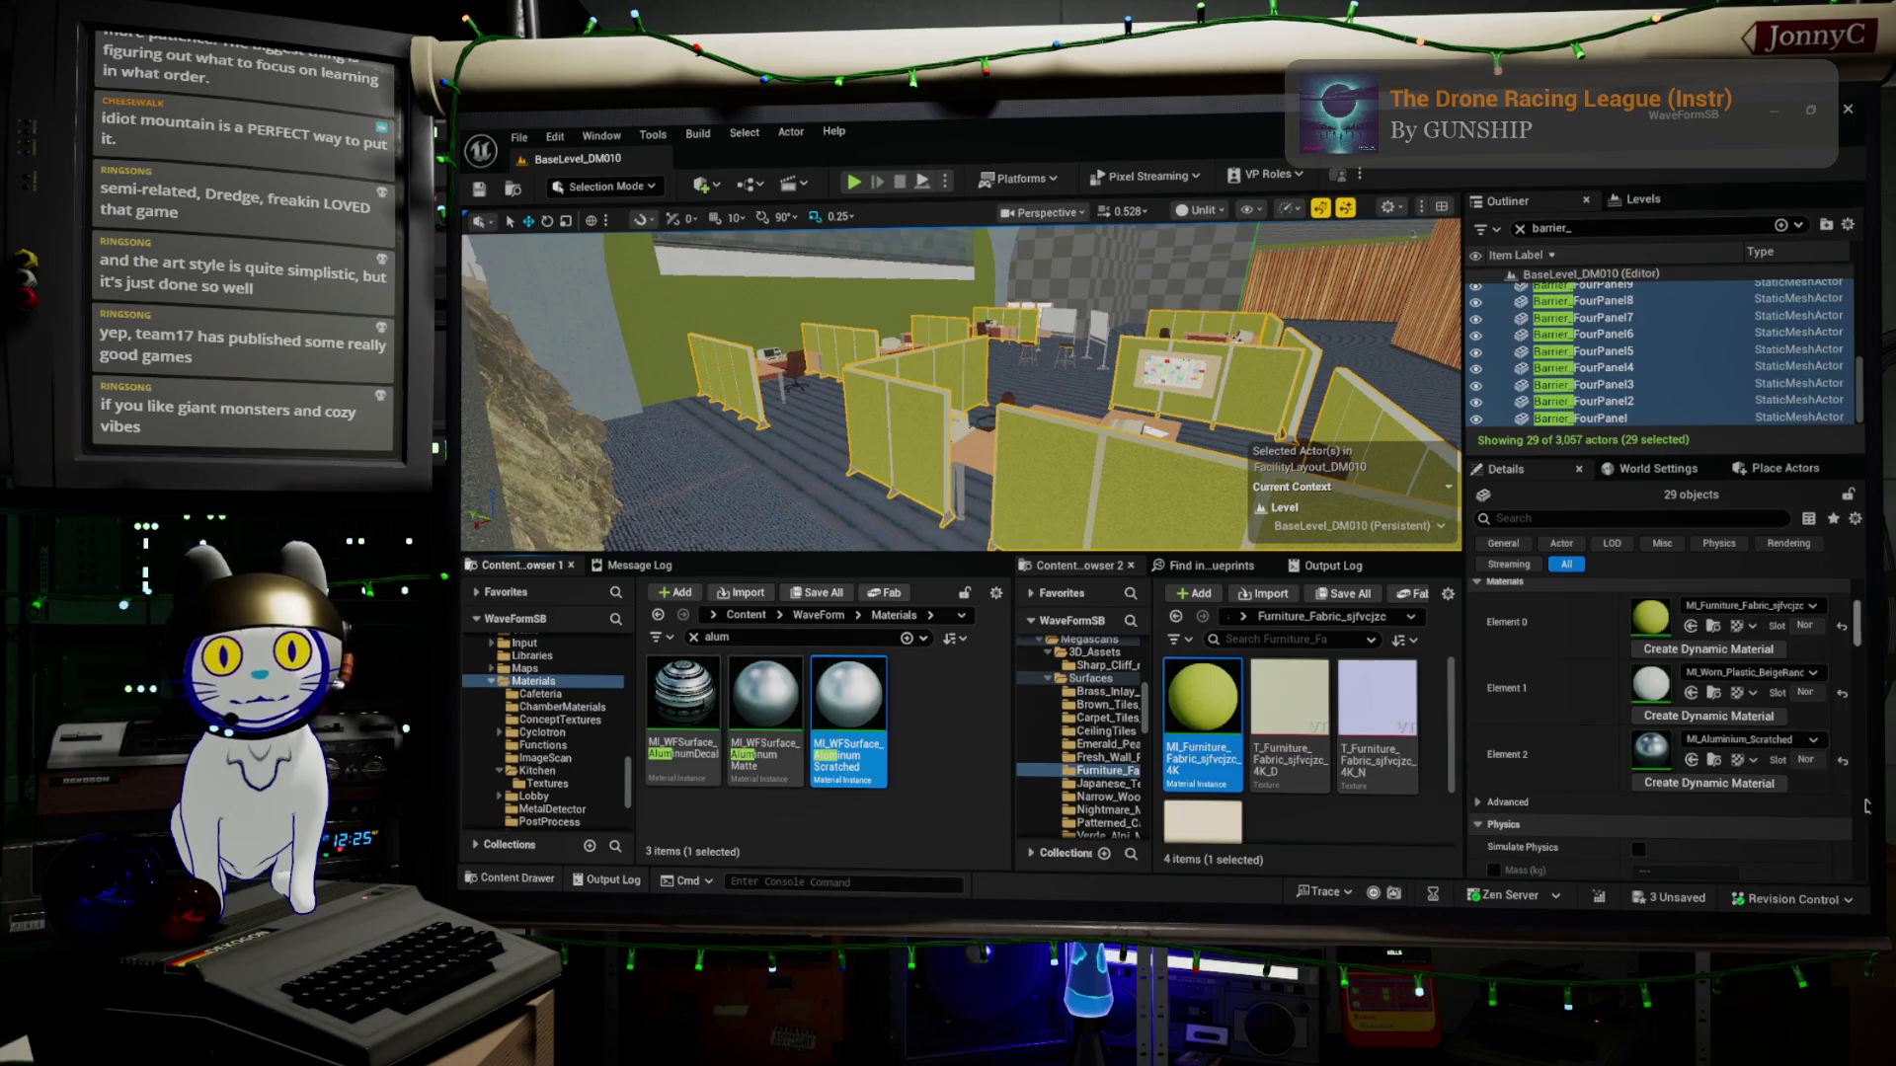
left_click(1692, 760)
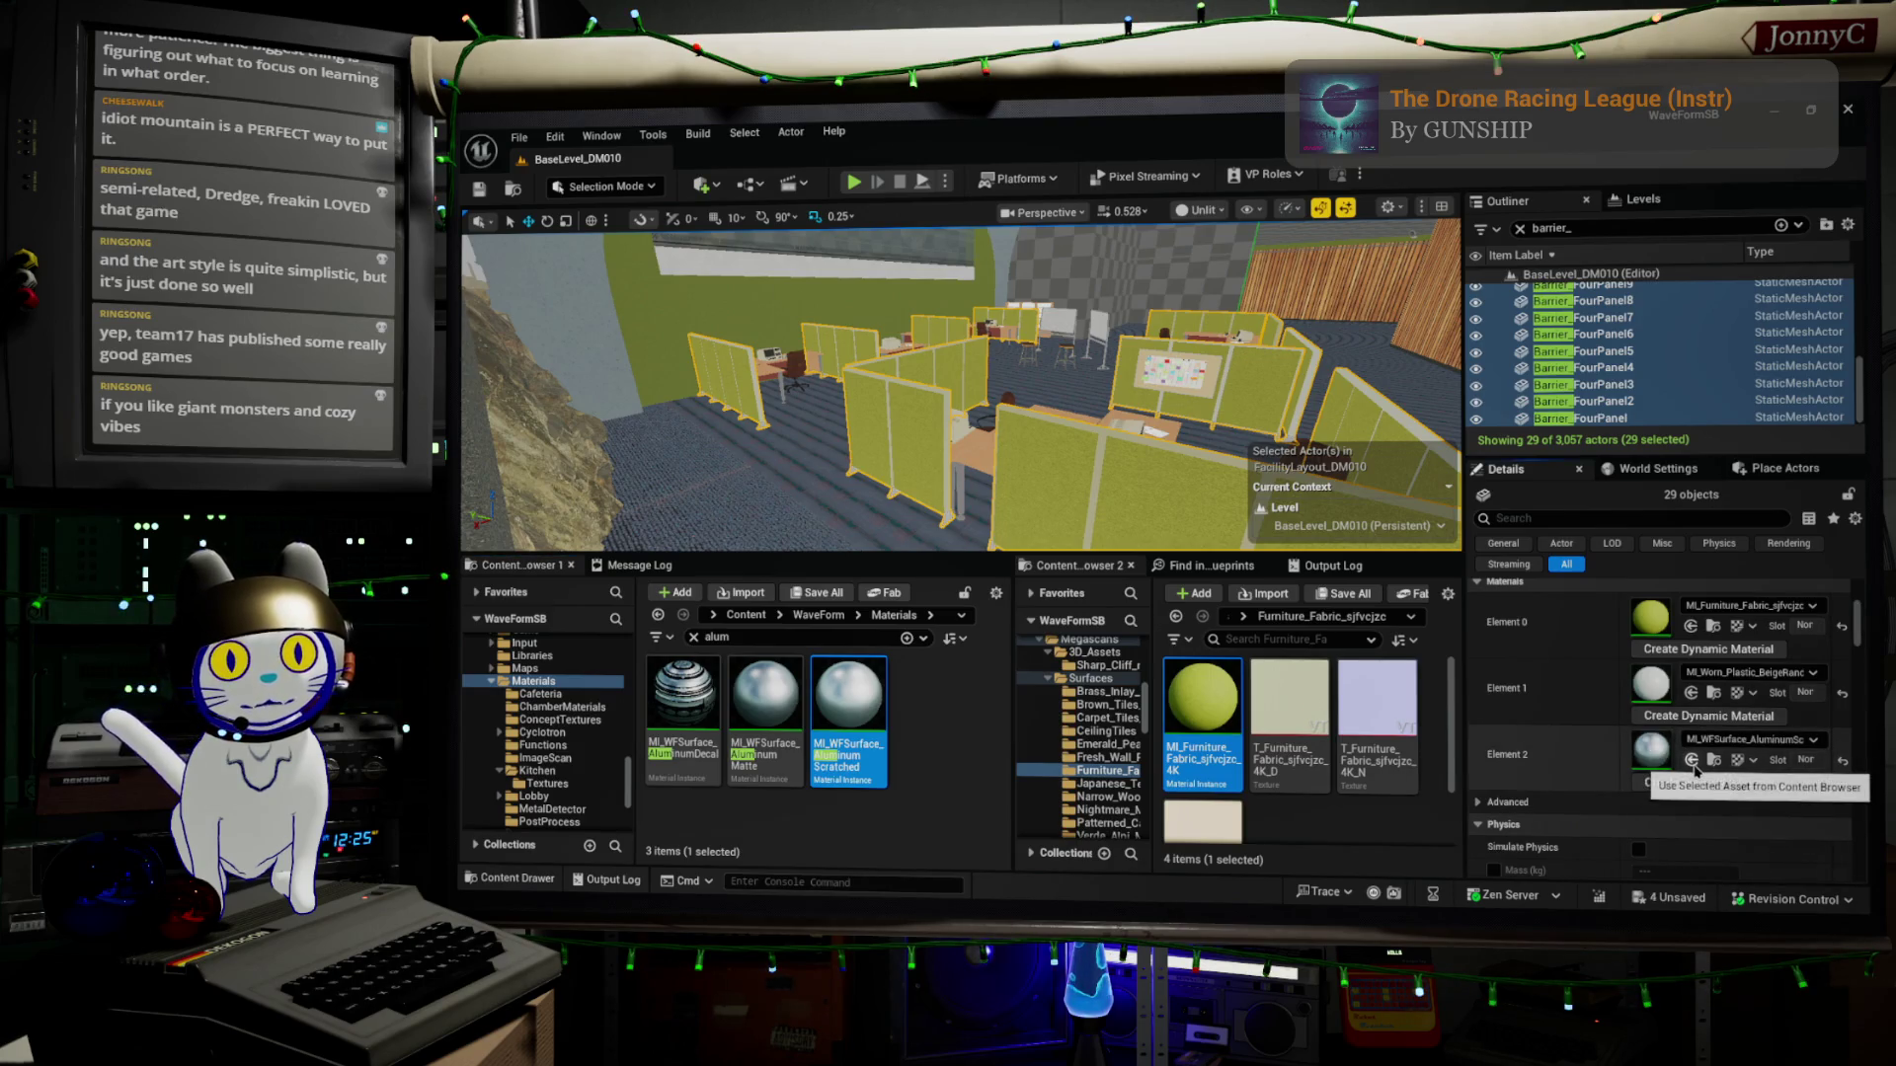
scroll(1084, 517, "up", 10)
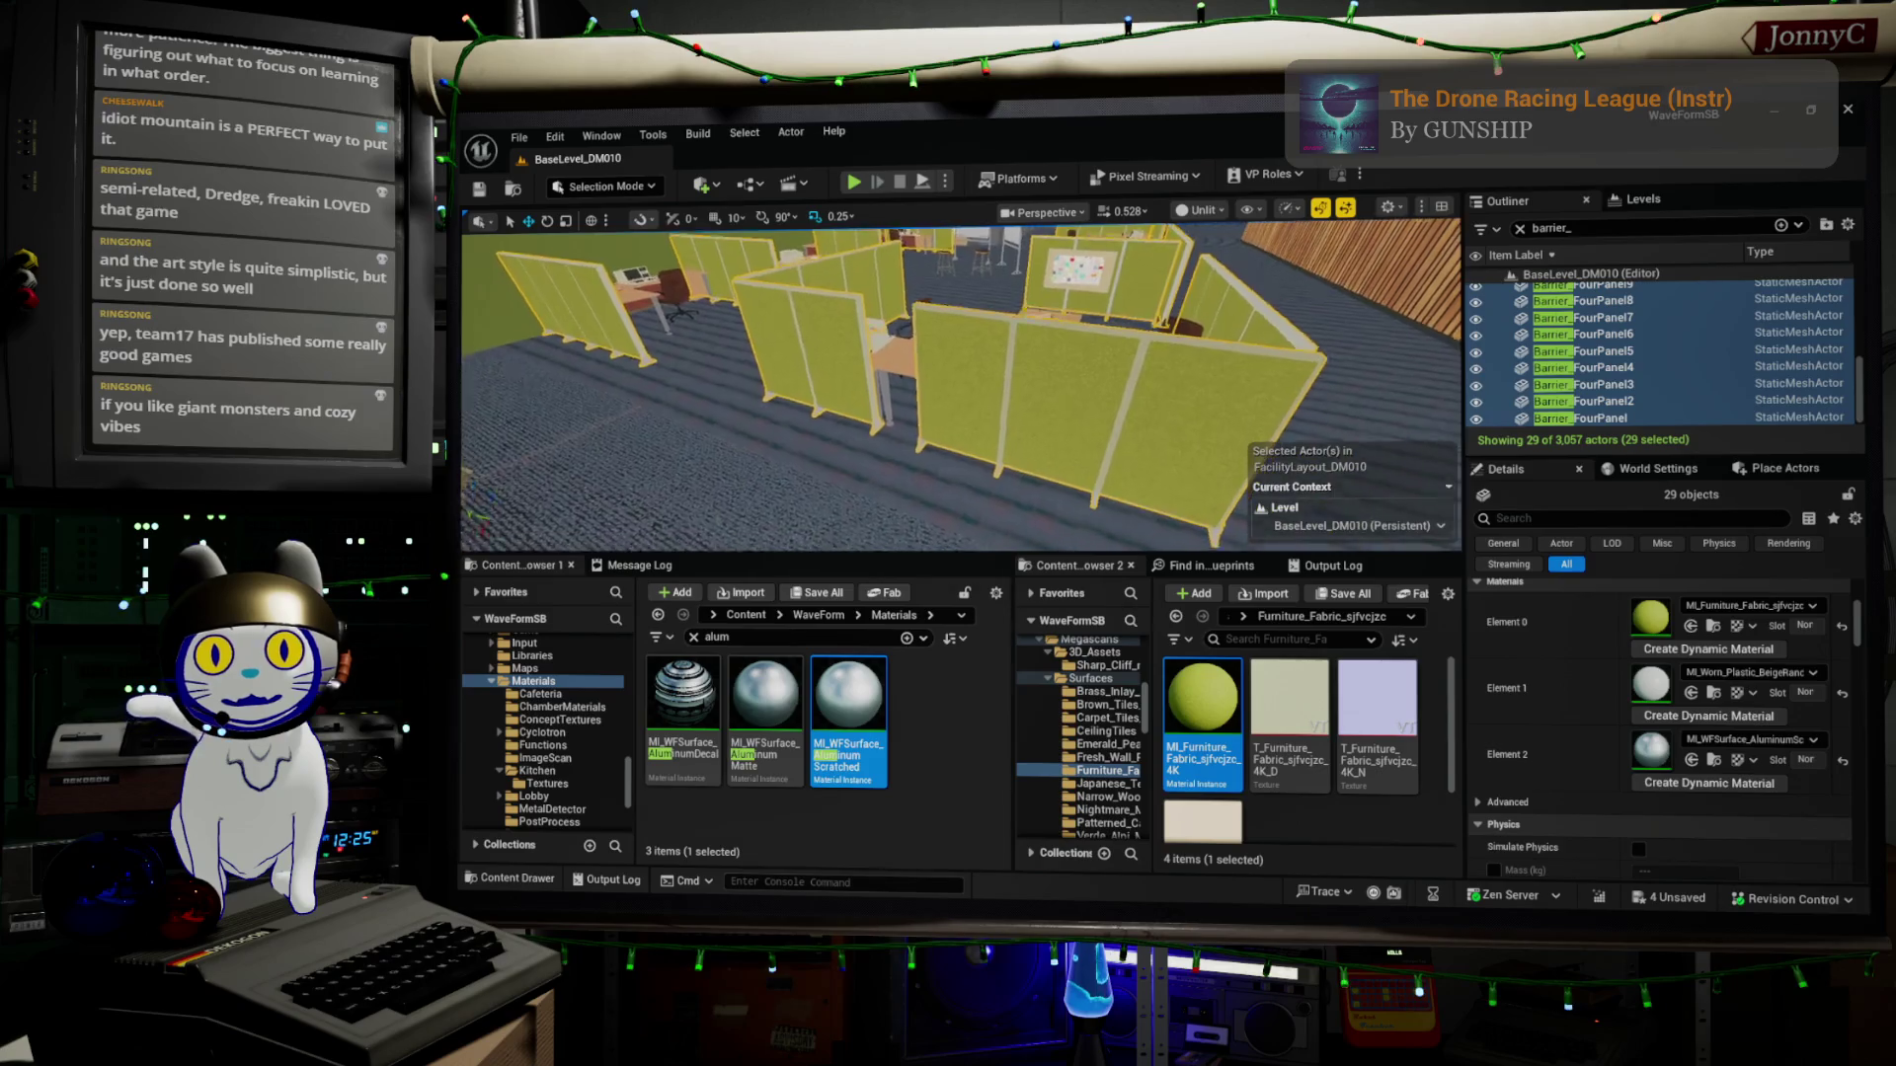
scroll(961, 385, "up", 10)
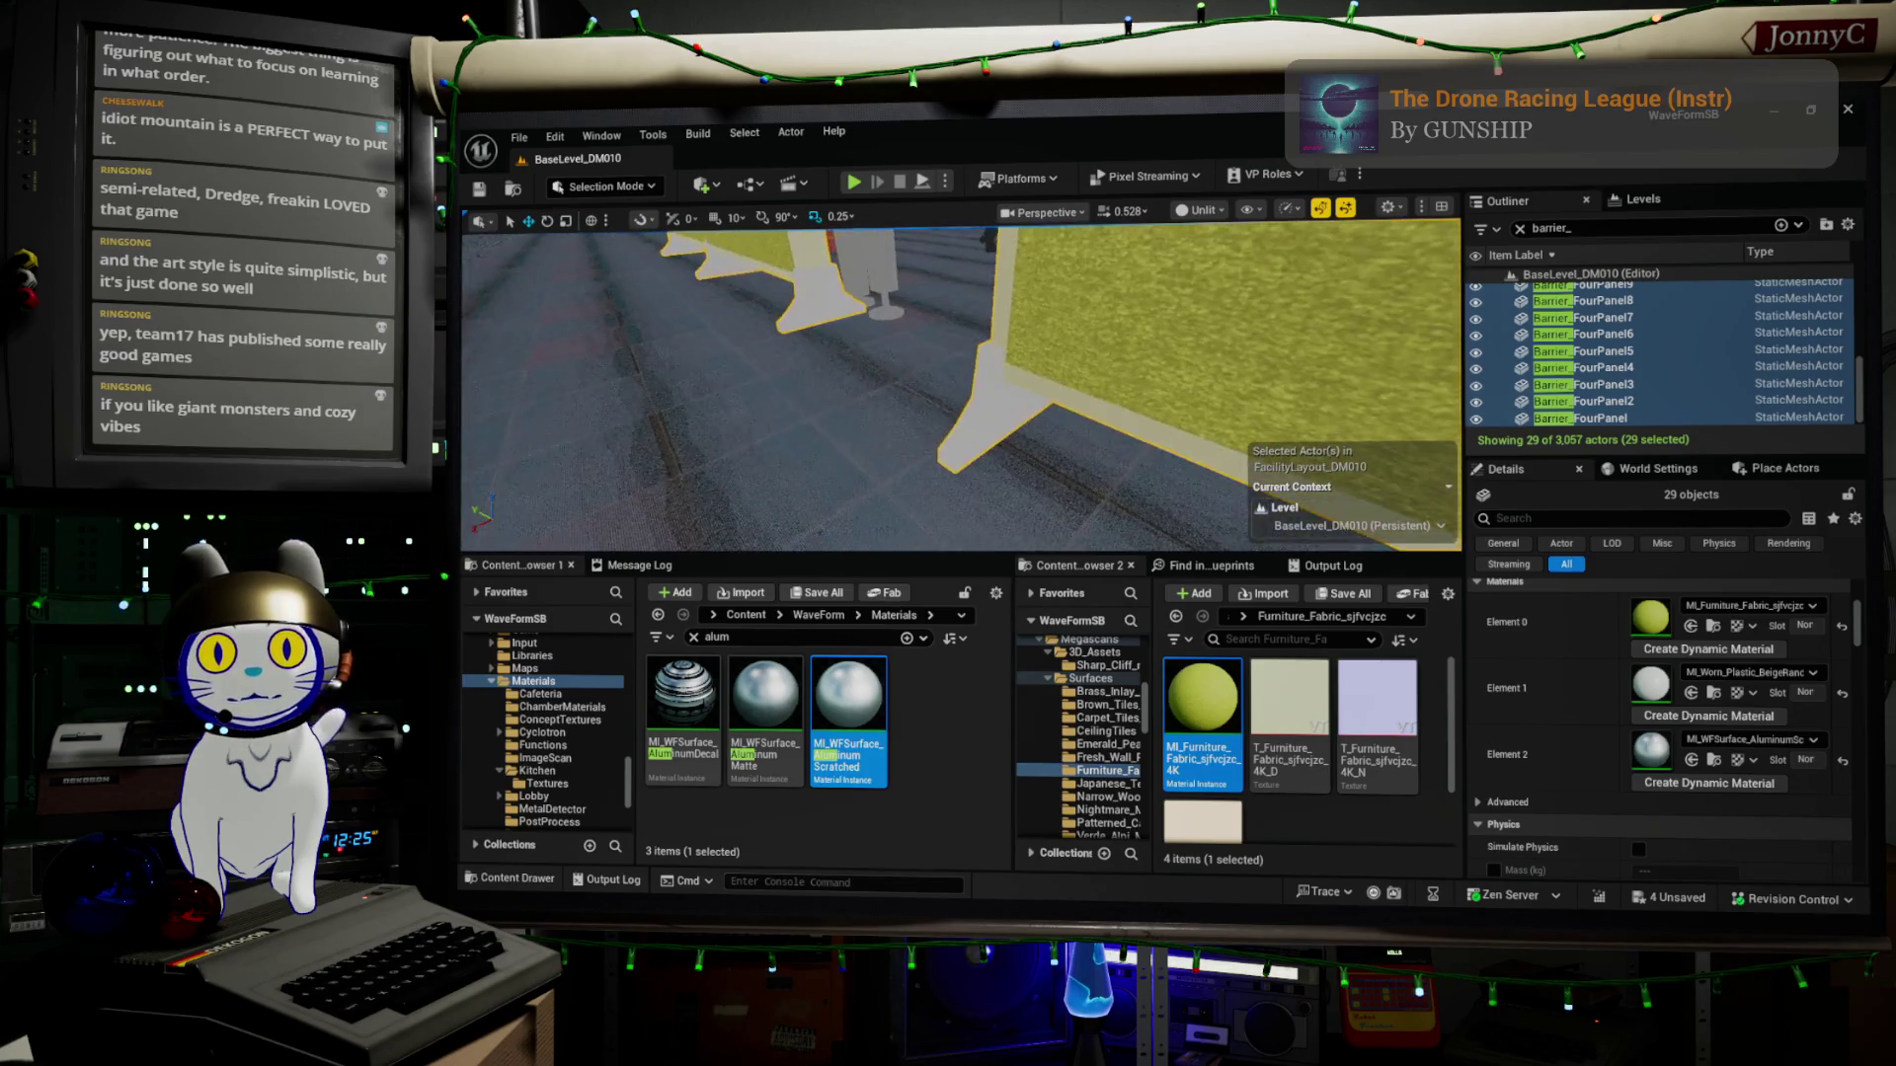
scroll(900, 213, "down", 3)
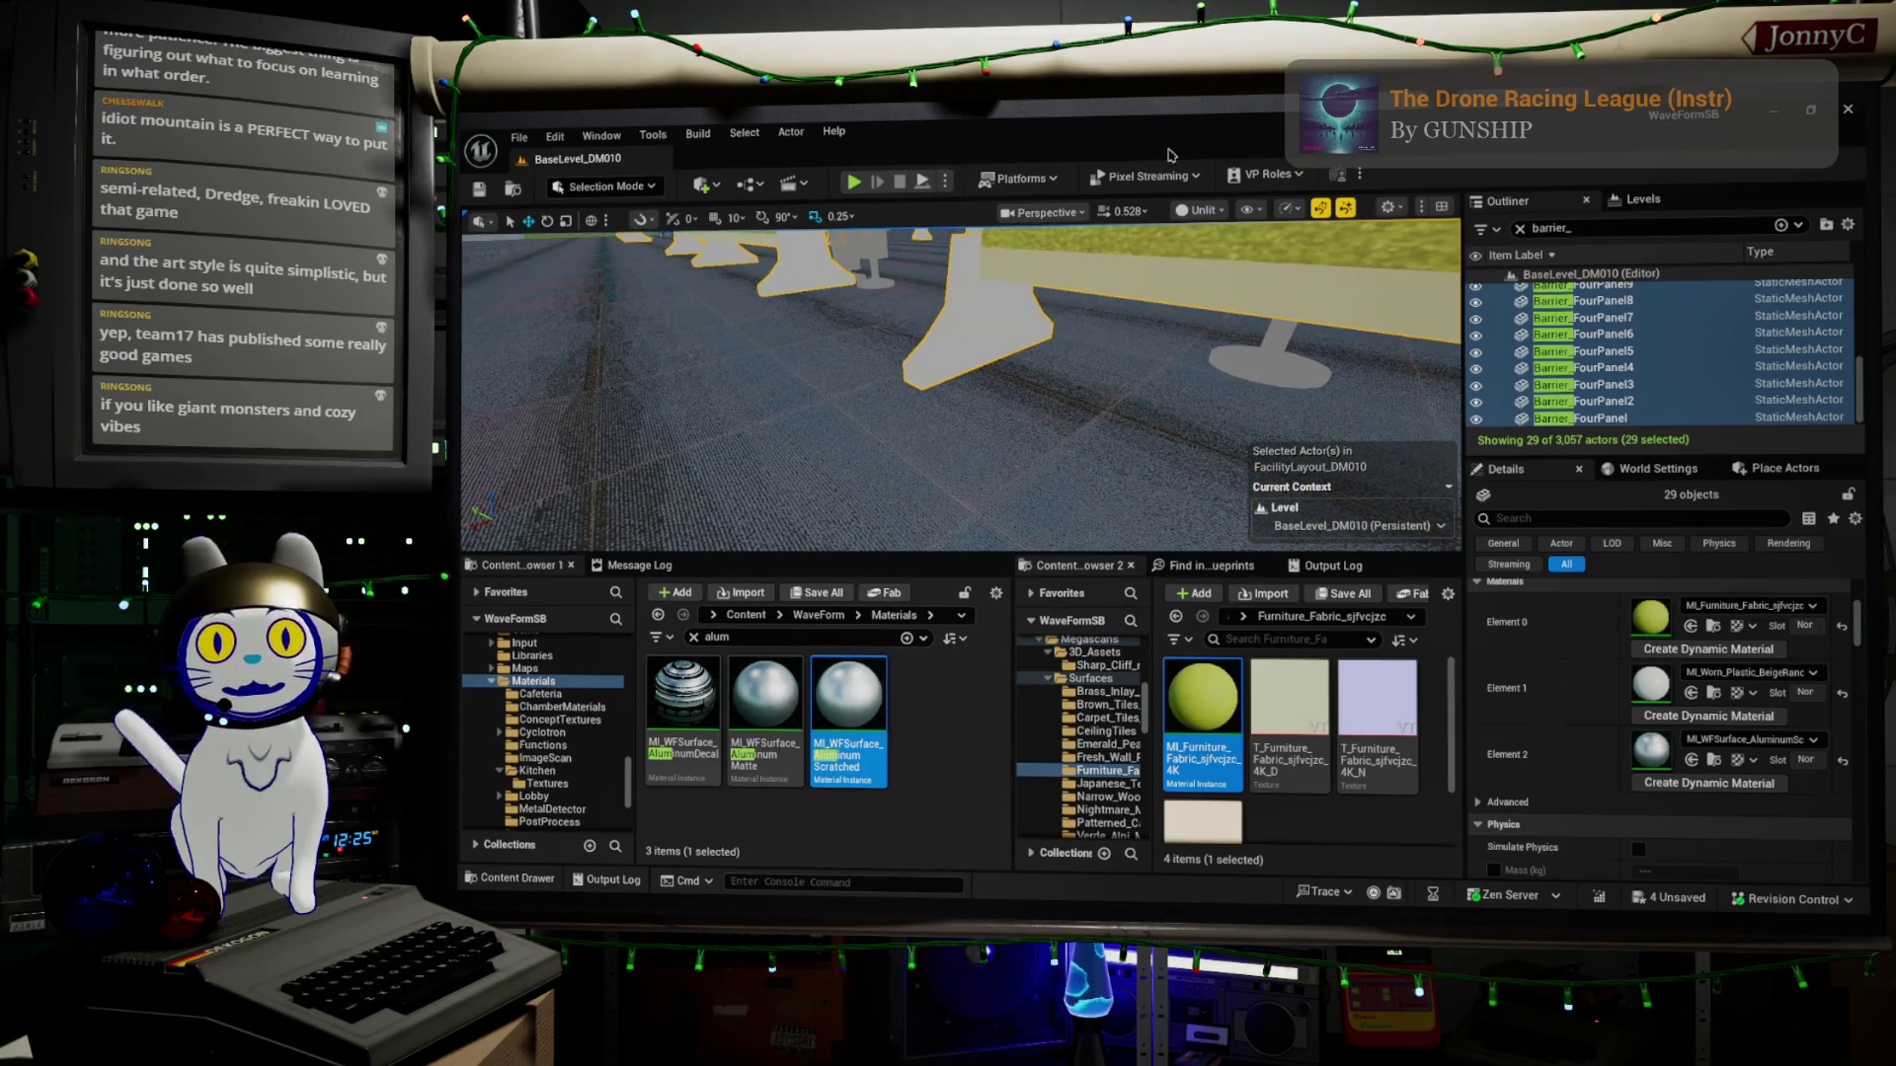
left_click(1198, 206)
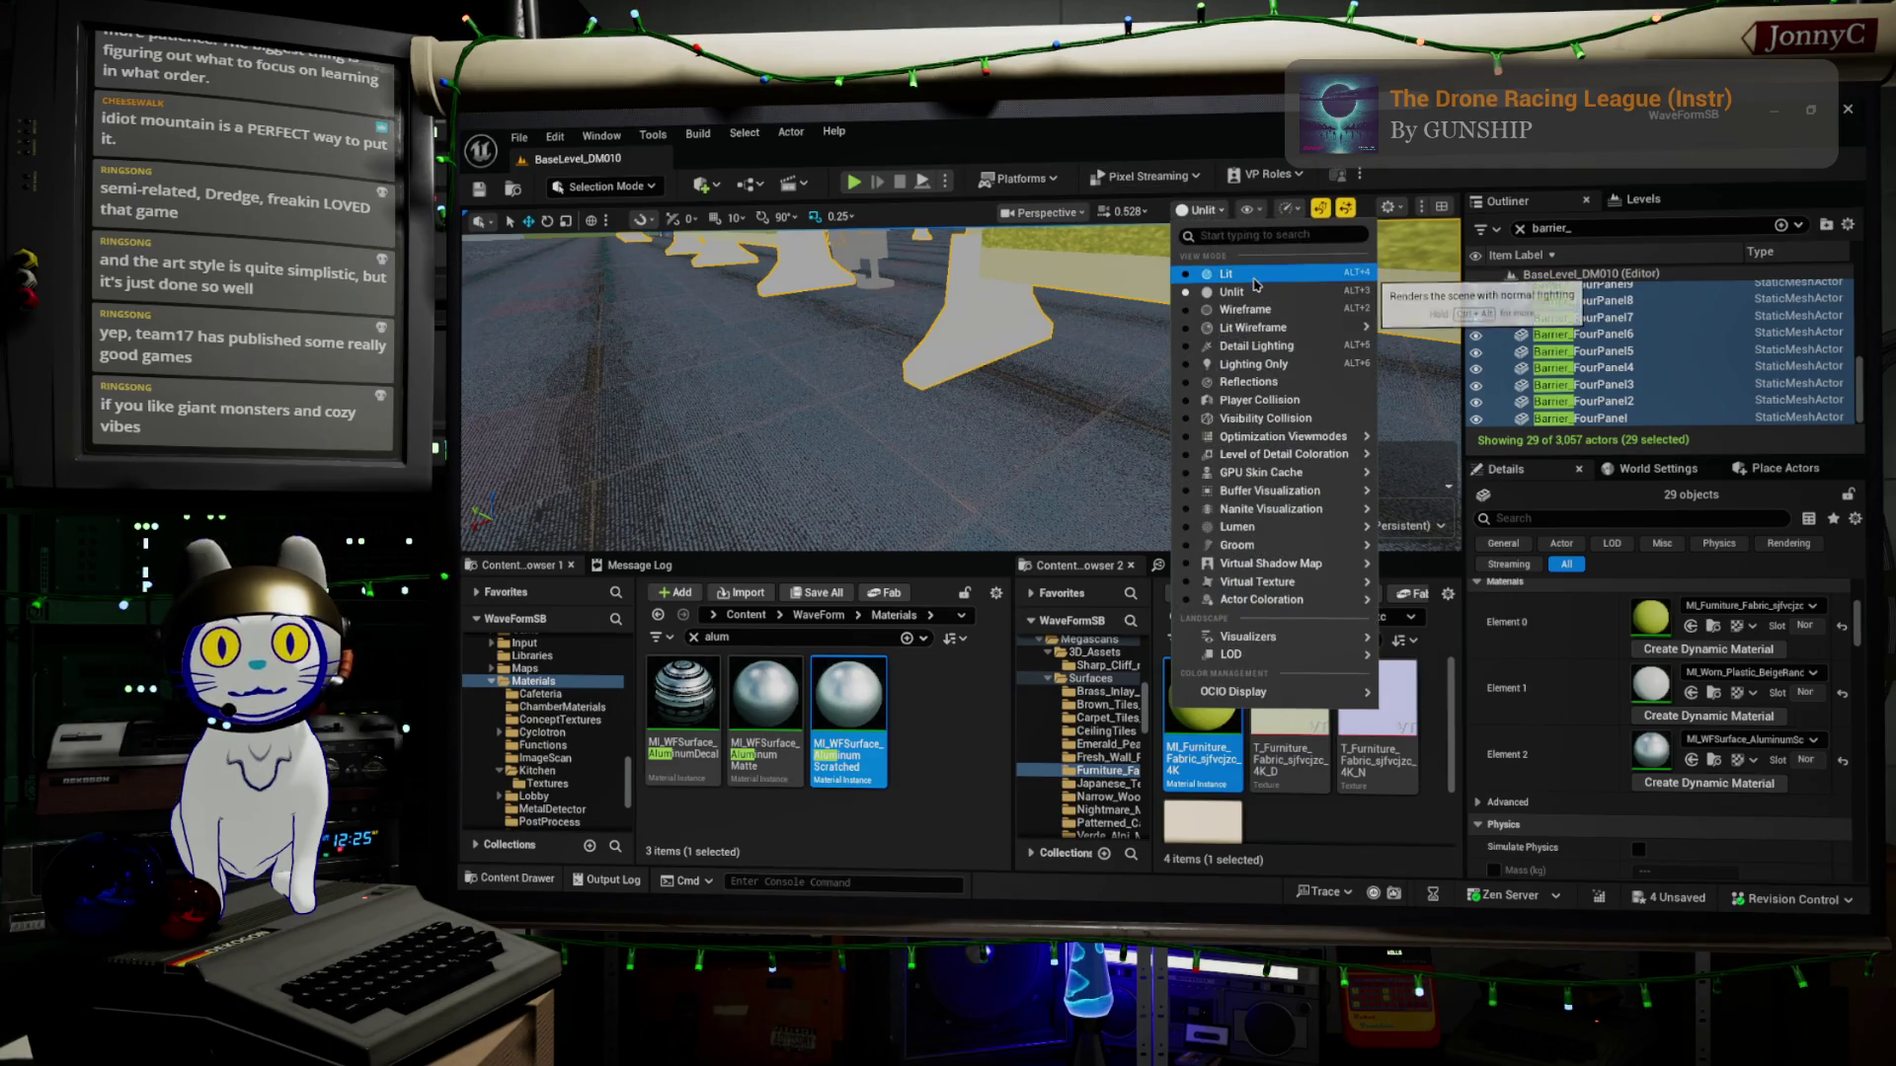
Switch the viewport to Lit shading, inspect the panels, and open the Materials folder's context menu
left_click(1244, 271)
mouse_move(1229, 288)
left_mouse_down()
mouse_move(1027, 318)
mouse_move(1290, 346)
left_mouse_up()
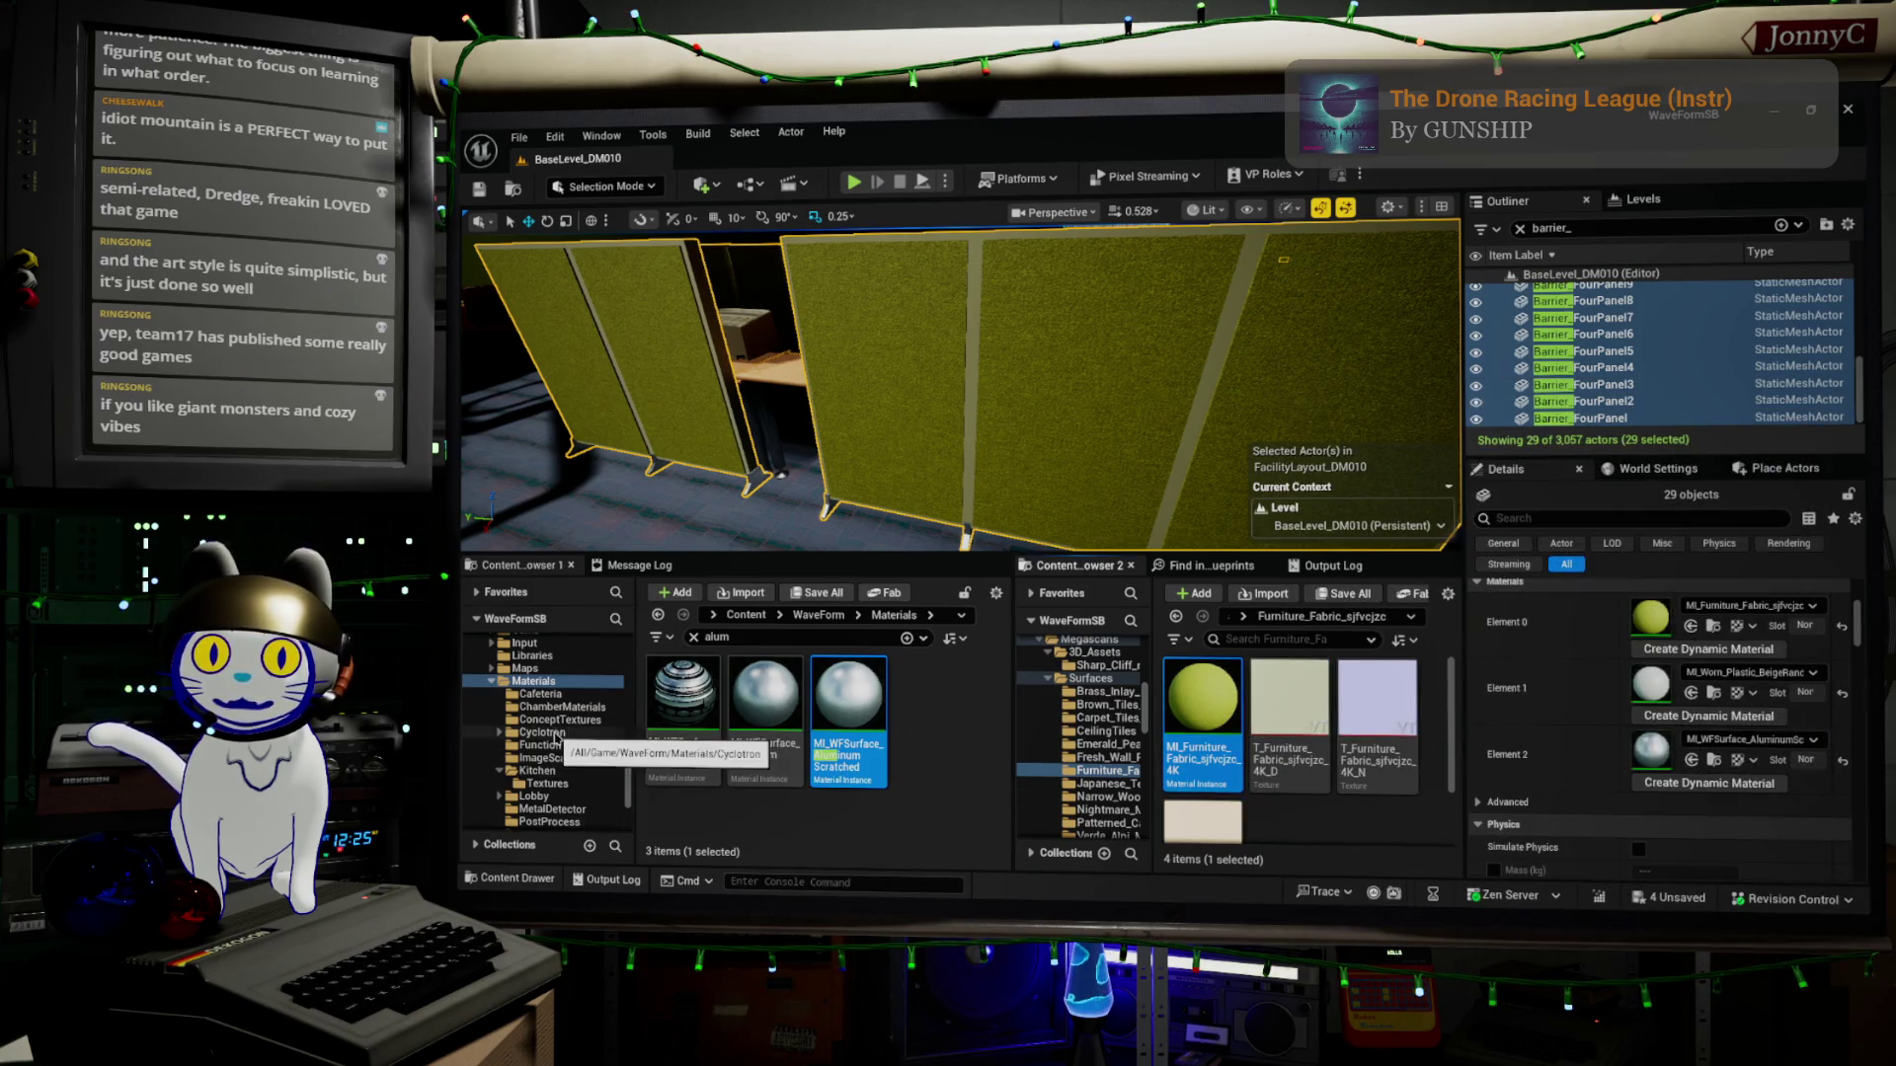
scroll(582, 785, "down", 3)
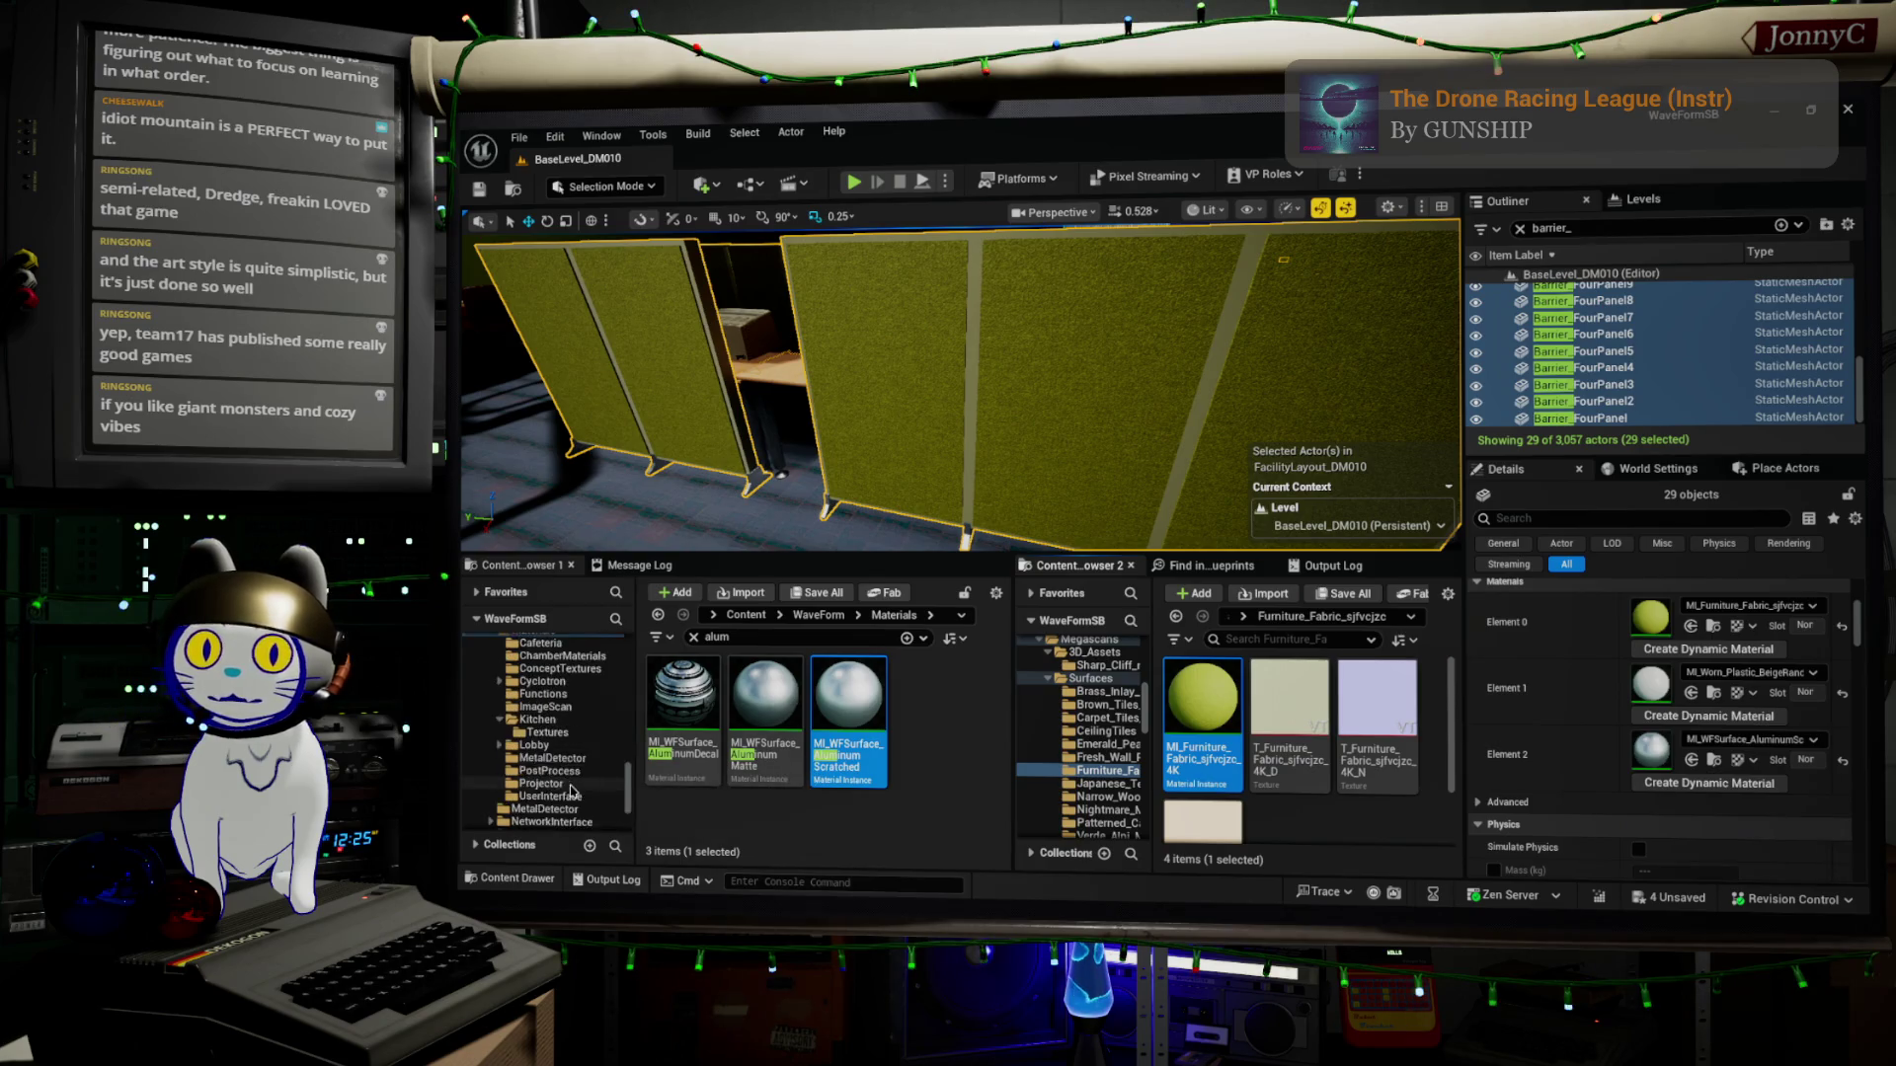
scroll(570, 760, "up", 3)
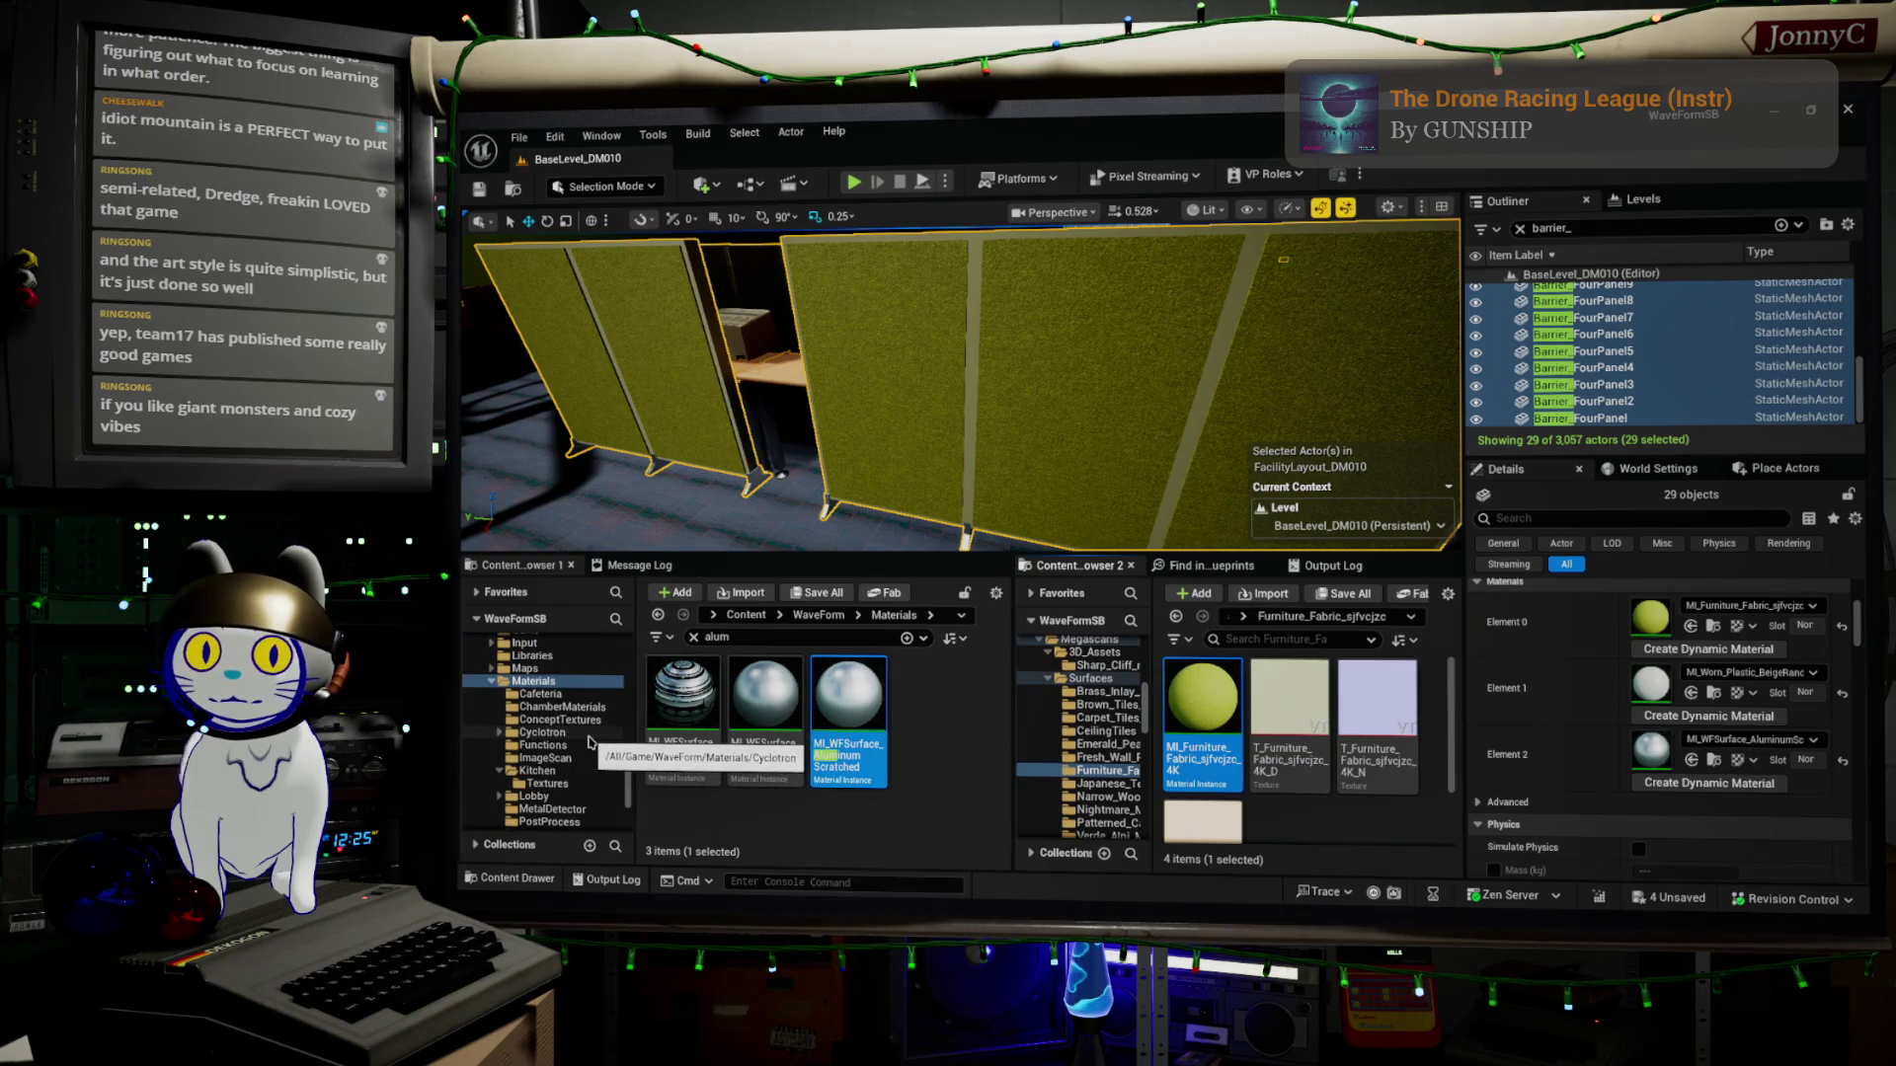
scroll(591, 752, "down", 1)
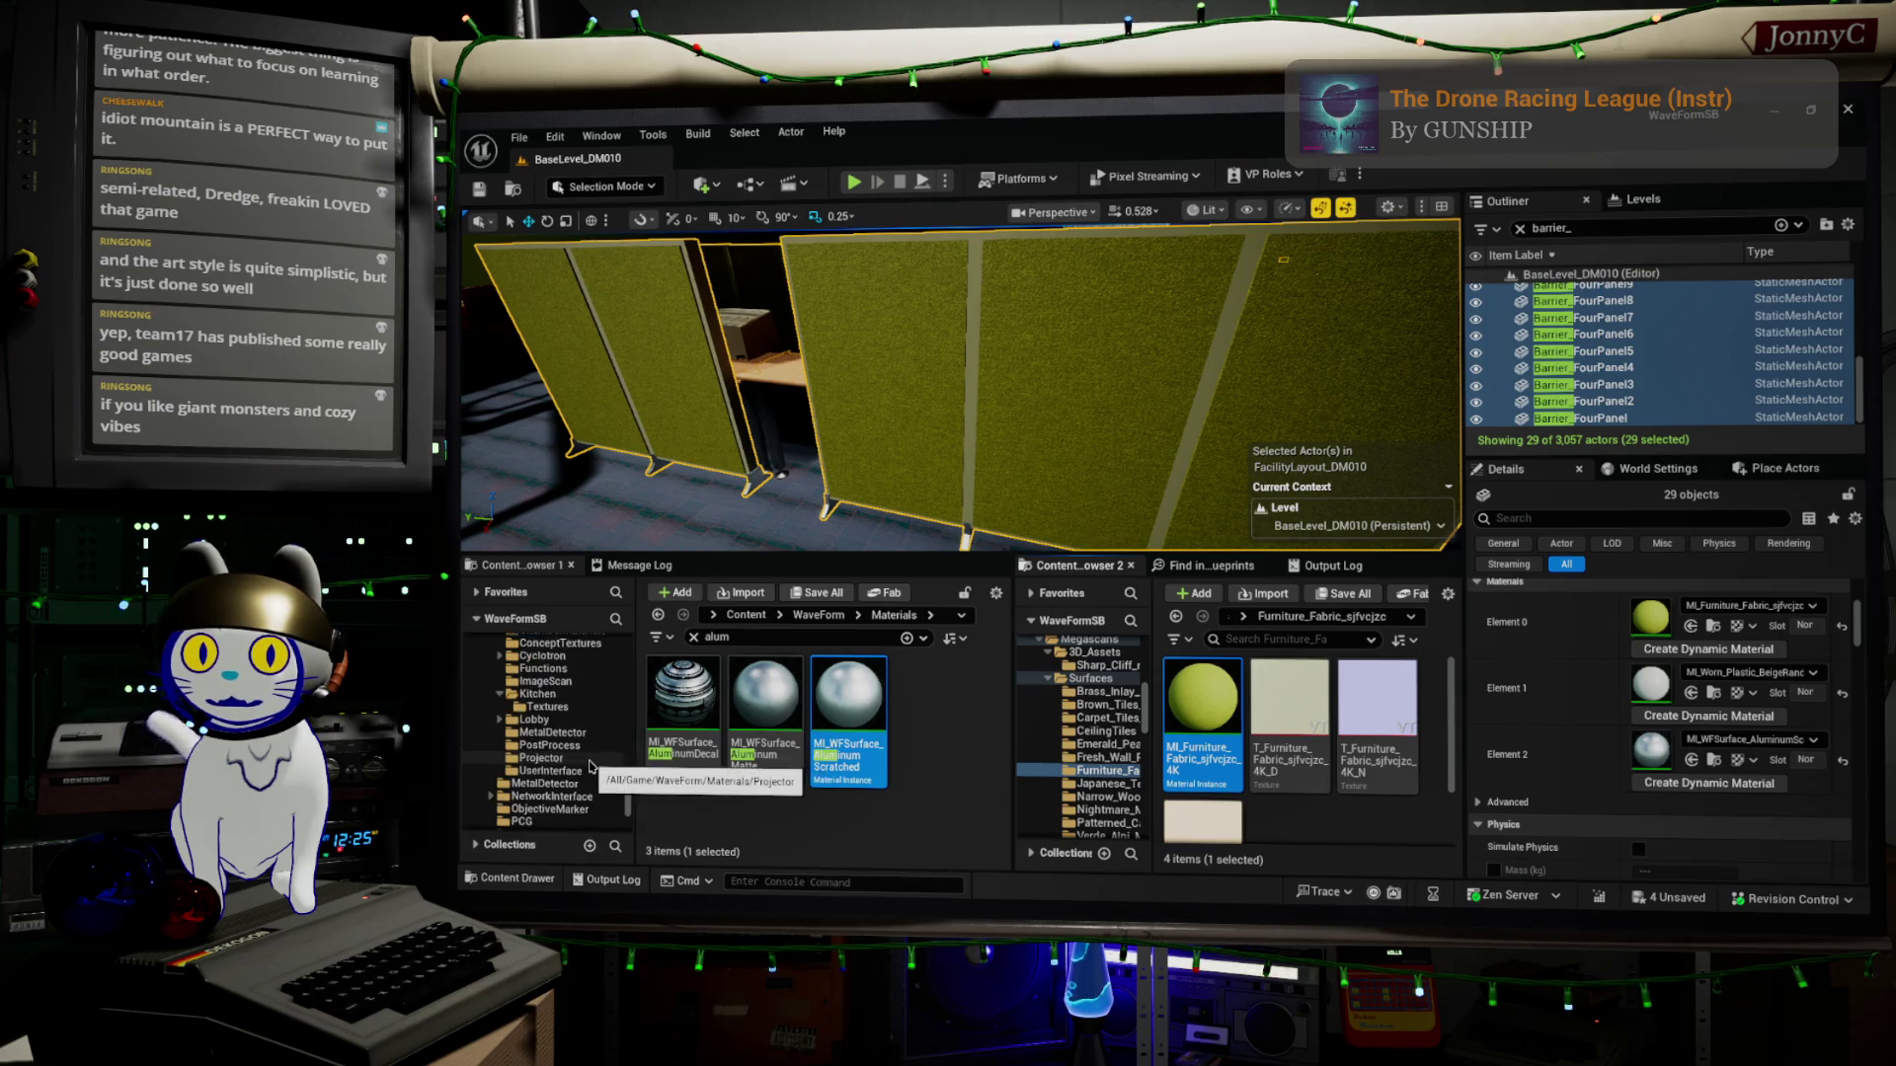
scroll(590, 765, "up", 1)
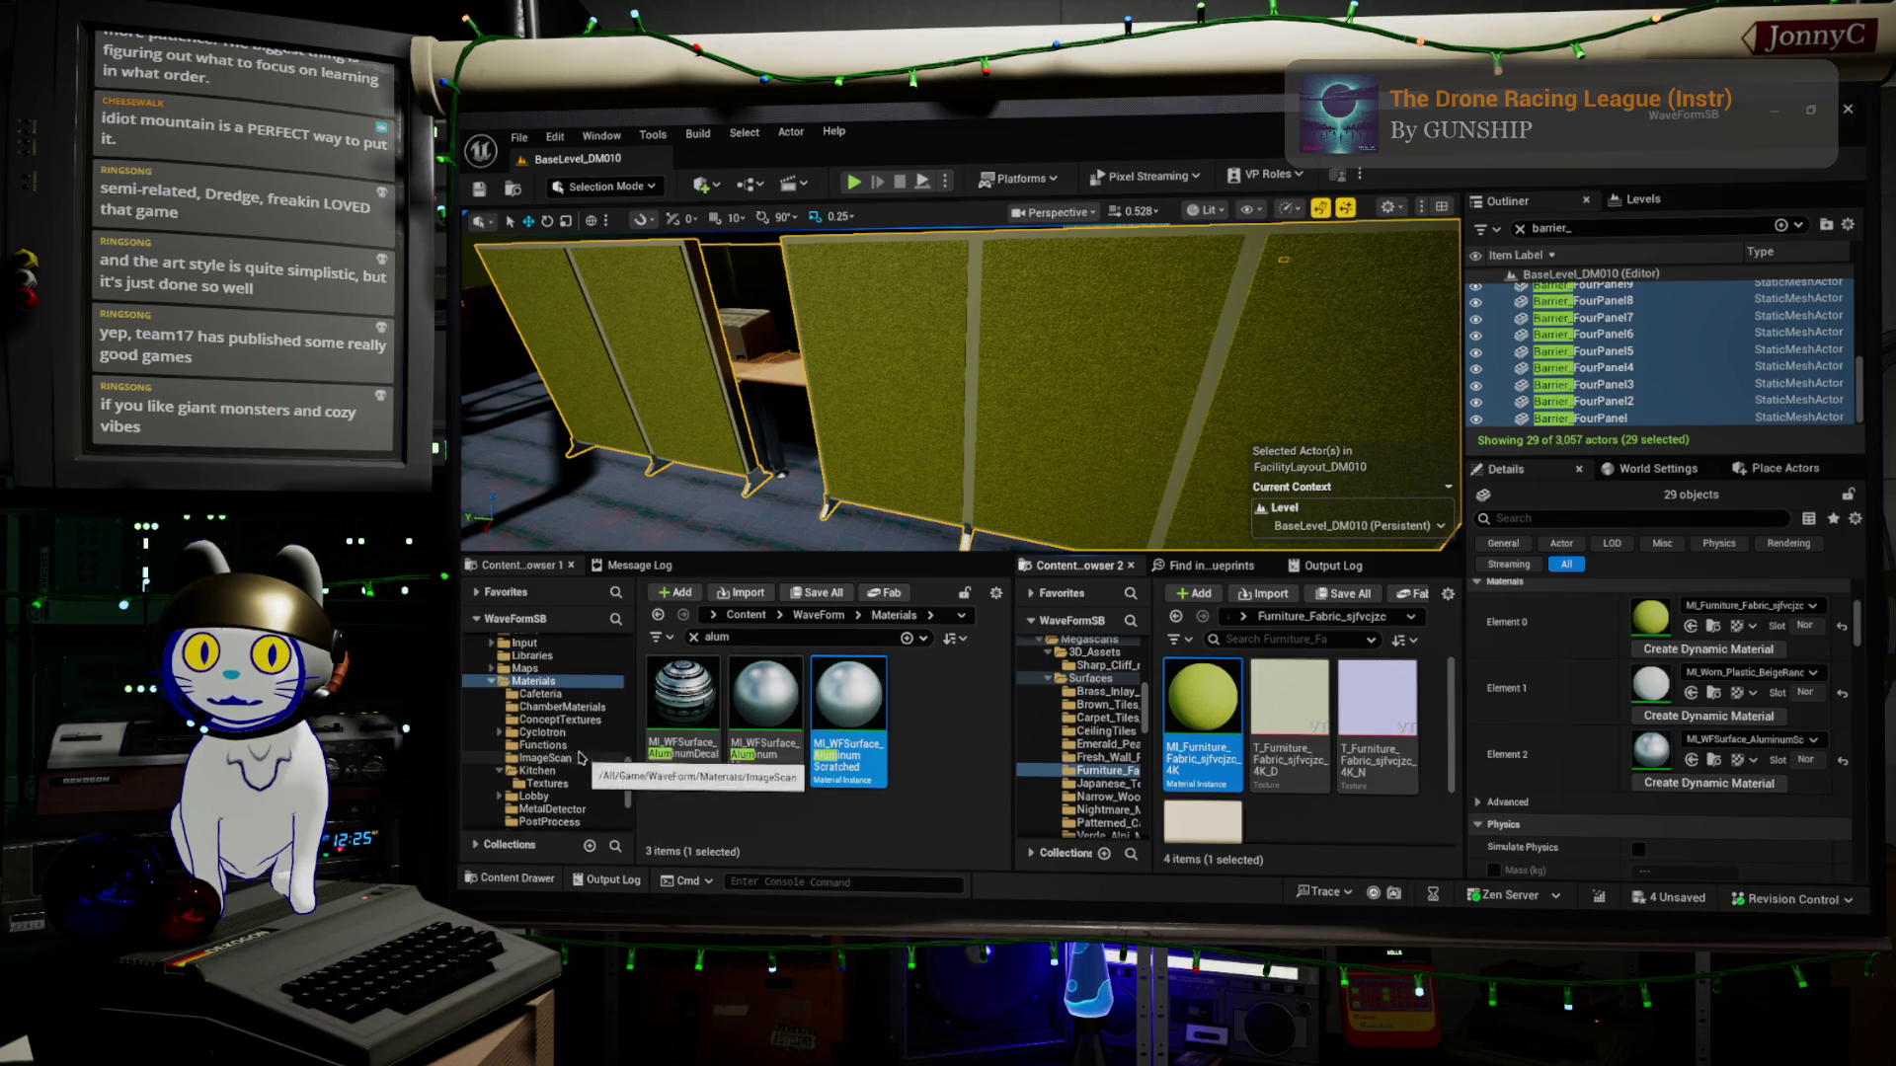
right_click(549, 687)
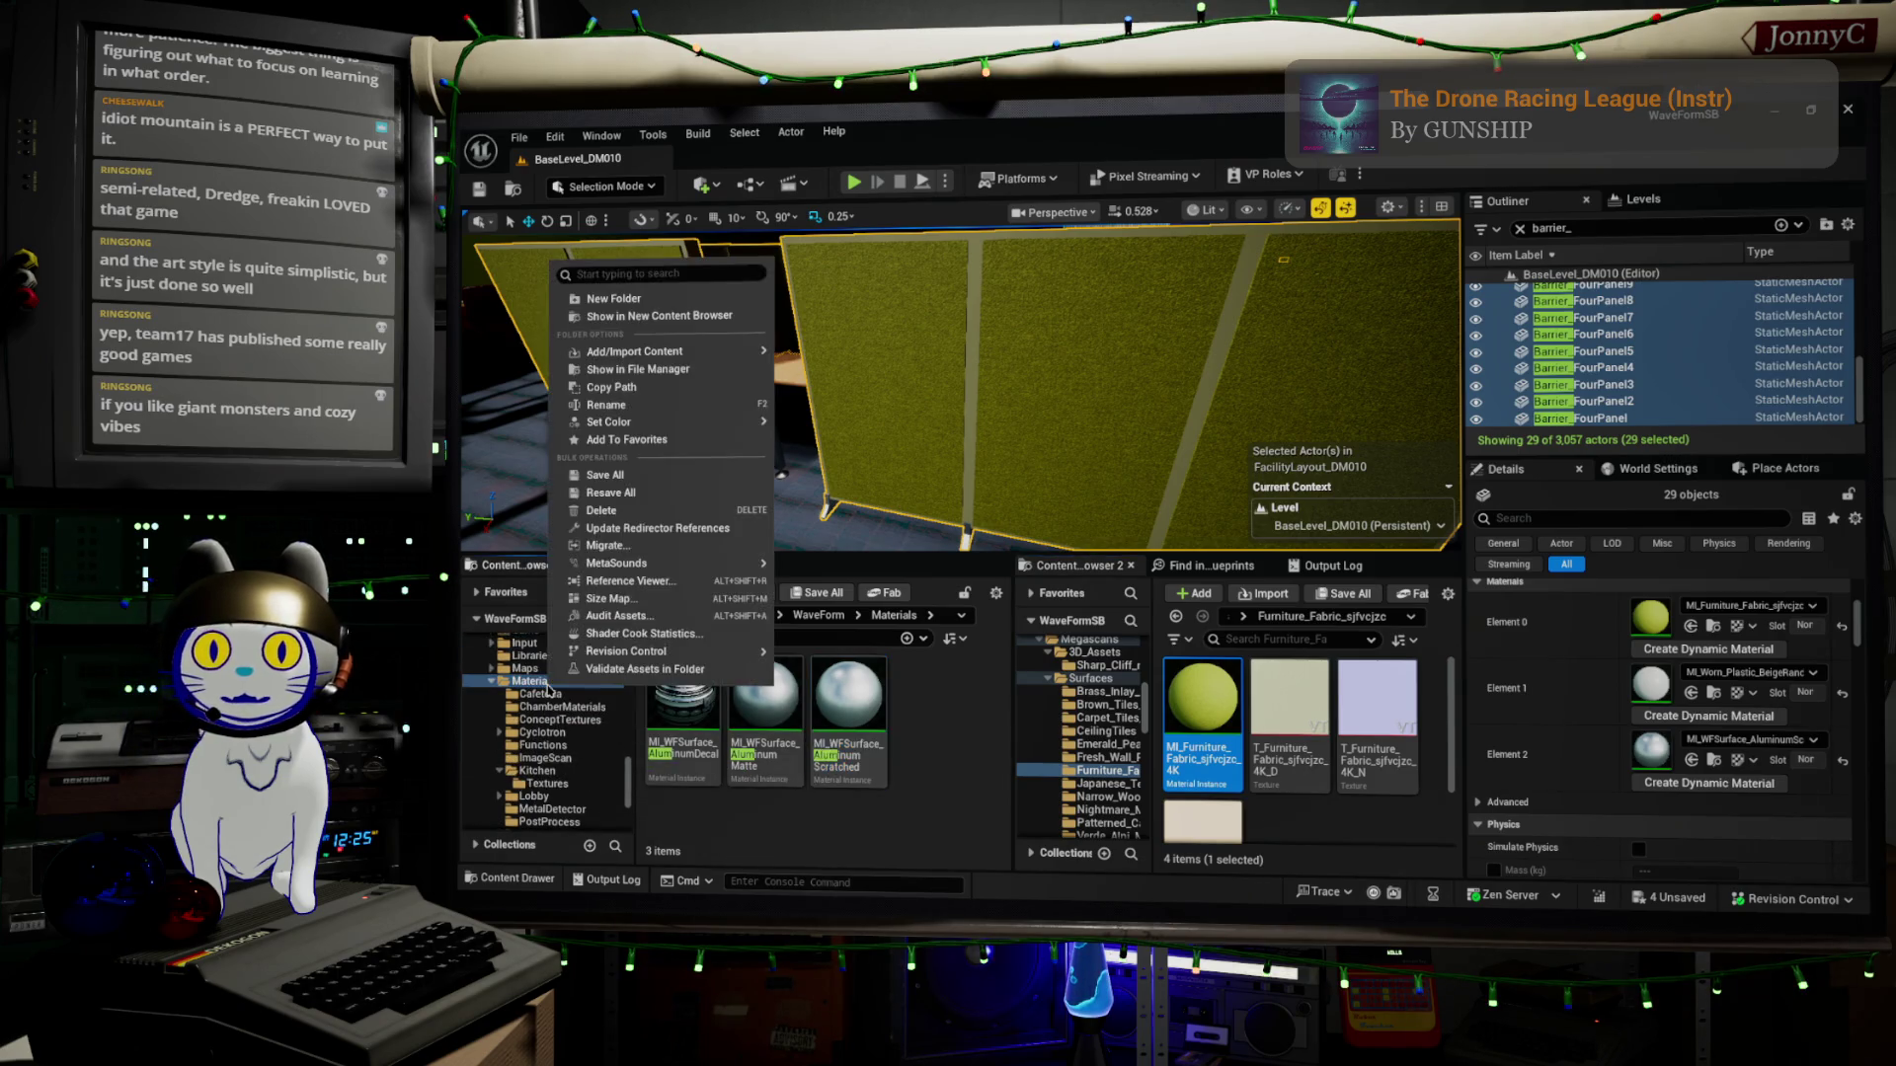
Create an Office folder under Materials and select MI_WFSurface_LobbySofaLB in the Lobby folder
left_click(756, 296)
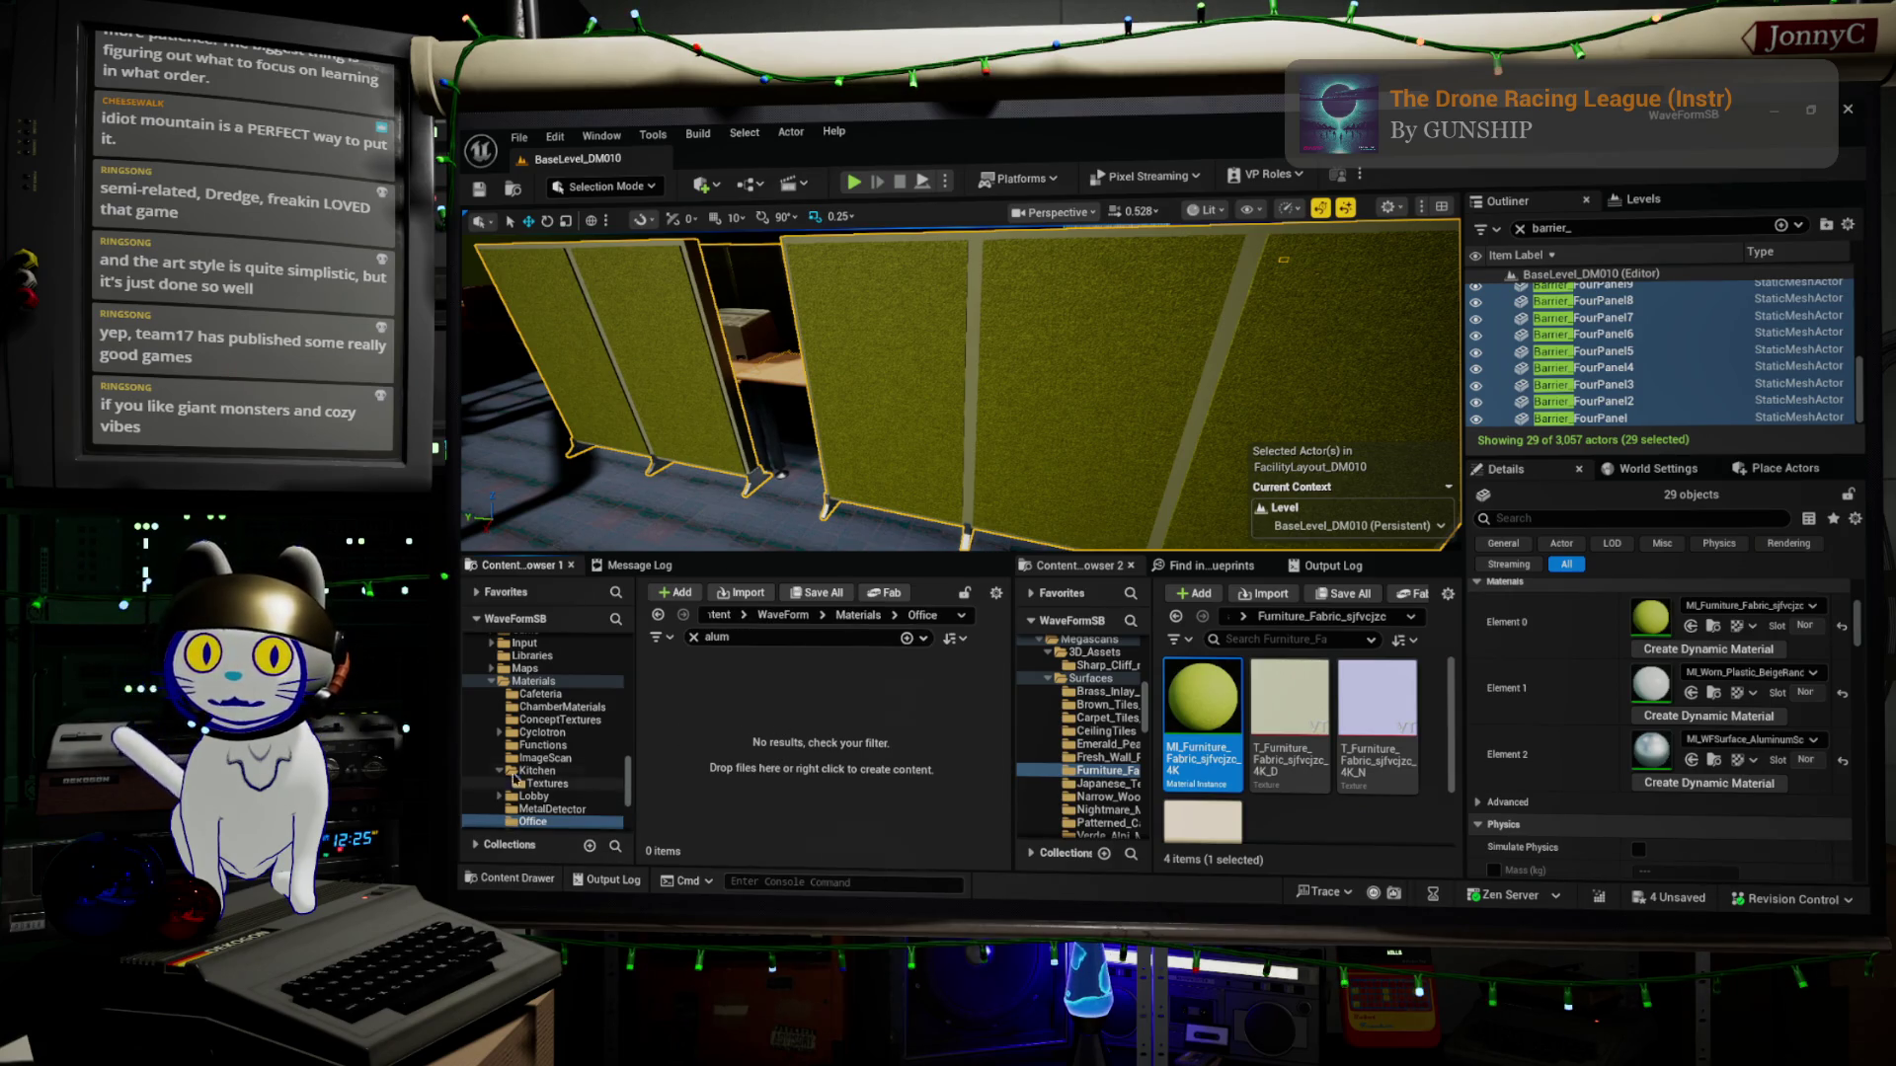
left_click(538, 681)
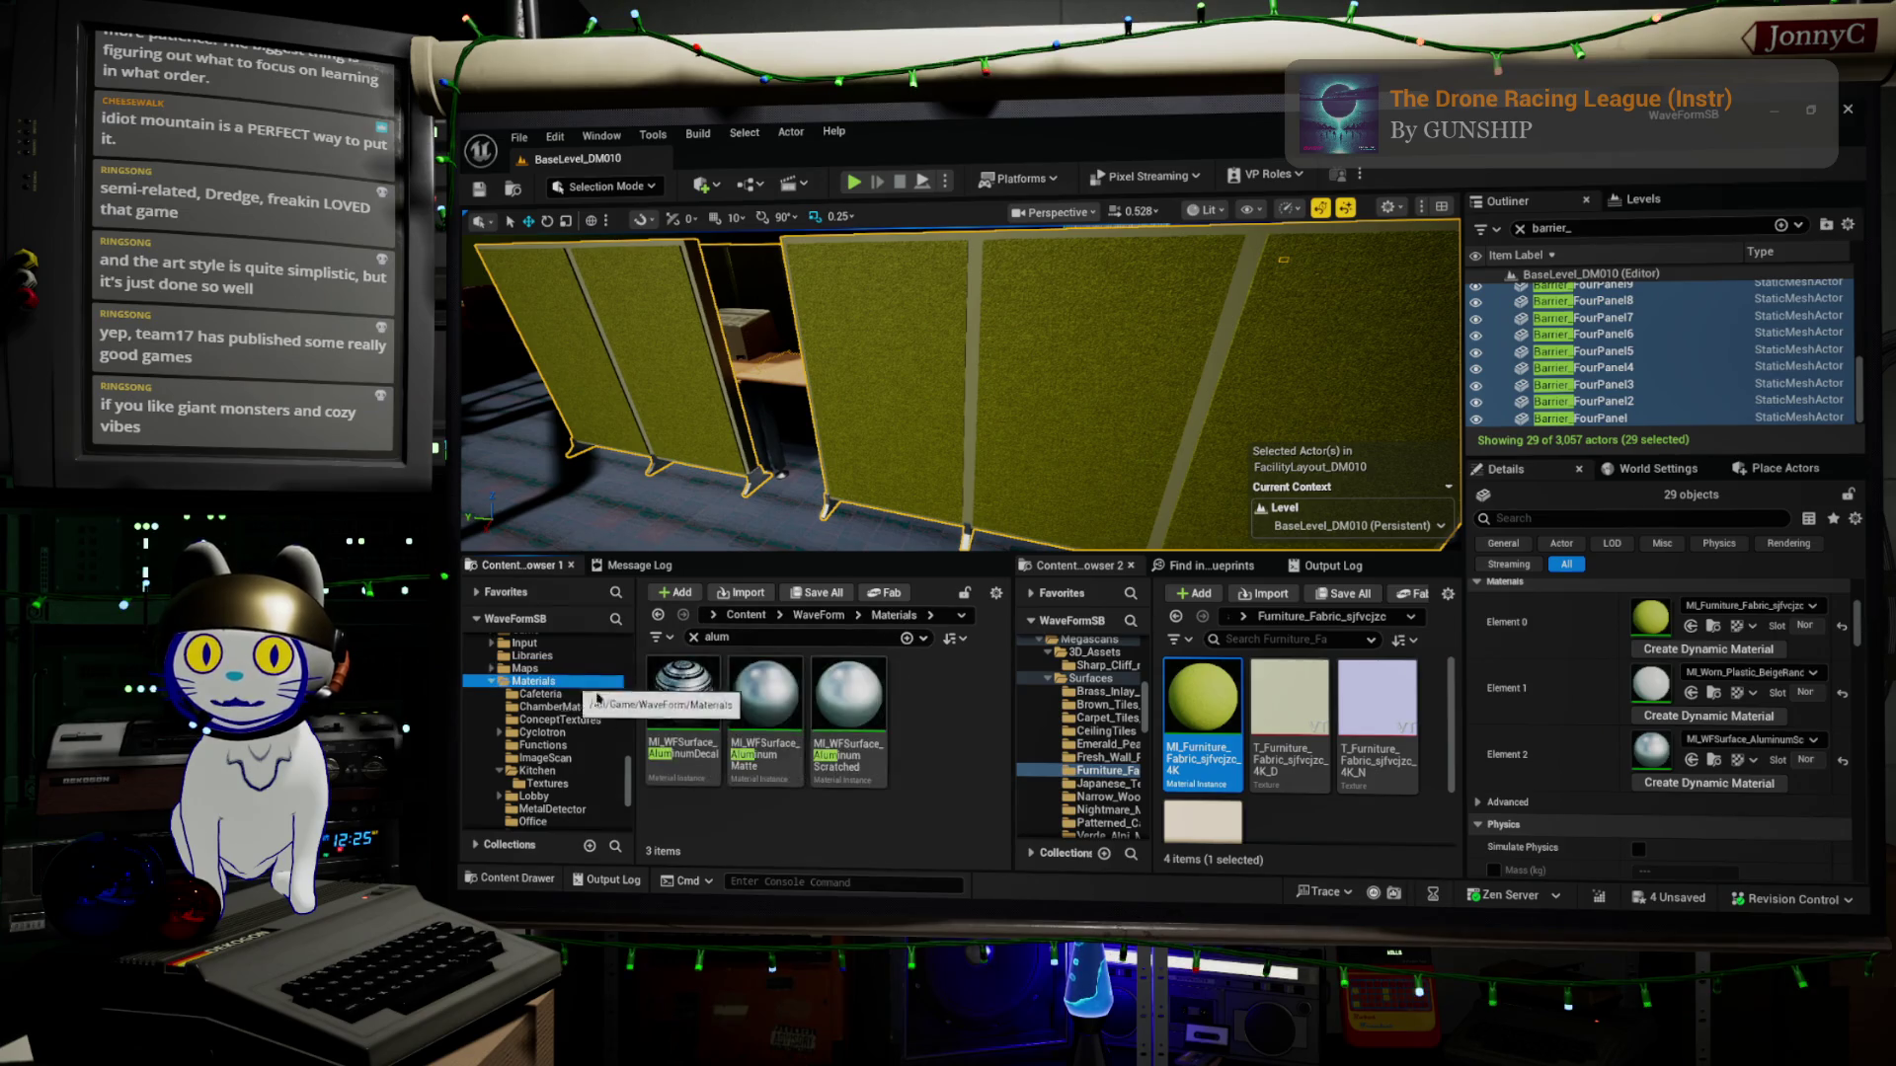
scroll(543, 782, "down", 2)
left_click(534, 745)
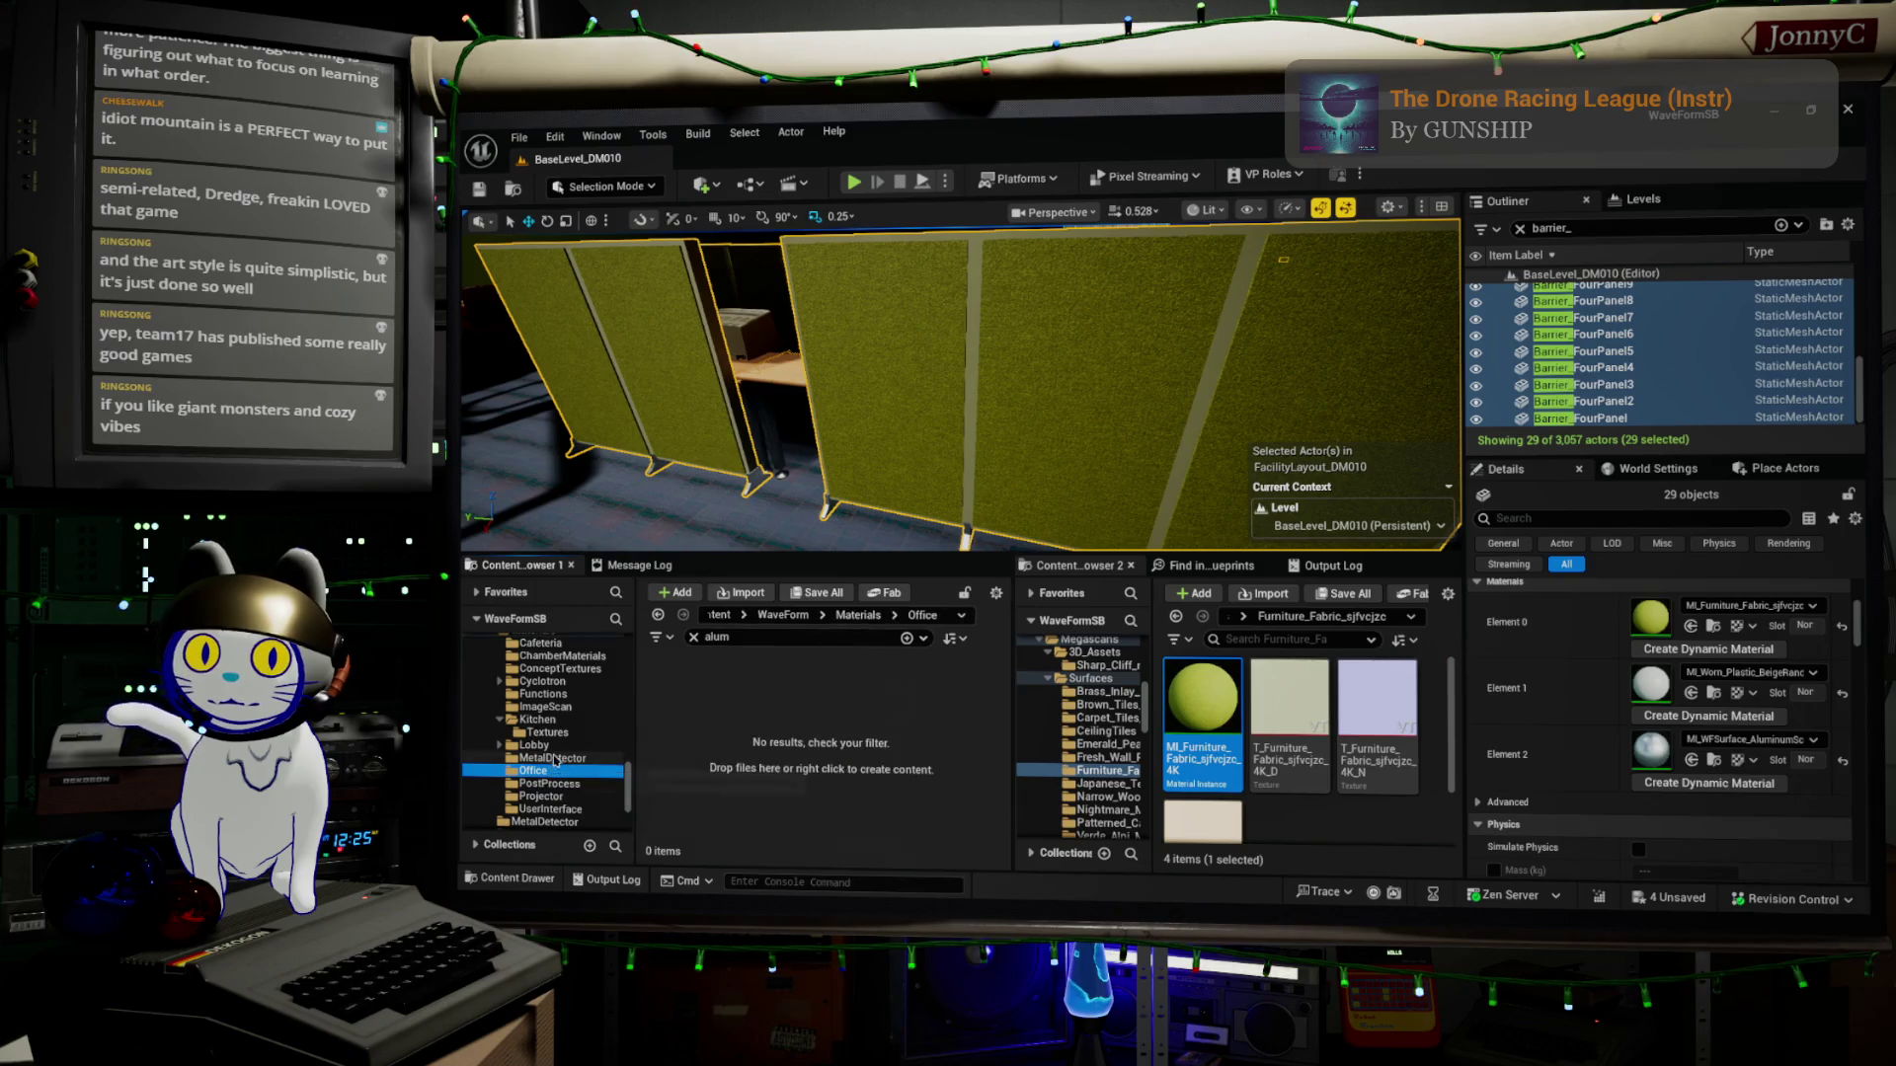
left_click(693, 638)
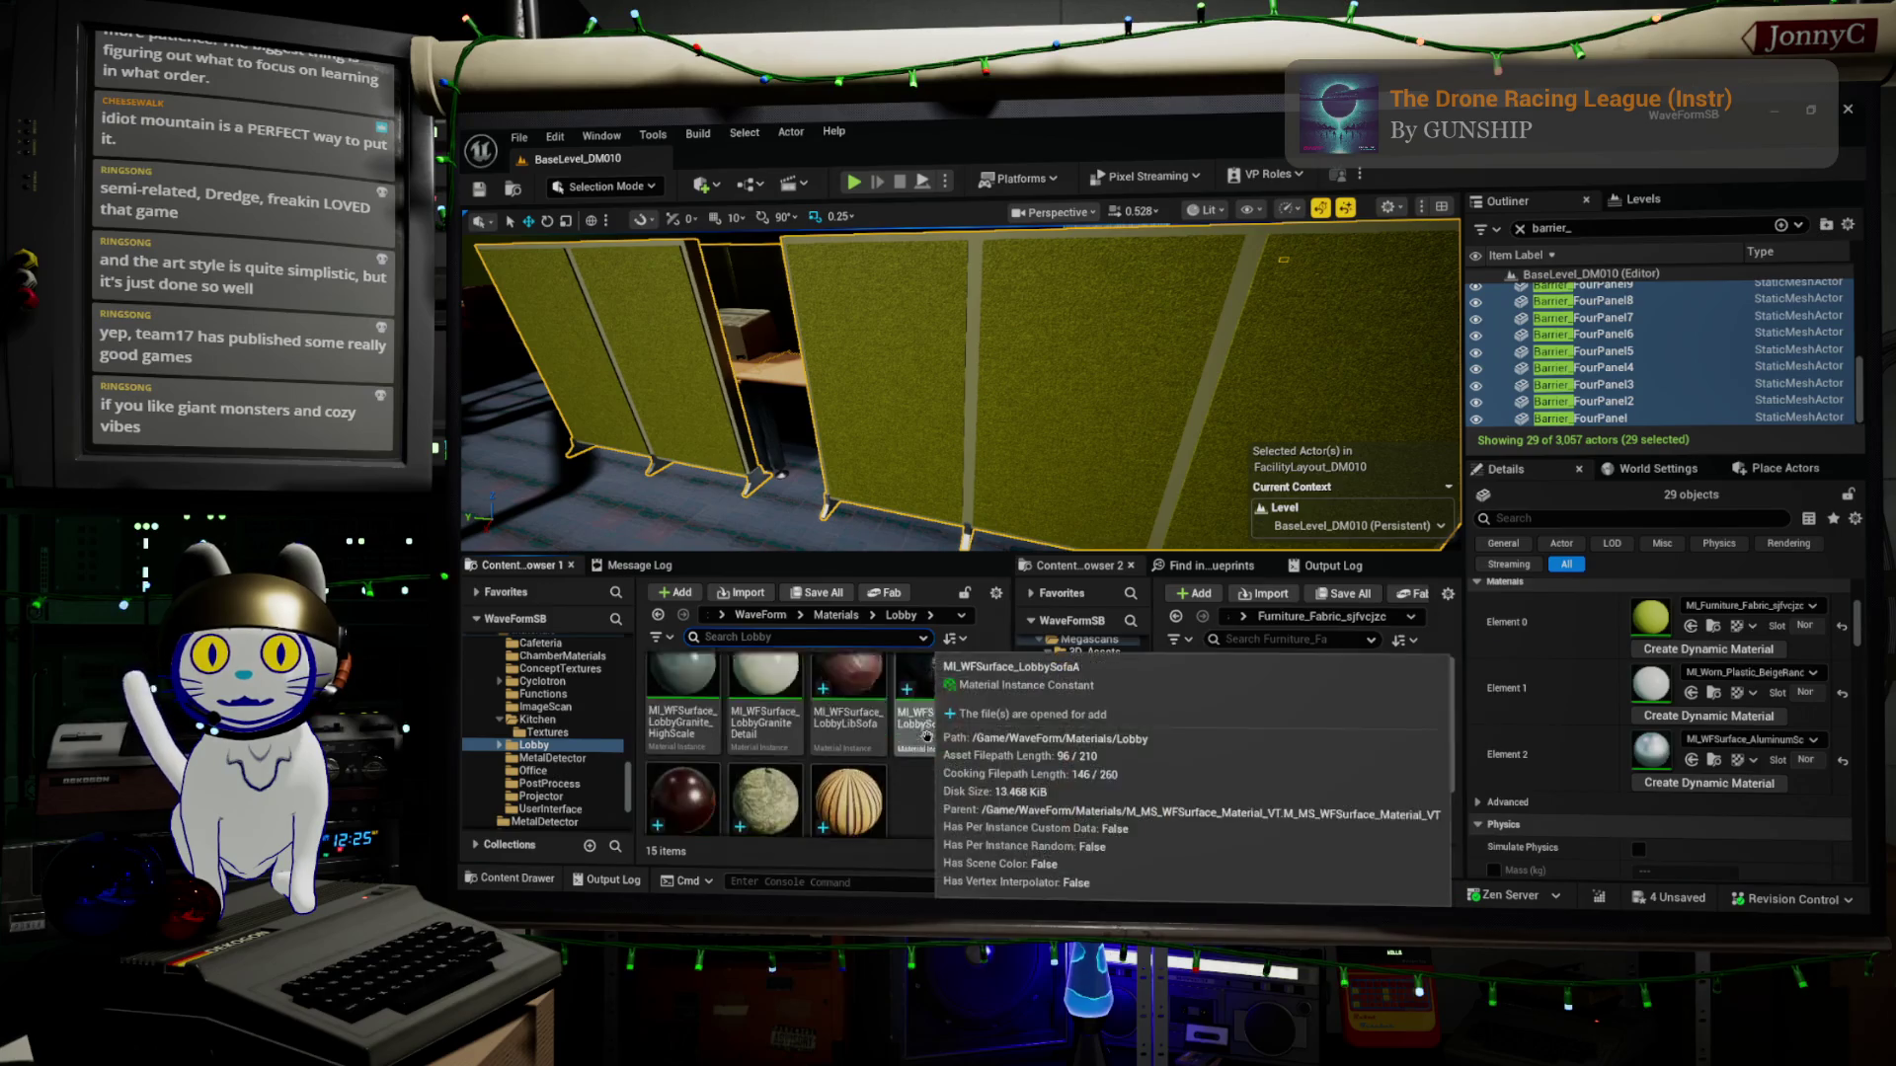
scroll(926, 735, "down", 1)
left_click(696, 761)
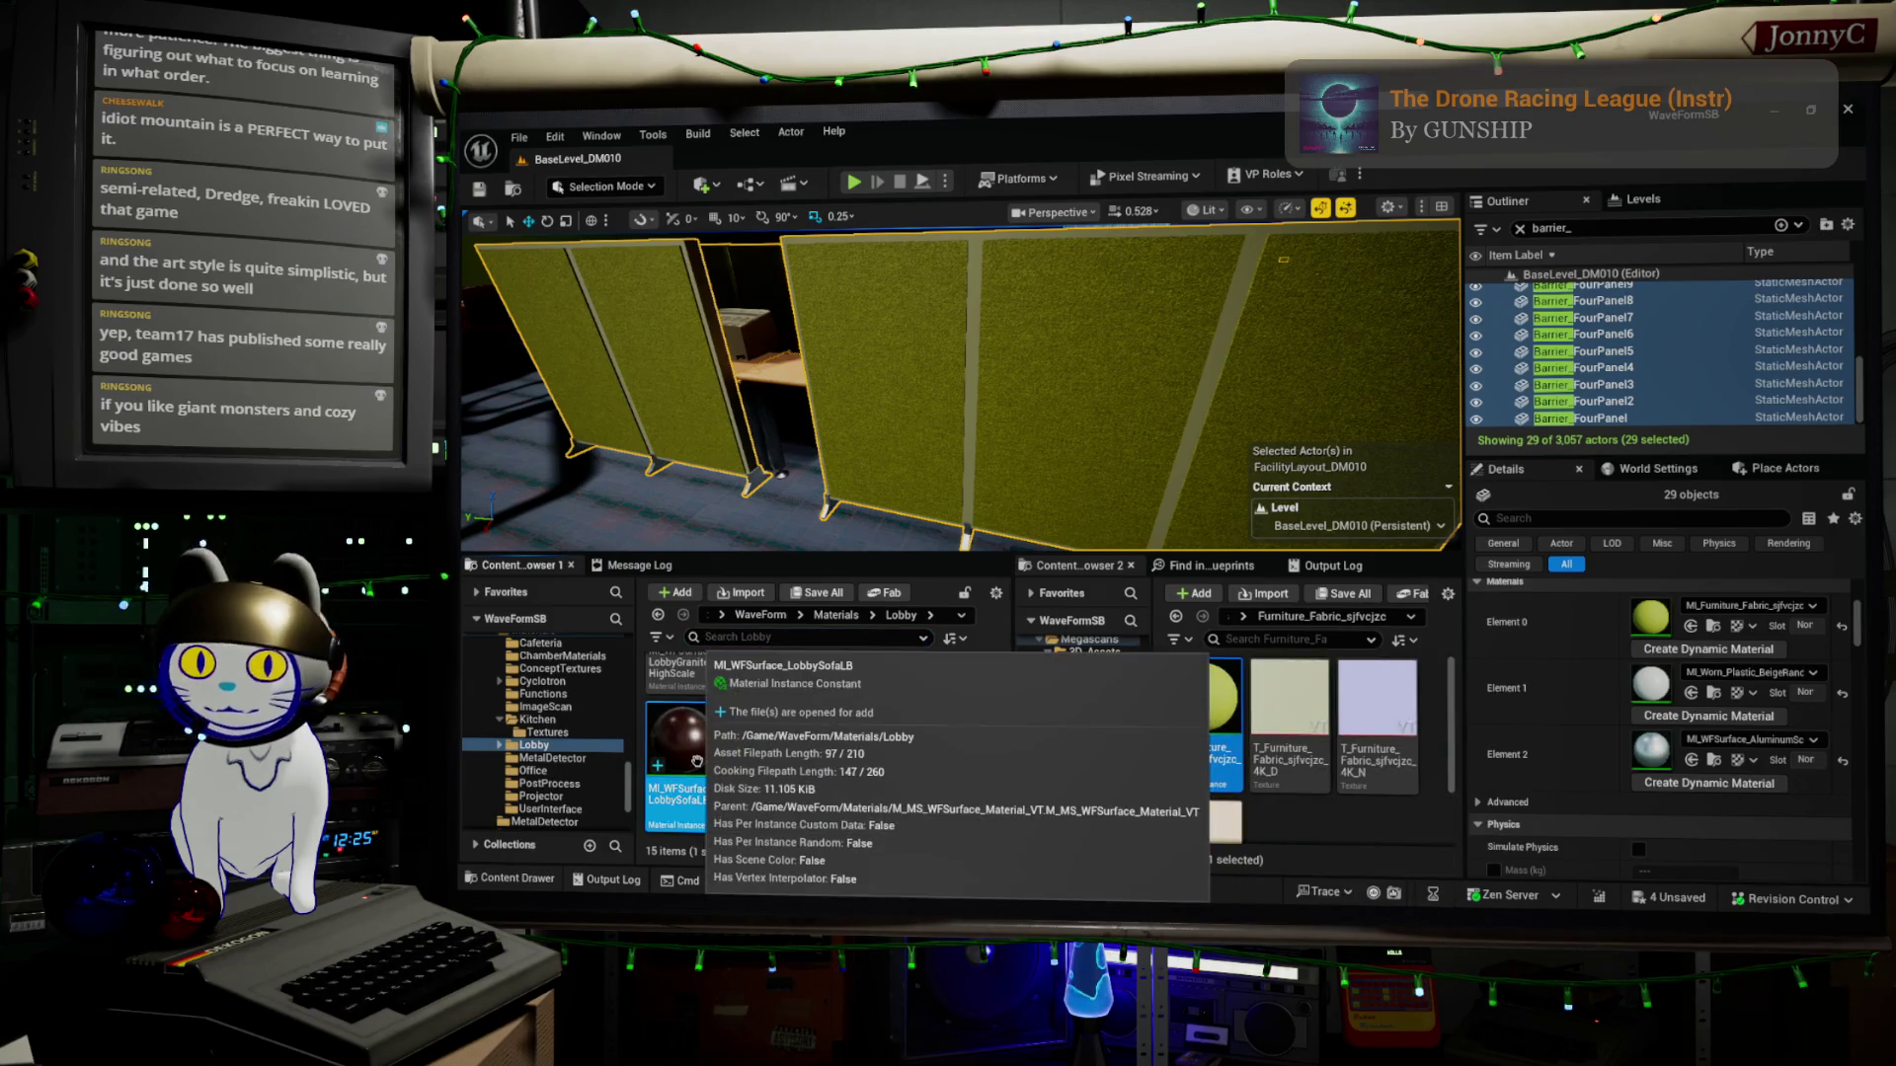
Paste the sofa material into Office and rename the copy MI_WFSurface_DividerFabric
left_click(545, 773)
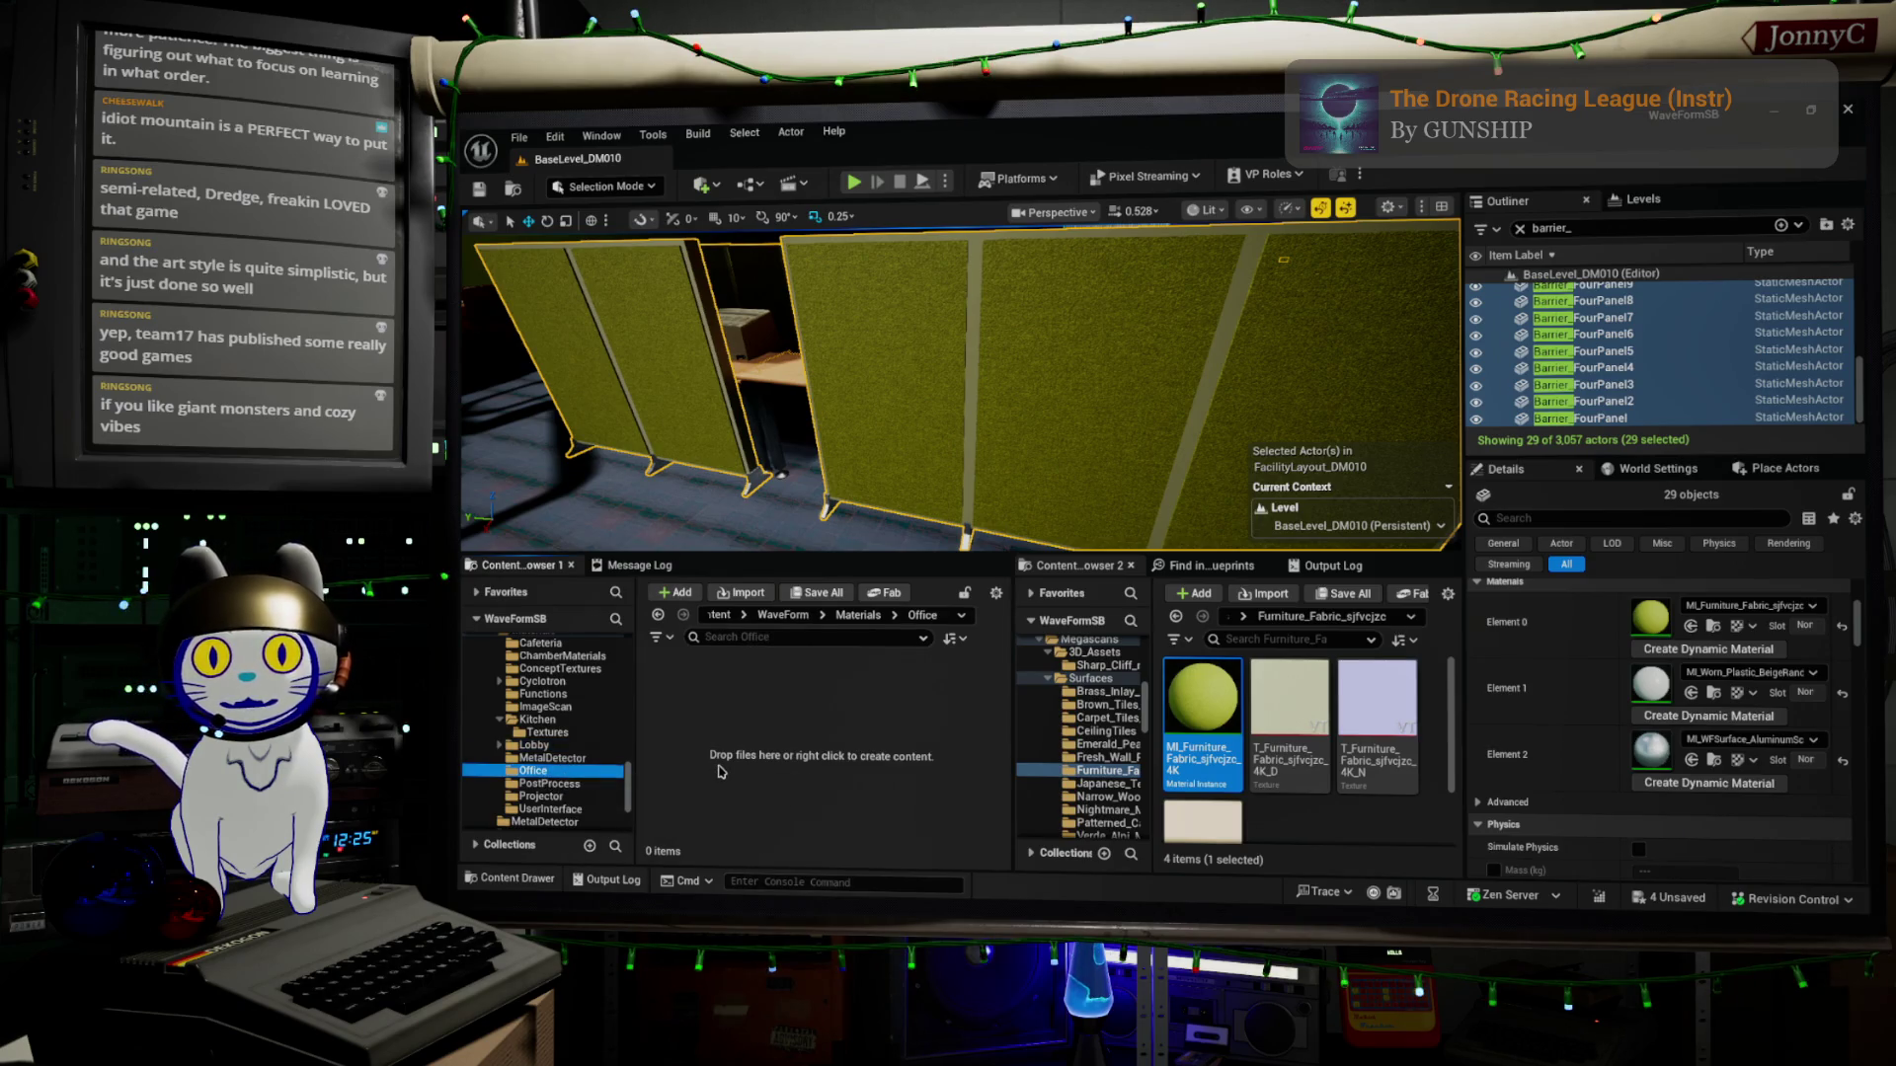
key("ctrl+v")
left_click(688, 751)
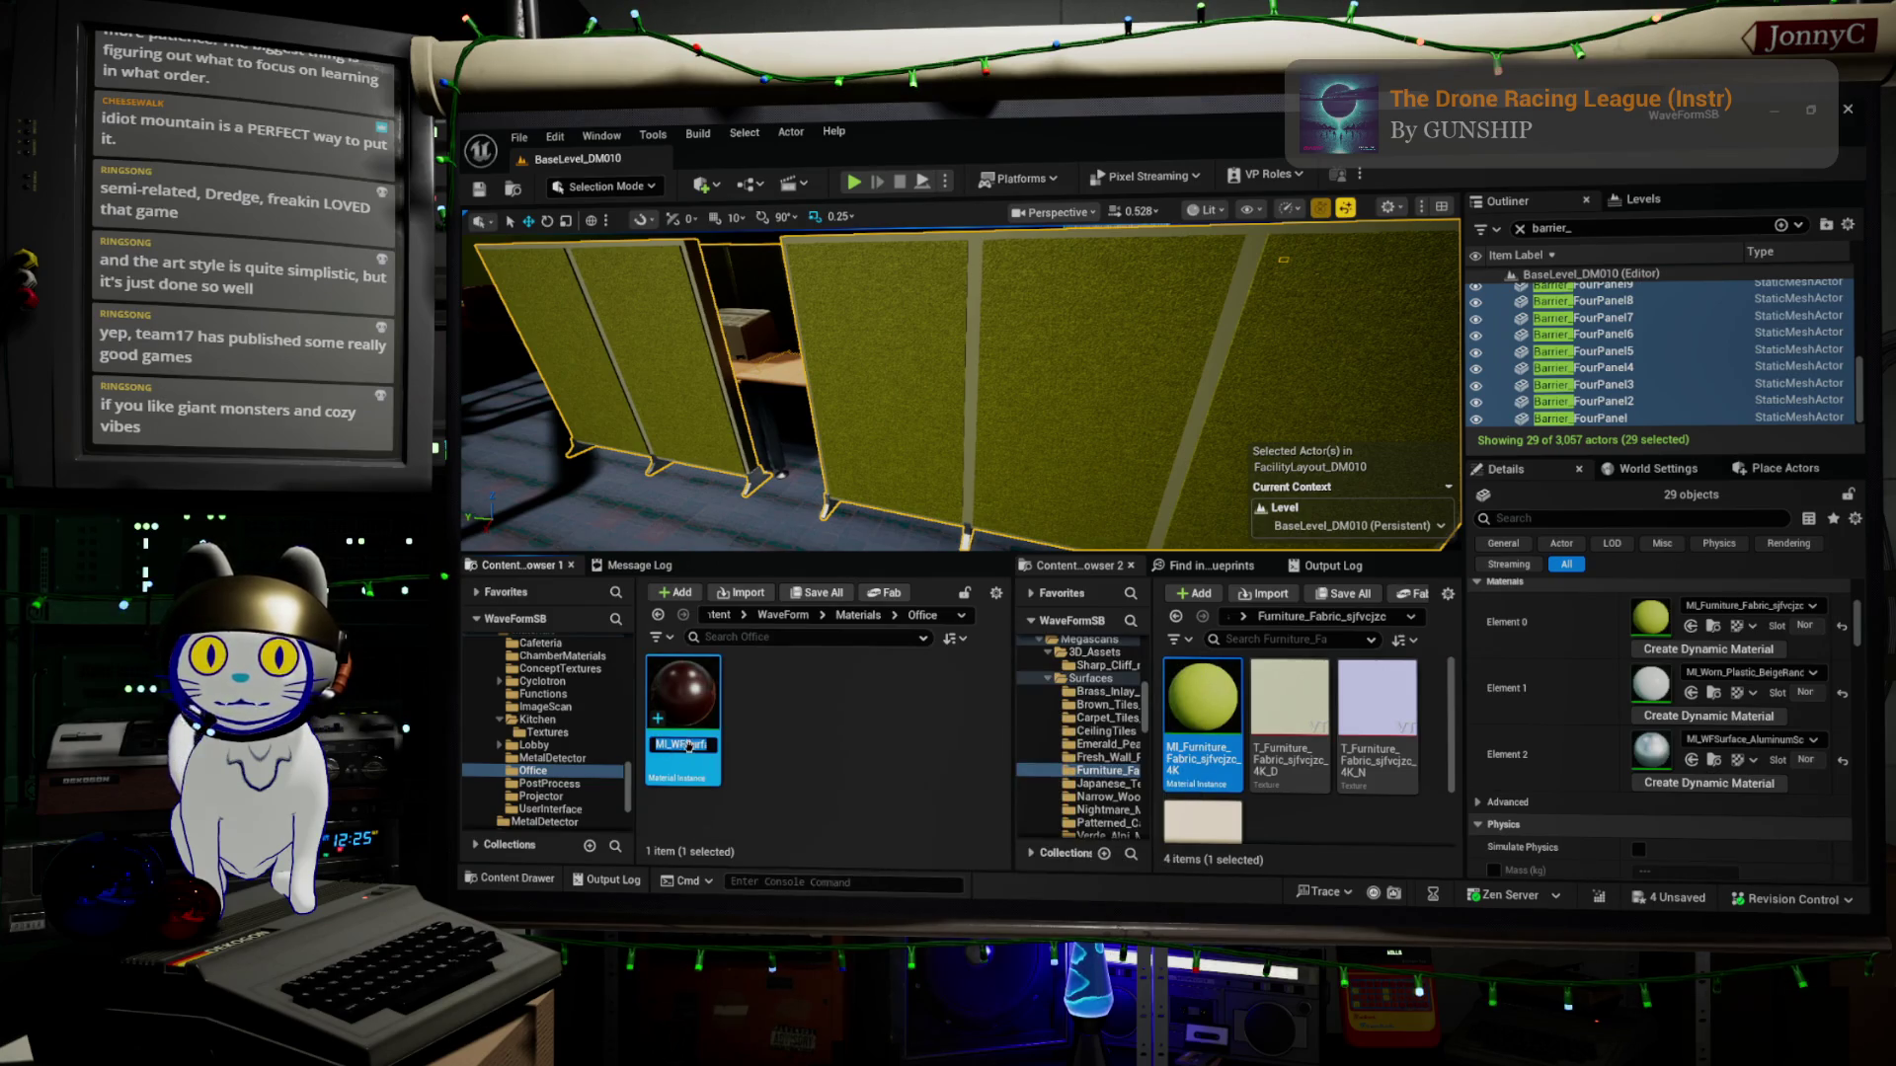
key("Return")
left_click(688, 746)
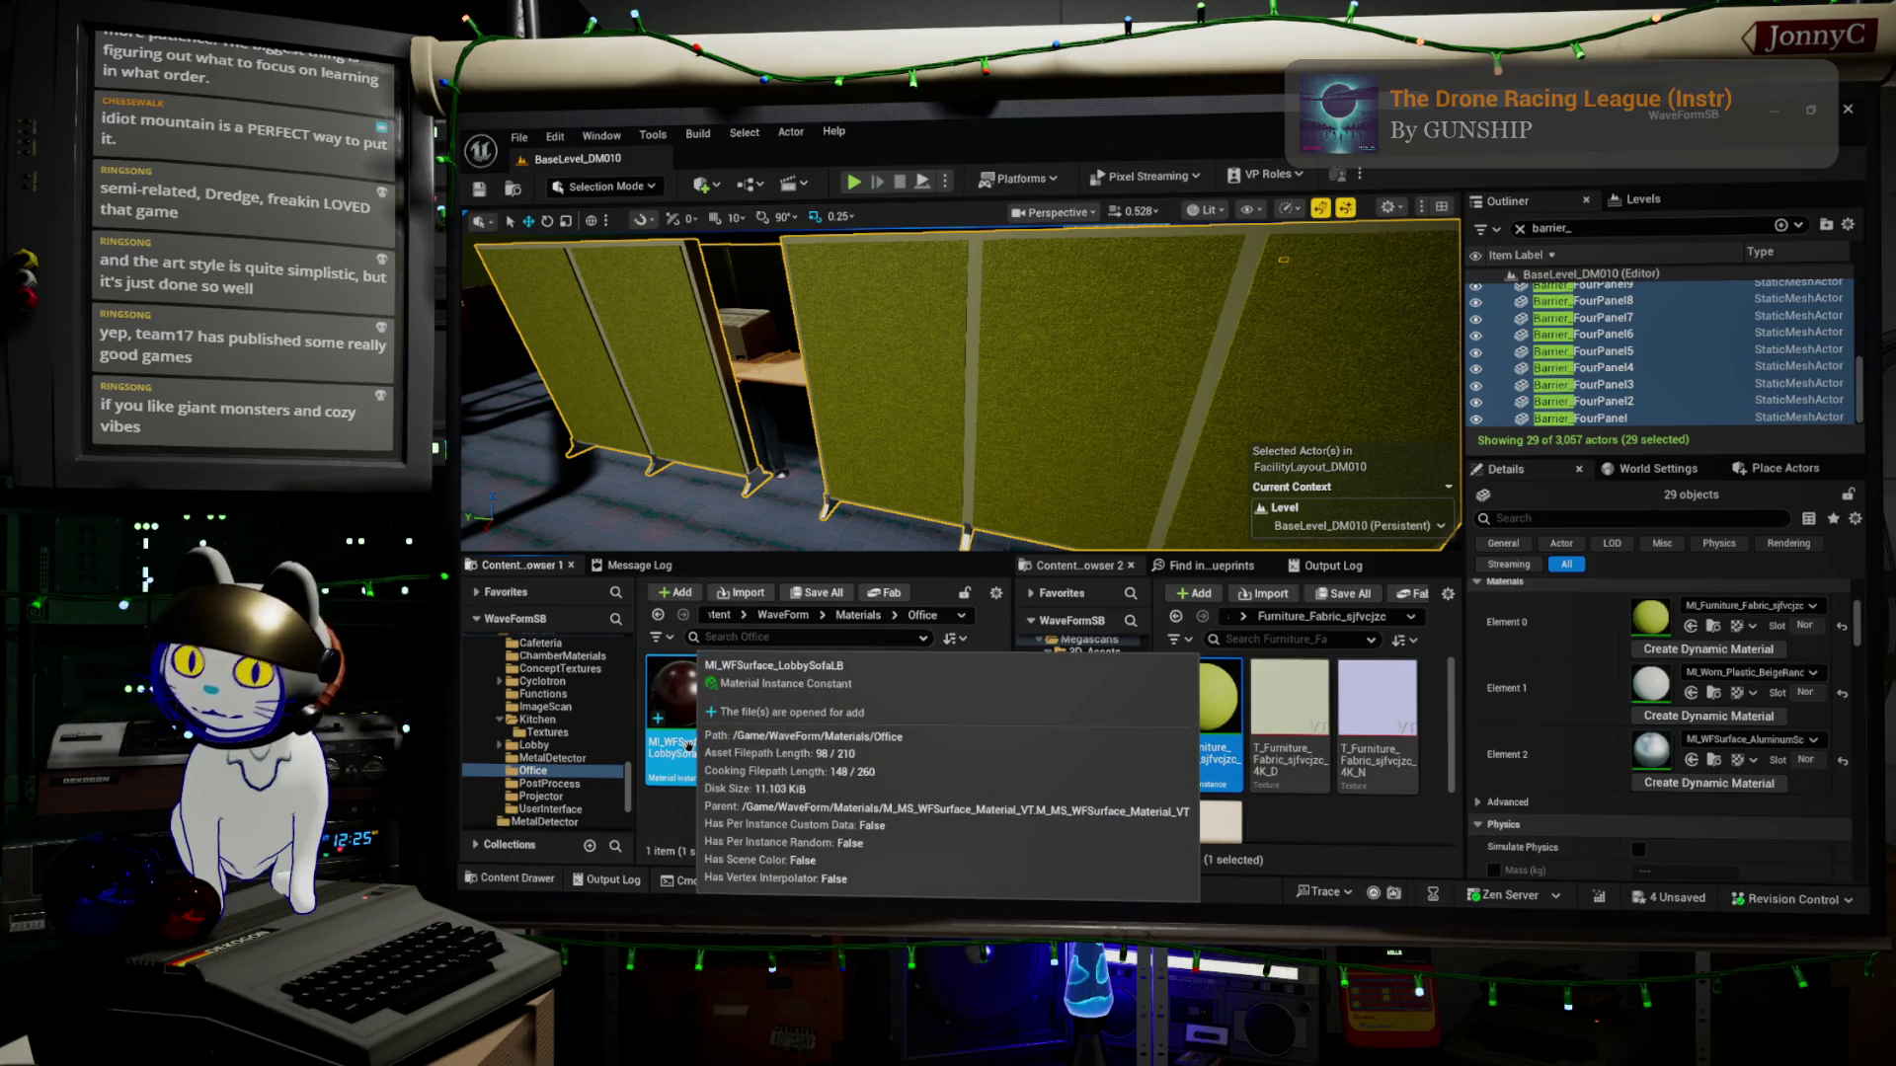
left_click(688, 745)
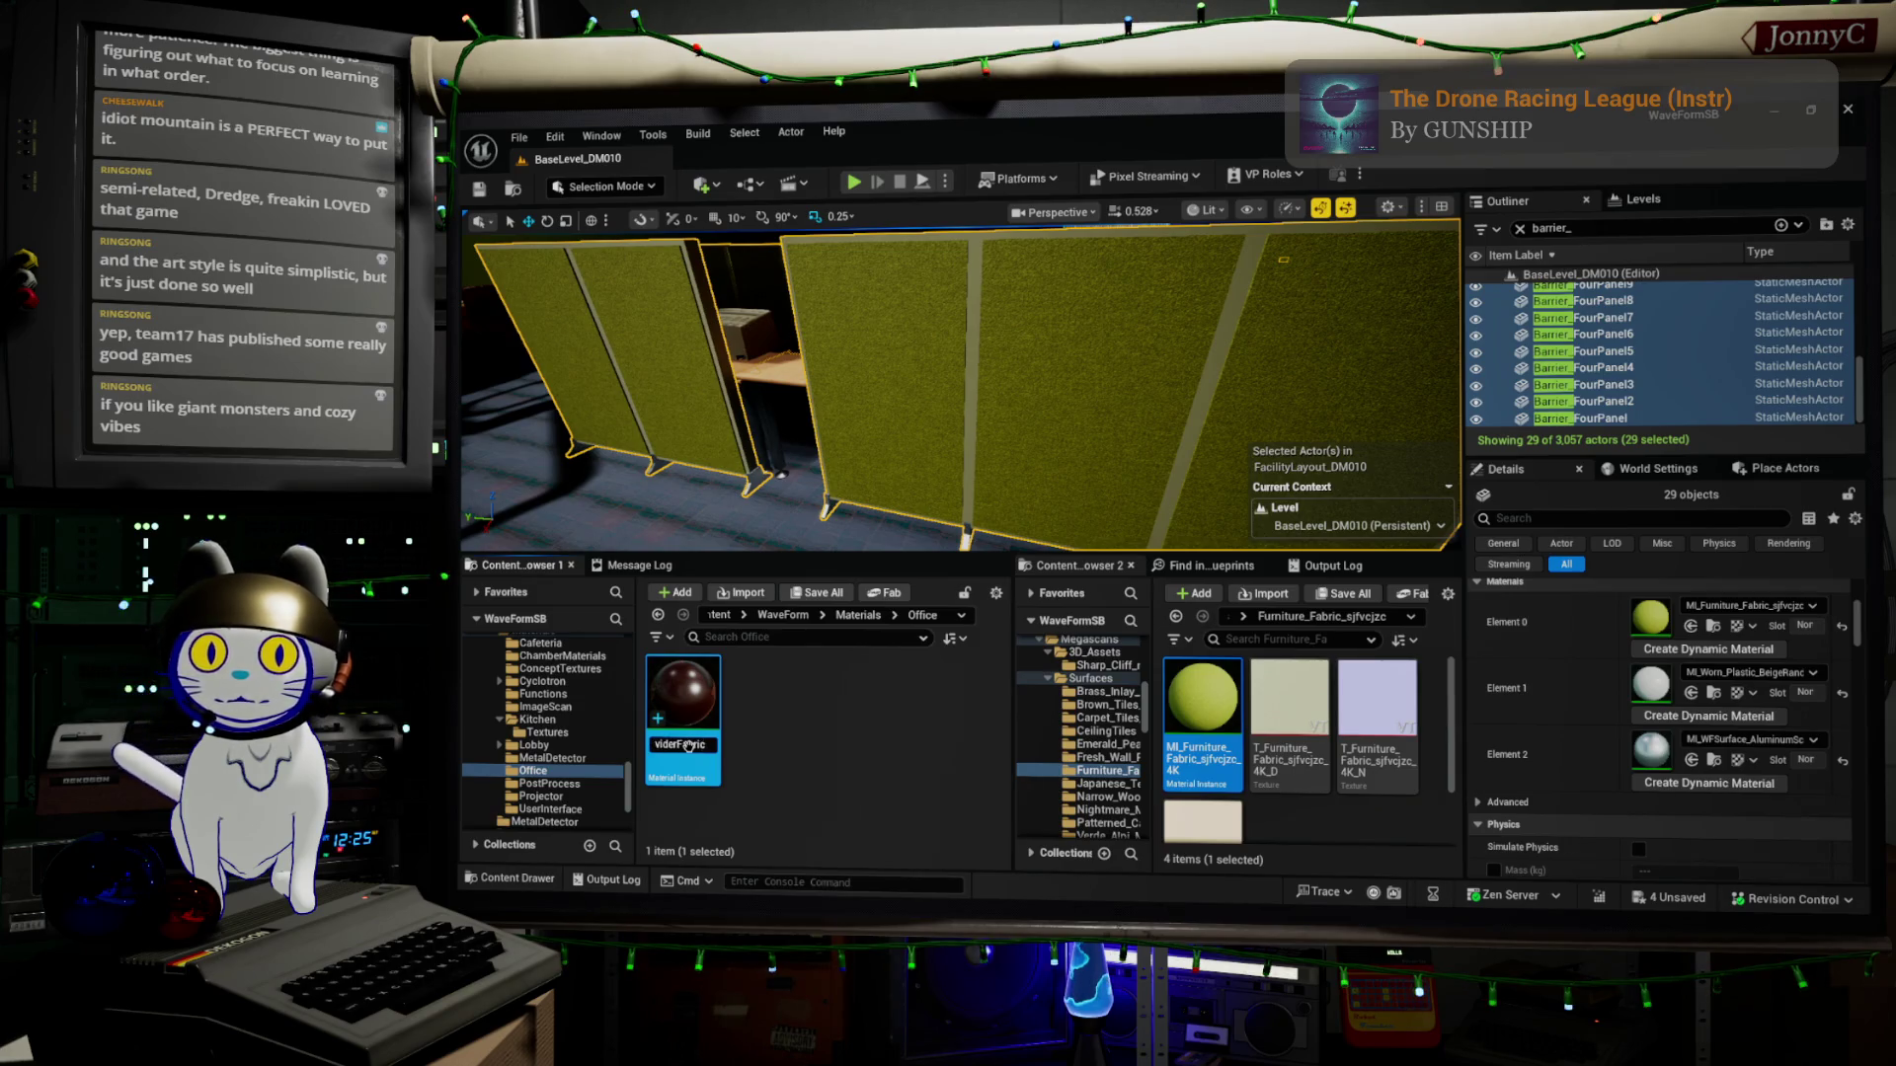
key("Return")
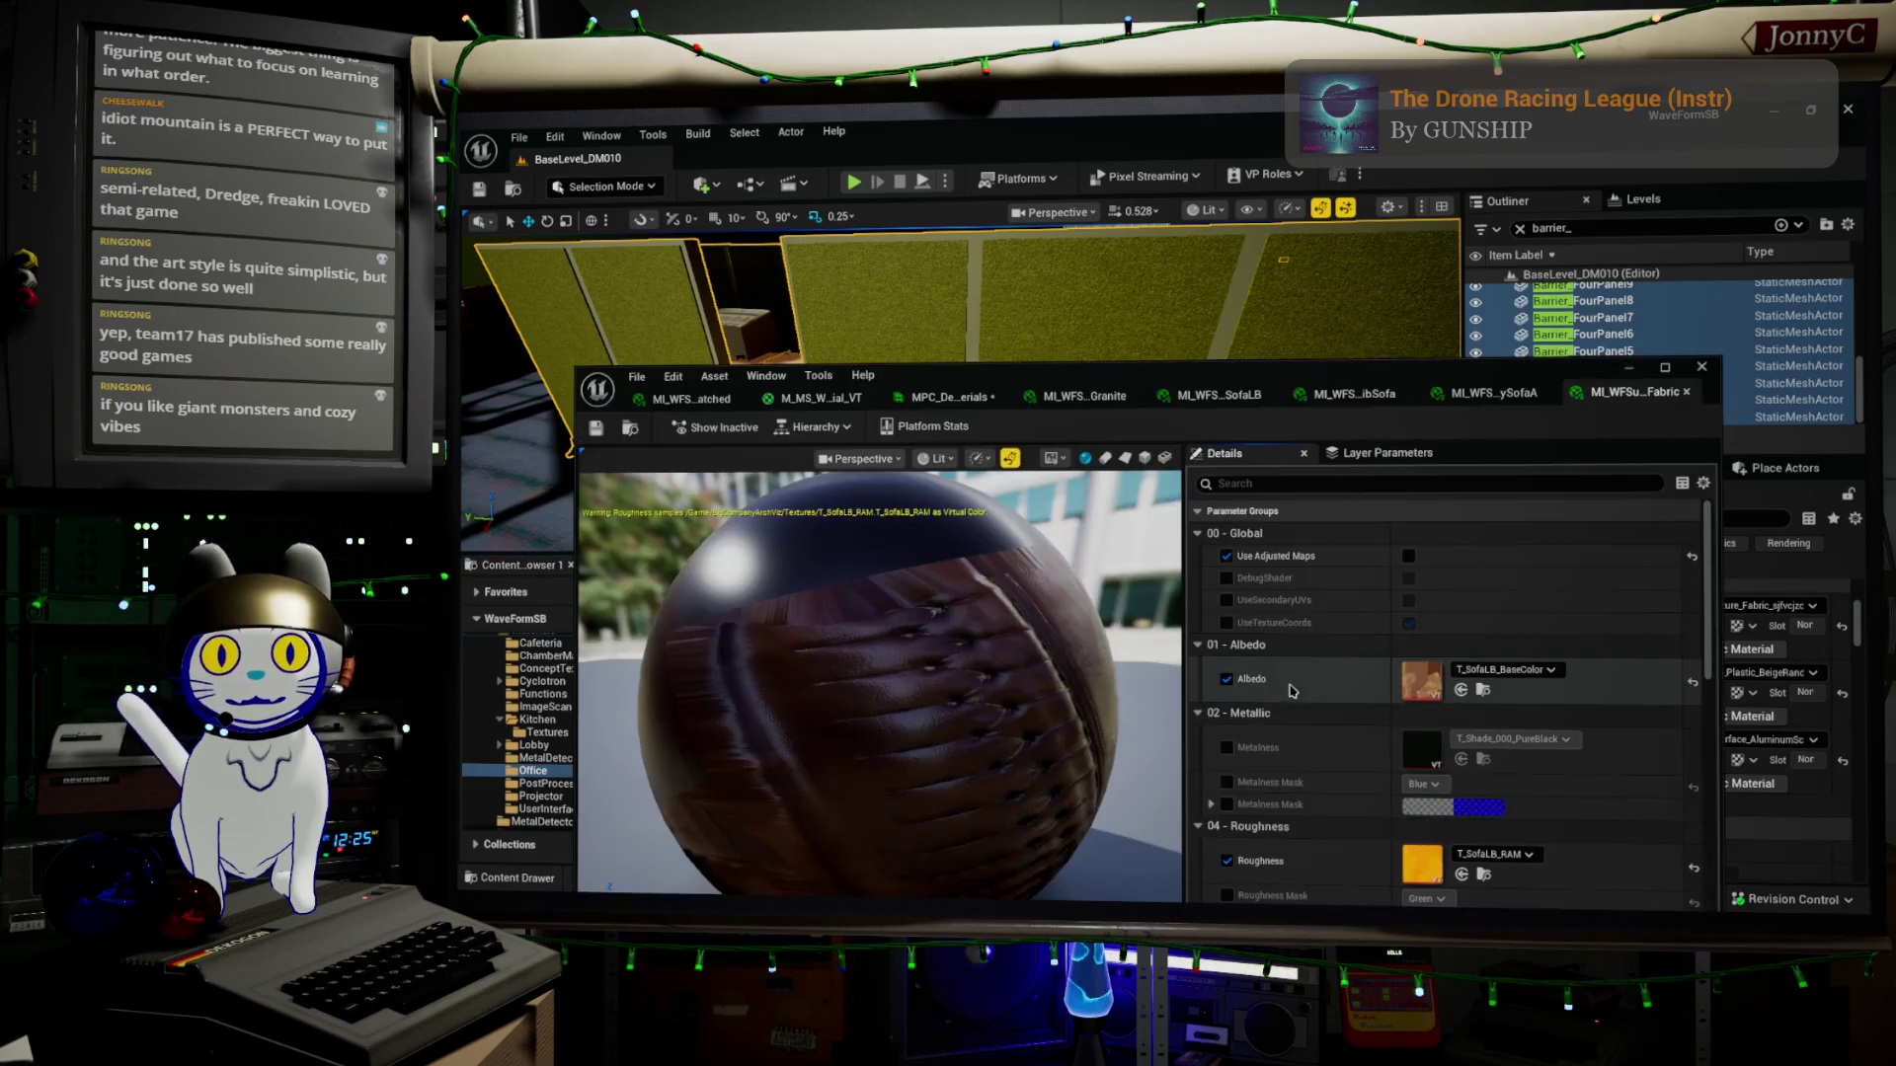
Arrange the material editors, docking the furniture fabric instance in its own window on the right
mouse_move(1190, 385)
left_mouse_down()
mouse_move(1190, 415)
mouse_move(1082, 474)
mouse_move(987, 1065)
left_mouse_up()
left_click_drag(813, 895, 780, 778)
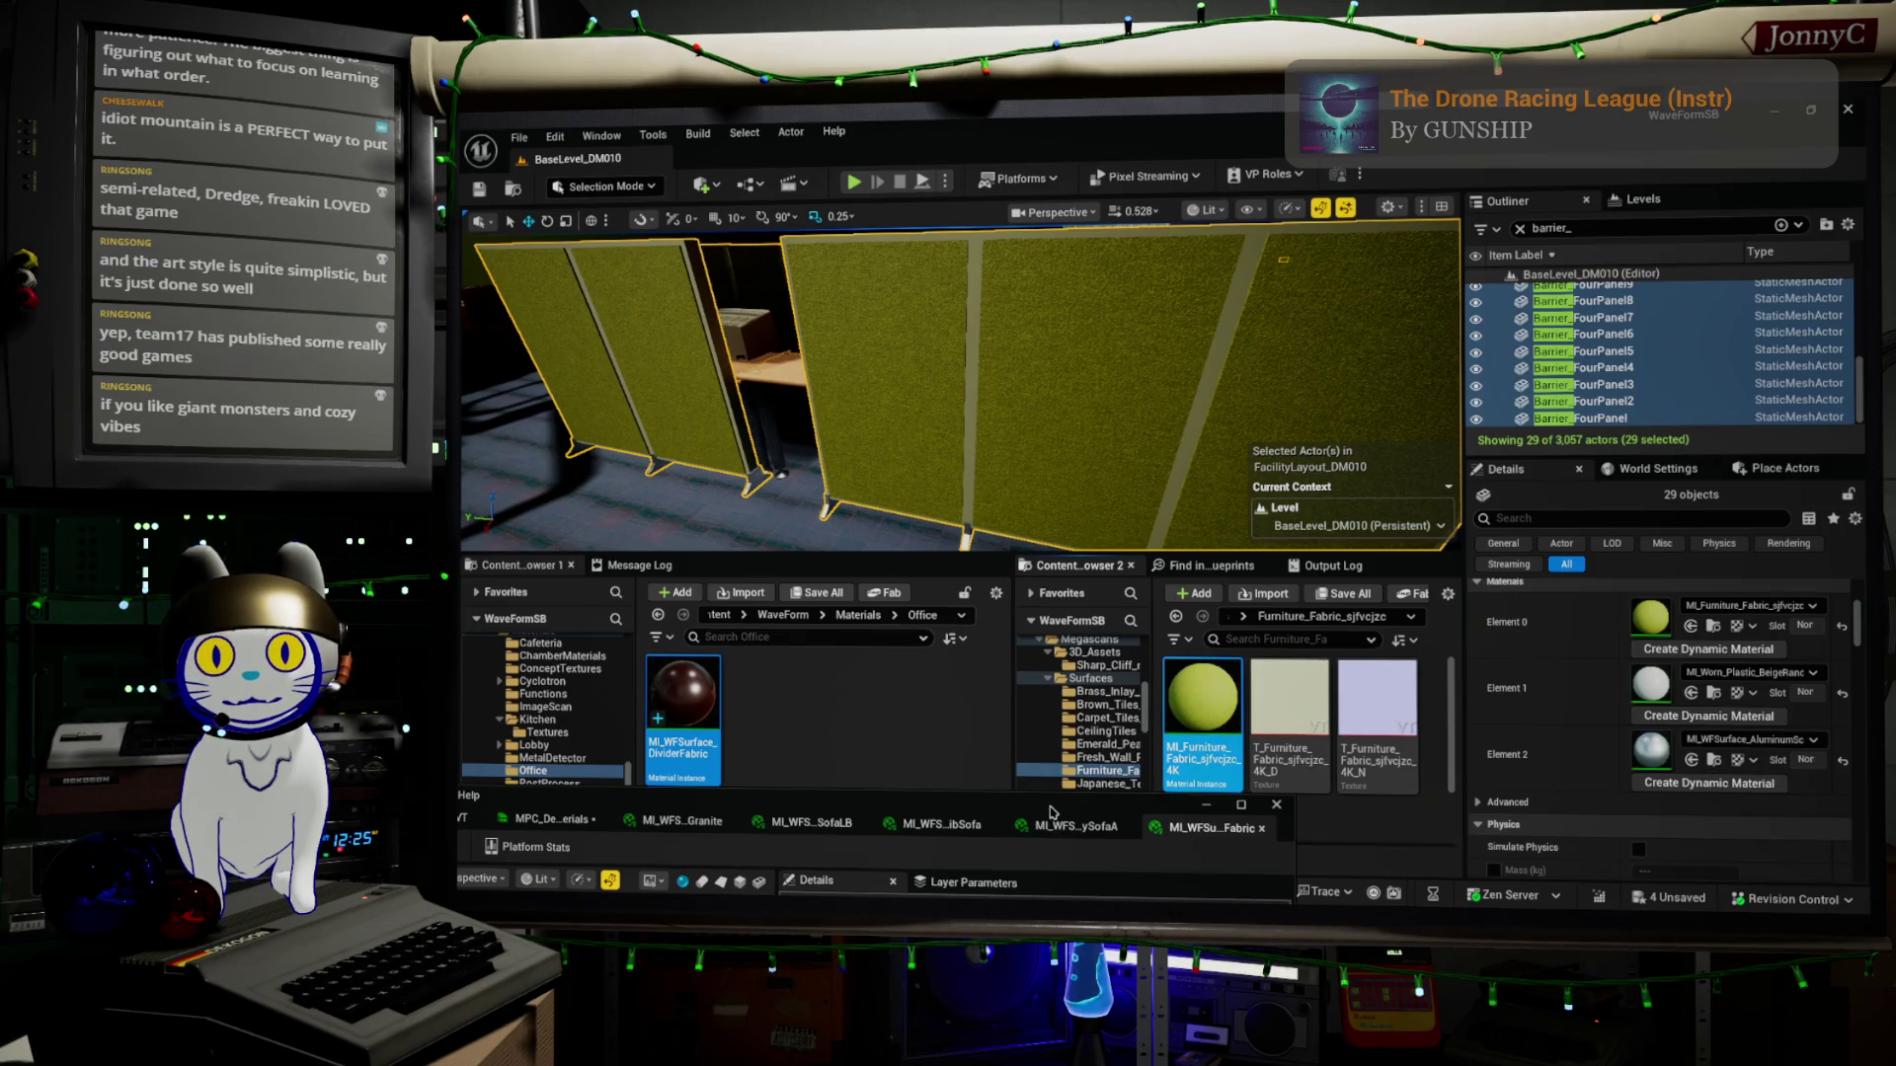
mouse_move(1051, 811)
left_mouse_down()
mouse_move(1048, 652)
mouse_move(820, 563)
mouse_move(588, 309)
mouse_move(468, 383)
left_mouse_up()
mouse_move(1014, 154)
left_mouse_down()
mouse_move(1273, 170)
mouse_move(1379, 206)
left_mouse_up()
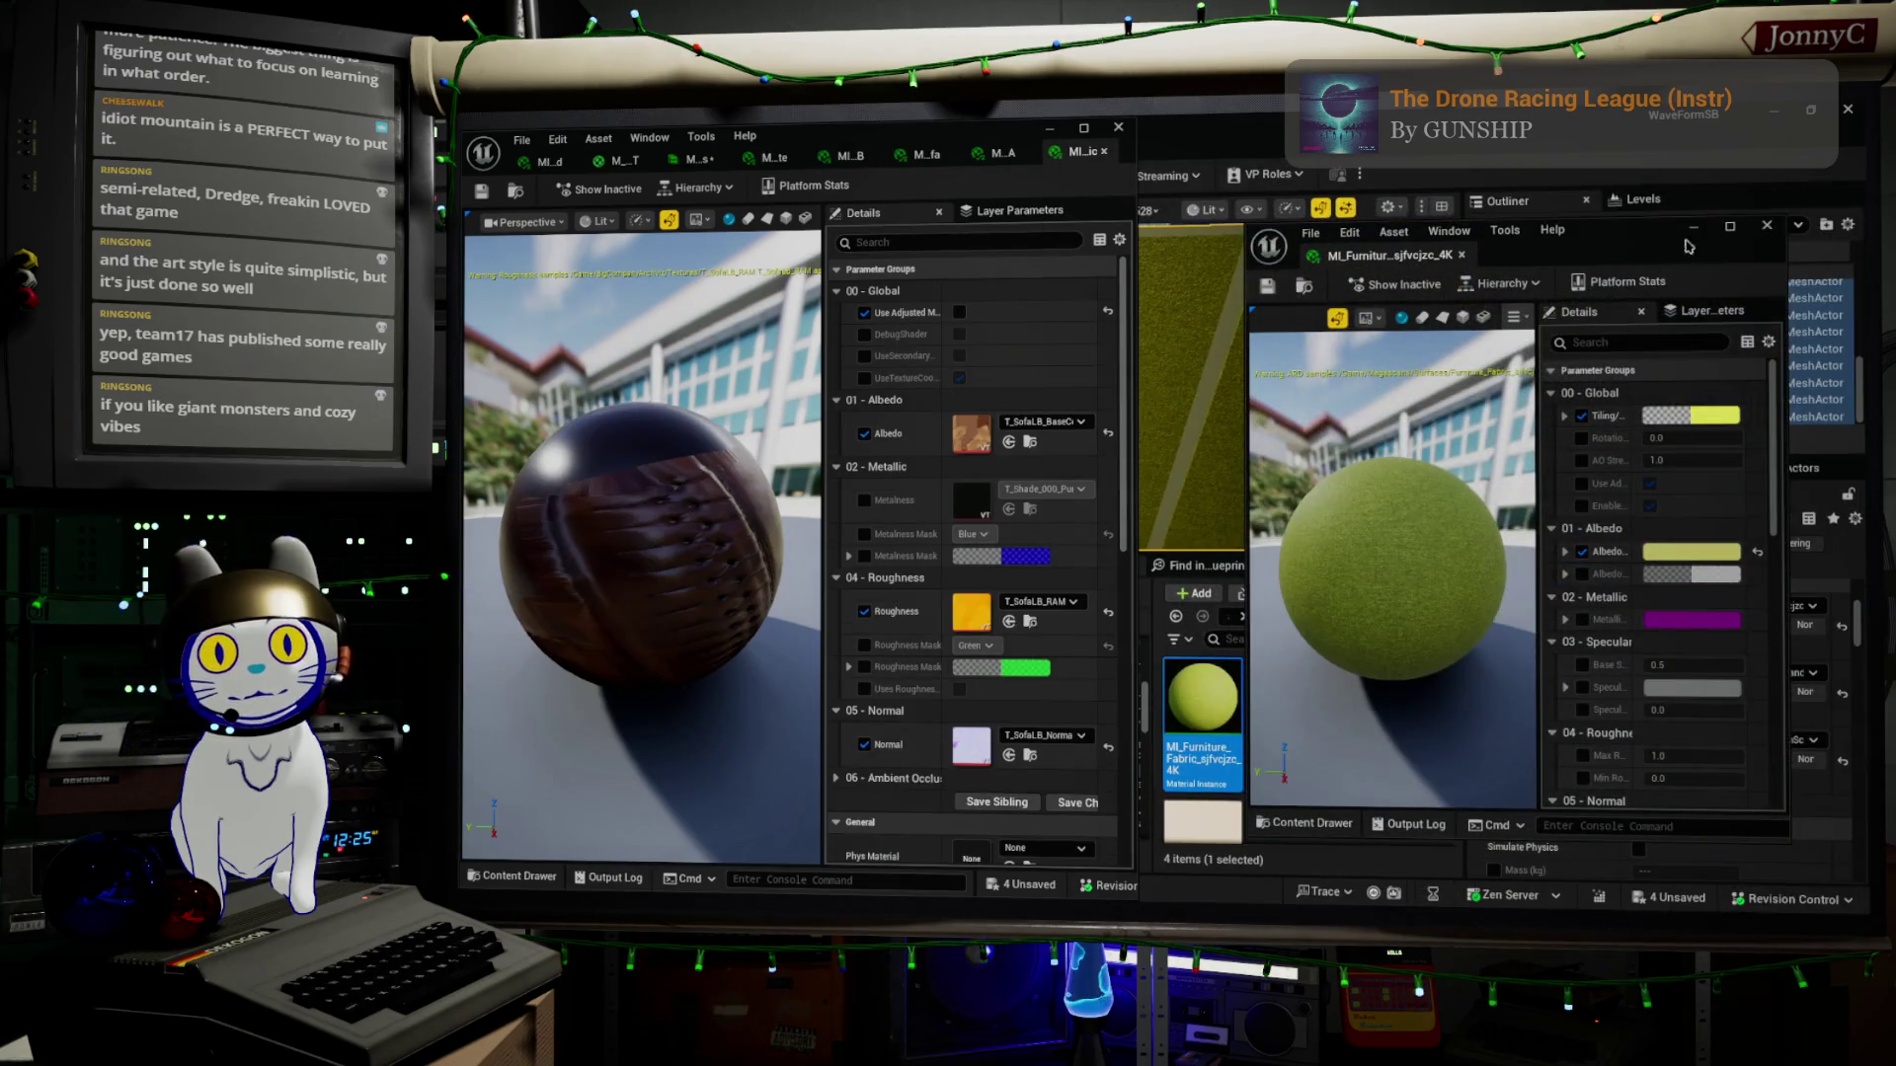
mouse_move(1660, 241)
left_mouse_down()
mouse_move(1861, 251)
mouse_move(1849, 264)
left_mouse_up()
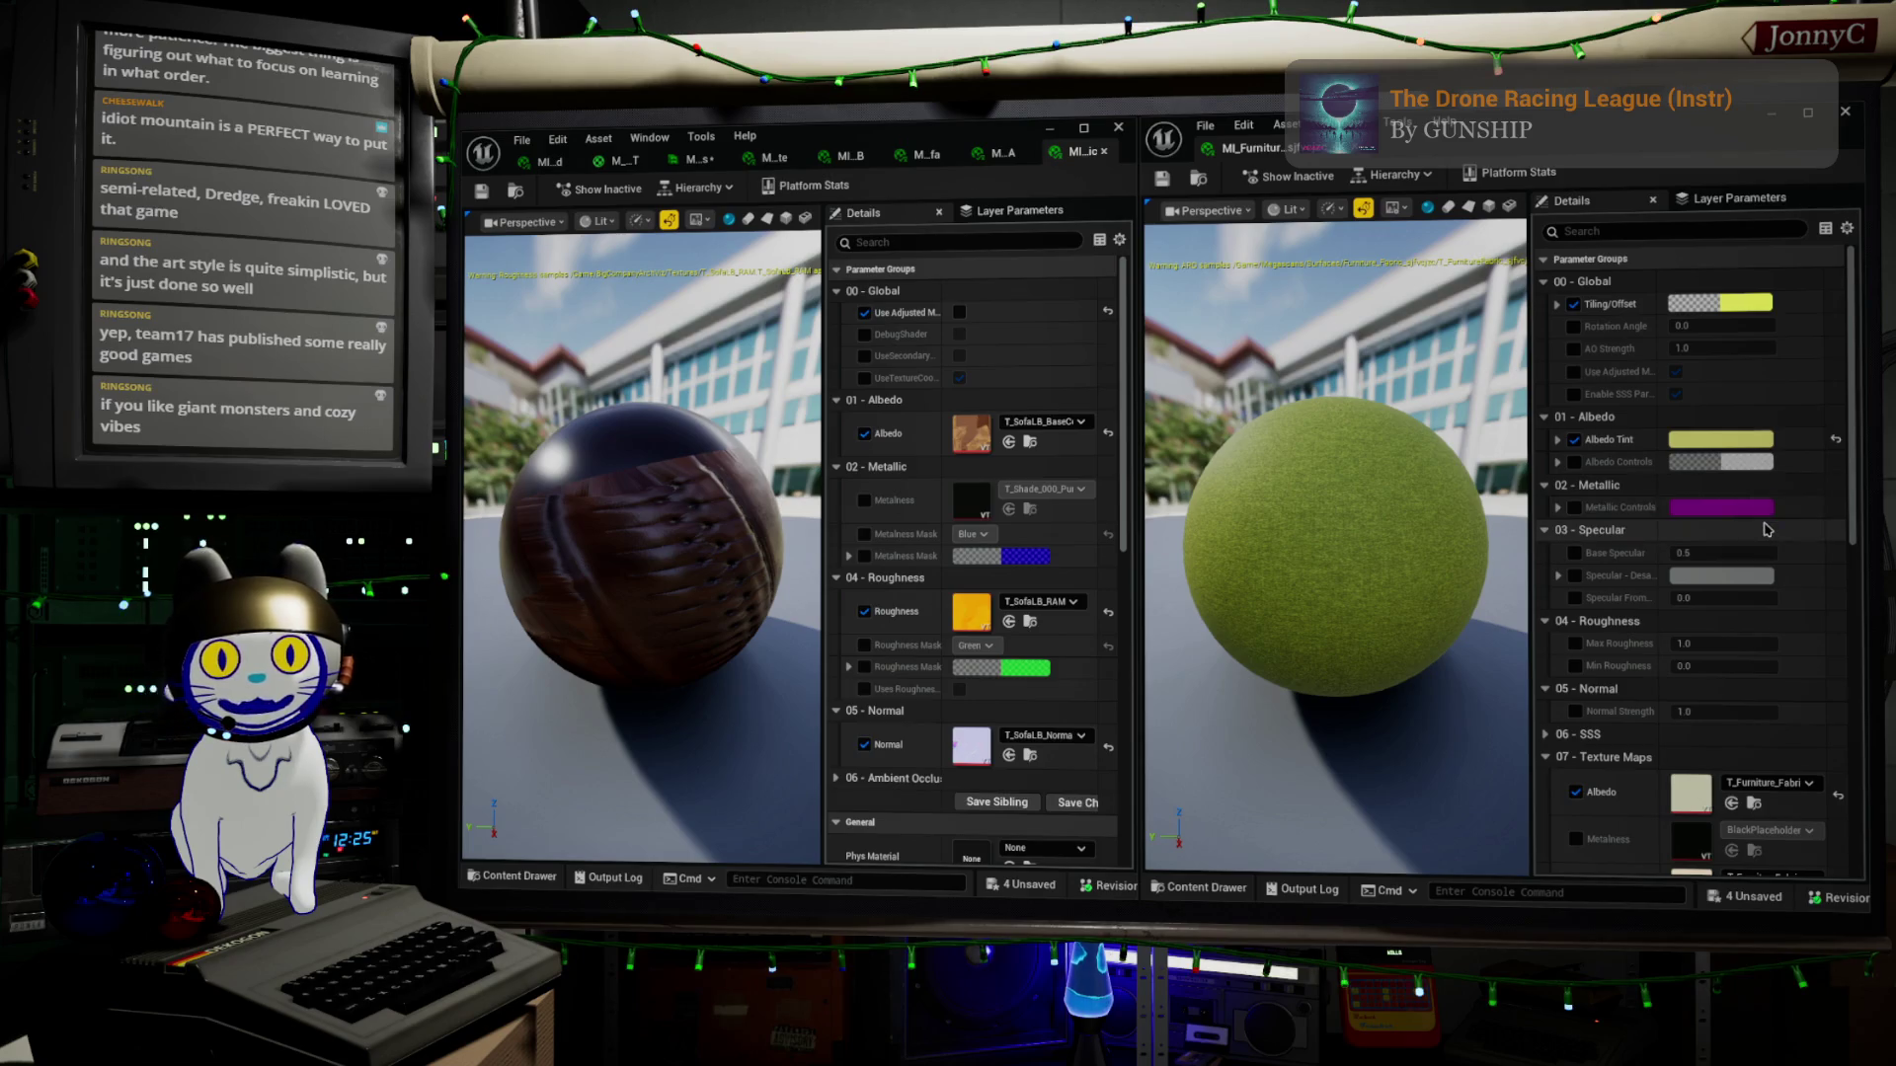
Replace the divider's albedo, roughness and normal textures with the T_Furniture_Fabric ones
scroll(1767, 530, "down", 5)
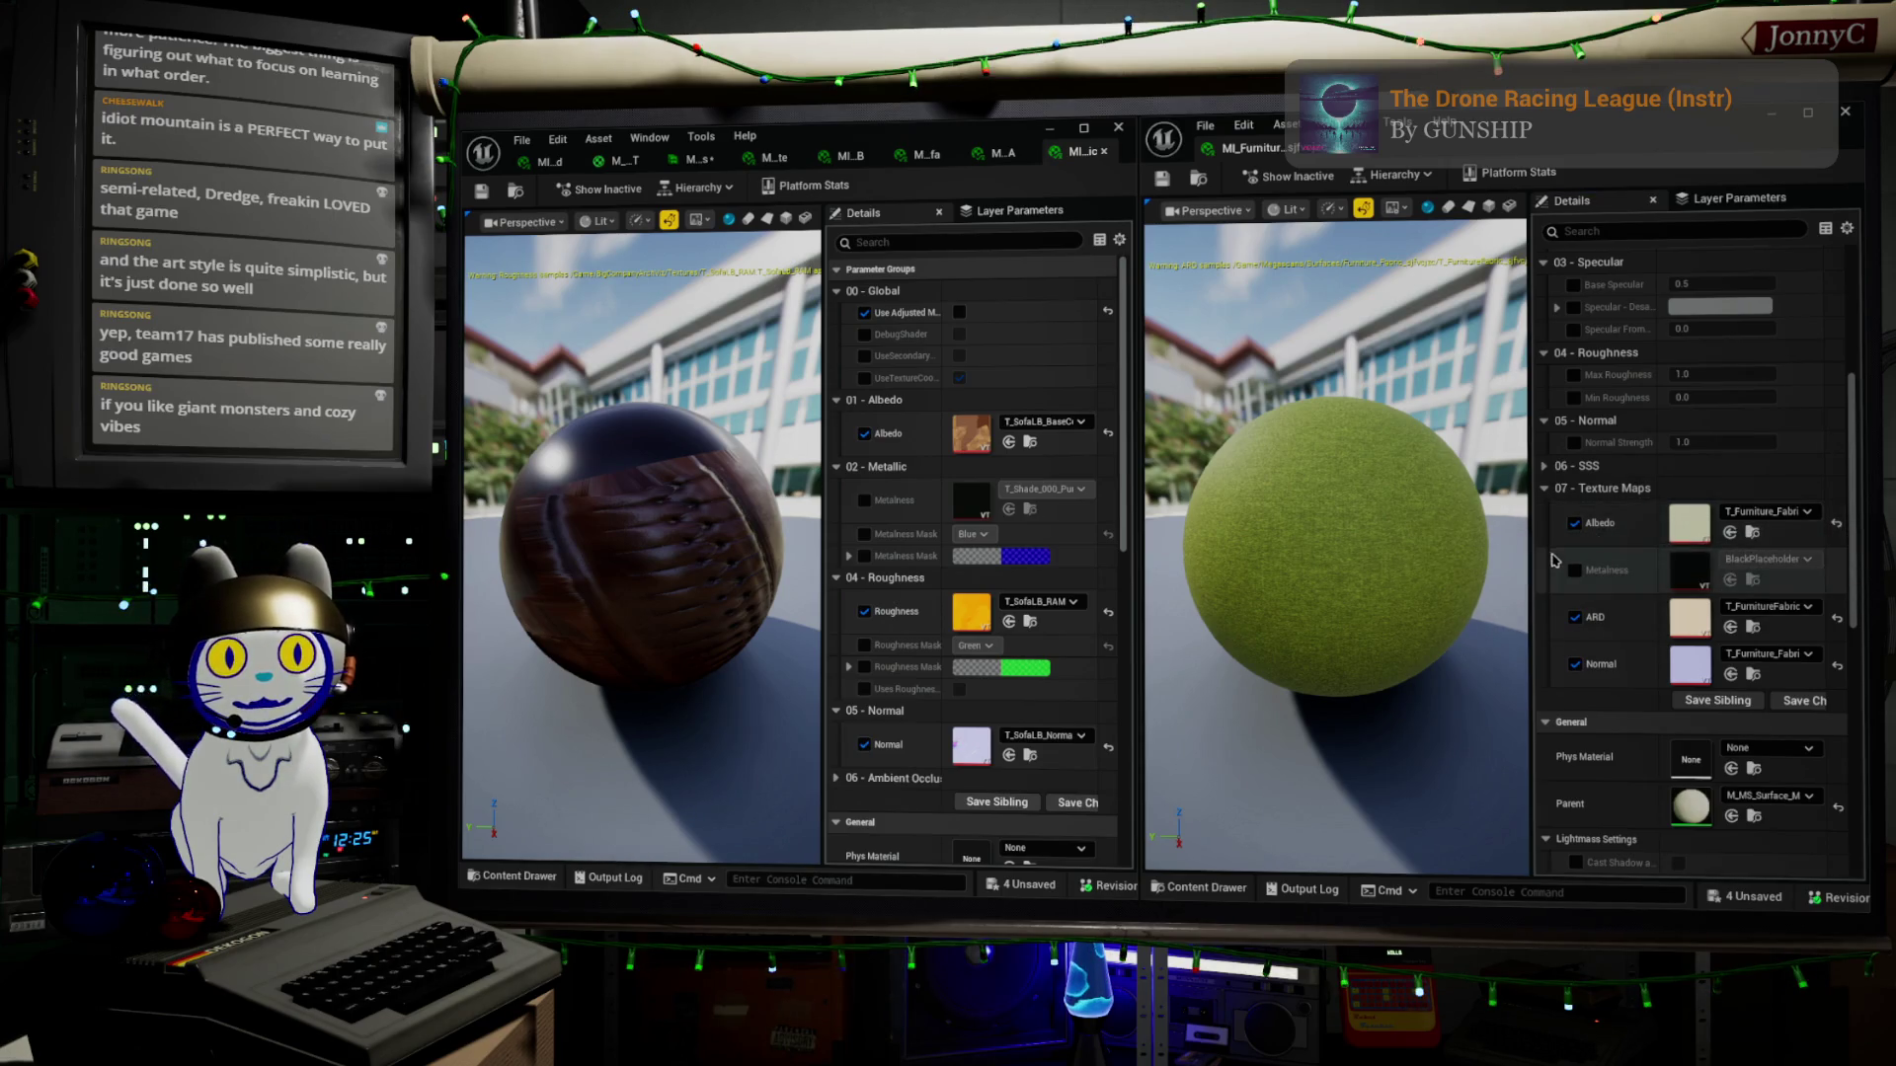
scroll(1822, 401, "up", 3)
scroll(1696, 358, "up", 1)
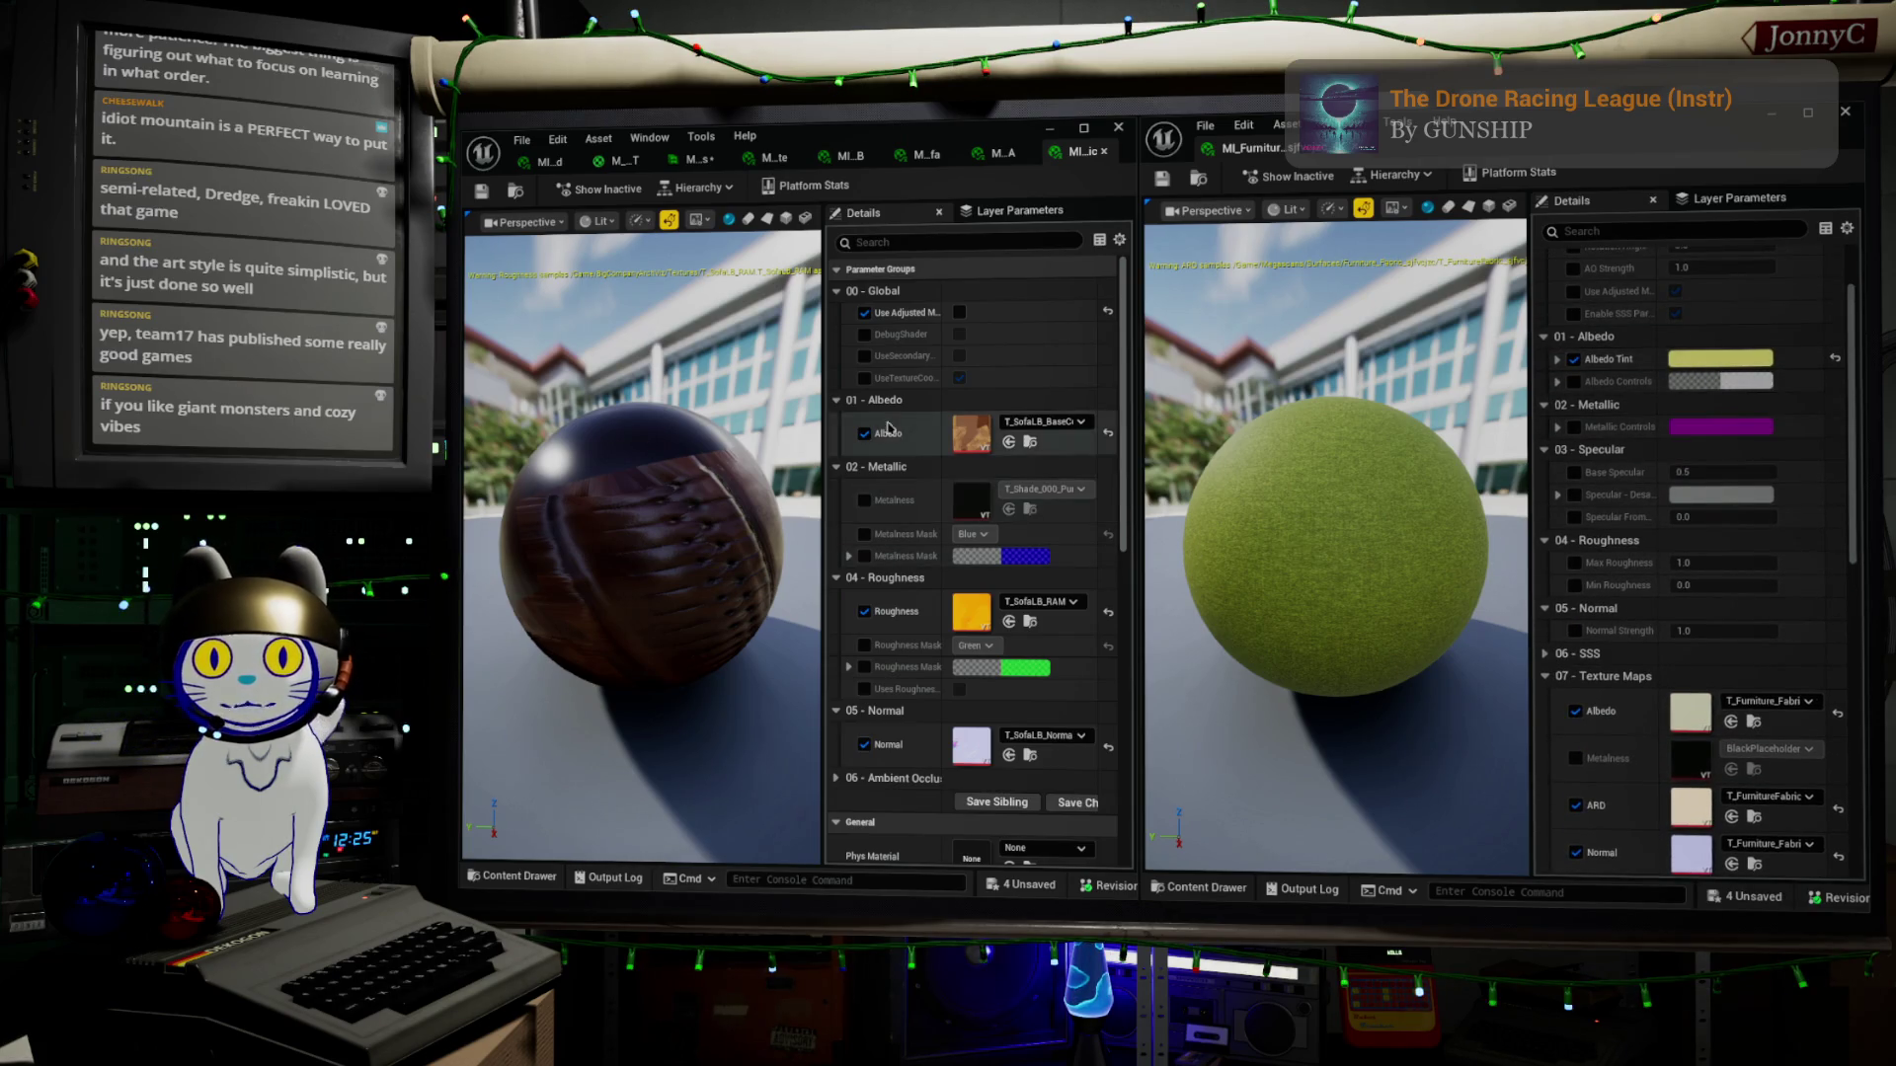
left_click(1009, 444)
scroll(1718, 731, "down", 1)
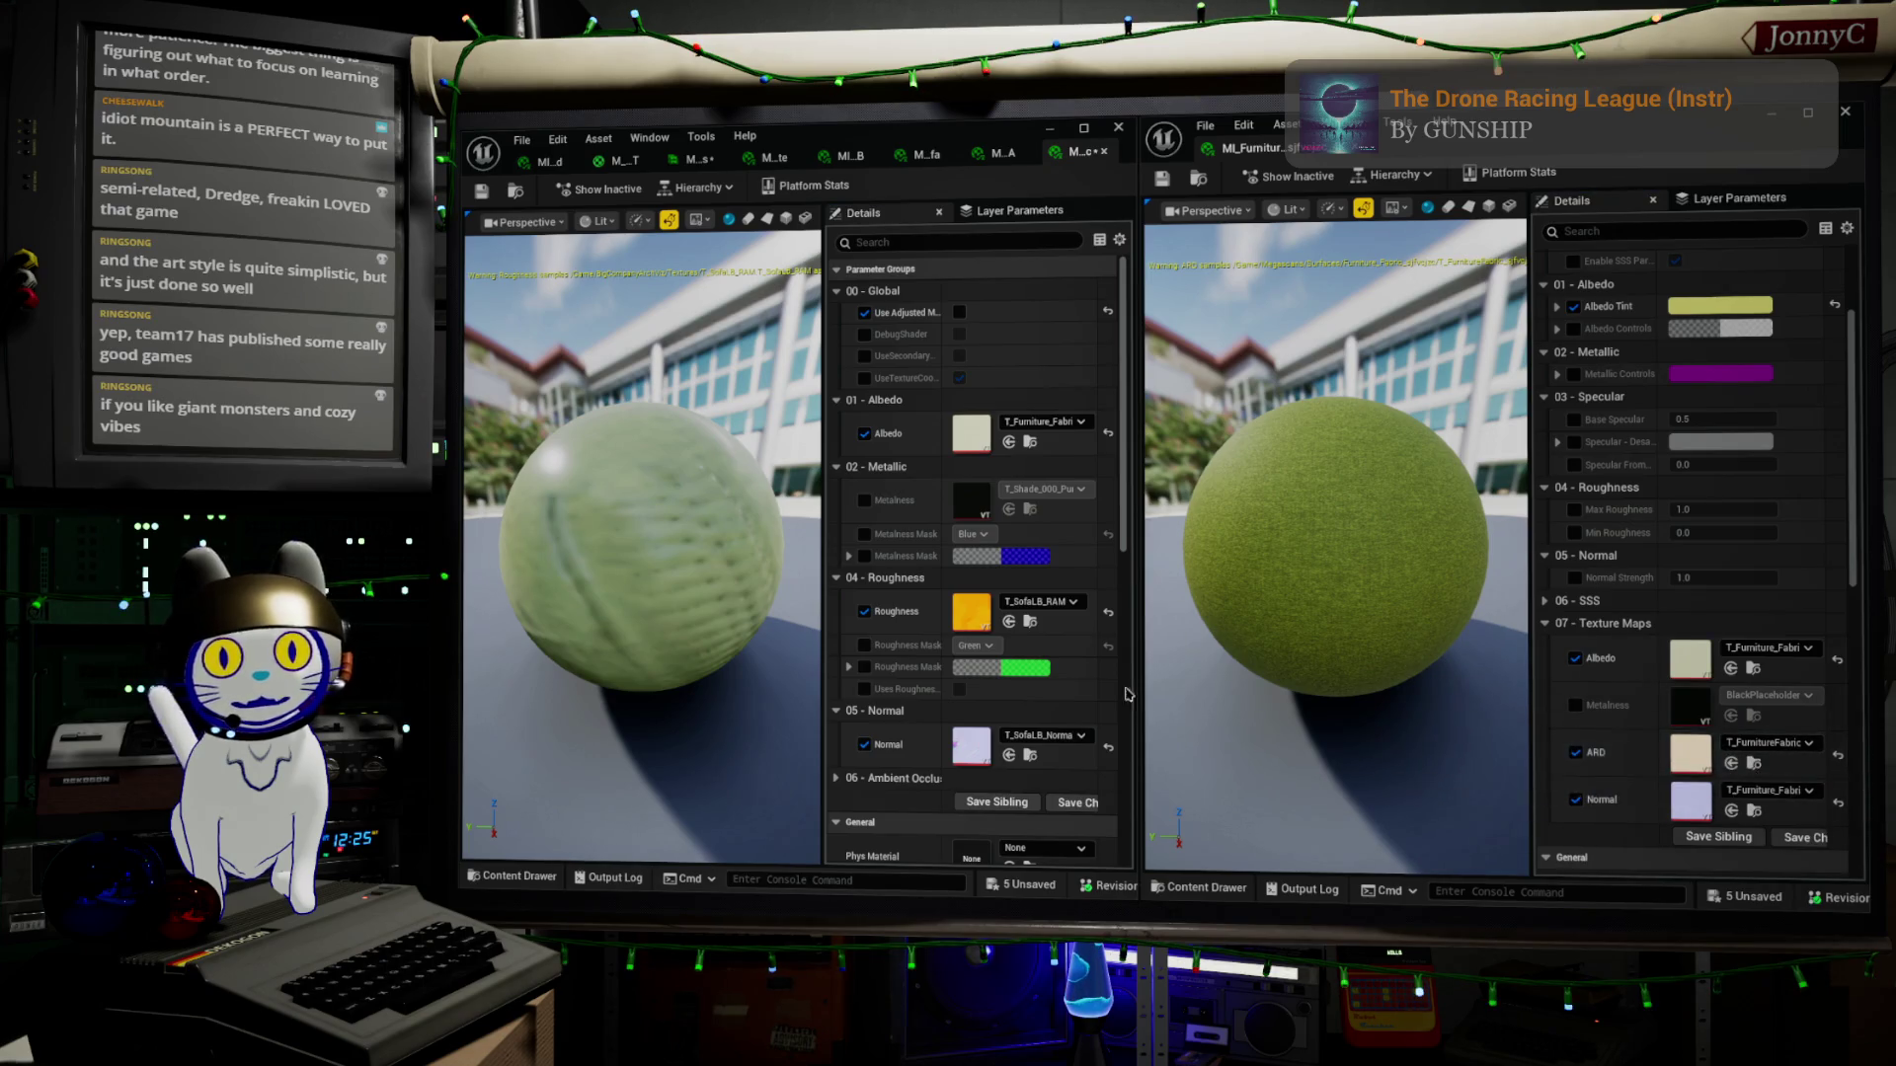
left_click(1009, 622)
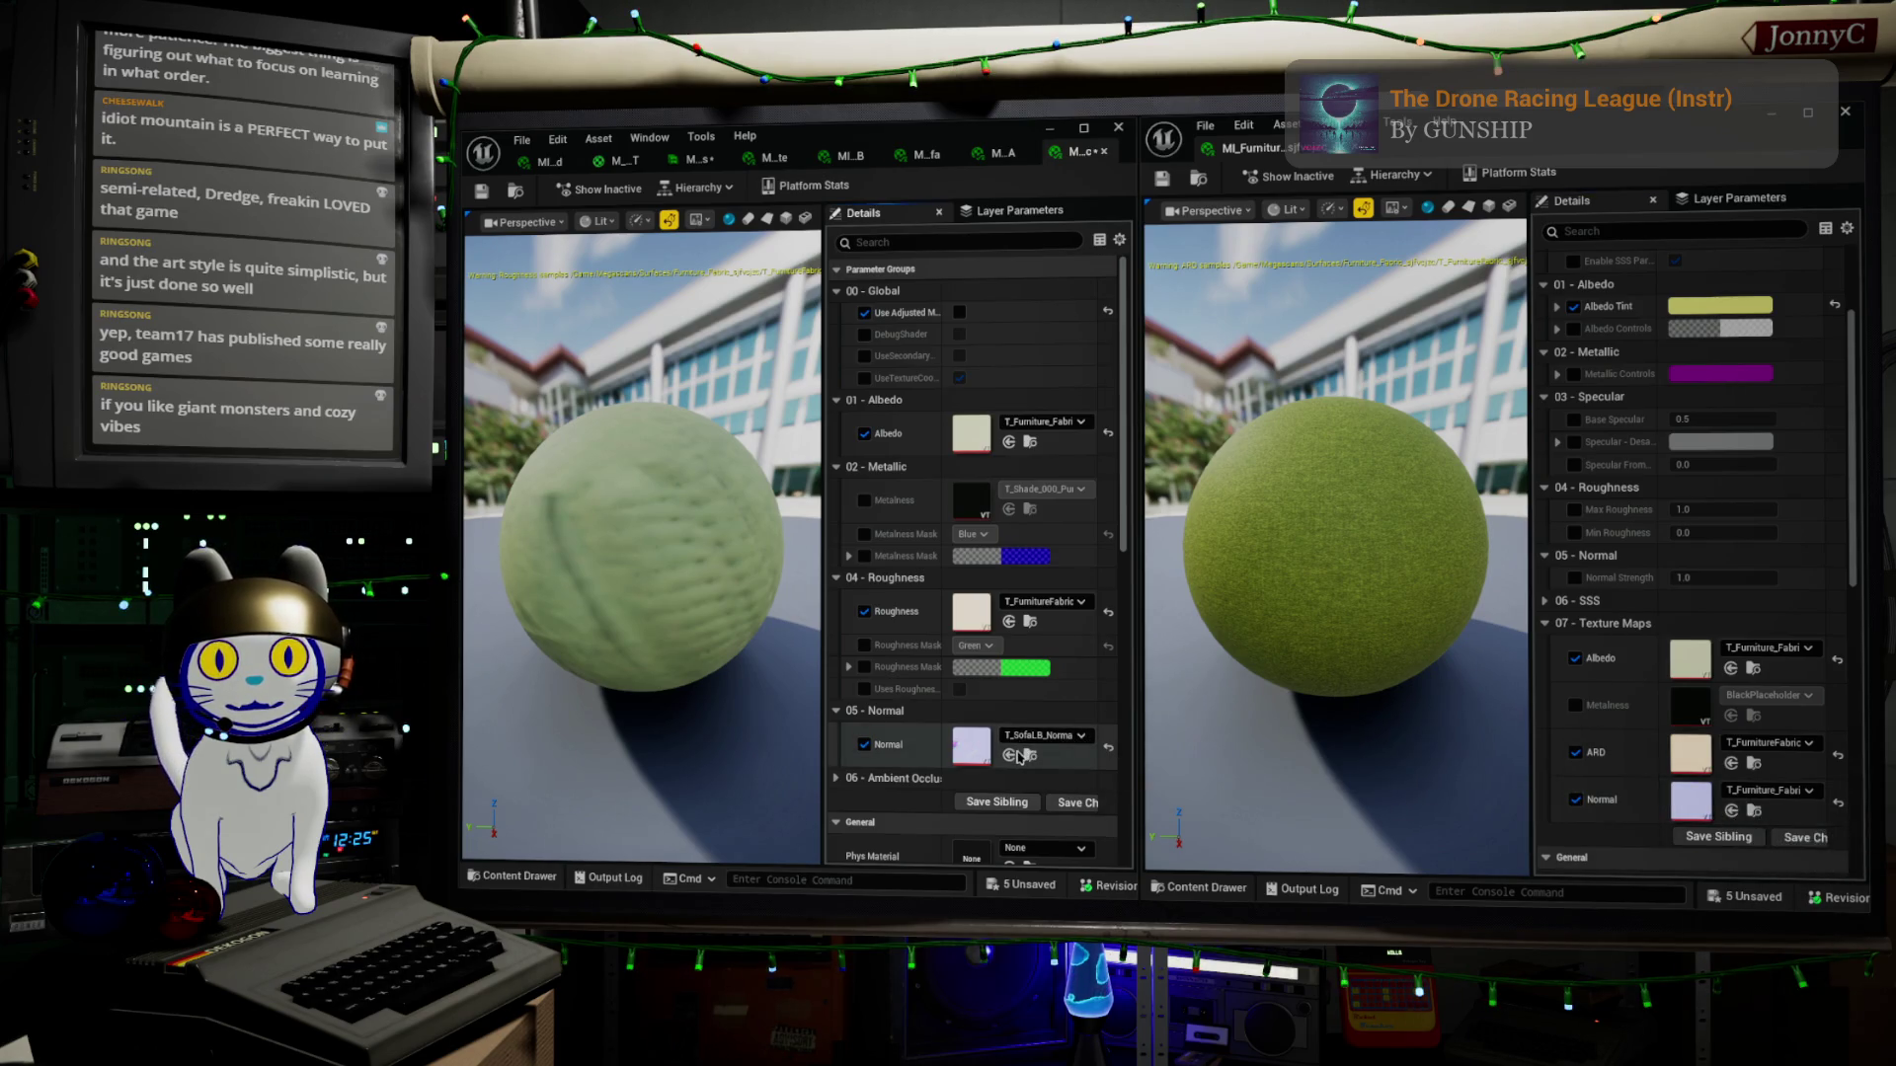
left_click(1017, 755)
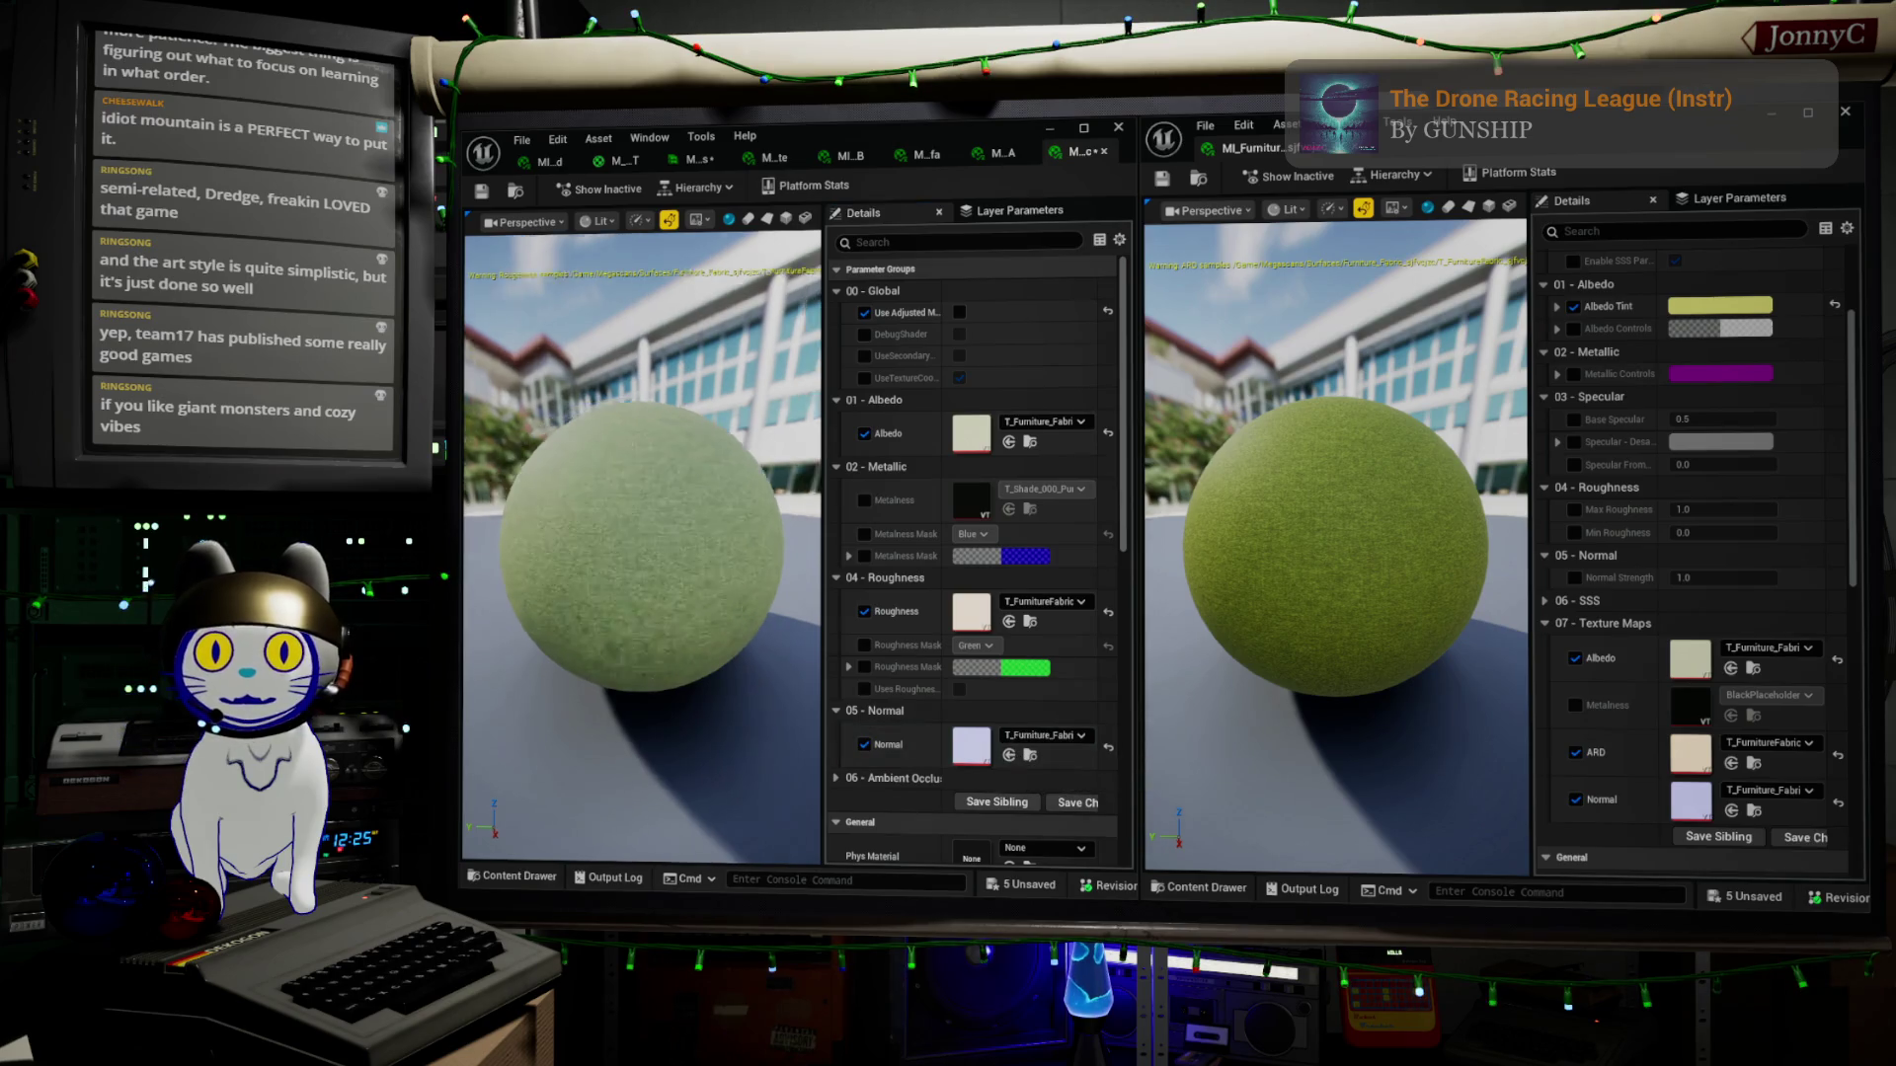
left_click_drag(642, 395, 701, 395)
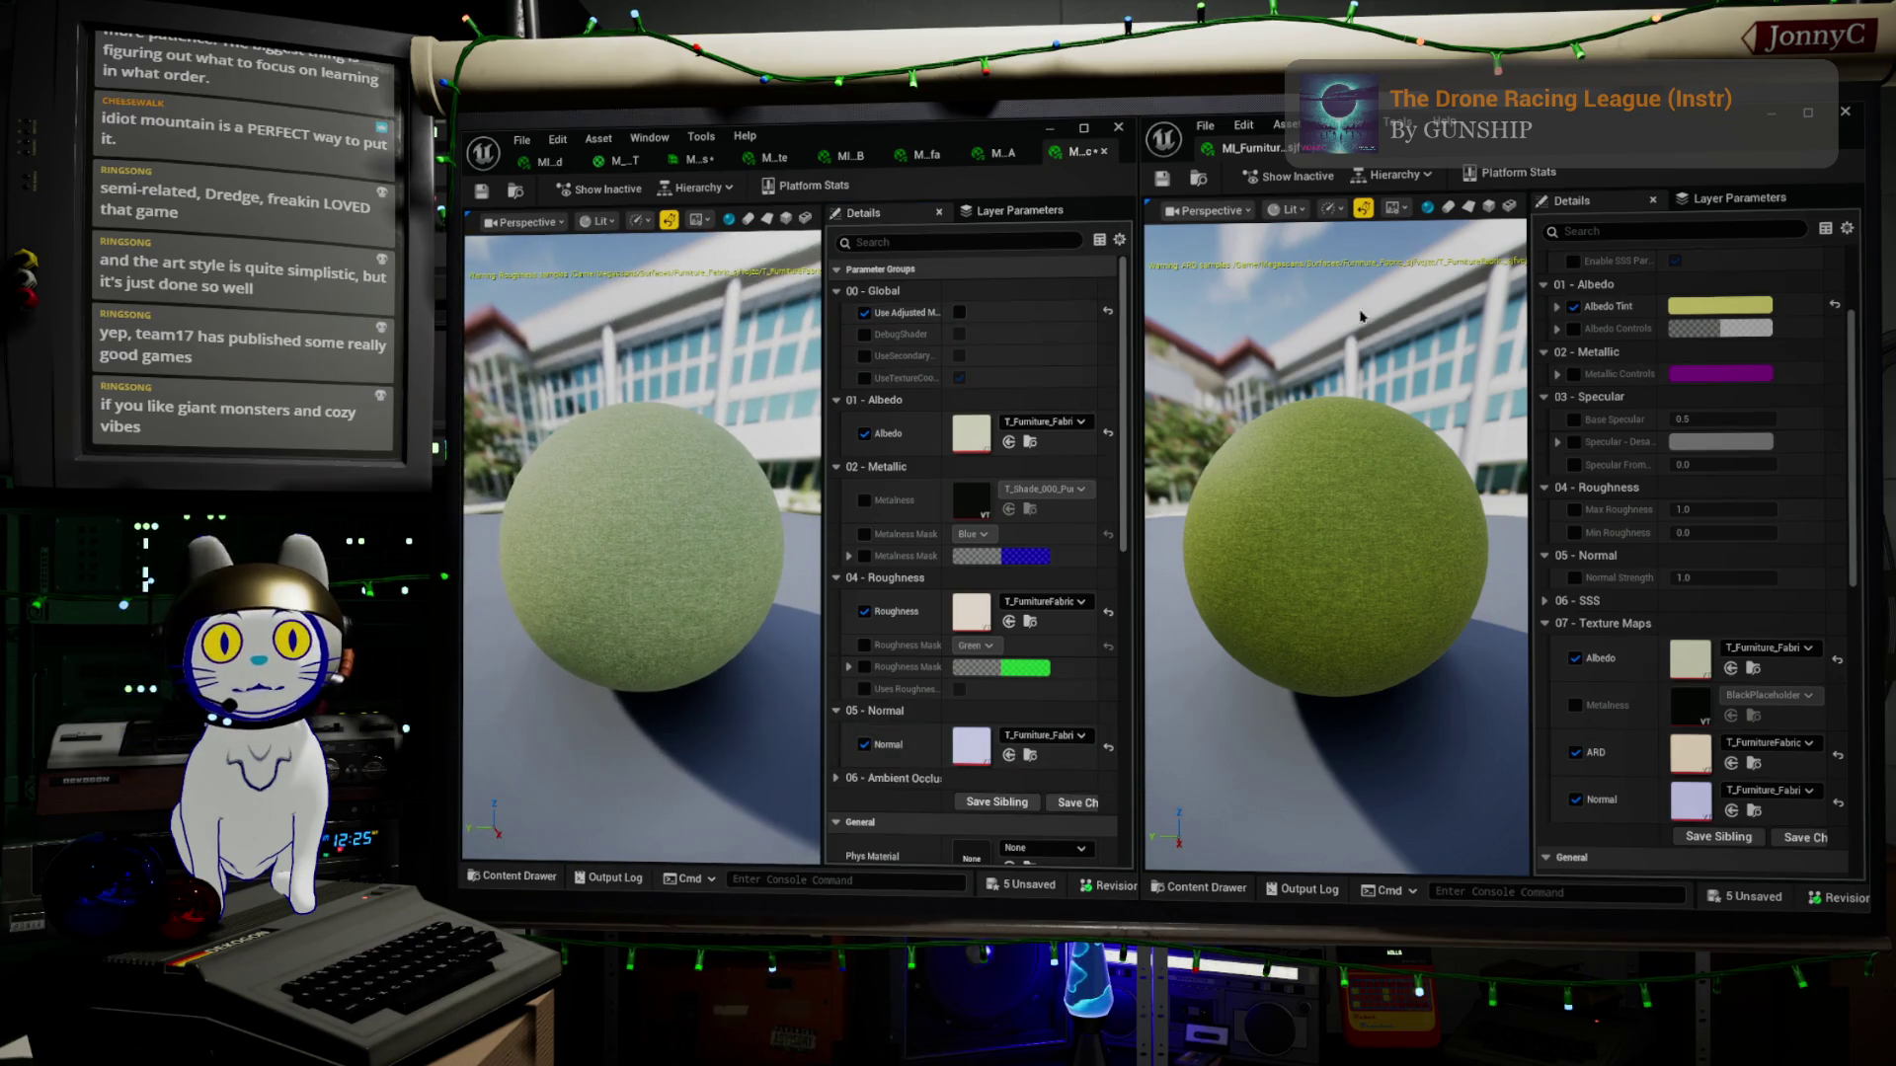
Enable Use Adjusted Maps and Albedo Tint, paste the fabric's yellow-green tint, and close its editor
right_click(1699, 309)
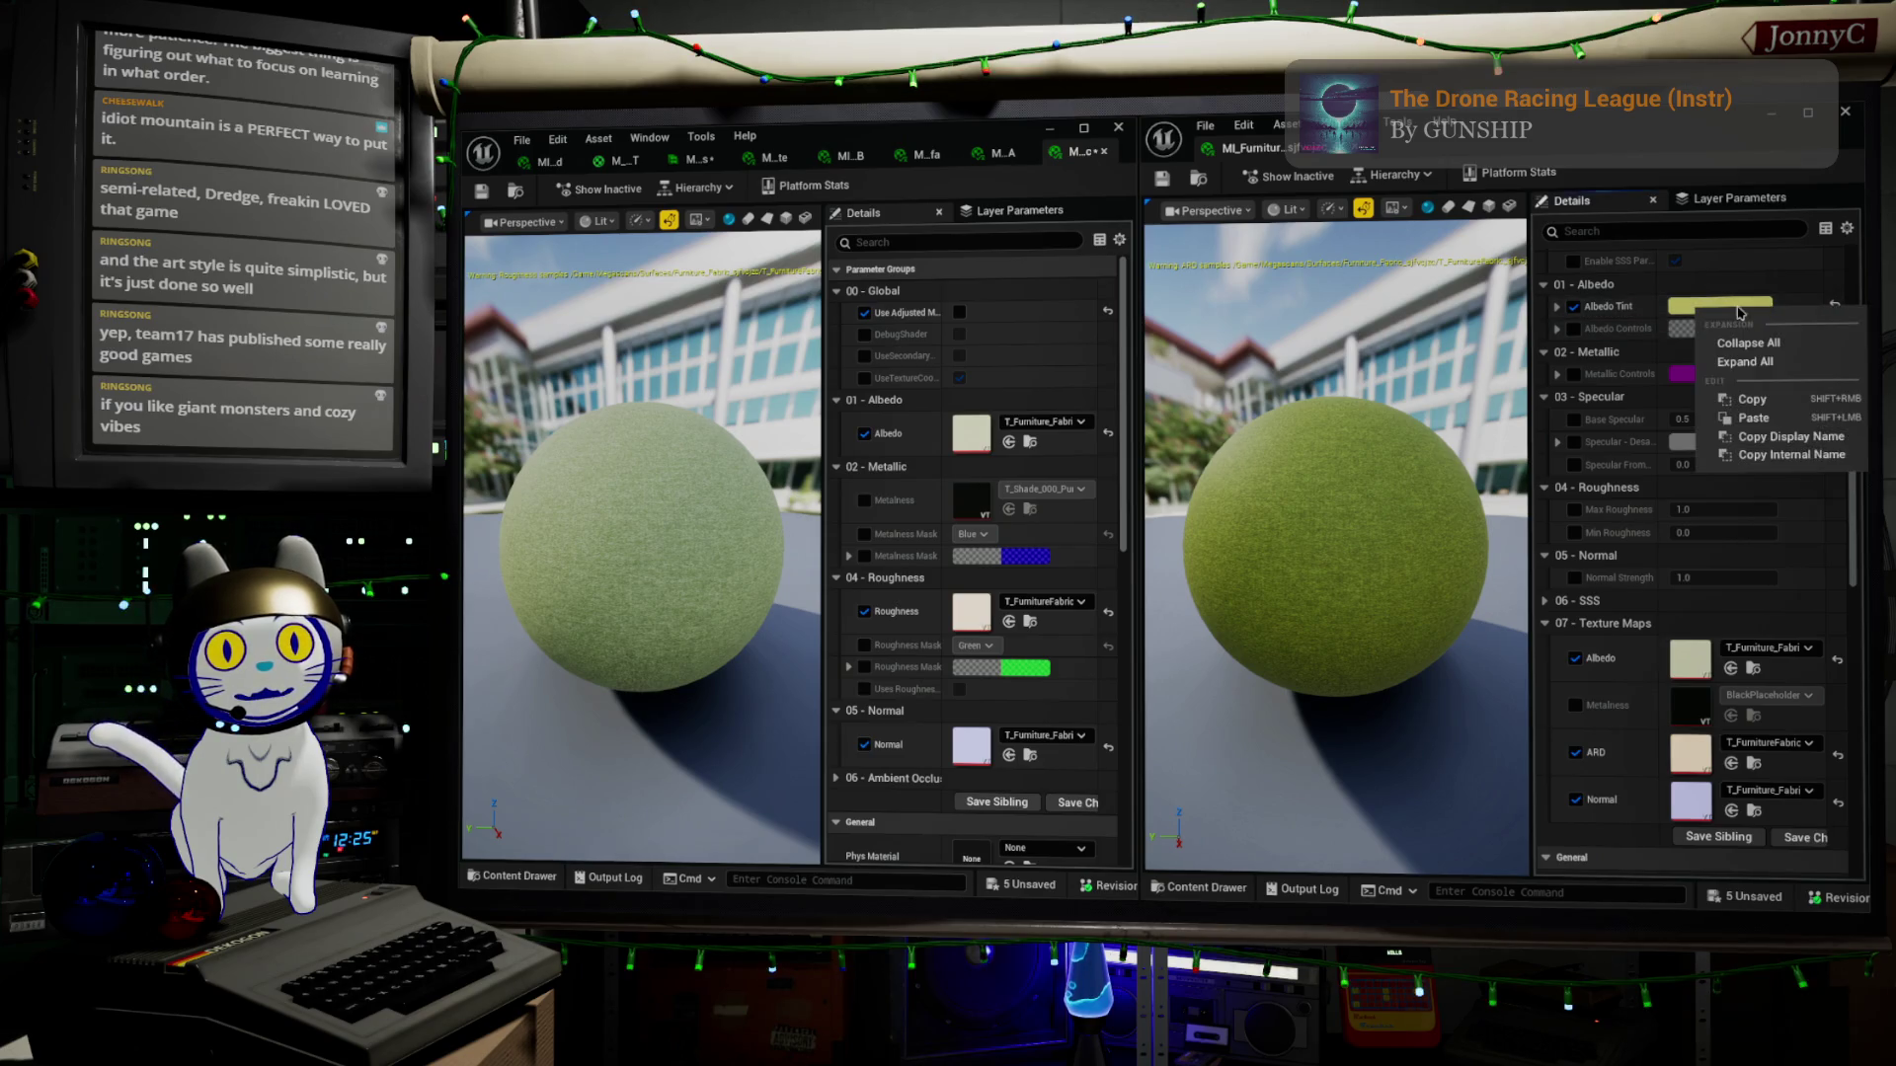
left_click(1772, 399)
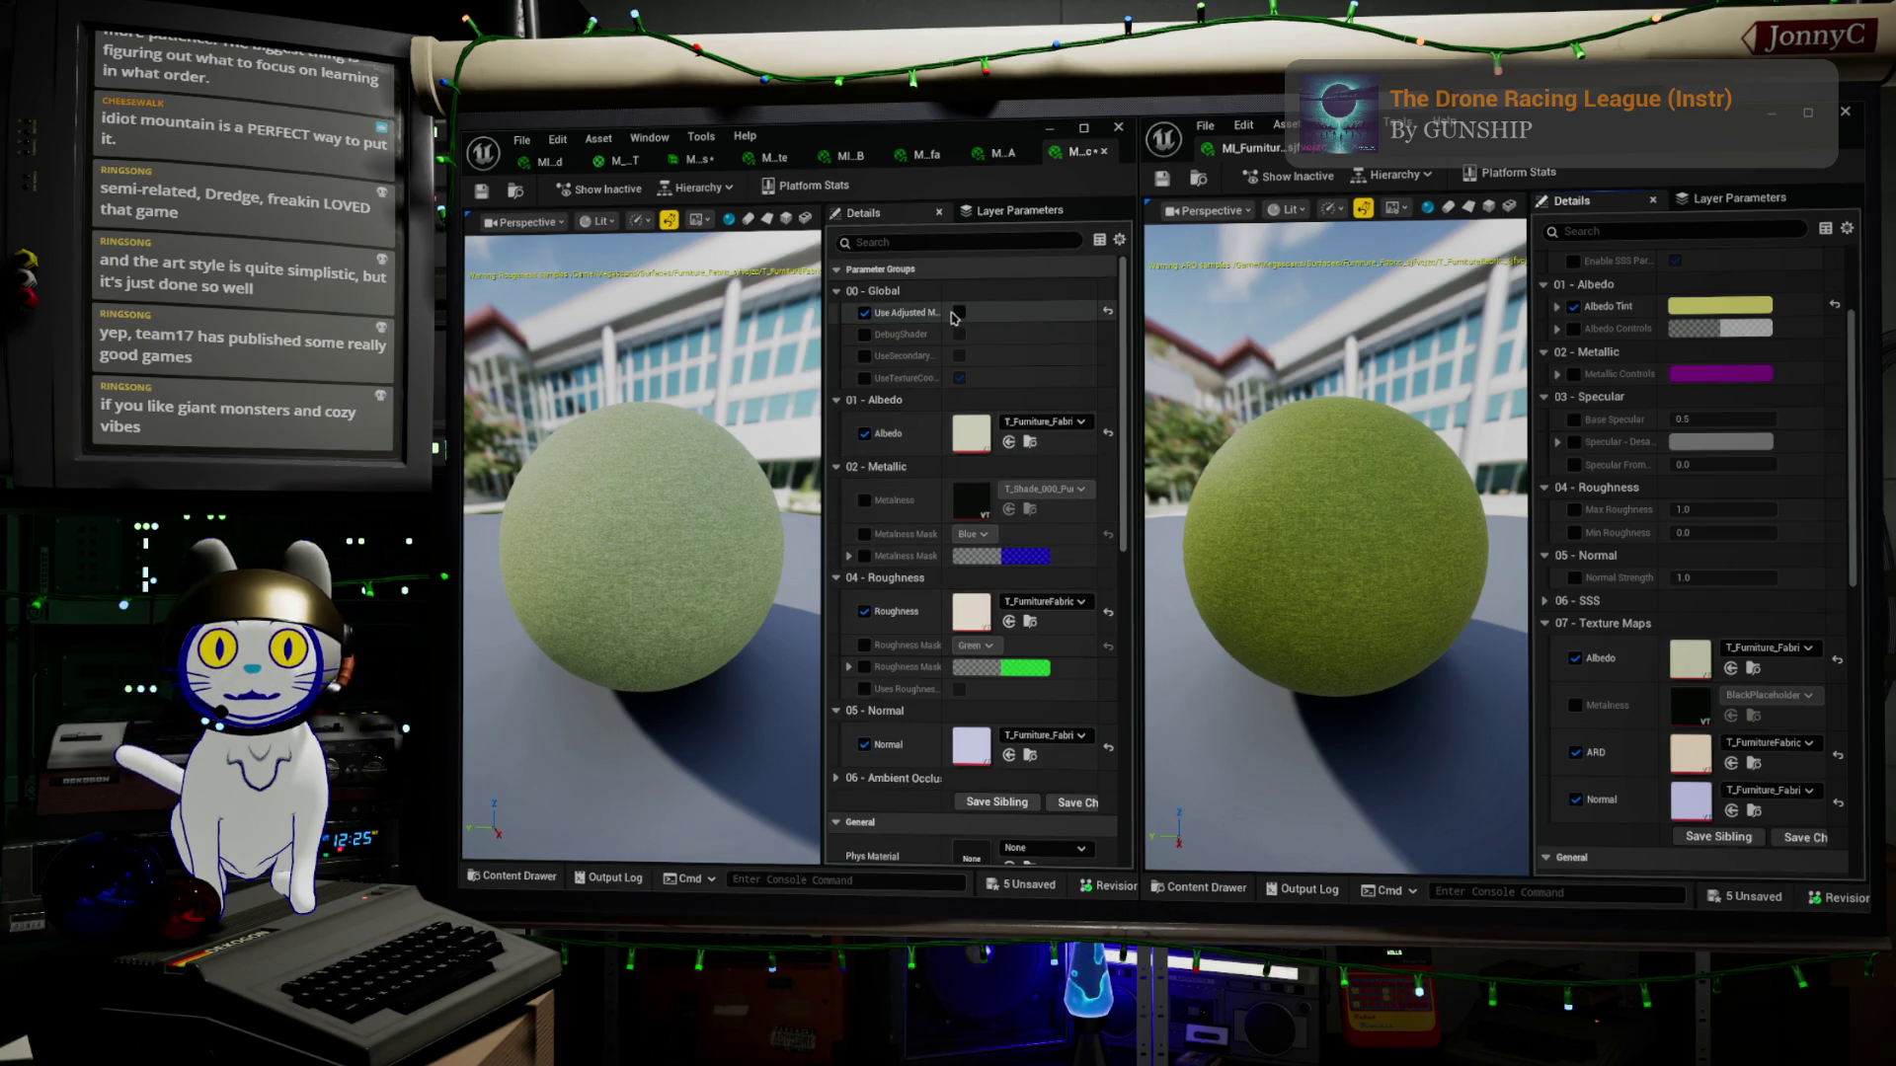
left_click(958, 314)
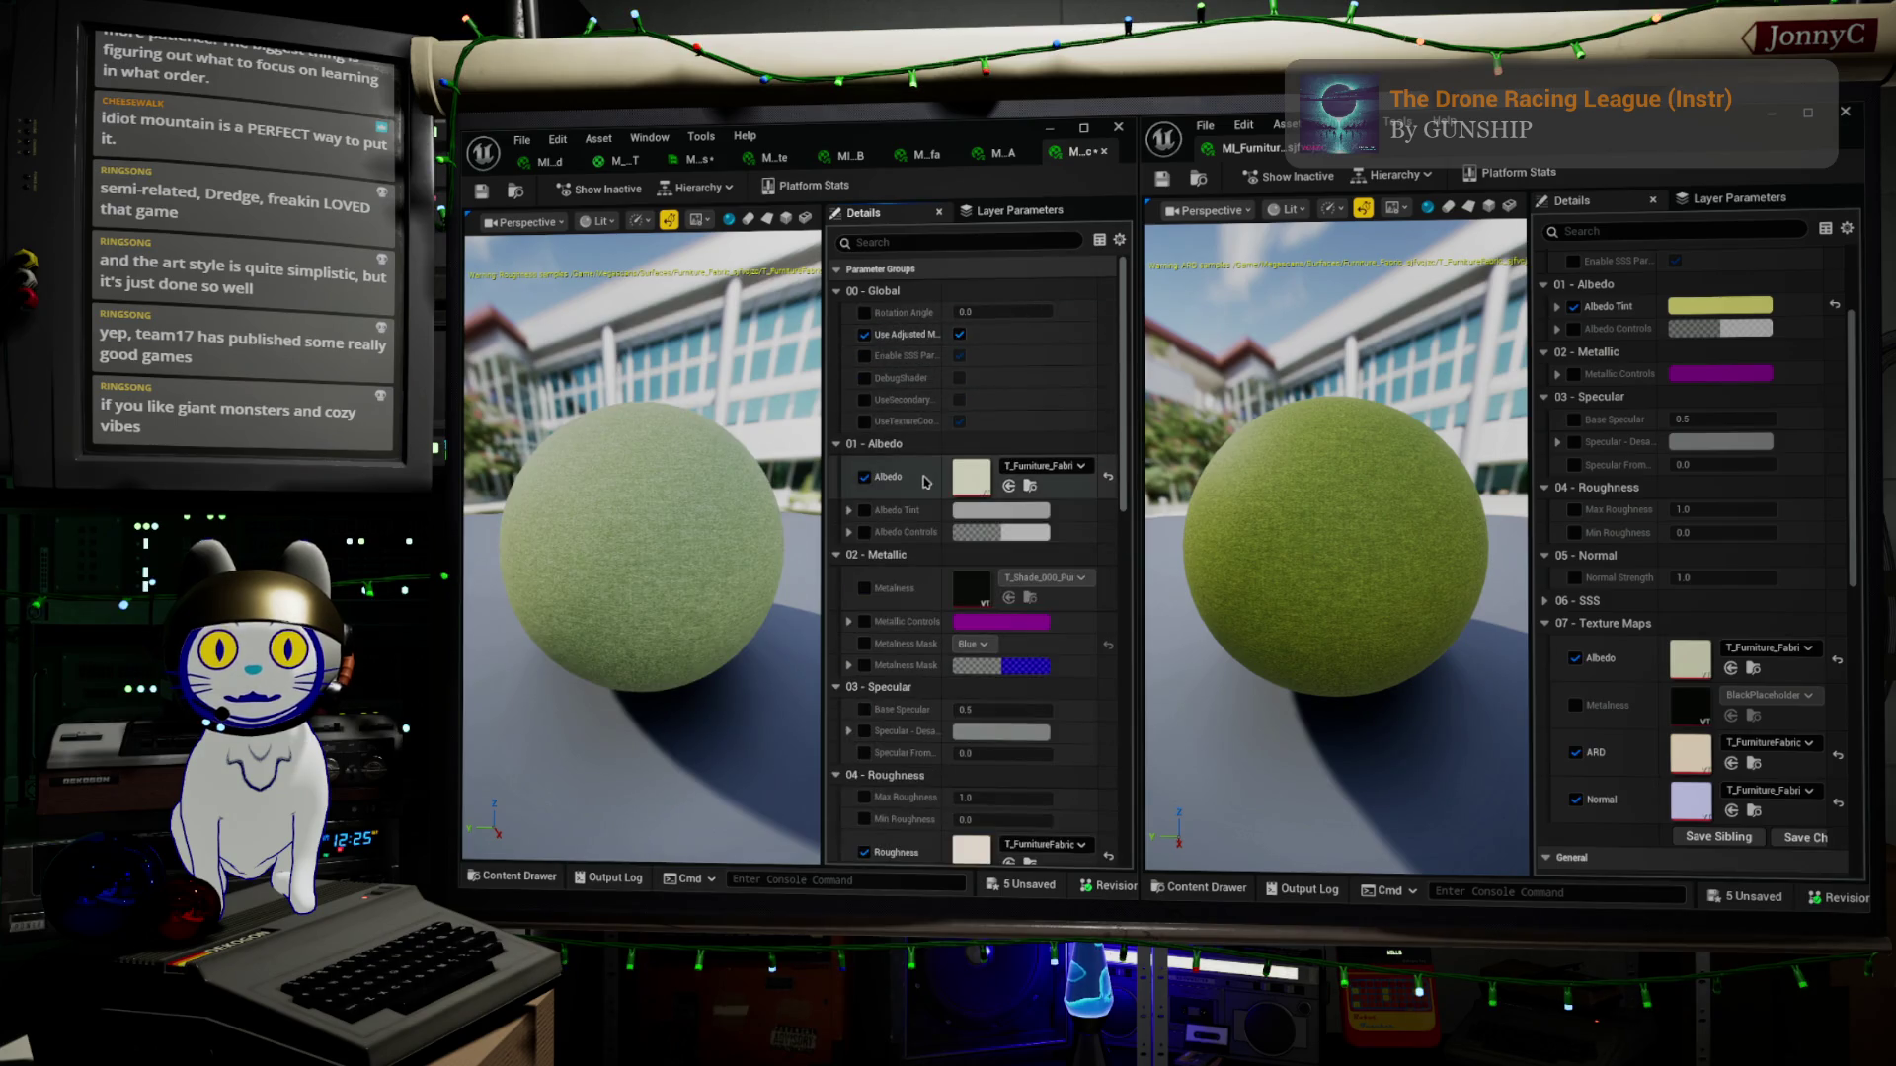
left_click(865, 511)
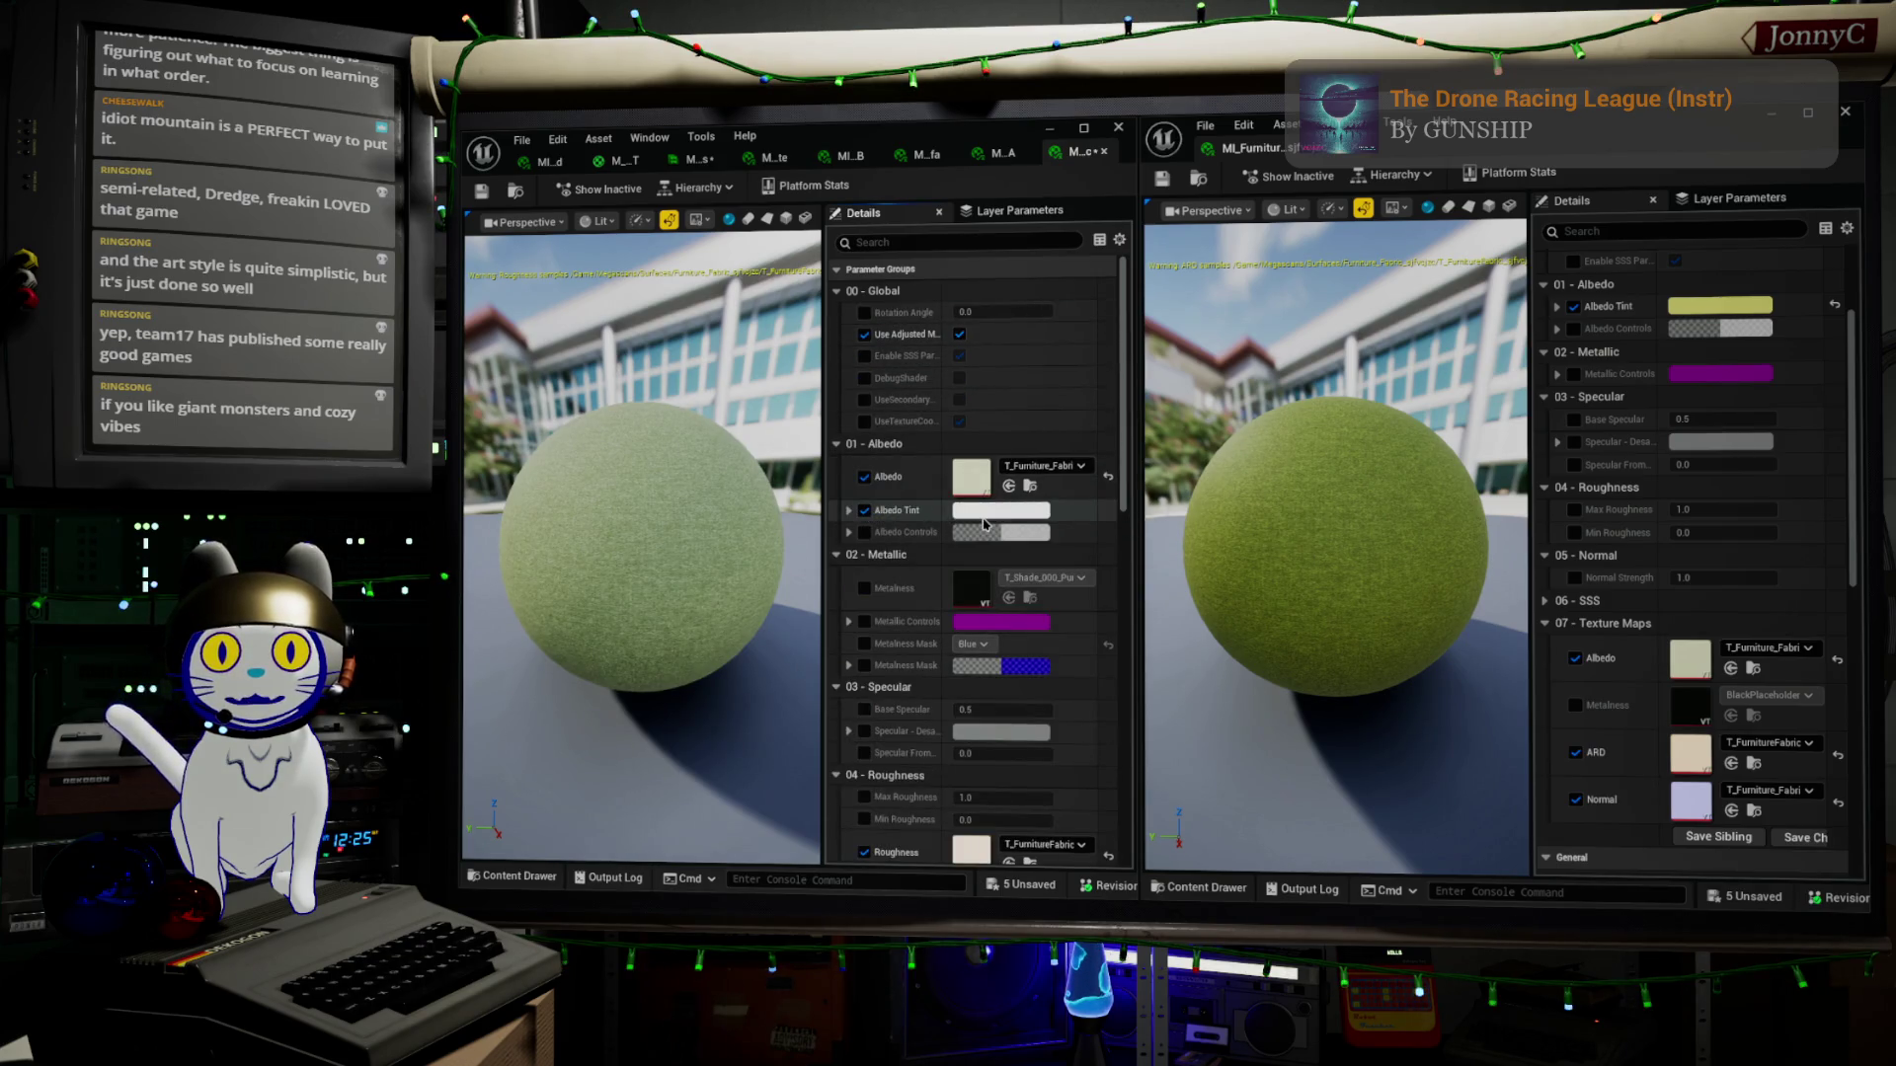
right_click(983, 525)
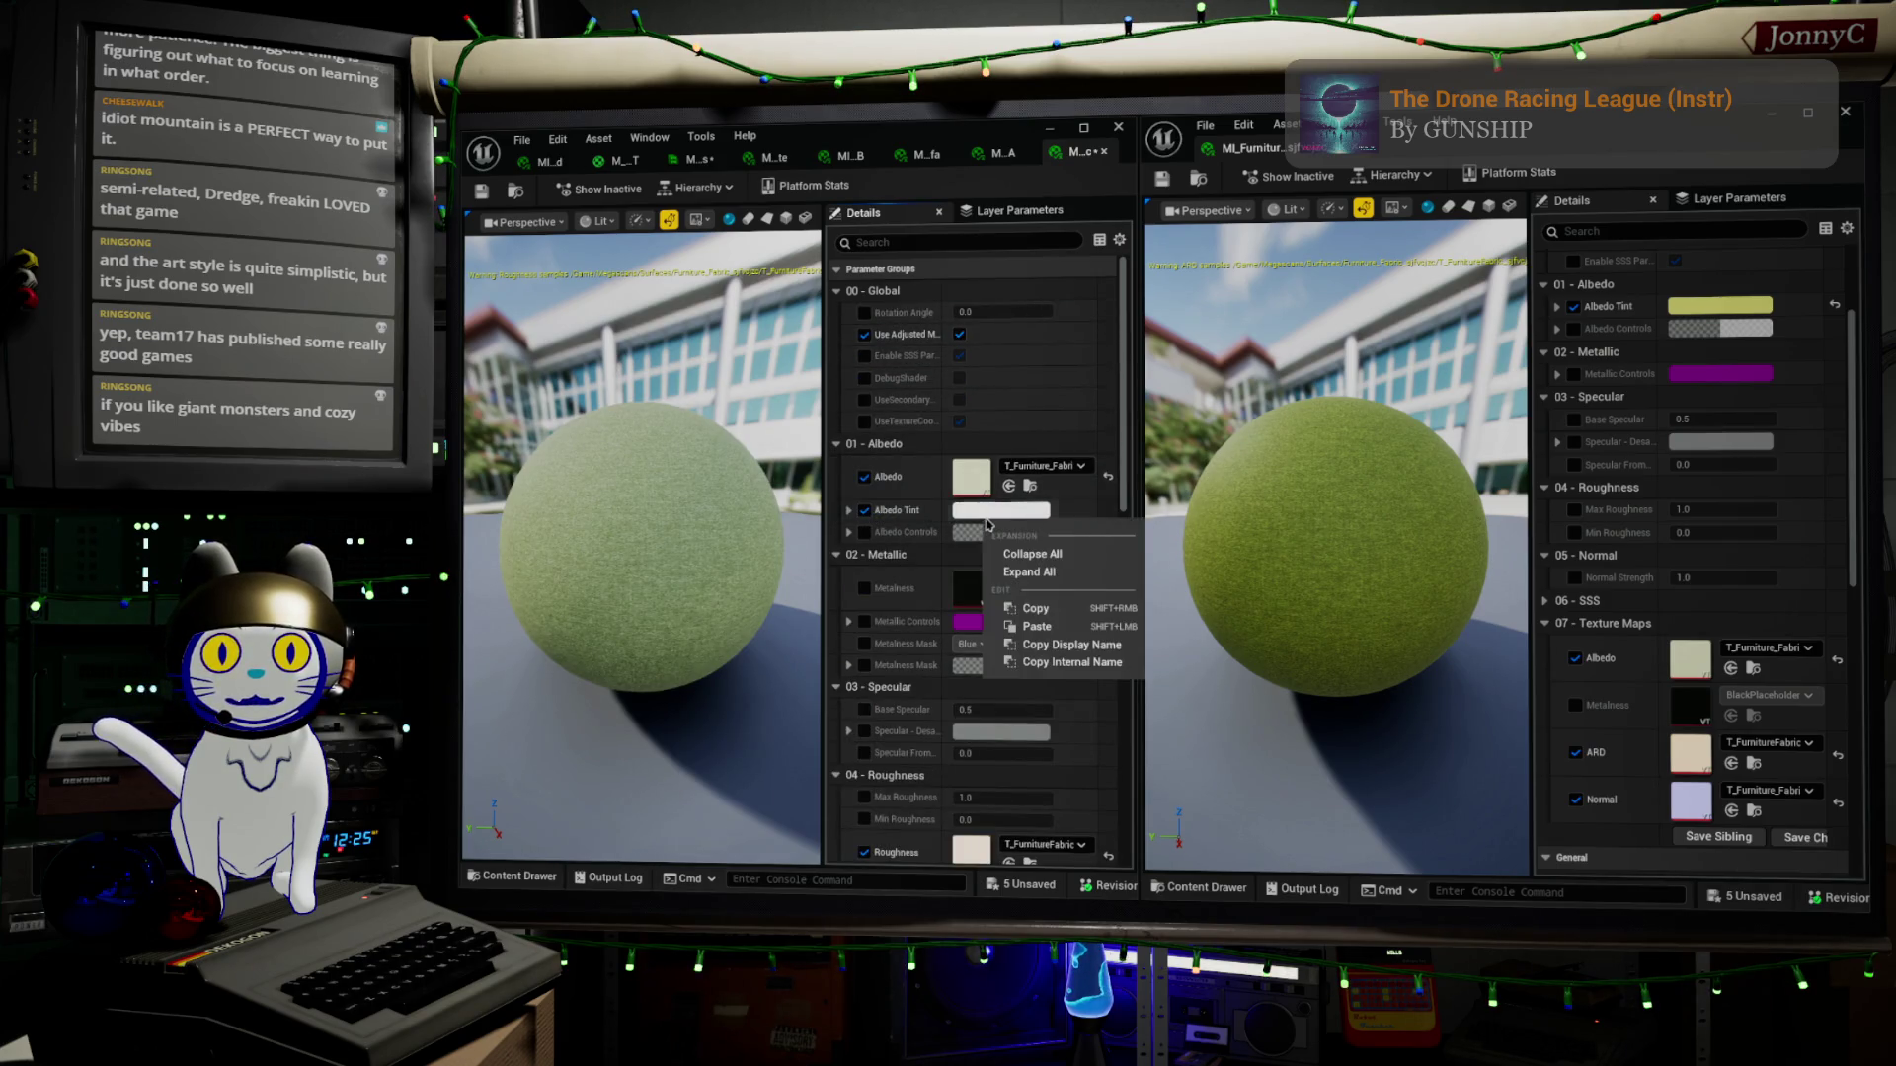
left_click(1069, 630)
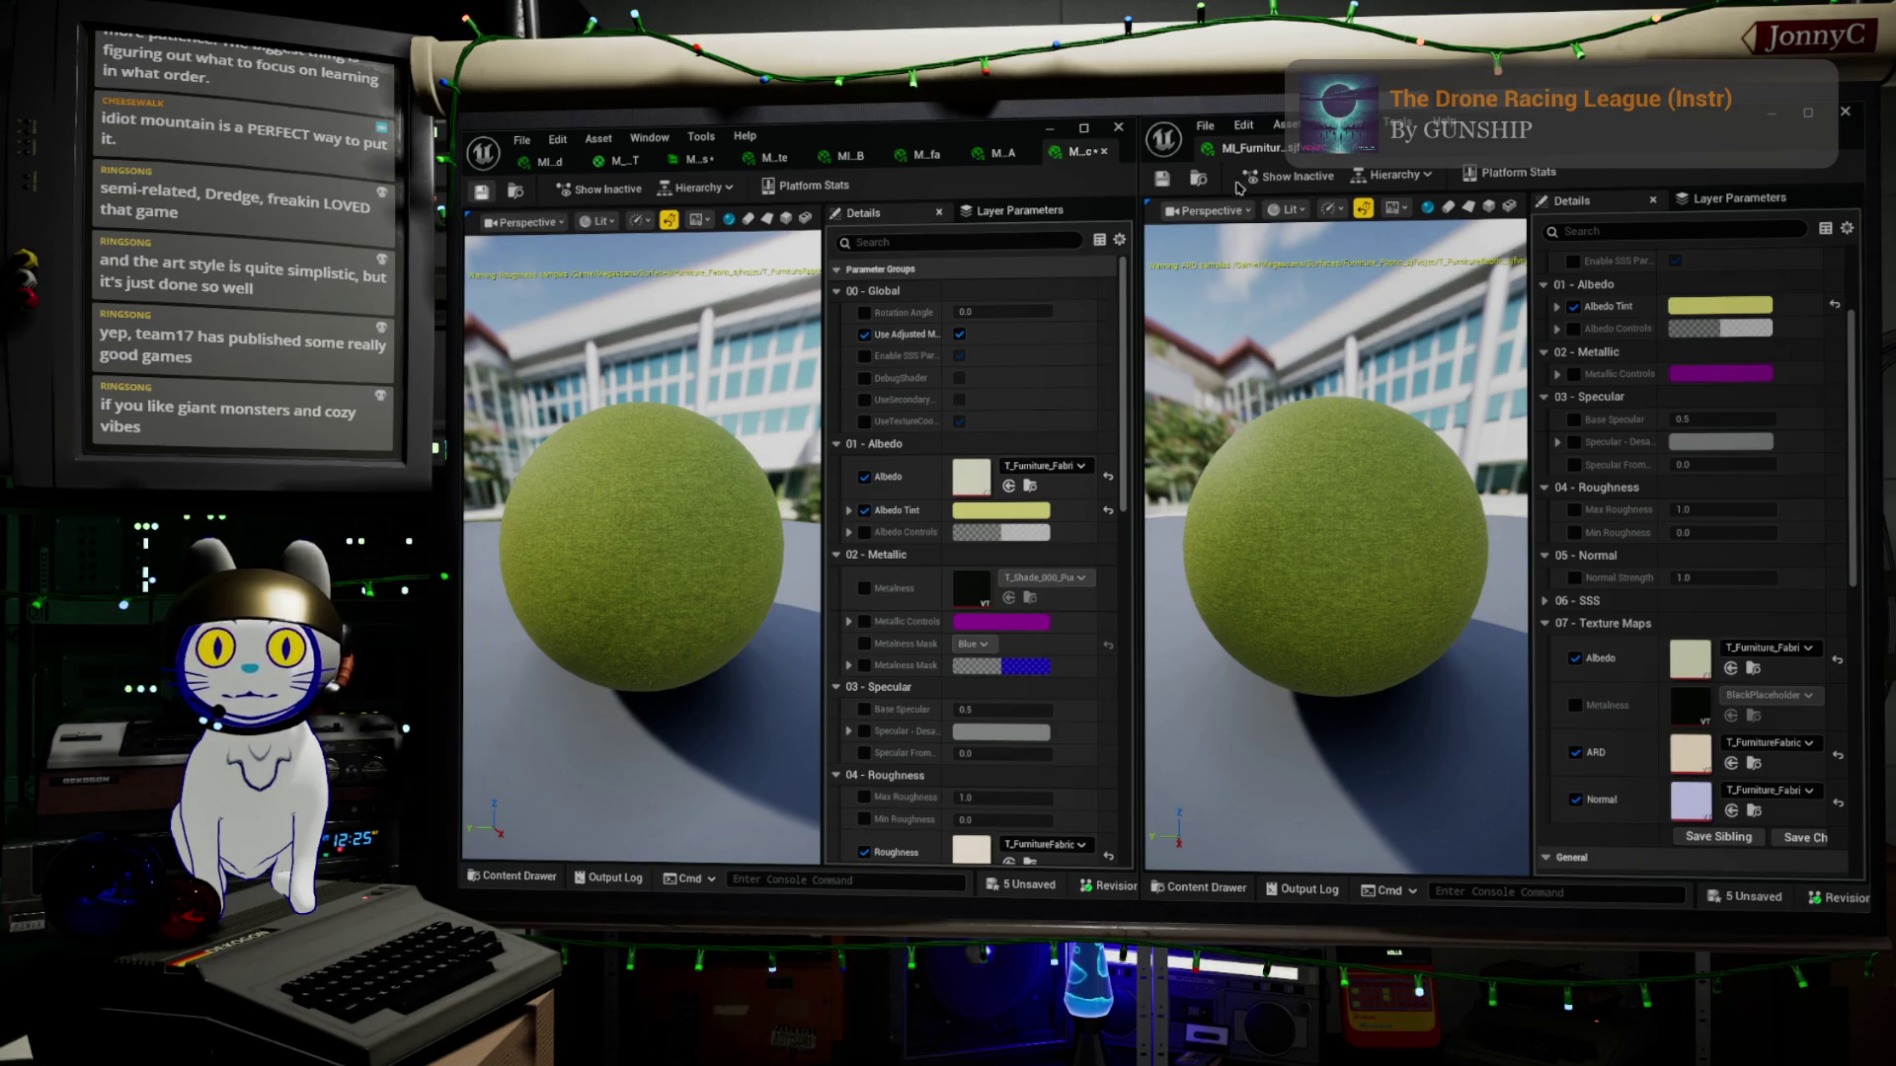
left_click(1844, 110)
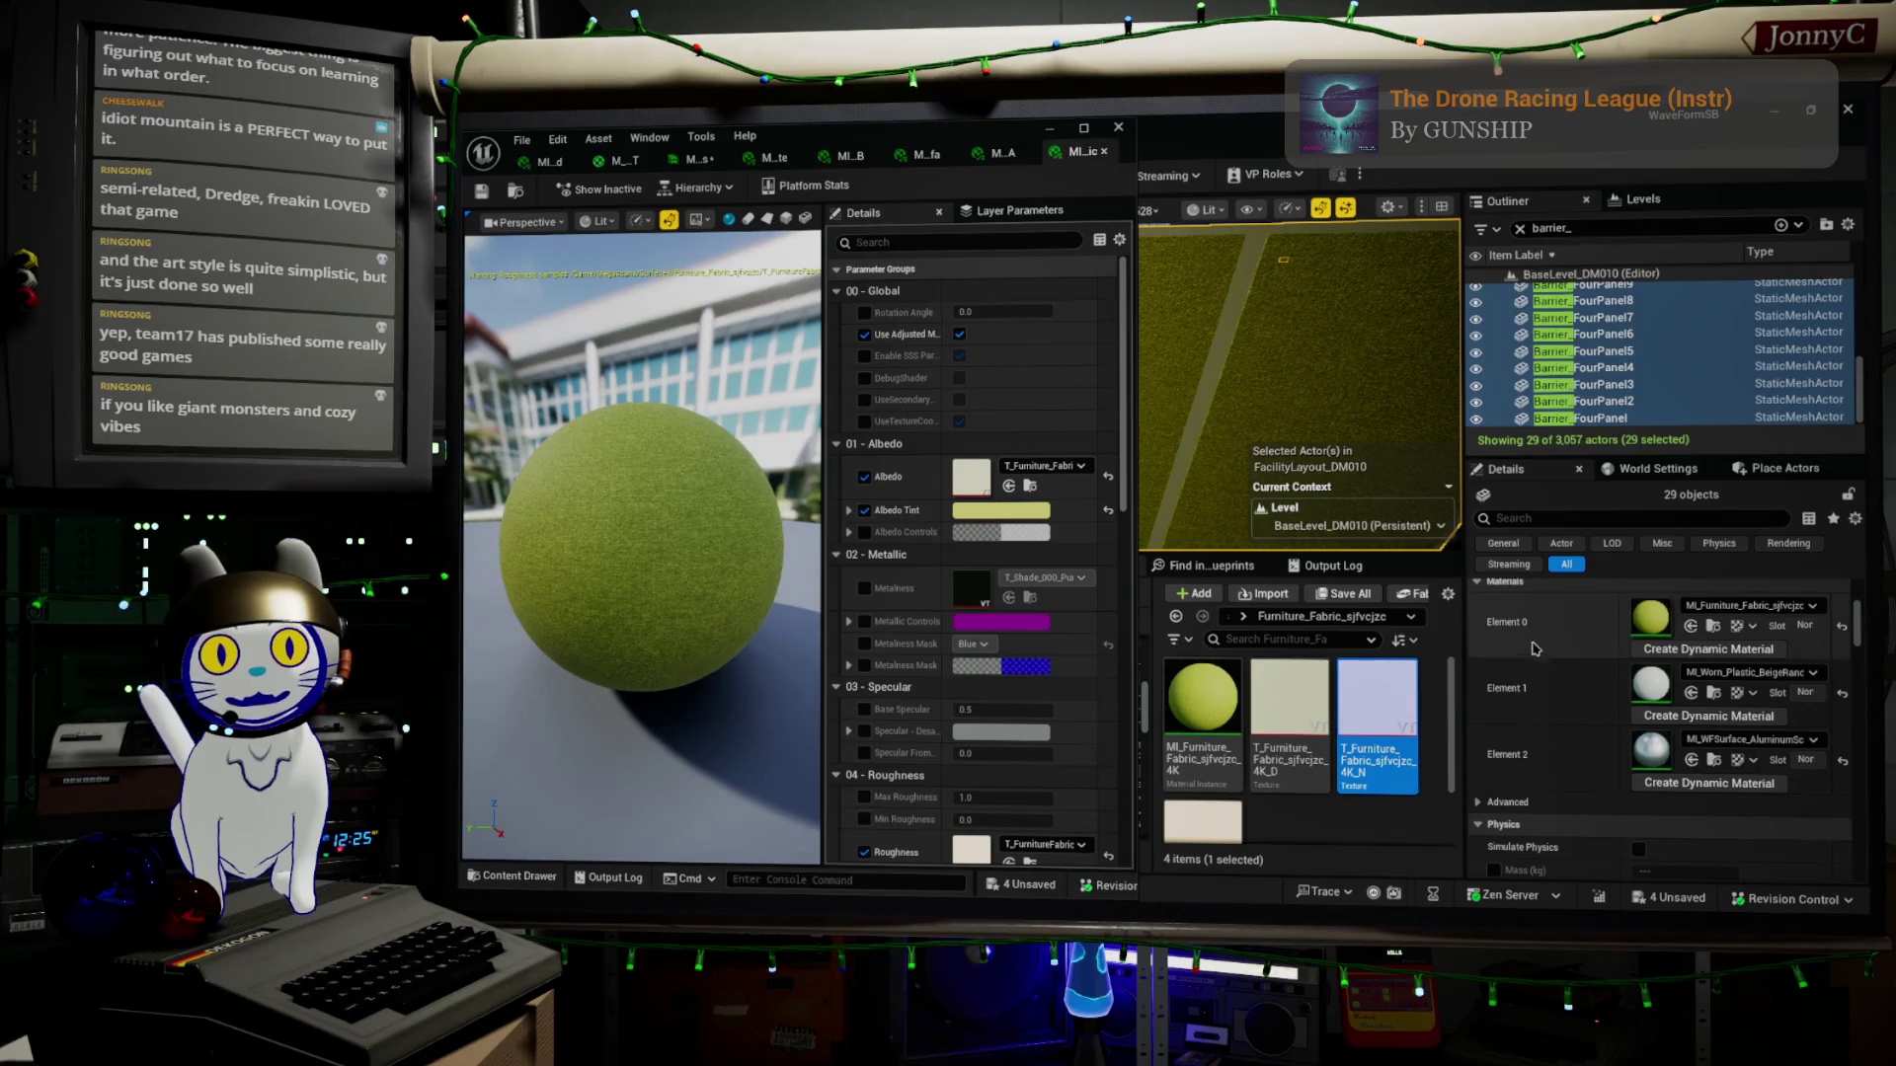
Assign MI_WFSurface_DividerFabric from the Office folder to the barriers' Element 0 slot
left_click(1713, 628)
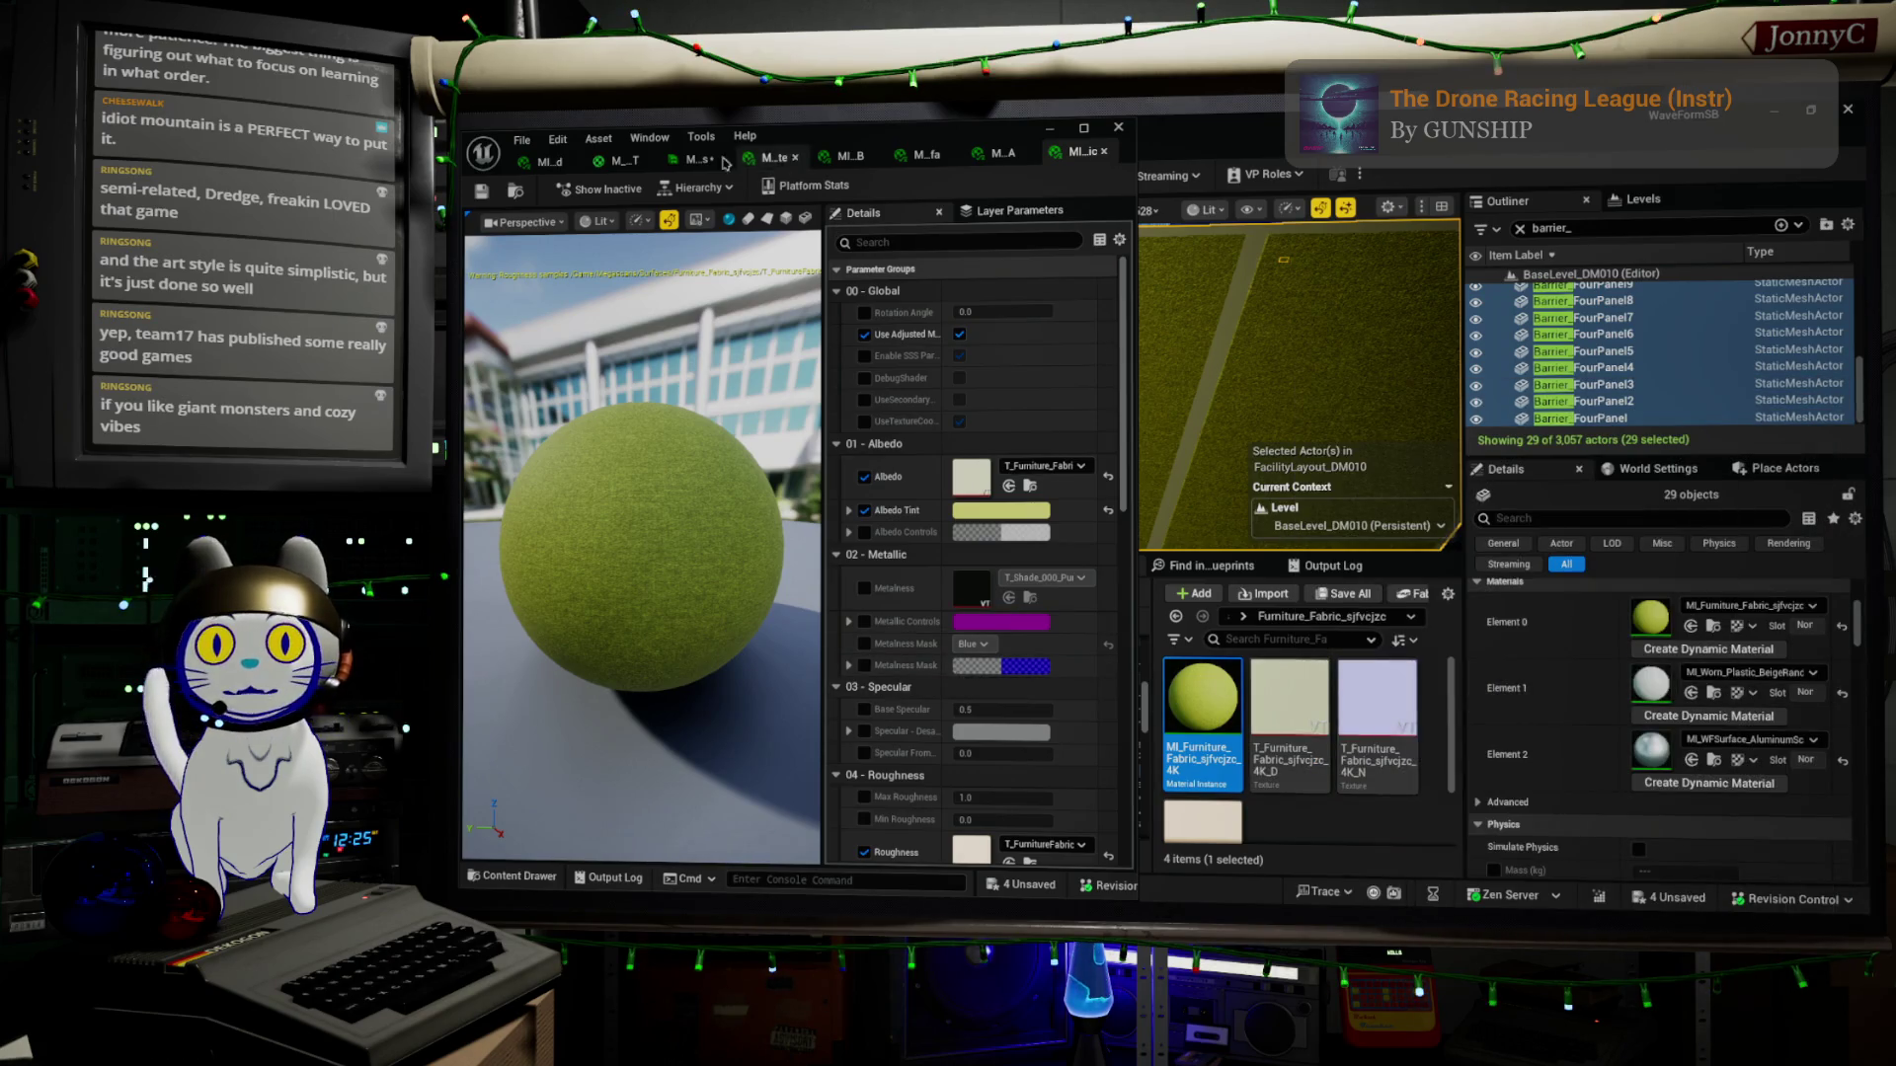
left_click(515, 191)
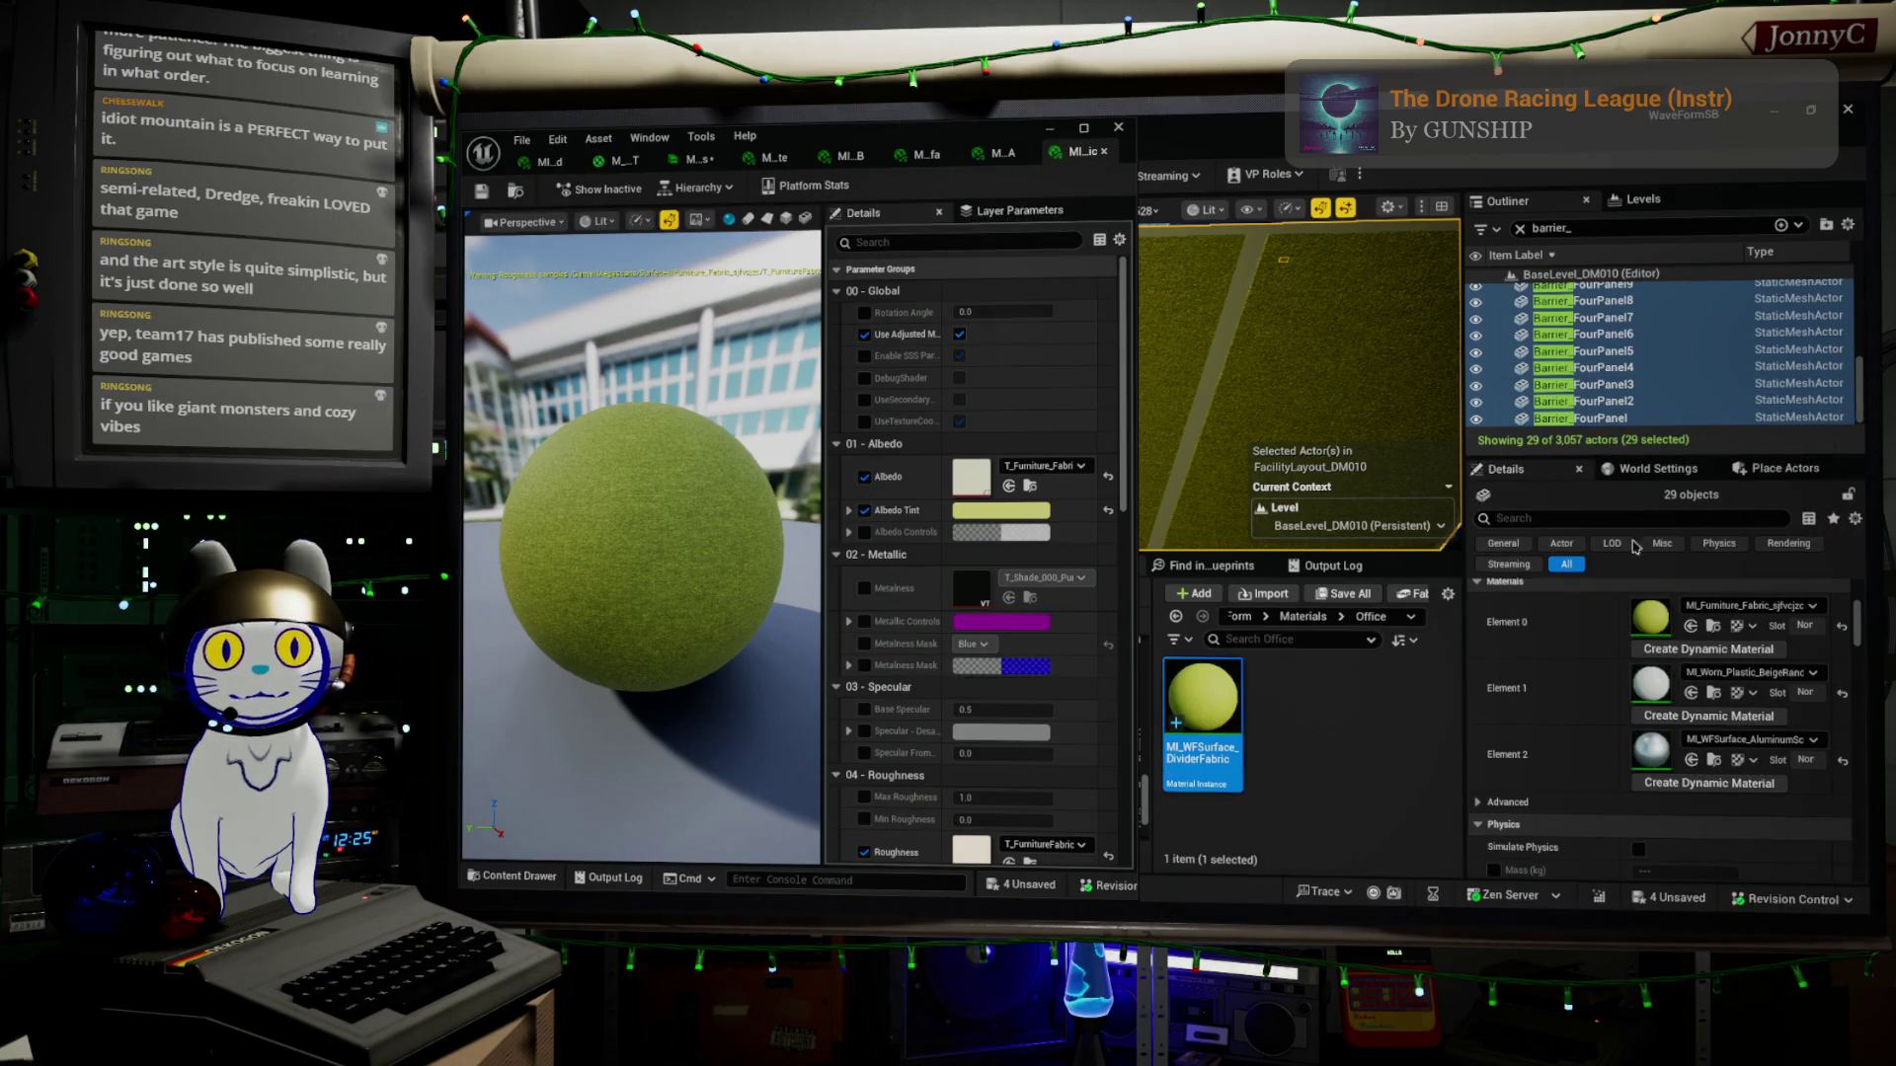
left_click(1691, 627)
left_click(1298, 747)
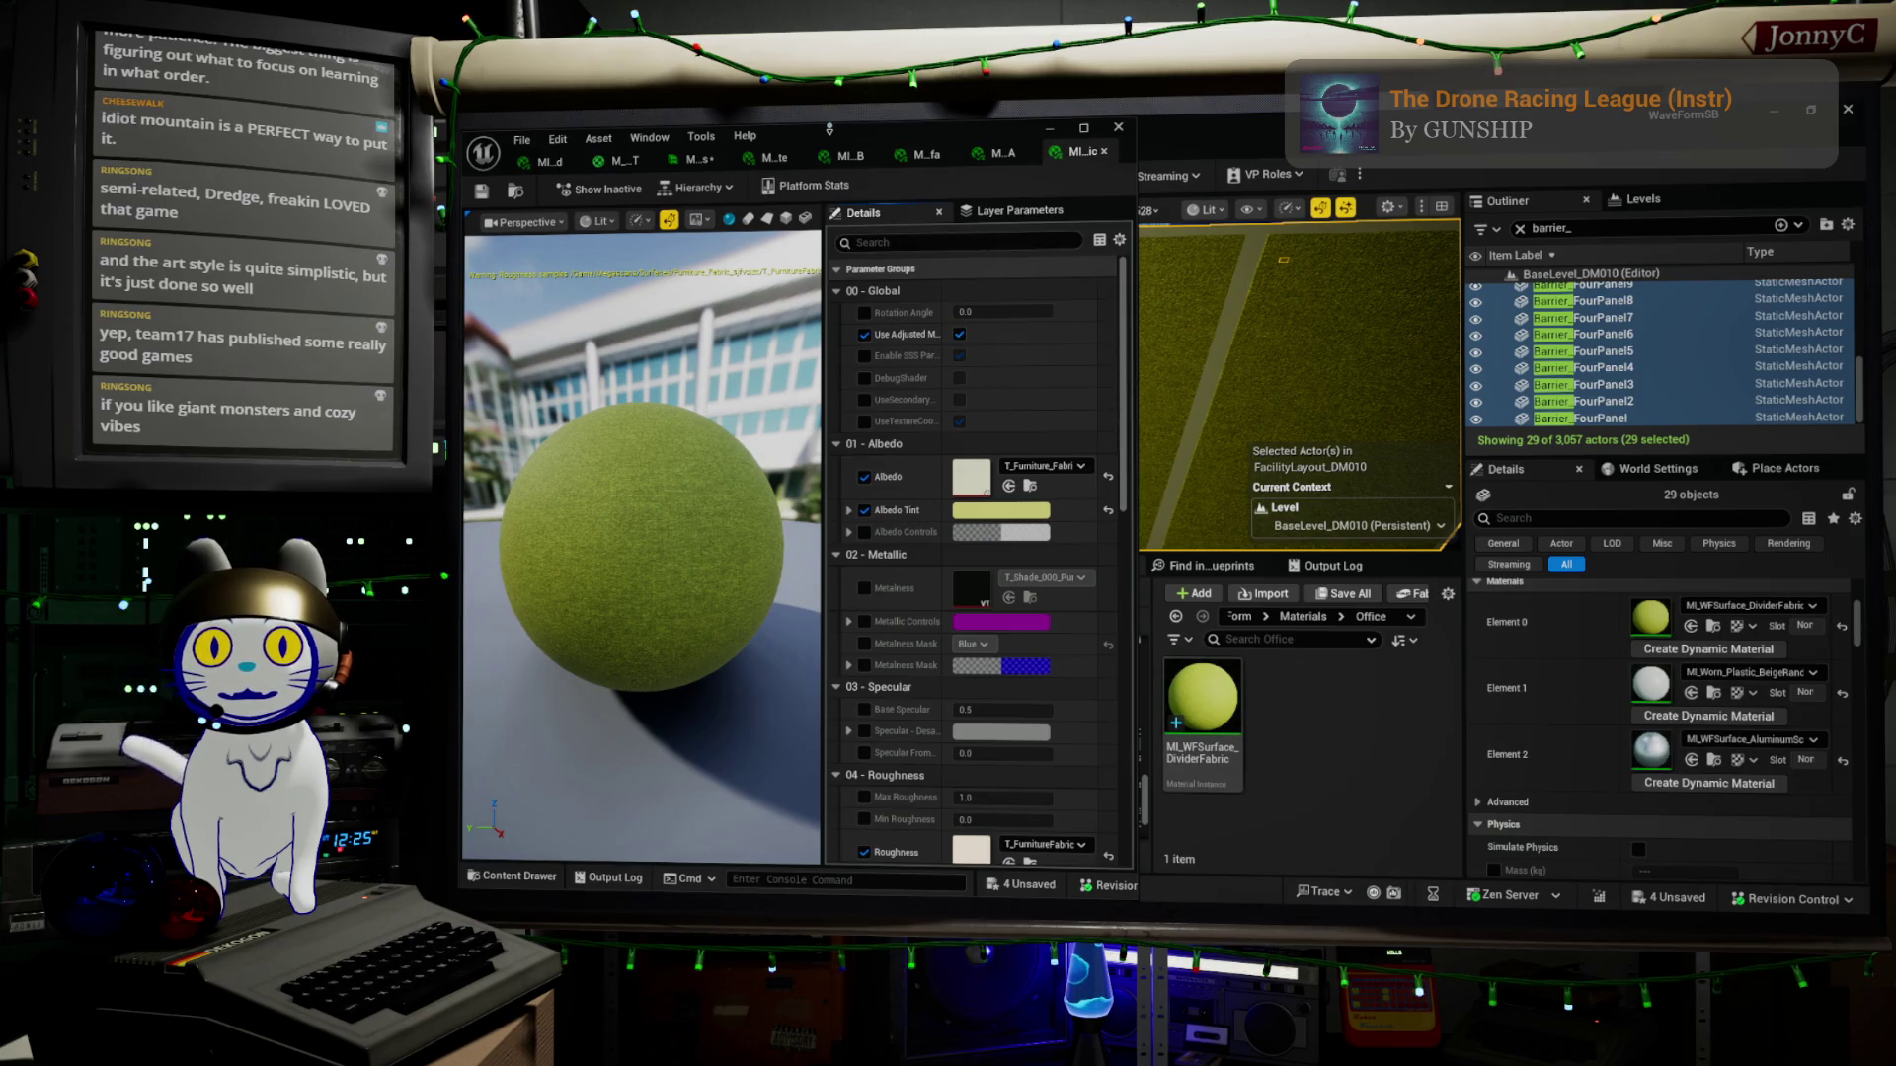
mouse_move(830, 136)
left_mouse_down()
mouse_move(1091, 162)
mouse_move(1491, 855)
left_mouse_up()
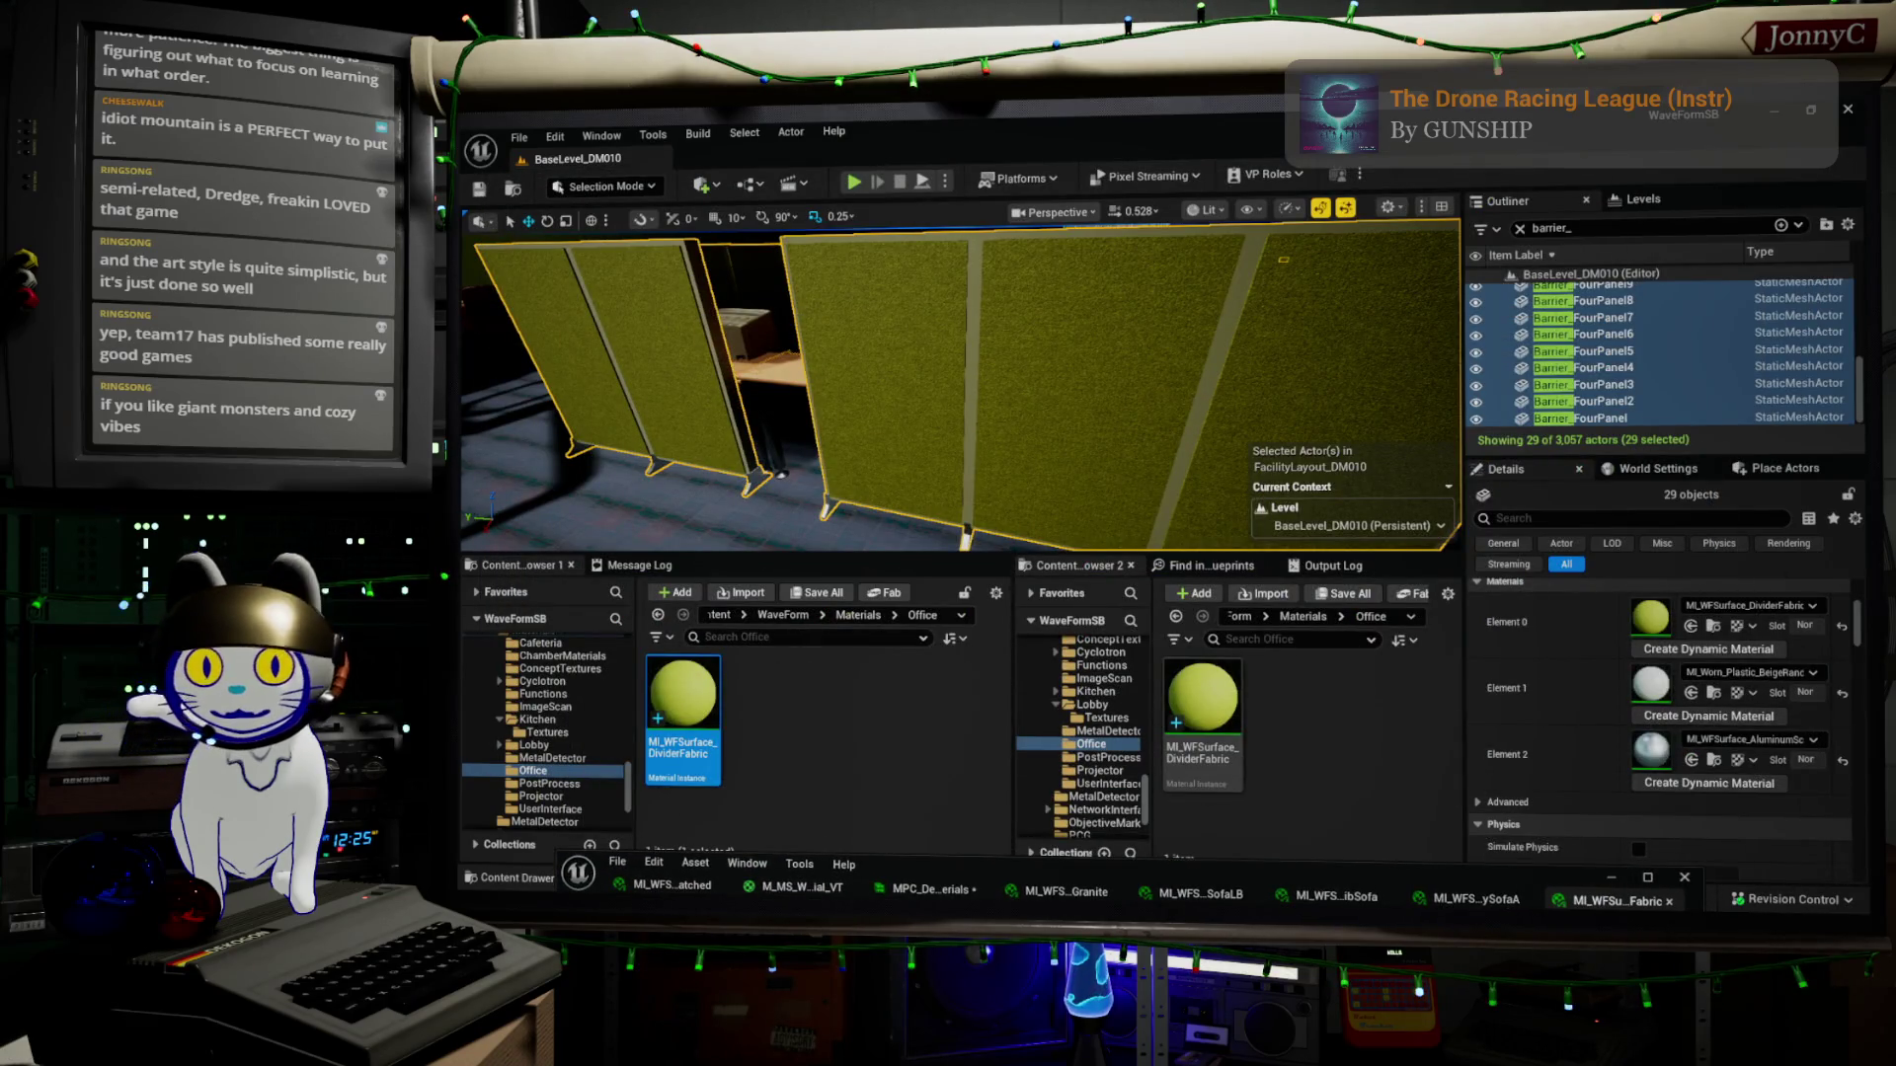
Close the MI_SofaA_Dark editor and maximize the floating material editor window
key("alt+Tab")
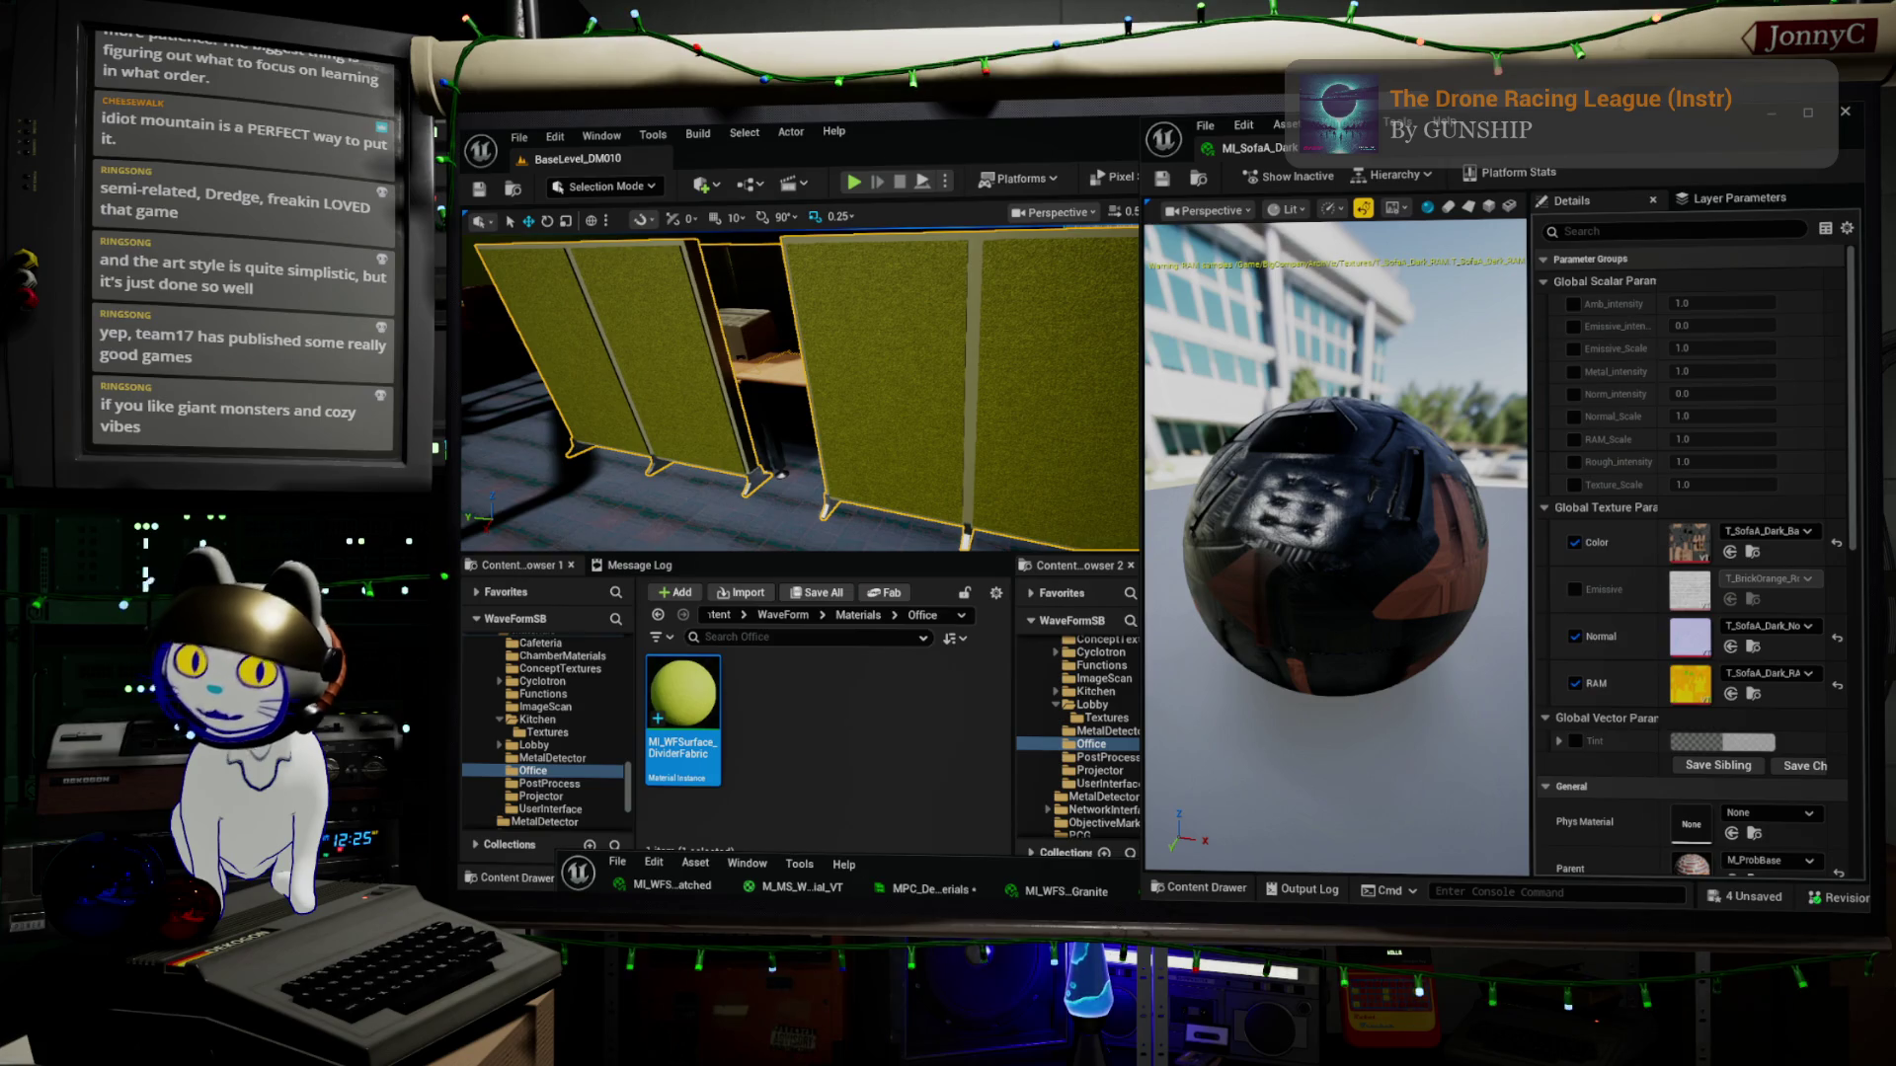
left_click(827, 577)
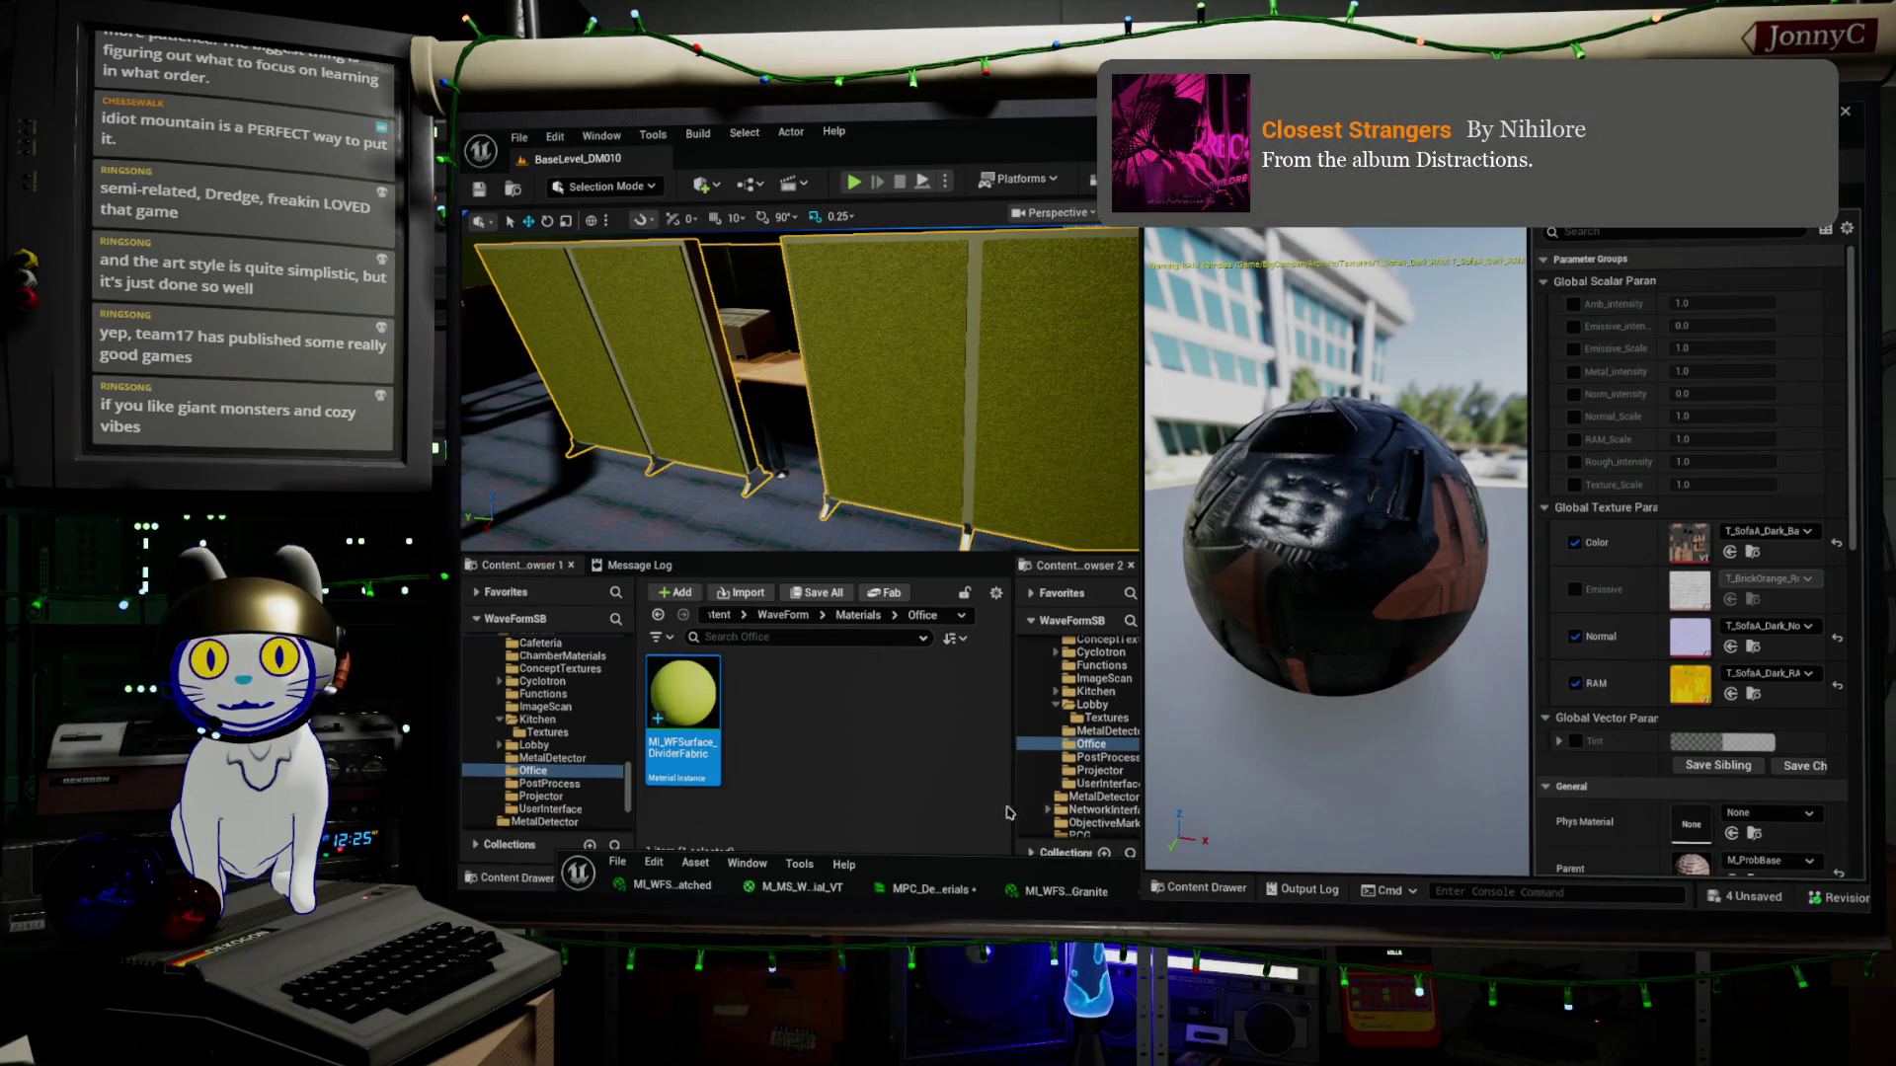
left_click(988, 865)
mouse_move(972, 869)
left_mouse_down()
mouse_move(469, 741)
mouse_move(471, 622)
left_mouse_up()
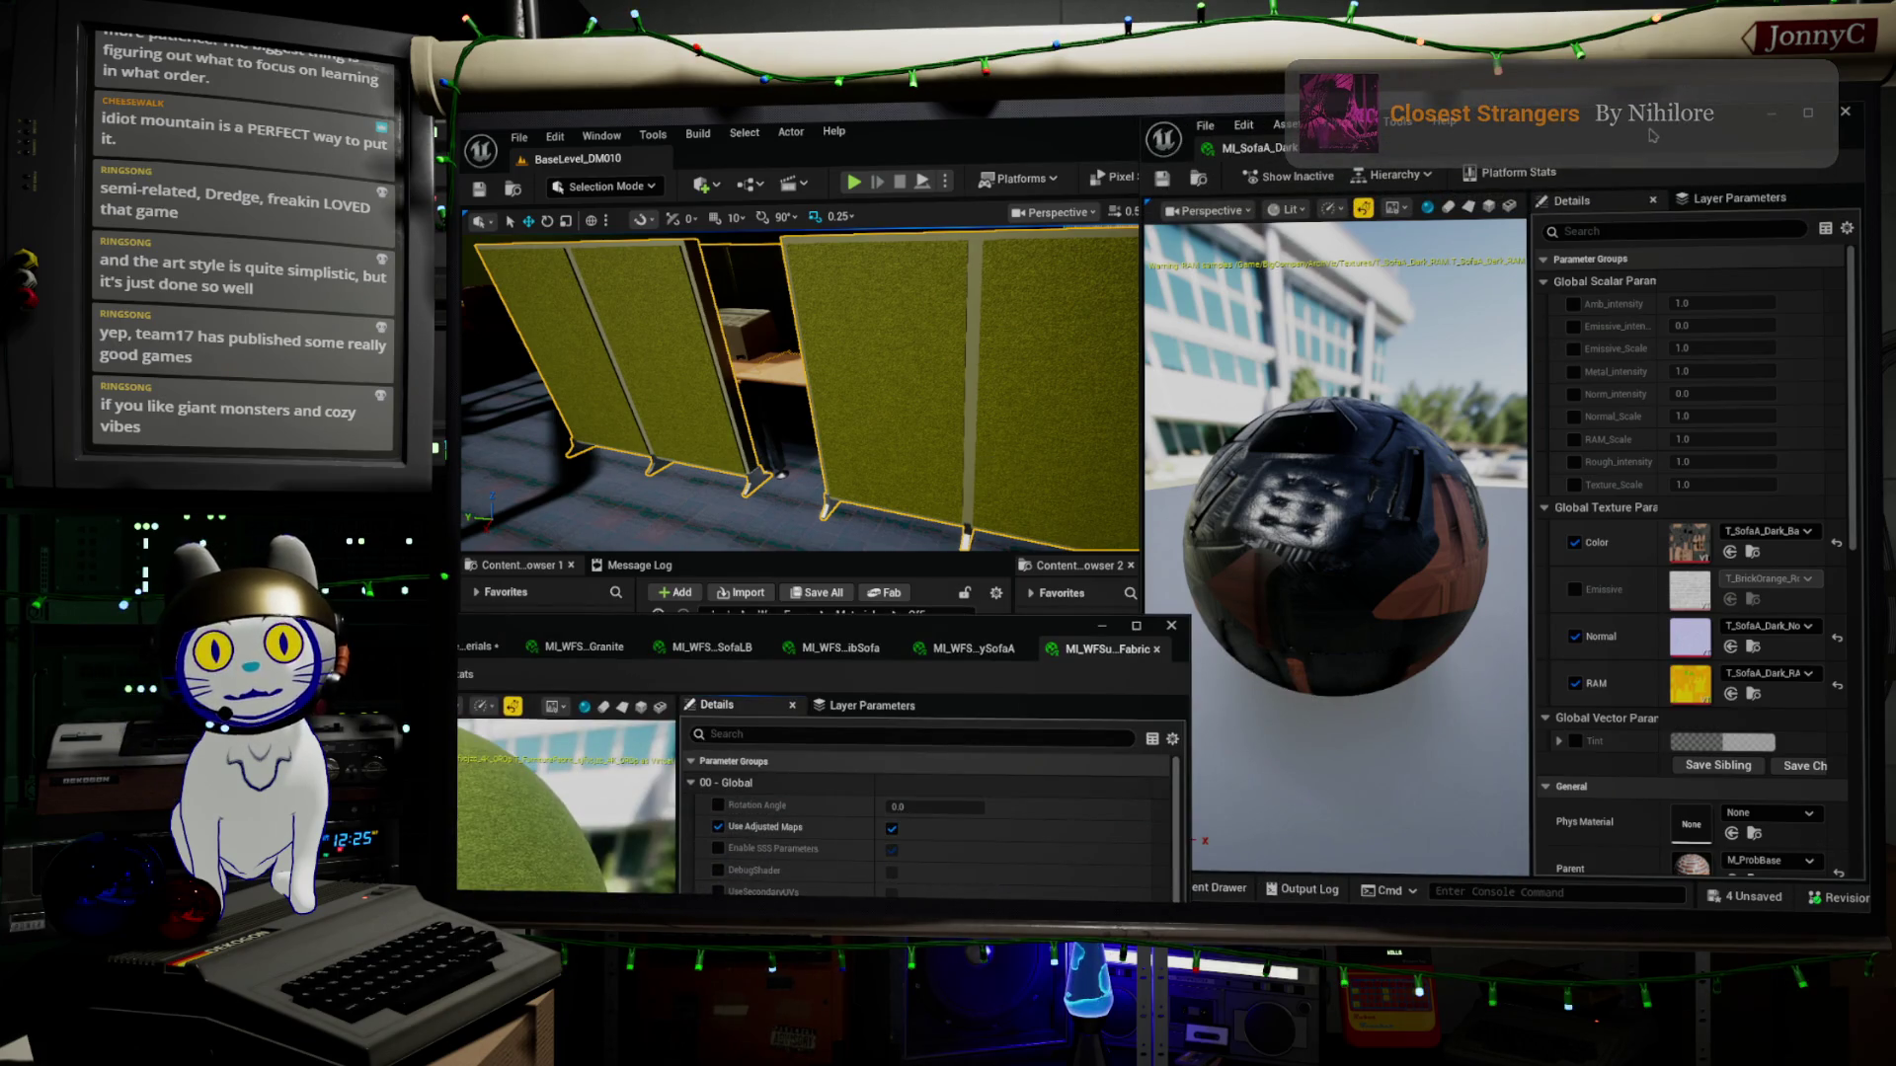
left_click(1847, 113)
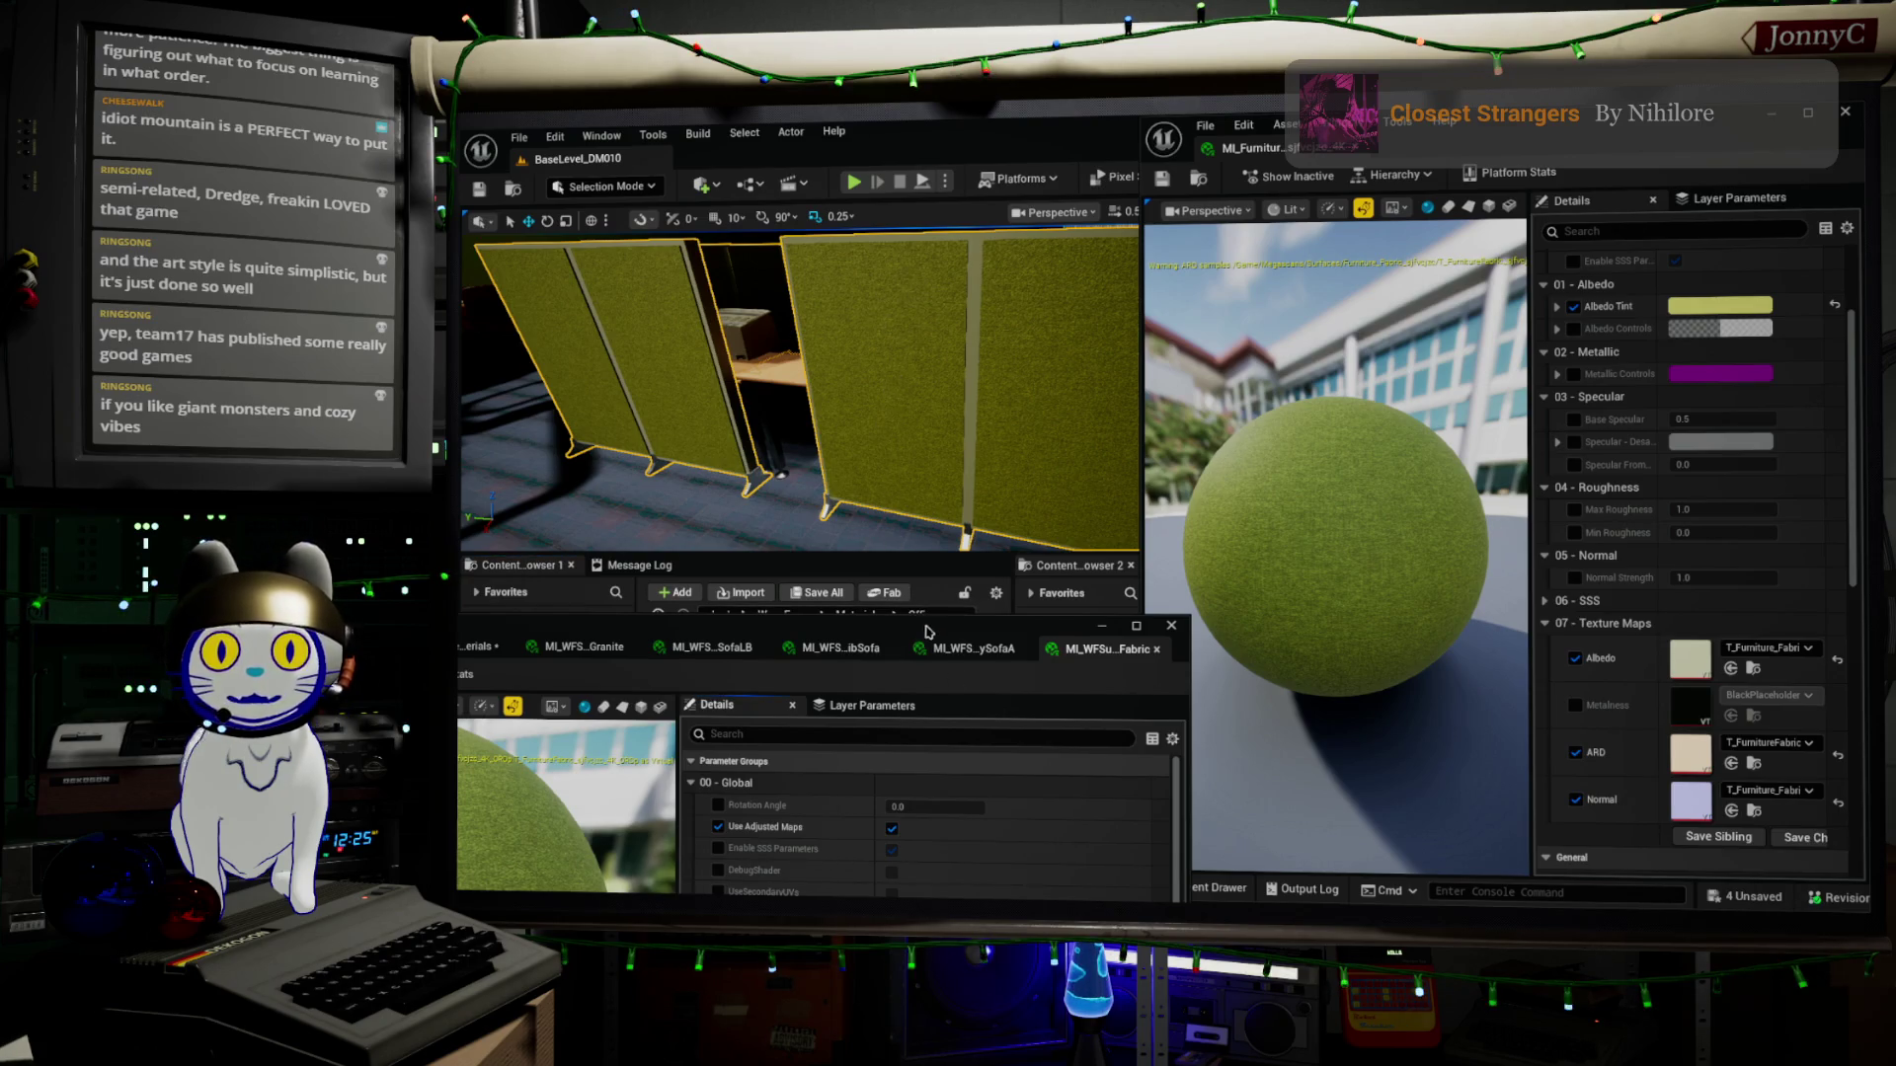
mouse_move(888, 627)
left_mouse_down()
mouse_move(1096, 314)
mouse_move(1097, 189)
mouse_move(845, 489)
mouse_move(864, 562)
mouse_move(578, 486)
left_mouse_up()
double_click(578, 486)
Open the parent material M_MS_Surface_Material_VT in its node graph
scroll(1764, 416, "down", 5)
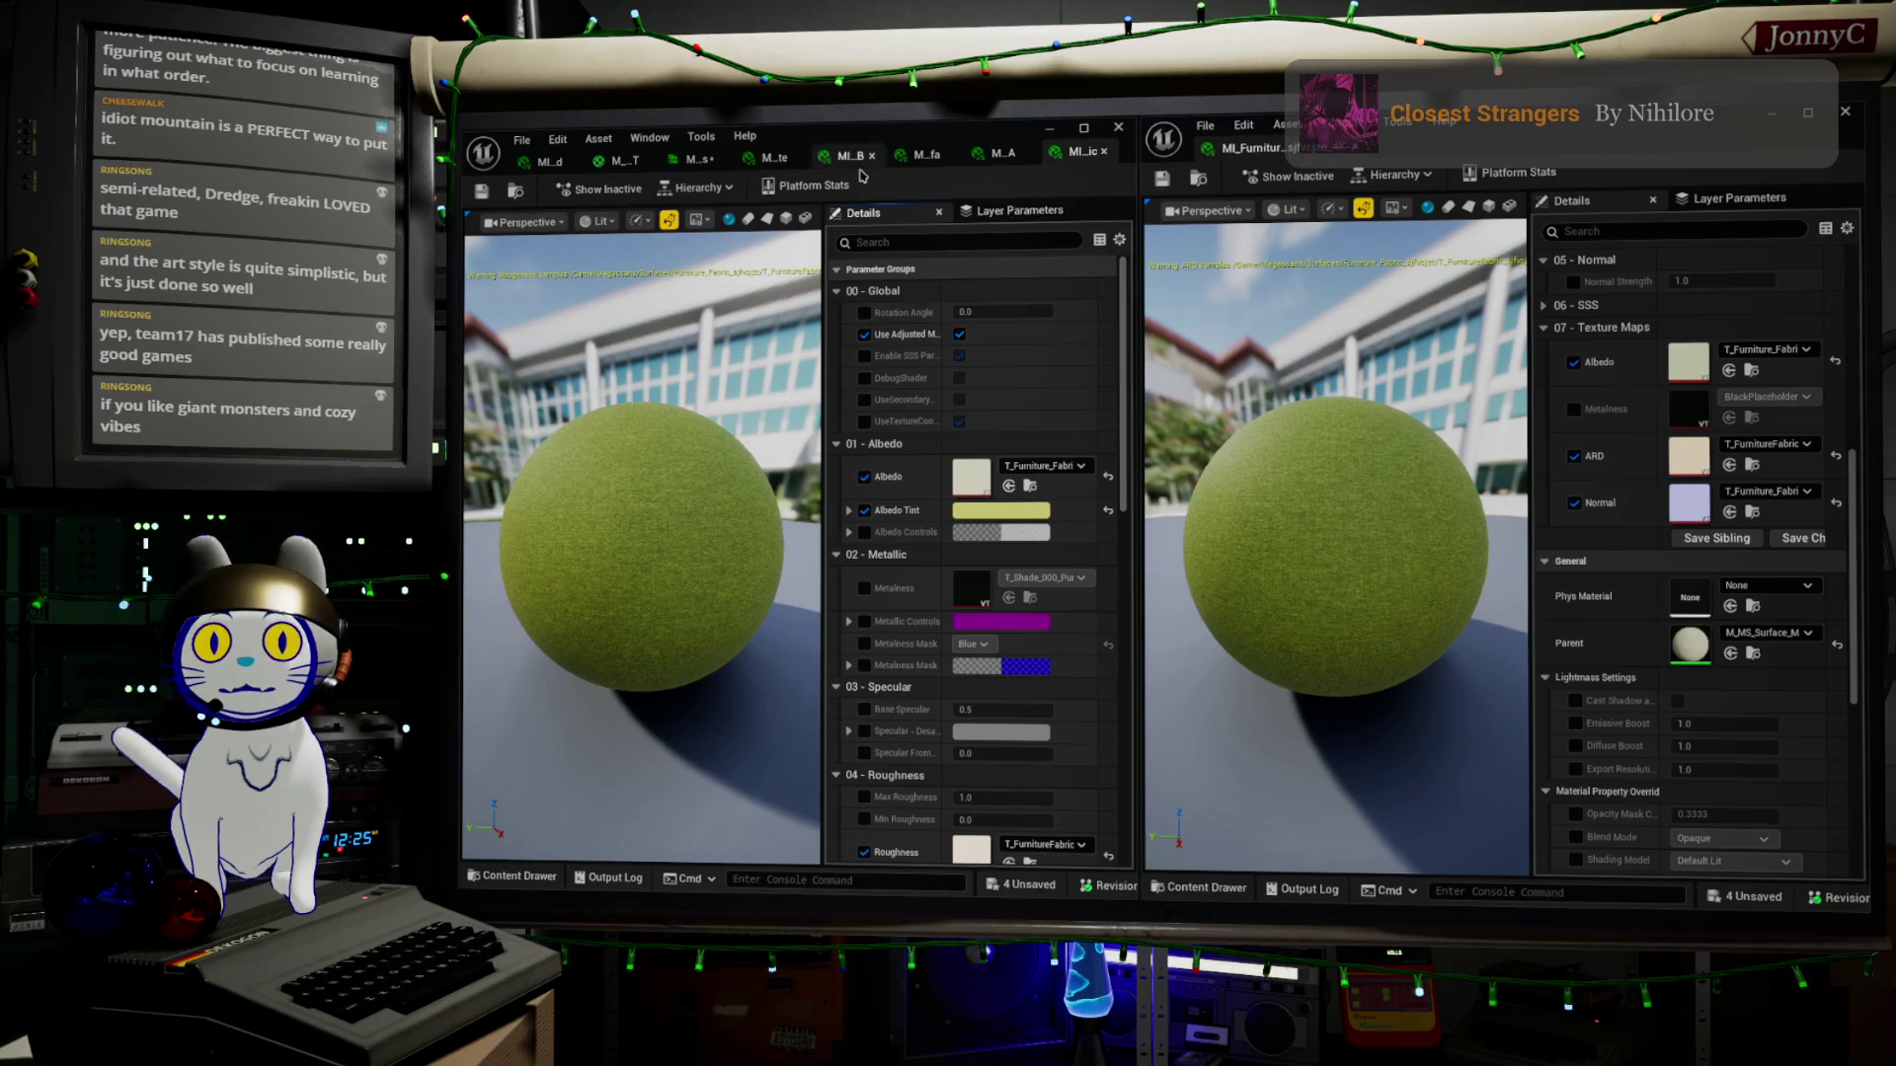
scroll(987, 444, "down", 3)
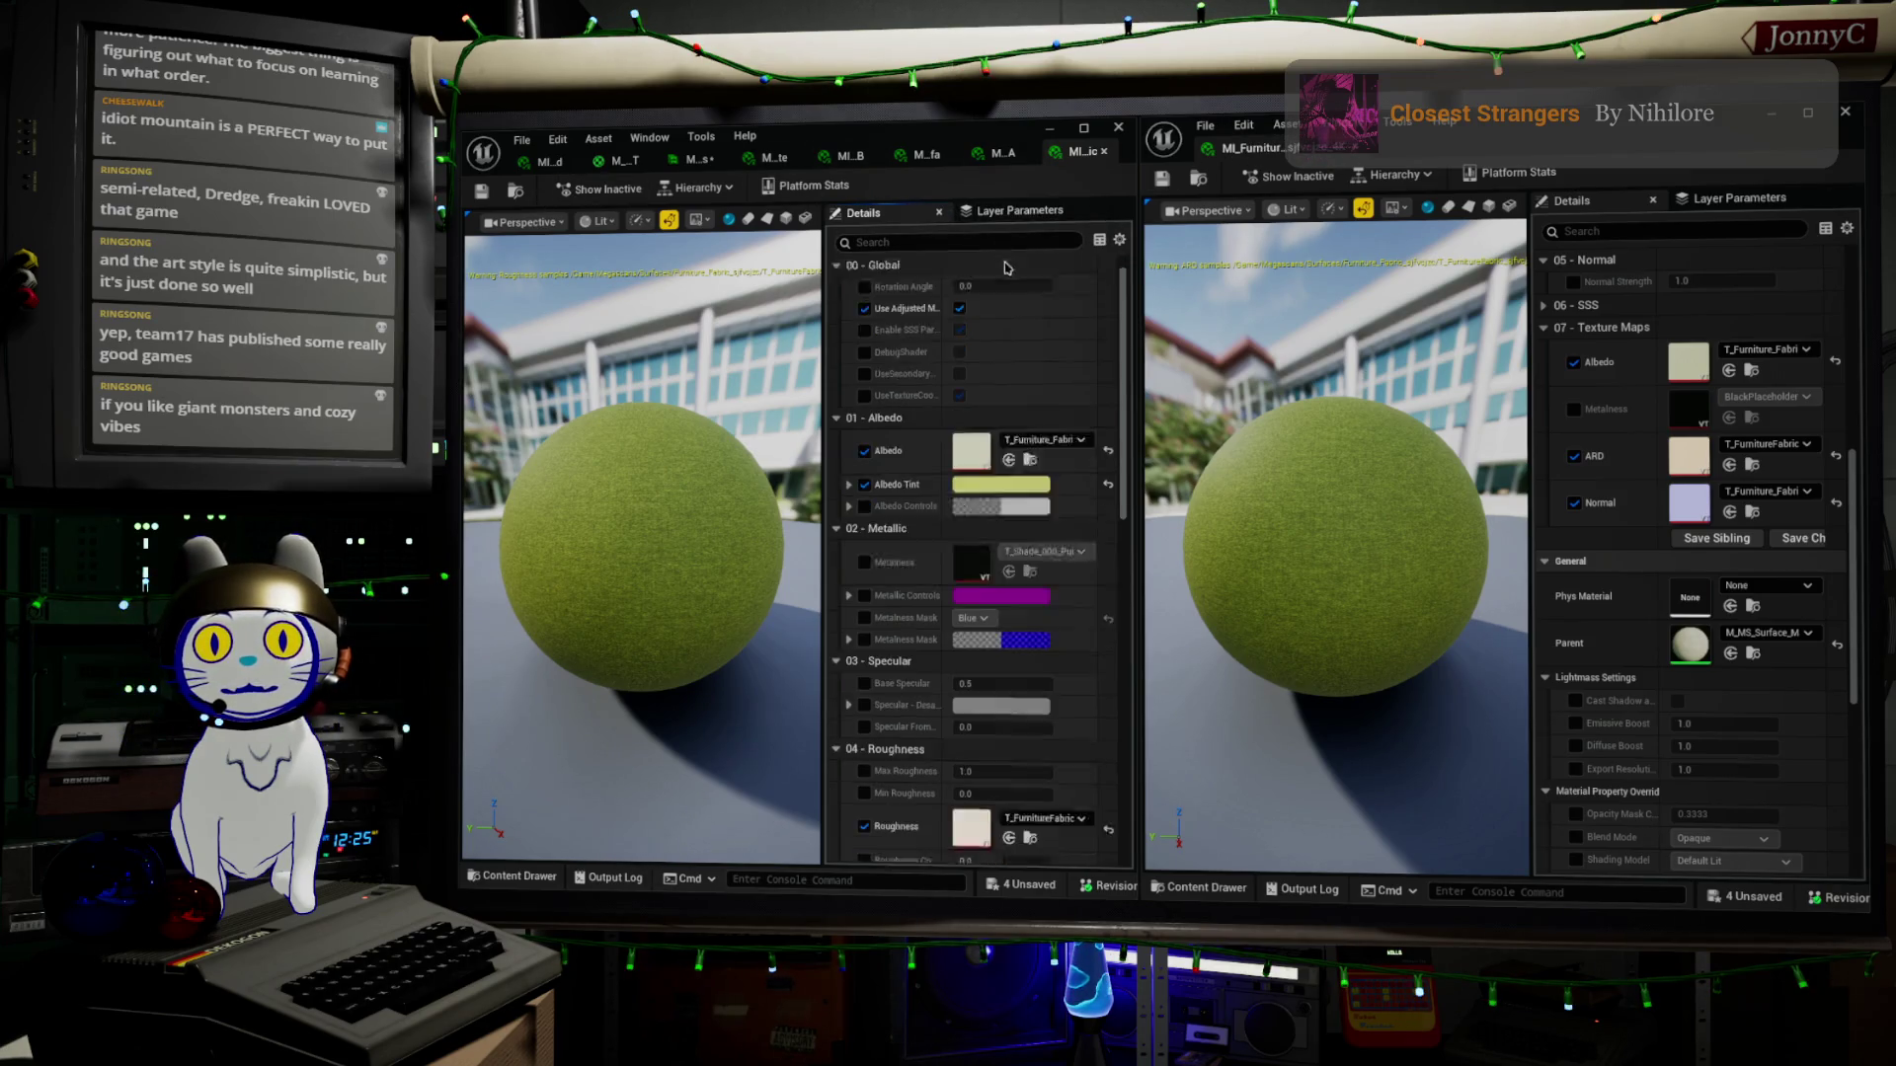
scroll(1743, 451, "up", 5)
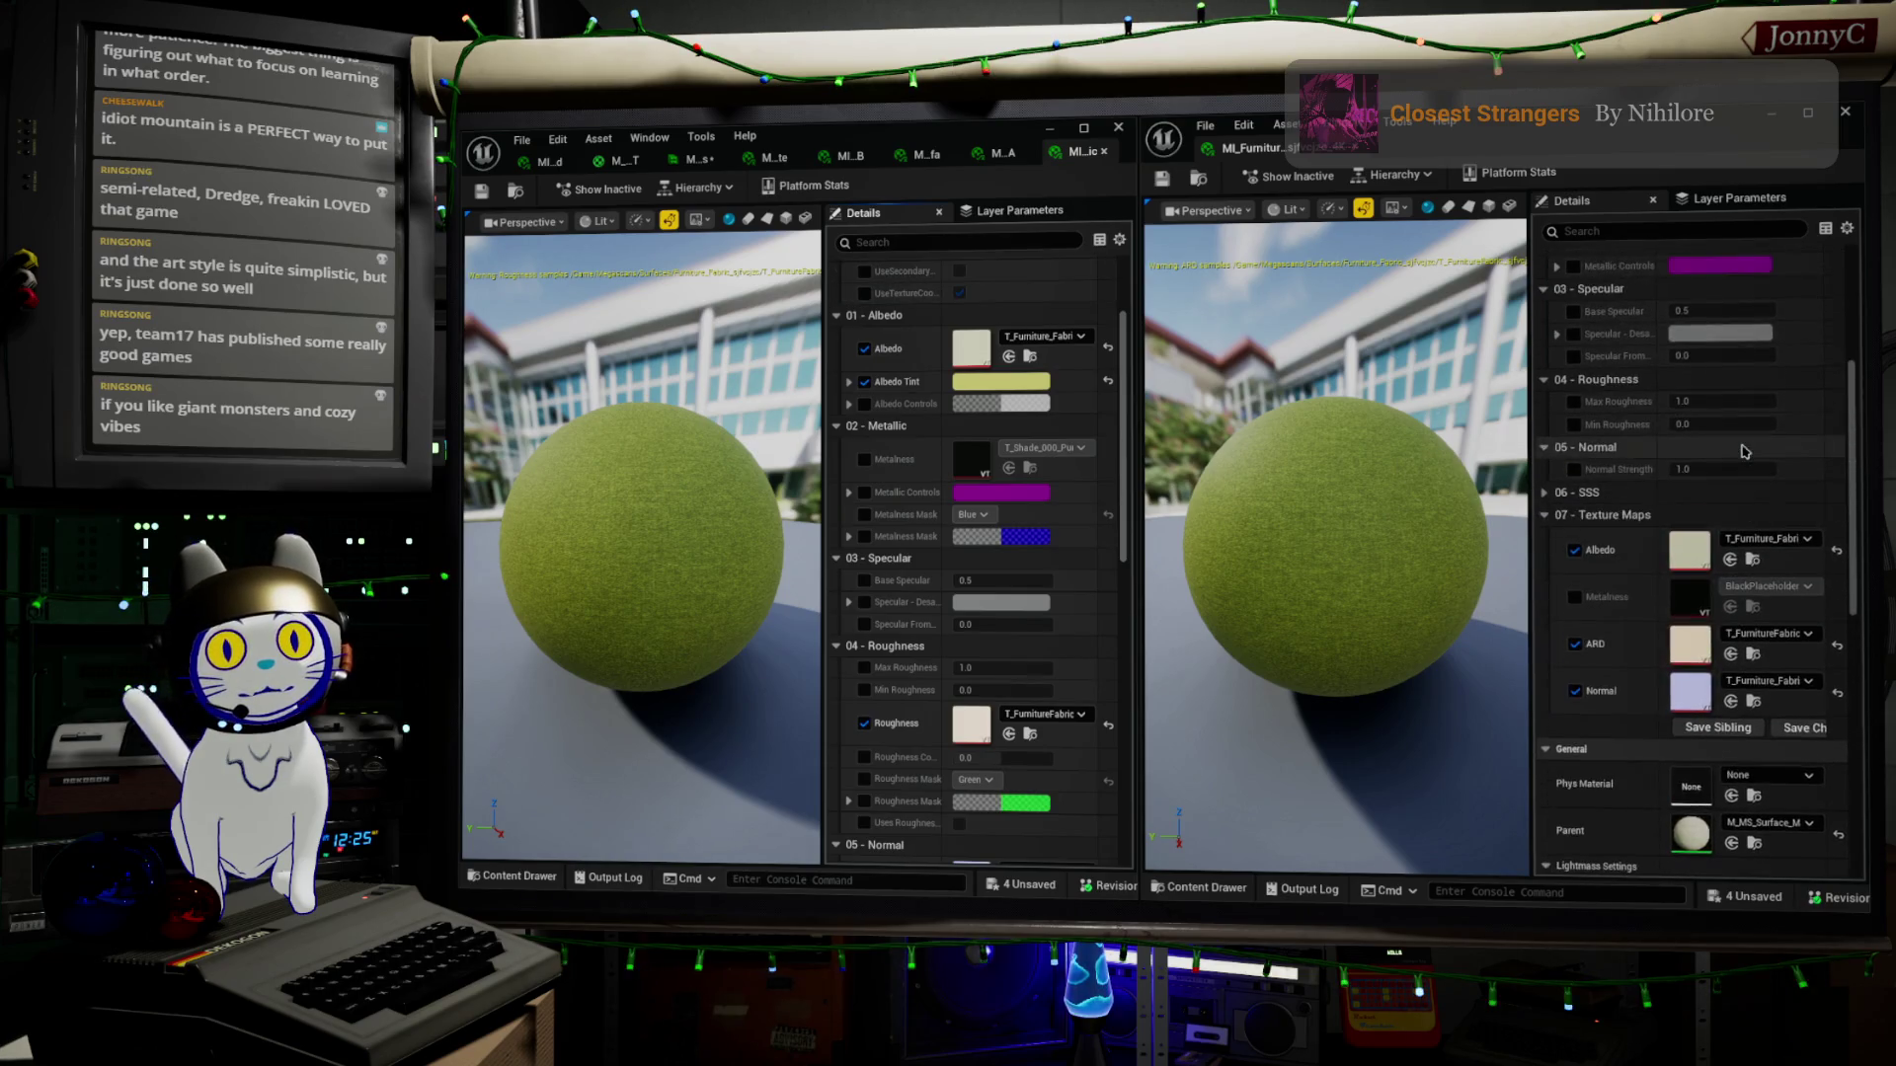
scroll(1744, 451, "up", 2)
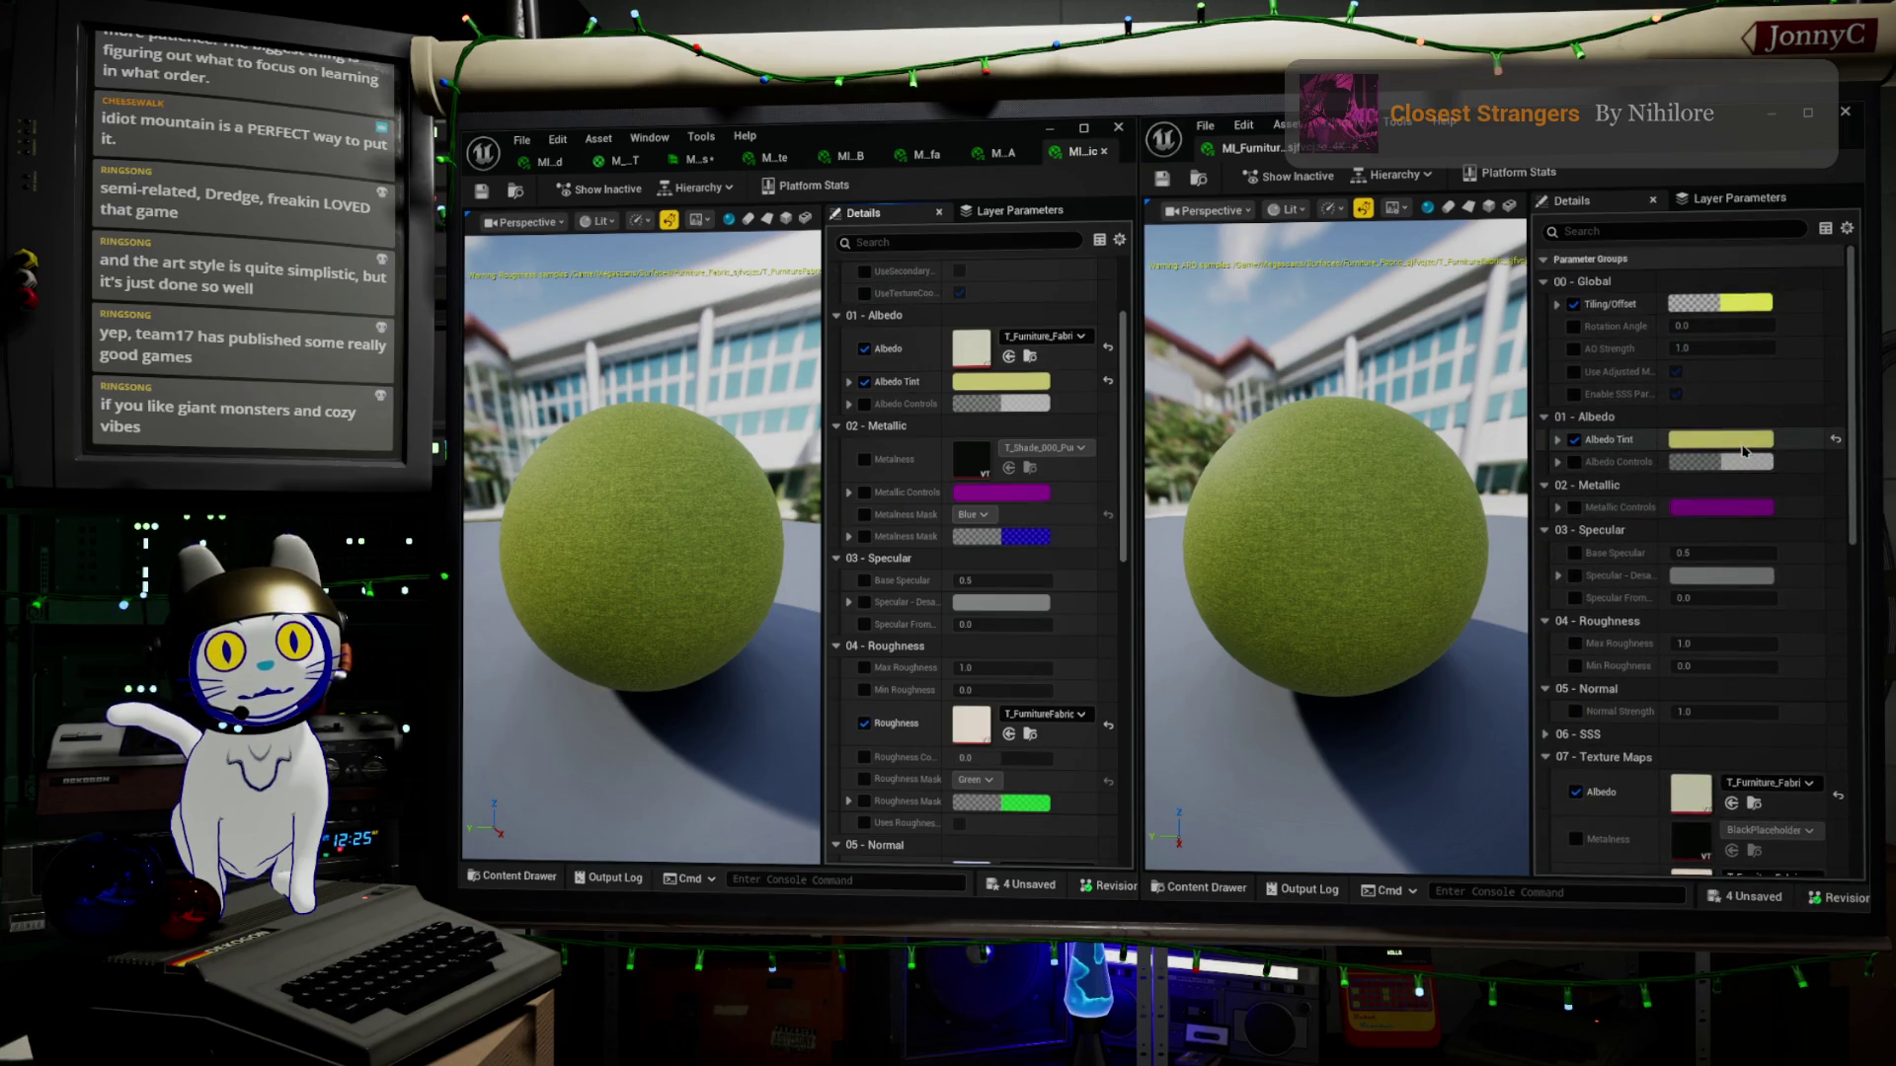
scroll(1744, 451, "down", 10)
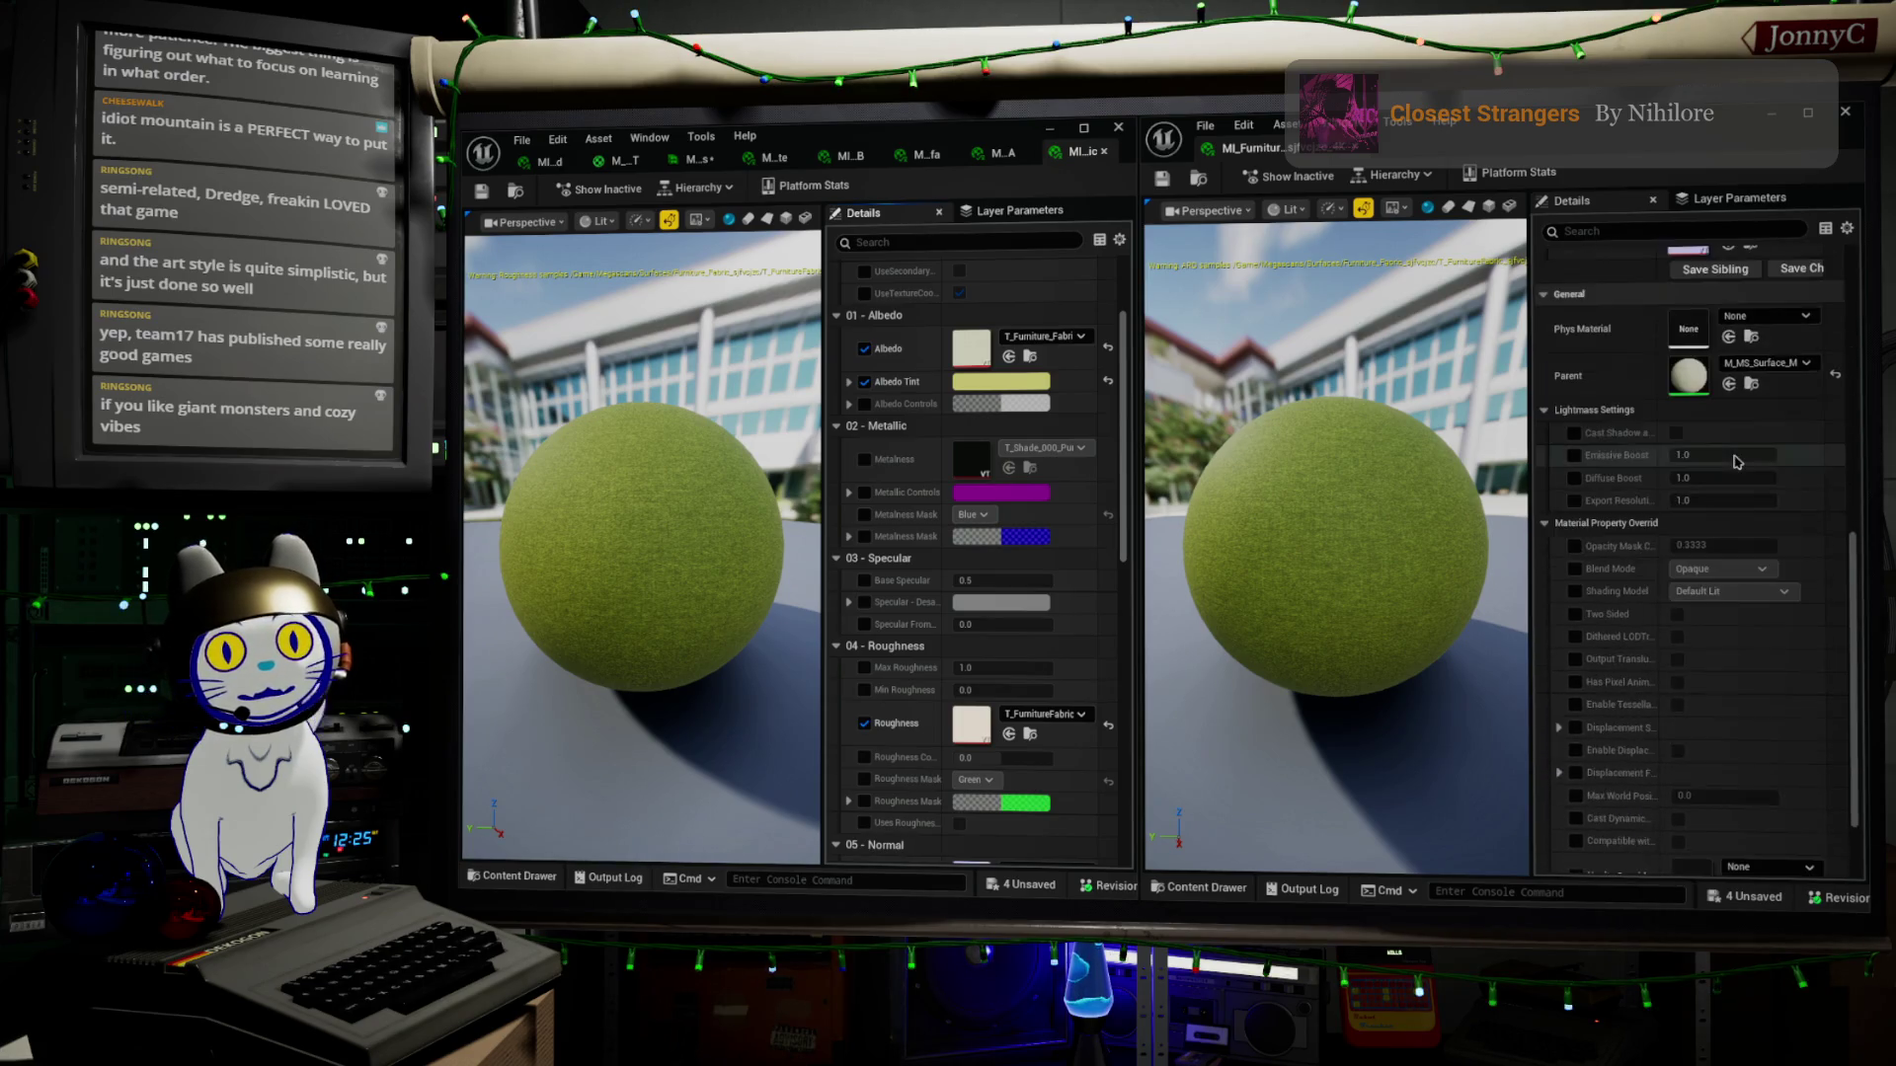
scroll(1678, 749, "up", 2)
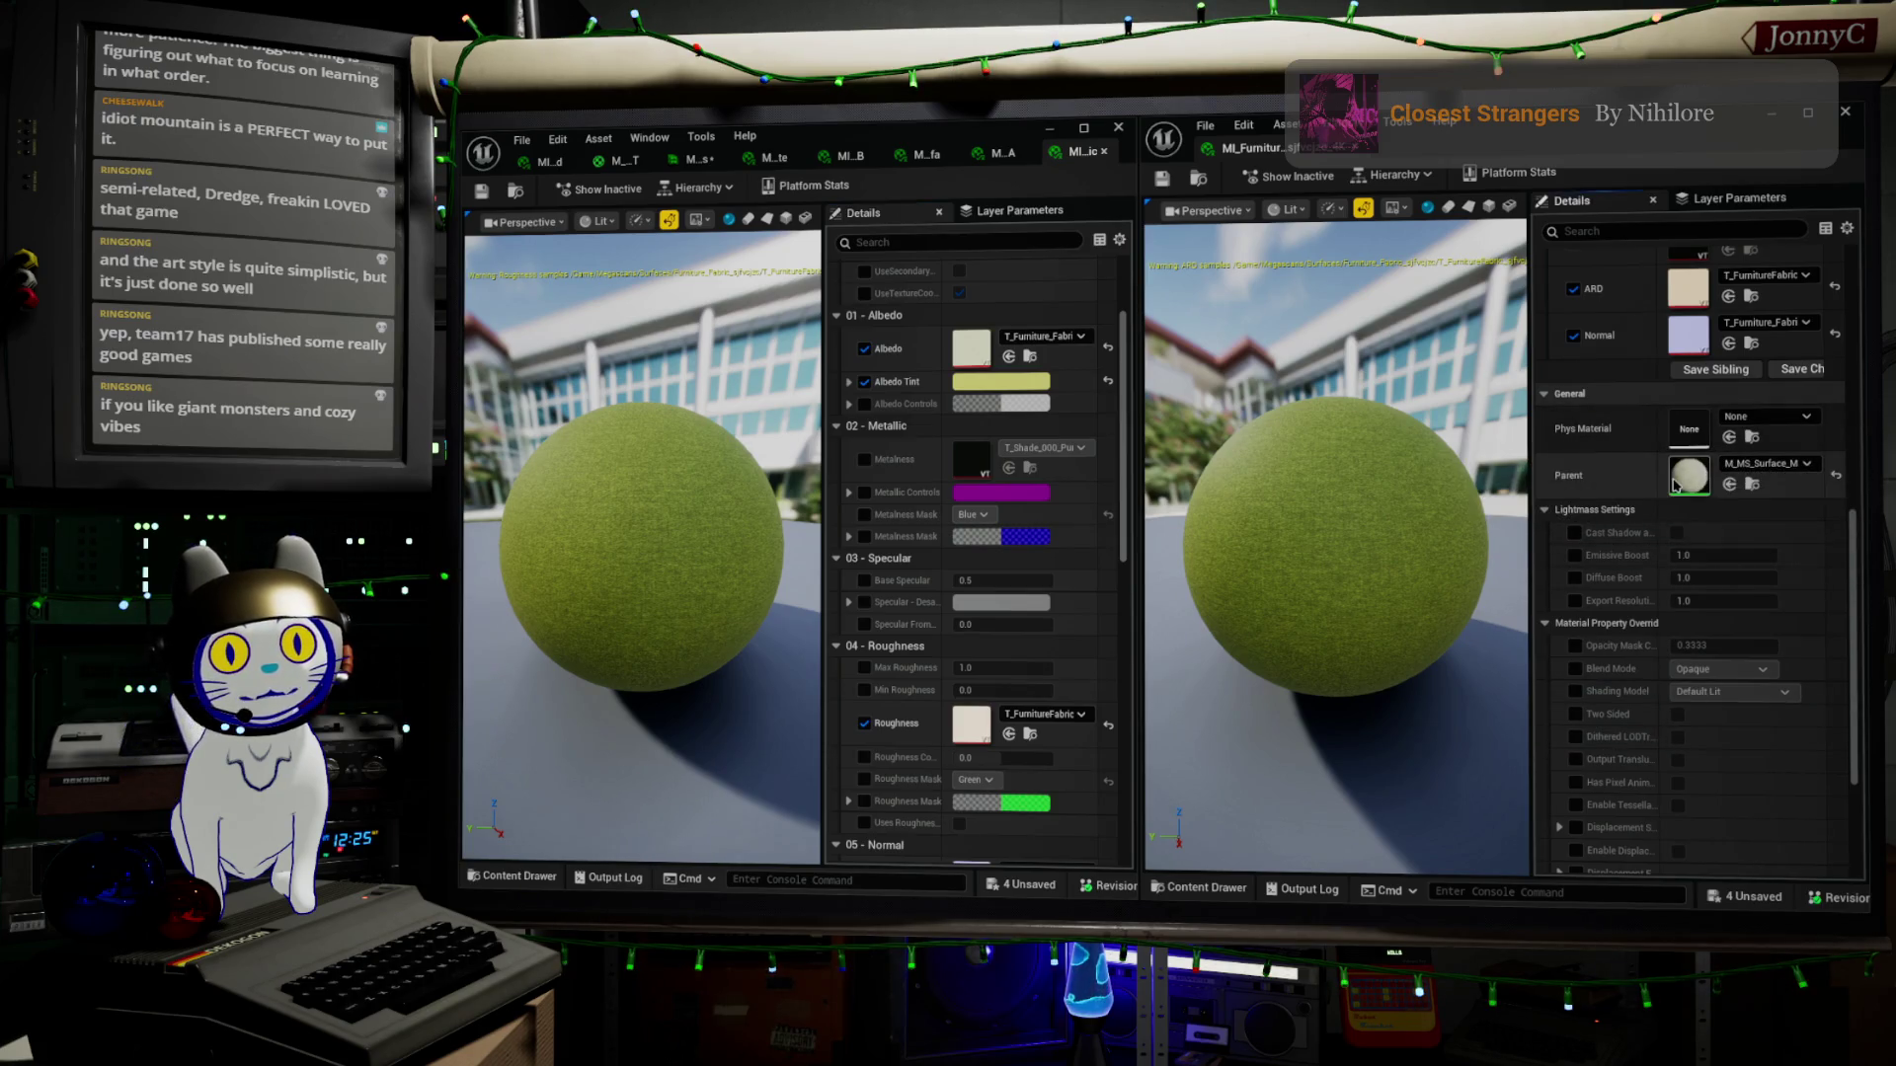
double_click(1676, 484)
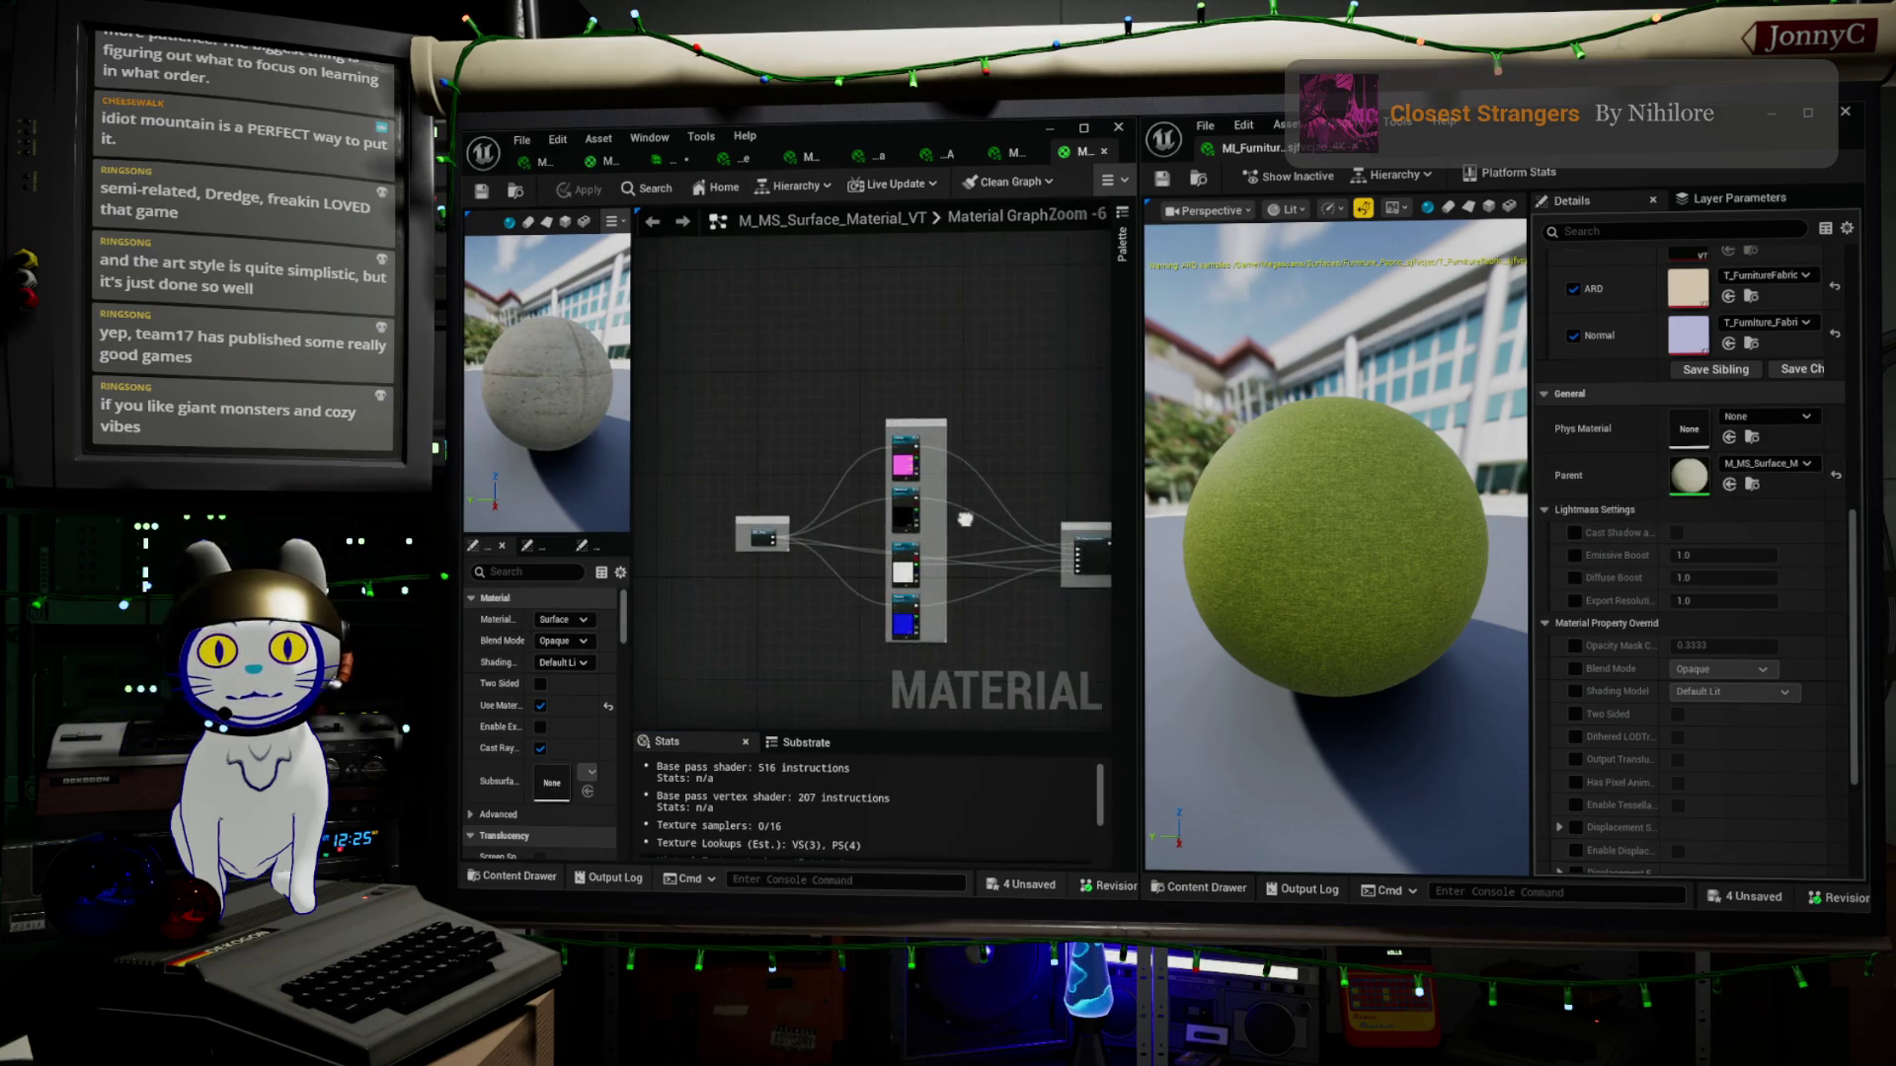
scroll(928, 514, "up", 1)
scroll(968, 481, "down", 2)
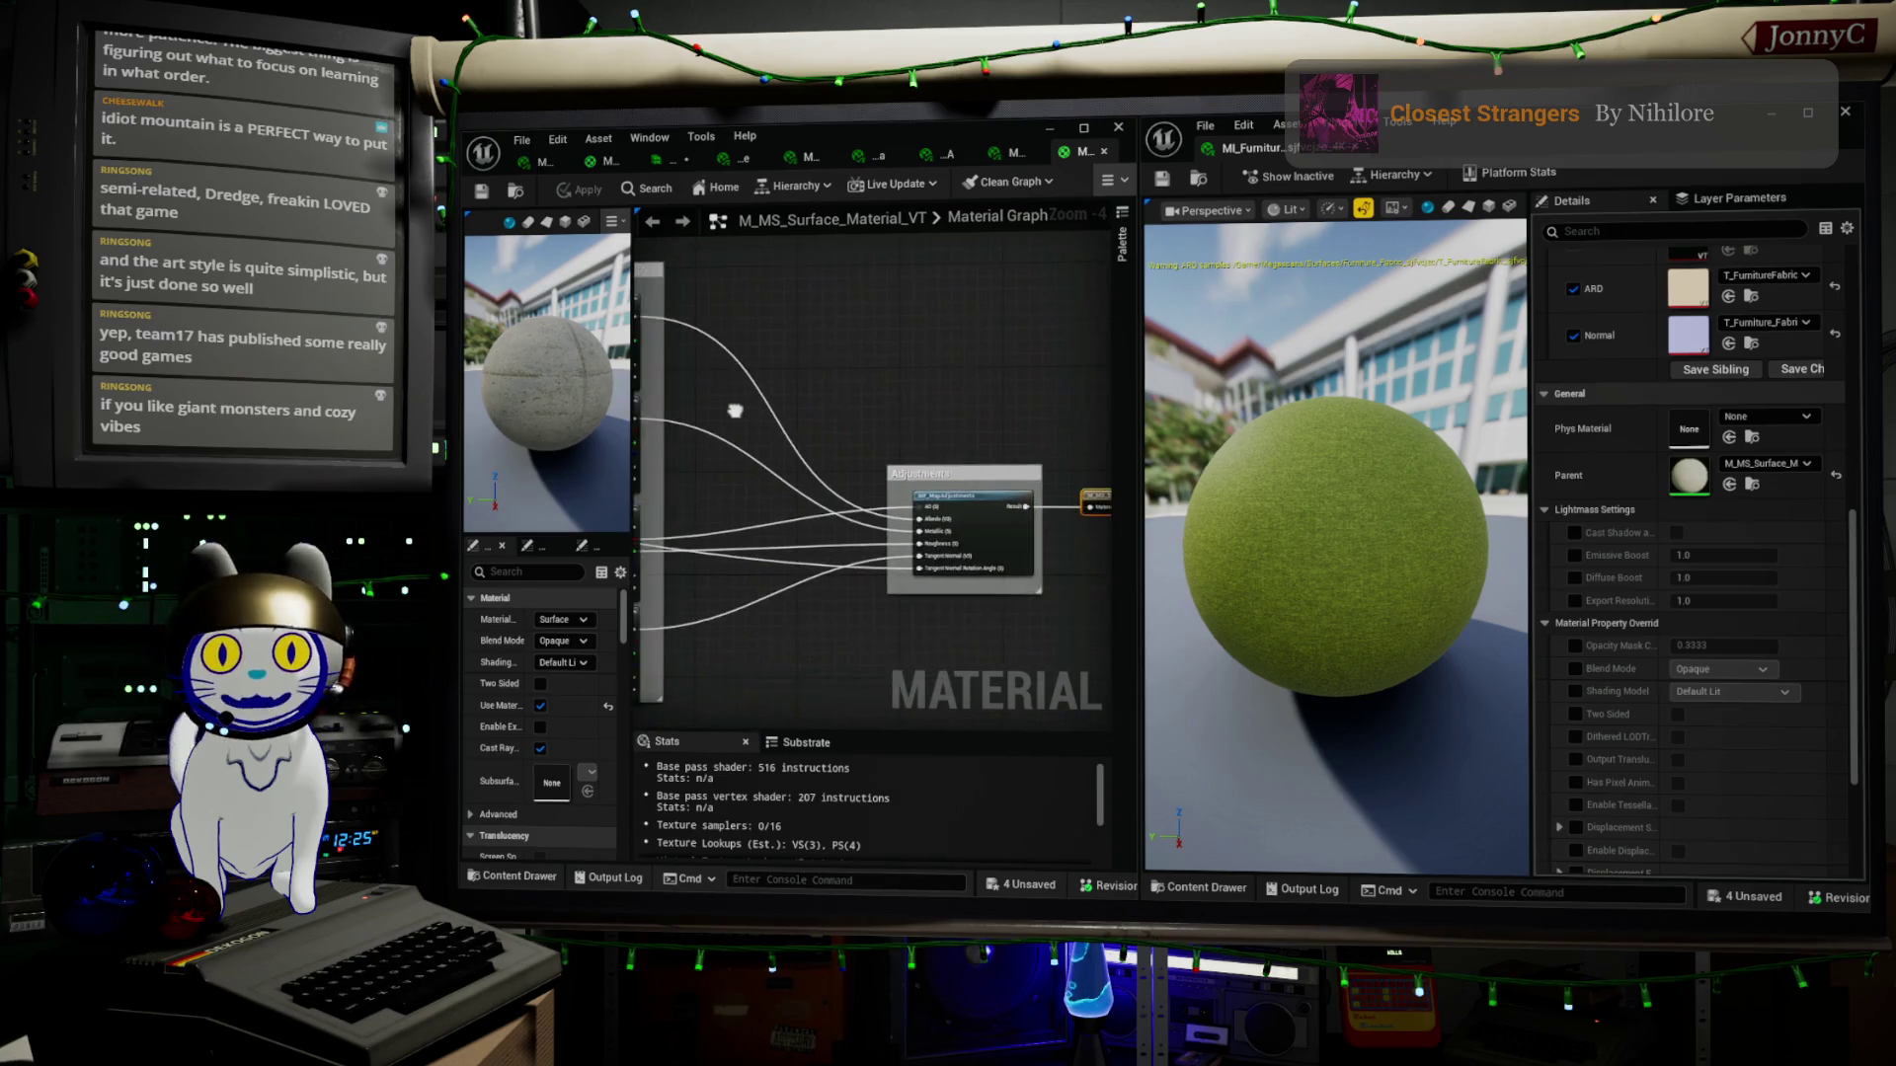
scroll(725, 410, "up", 2)
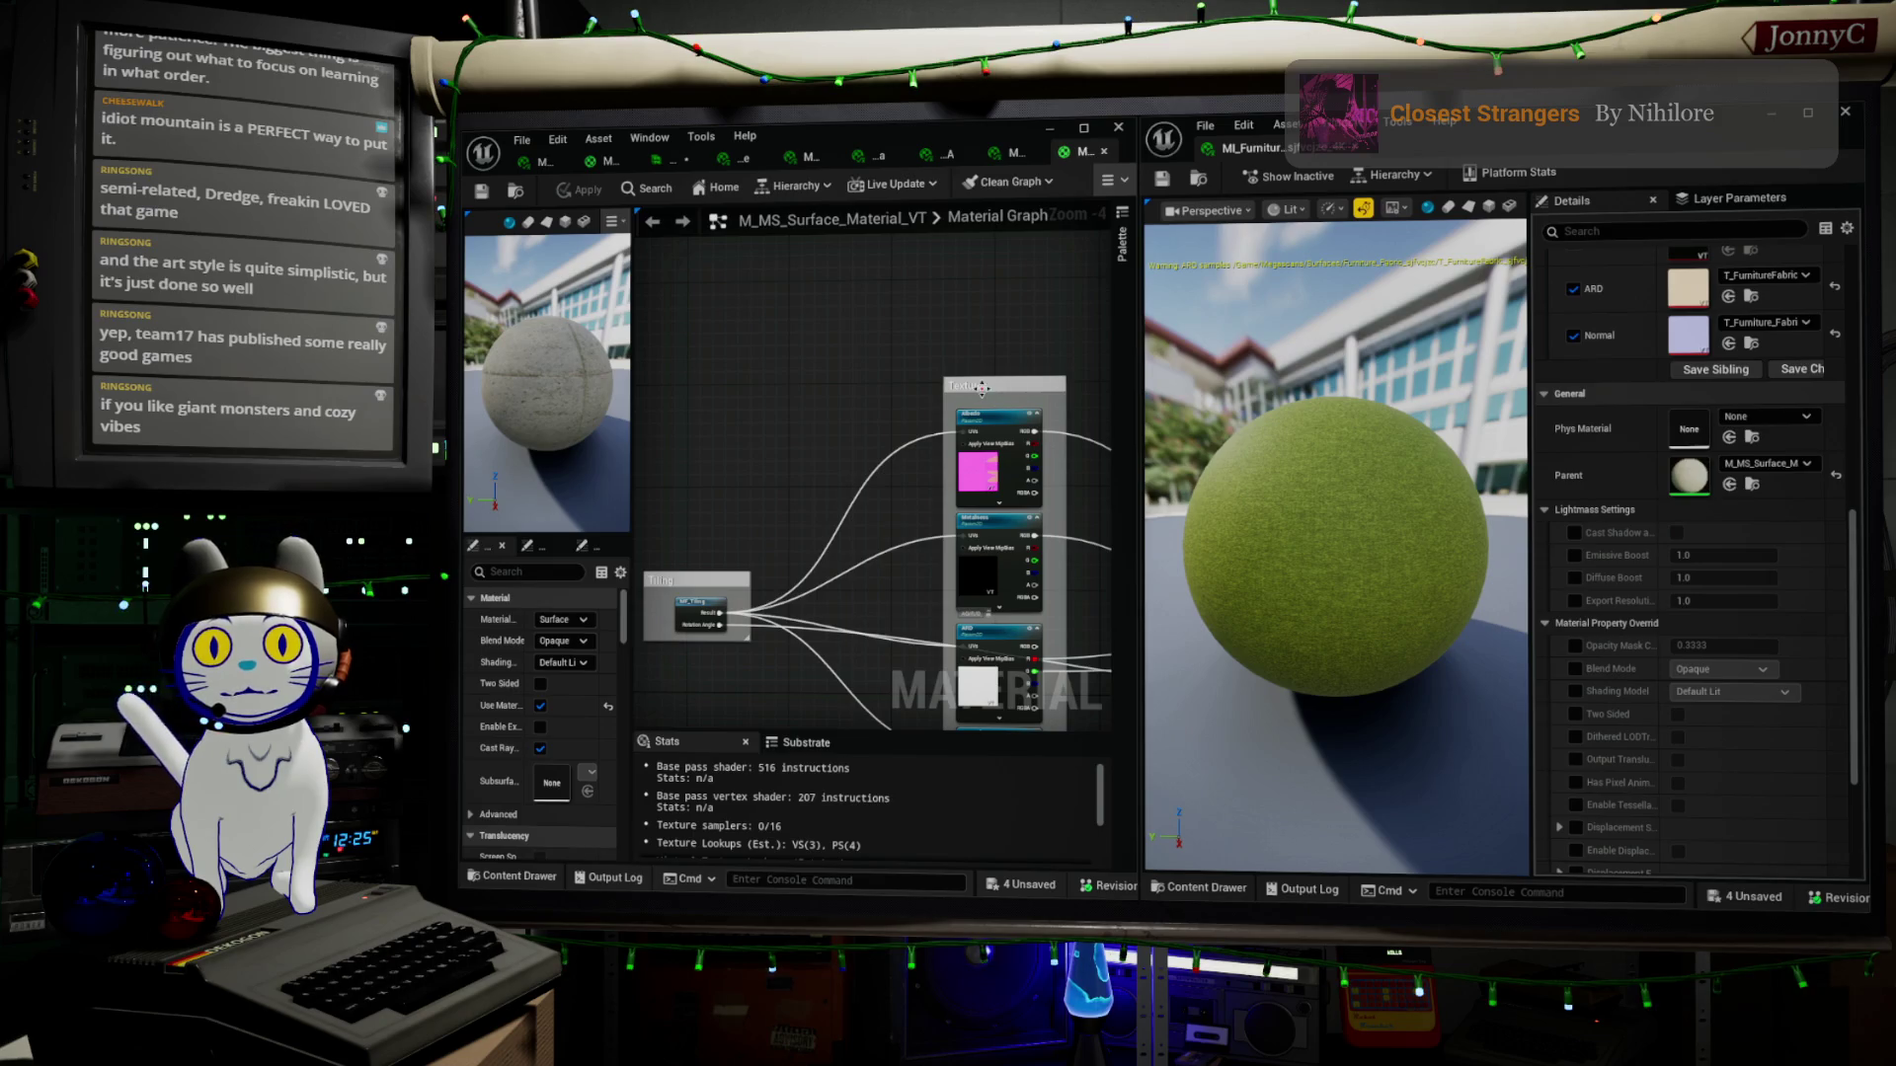
left_click(1104, 151)
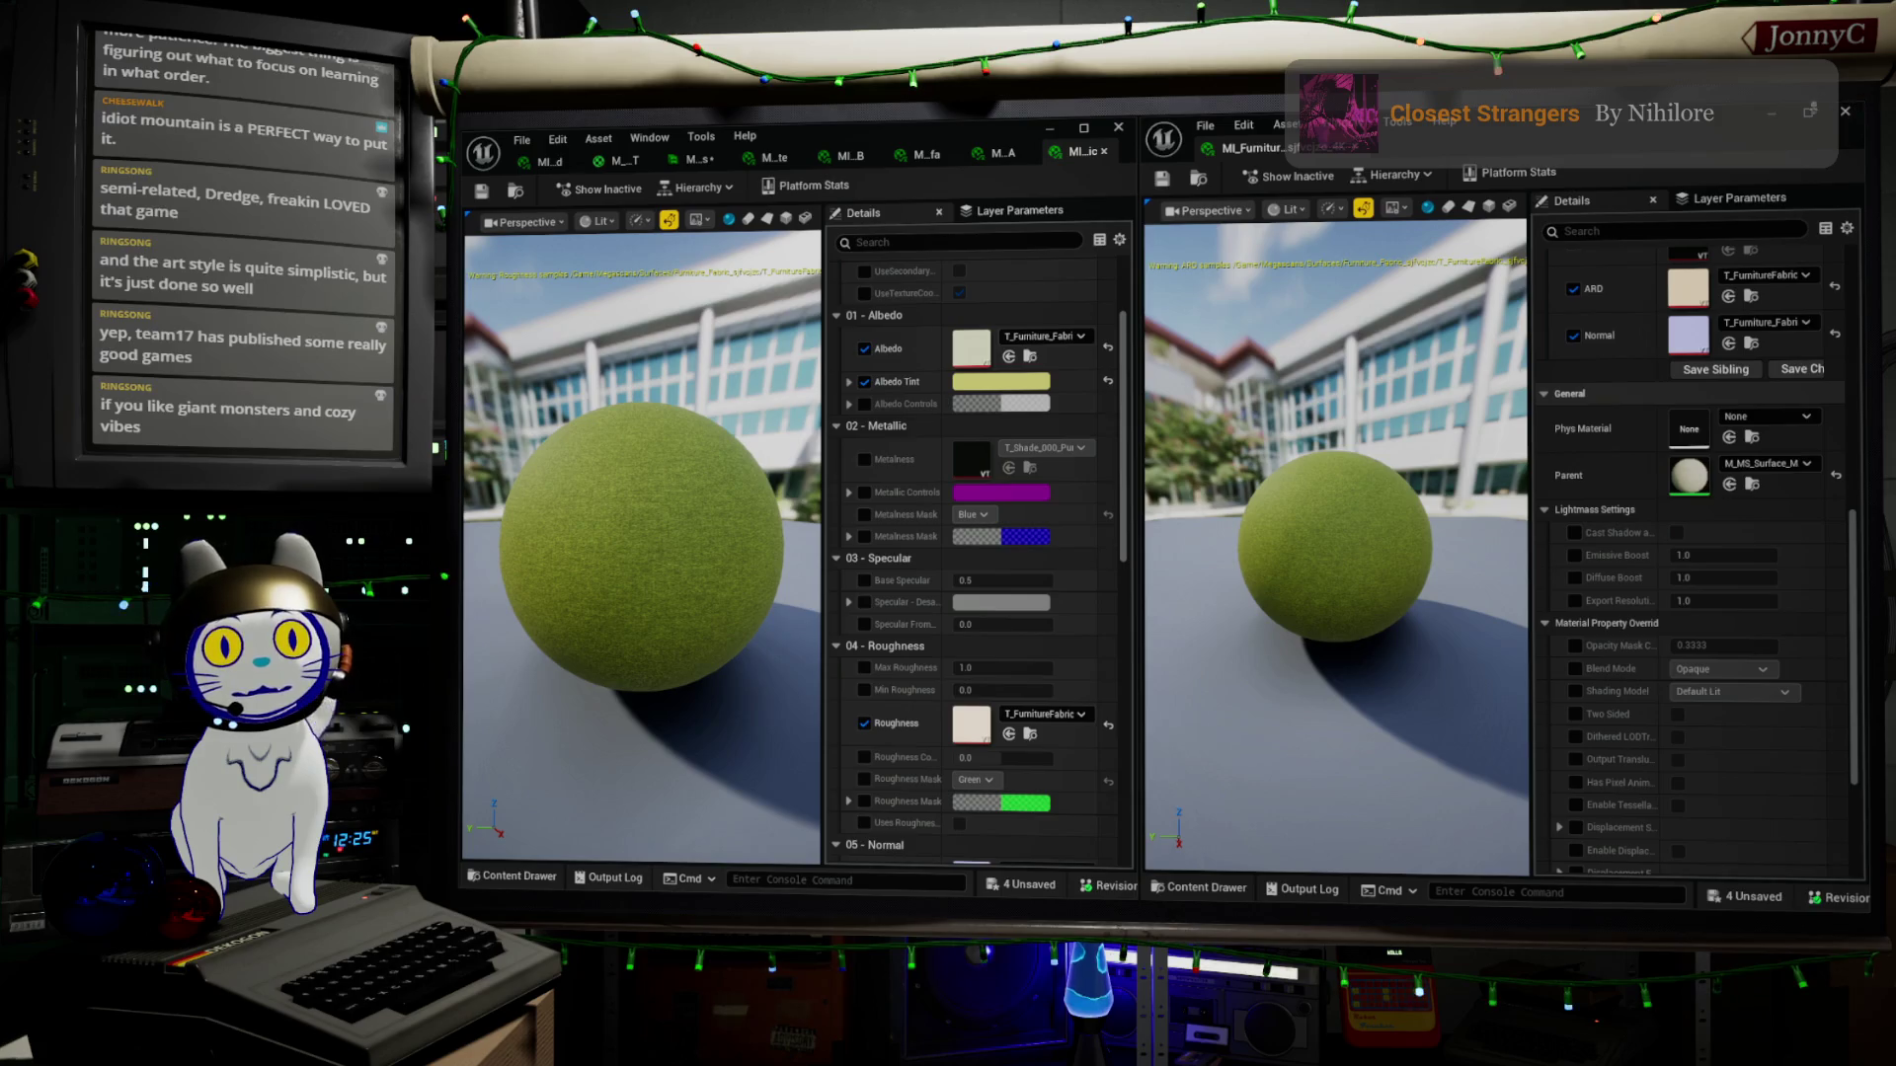
left_click(1843, 123)
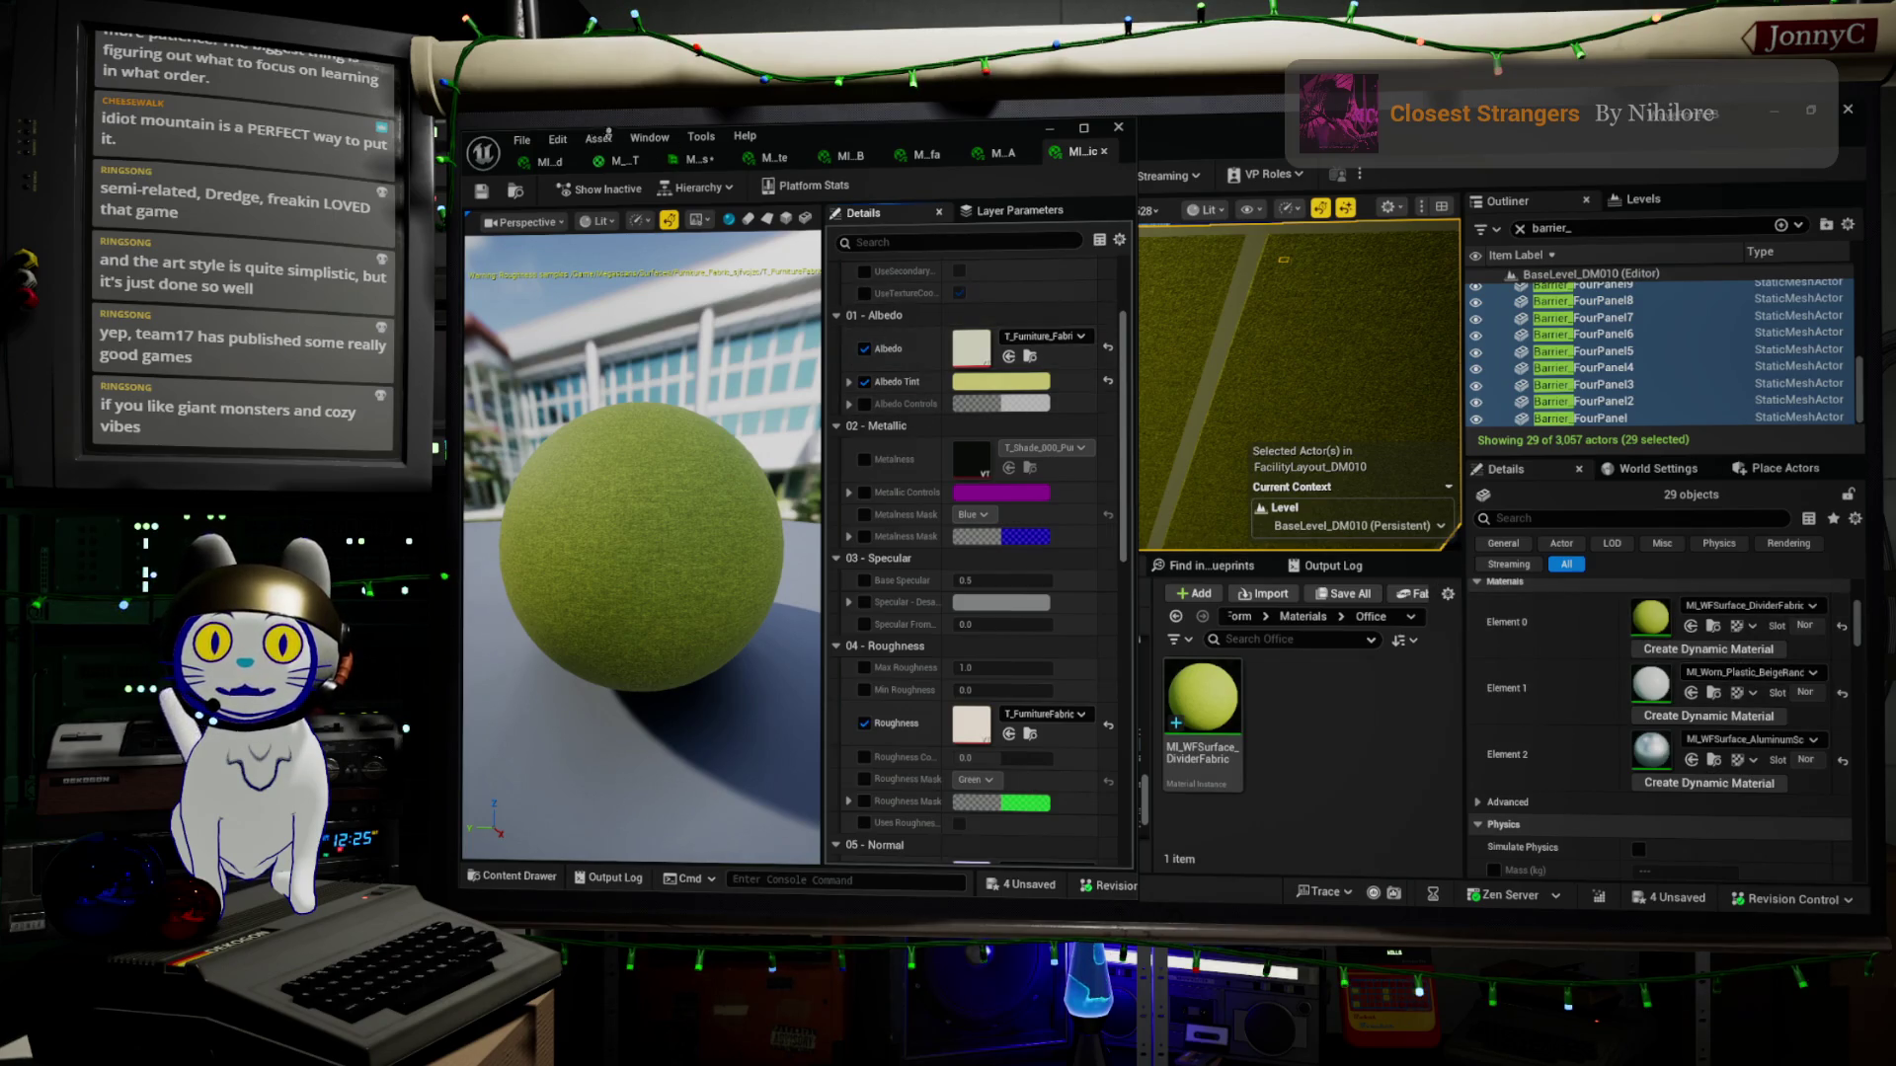
Drag the remaining material editor off screen to reveal the green barriers in the level
mouse_move(807, 133)
left_mouse_down()
mouse_move(809, 365)
mouse_move(1119, 894)
left_mouse_up()
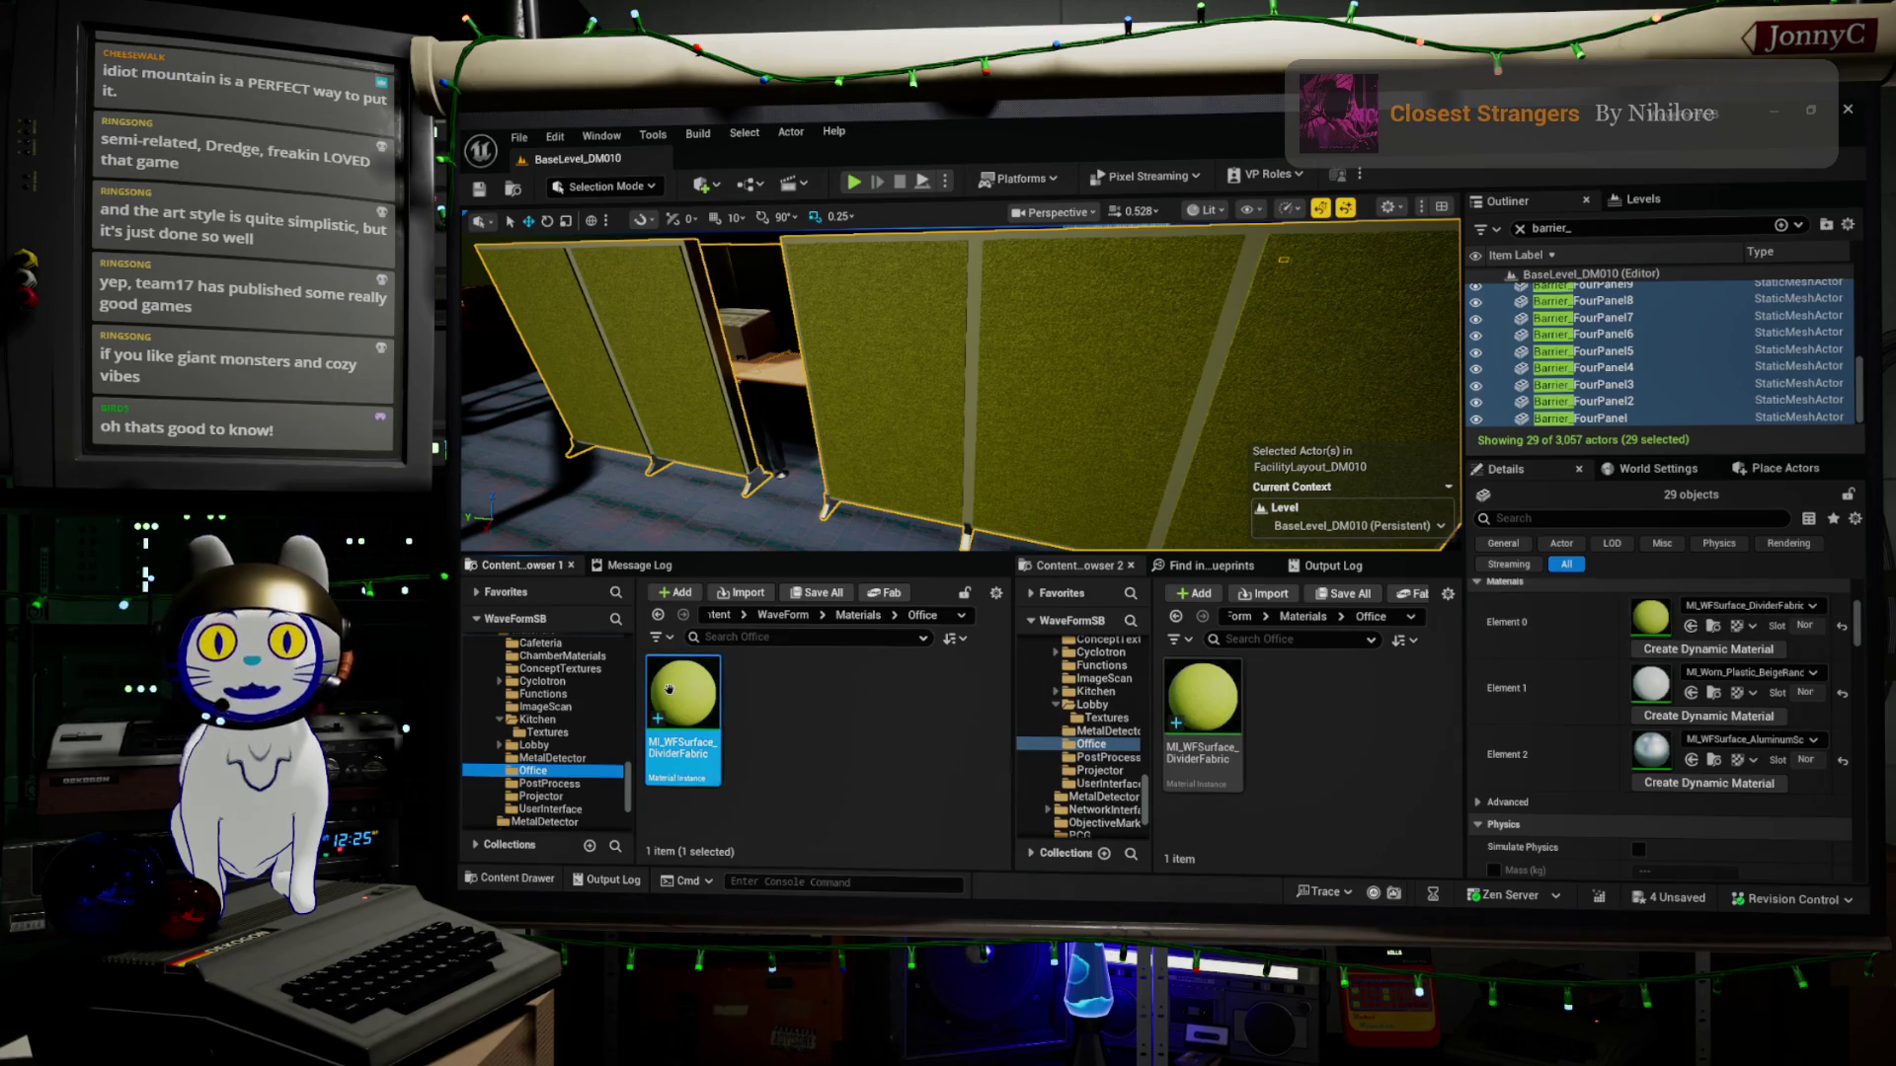
Bring up the context menu for MI_WFSurface_DividerFabric in the Content Browser
right_click(1226, 701)
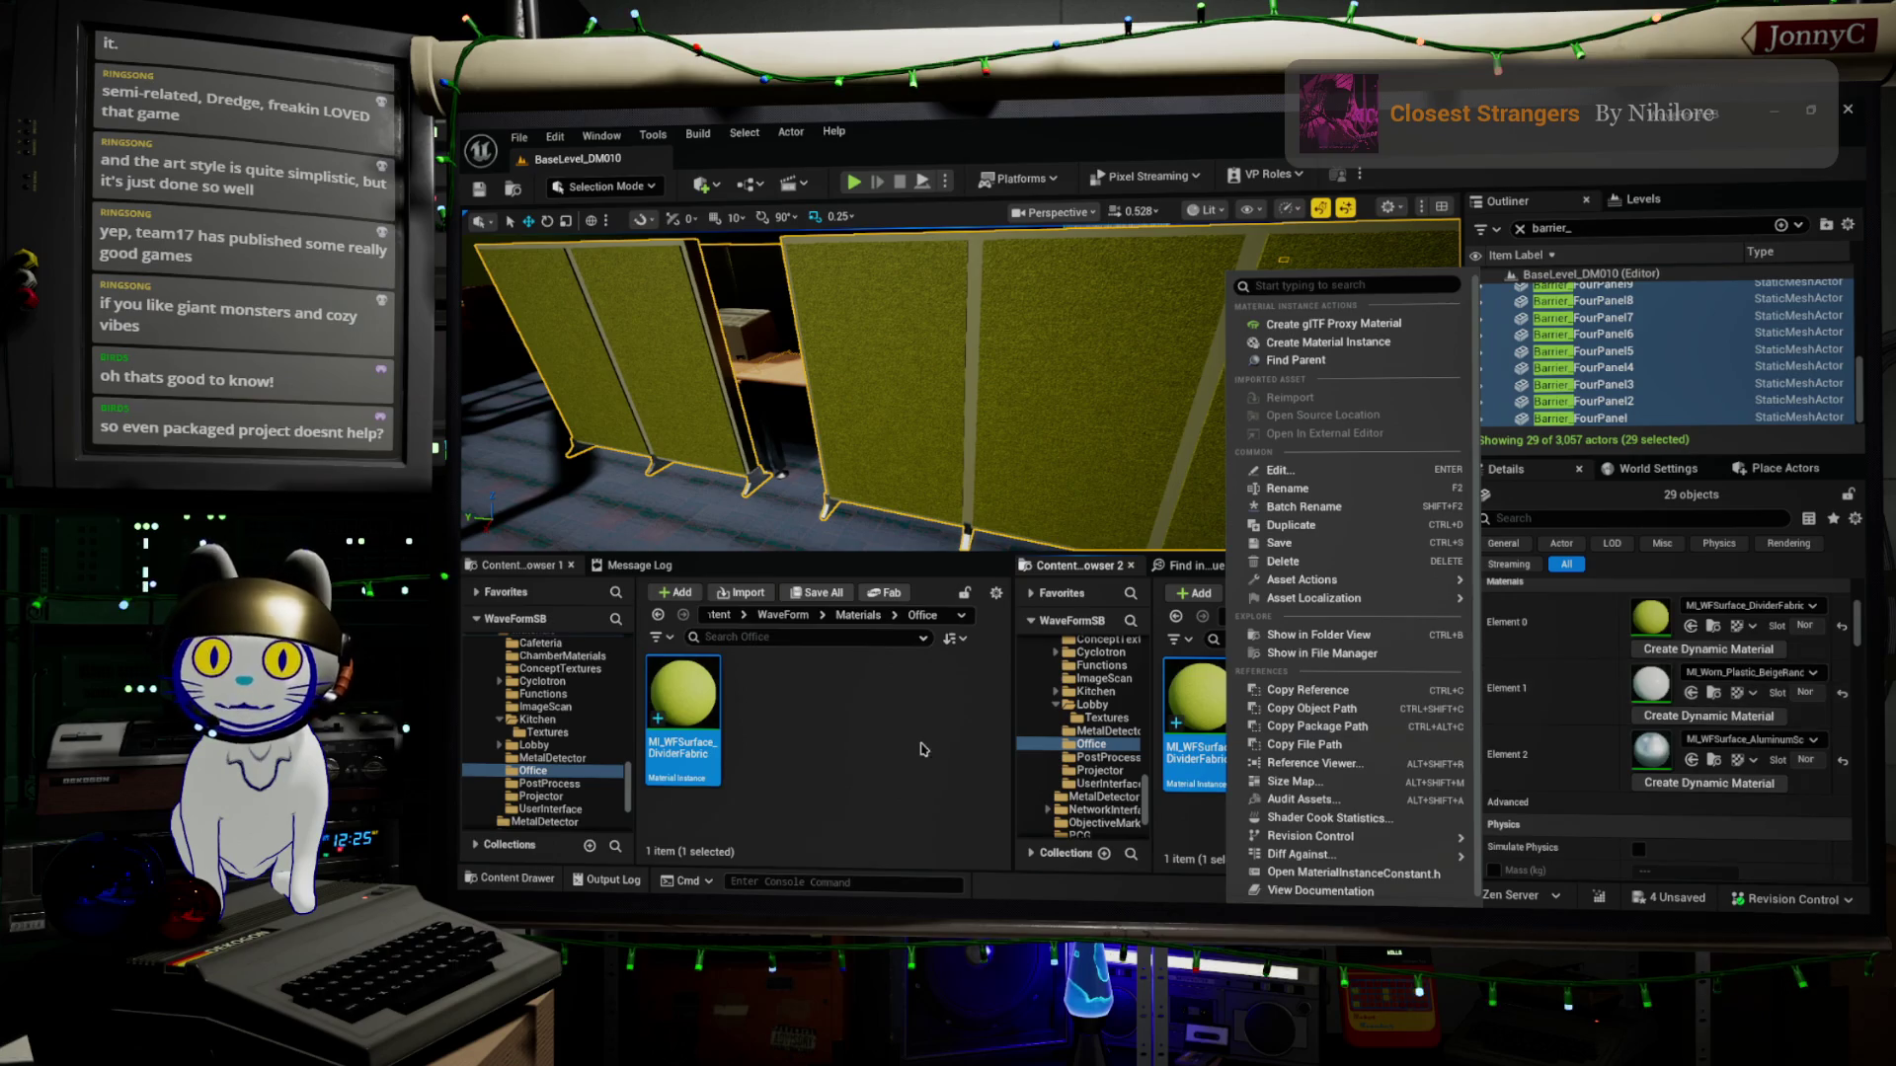
Duplicate MI_WFSurface_DividerFabric as MI_WFSurface_DividerPlastic, then switch to the web browser
right_click(683, 716)
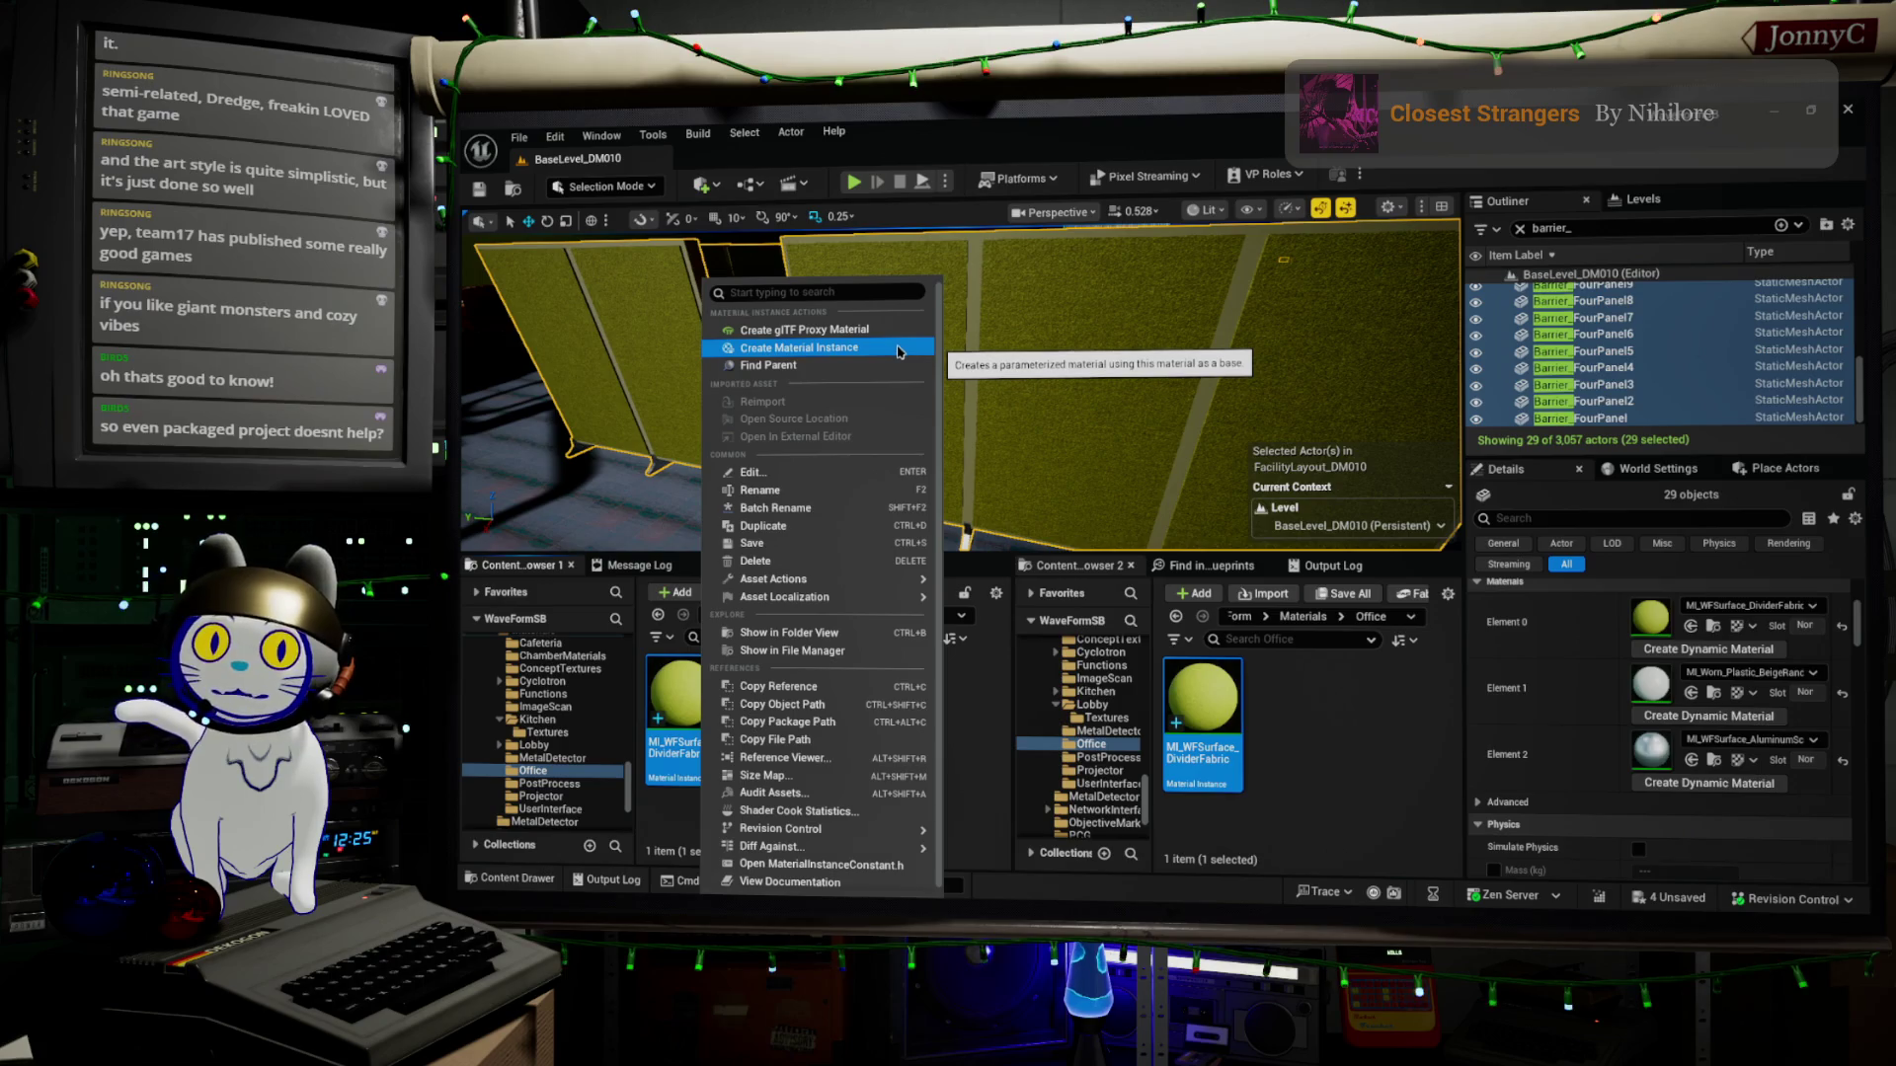
left_click(895, 536)
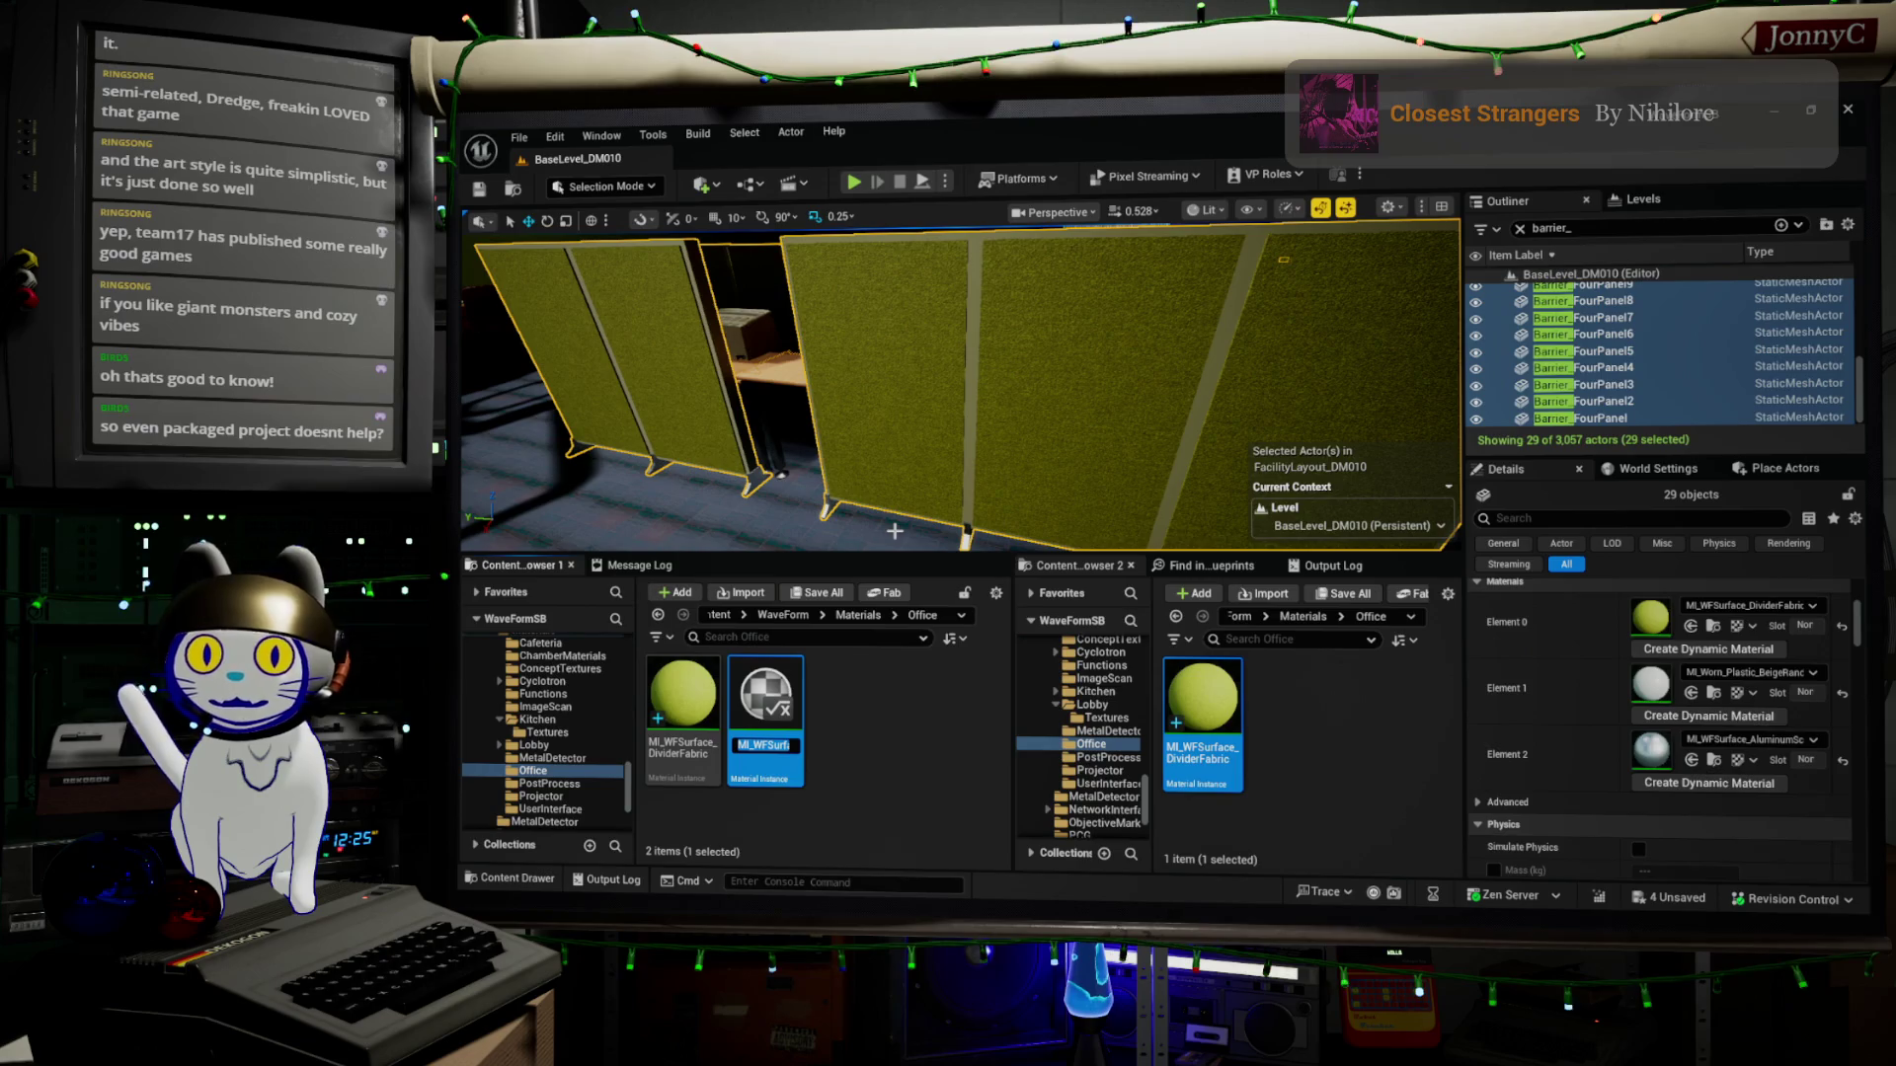
key("End")
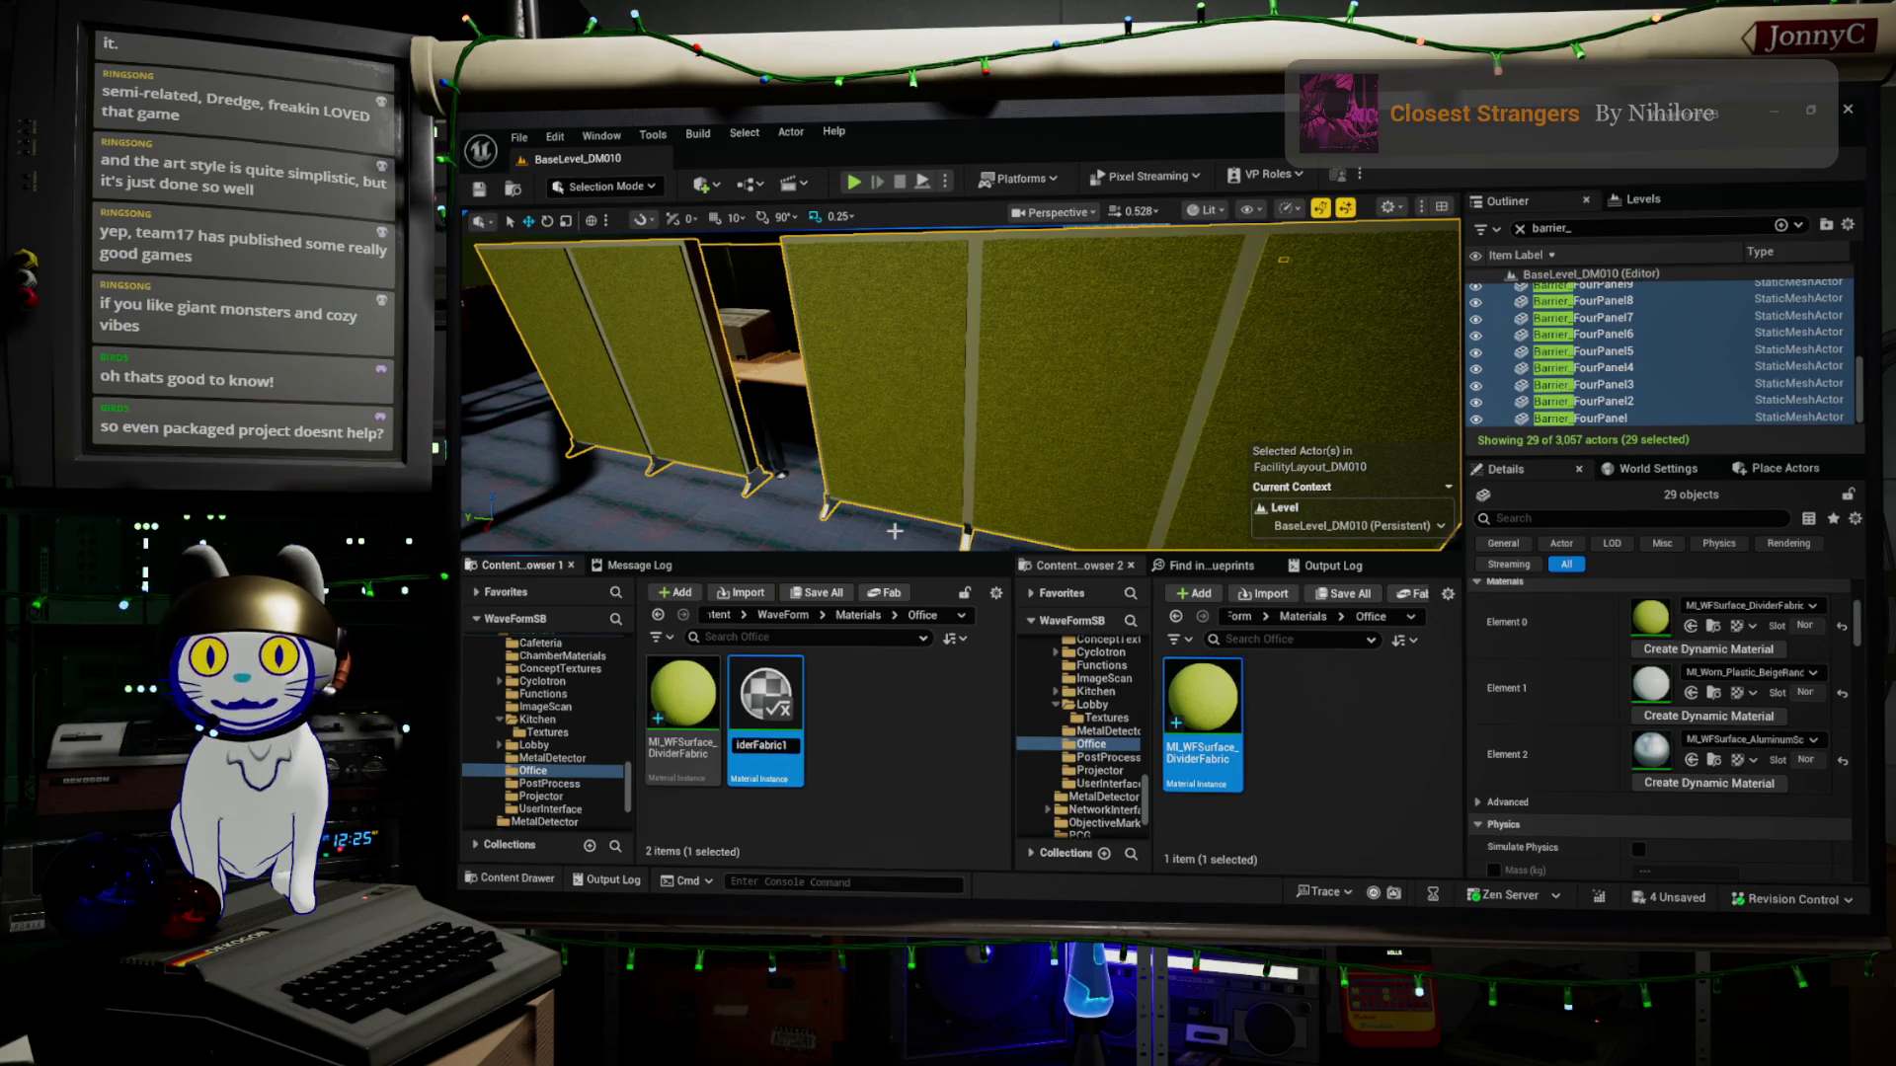
key("shift+Left")
key("shift+Left")
key("shift+Left")
key("shift+Left")
key("shift+Left")
key("shift+Left")
type("Plastic")
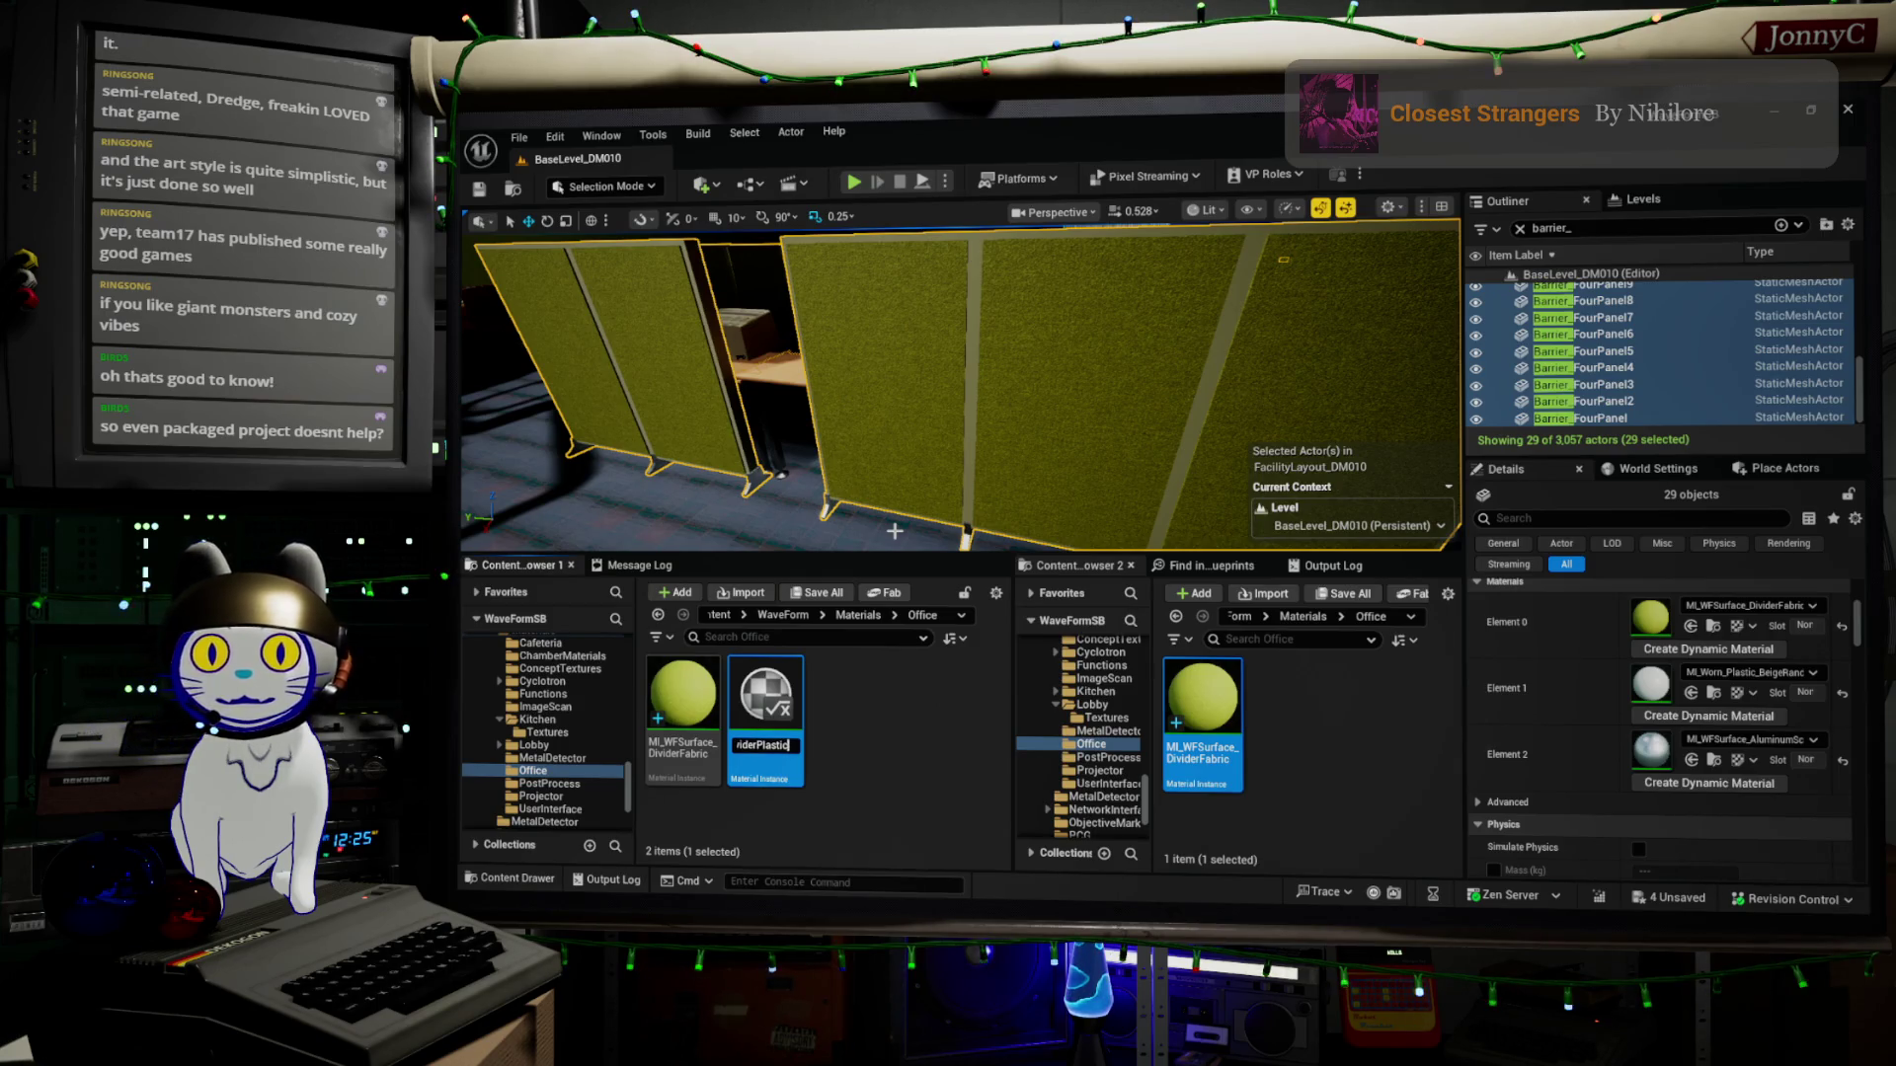
key("F2")
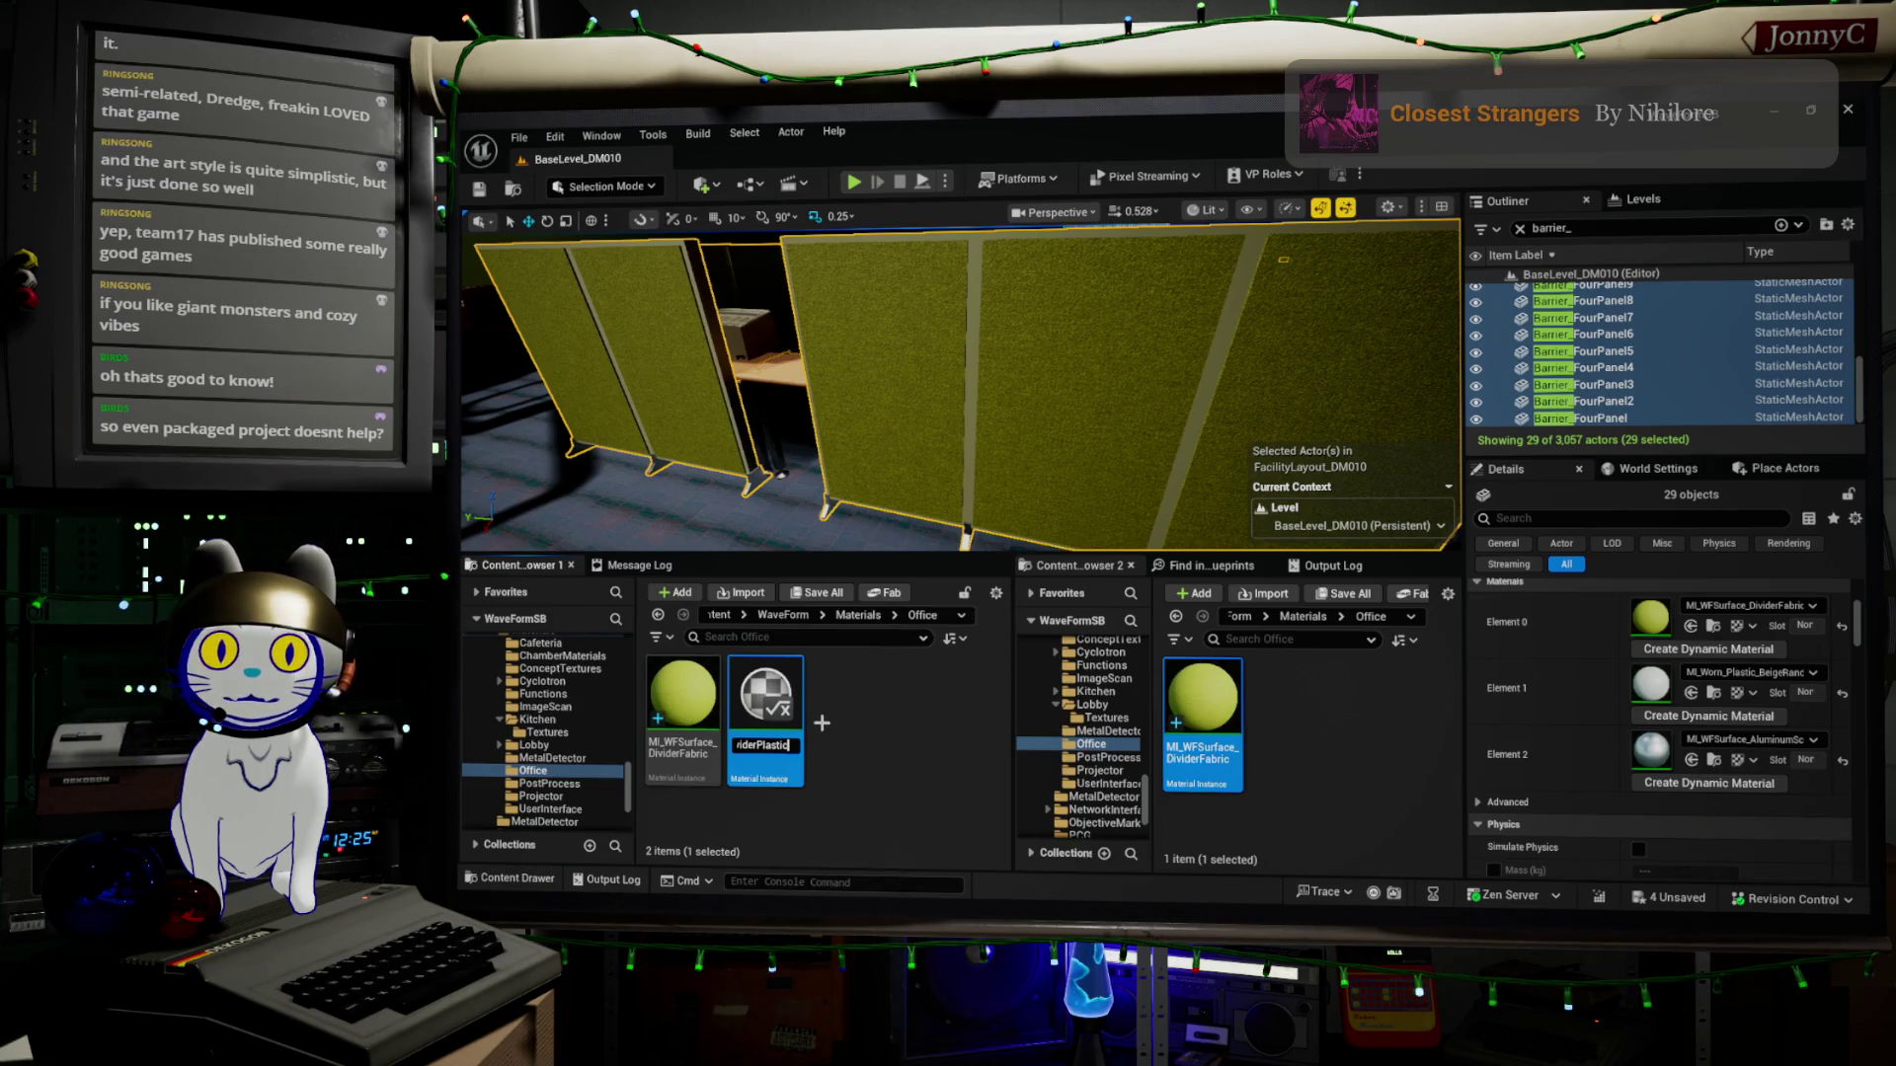
key("Return")
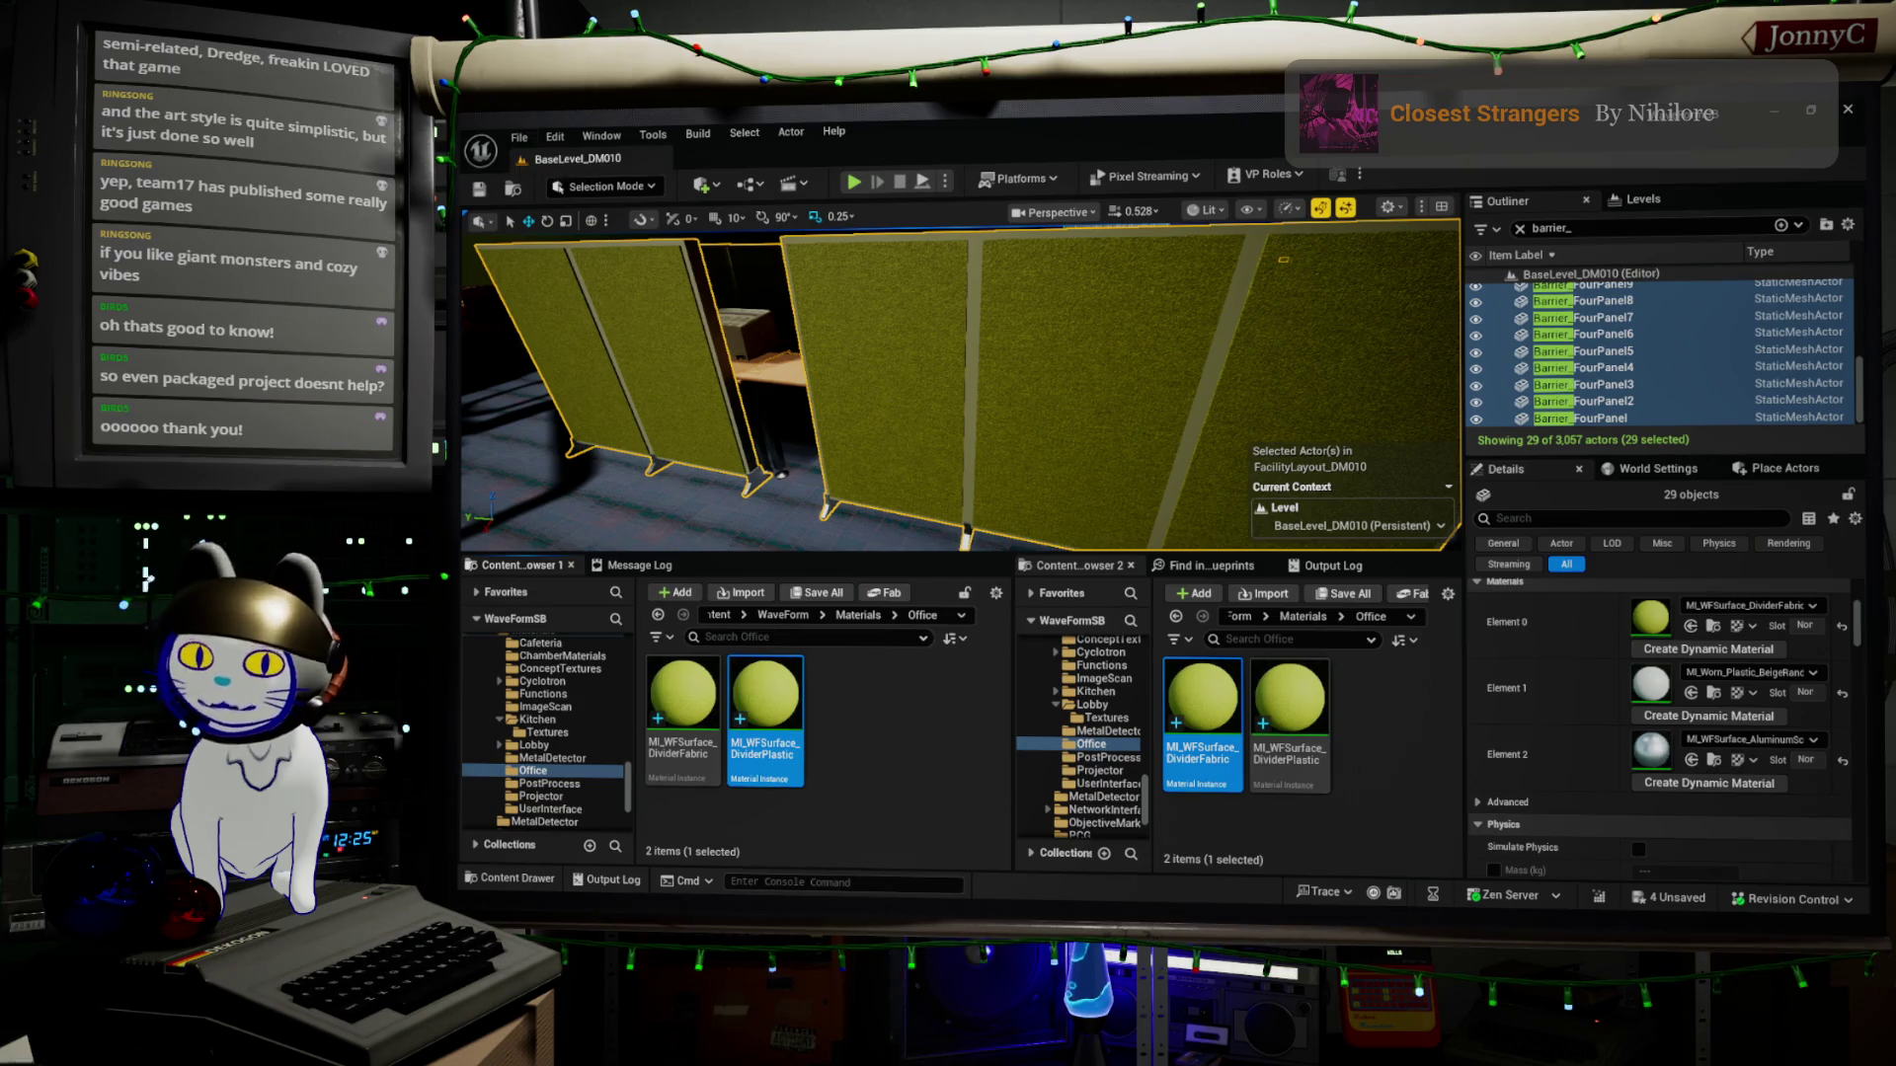
key("alt+Tab")
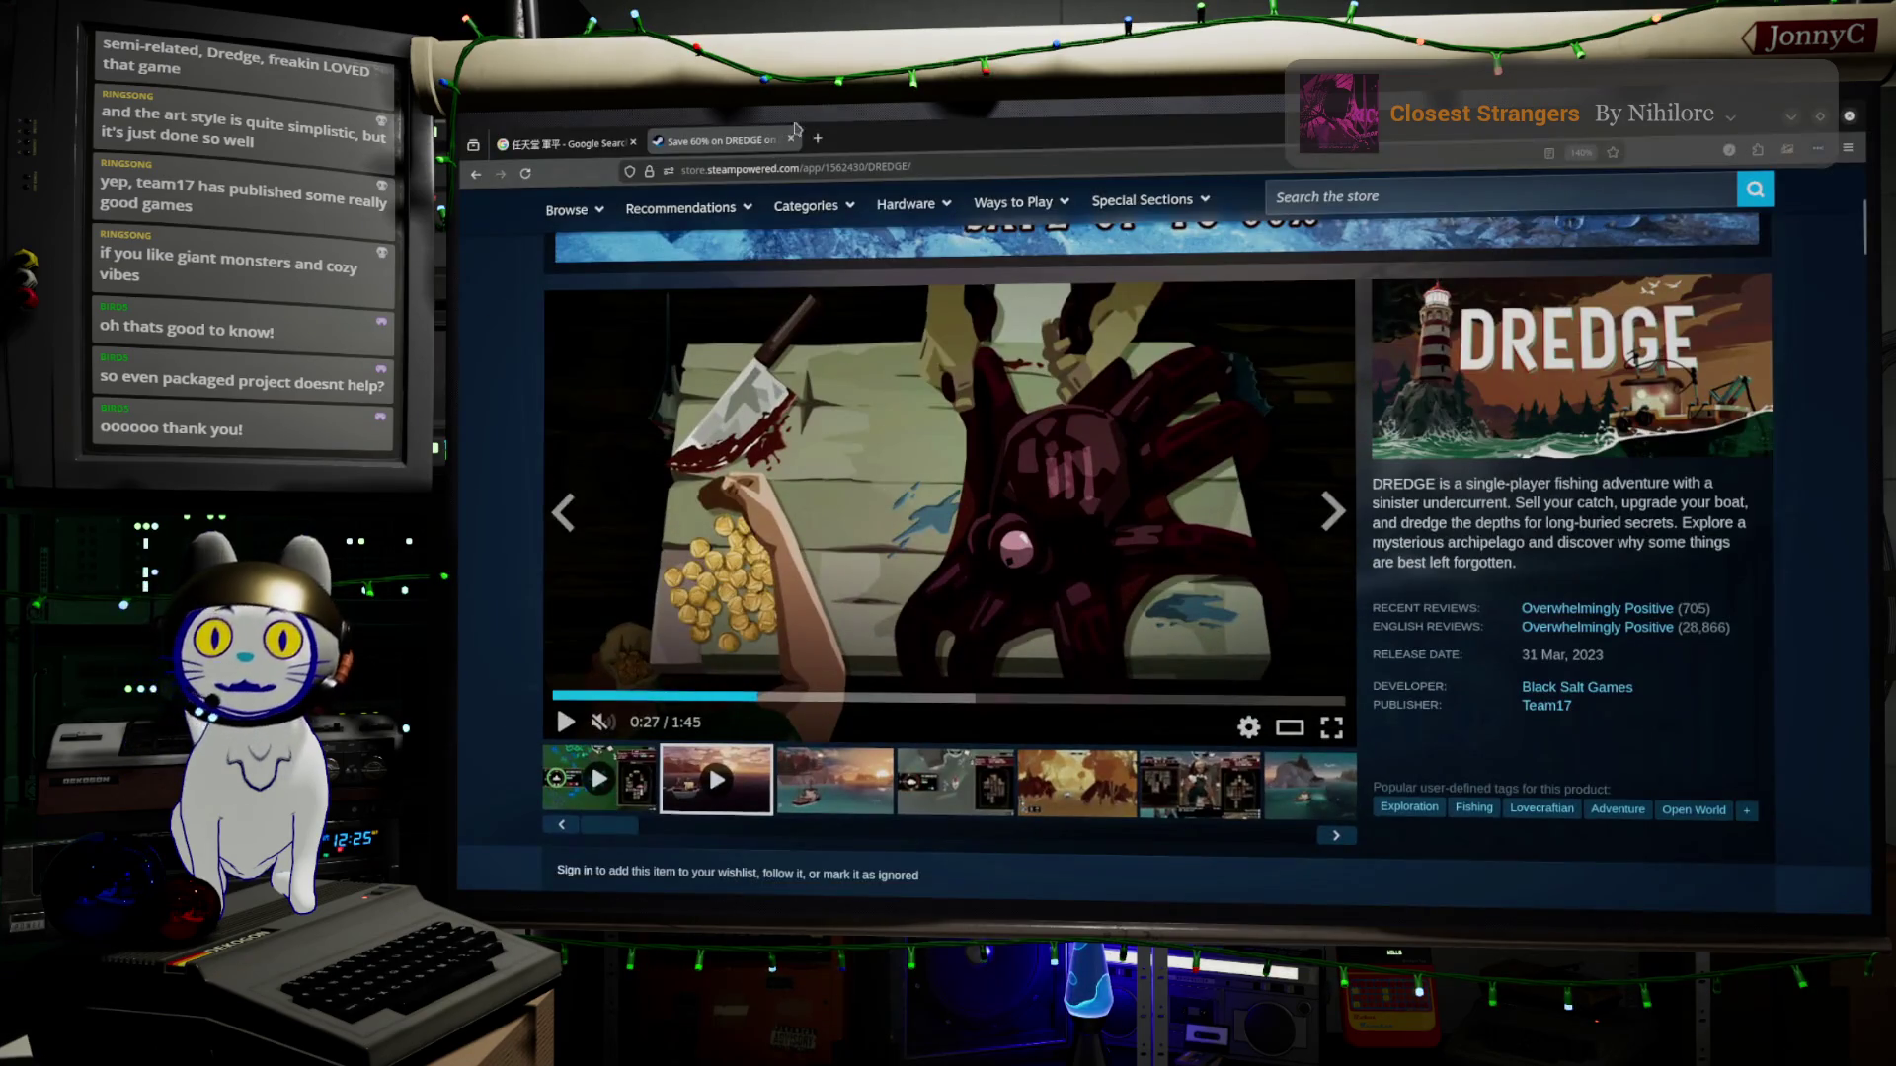
In a new tab, Google 'pos shader unreal' and look through the results
left_click(818, 138)
left_click(840, 167)
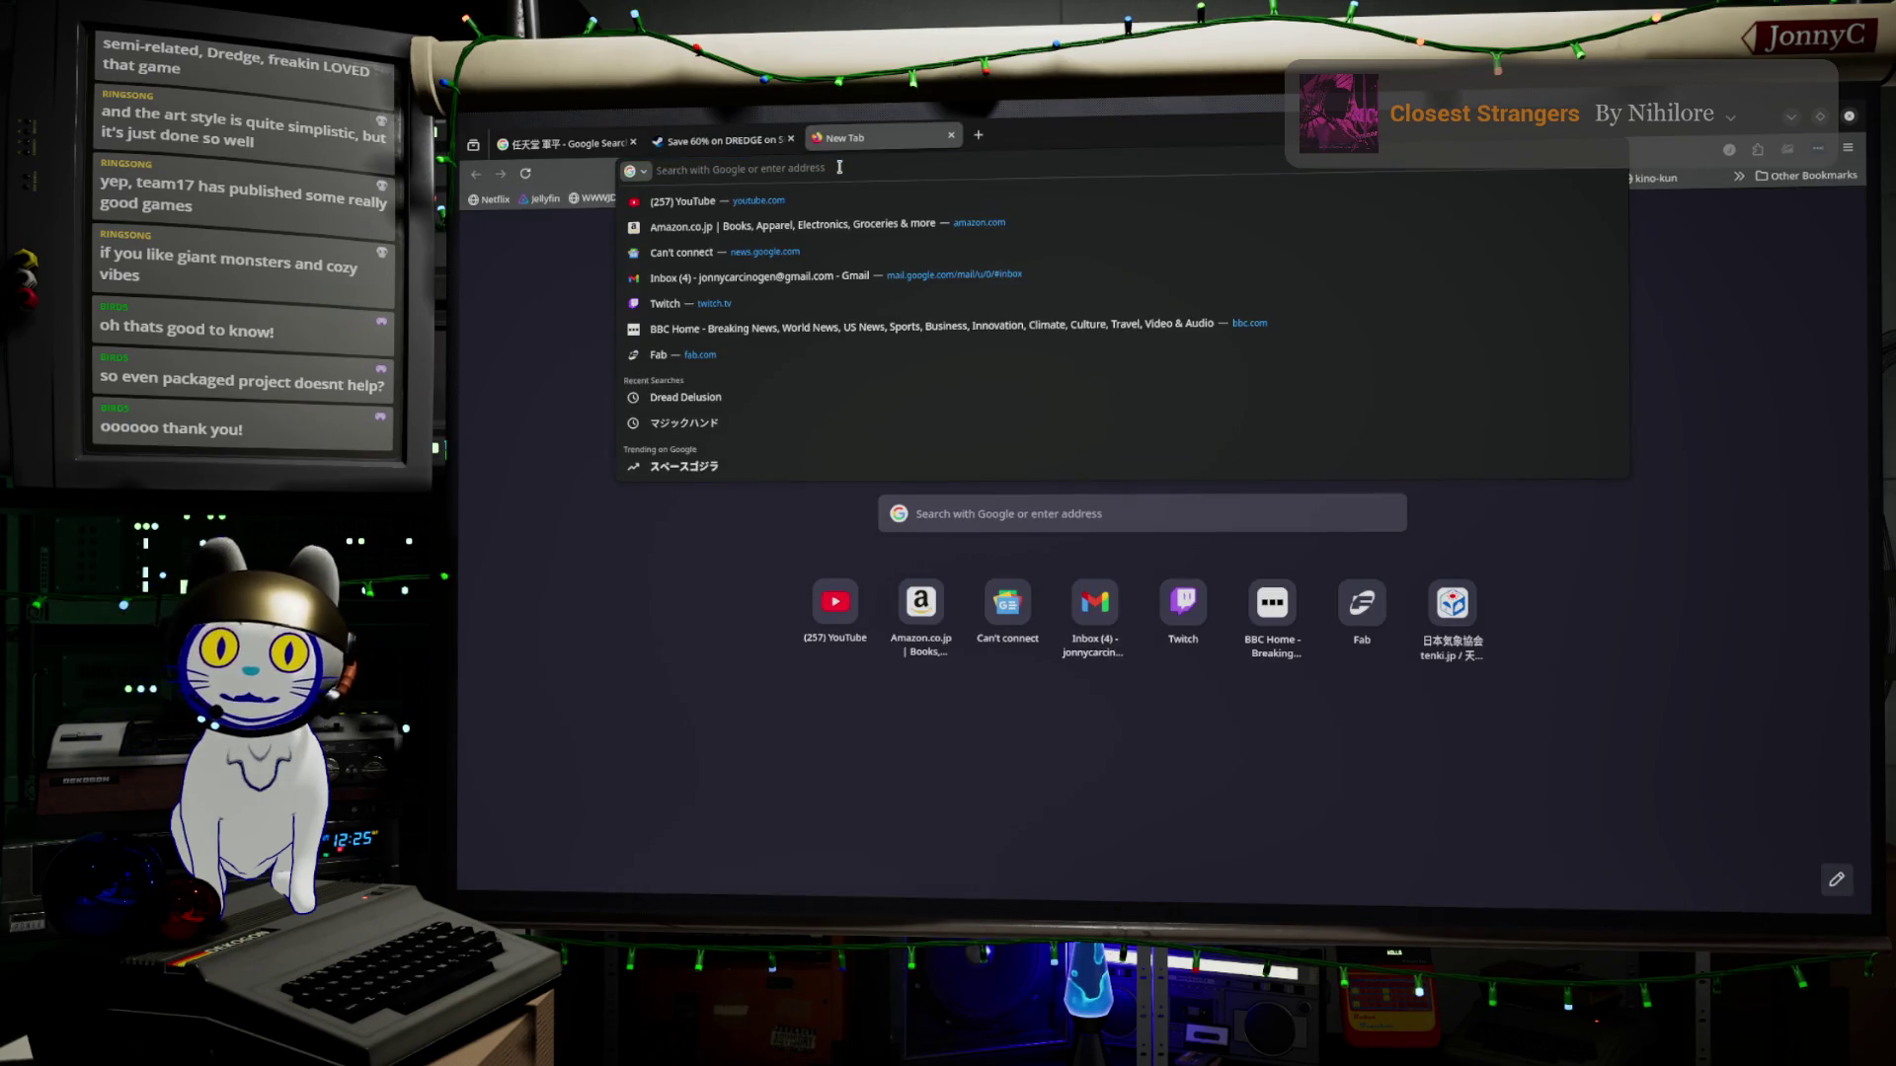
type("pos")
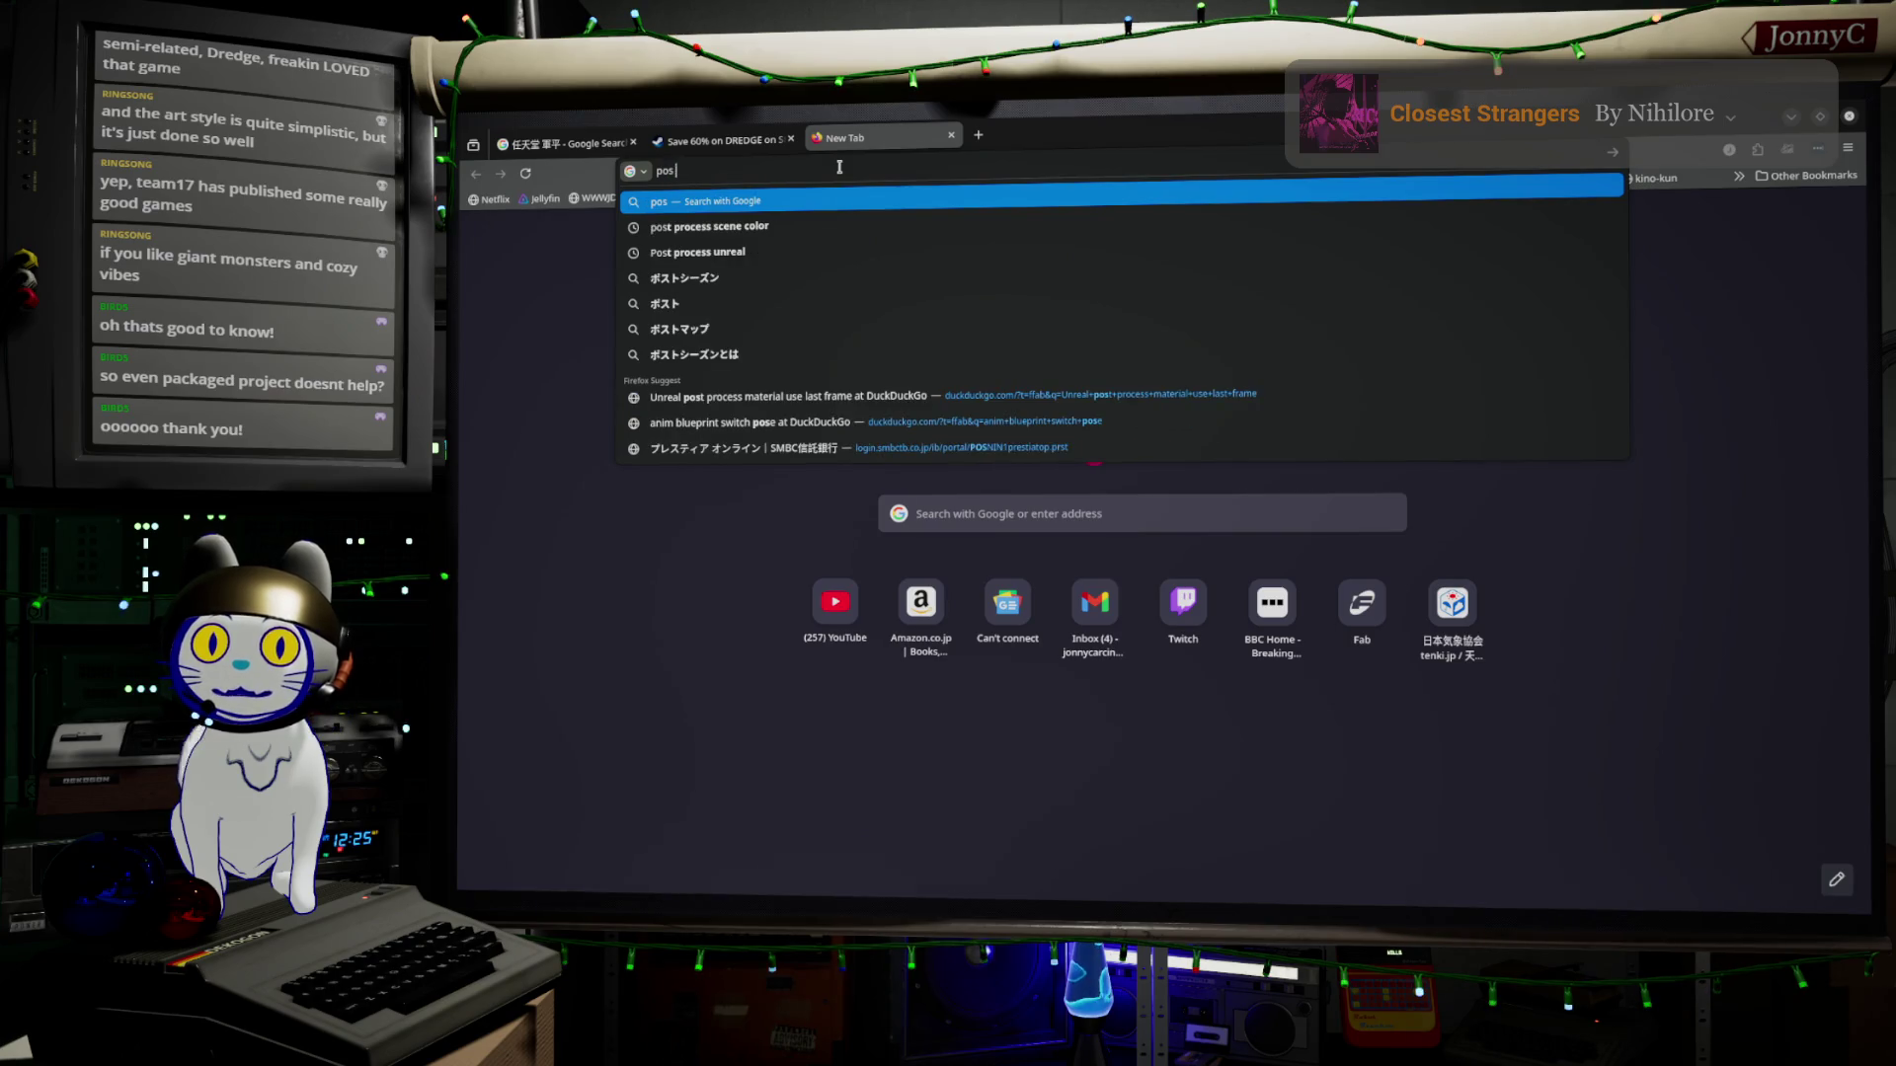
type(" shader unreal")
key("Return")
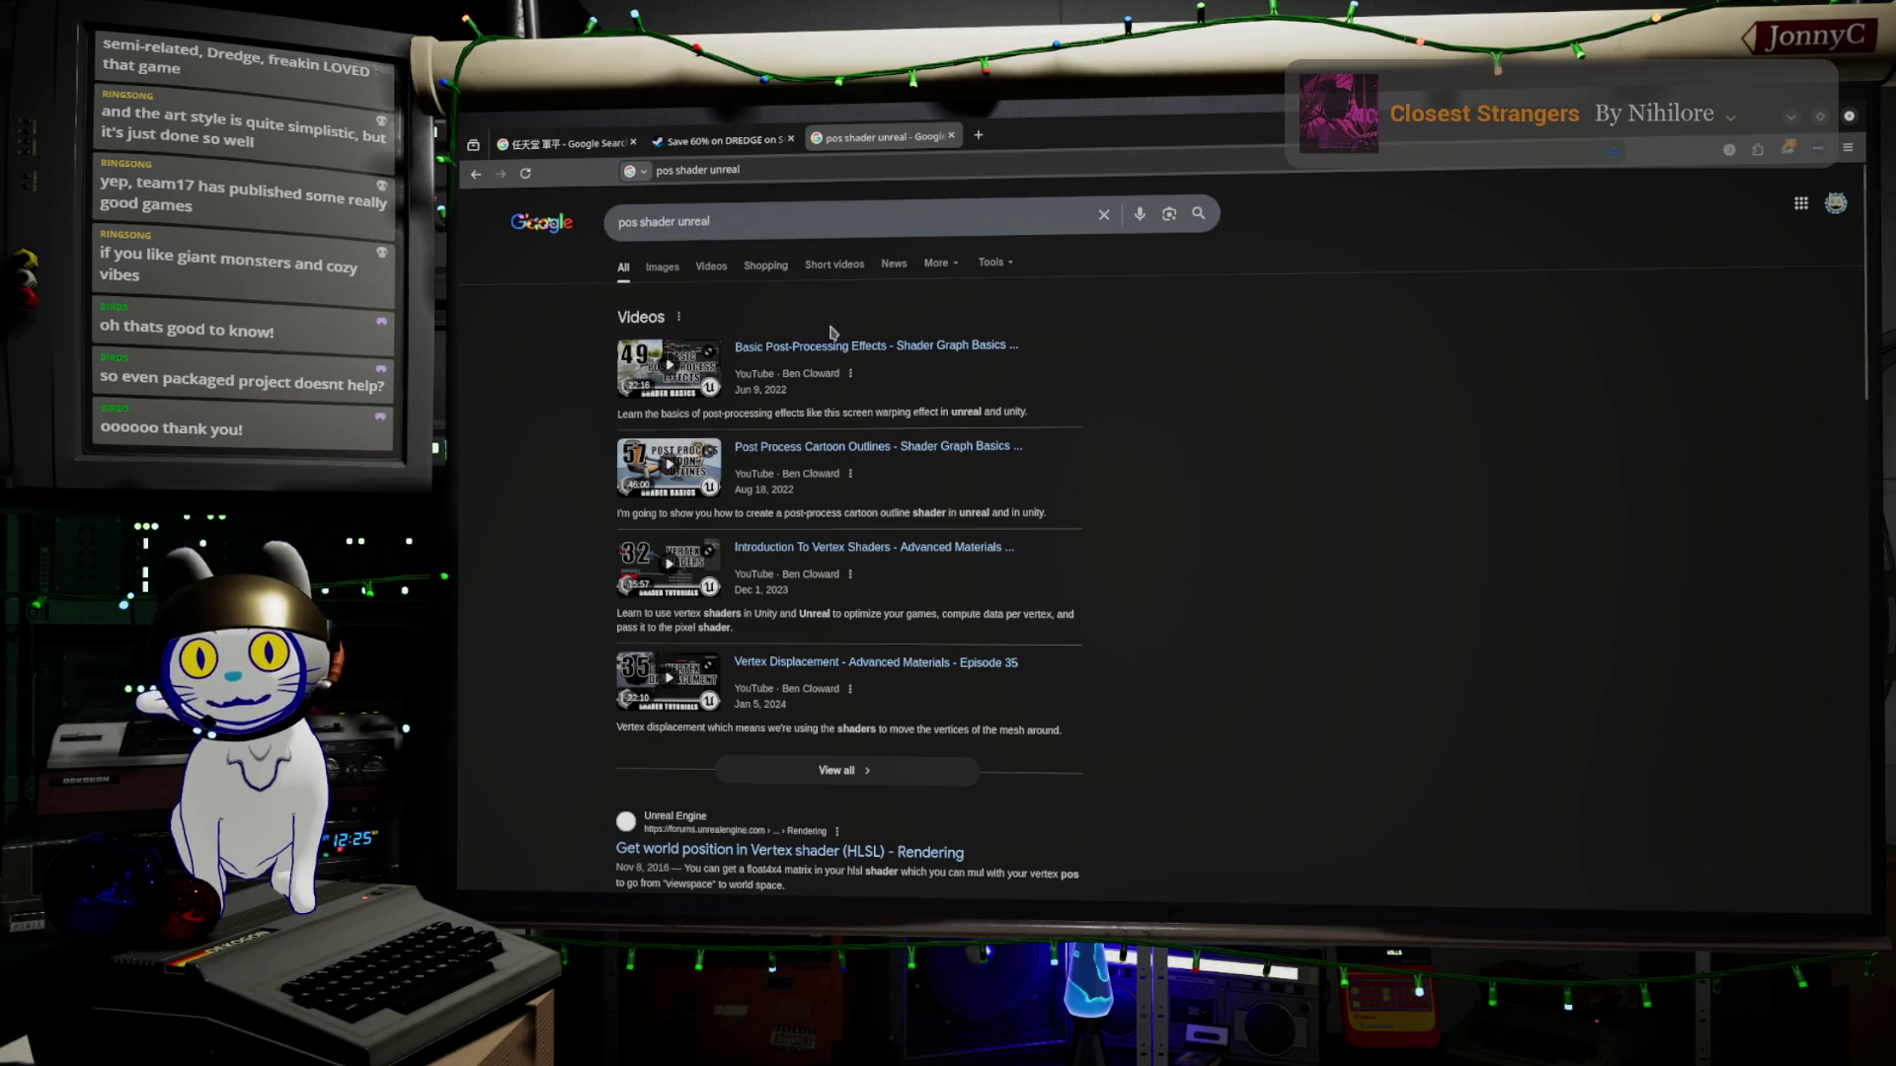
scroll(886, 450, "down", 3)
scroll(885, 449, "down", 1)
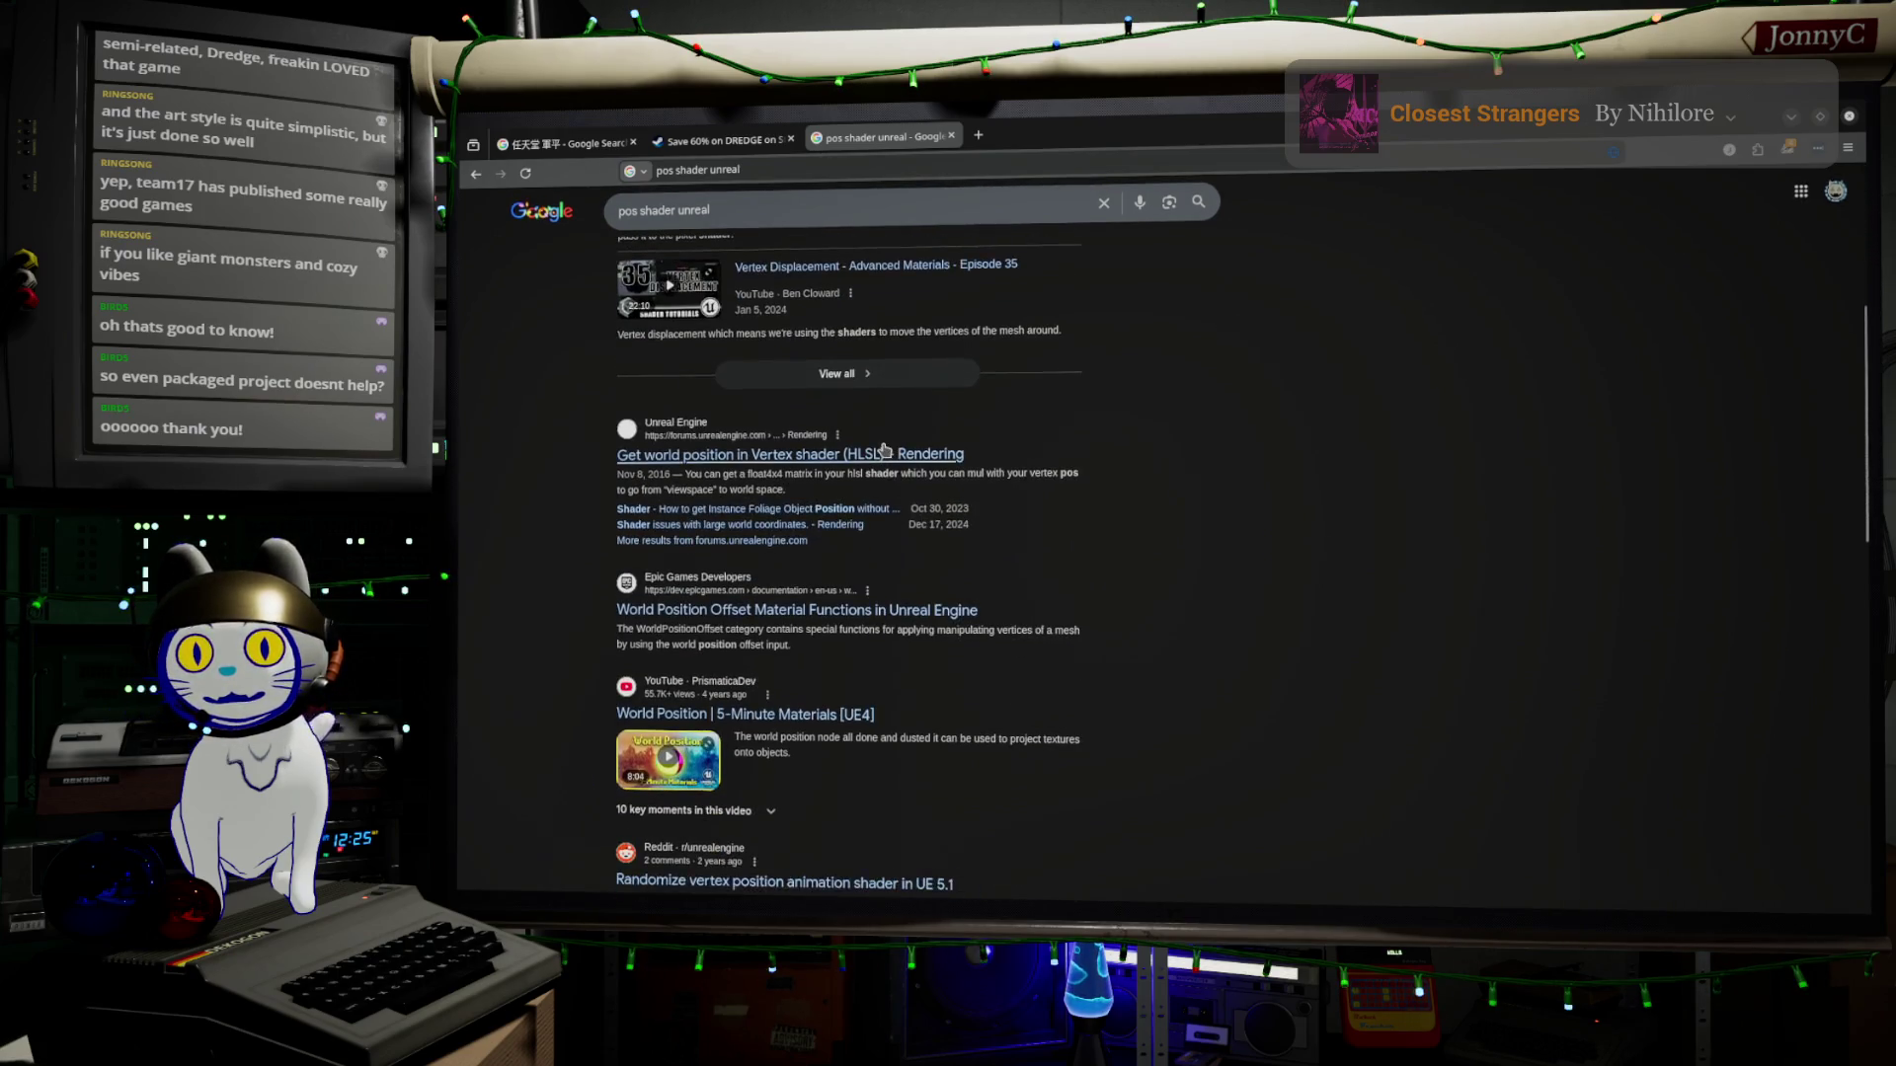
scroll(885, 449, "down", 1)
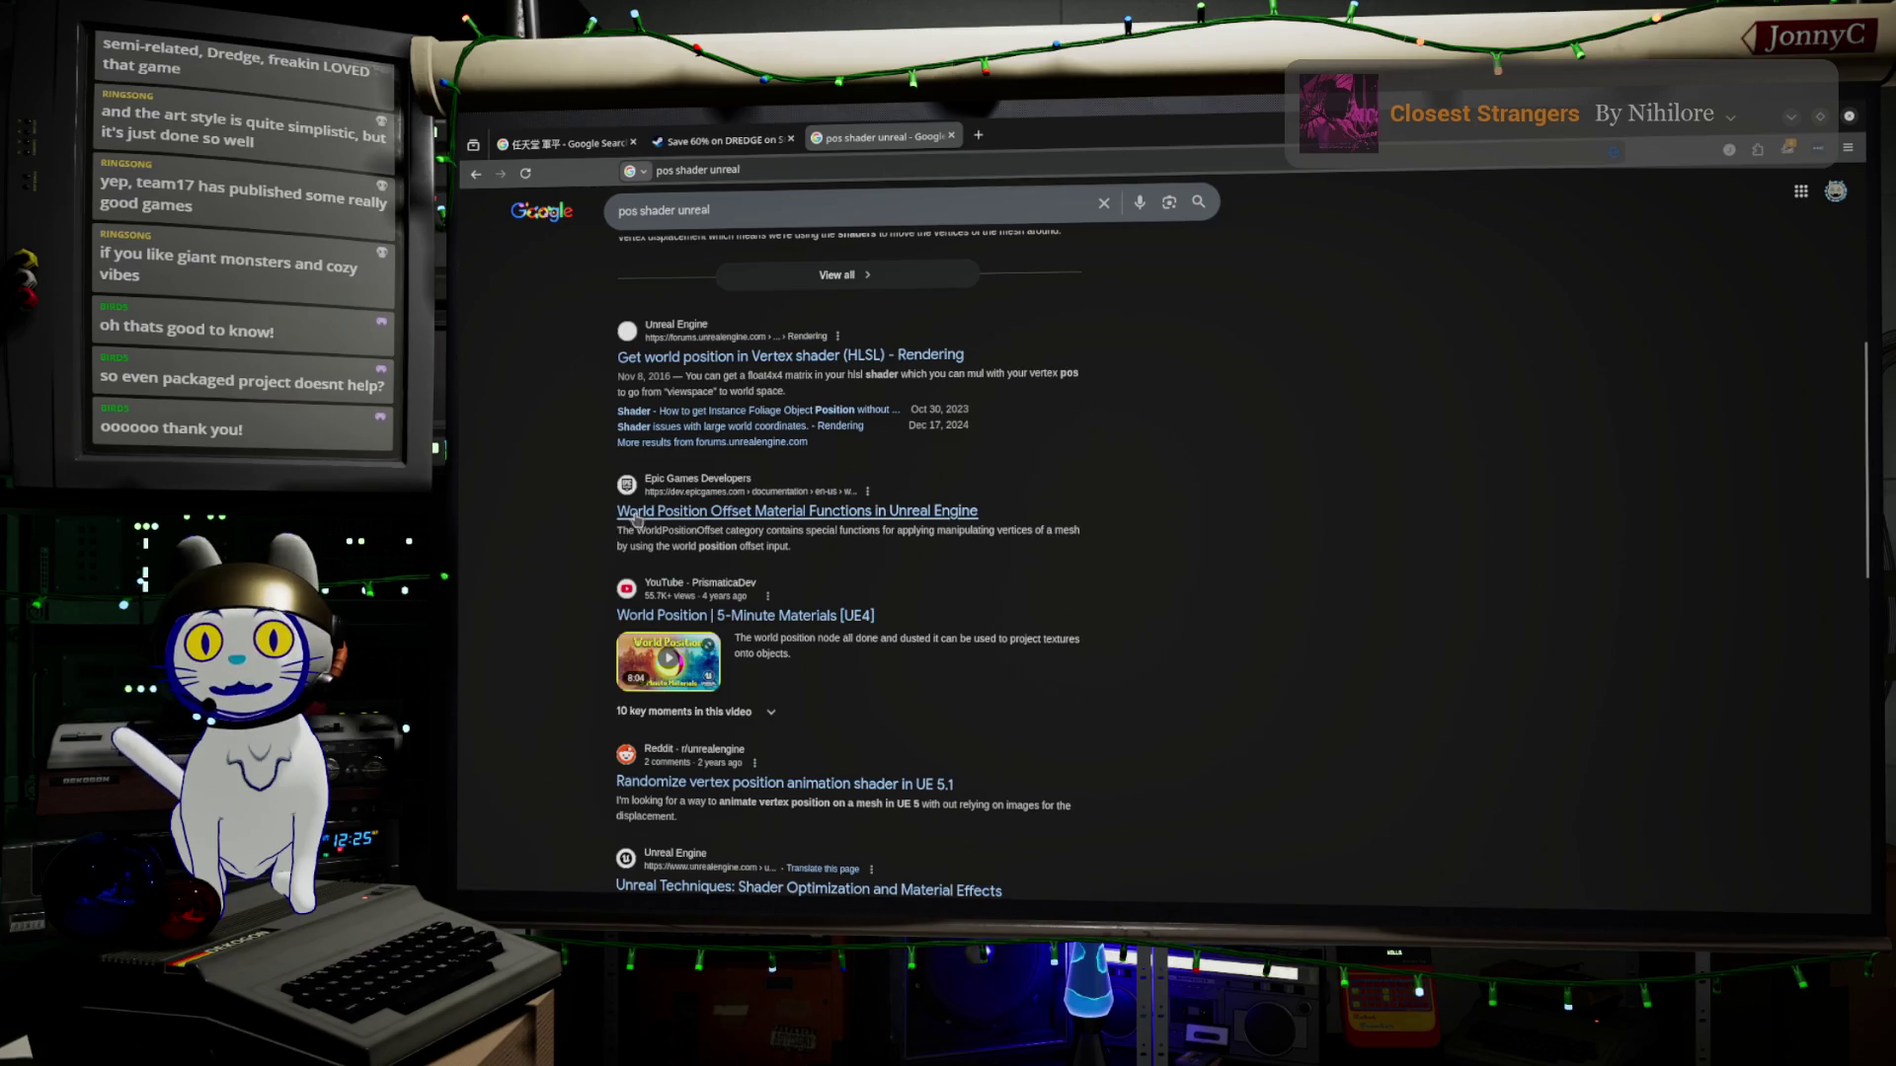
scroll(666, 515, "down", 2)
scroll(667, 515, "down", 3)
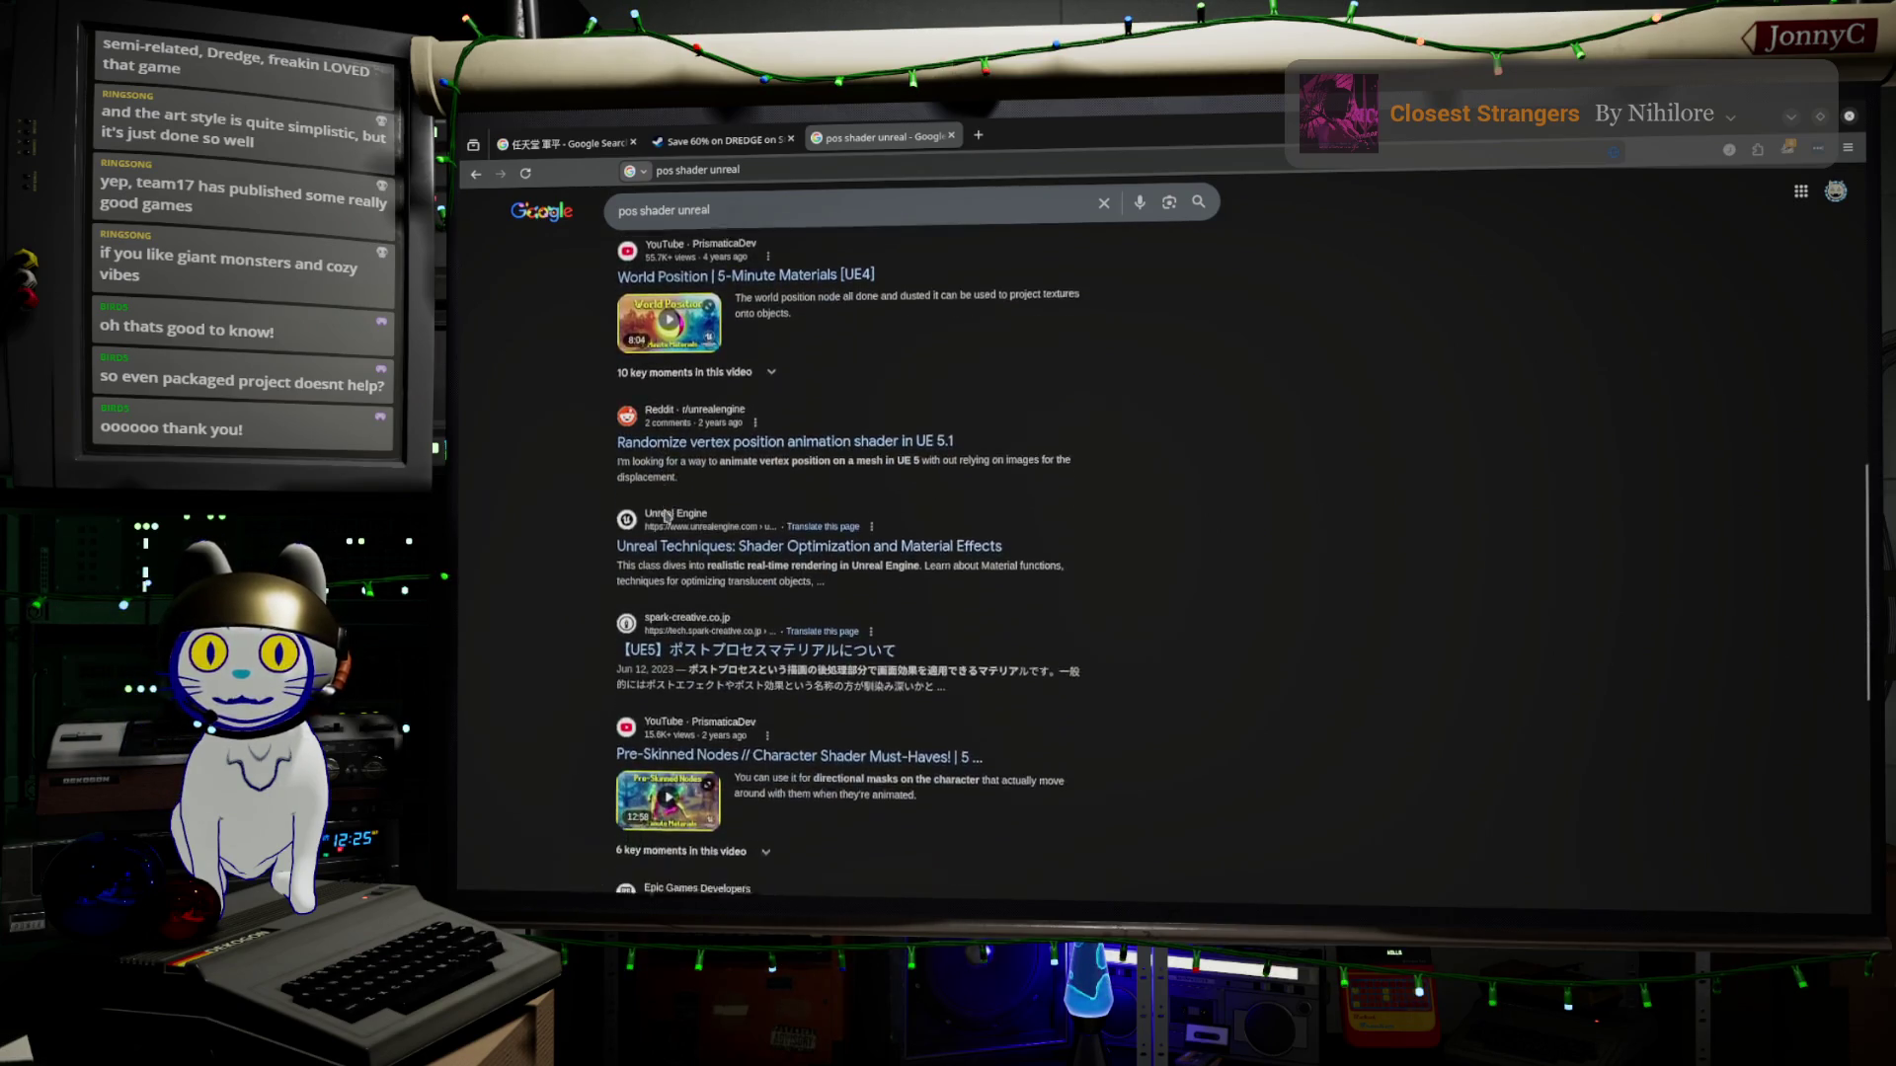
scroll(675, 468, "down", 2)
scroll(674, 468, "down", 2)
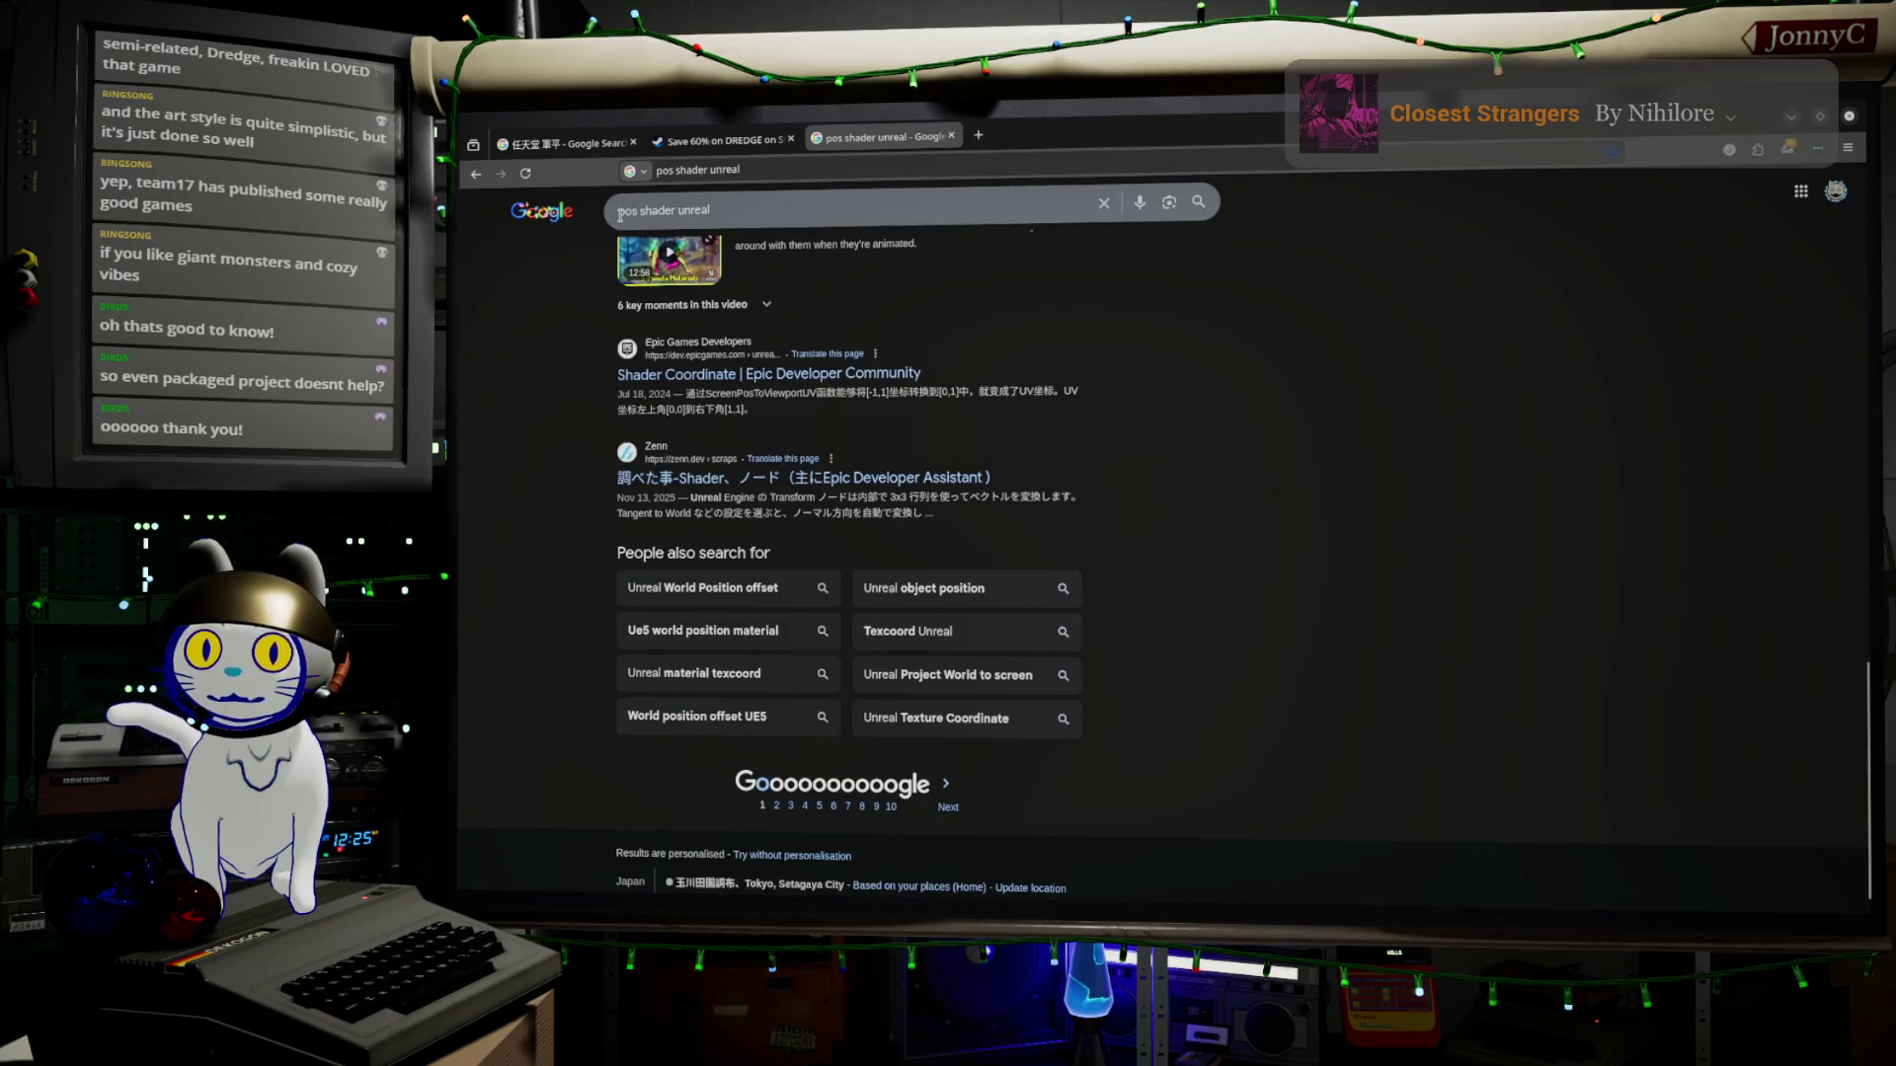
Change the query to 'shader precache unreal' and open the PSO Precaching for Unreal Engine result
double_click(620, 212)
type("shader")
type(" ppre")
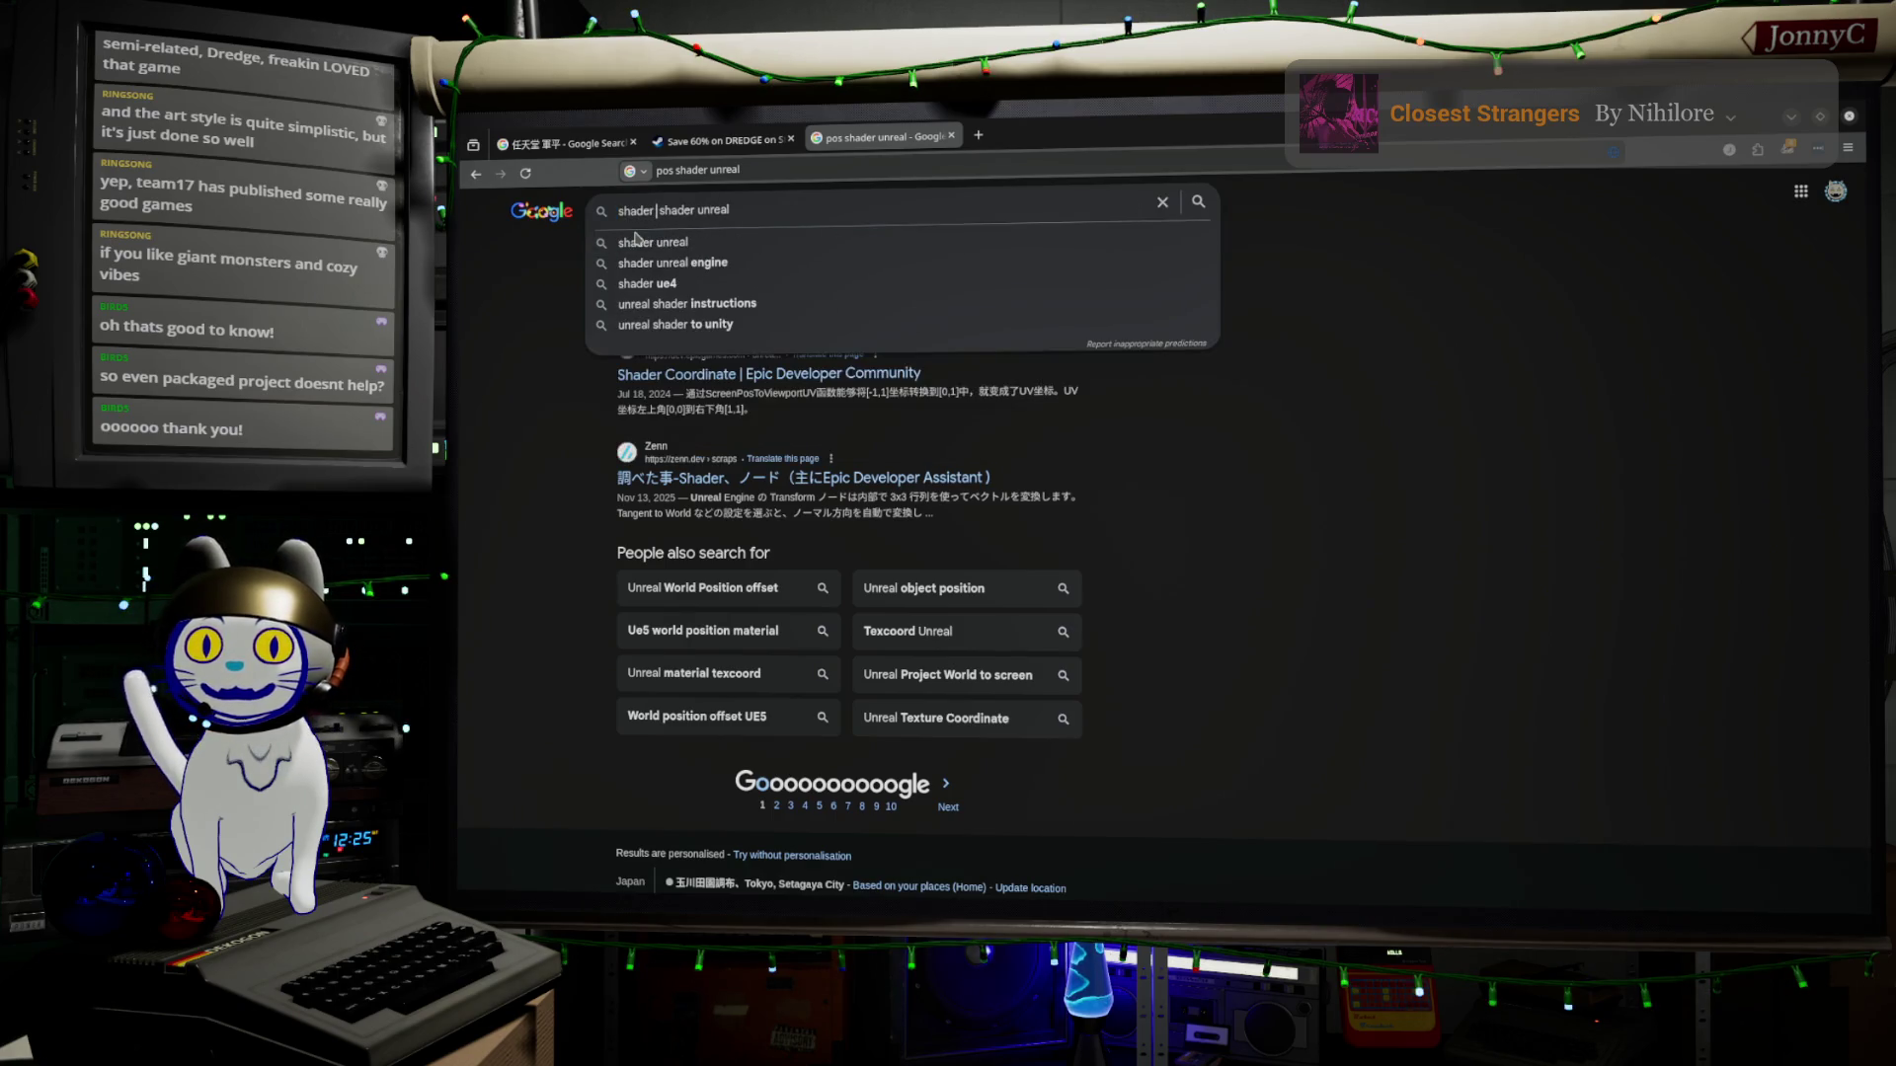
key("BackSpace")
key("BackSpace")
key("BackSpace")
type("recache")
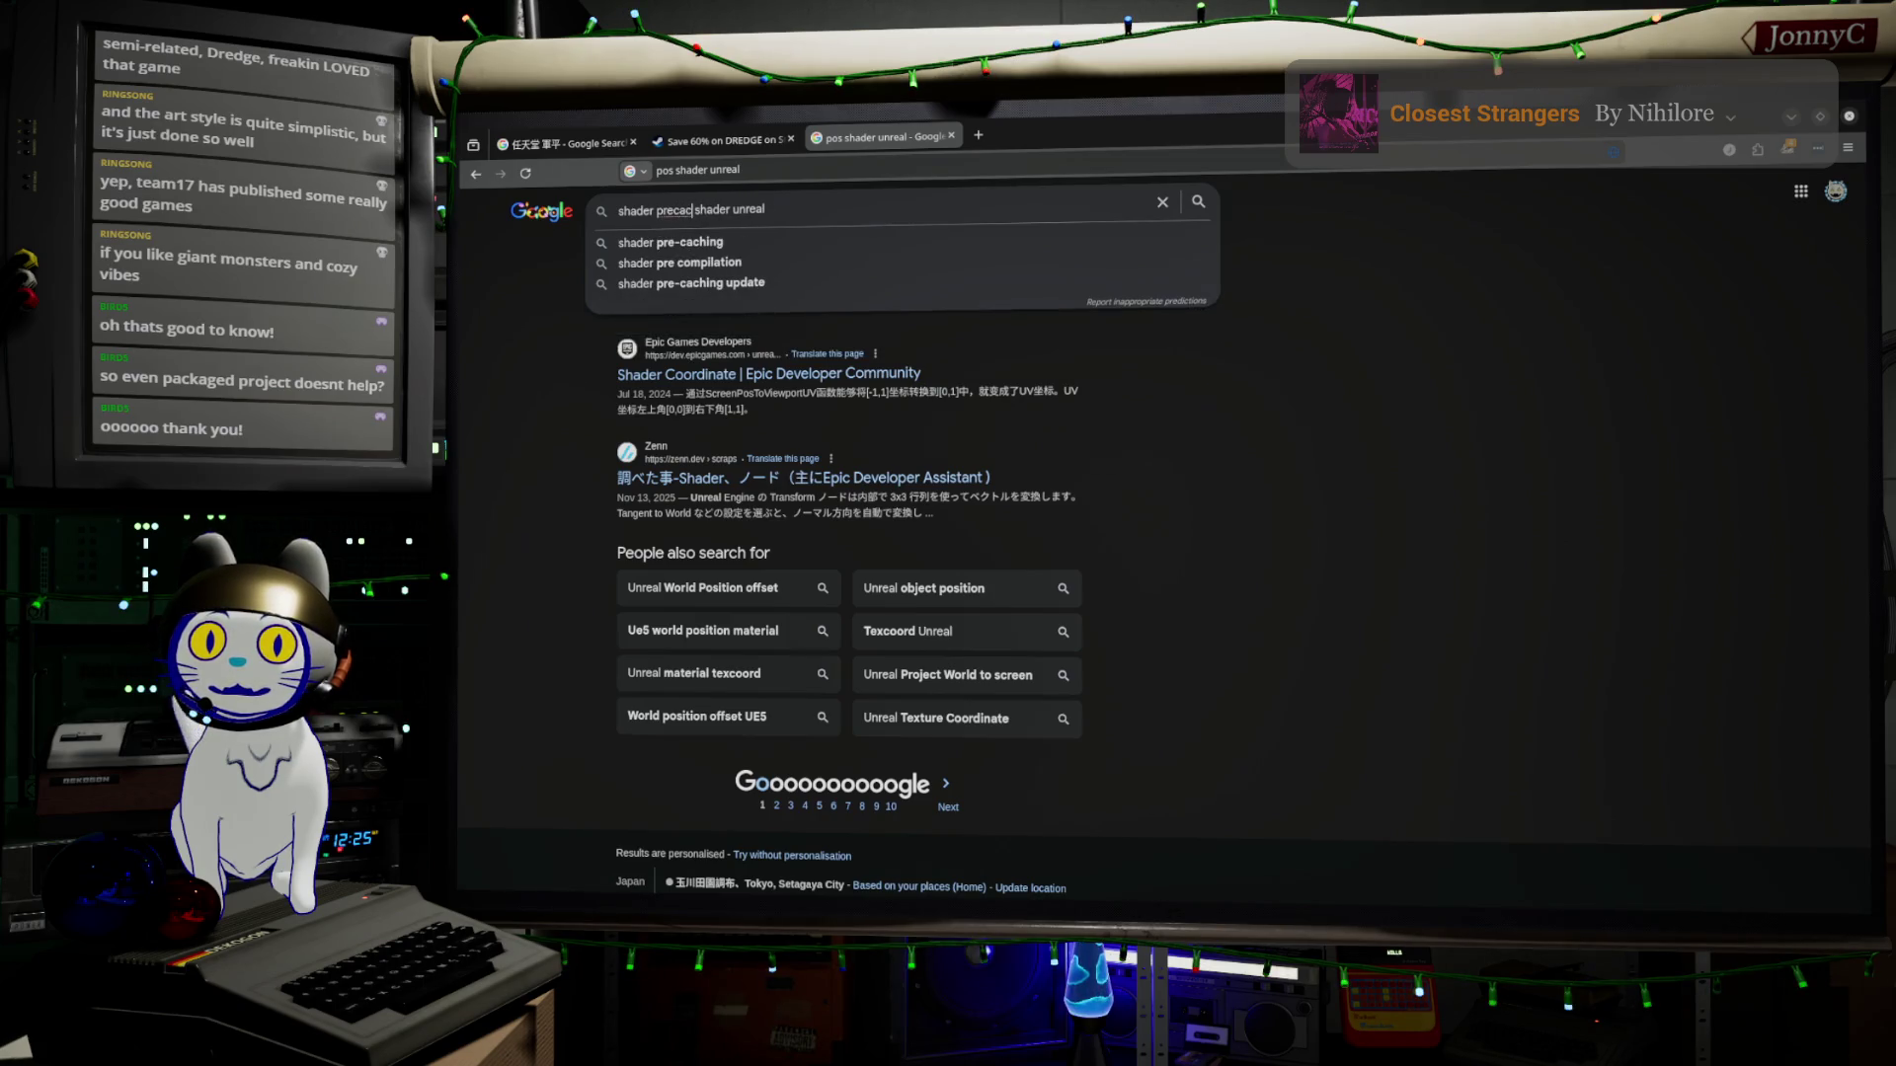
key("shift+Right")
key("shift+Right")
key("shift+Right")
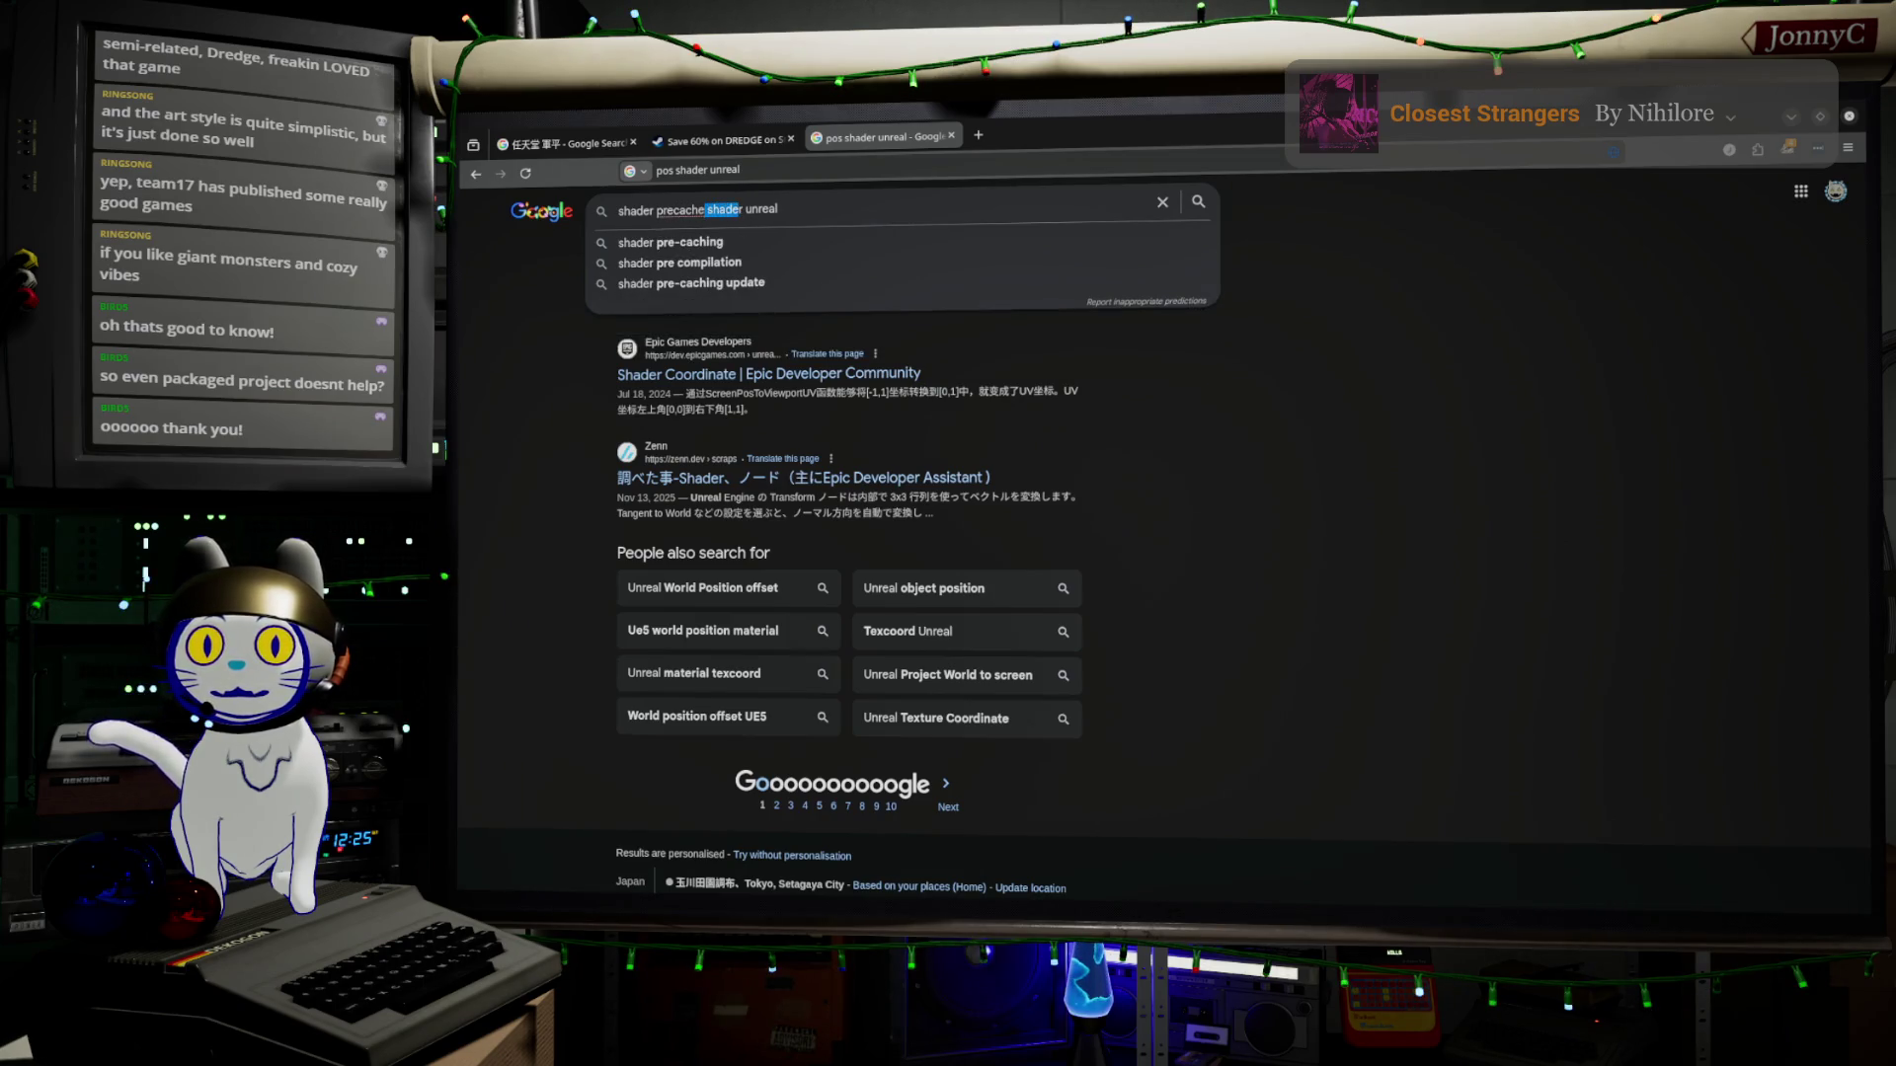
key("BackSpace")
key("Return")
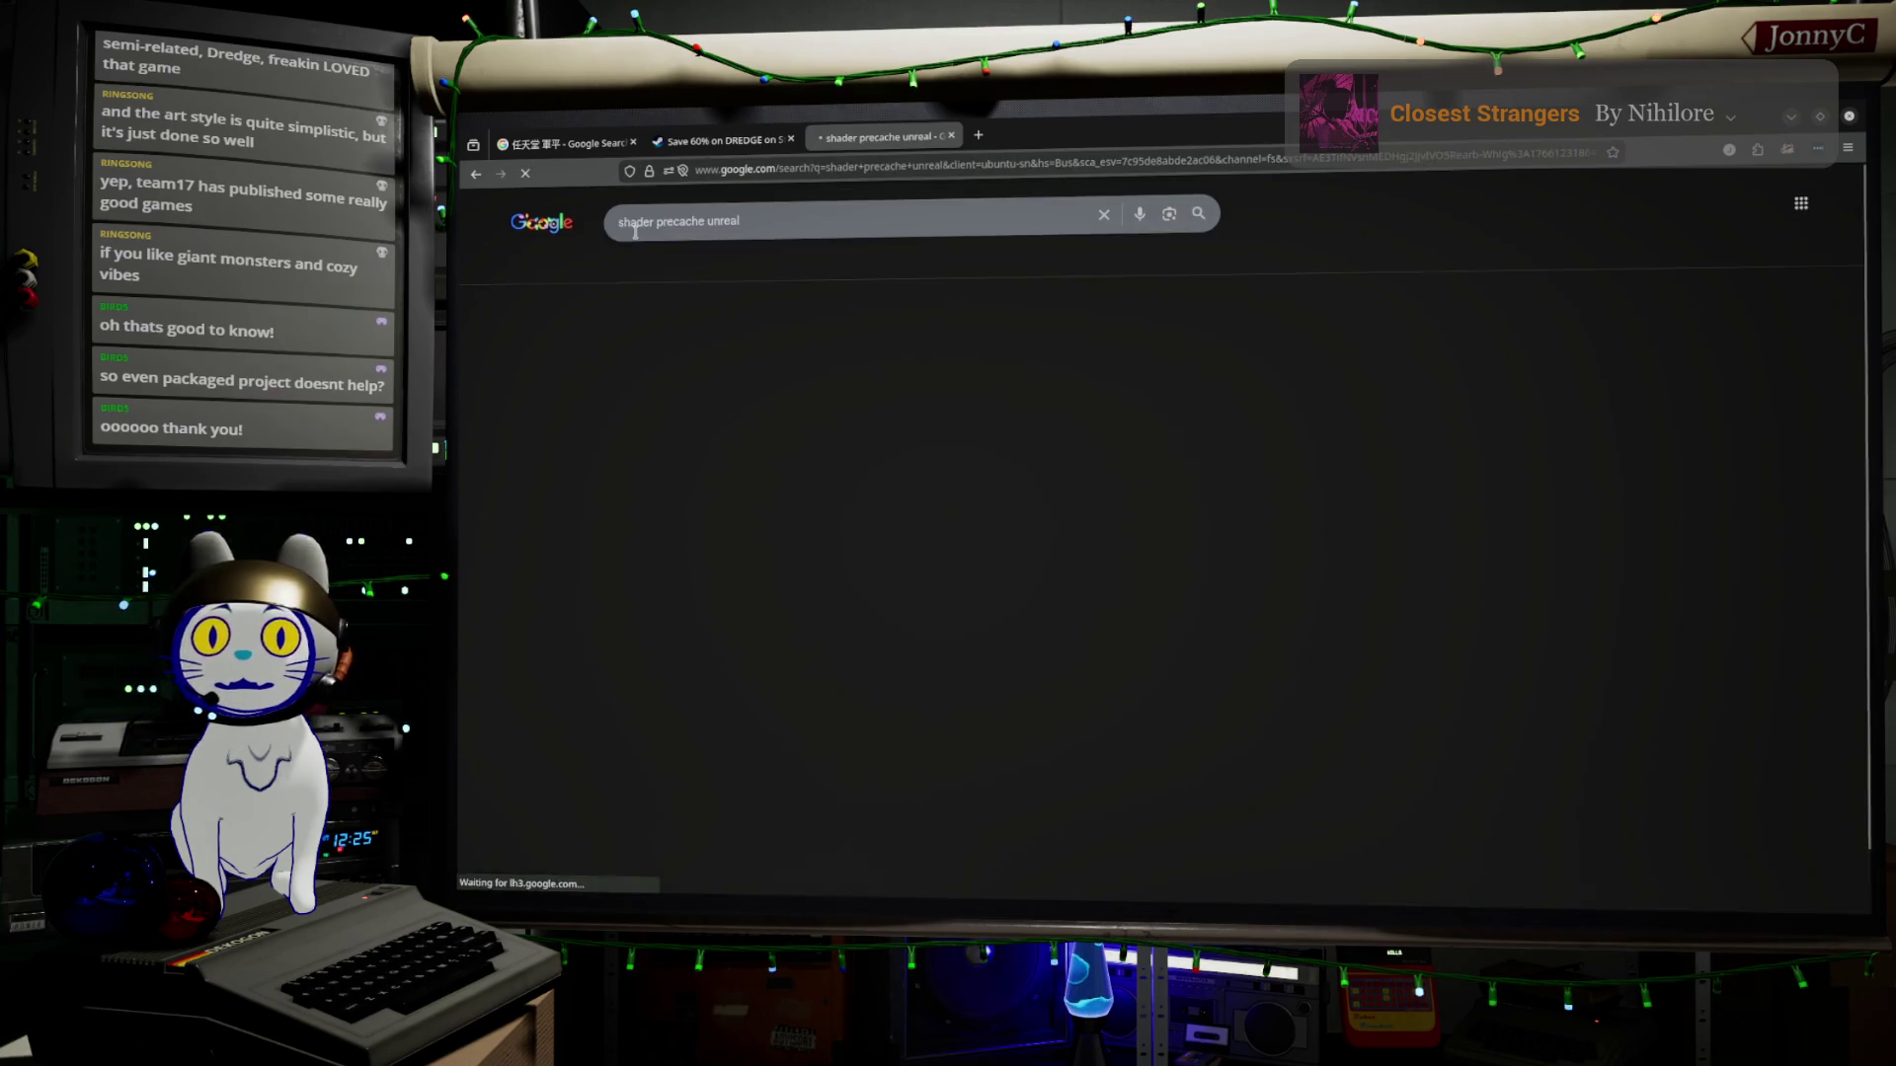
scroll(689, 371, "down", 3)
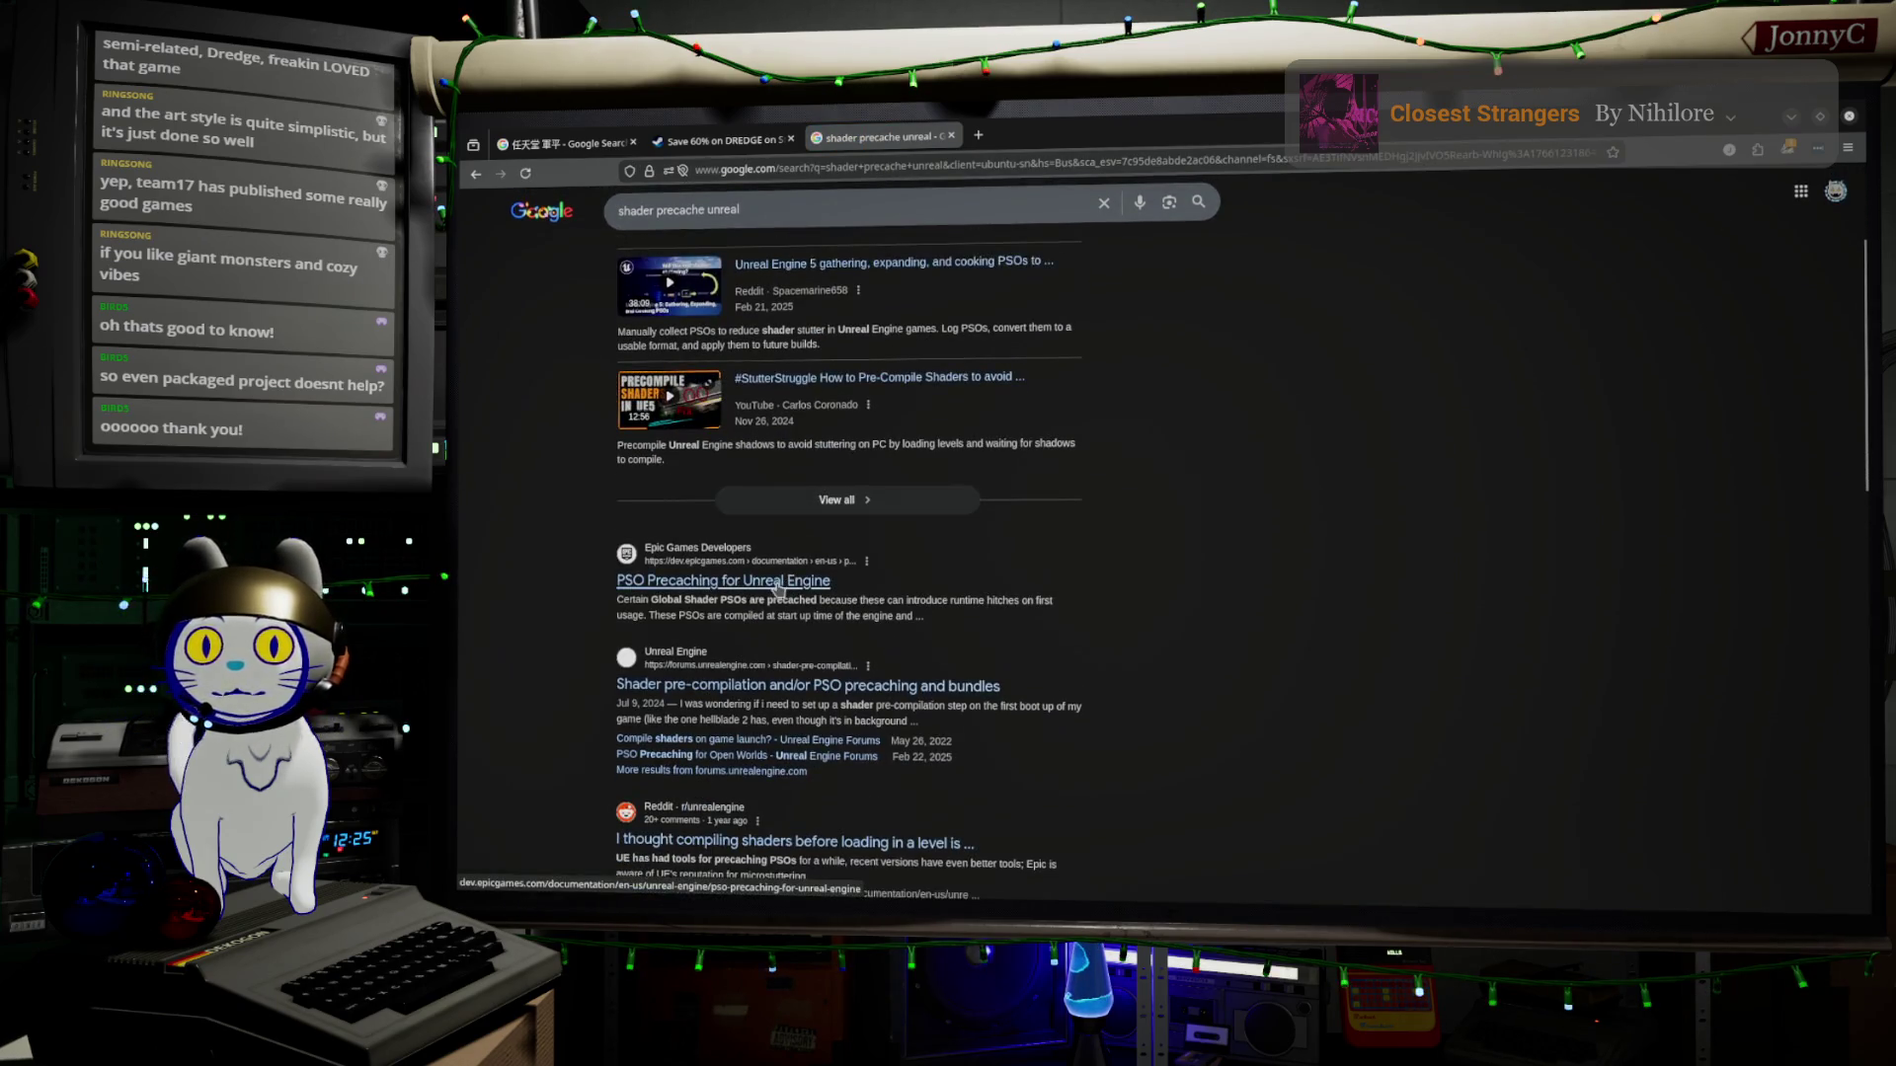
left_click(775, 590)
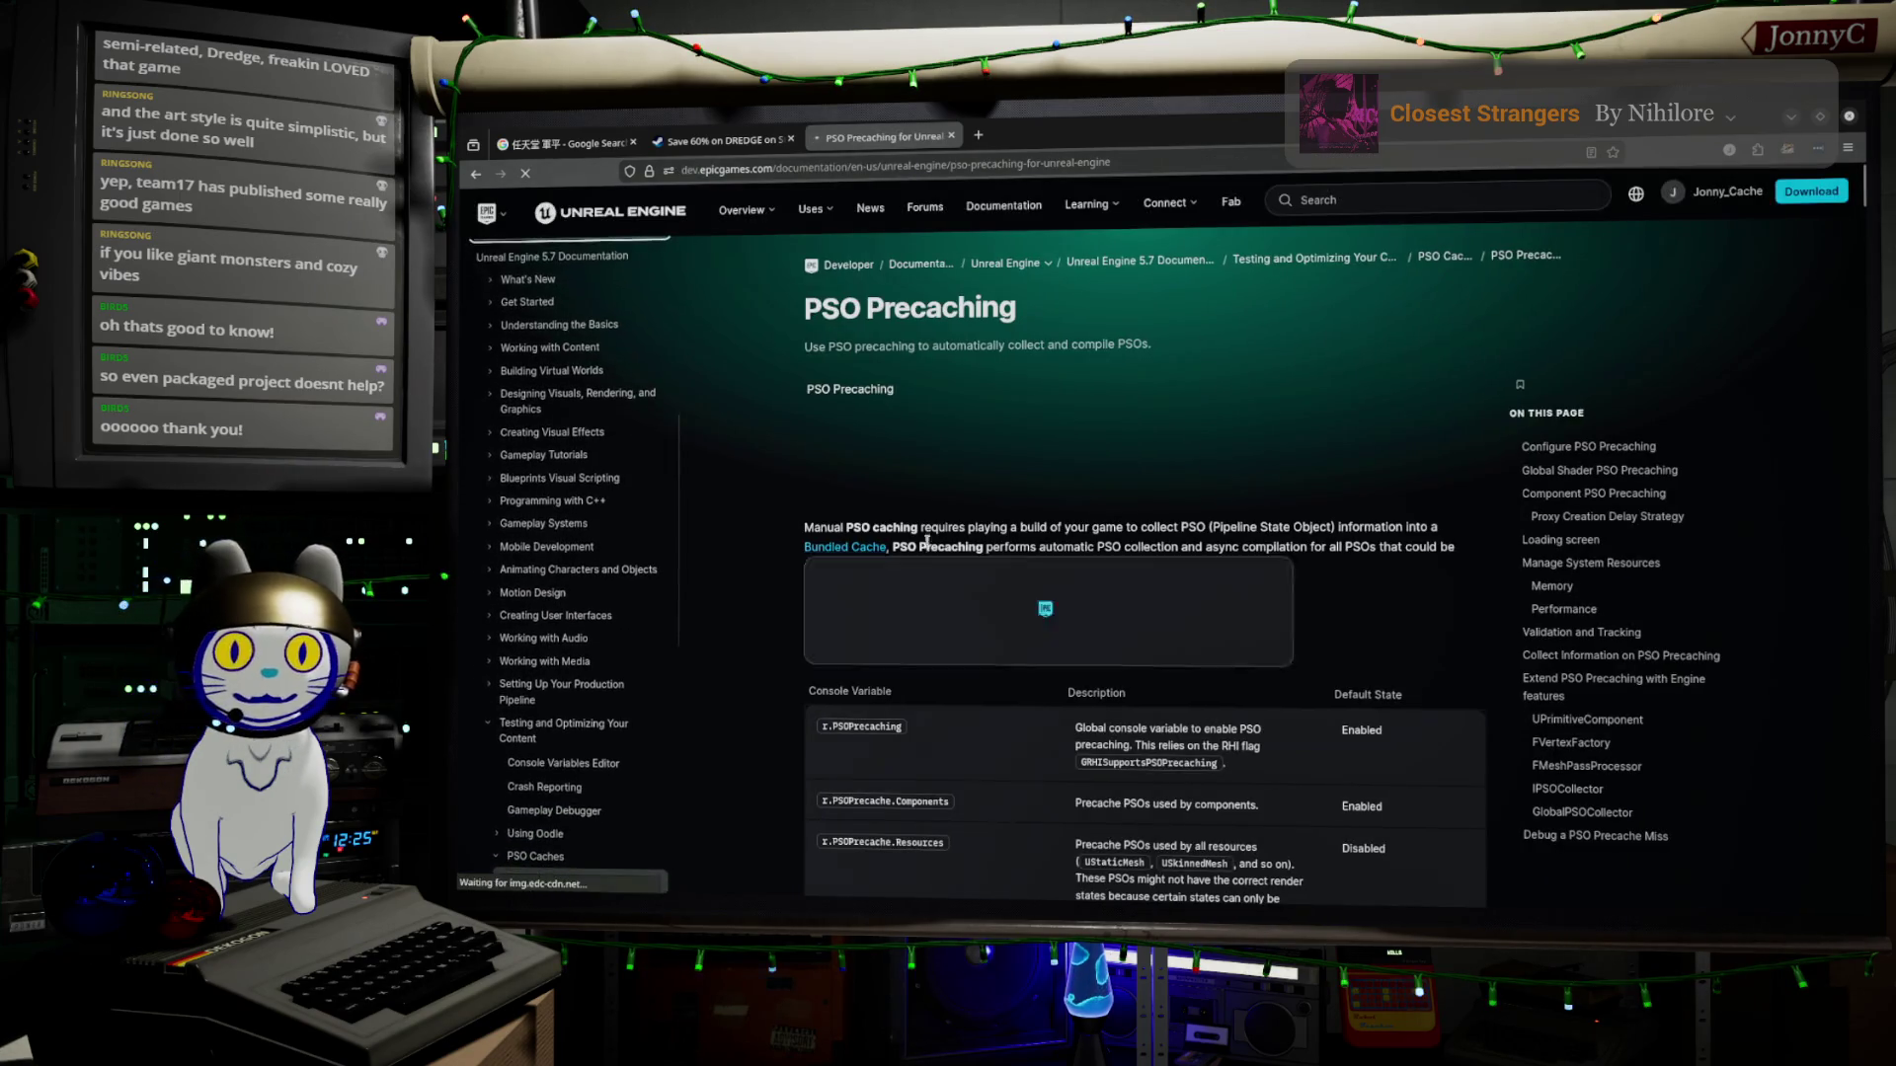
Scroll down to the Configure PSO Precaching section and its console variable table
scroll(1151, 544, "down", 3)
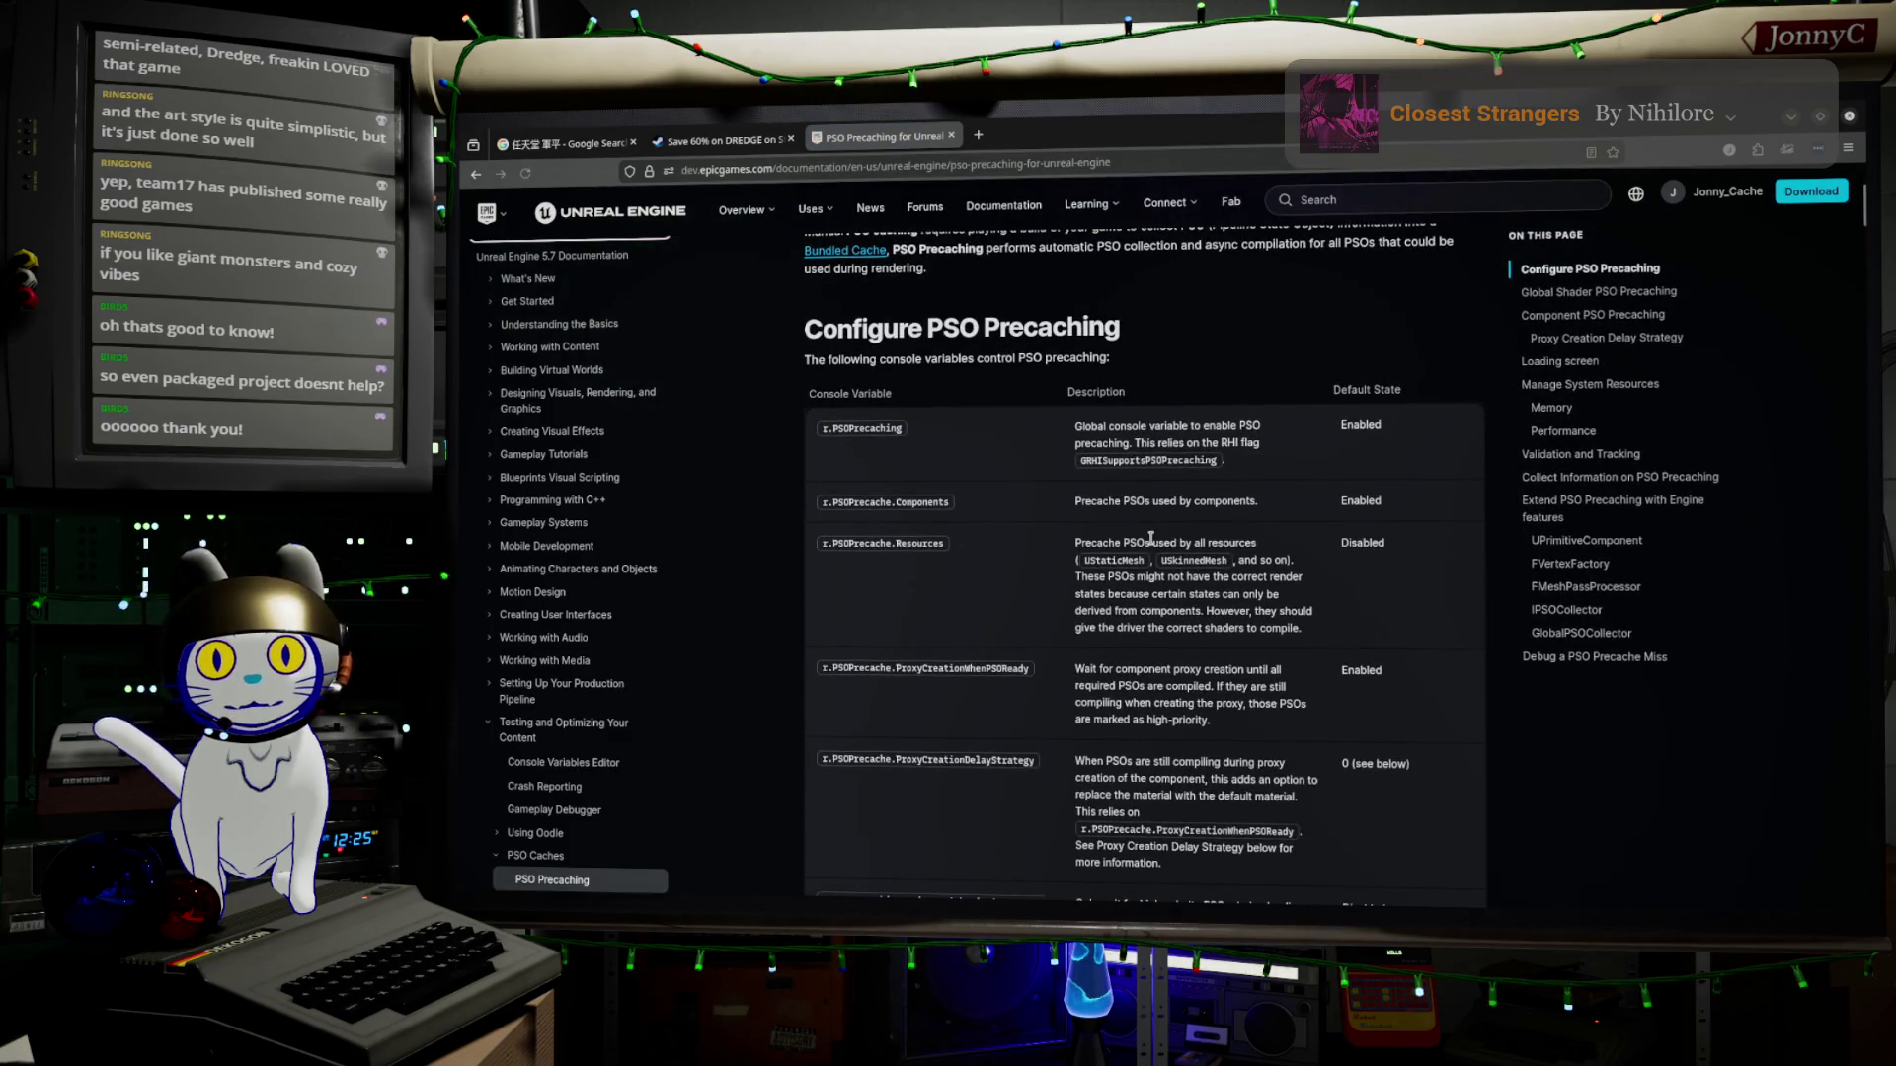
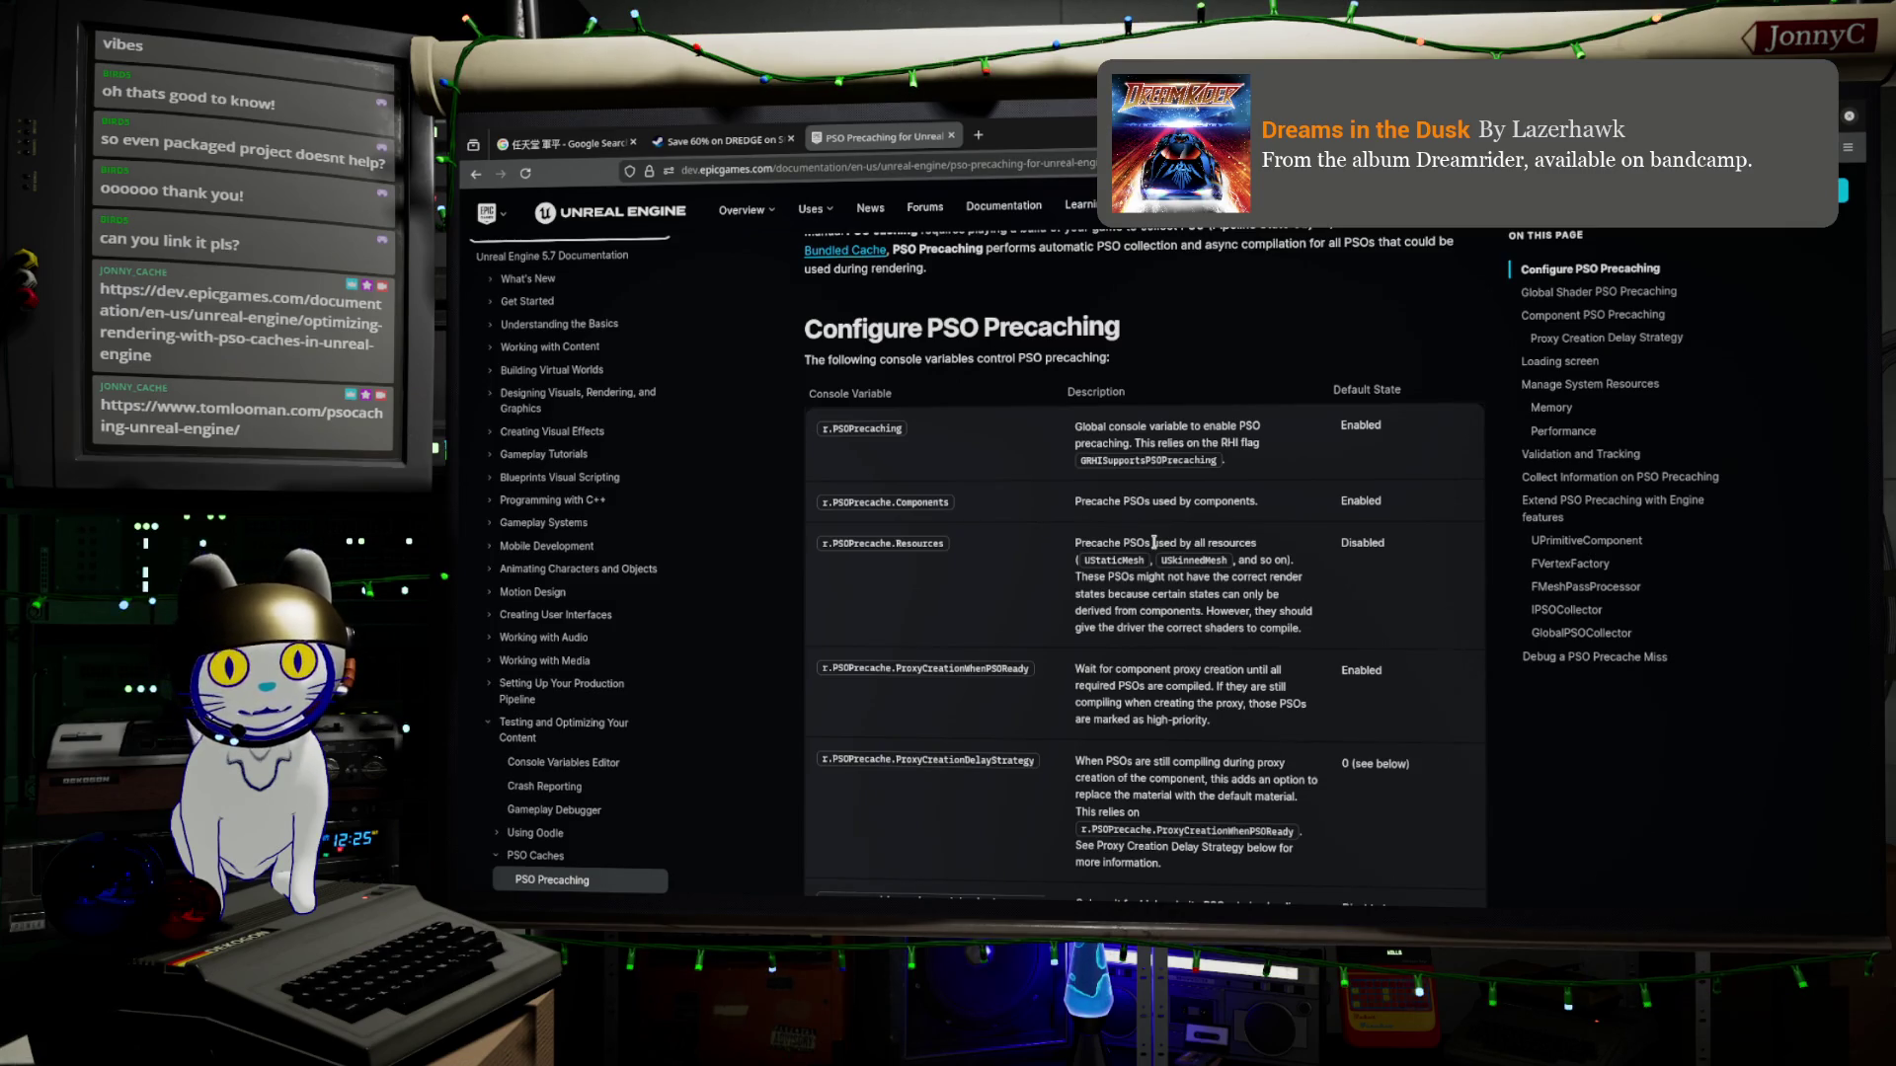
Leave the PSO Precaching docs page and minimise the browser to return to BaseLevel_DM010
left_click(814, 209)
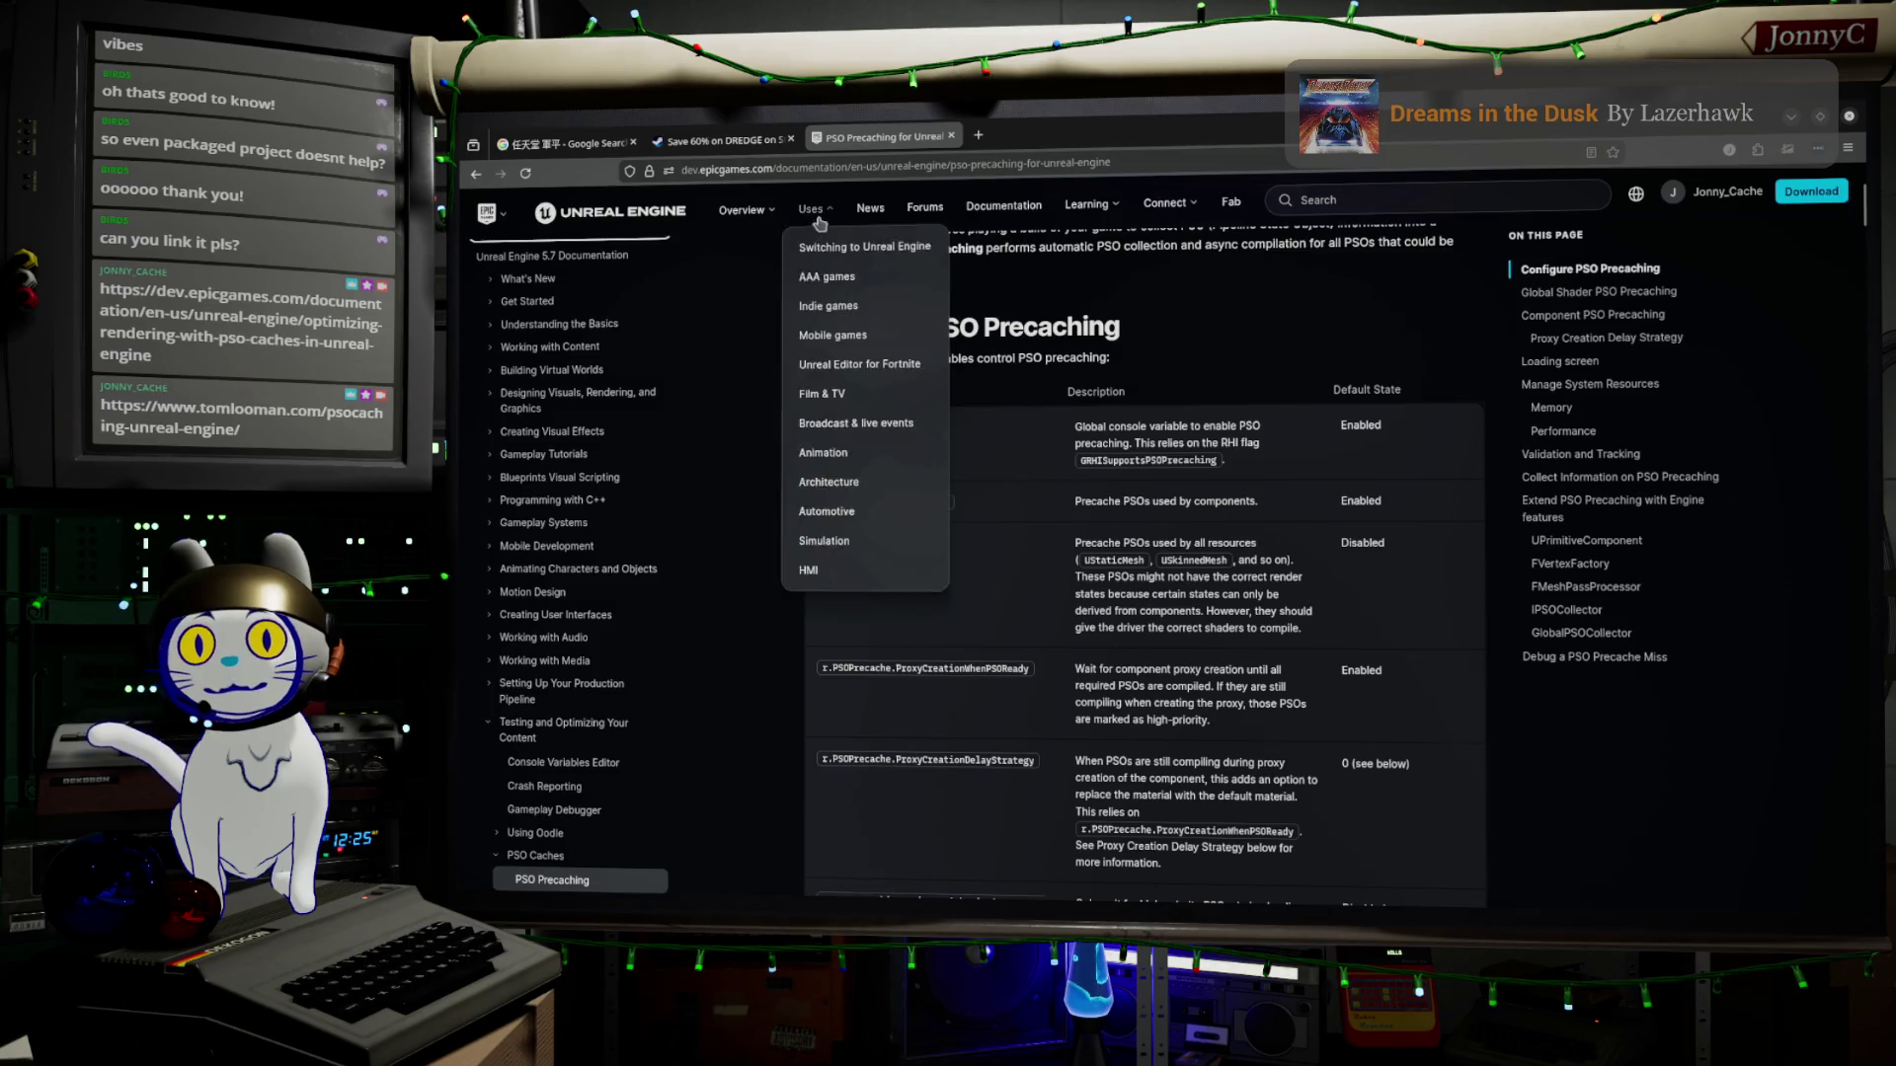
left_click(1792, 125)
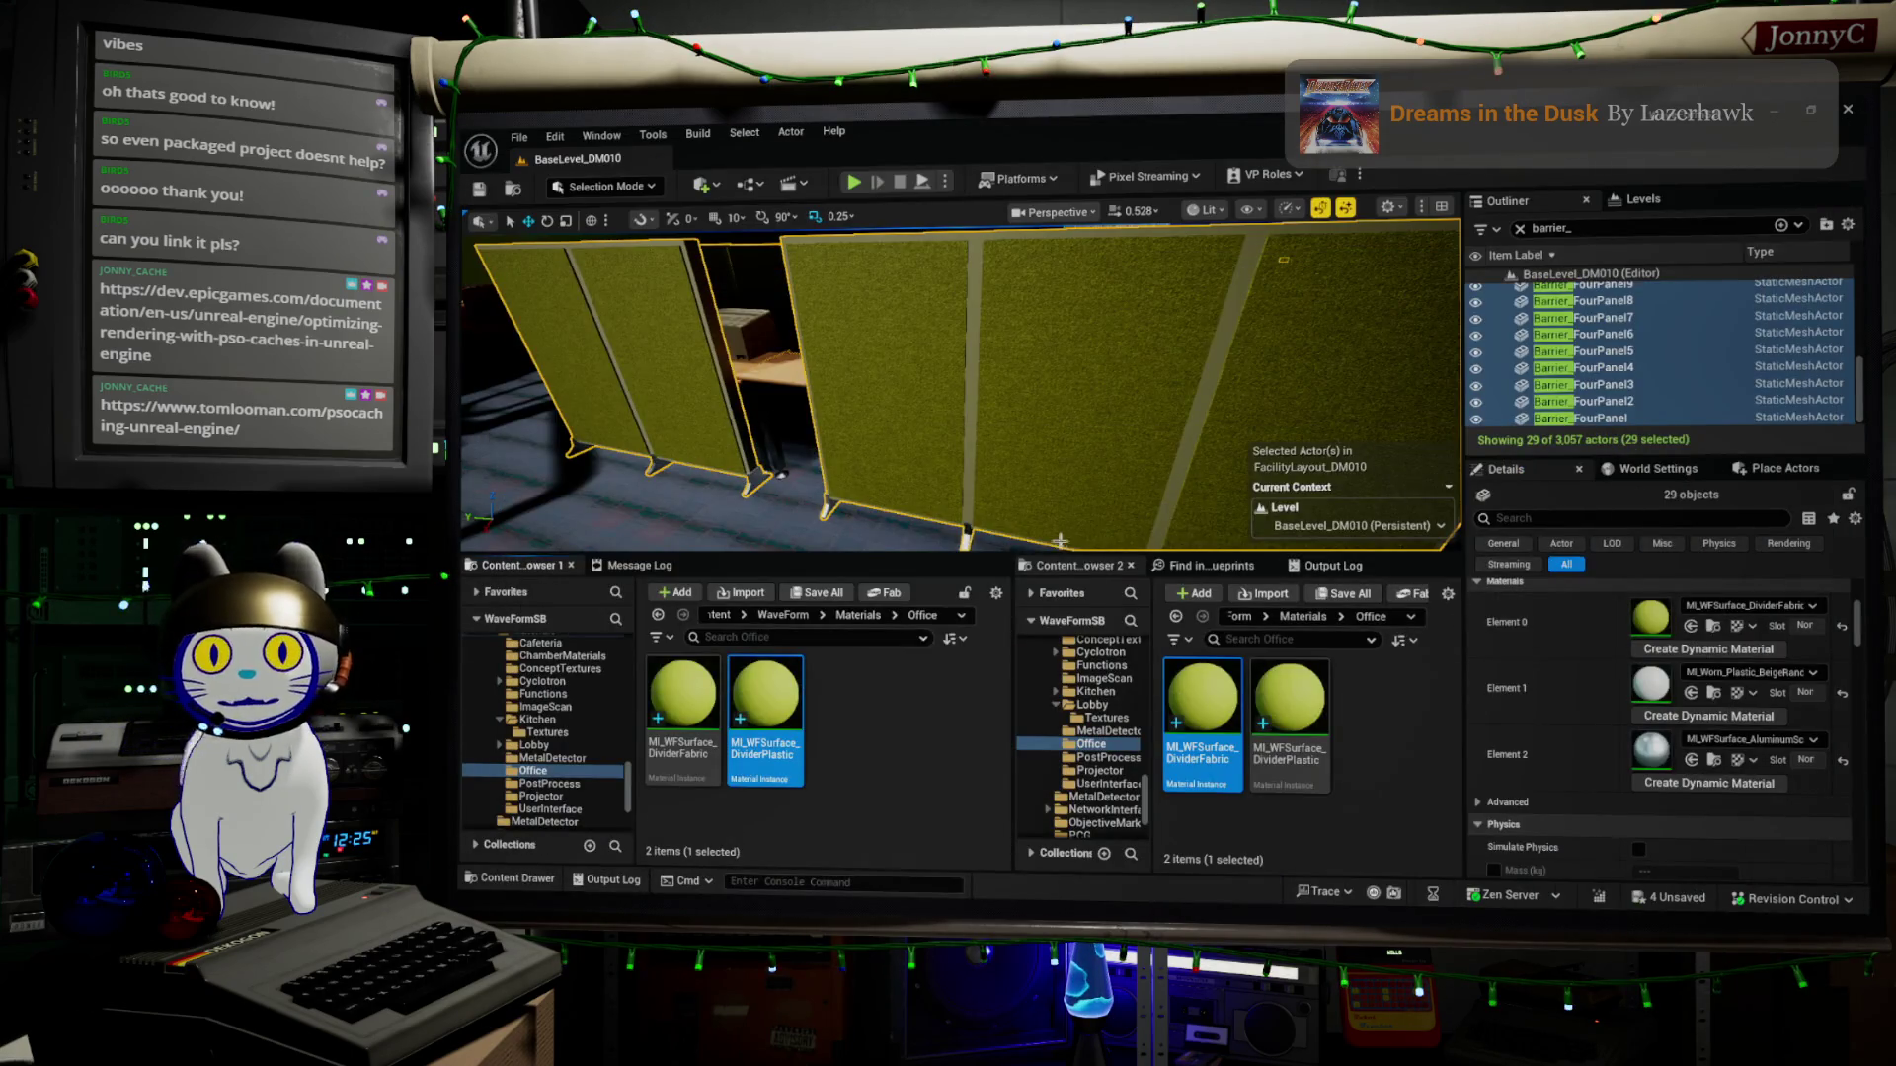
Browse to Element 1's MI_Worn_Plastic_BeigeRandom in the Plastics folder, inspect it, then close its editor
scroll(988, 427, "up", 2)
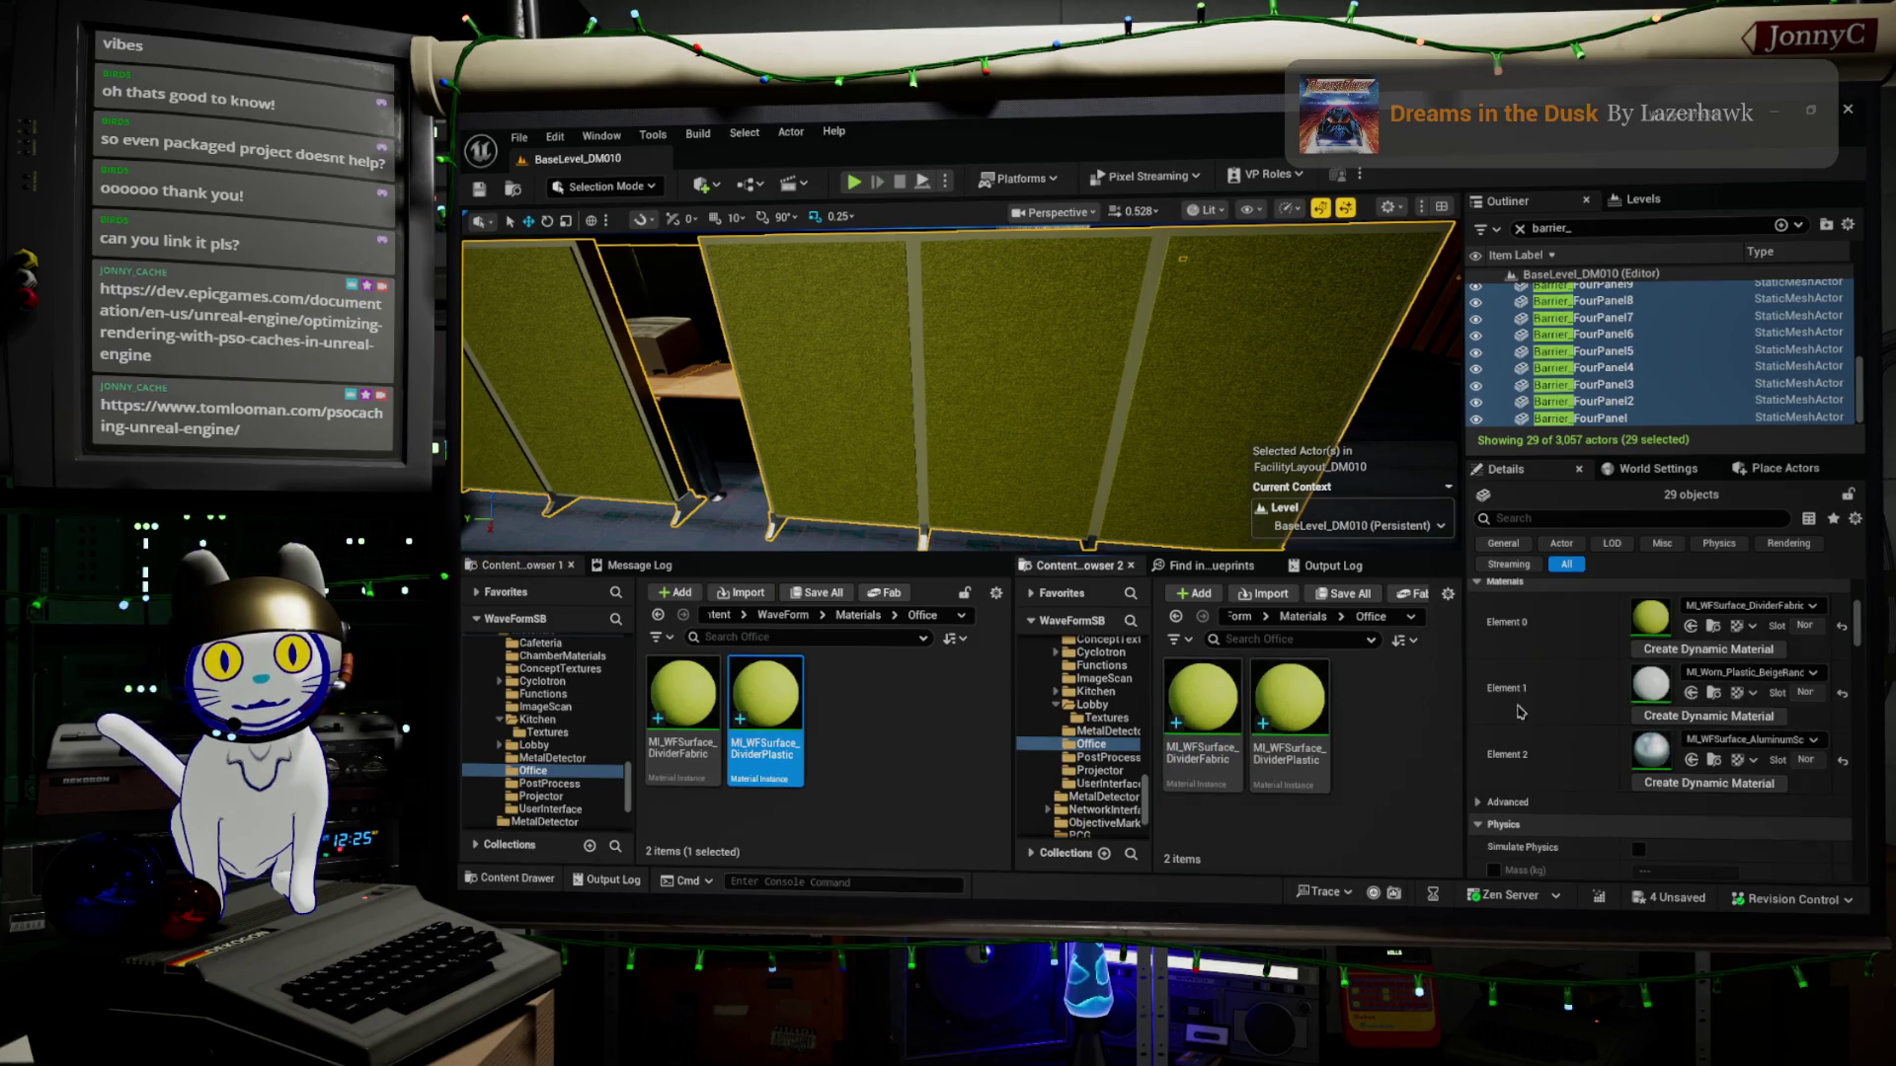
left_click(1714, 695)
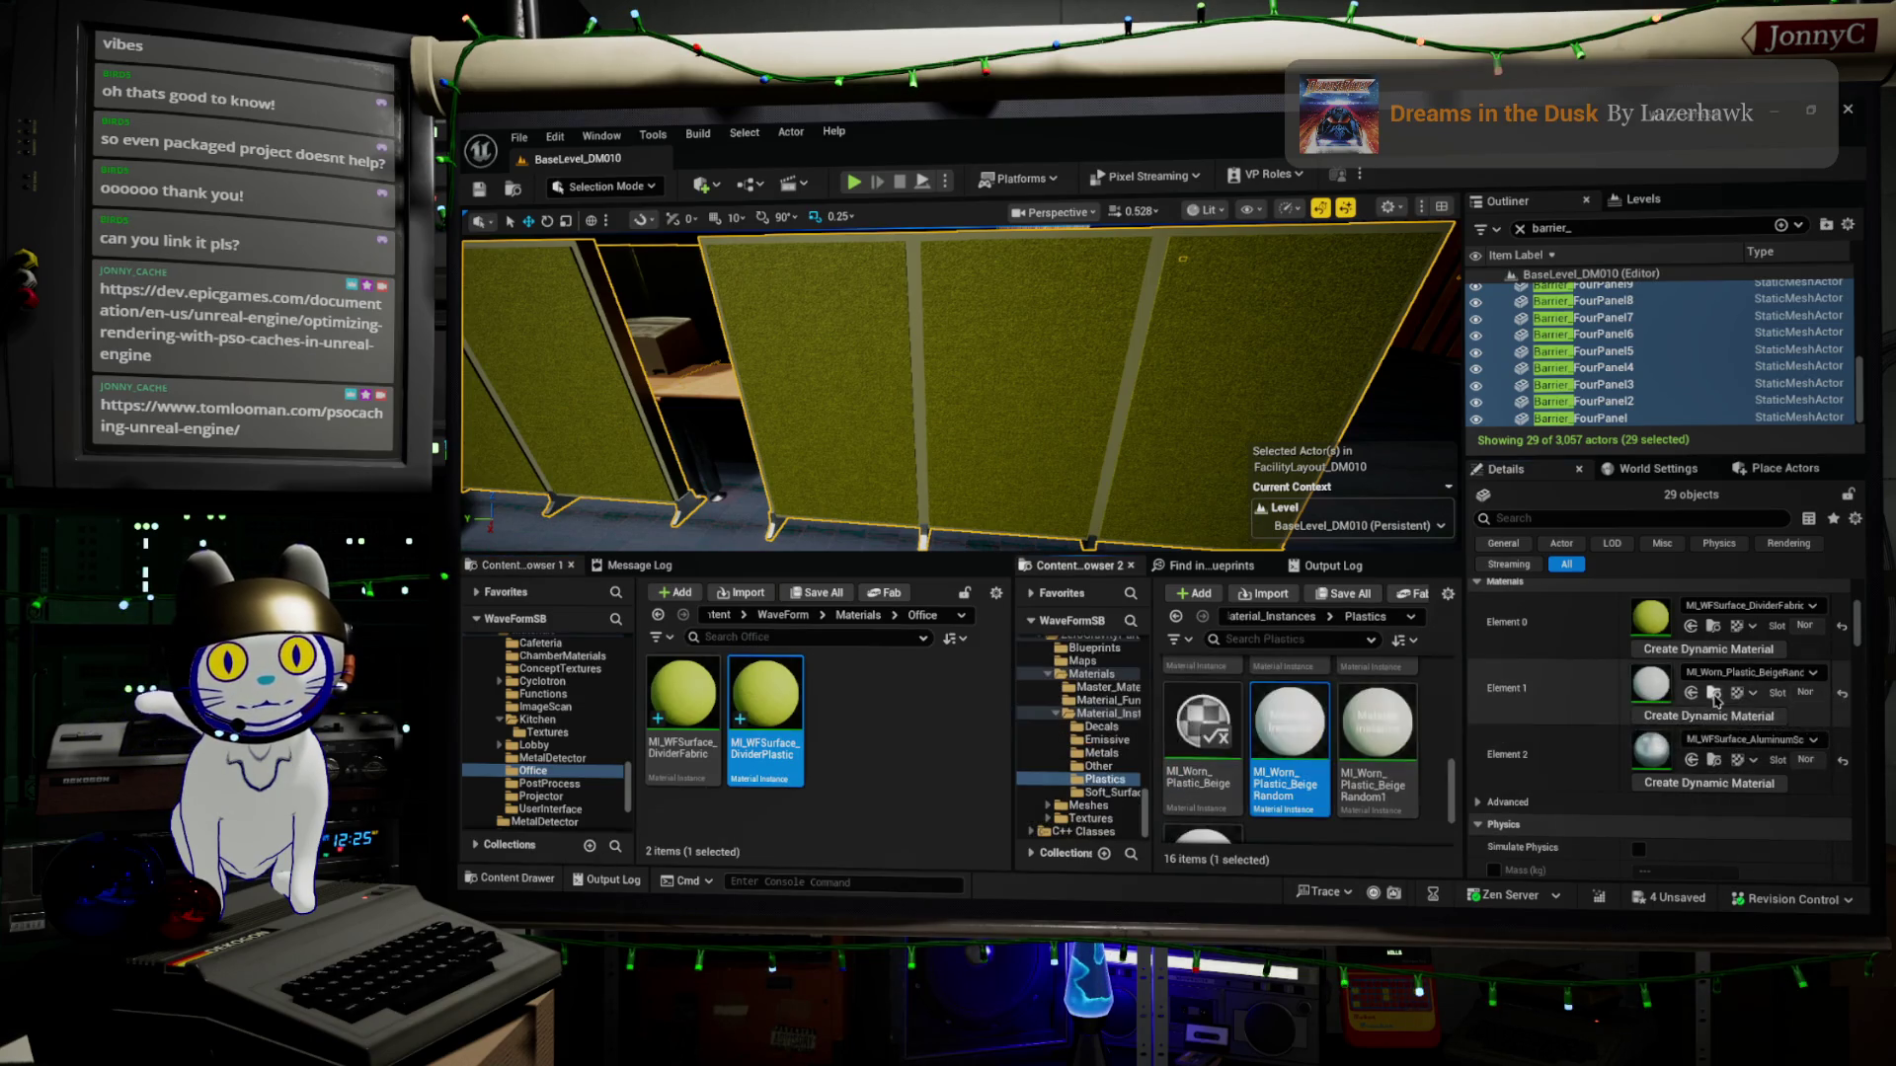
double_click(1278, 720)
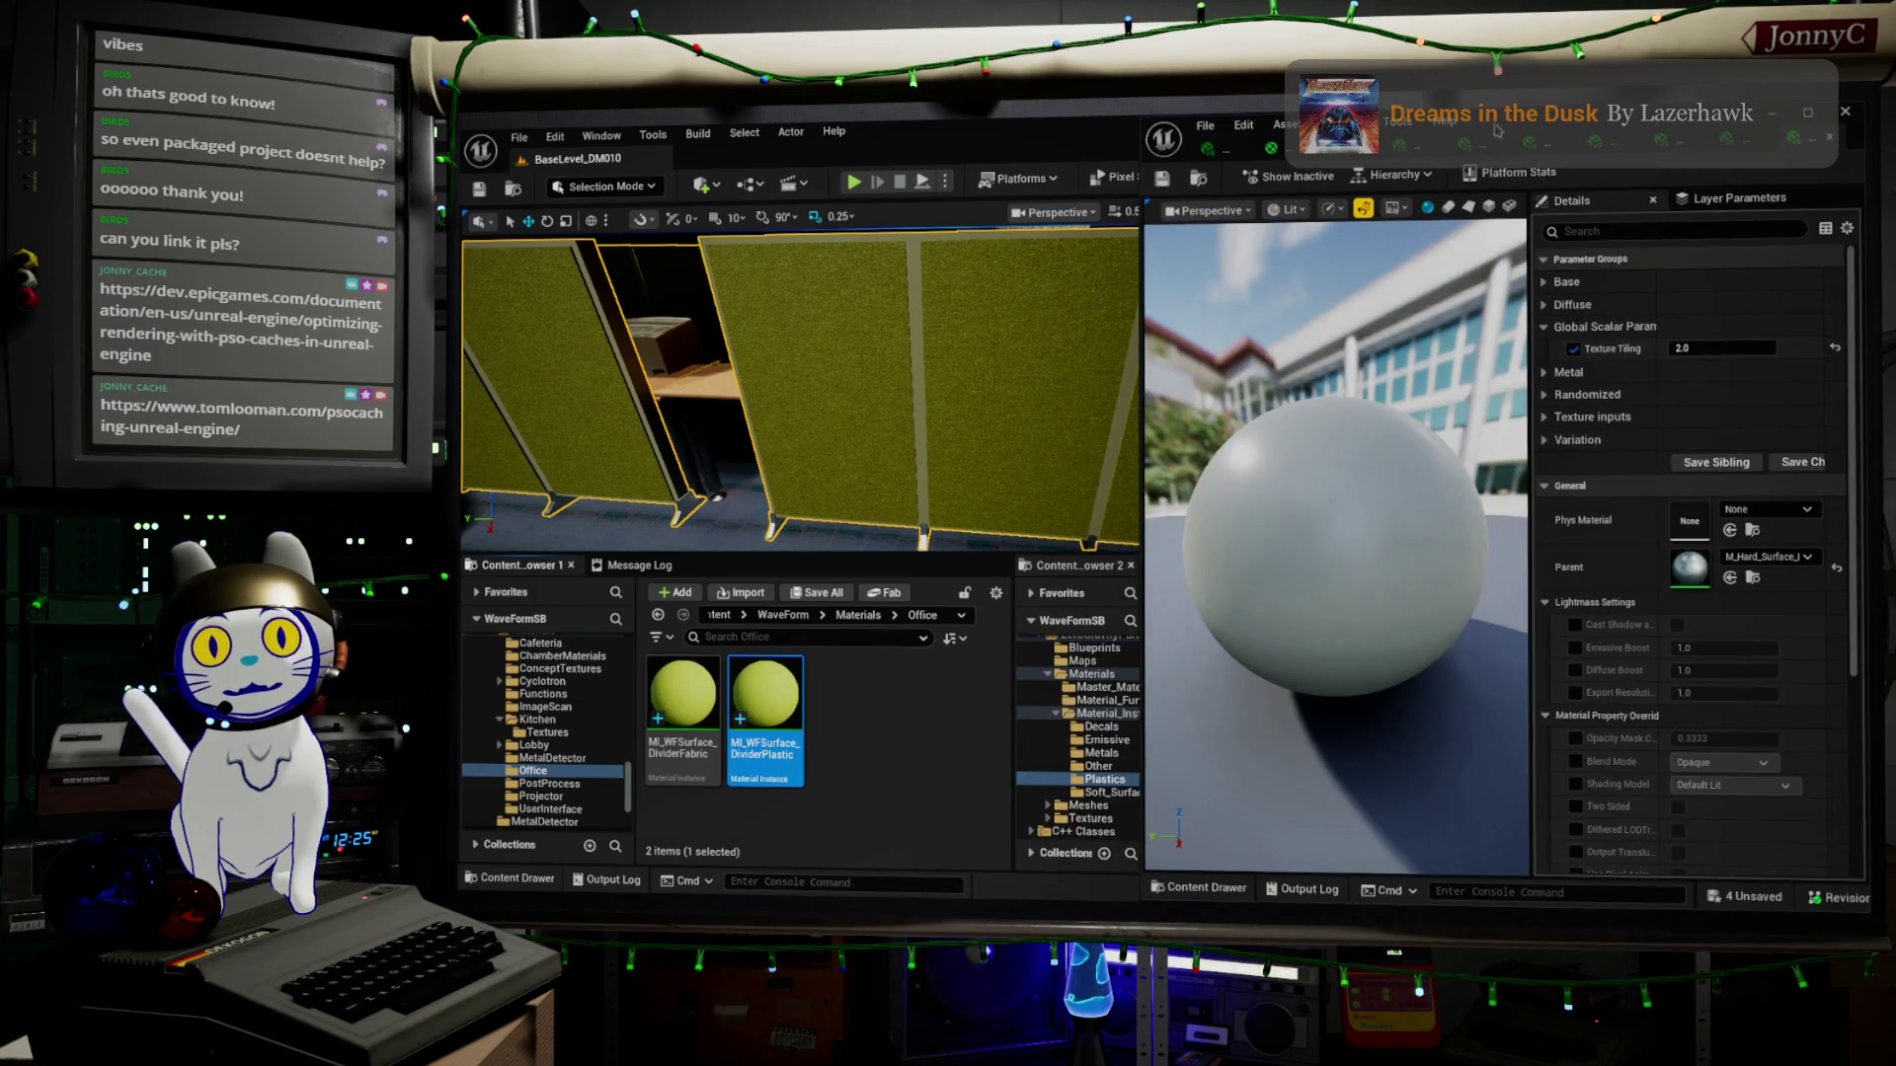
double_click(1529, 127)
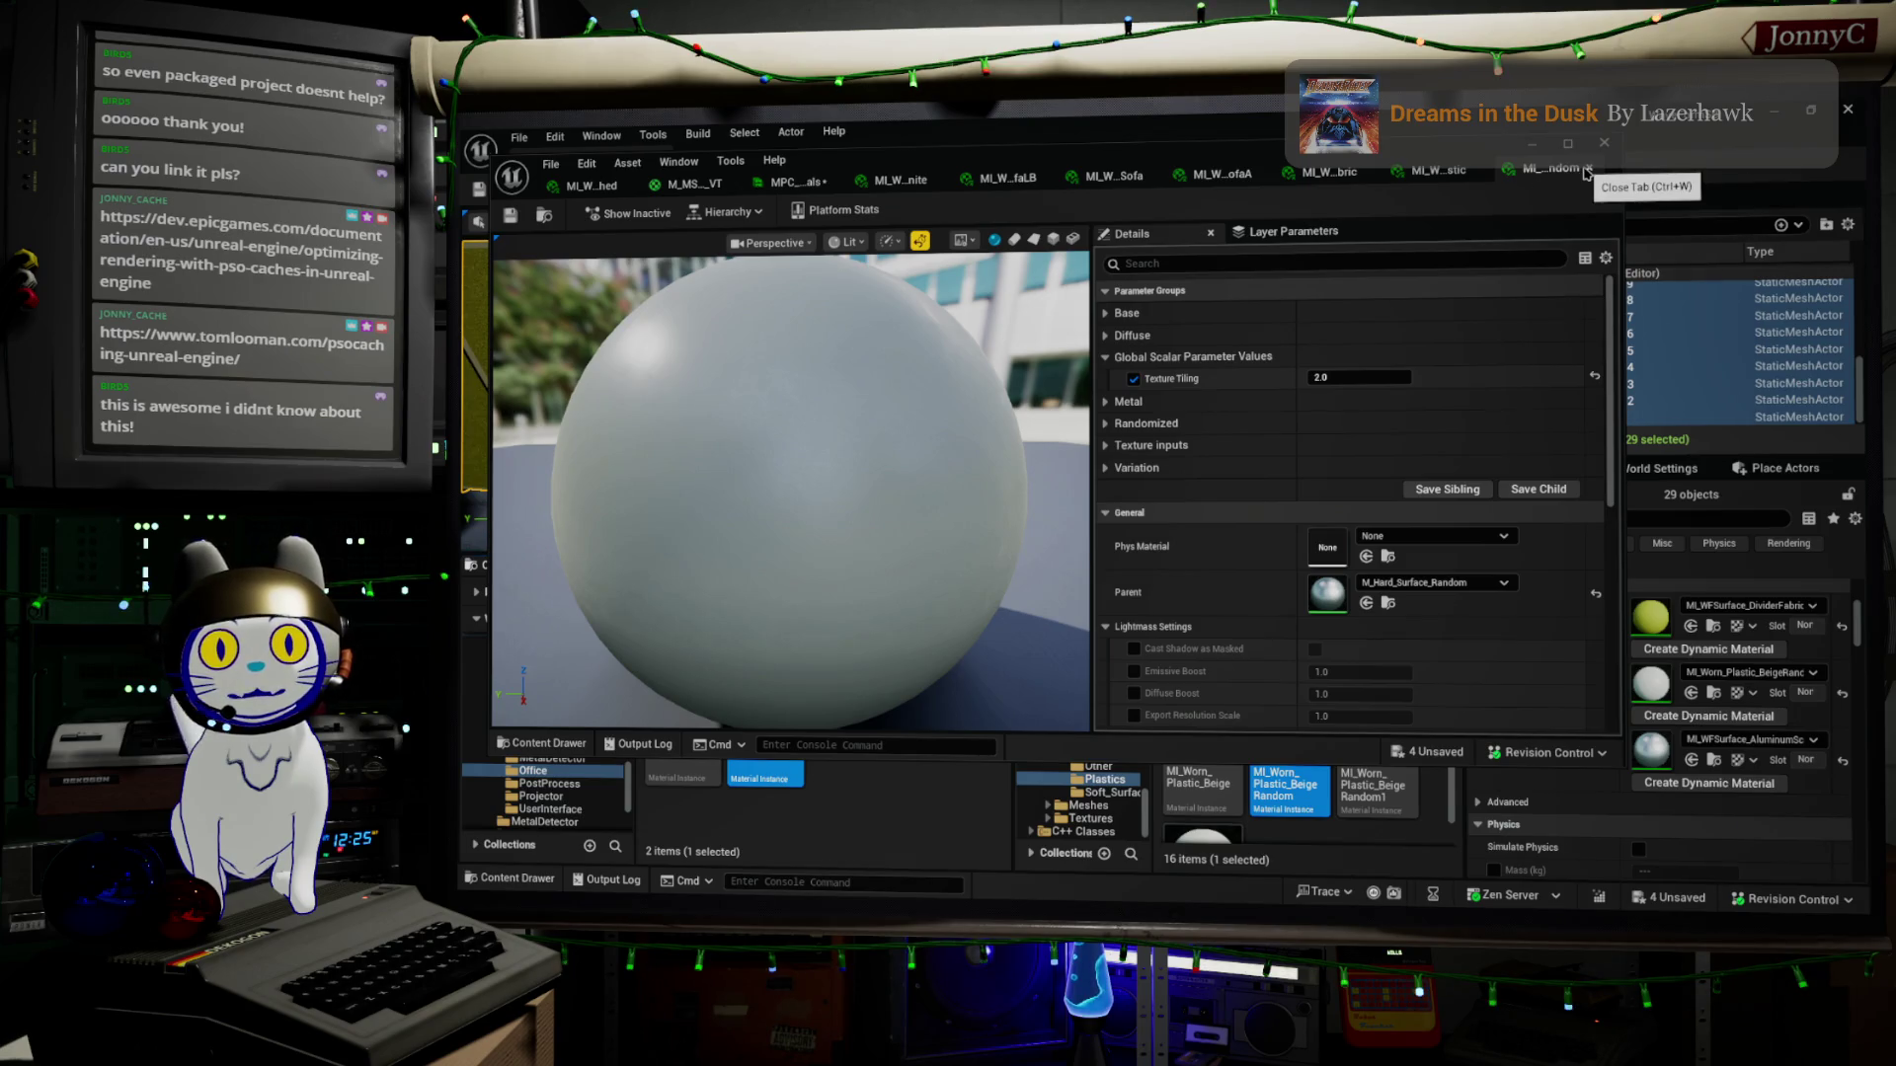
left_click(1586, 173)
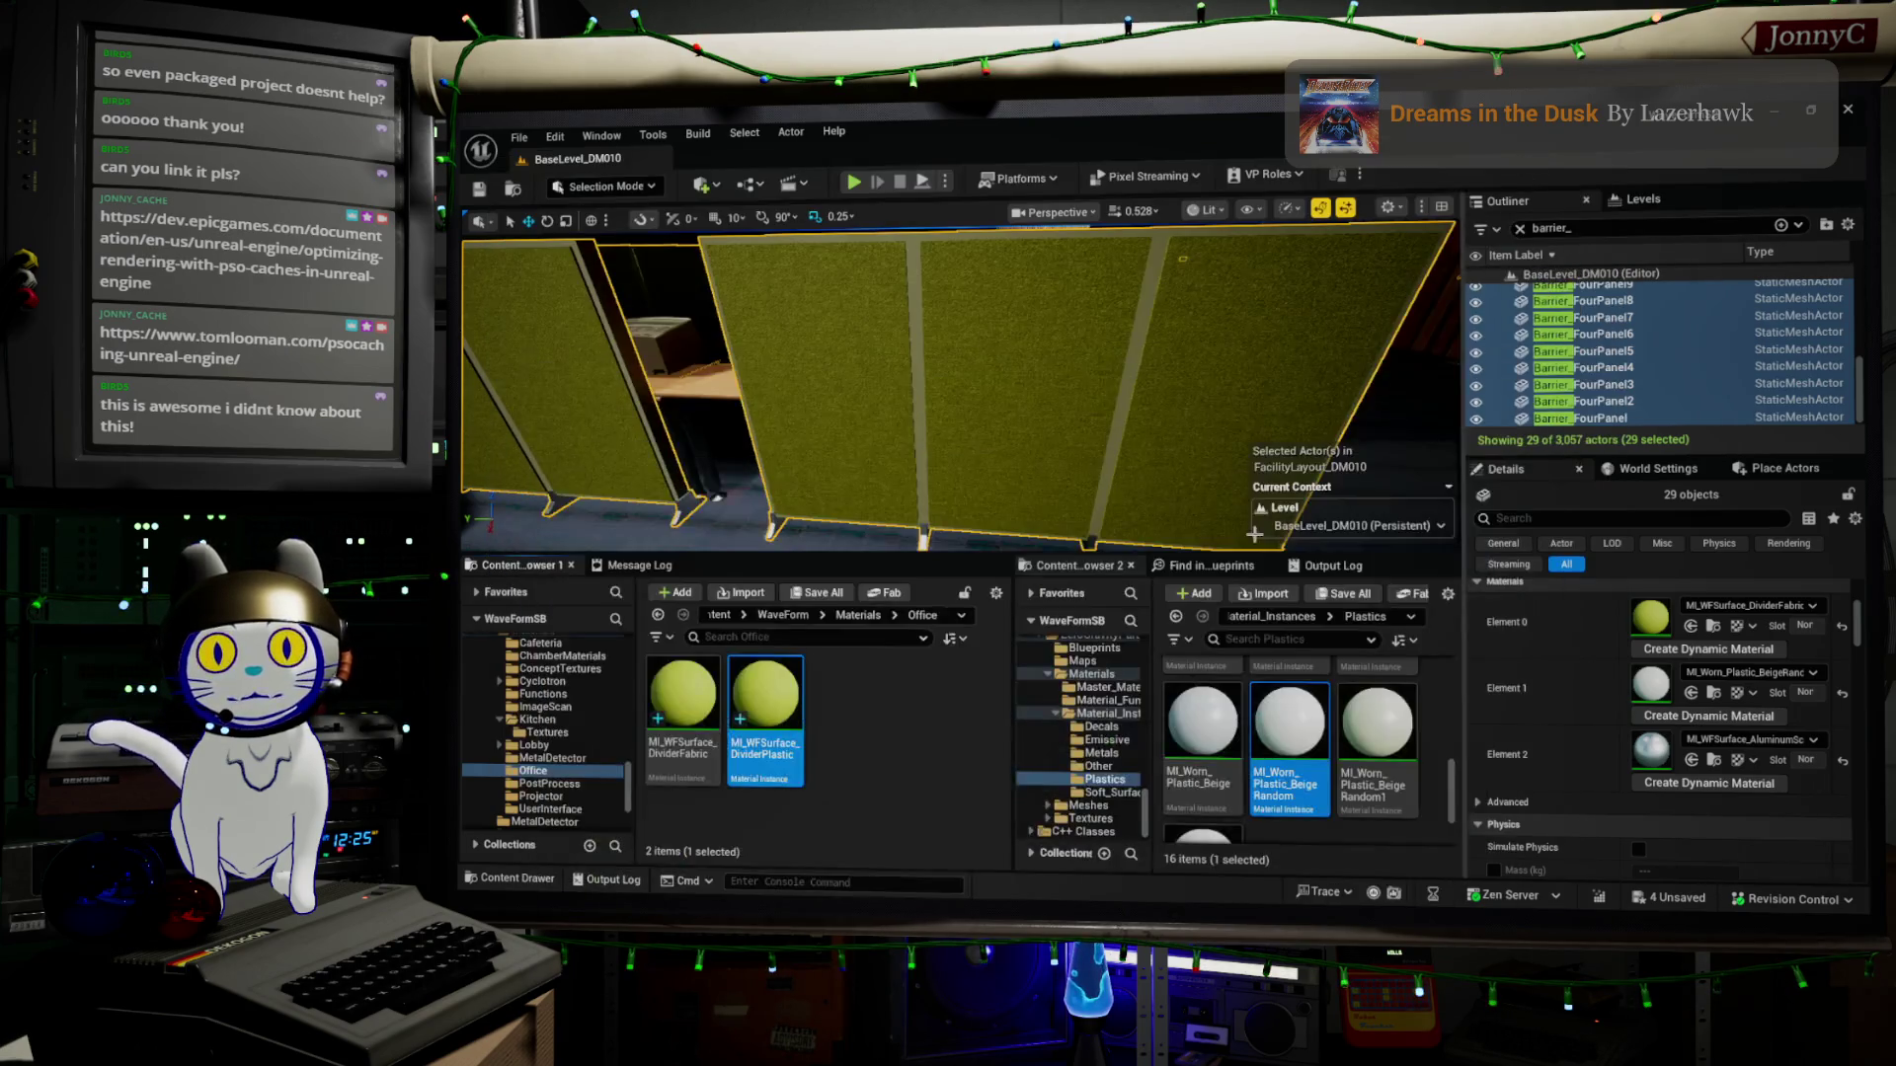
Frame the barriers and browse to SM_Panel_20's Element 1 material, MI_WFSurface_PanelPlastic
left_click_drag(1049, 509, 1008, 434)
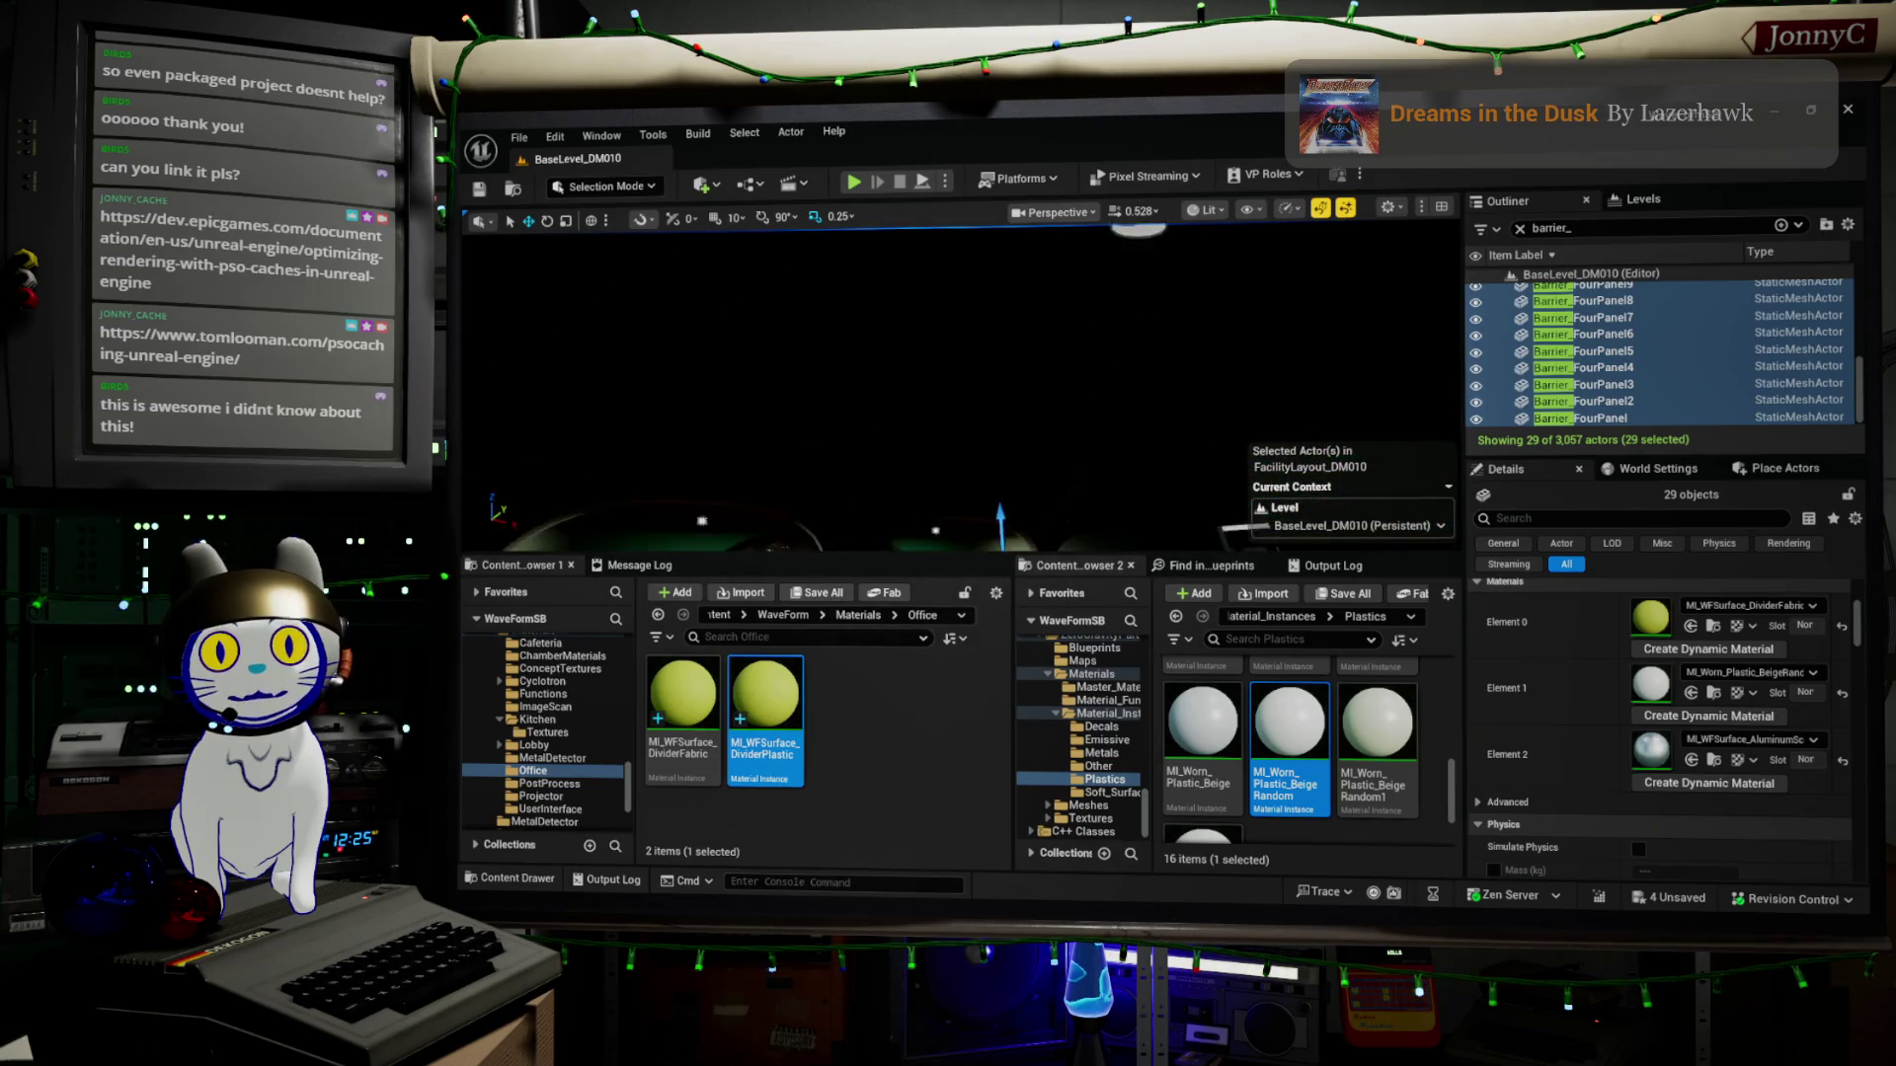
key("f")
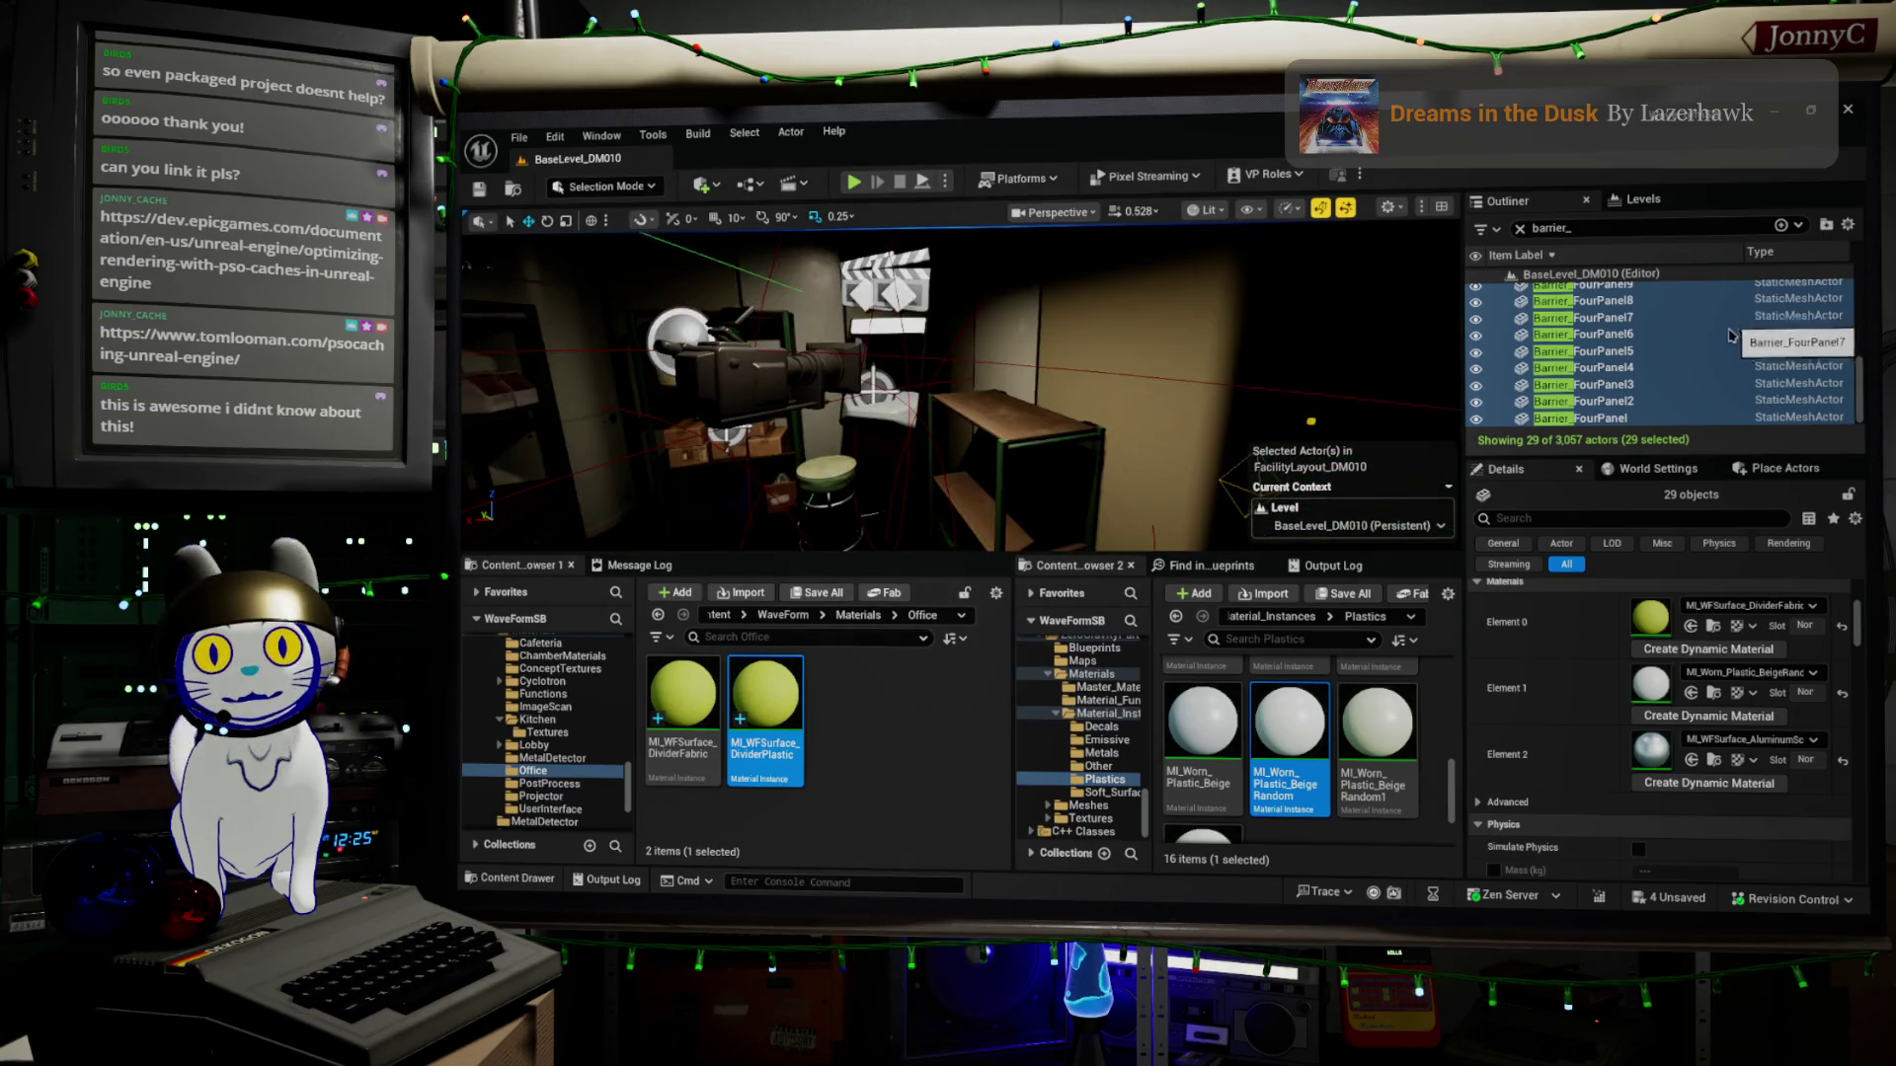
left_click(1129, 322)
scroll(1736, 741, "down", 1)
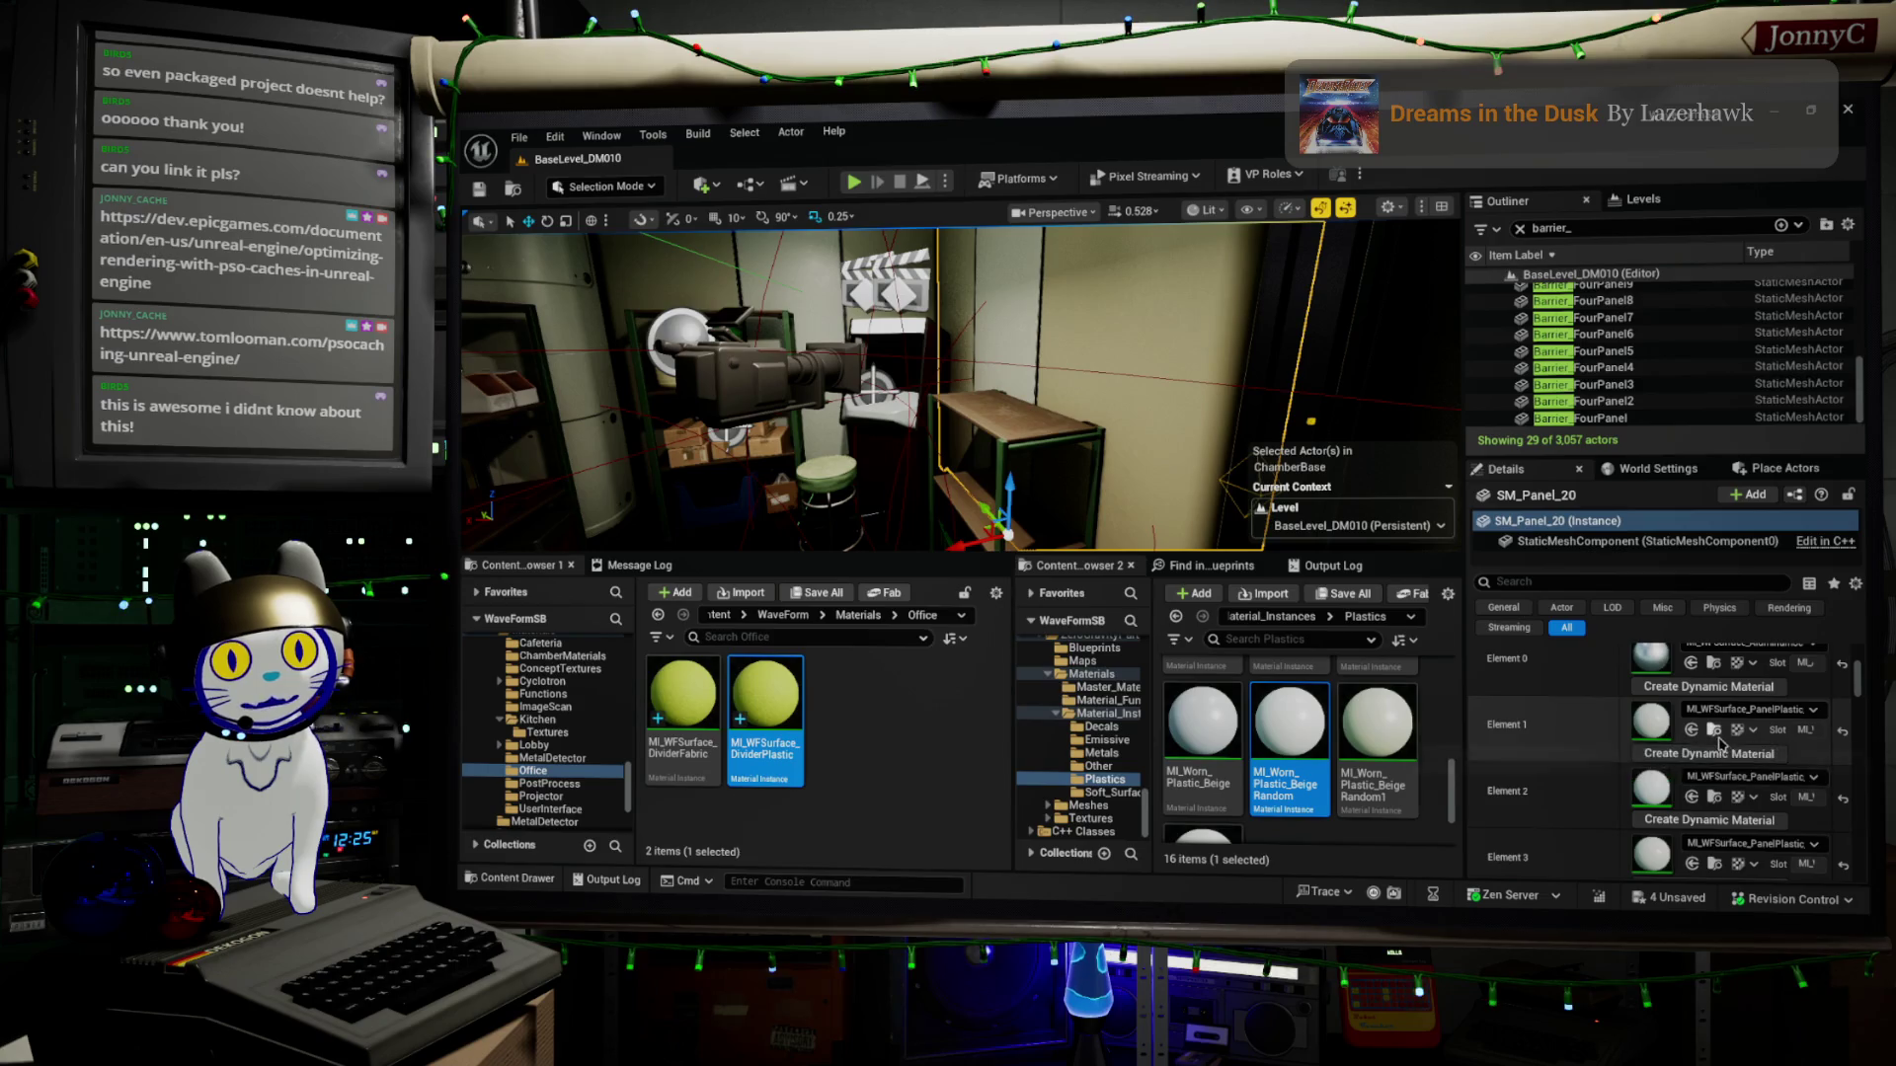
left_click(1715, 733)
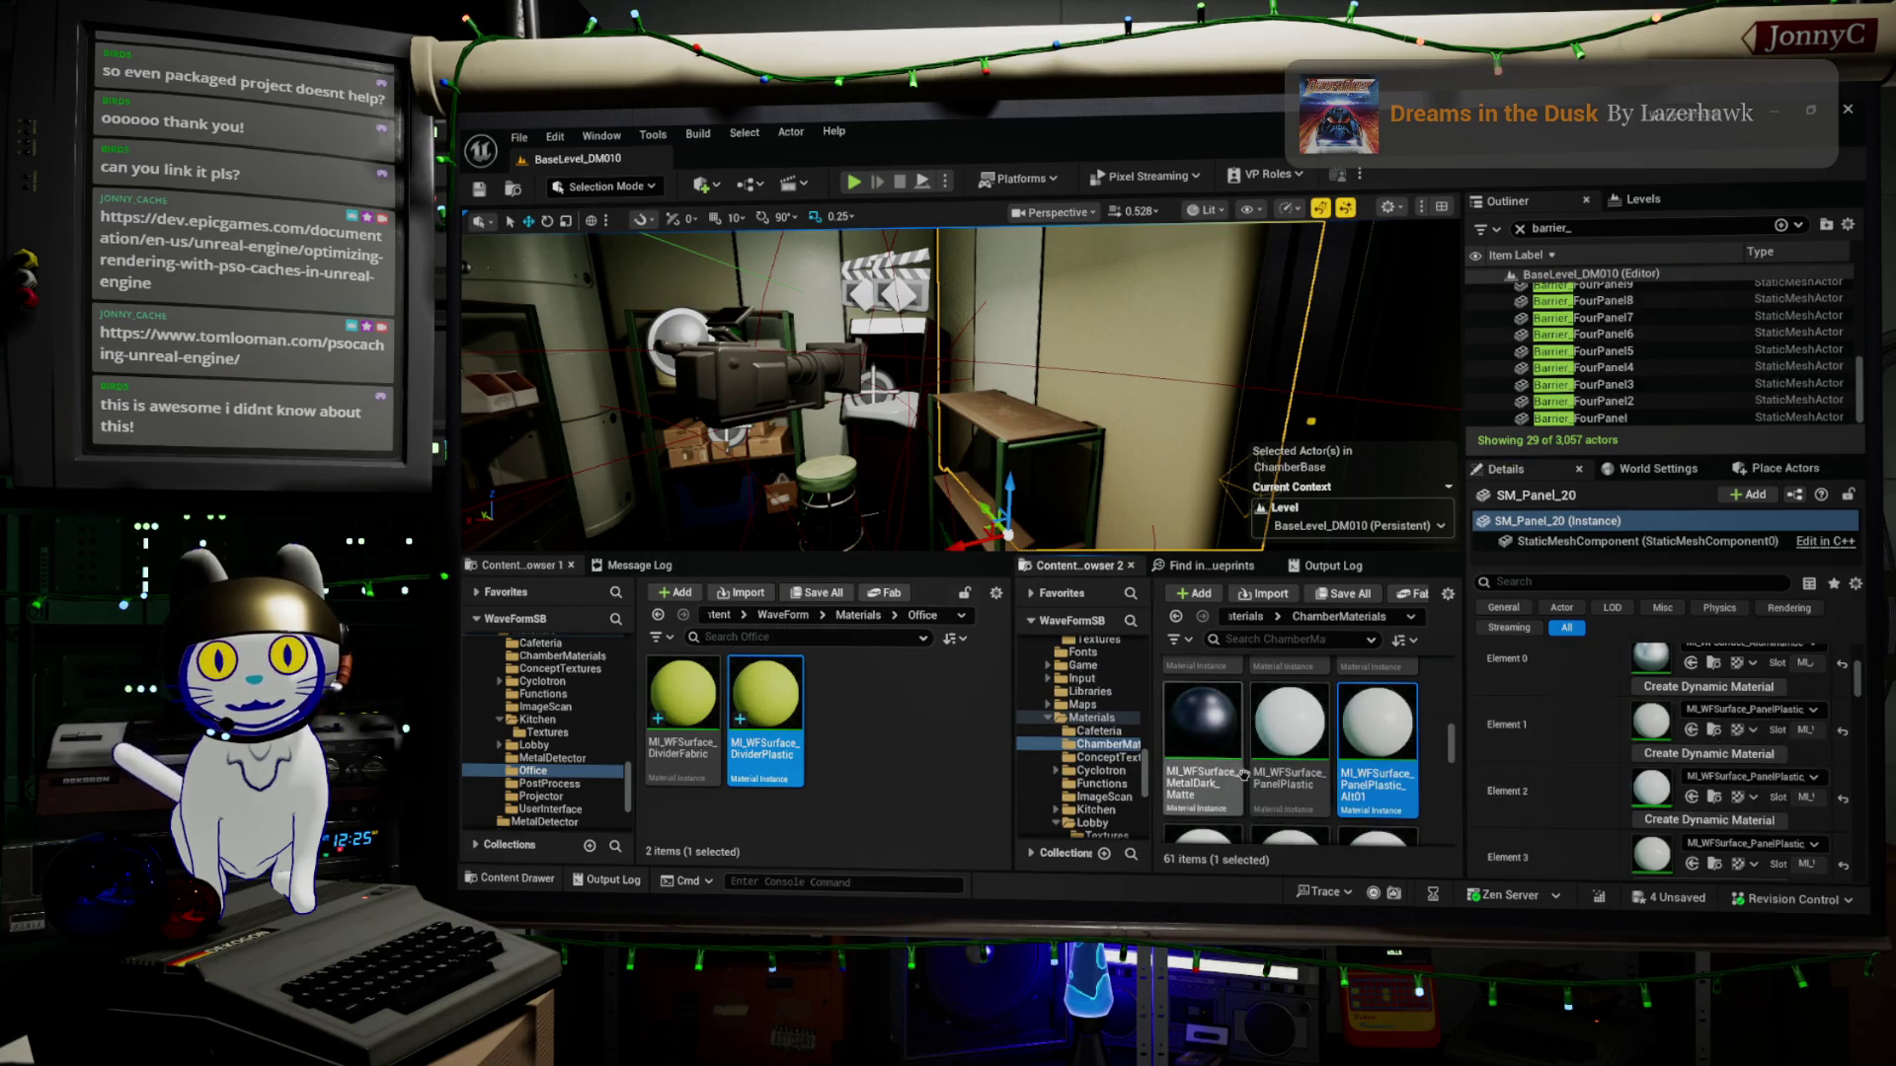
left_click(1309, 729)
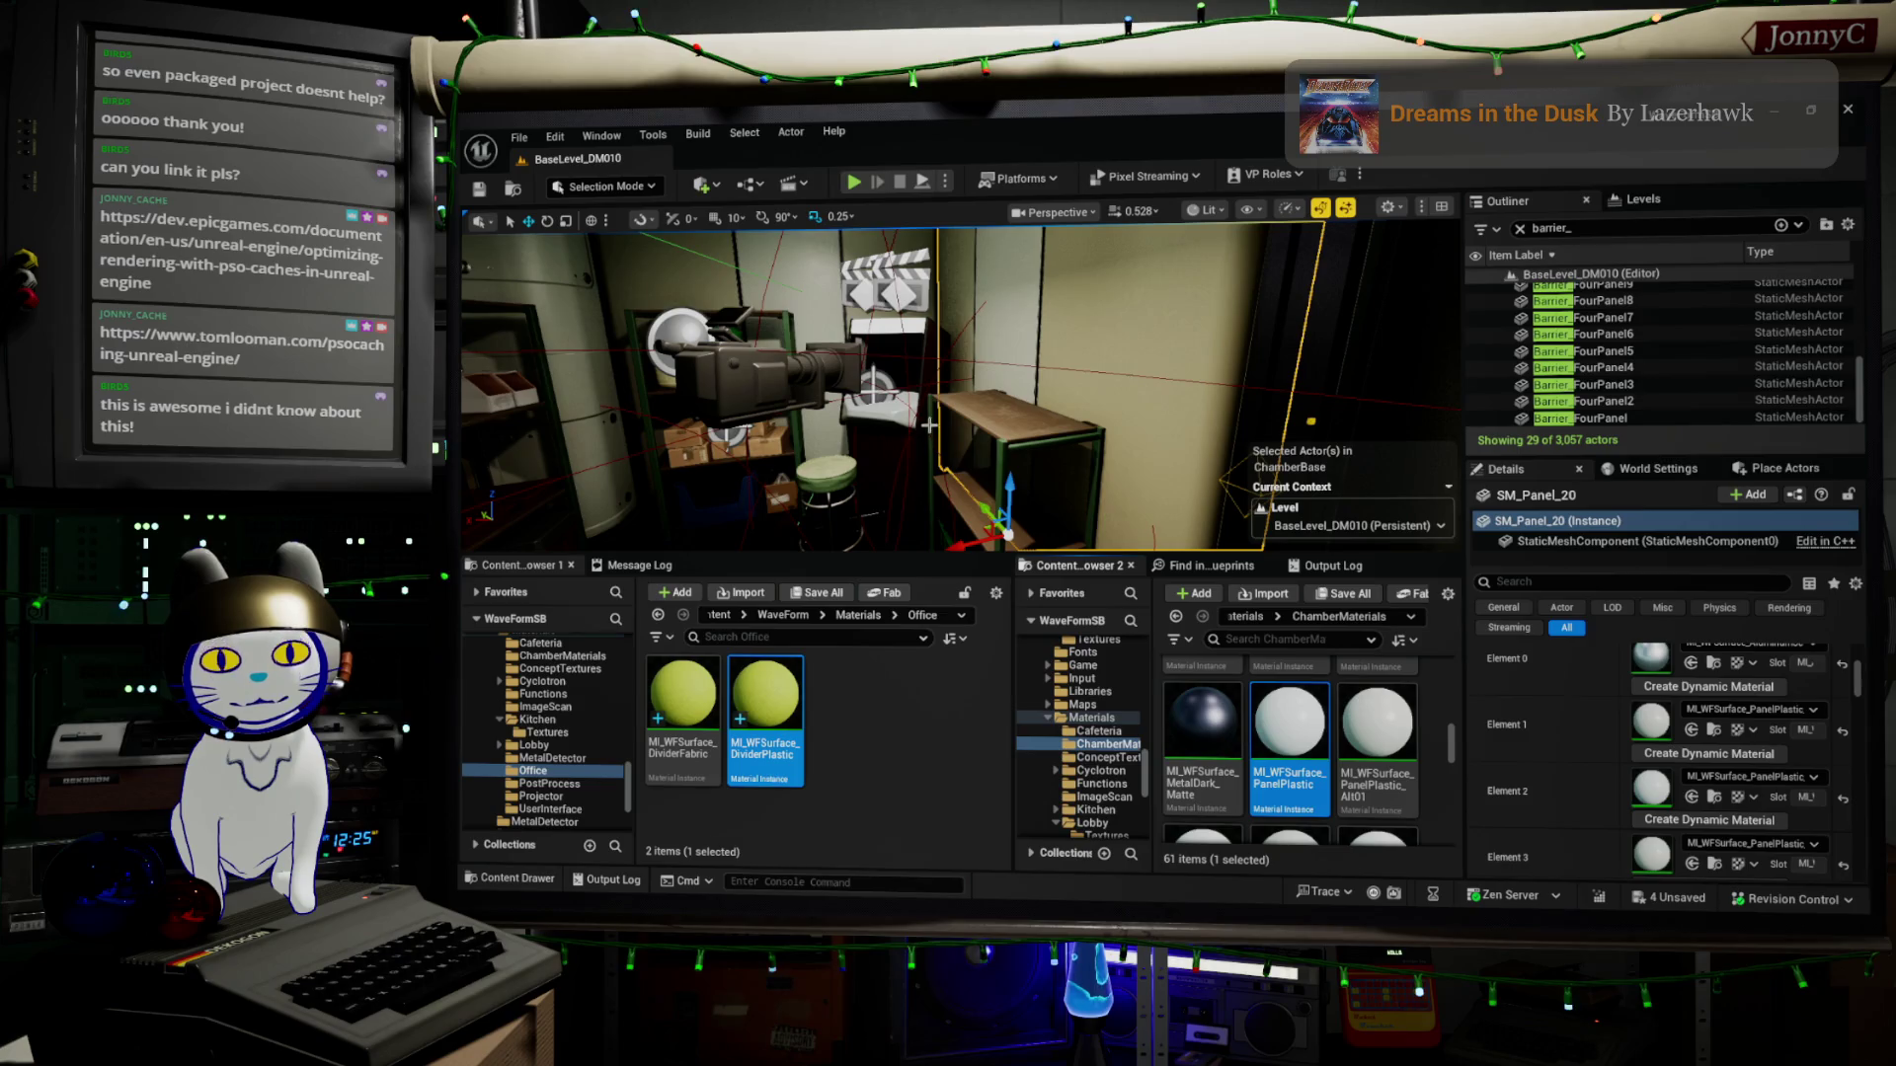
Deselect the content browser assets and select the SM_Barrier_ThreePanel barrier in the office cubicle
left_click_drag(956, 397, 955, 397)
left_click(922, 733)
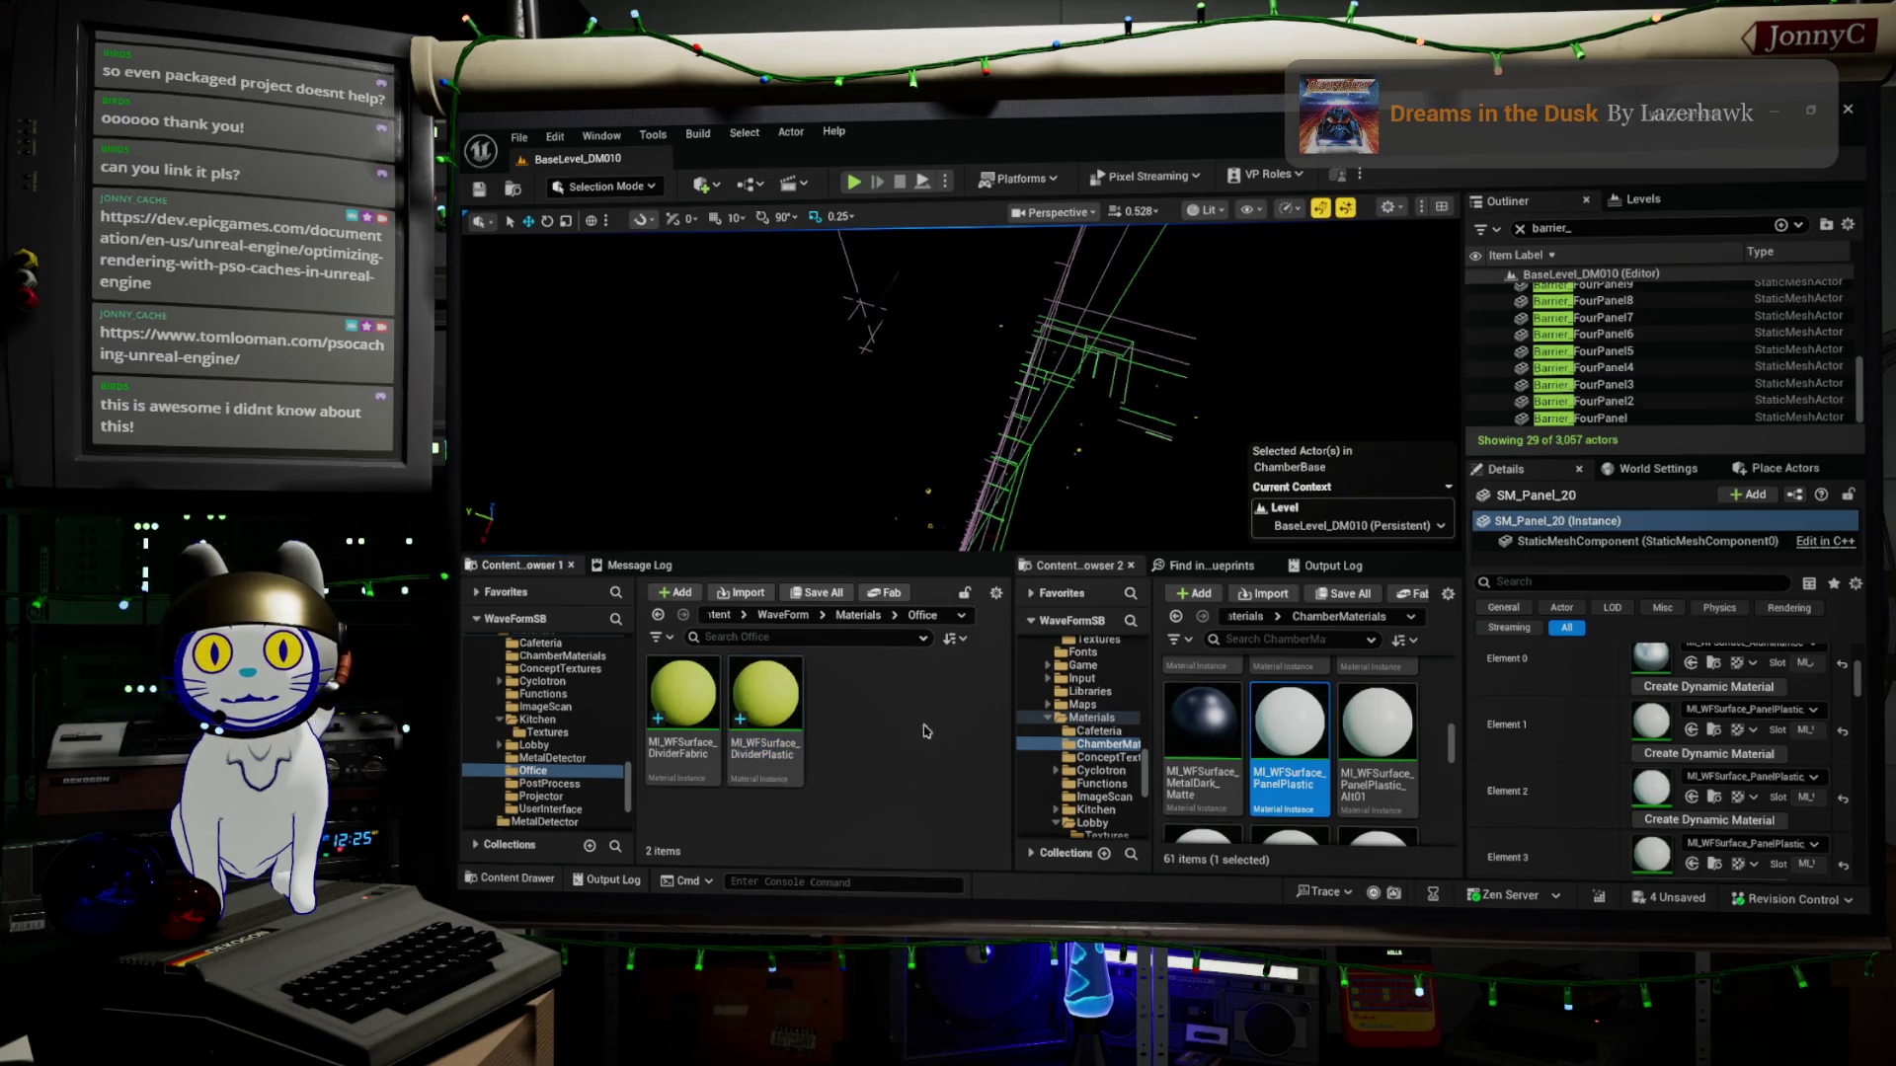
left_click_drag(987, 330, 964, 306)
left_click_drag(711, 418, 711, 418)
left_click(808, 446)
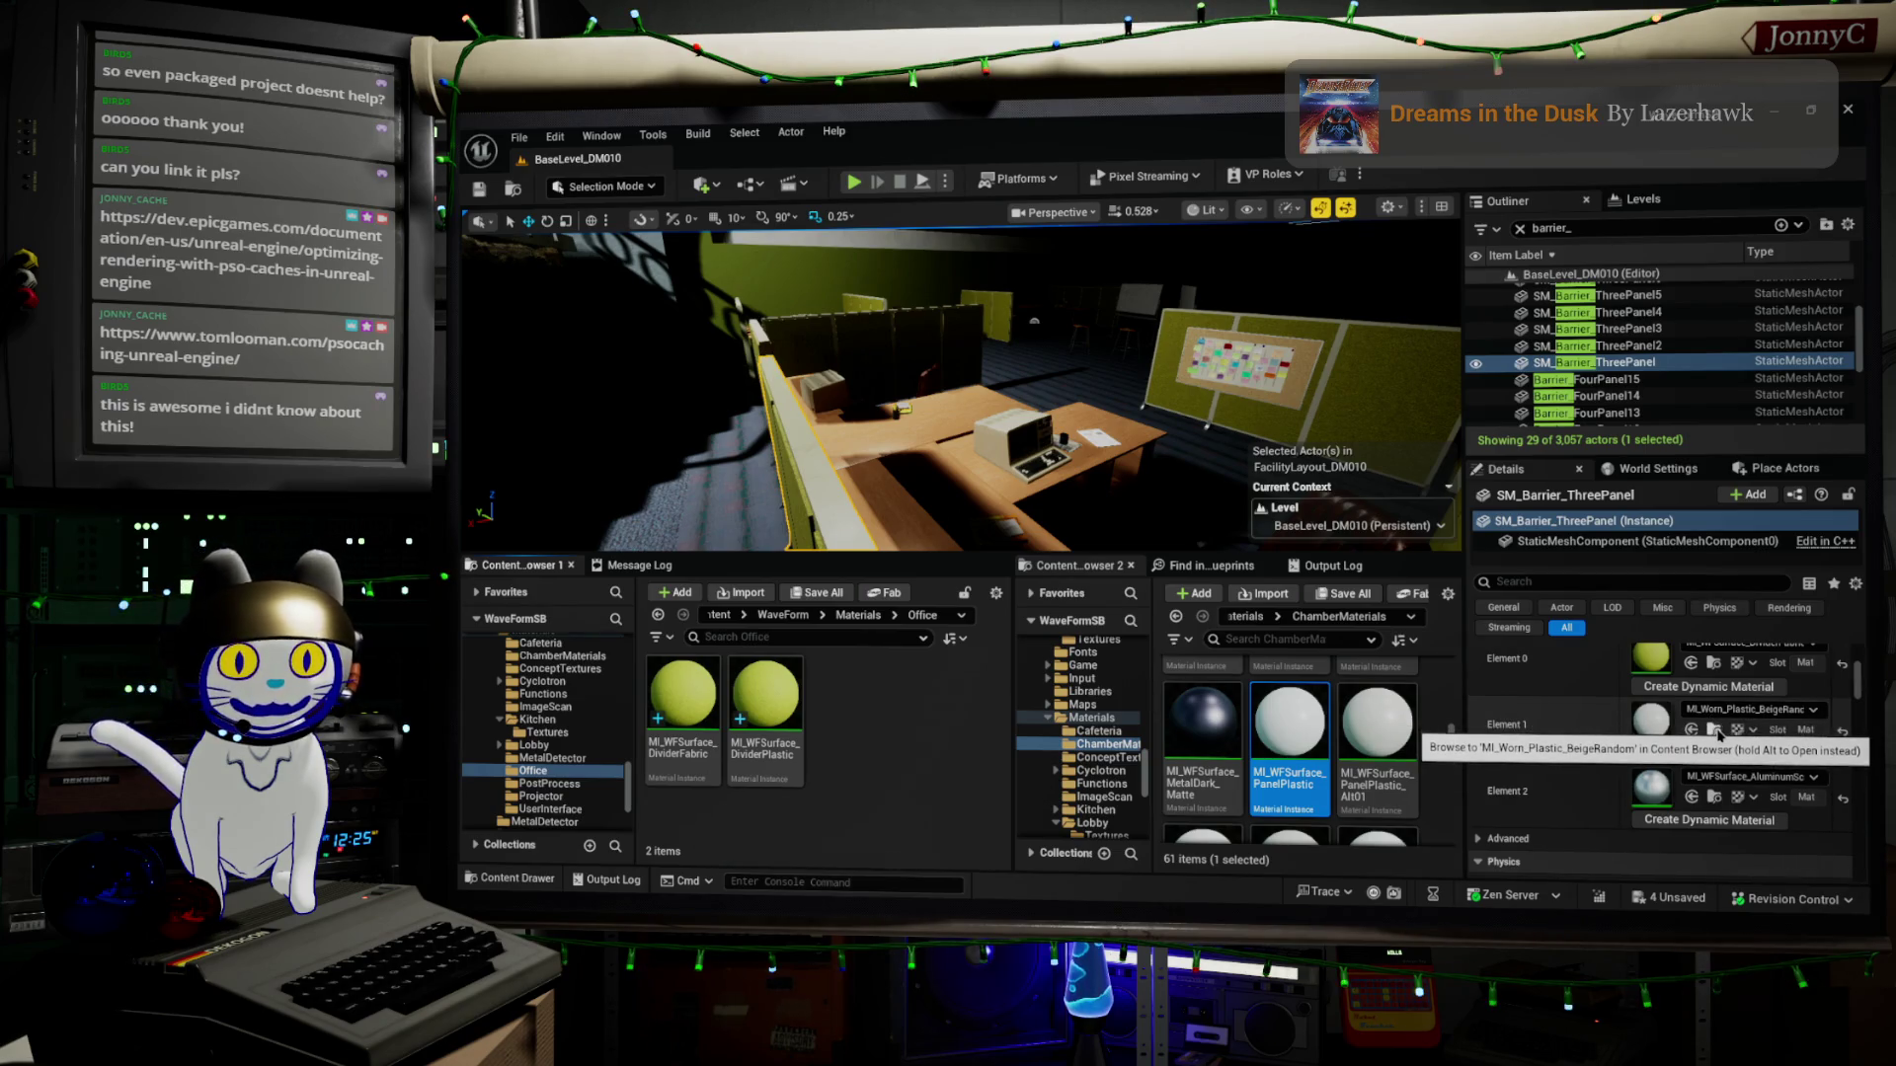
Browse to the barrier's beige plastic material and view the desk and barrier panels from above
left_click(1717, 732)
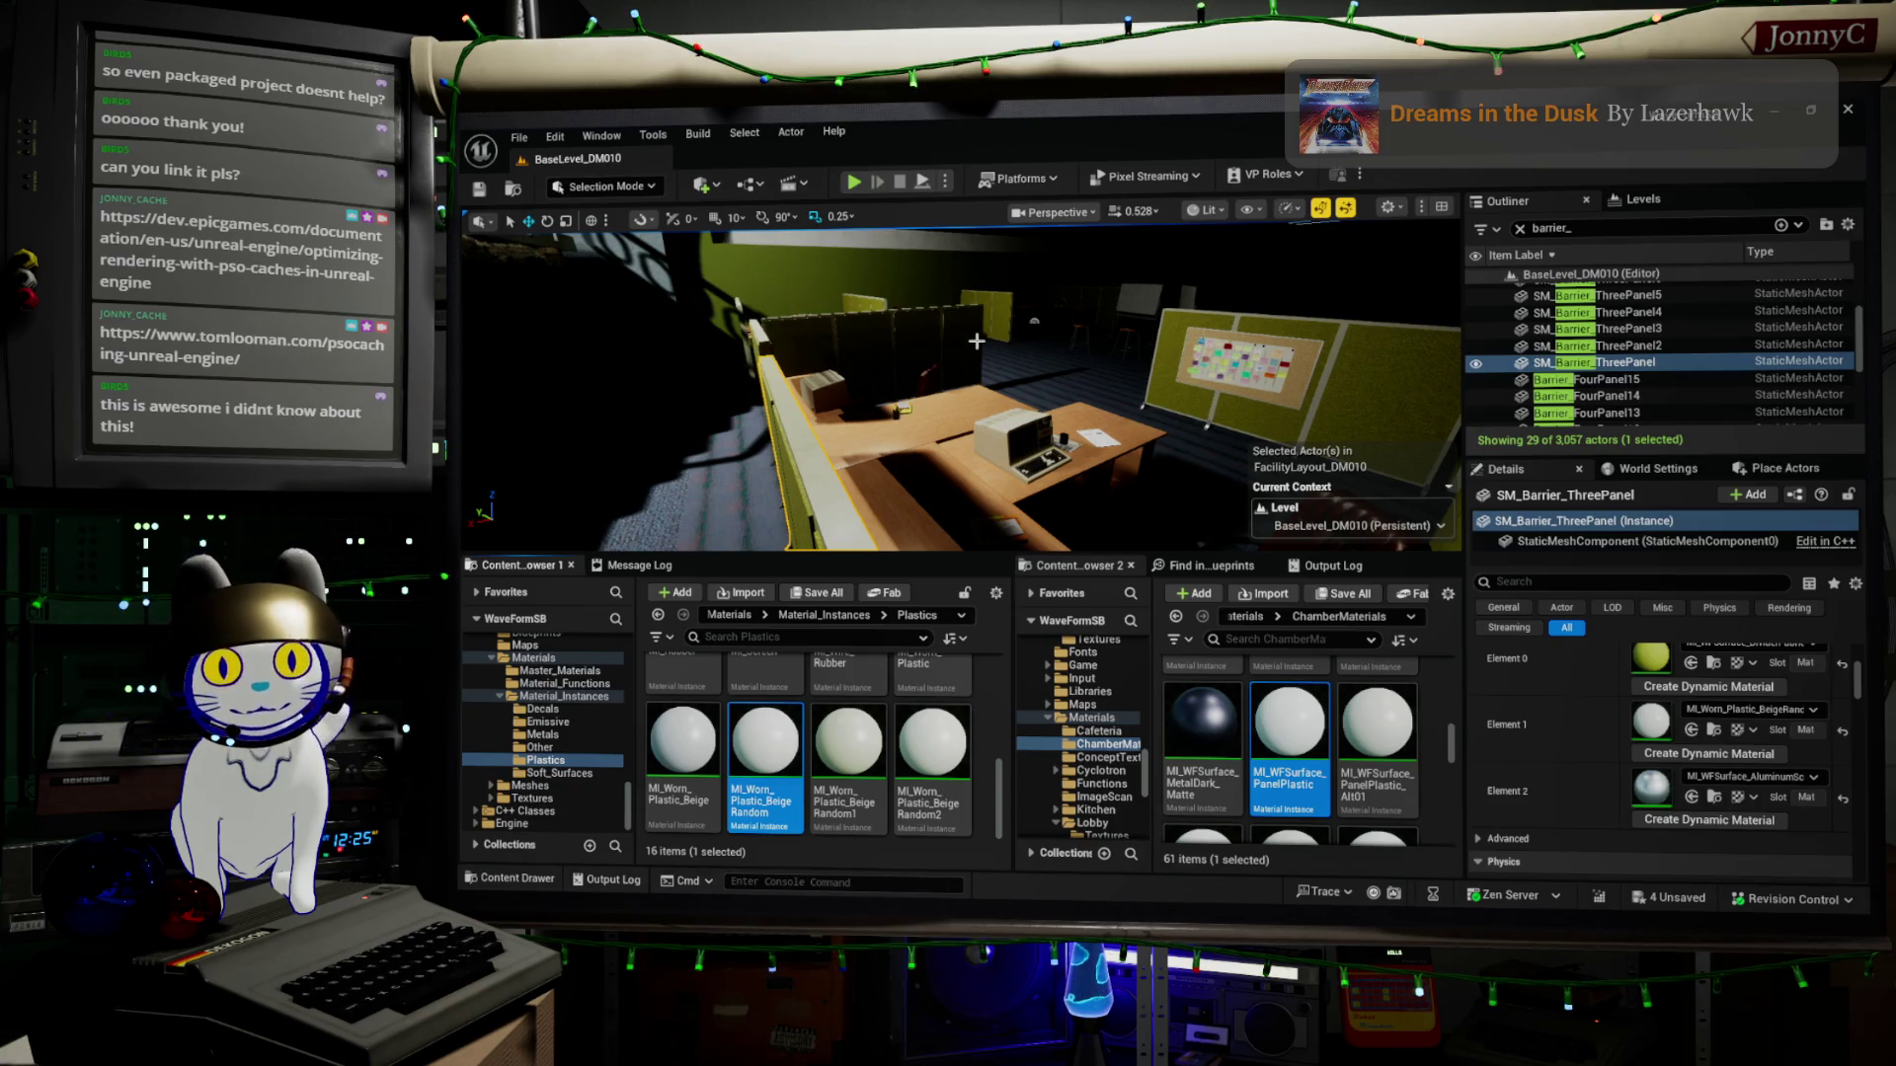
left_click_drag(976, 340, 947, 343)
mouse_move(880, 485)
left_mouse_down()
mouse_move(859, 480)
mouse_move(880, 484)
left_mouse_up()
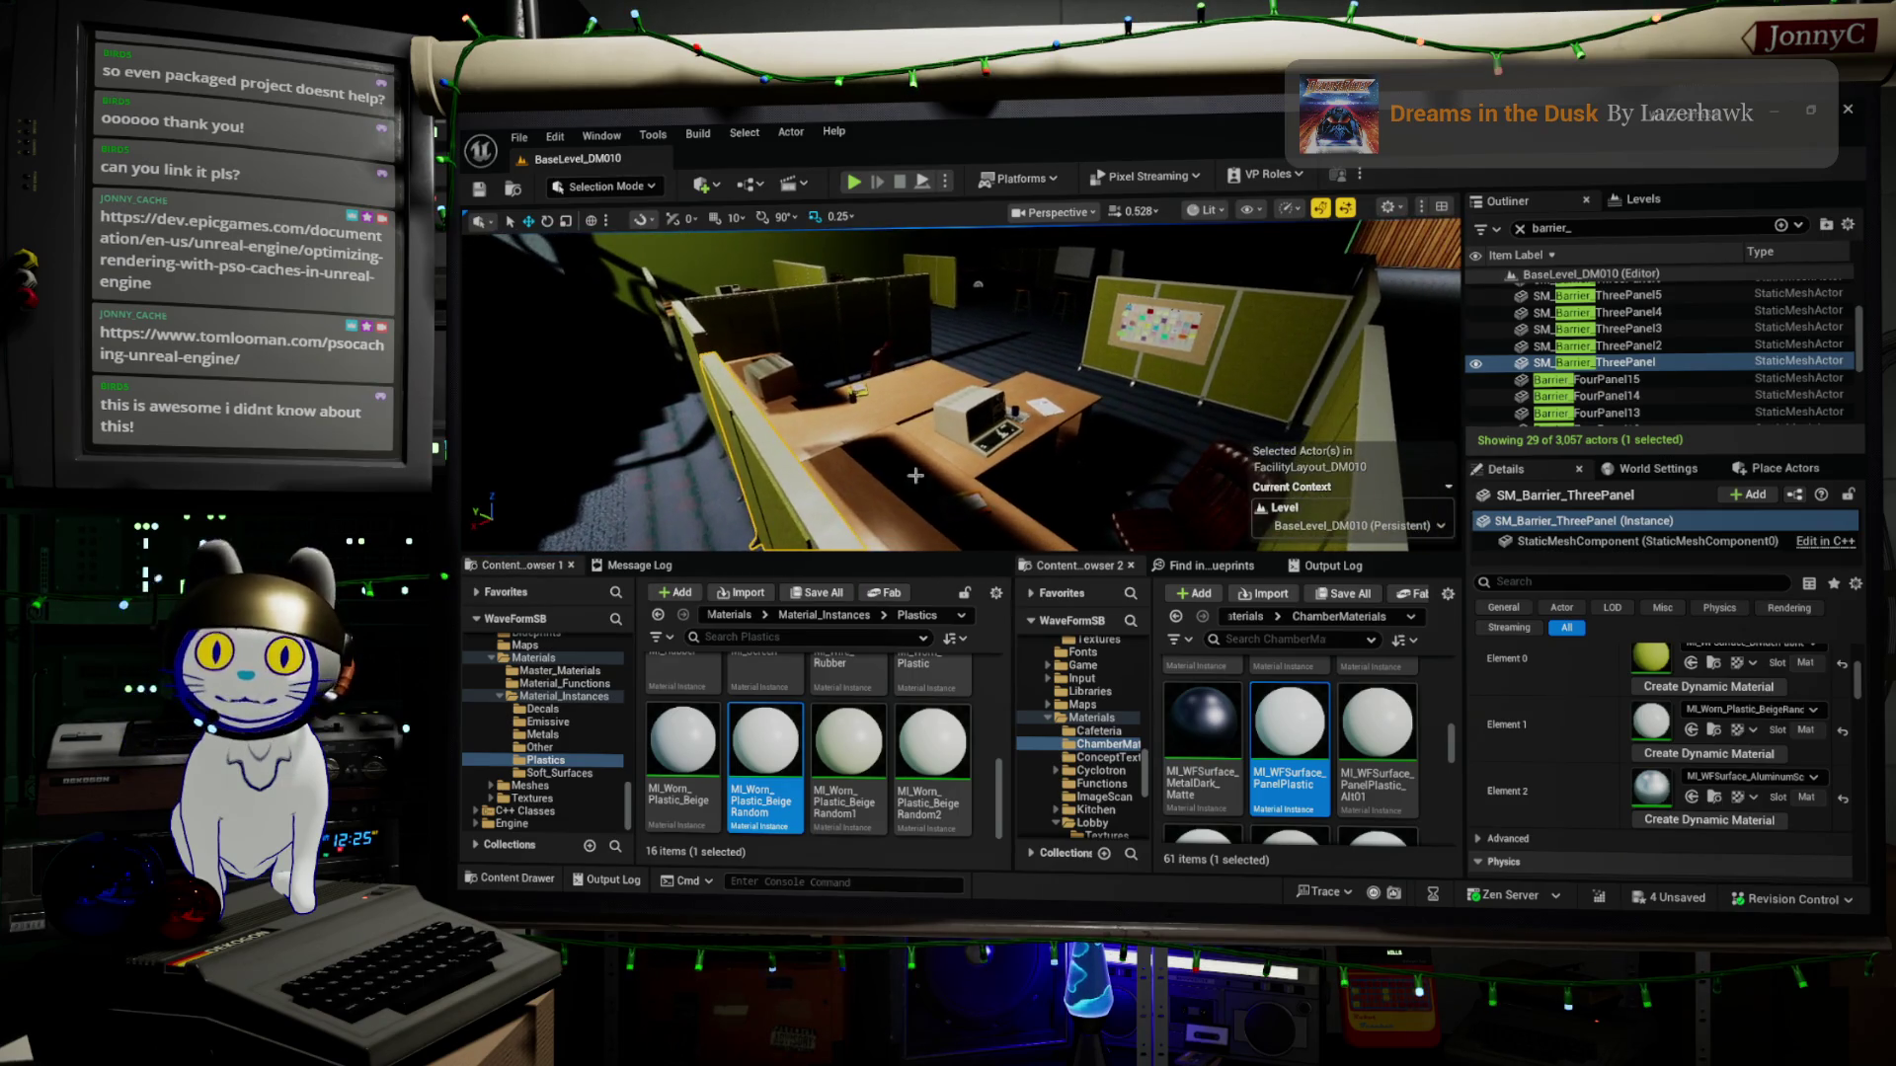
left_click_drag(971, 276, 947, 283)
left_click_drag(948, 385, 917, 410)
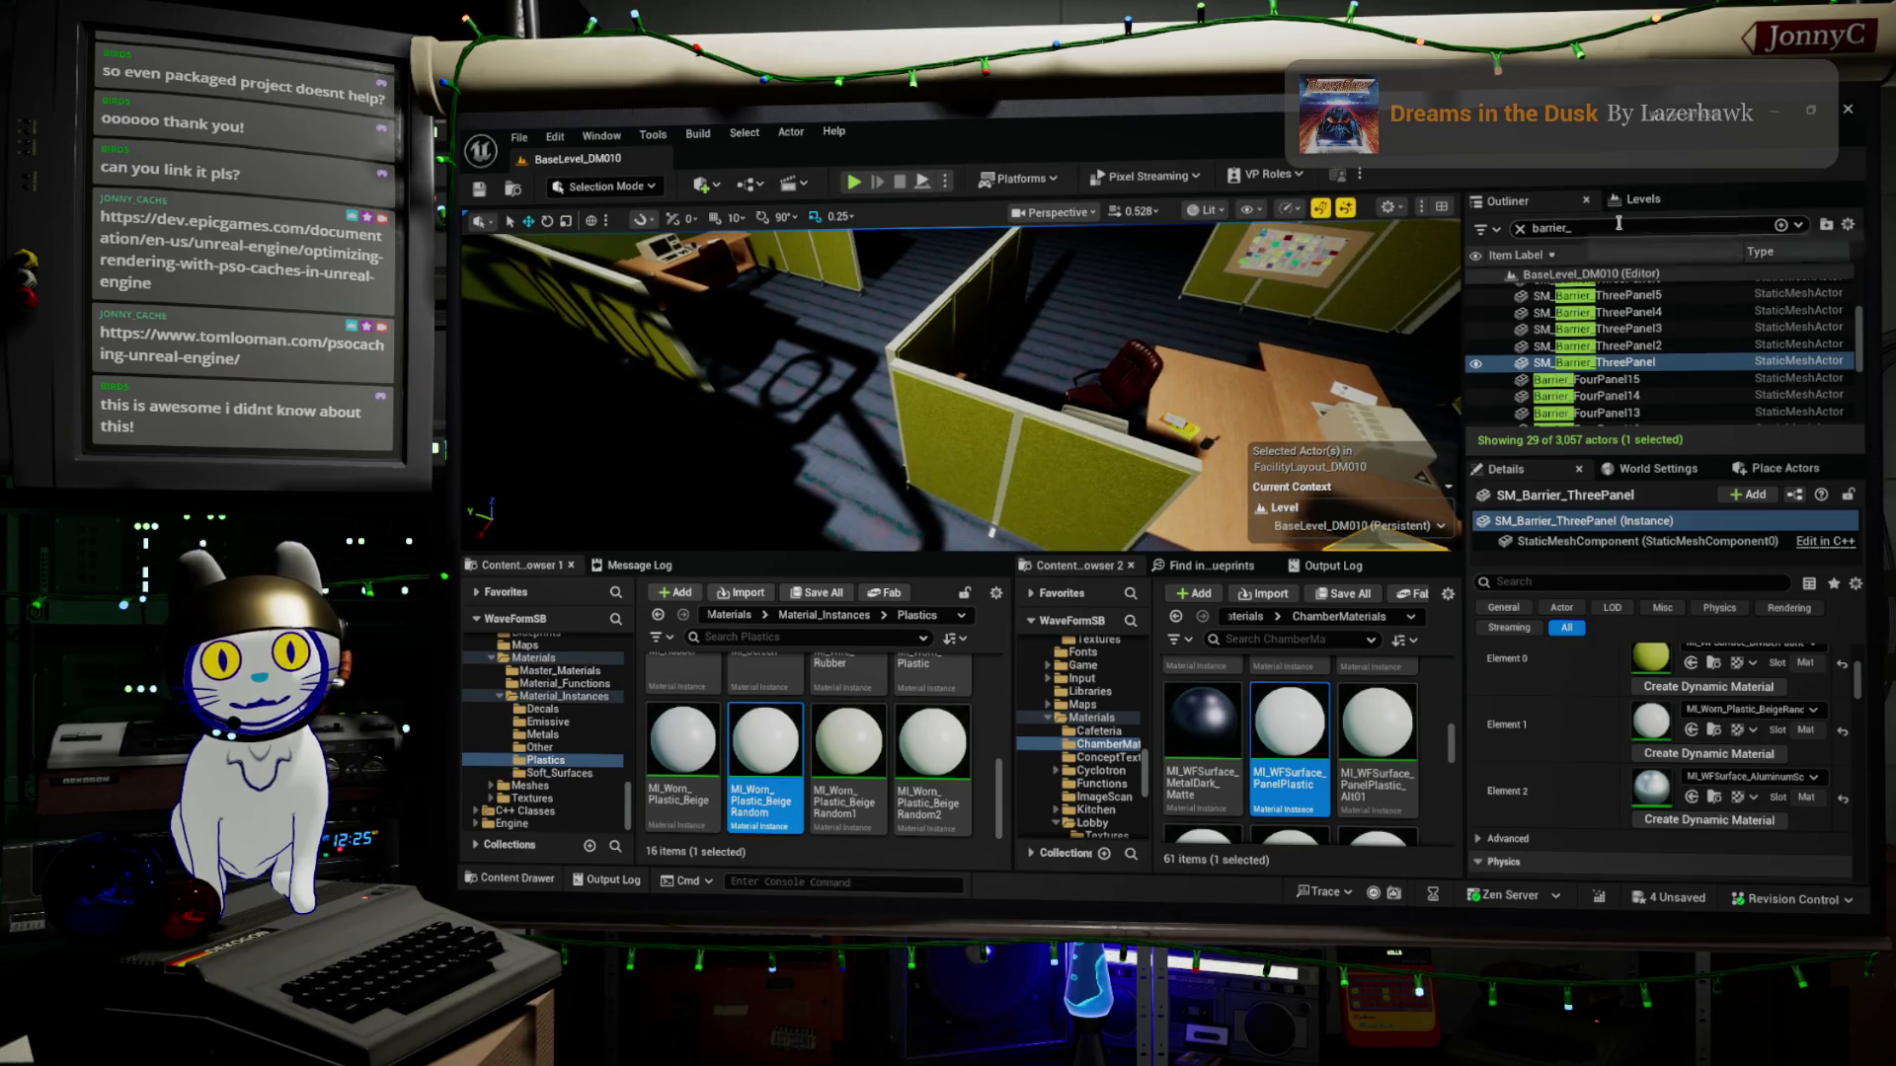
Select the 29 filtered barriers in the Outliner, then browse to Barrier_FourPanel7's SM_Barrier_FourPanel mesh
left_click(1631, 329)
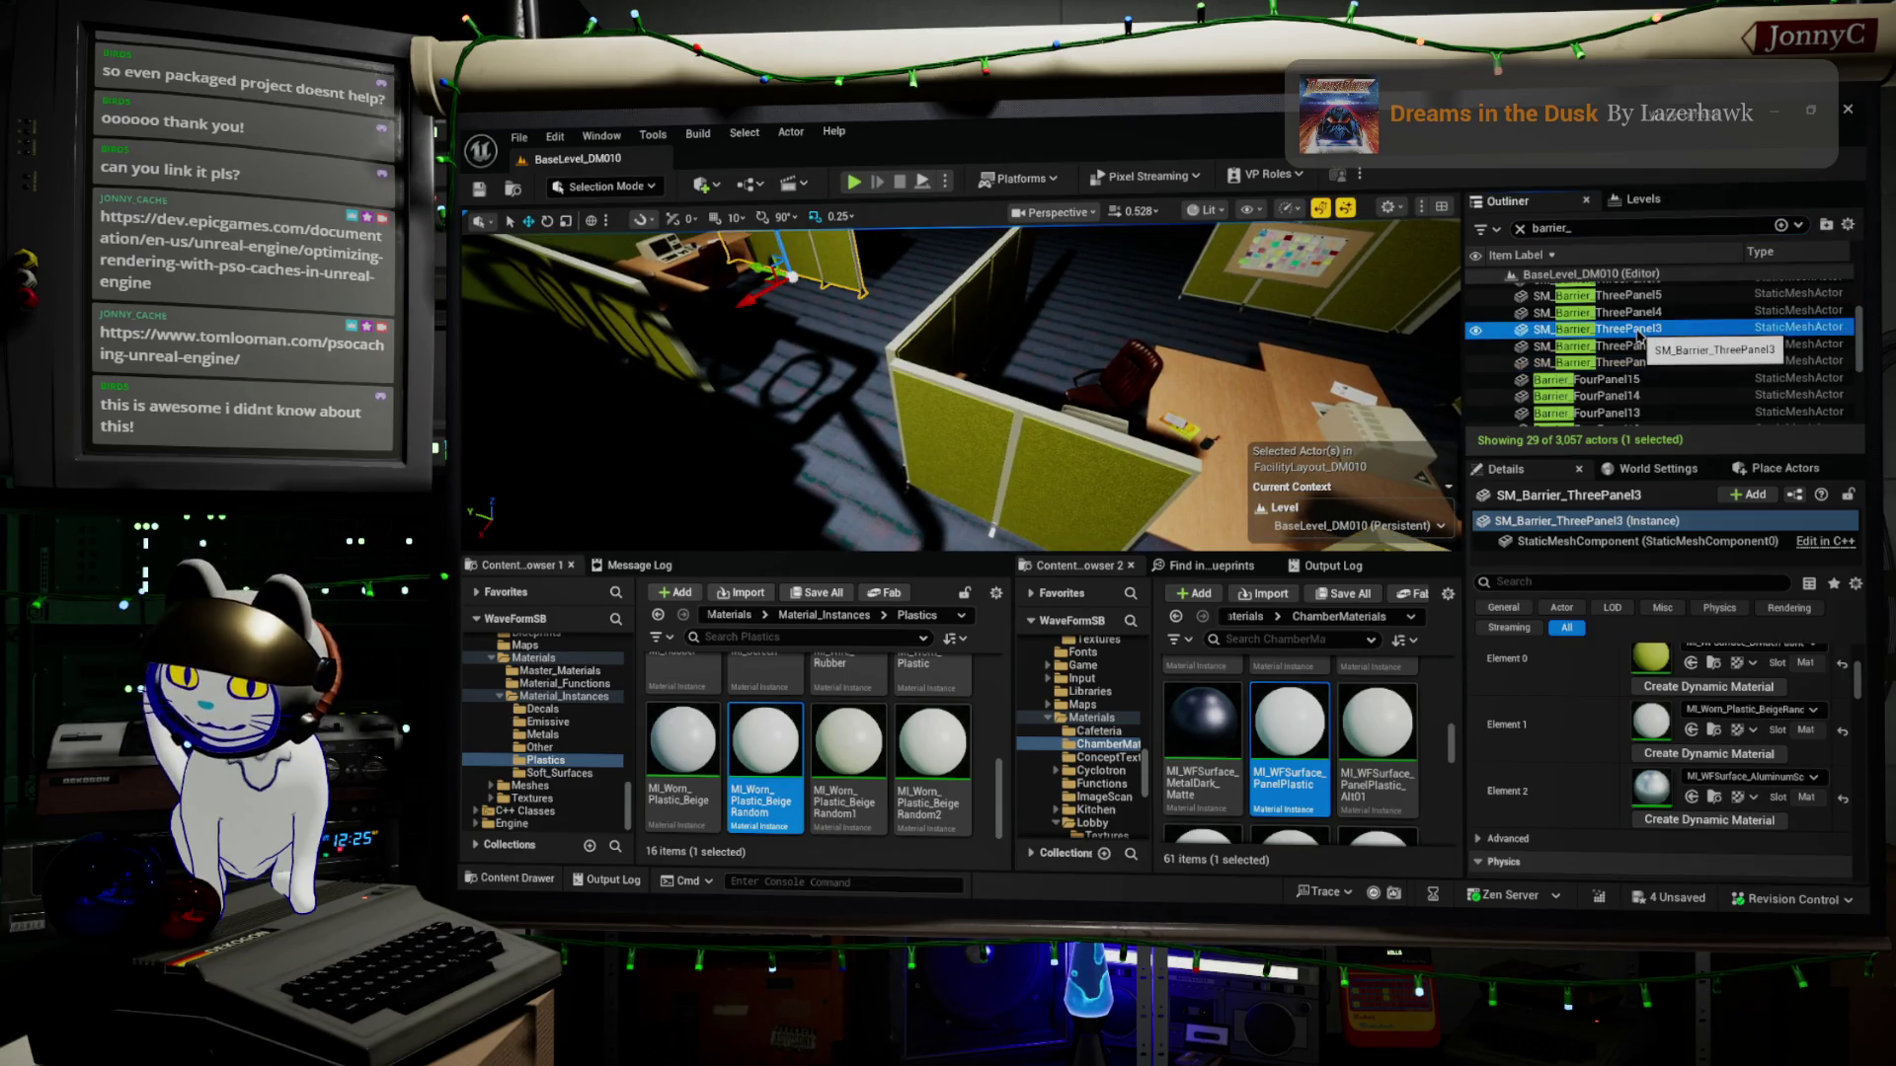
key("ctrl+a")
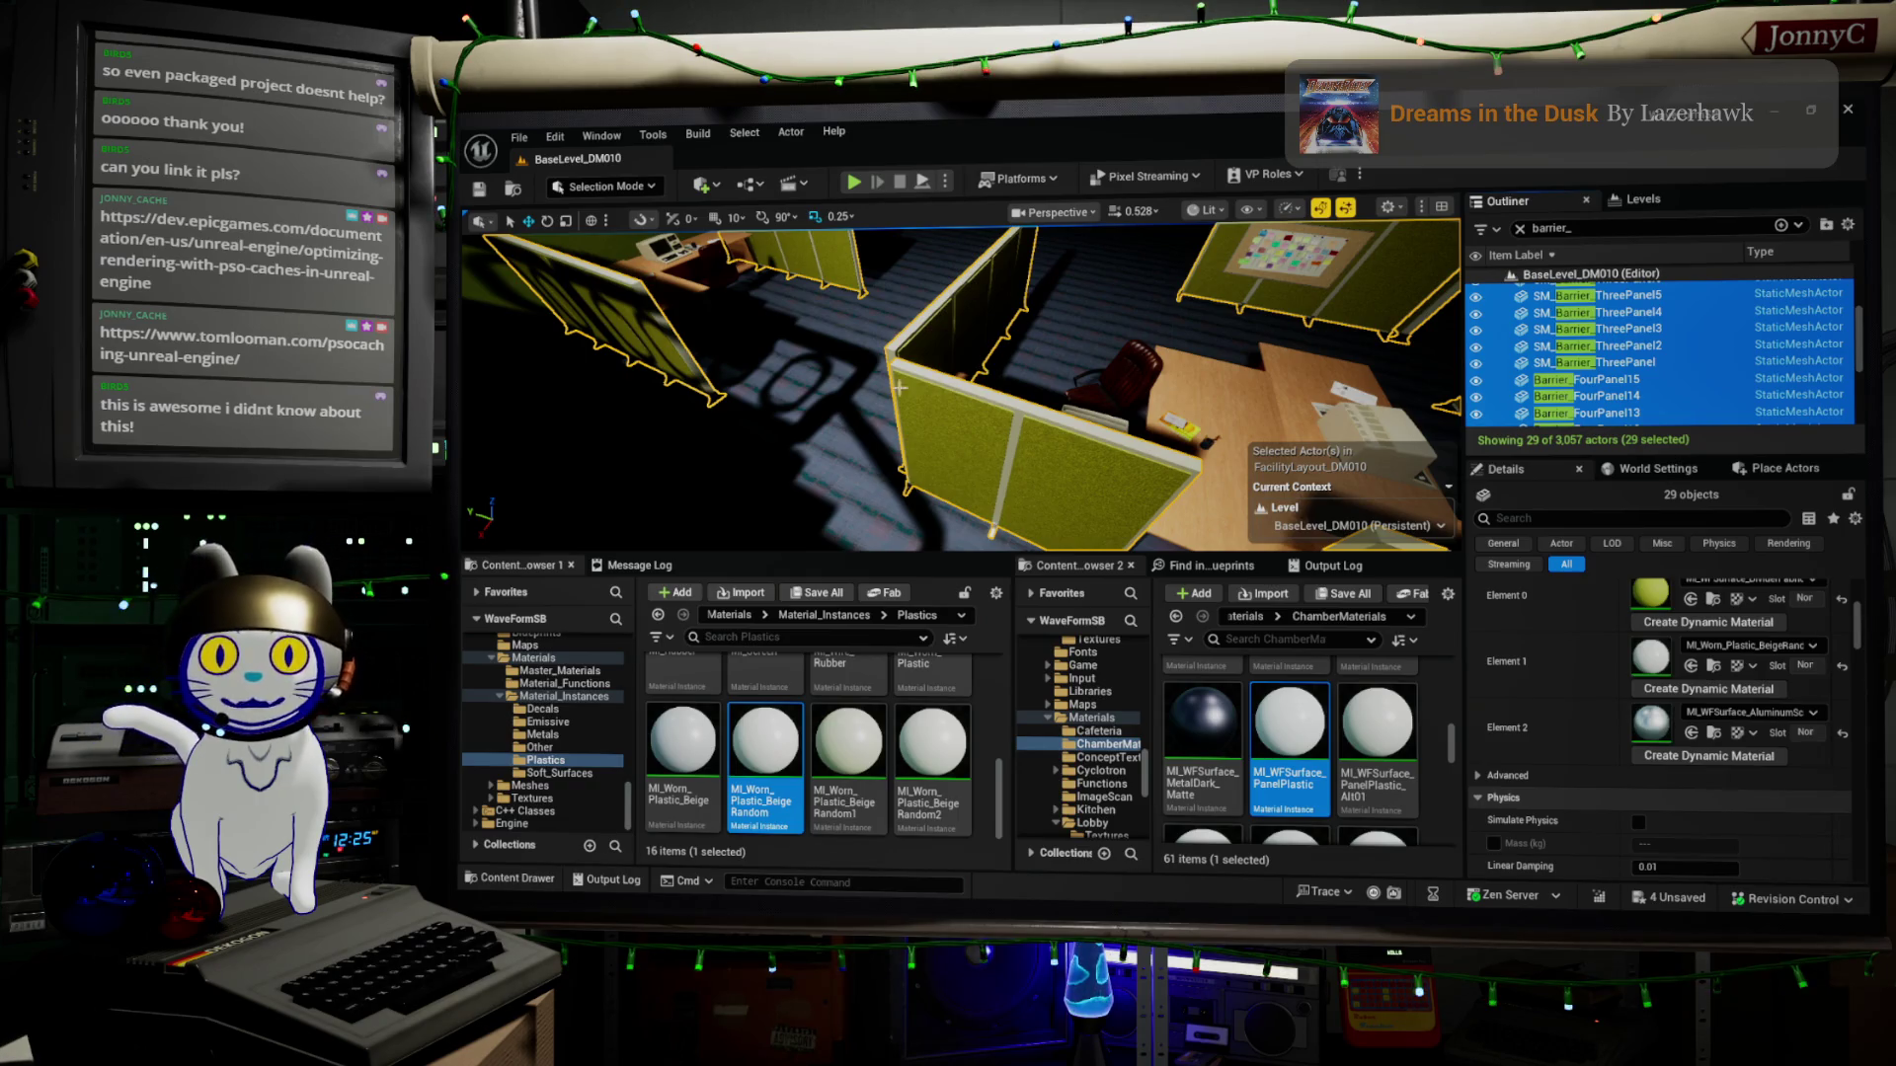
right_click(907, 347)
scroll(996, 303, "down", 6)
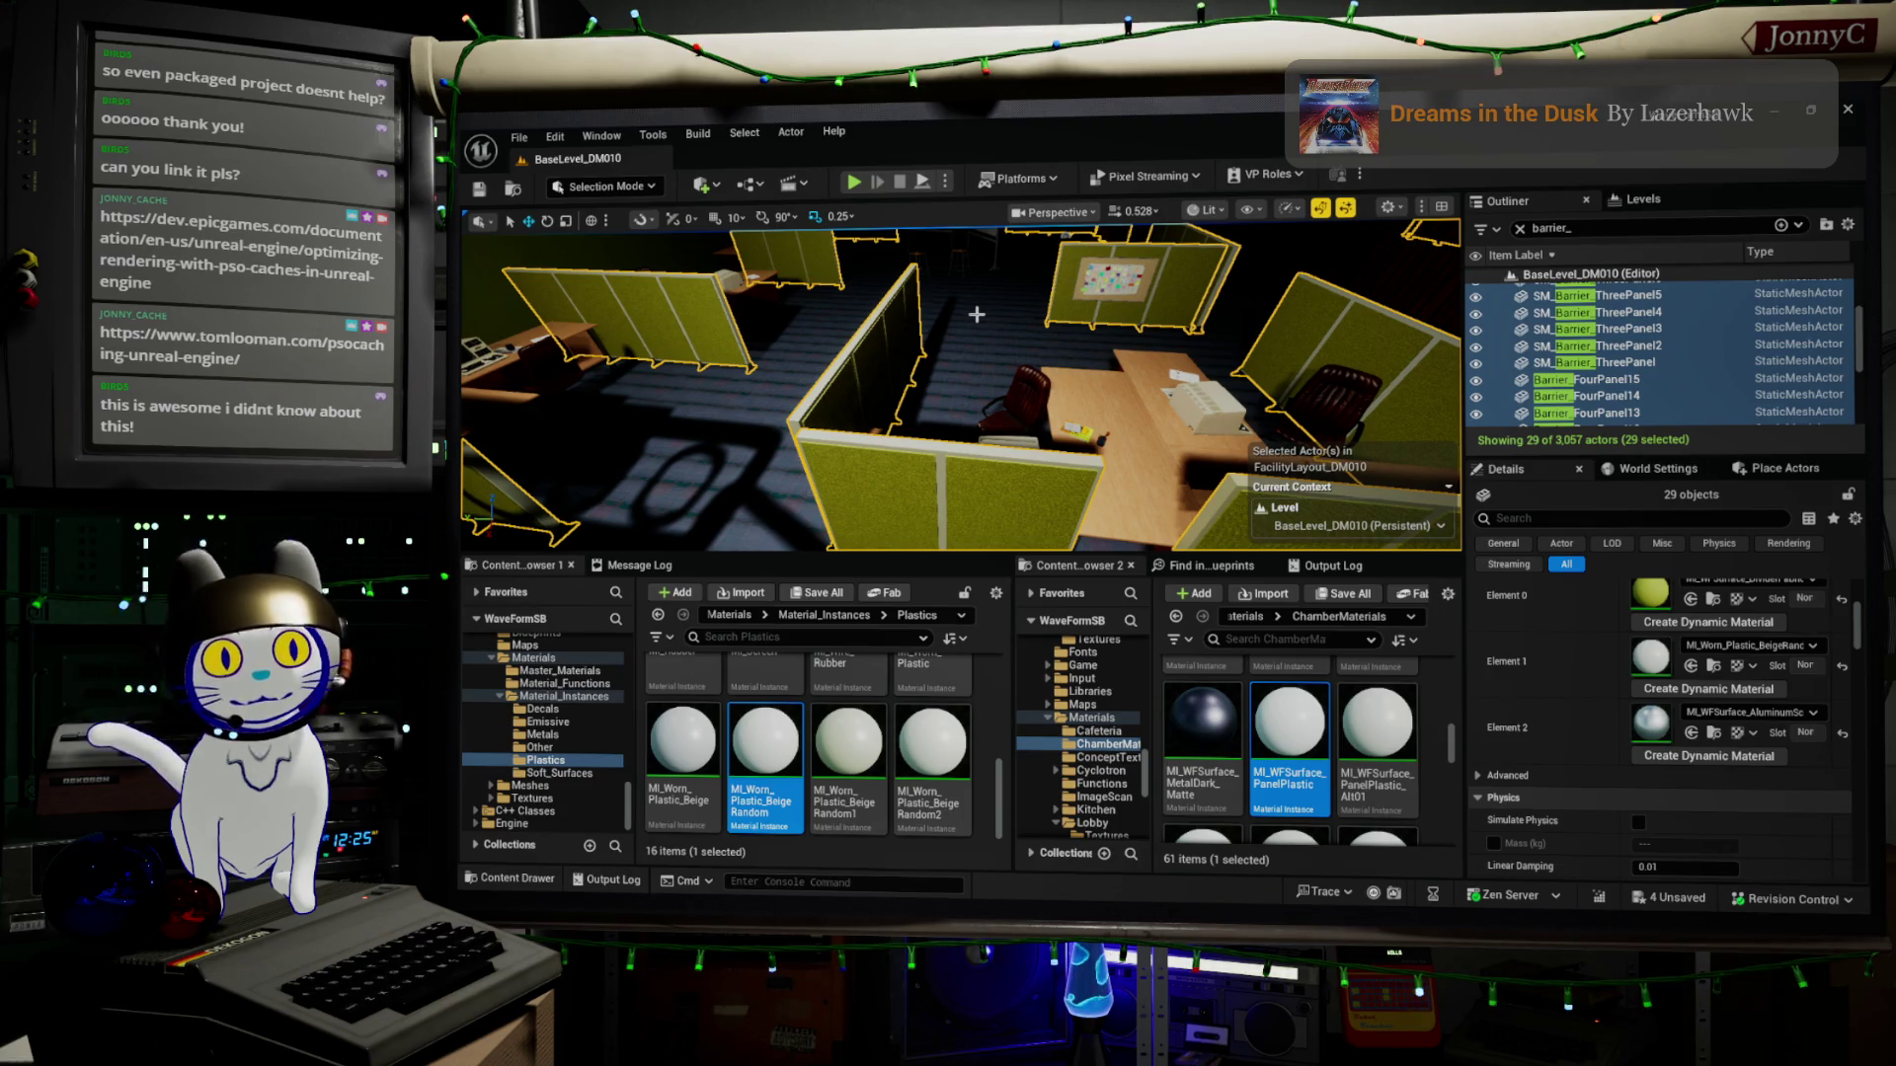
left_click(948, 484)
key("ctrl+b")
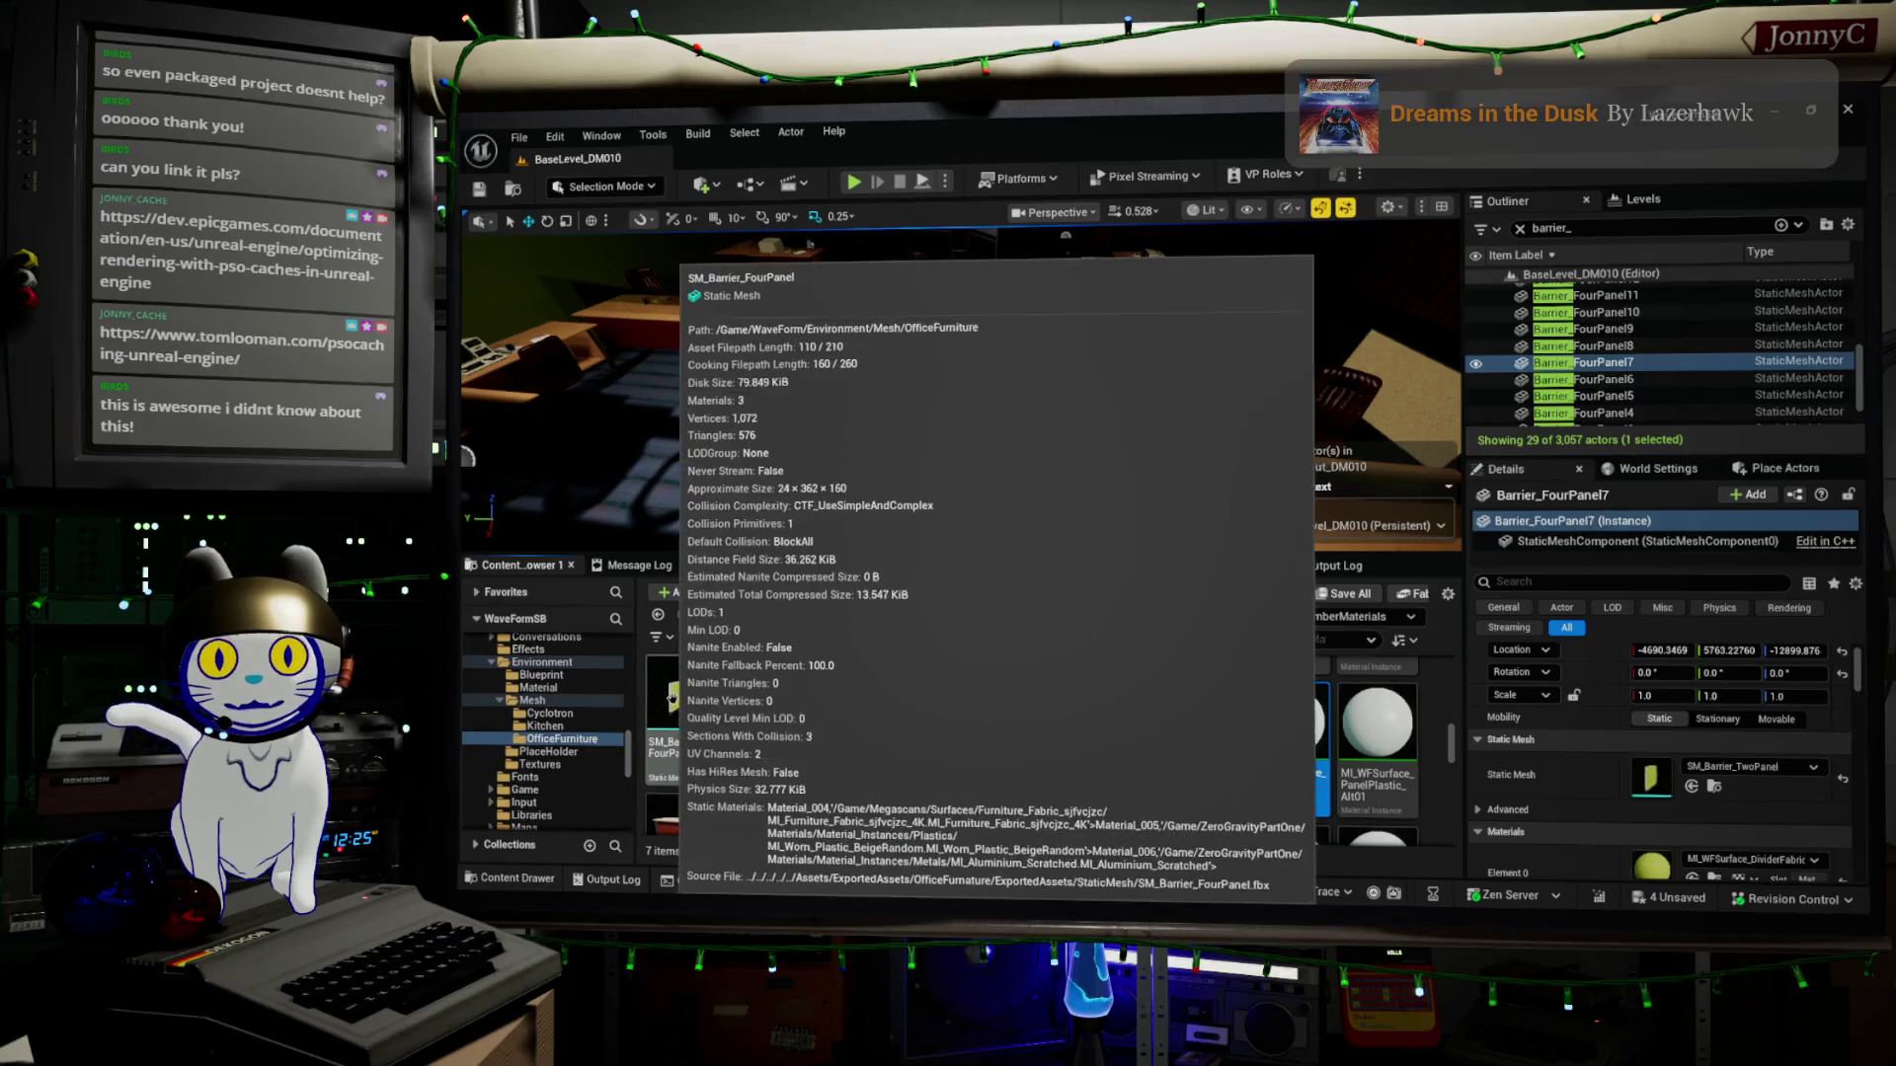
Open SM_Barrier_FourPanel and apply the chosen divider material to Element 0
double_click(671, 697)
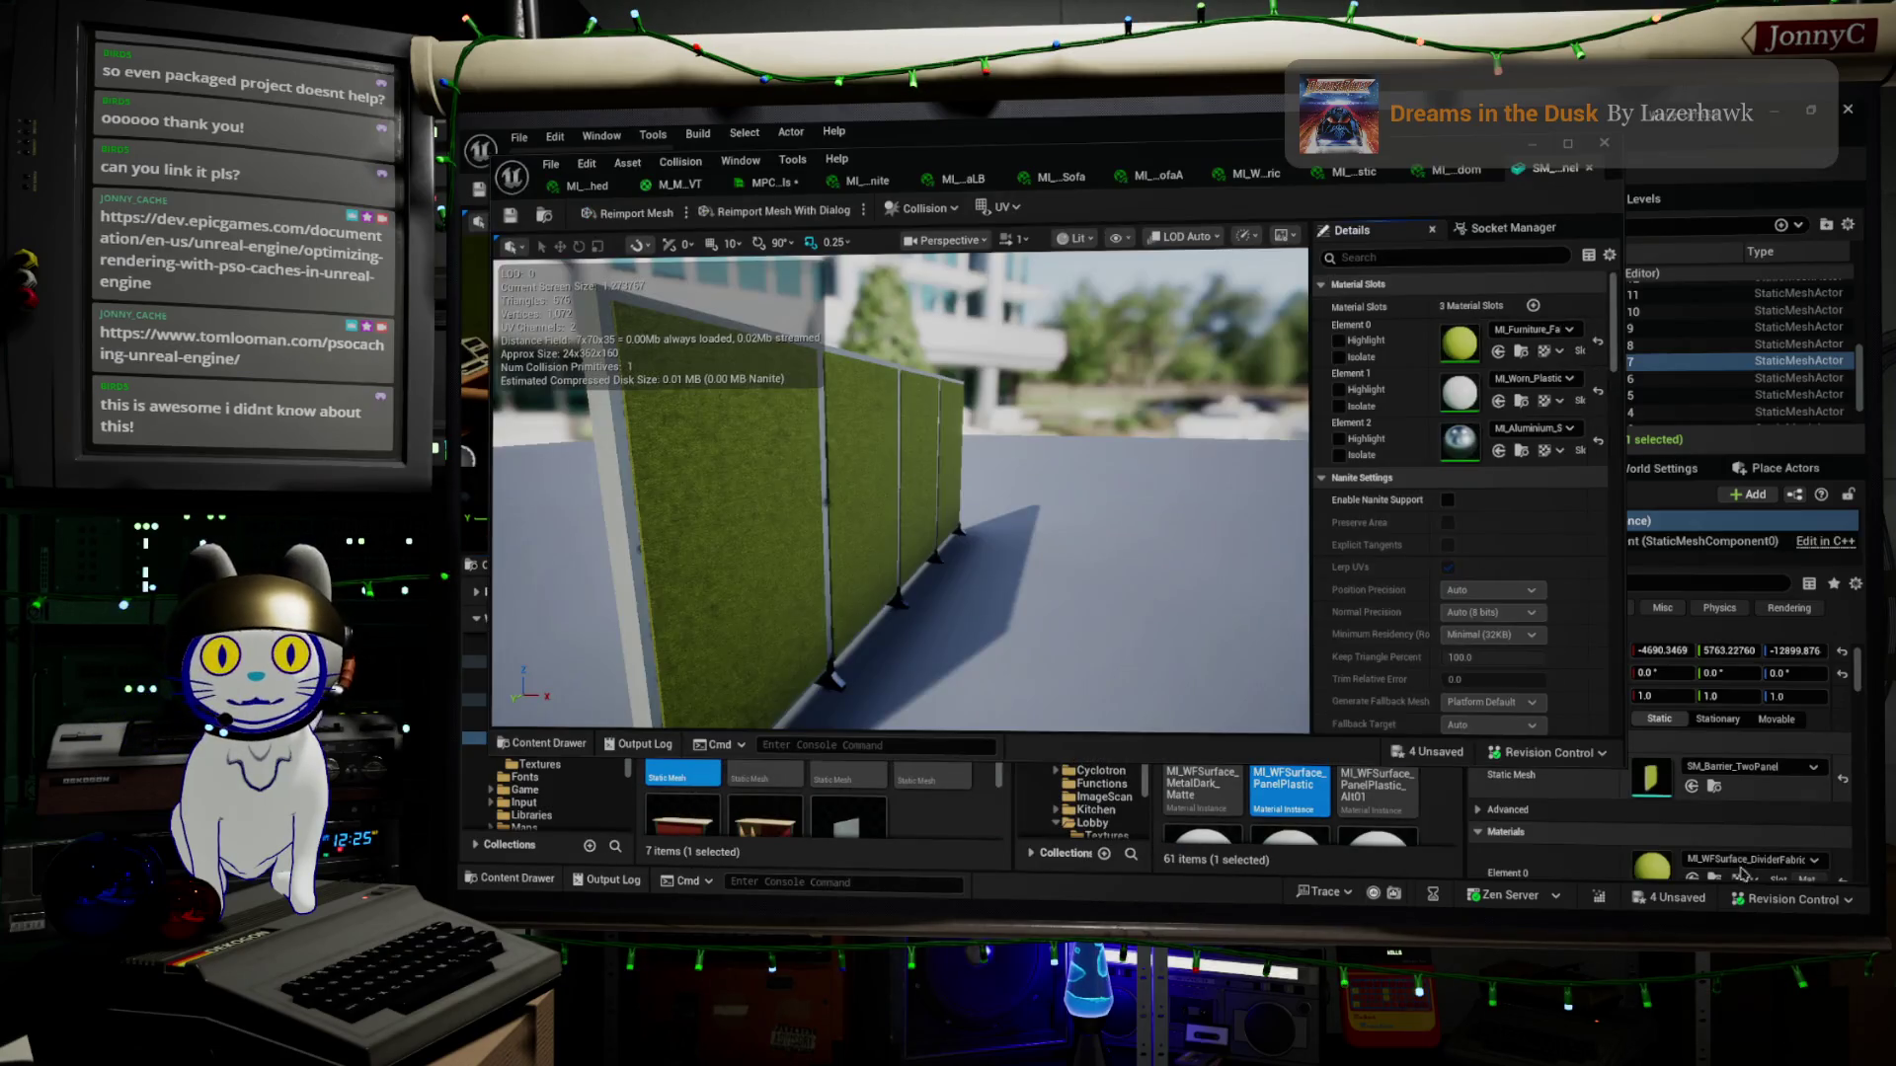
scroll(1597, 821, "down", 1)
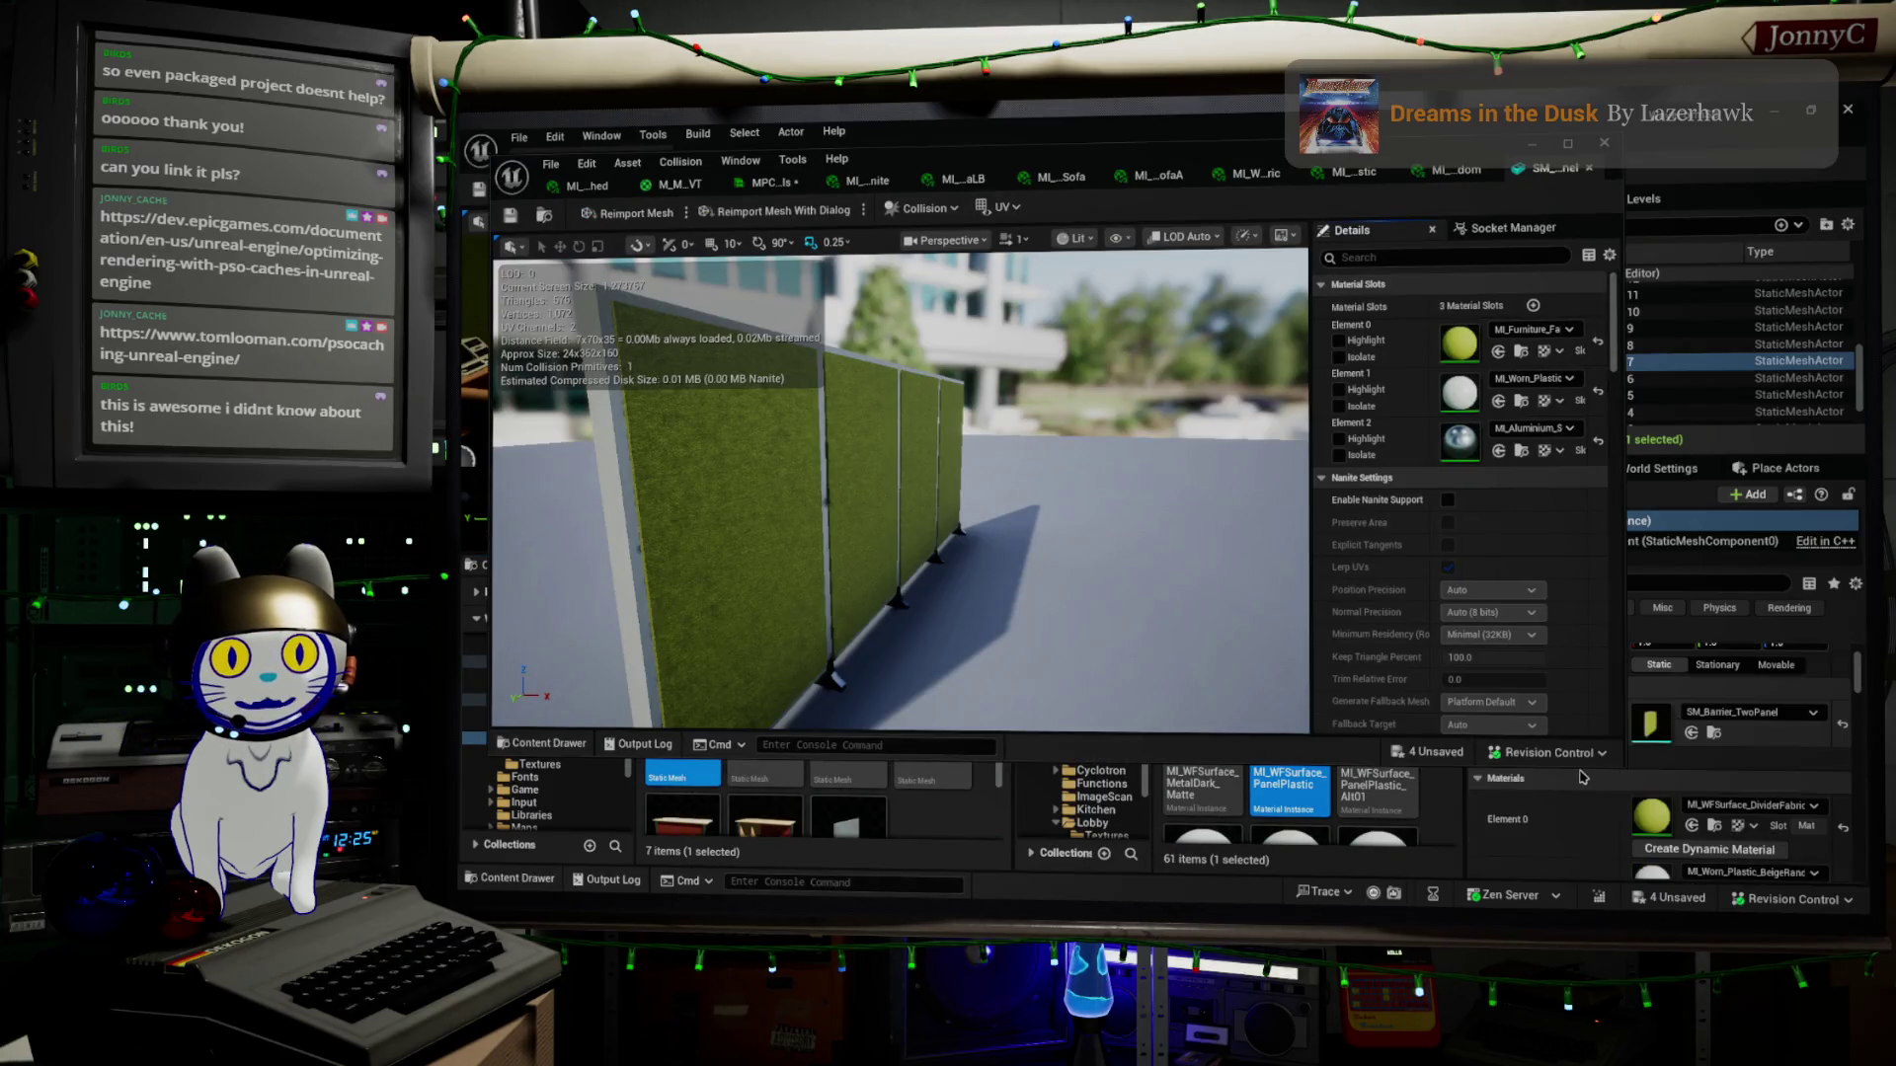
left_click(1710, 828)
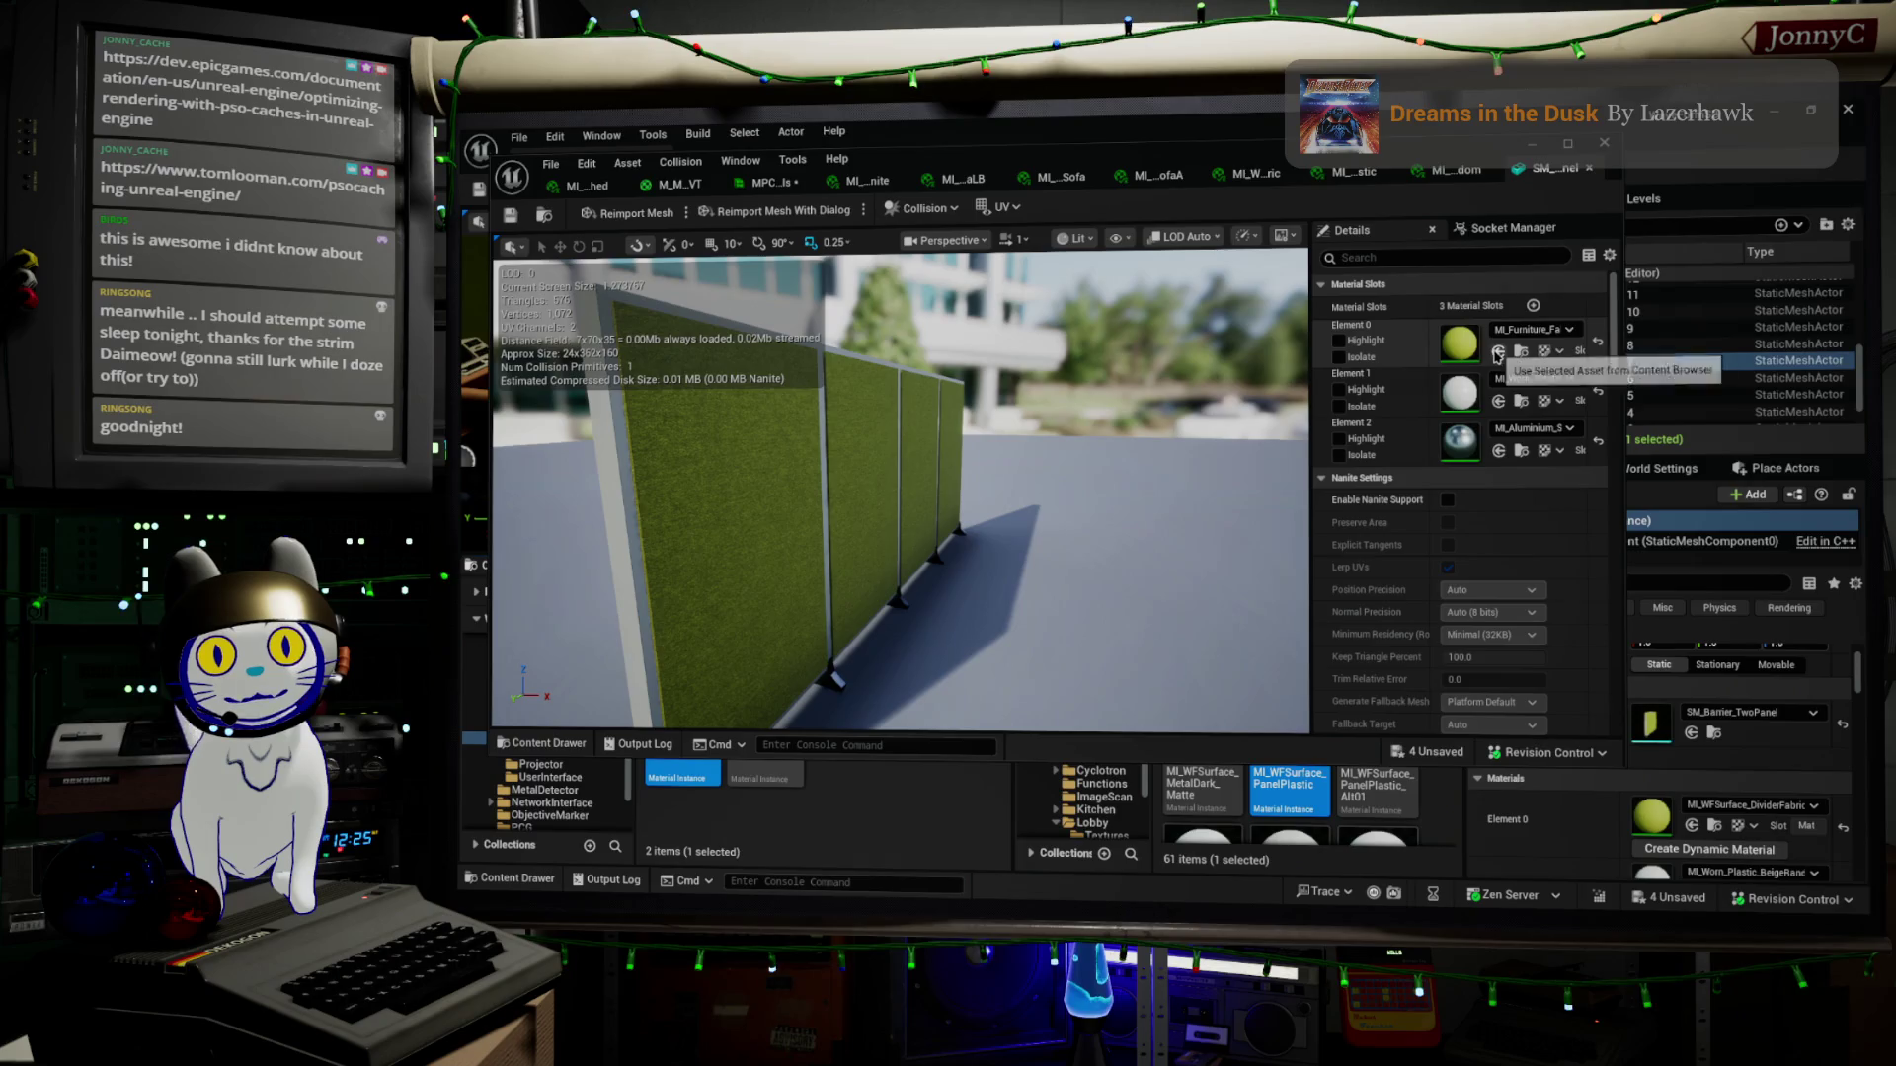
left_click(1498, 354)
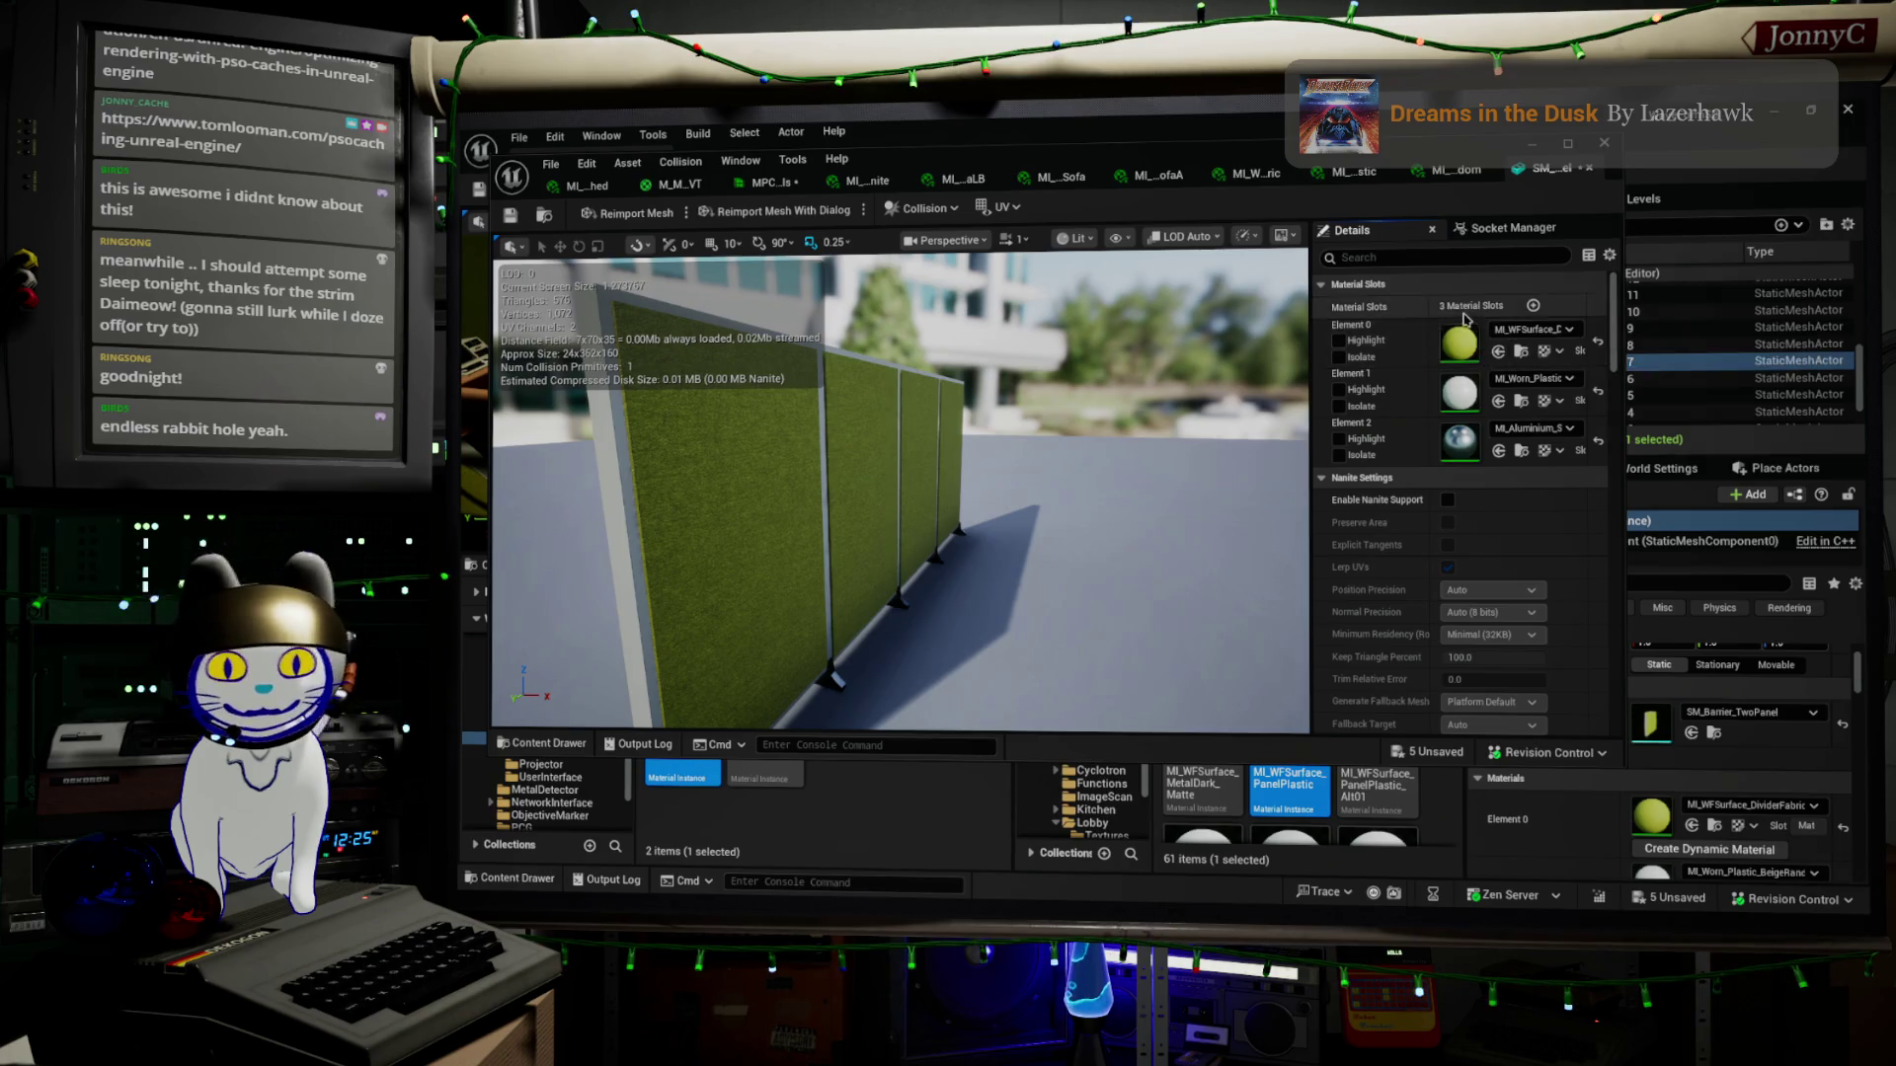
Assign MI_WFSurface_AluminiumScratched to Element 2 and save the four-panel barrier mesh
scroll(1732, 790, "down", 1)
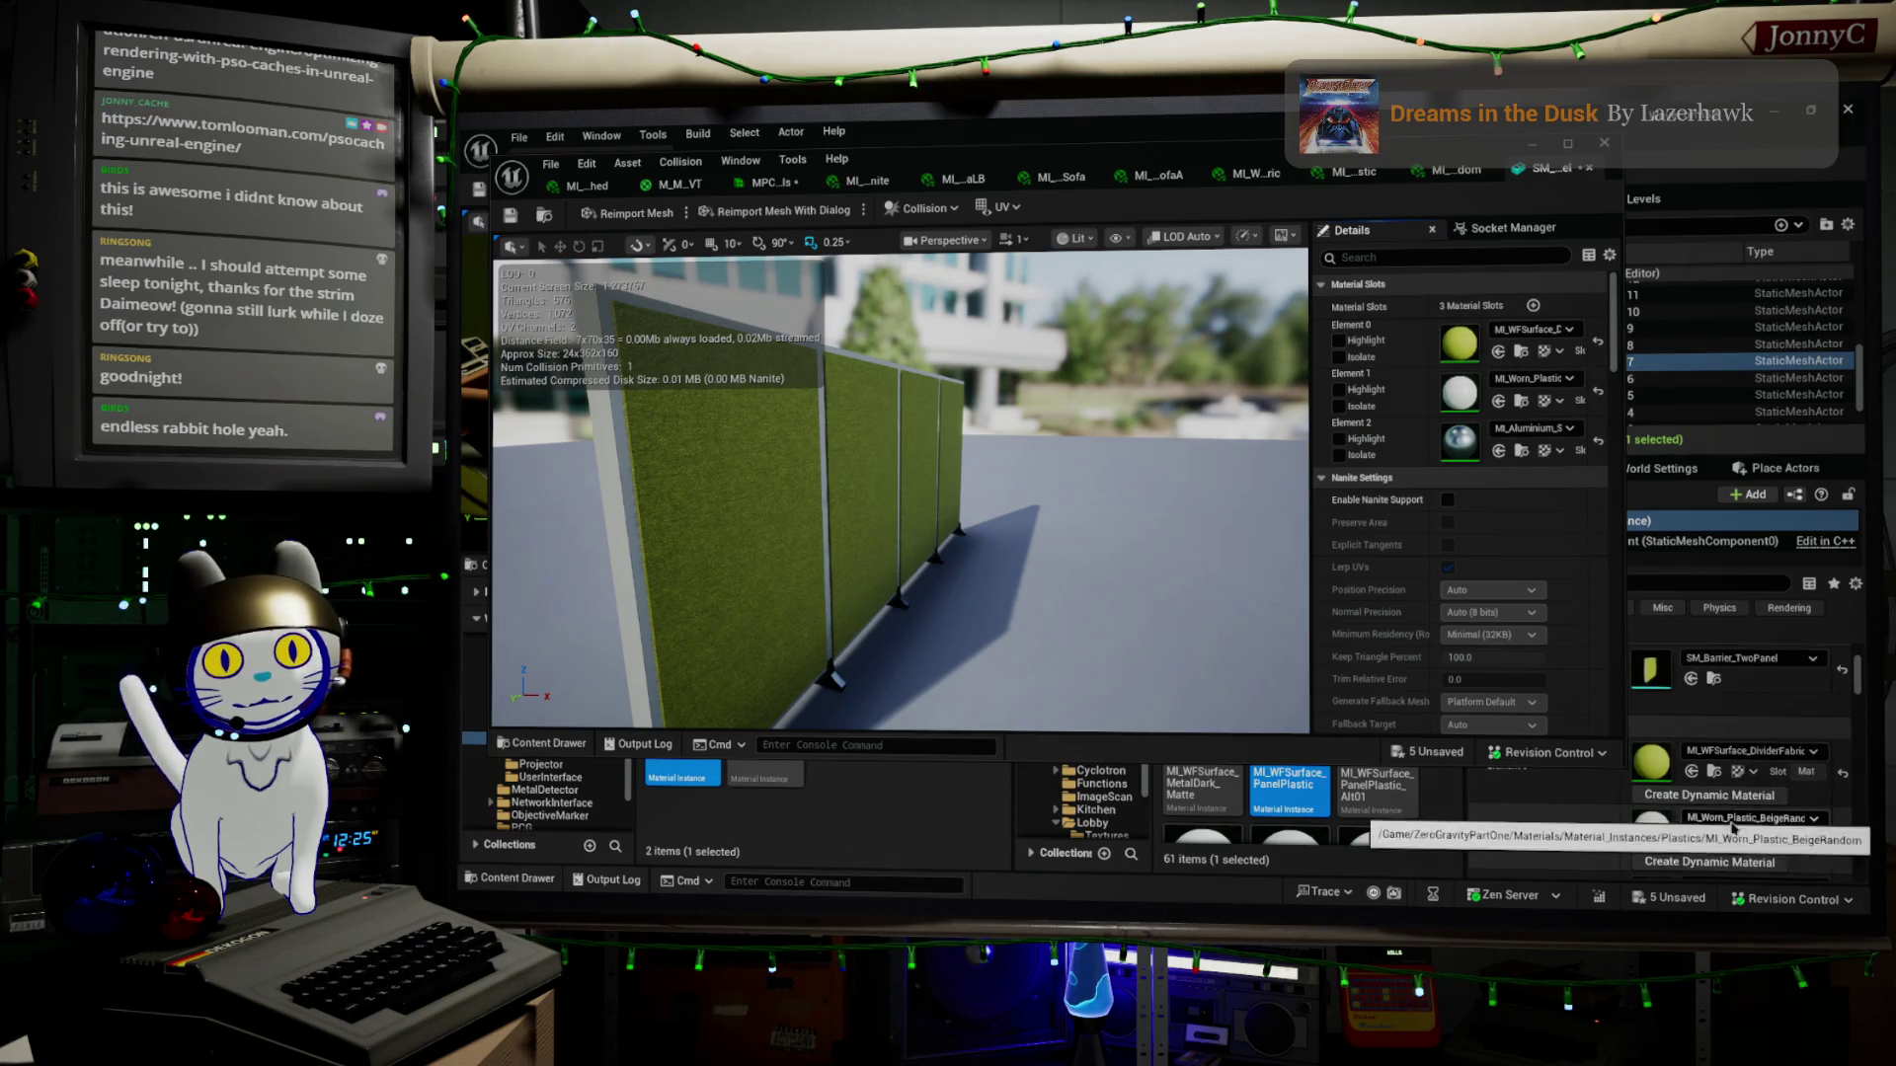
left_click(1519, 403)
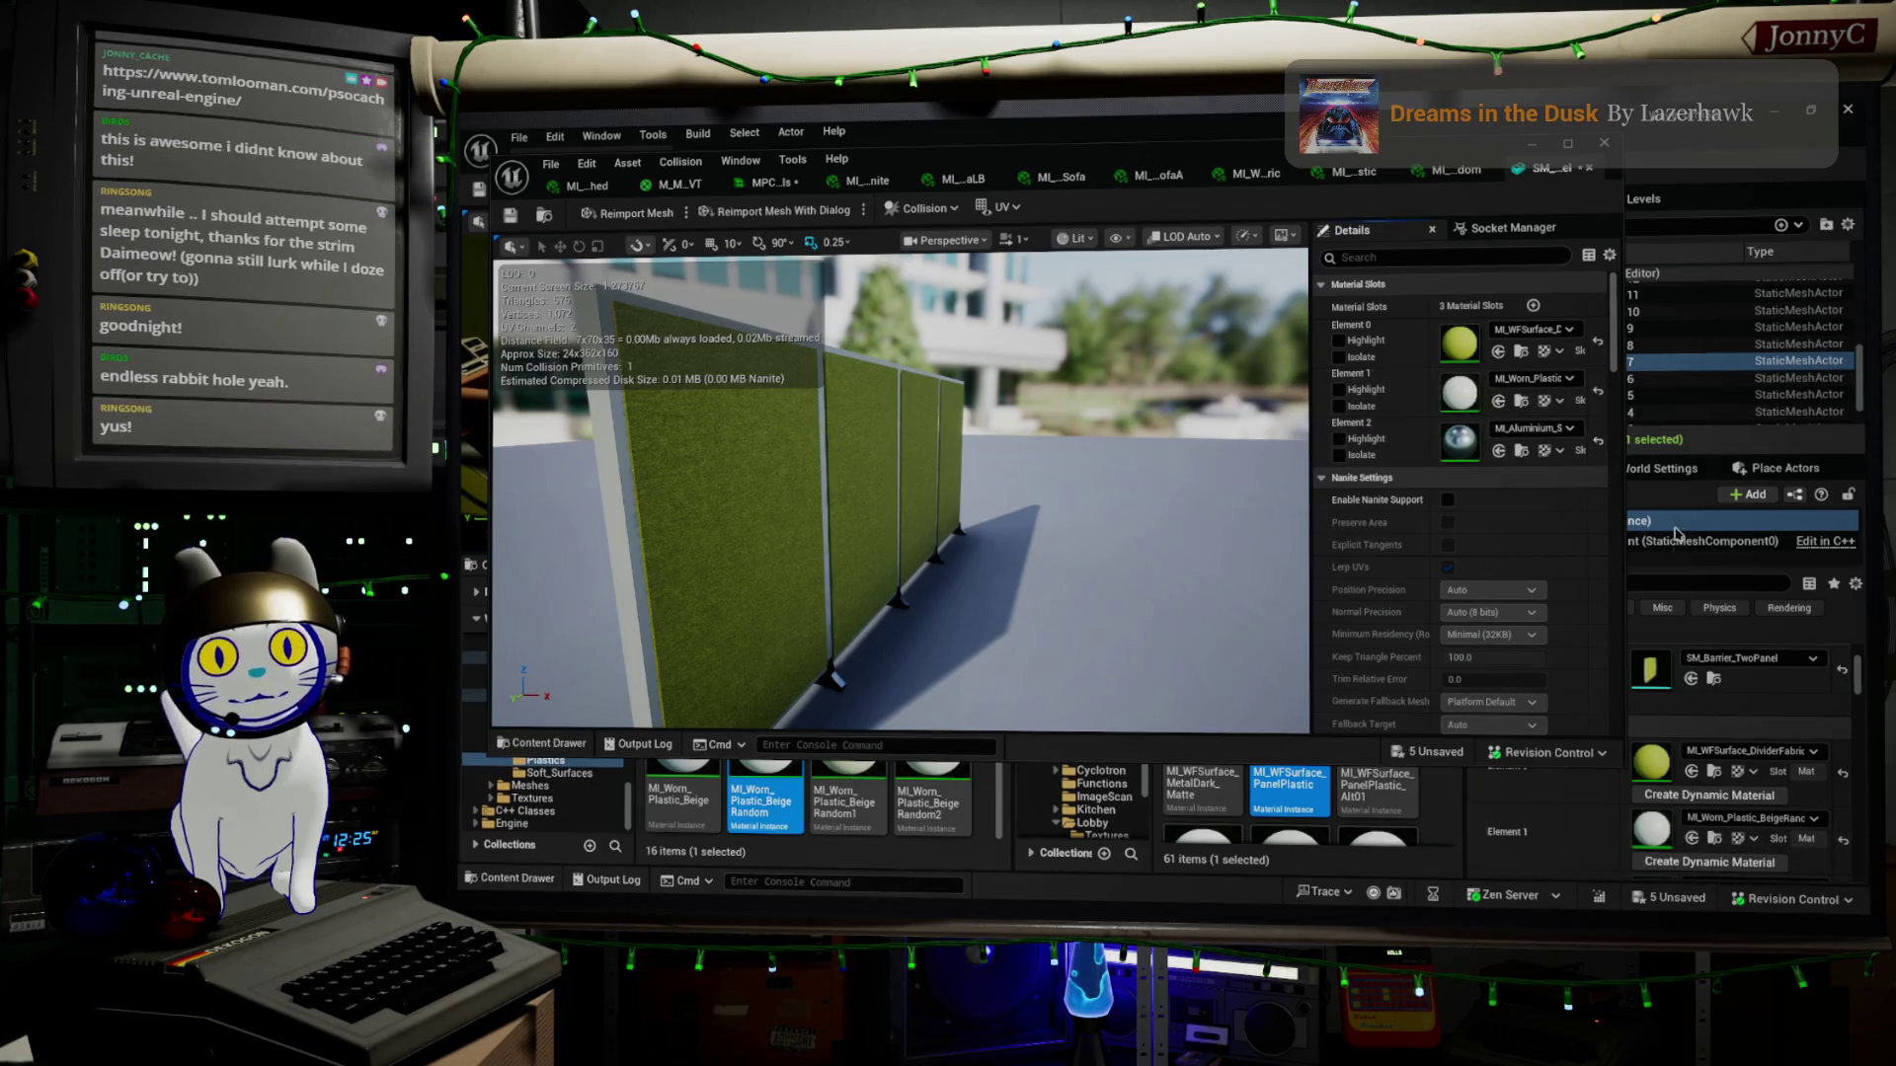
scroll(1700, 757, "down", 3)
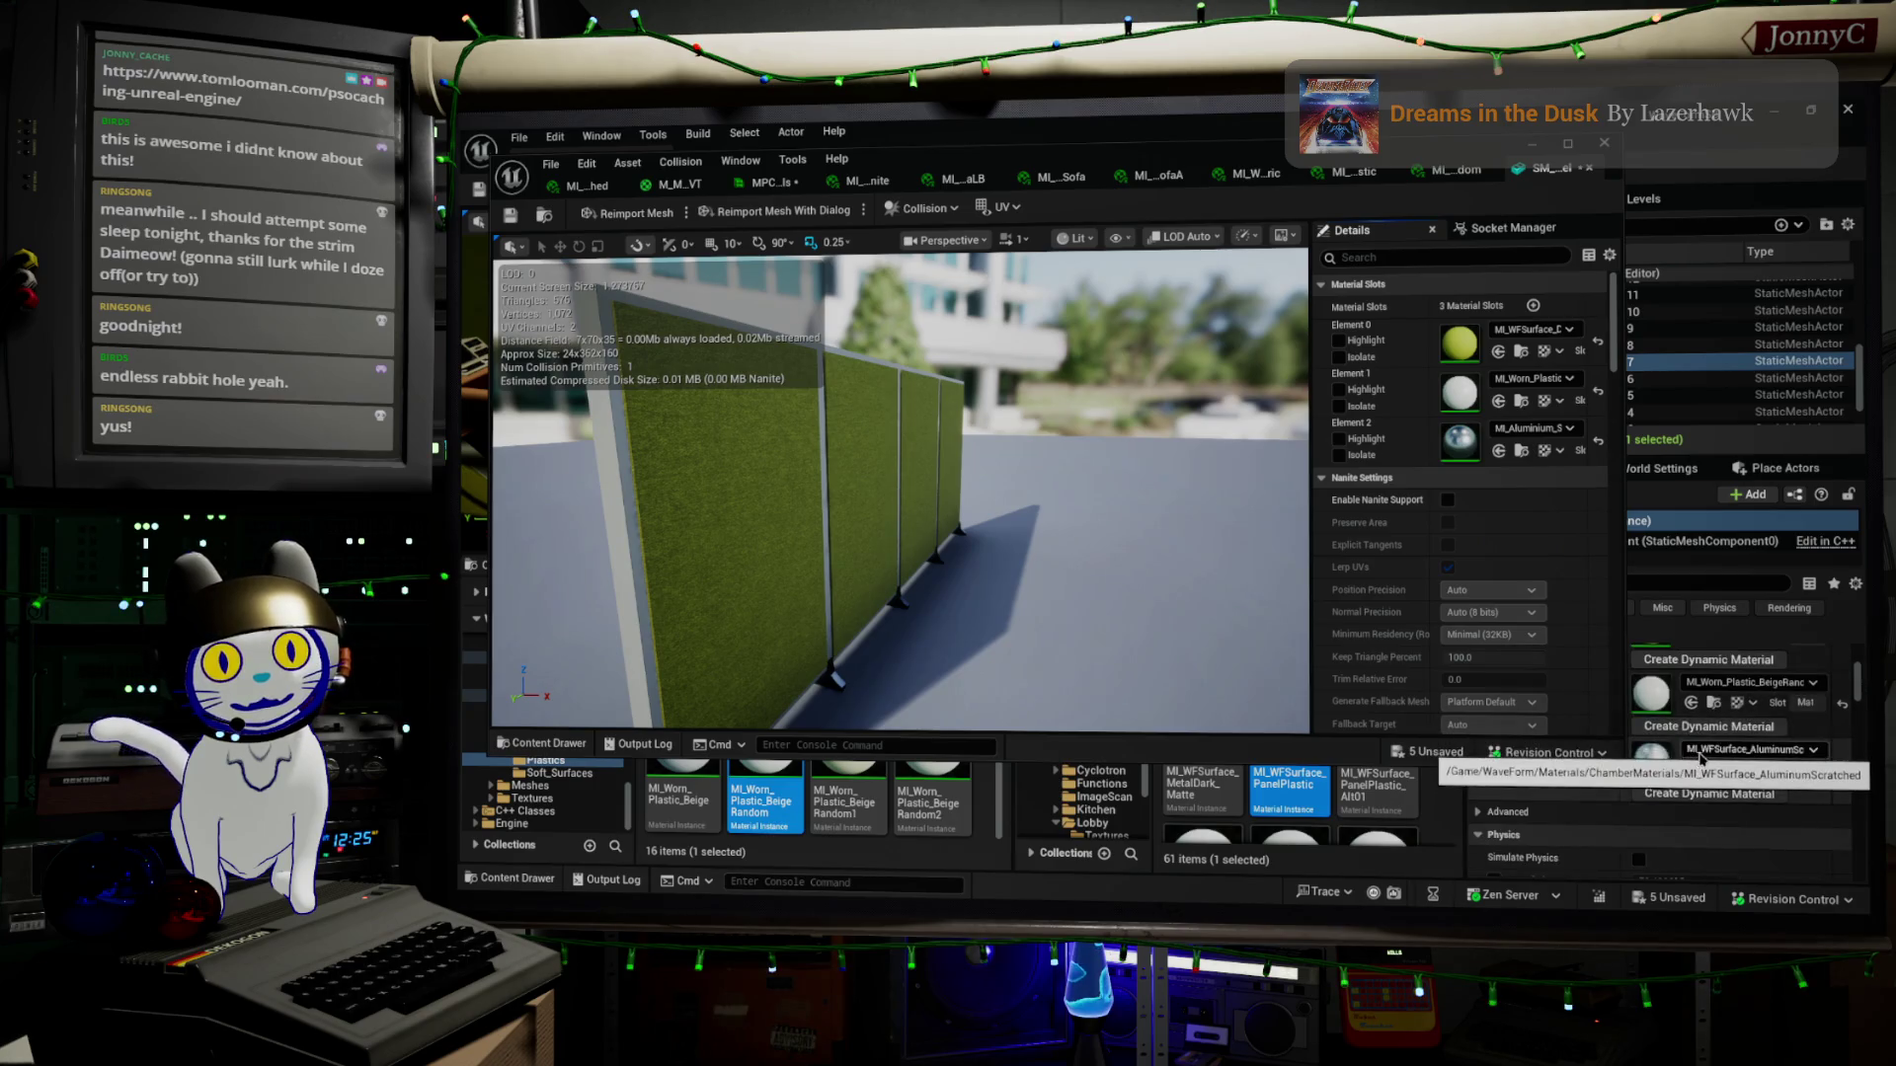
left_click(1714, 769)
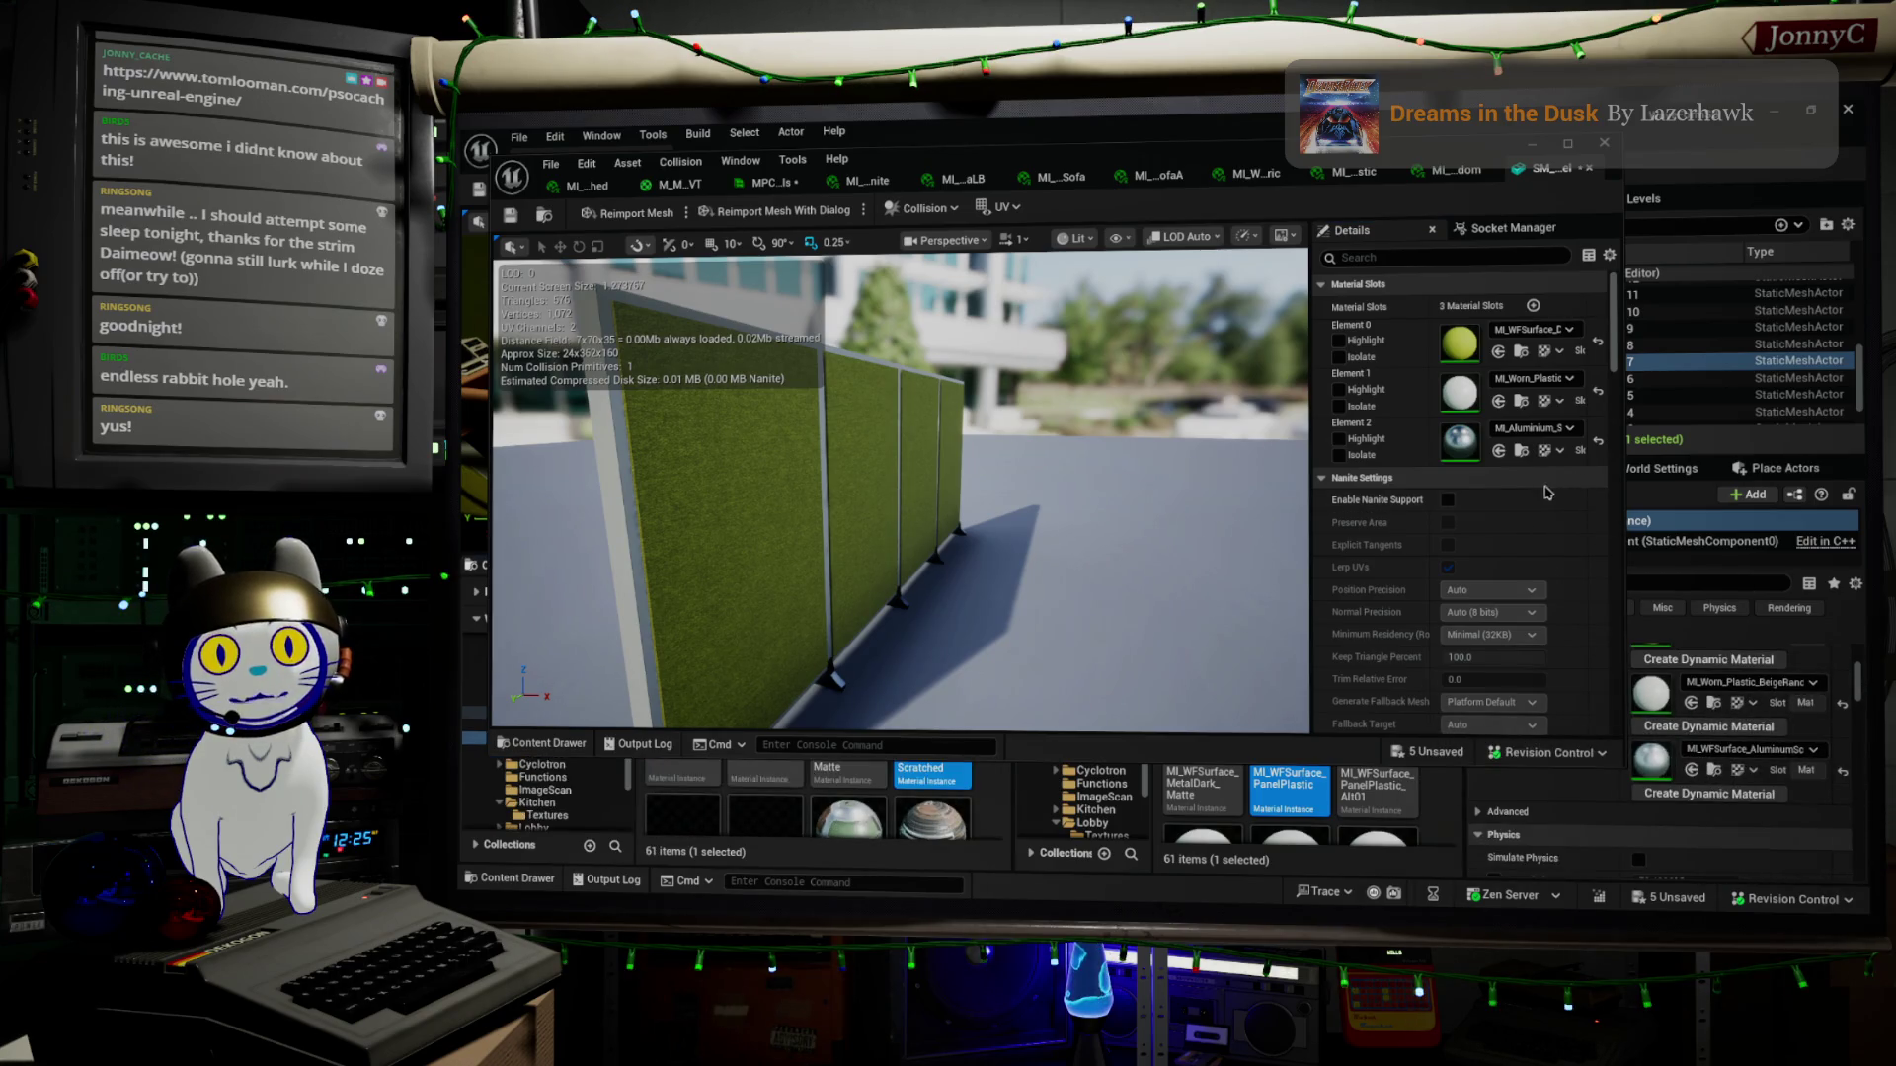
left_click(1497, 450)
left_click_drag(1086, 592, 988, 588)
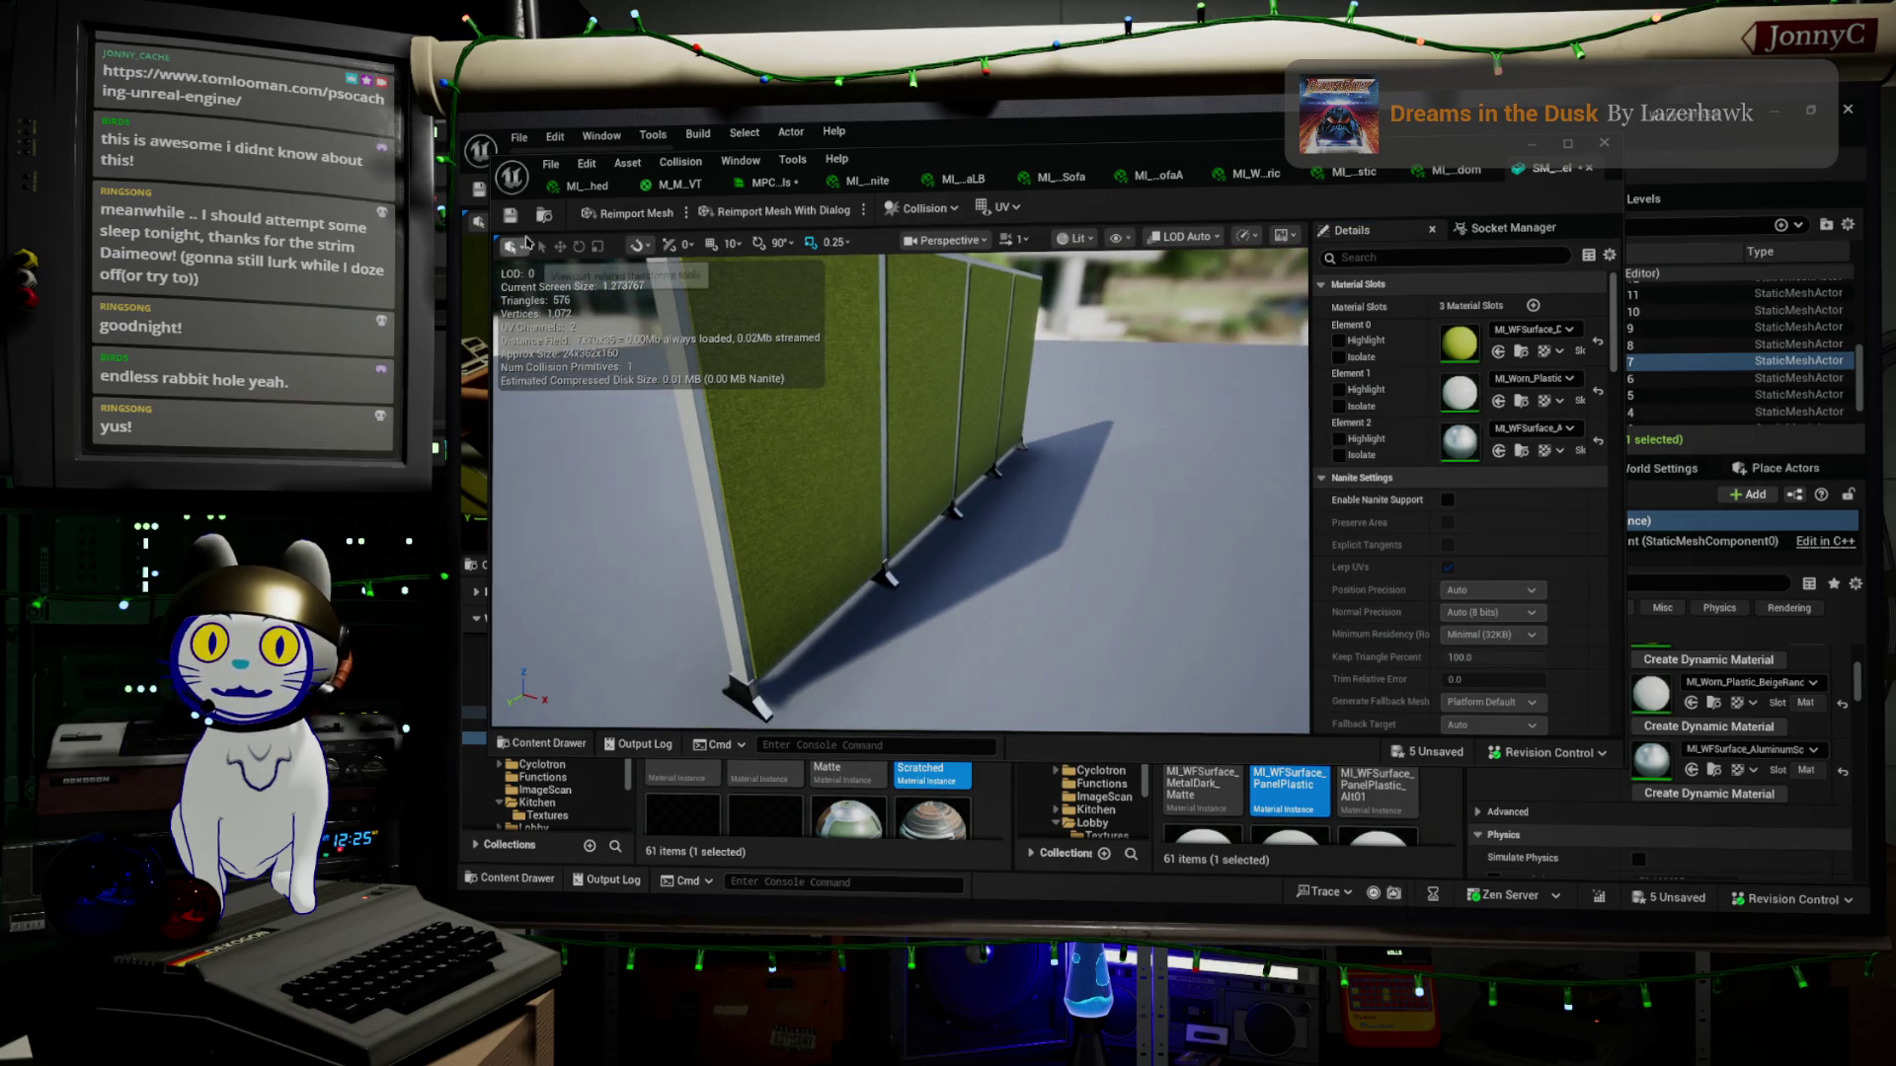
left_click(510, 215)
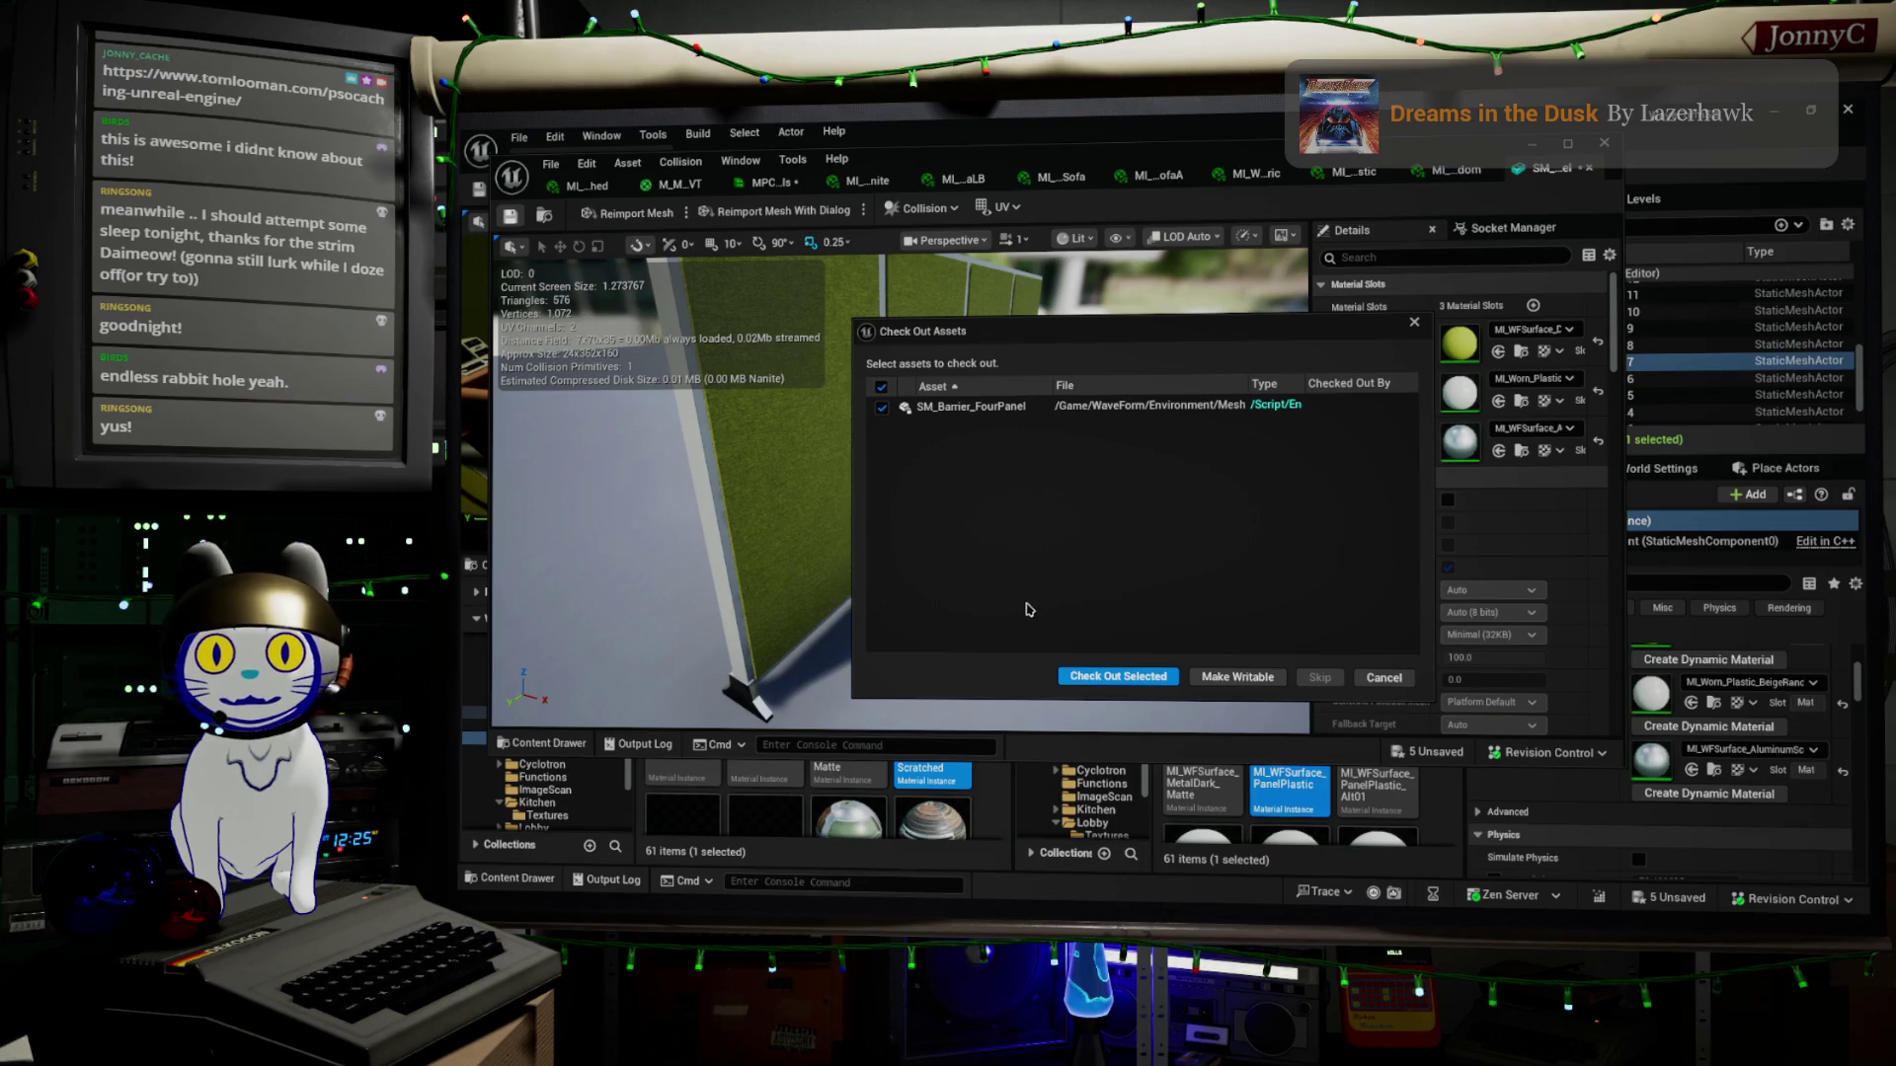
Check out SM_Barrier_FourPanel in the Check Out Assets dialog so the save goes through
left_click(1076, 677)
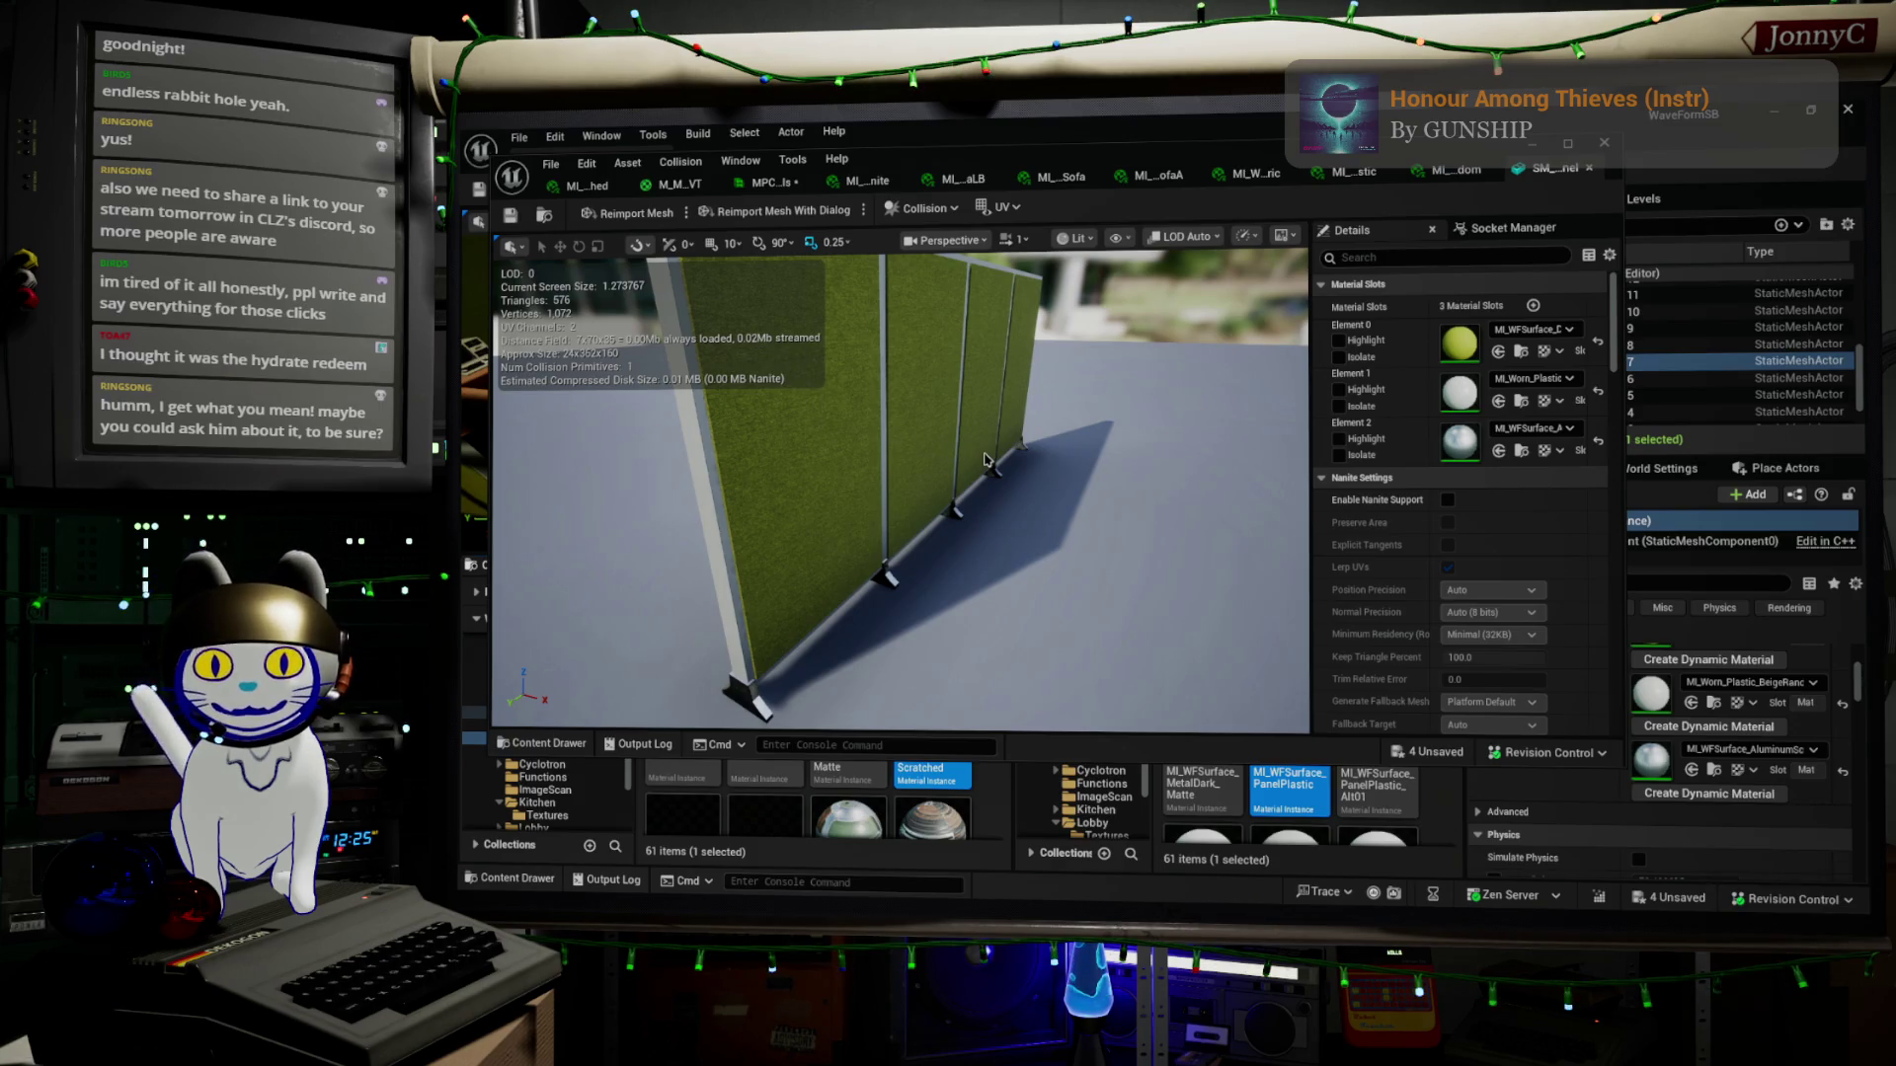
Open SM_Barrier_ThreePanel in a smaller floating mesh editor moved up and left over the level
mouse_move(985, 460)
left_mouse_down()
mouse_move(780, 464)
mouse_move(573, 436)
left_mouse_up()
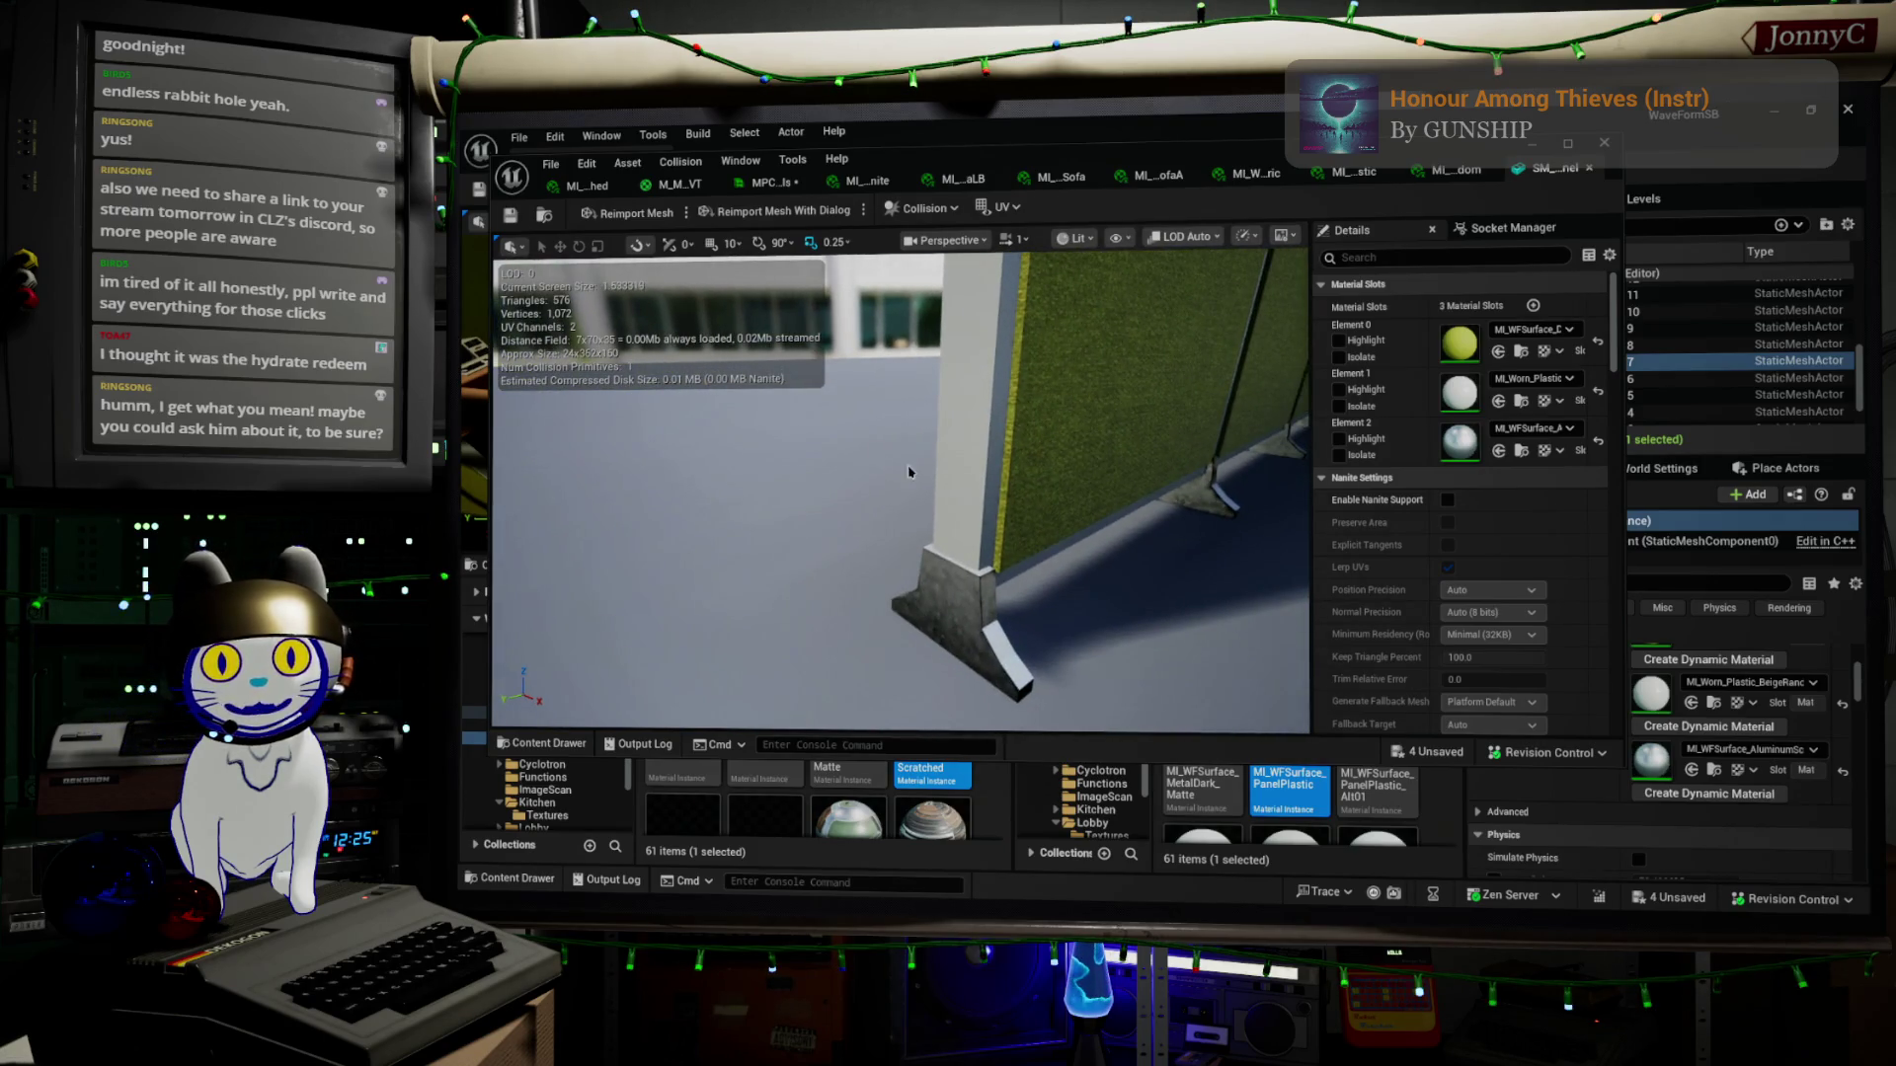
left_click_drag(909, 472, 894, 472)
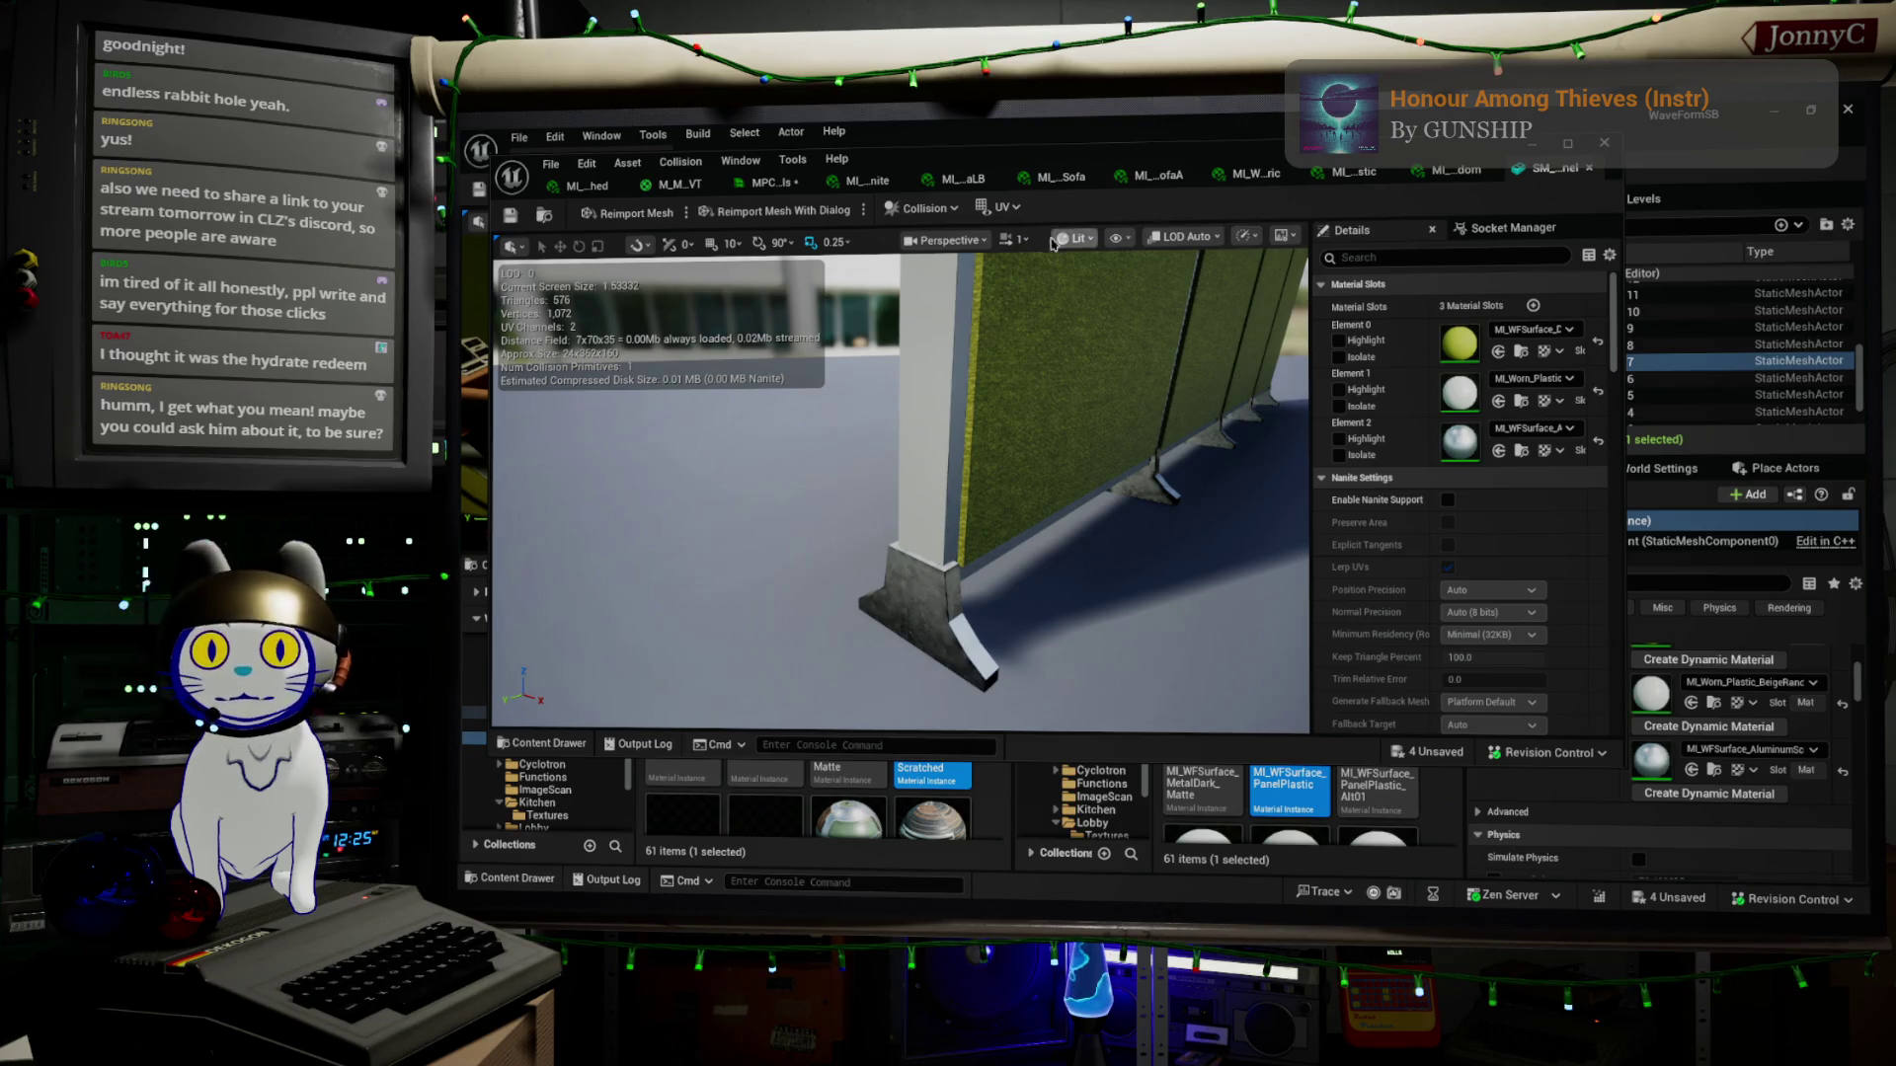
left_click(543, 218)
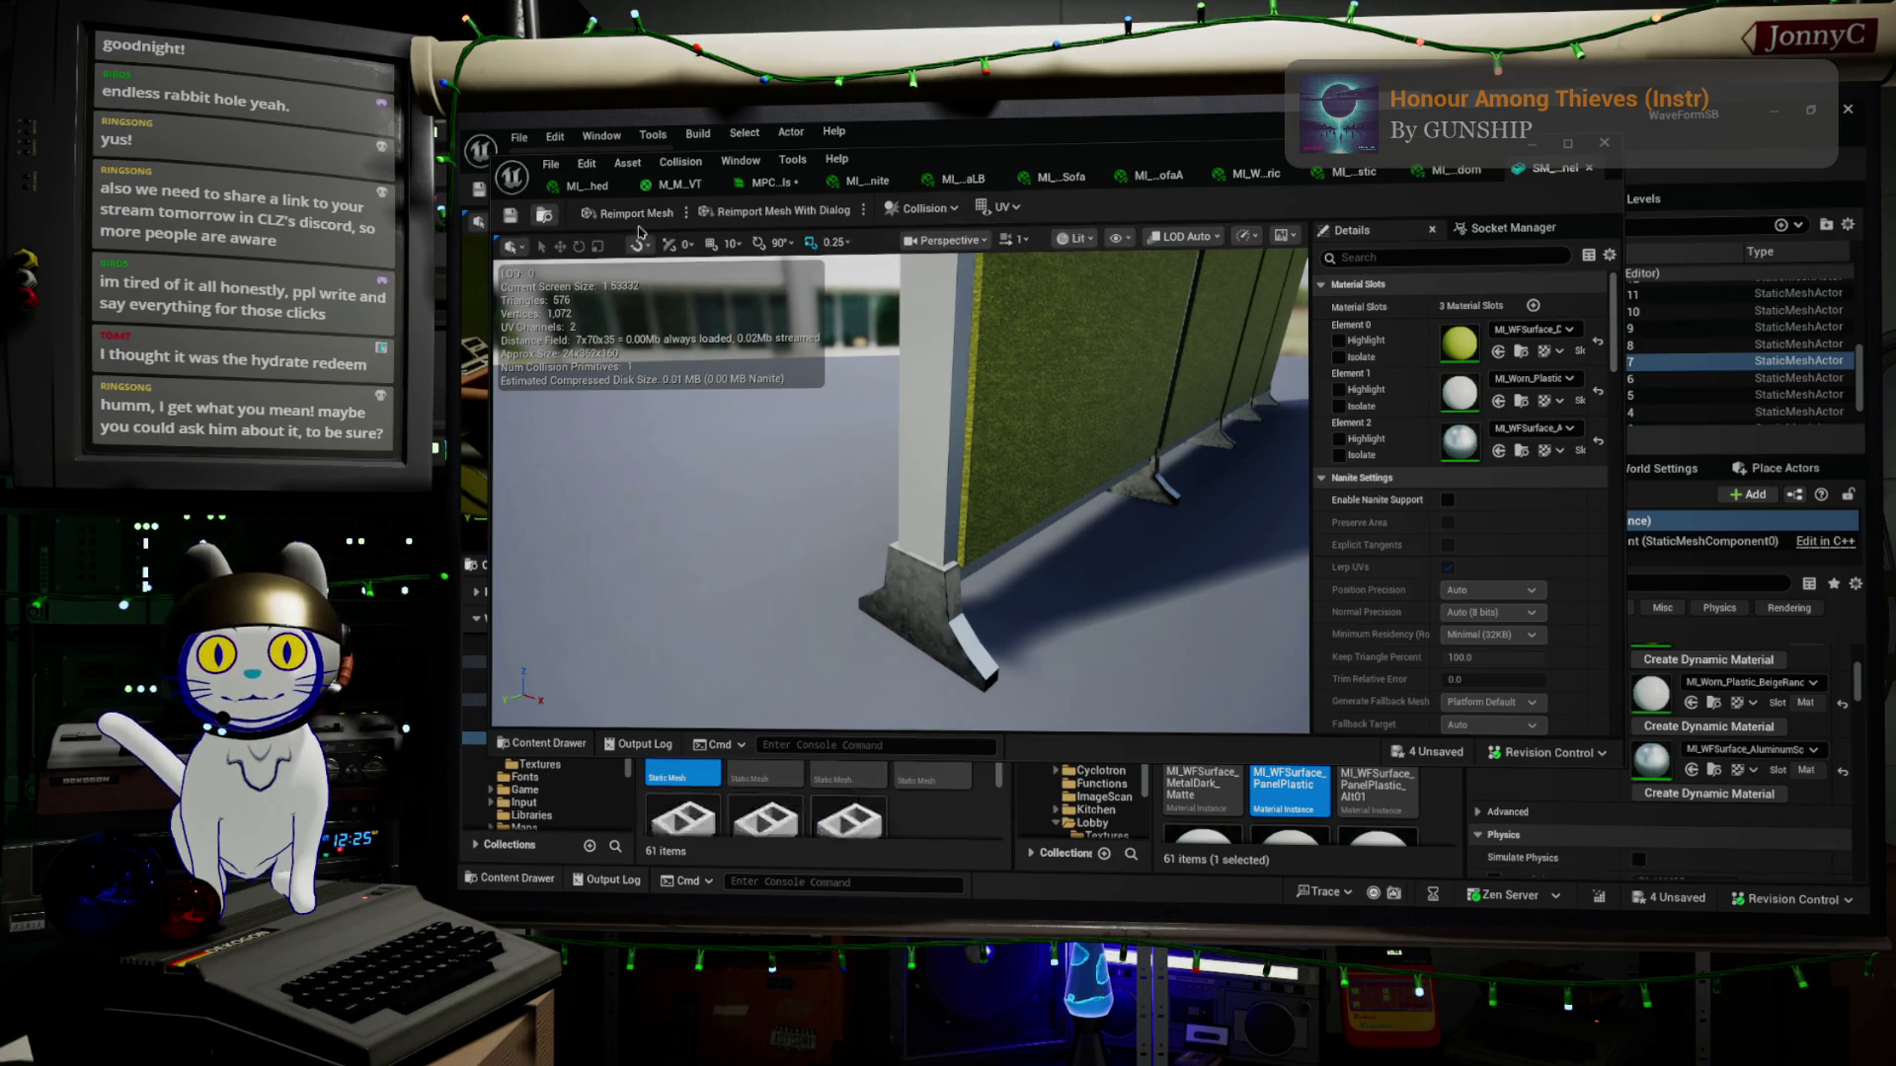
left_click_drag(1075, 163, 1080, 117)
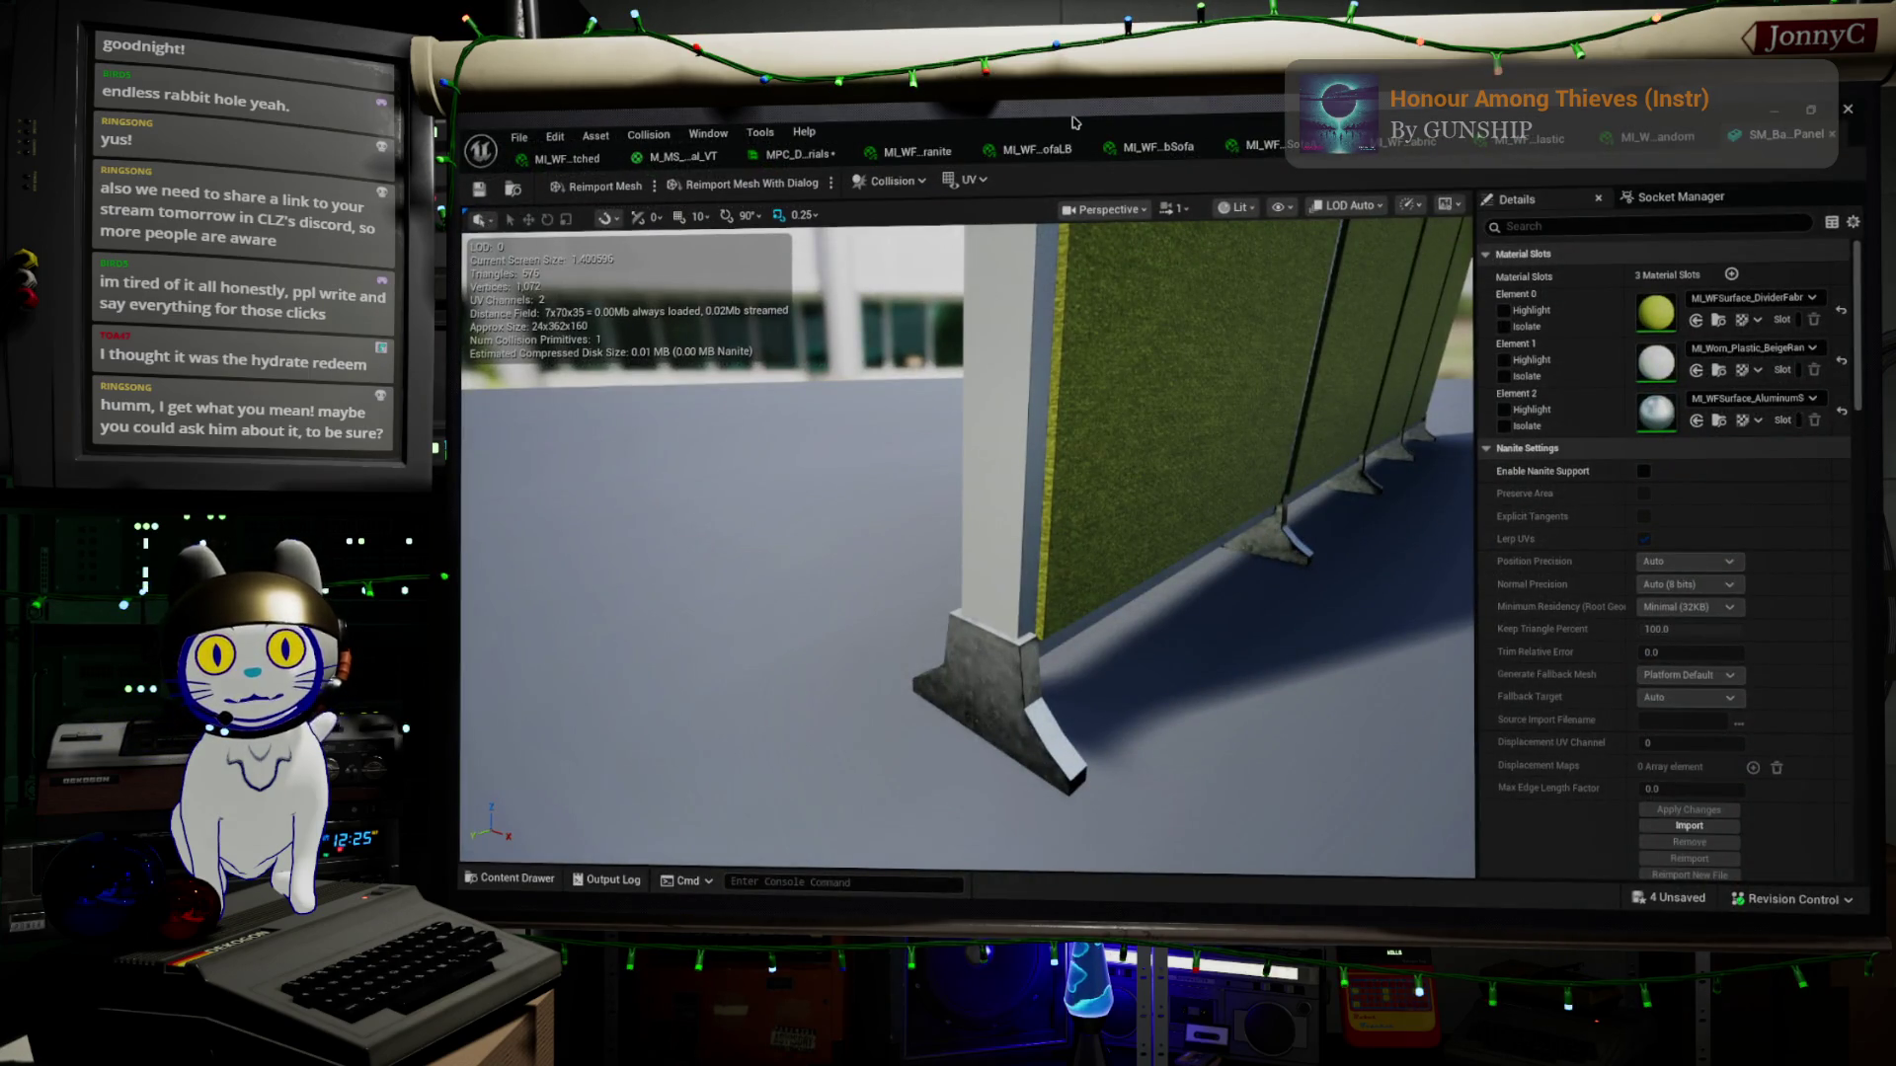
mouse_move(1078, 123)
left_mouse_down()
mouse_move(987, 182)
mouse_move(1096, 197)
left_mouse_up()
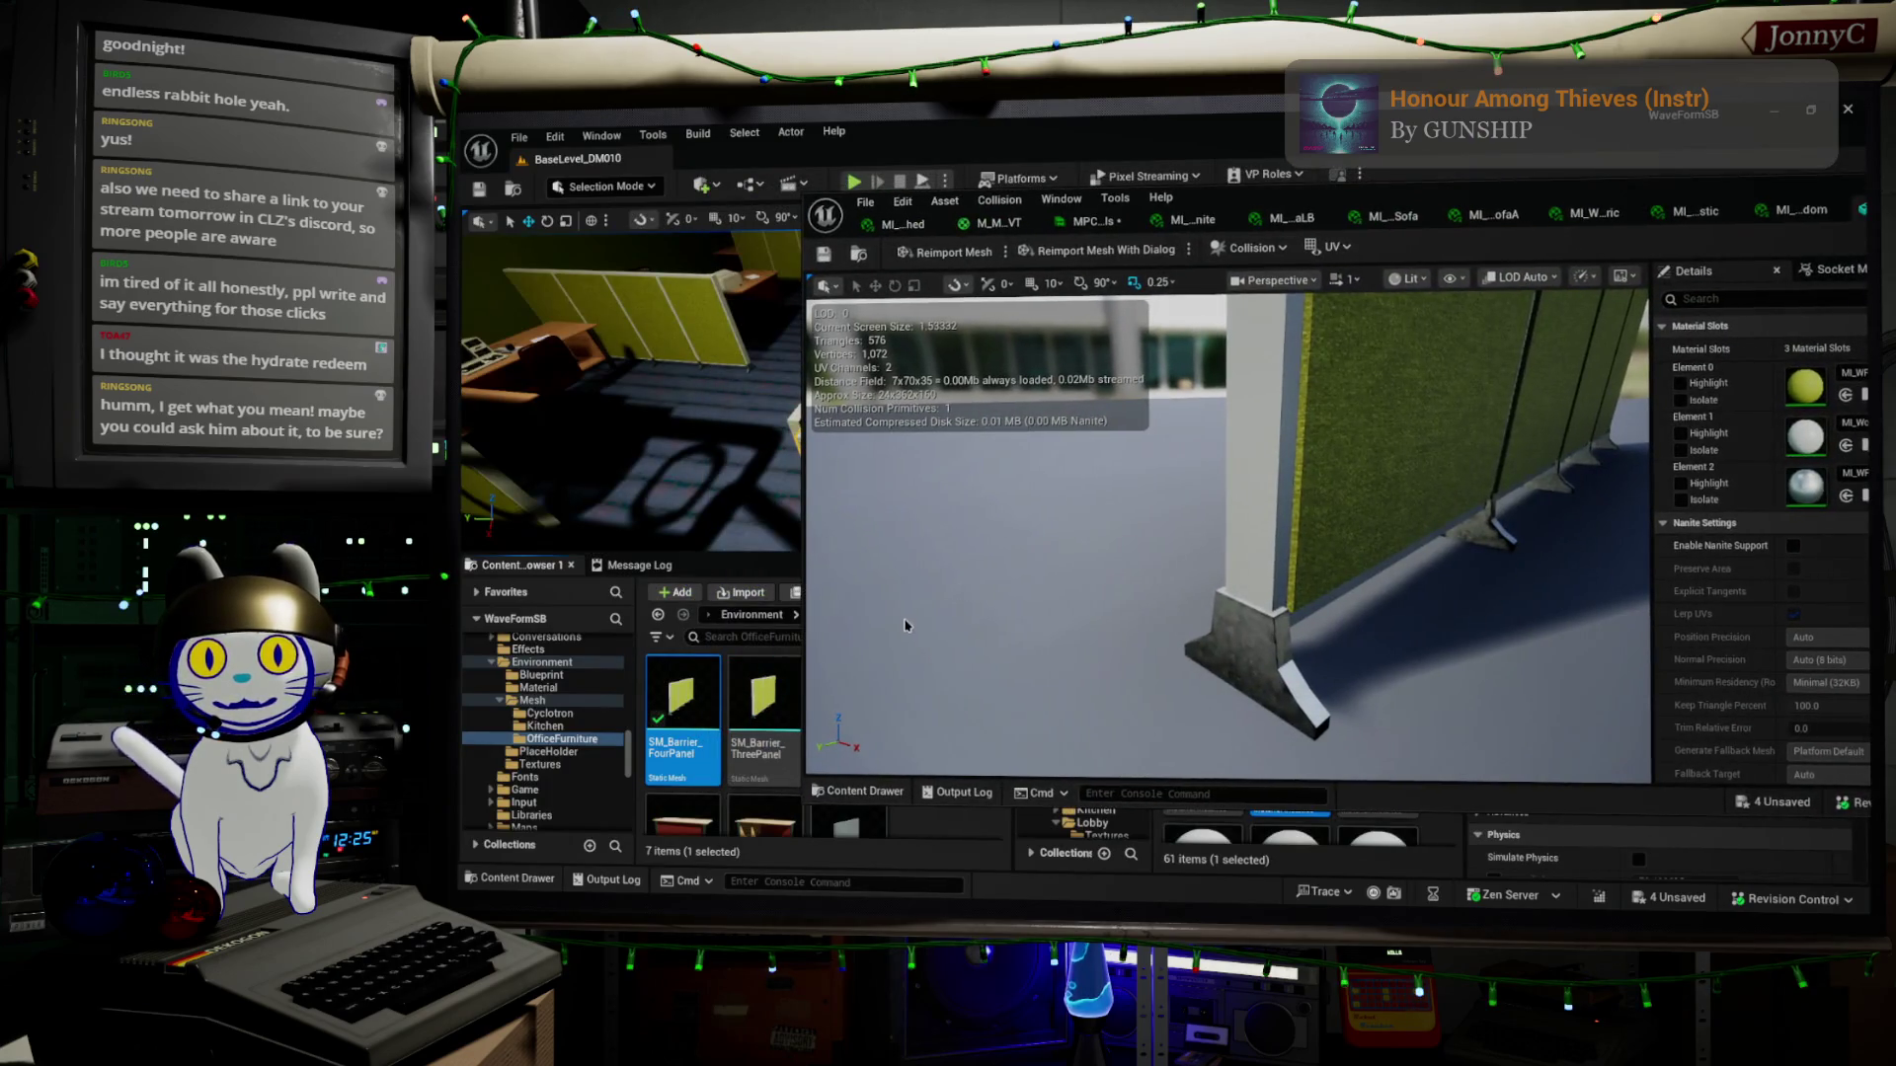
left_click(780, 695)
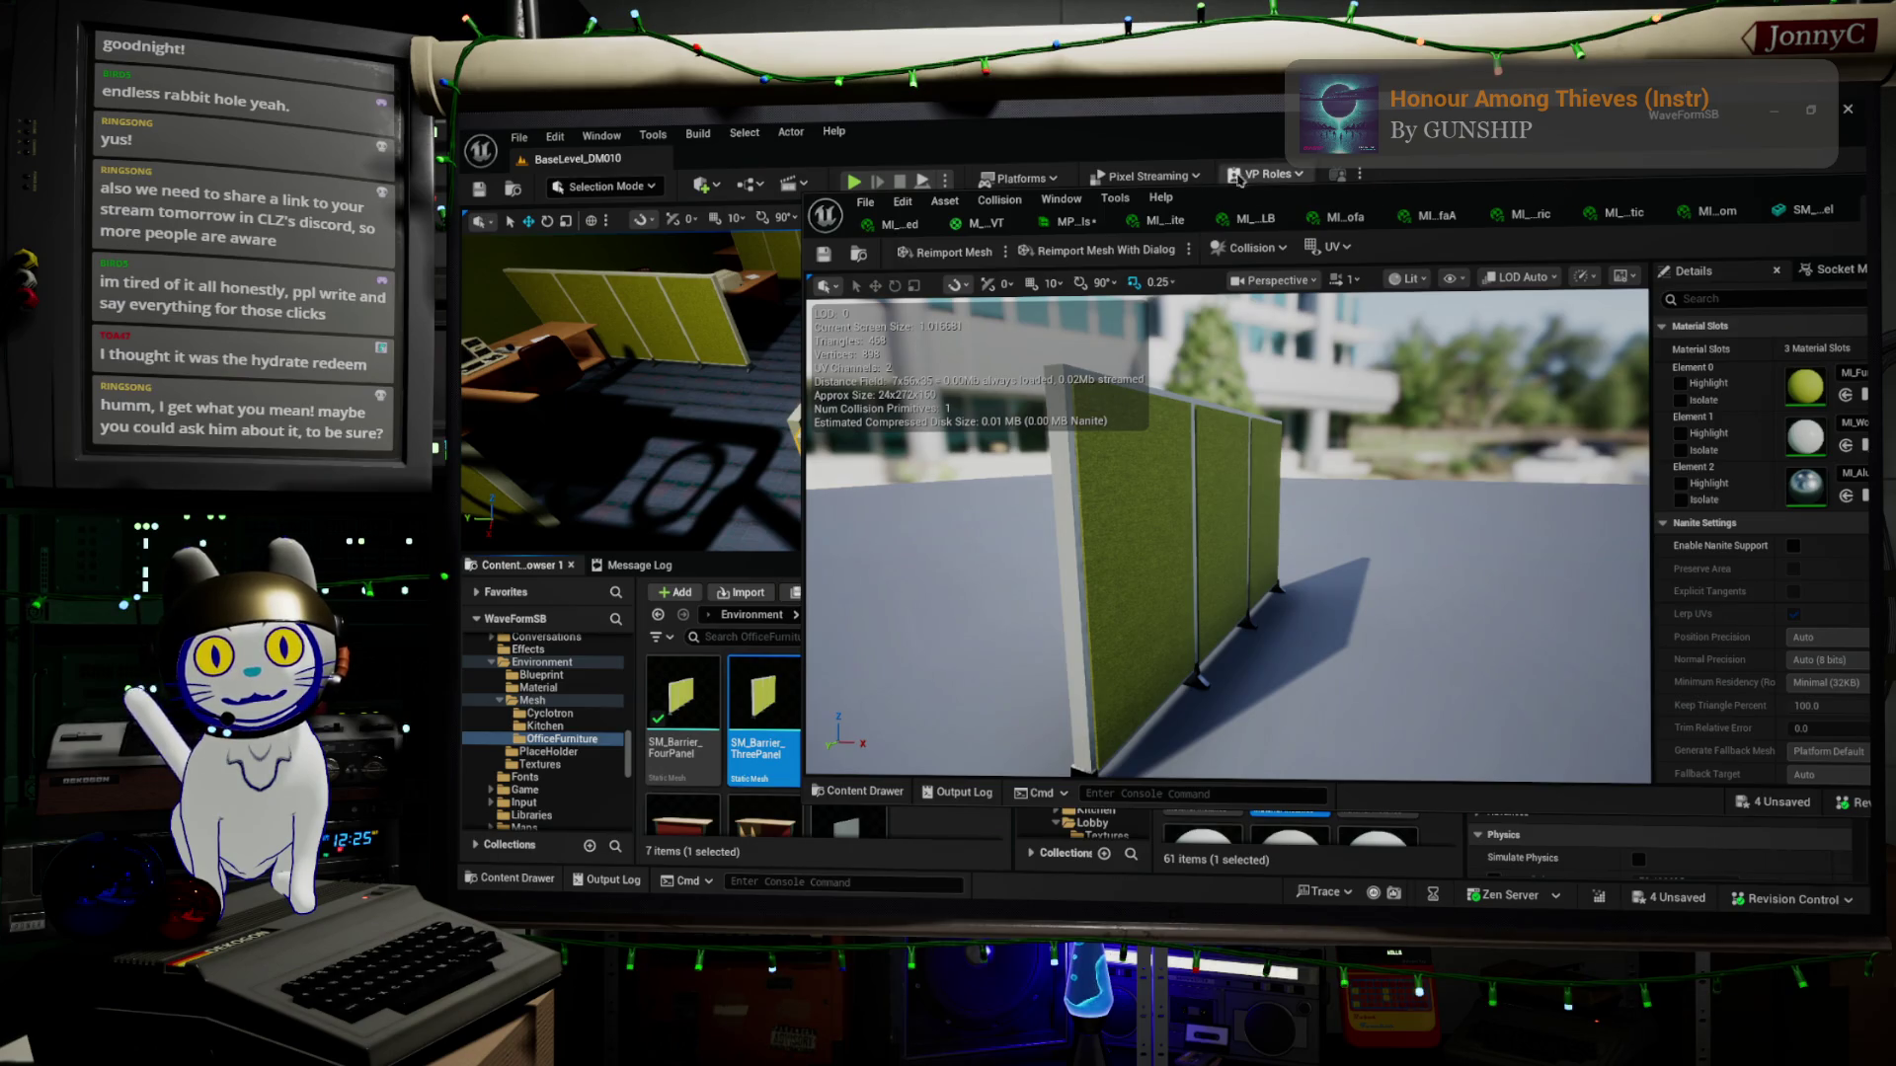
mouse_move(1289, 199)
left_mouse_down()
mouse_move(1151, 181)
mouse_move(865, 199)
mouse_move(916, 201)
left_mouse_up()
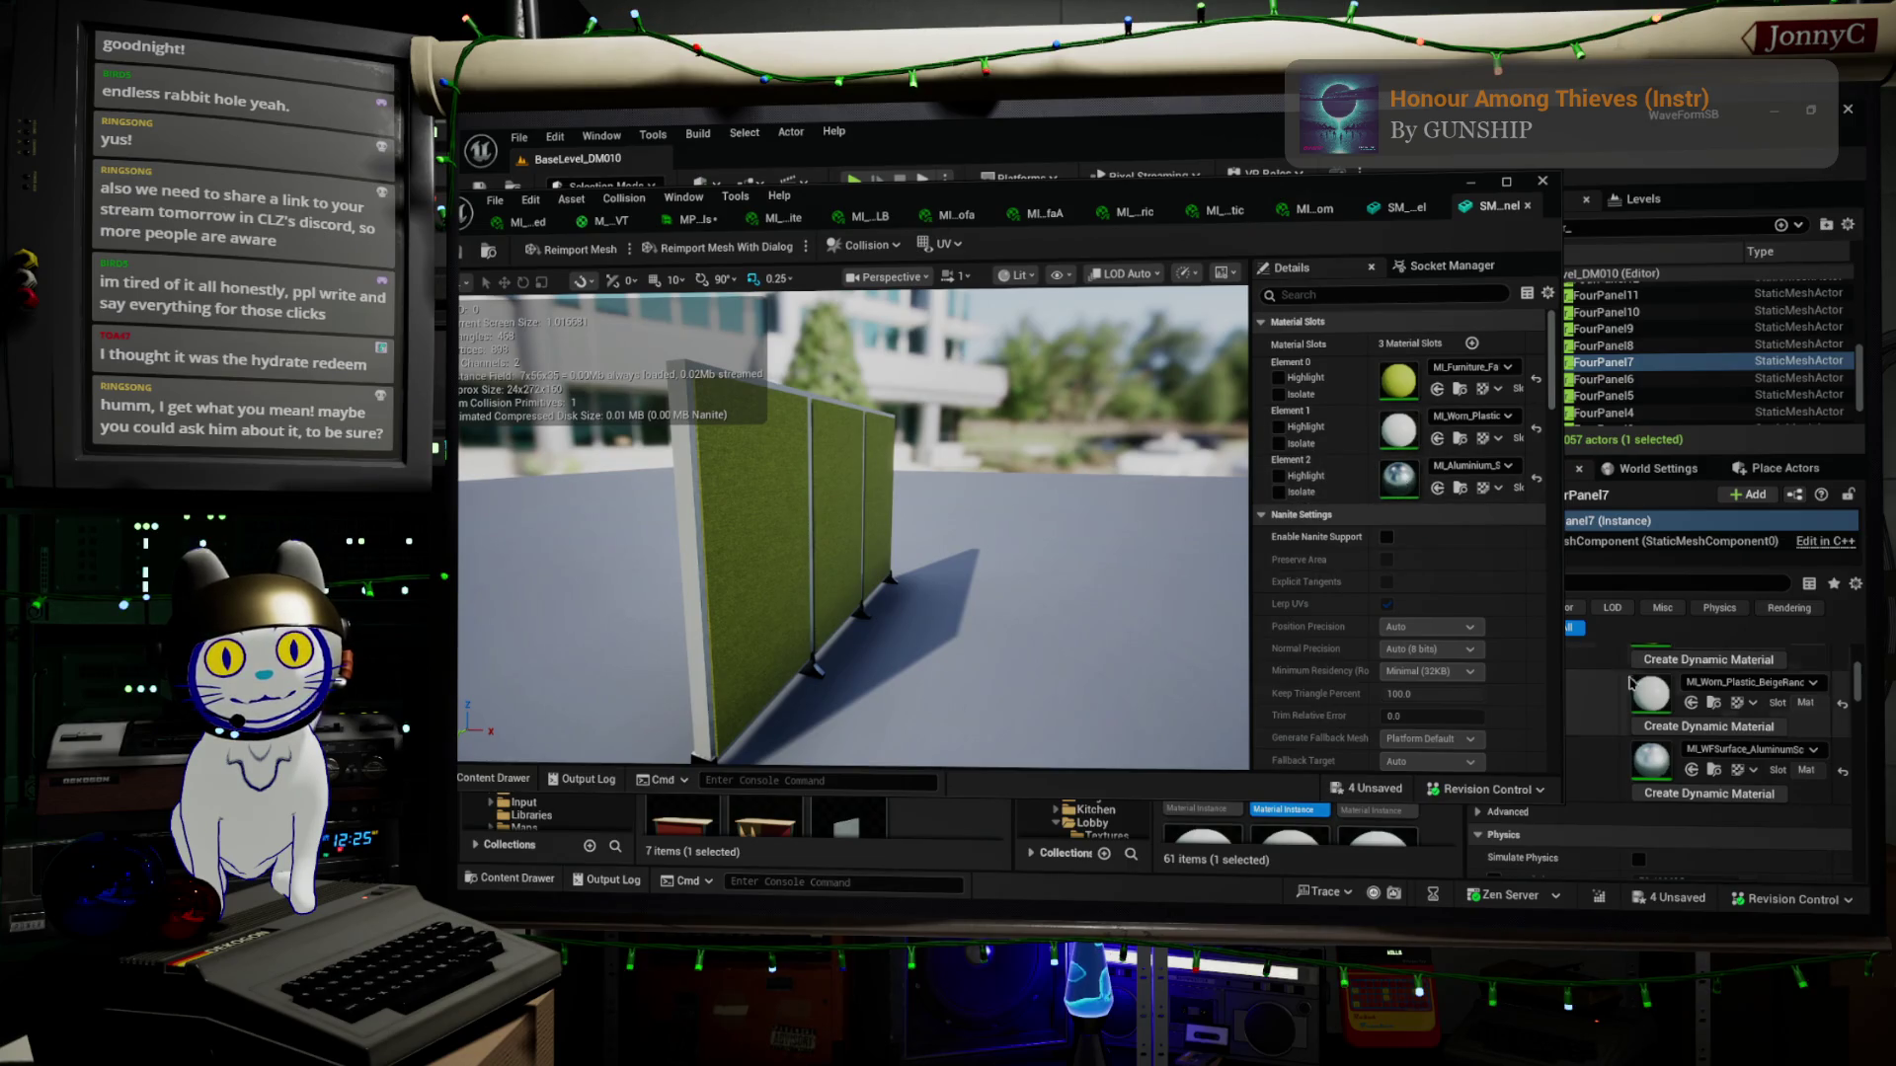
Give SM_Barrier_ThreePanel's Elements 0, 1, 2 the WFSurface fabric, worn beige plastic and scratched aluminium materials
scroll(1737, 741, "up", 1)
scroll(1738, 739, "up", 2)
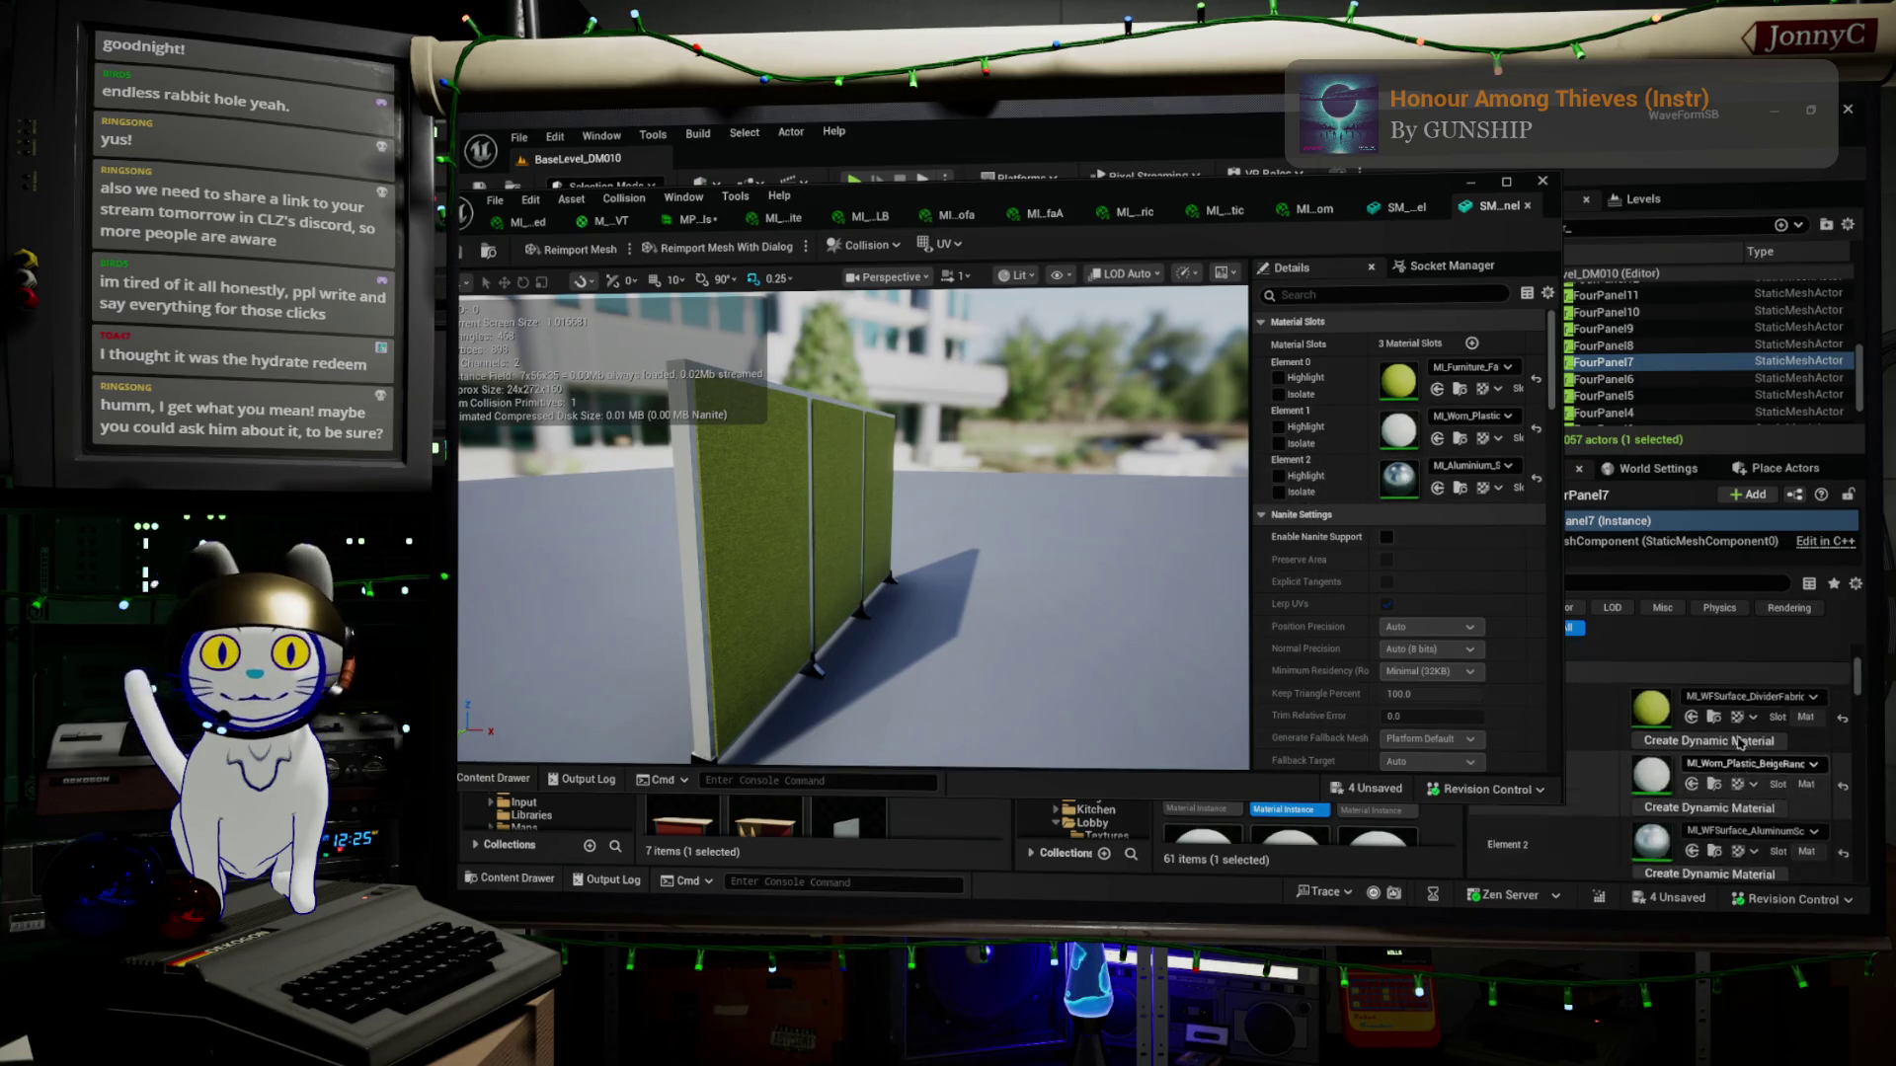
left_click(1714, 745)
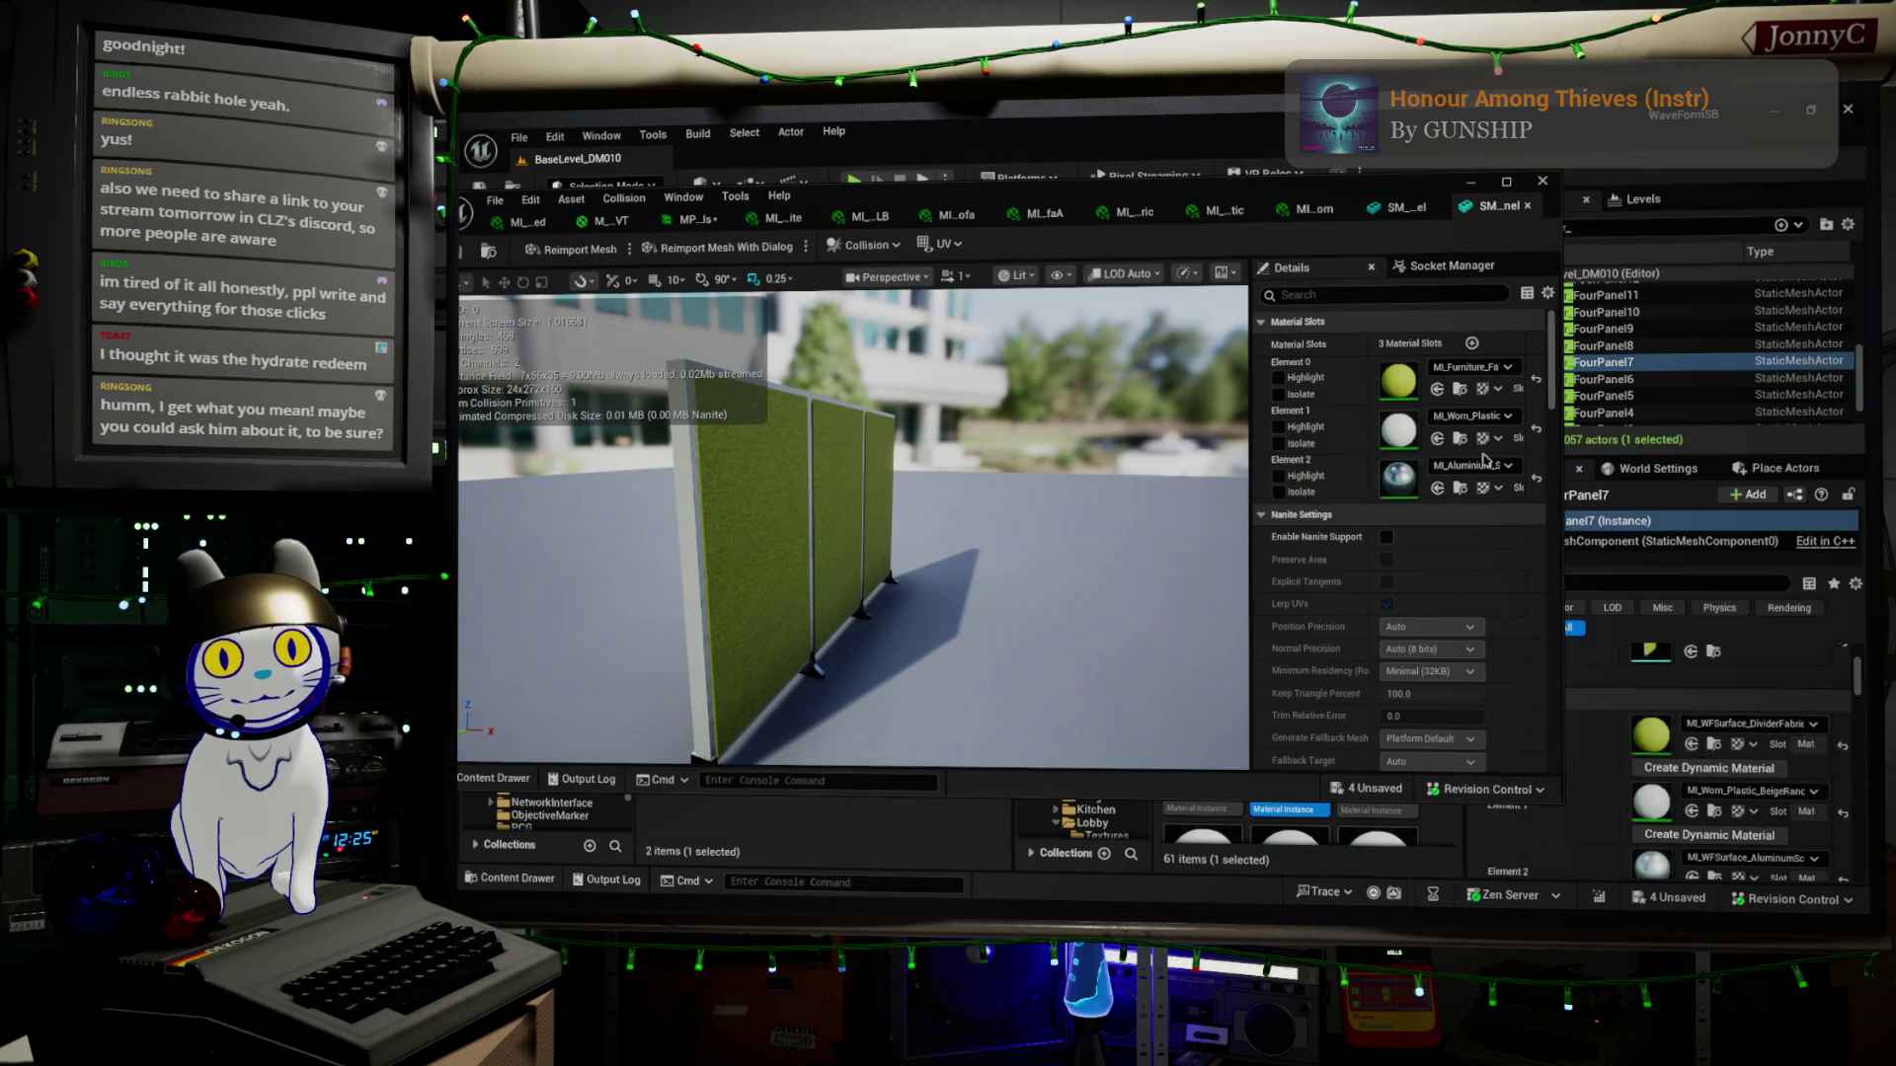
left_click(1441, 396)
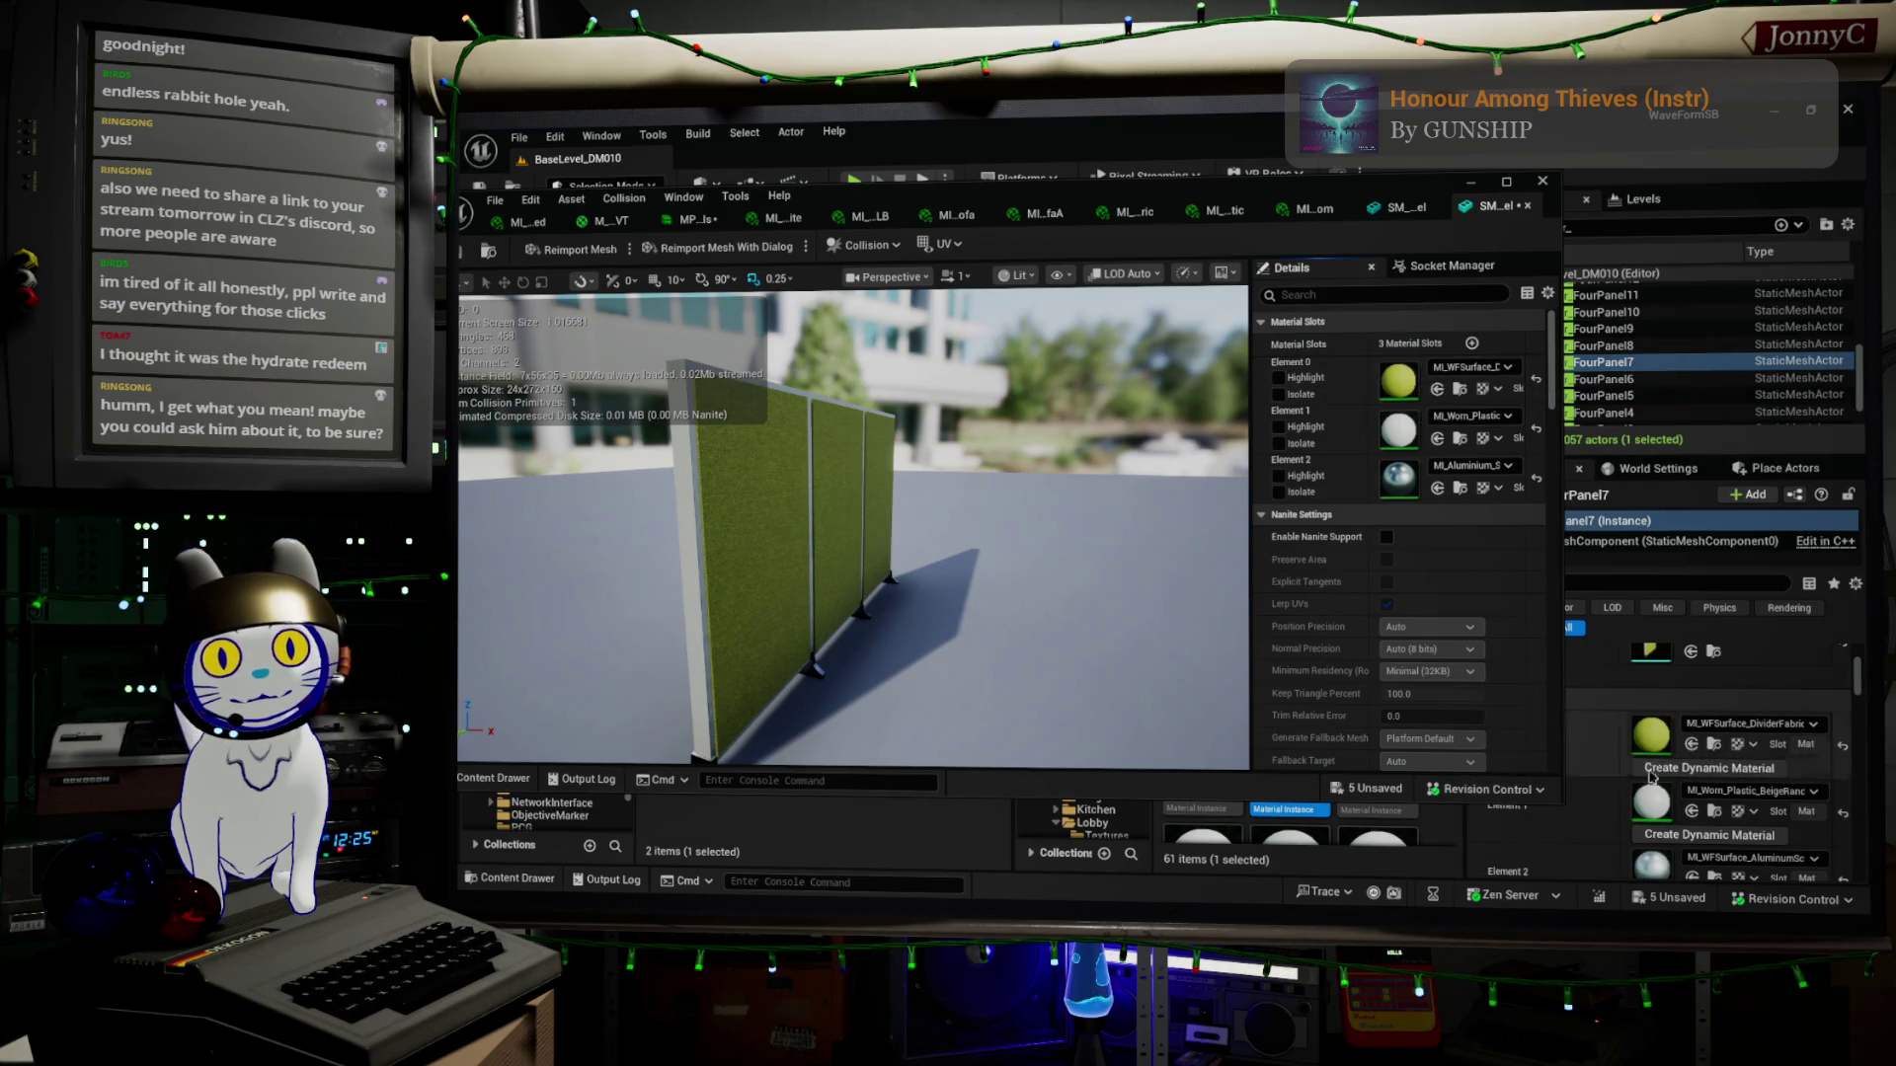
left_click(1716, 811)
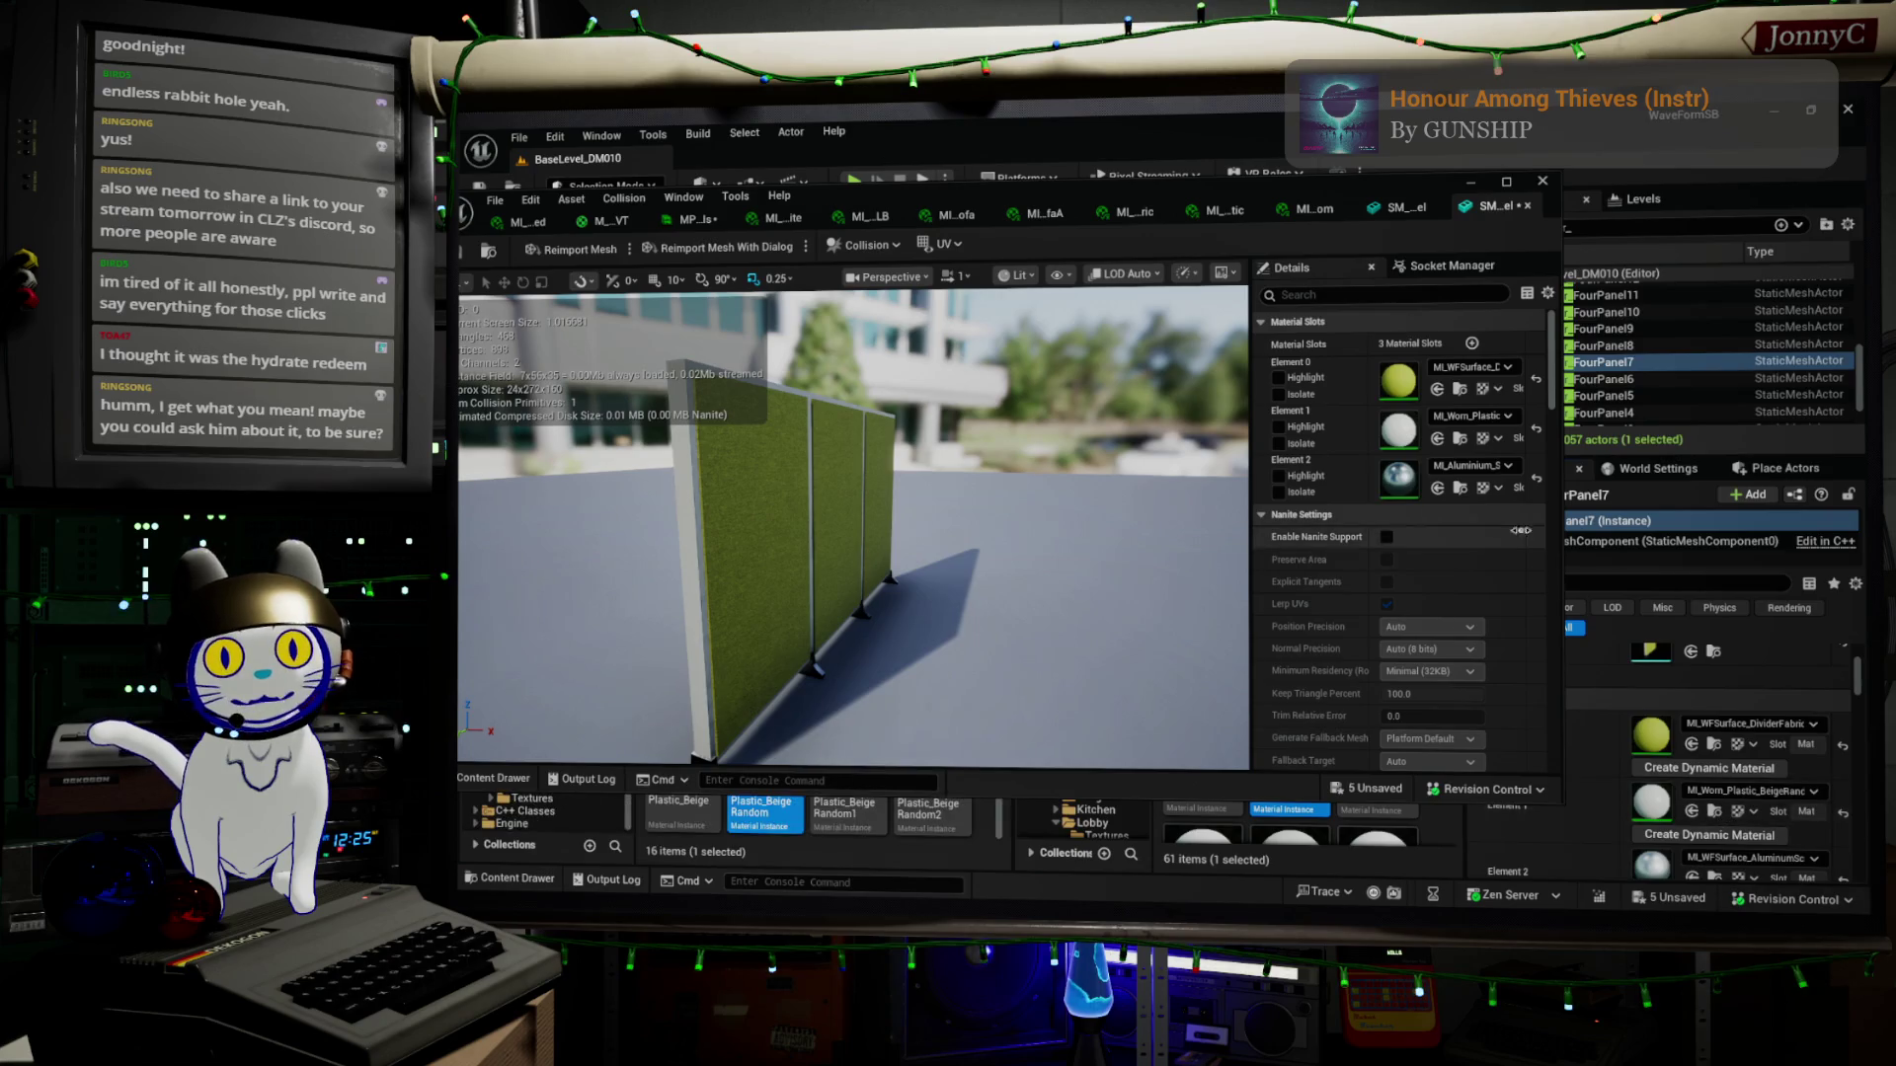
left_click(1438, 439)
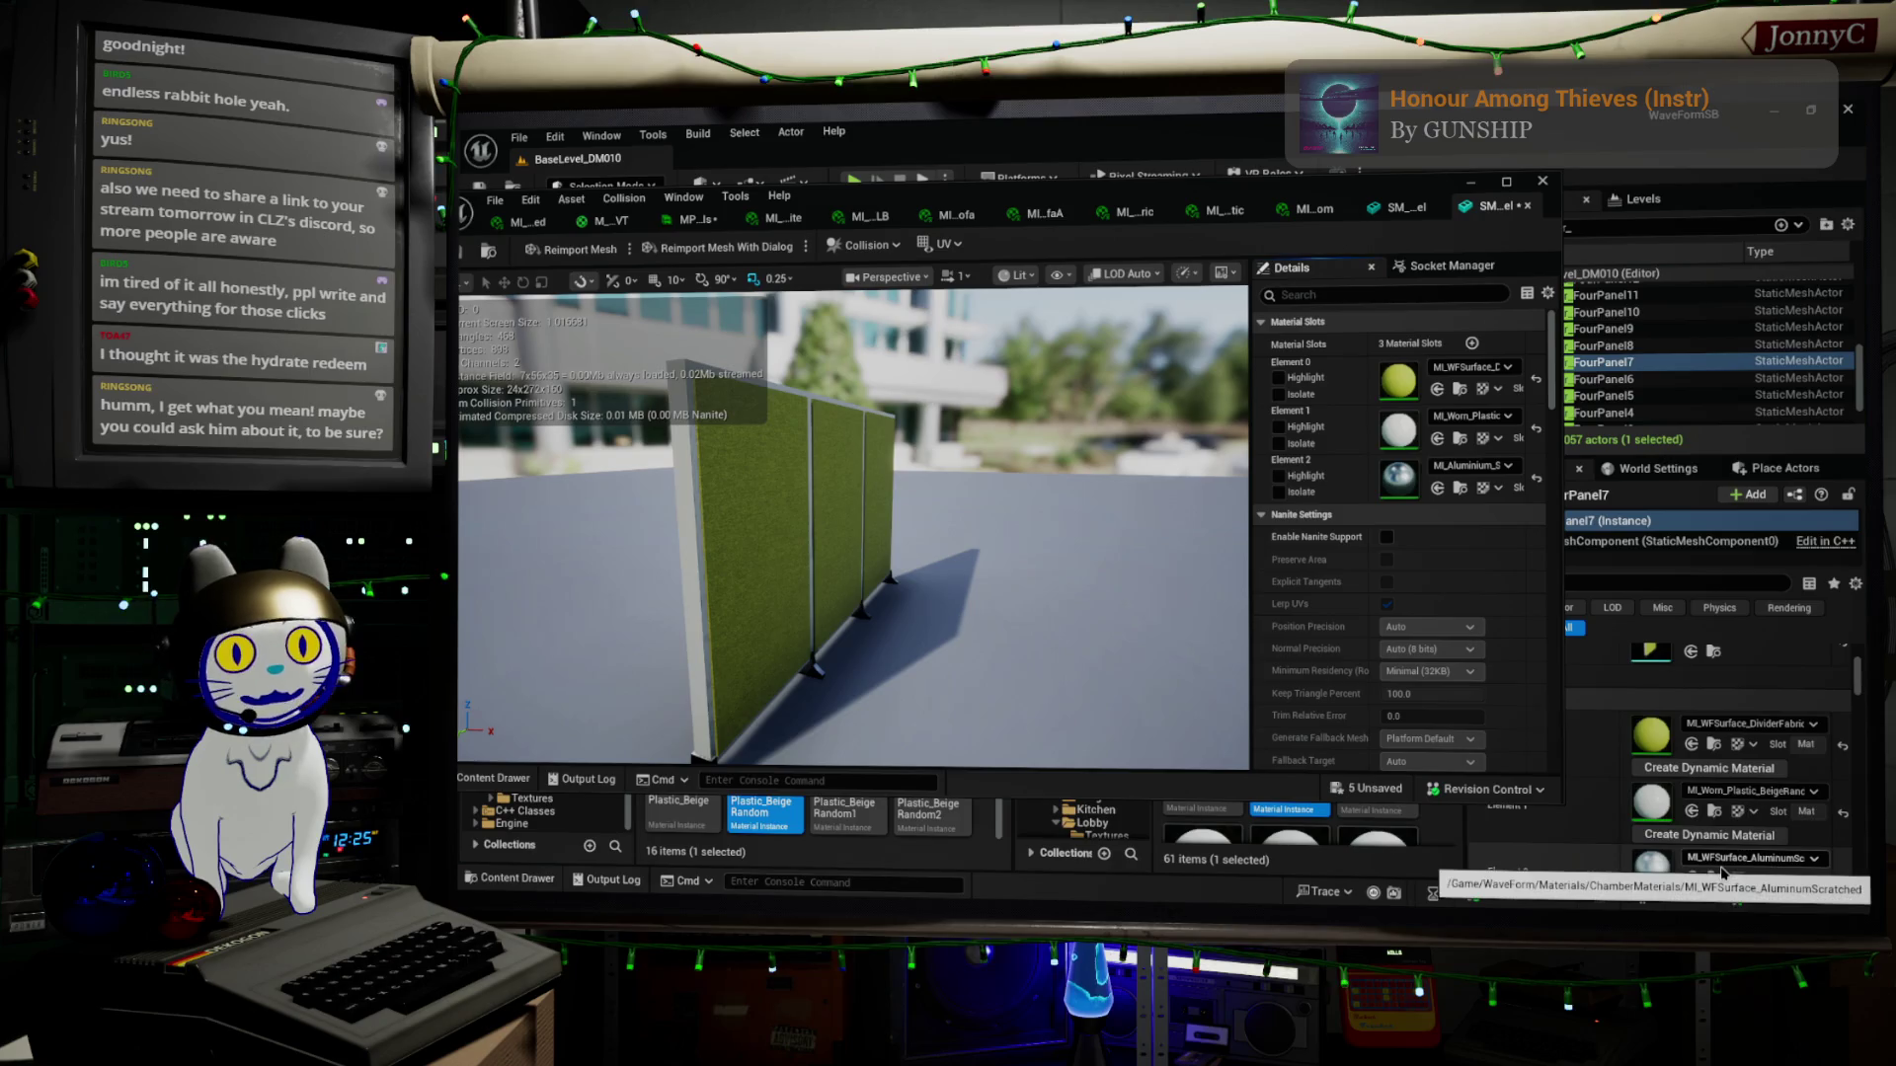
scroll(1728, 868, "down", 1)
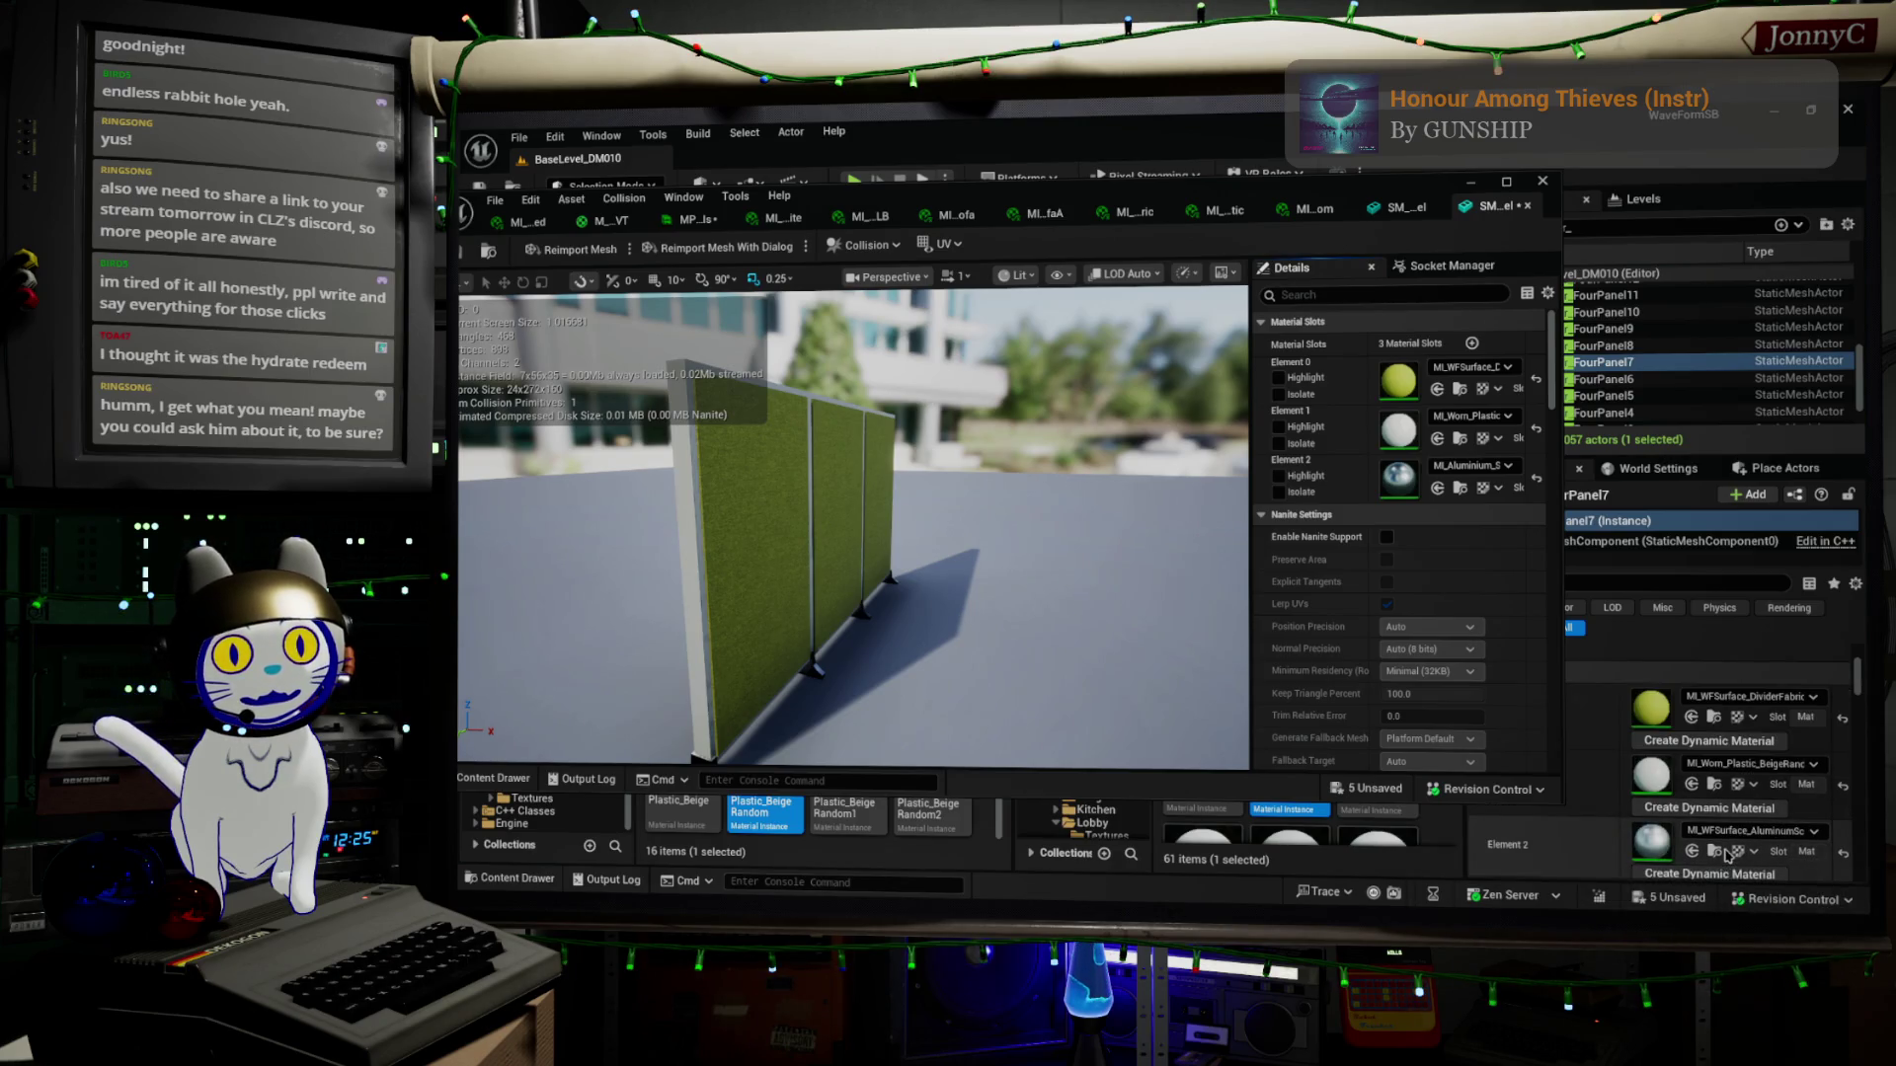
left_click(1439, 488)
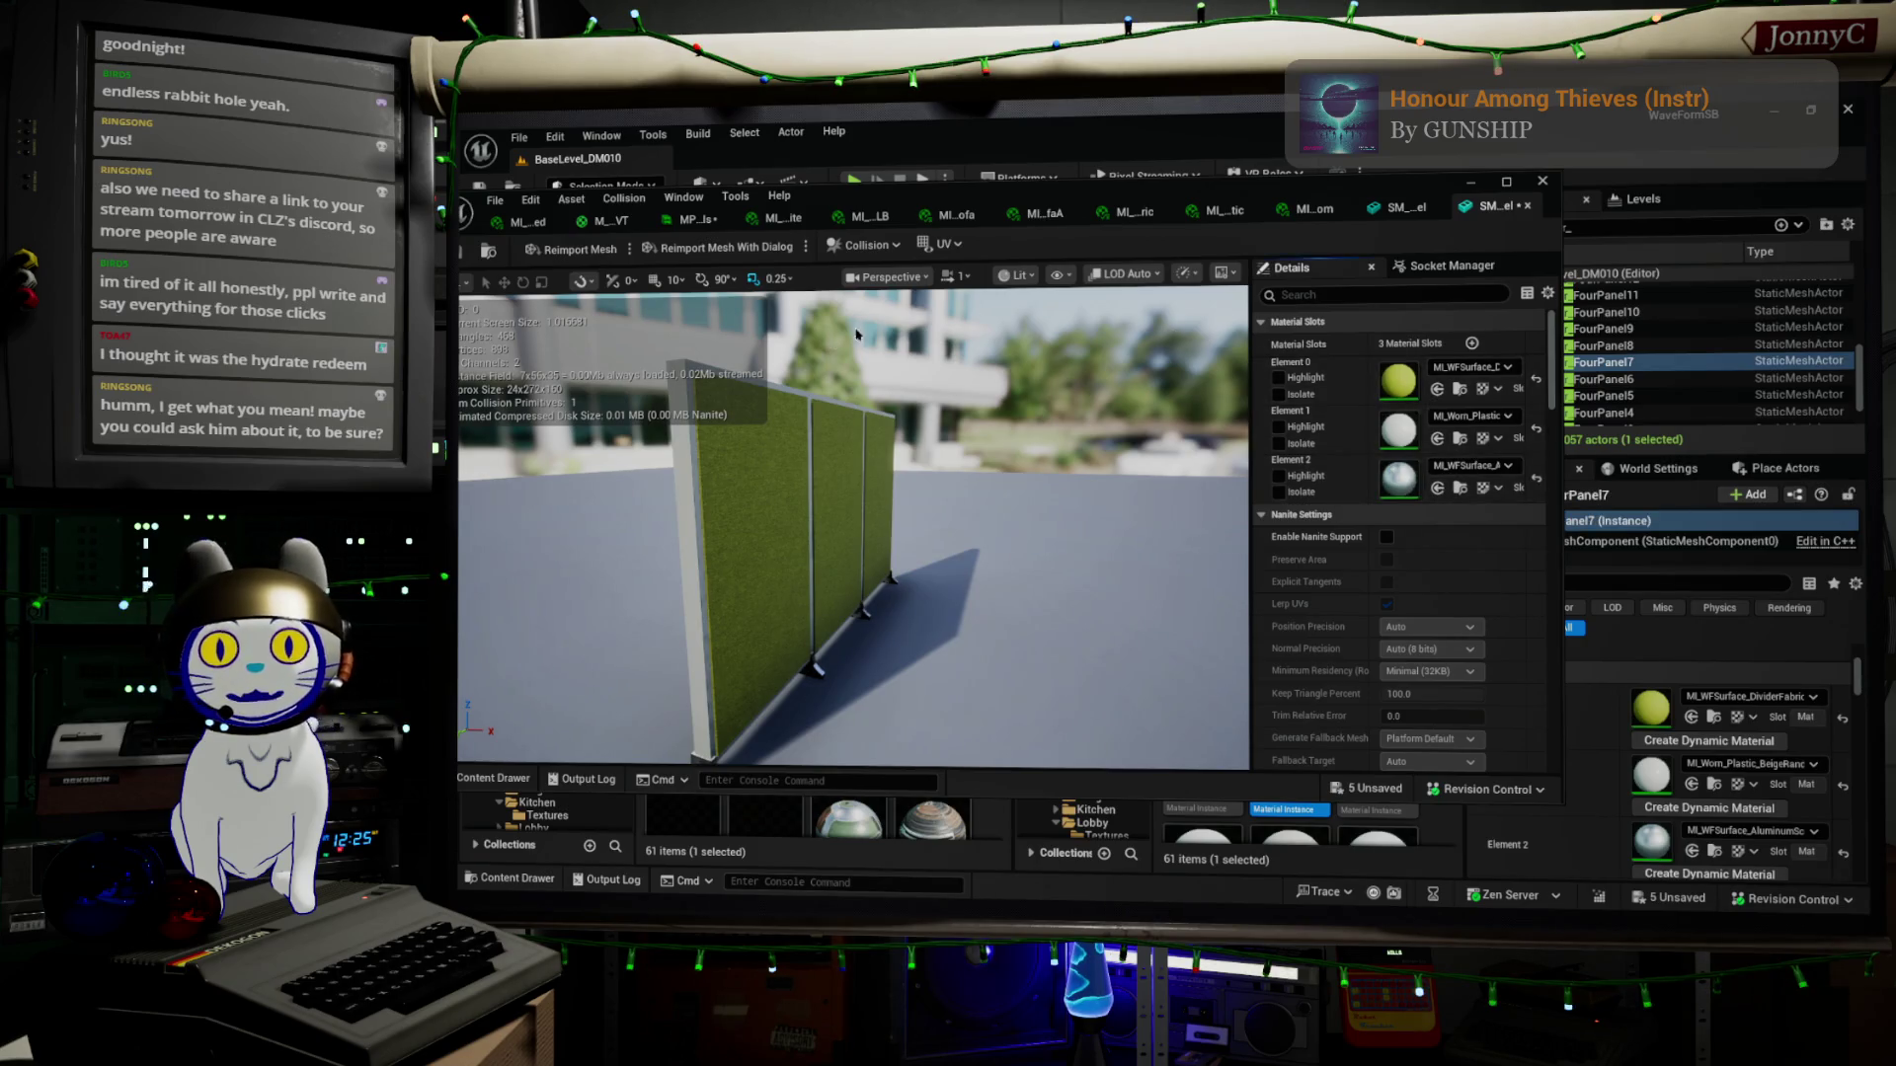
Save all modified assets
left_click(530, 199)
mouse_move(495, 199)
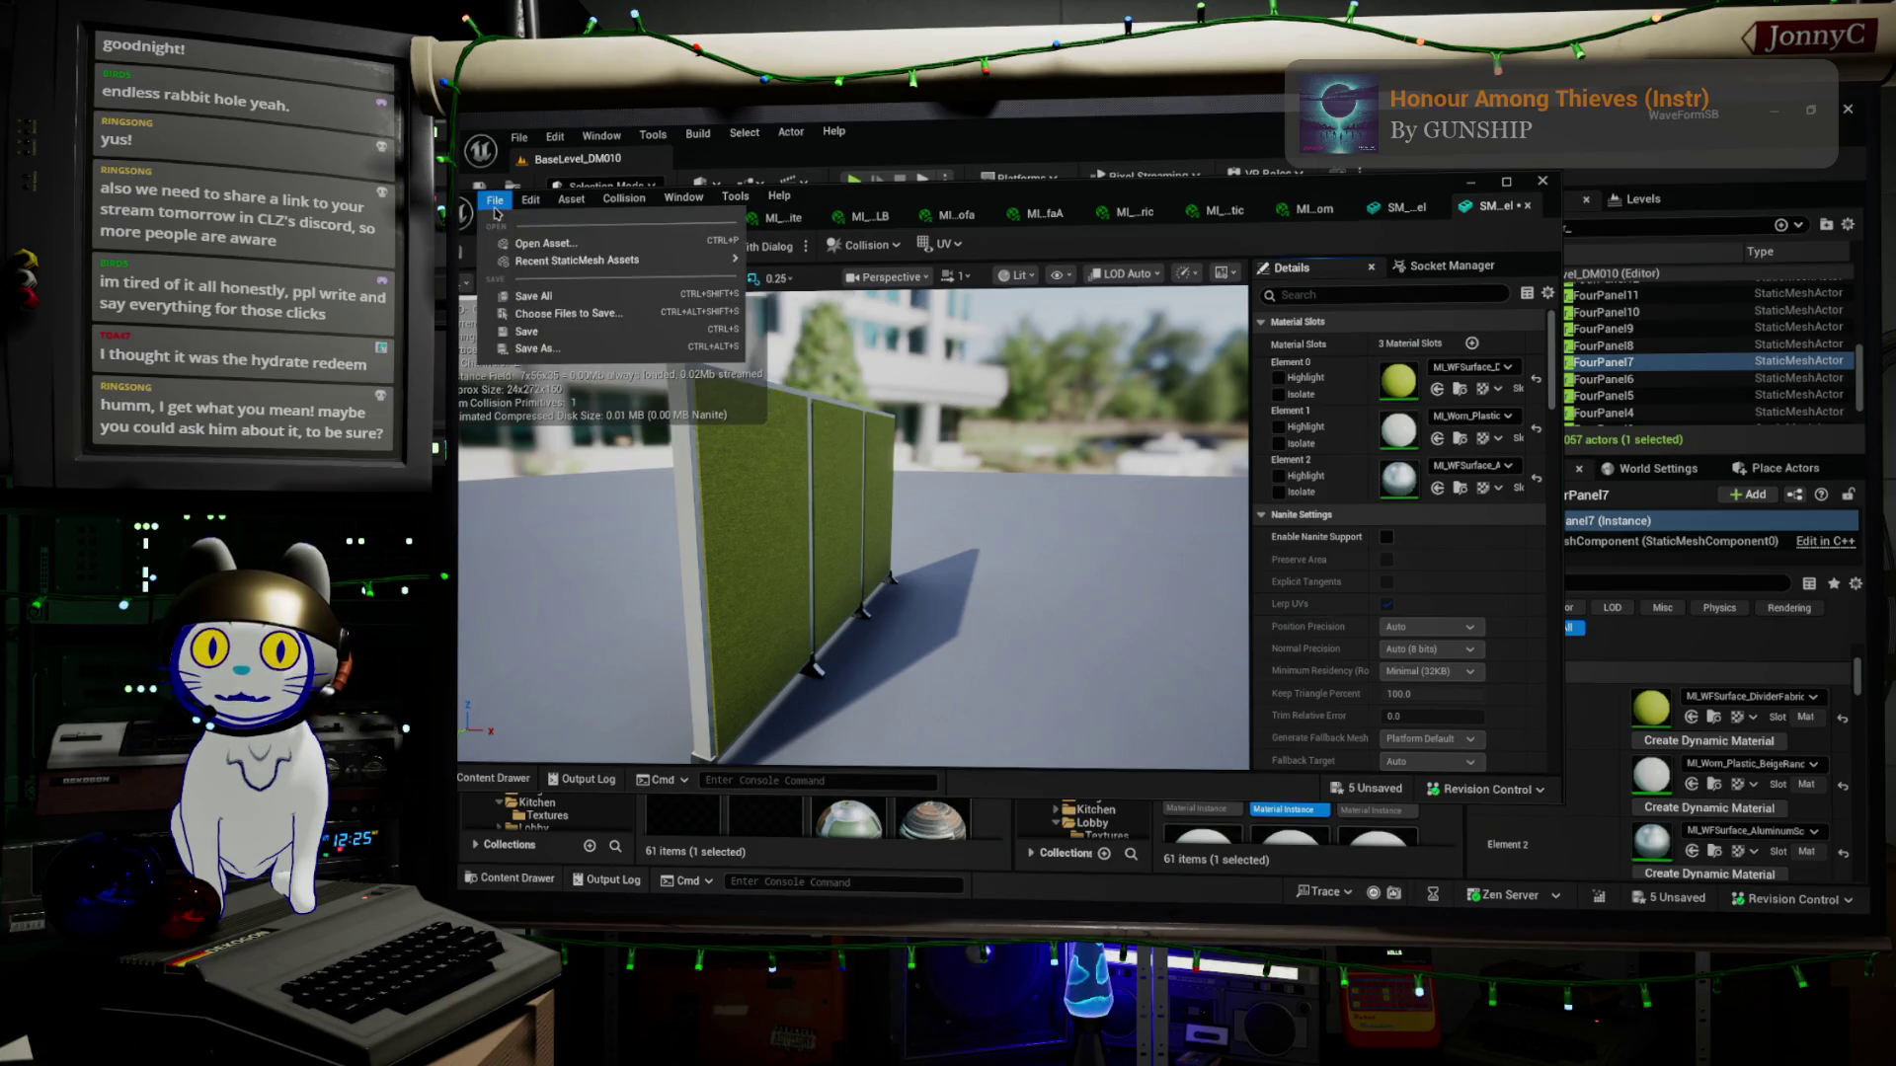
left_click(541, 298)
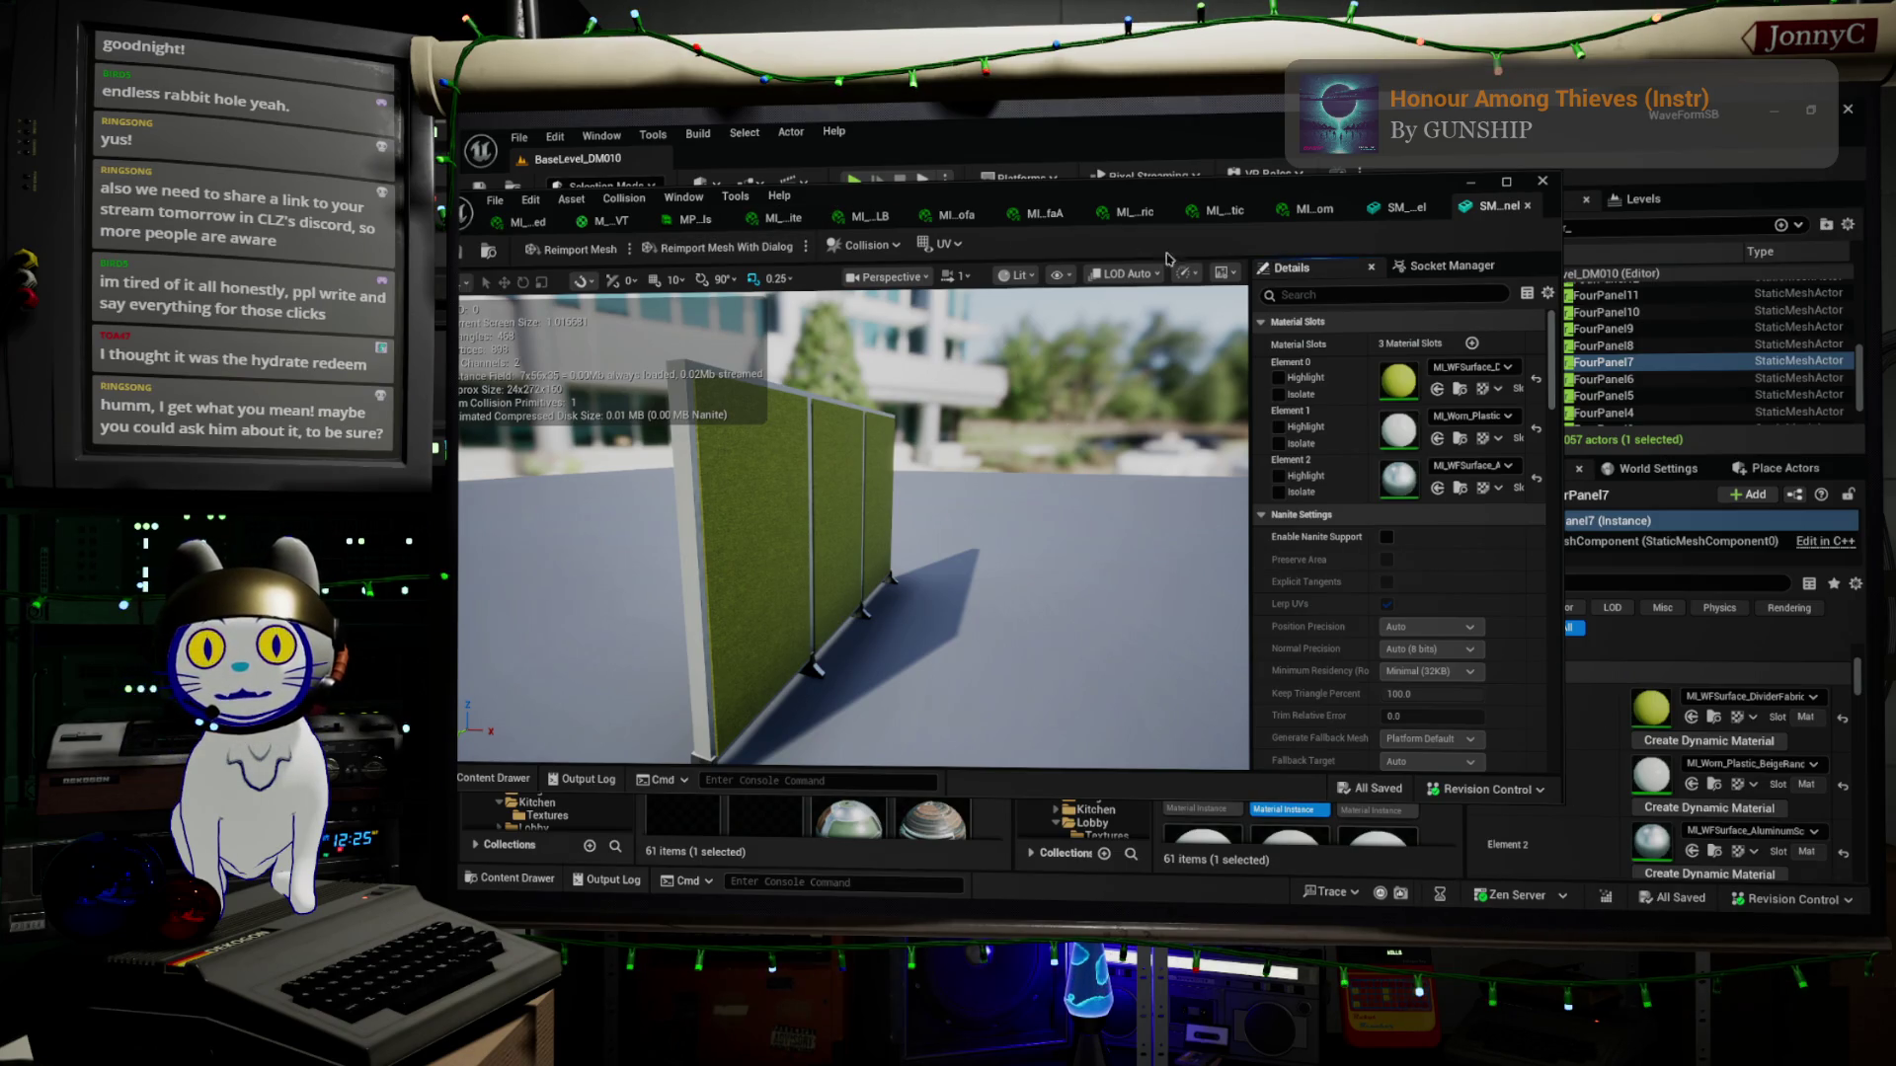
Show the mesh's OfficeFurniture folder in the content browser and bring the level editor forward
left_click_drag(1145, 238, 1609, 249)
left_click_drag(1494, 209, 1197, 231)
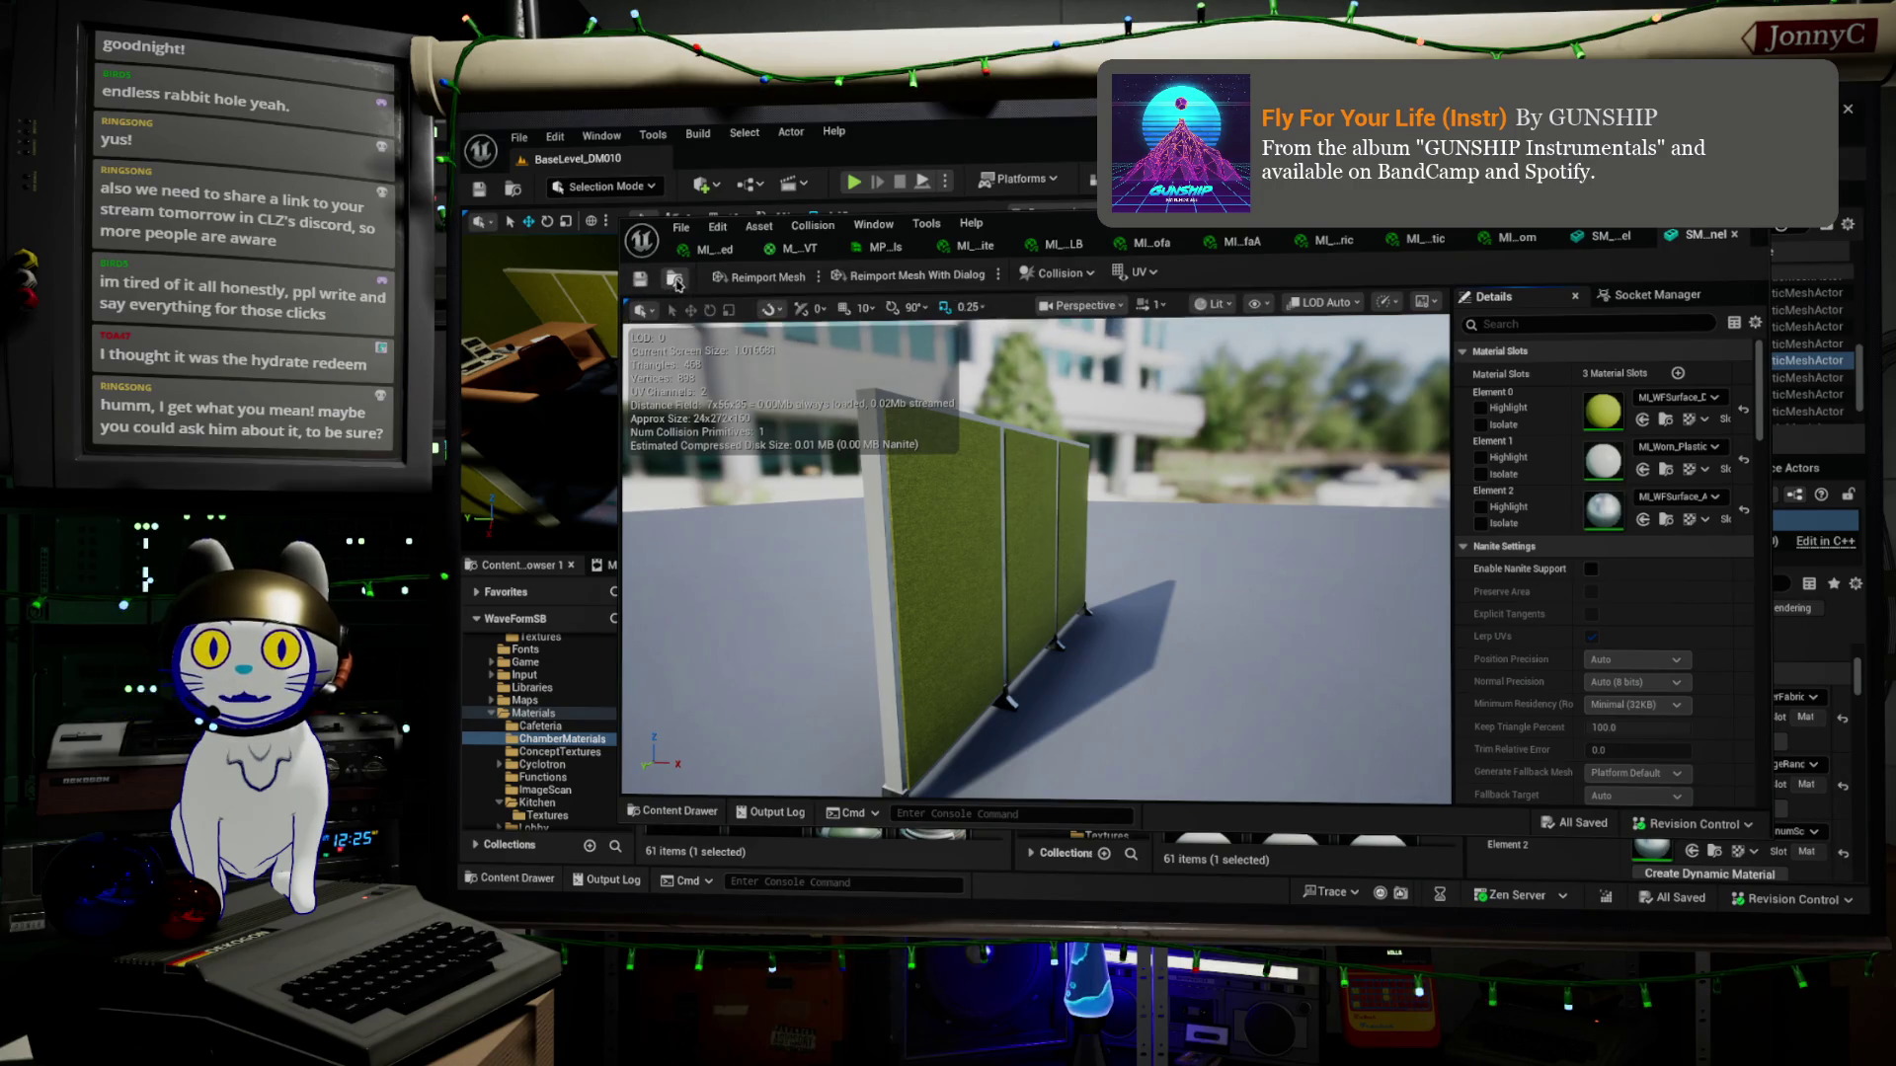
key("ctrl+b")
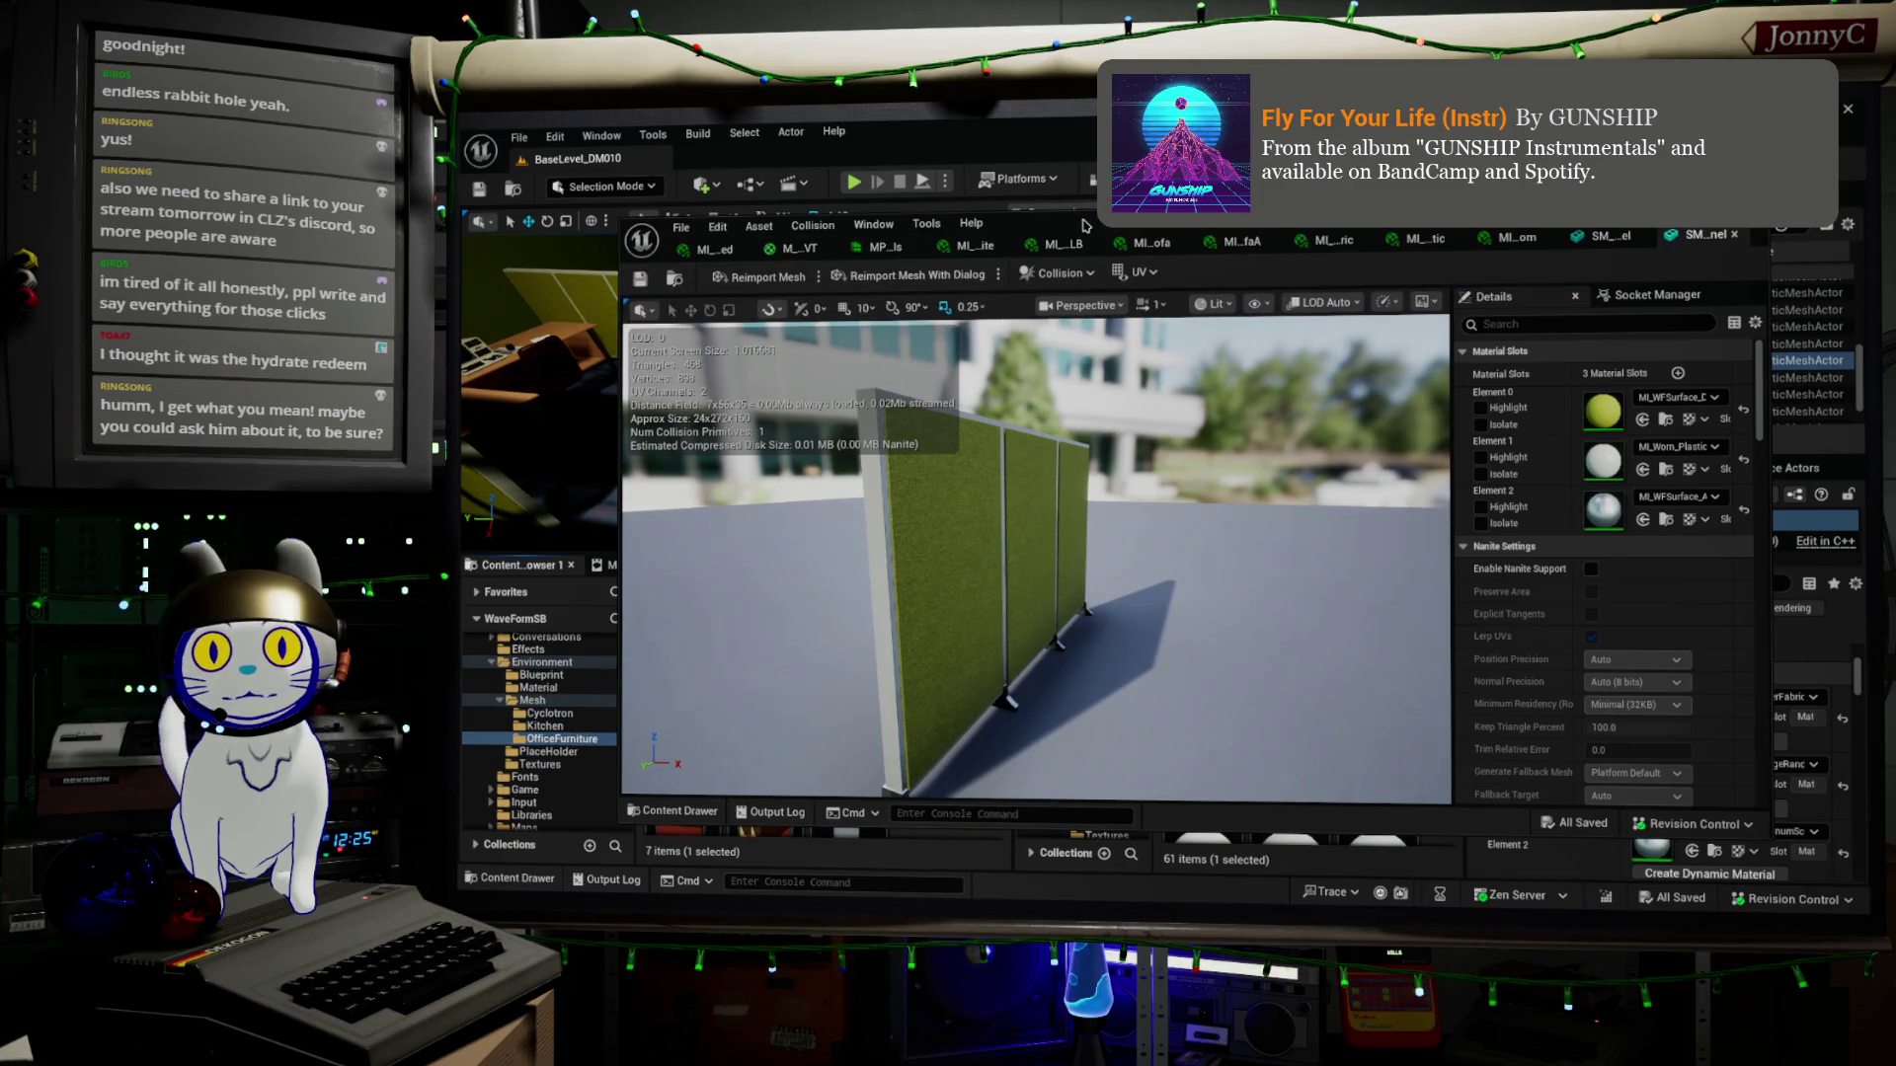
left_click(1084, 223)
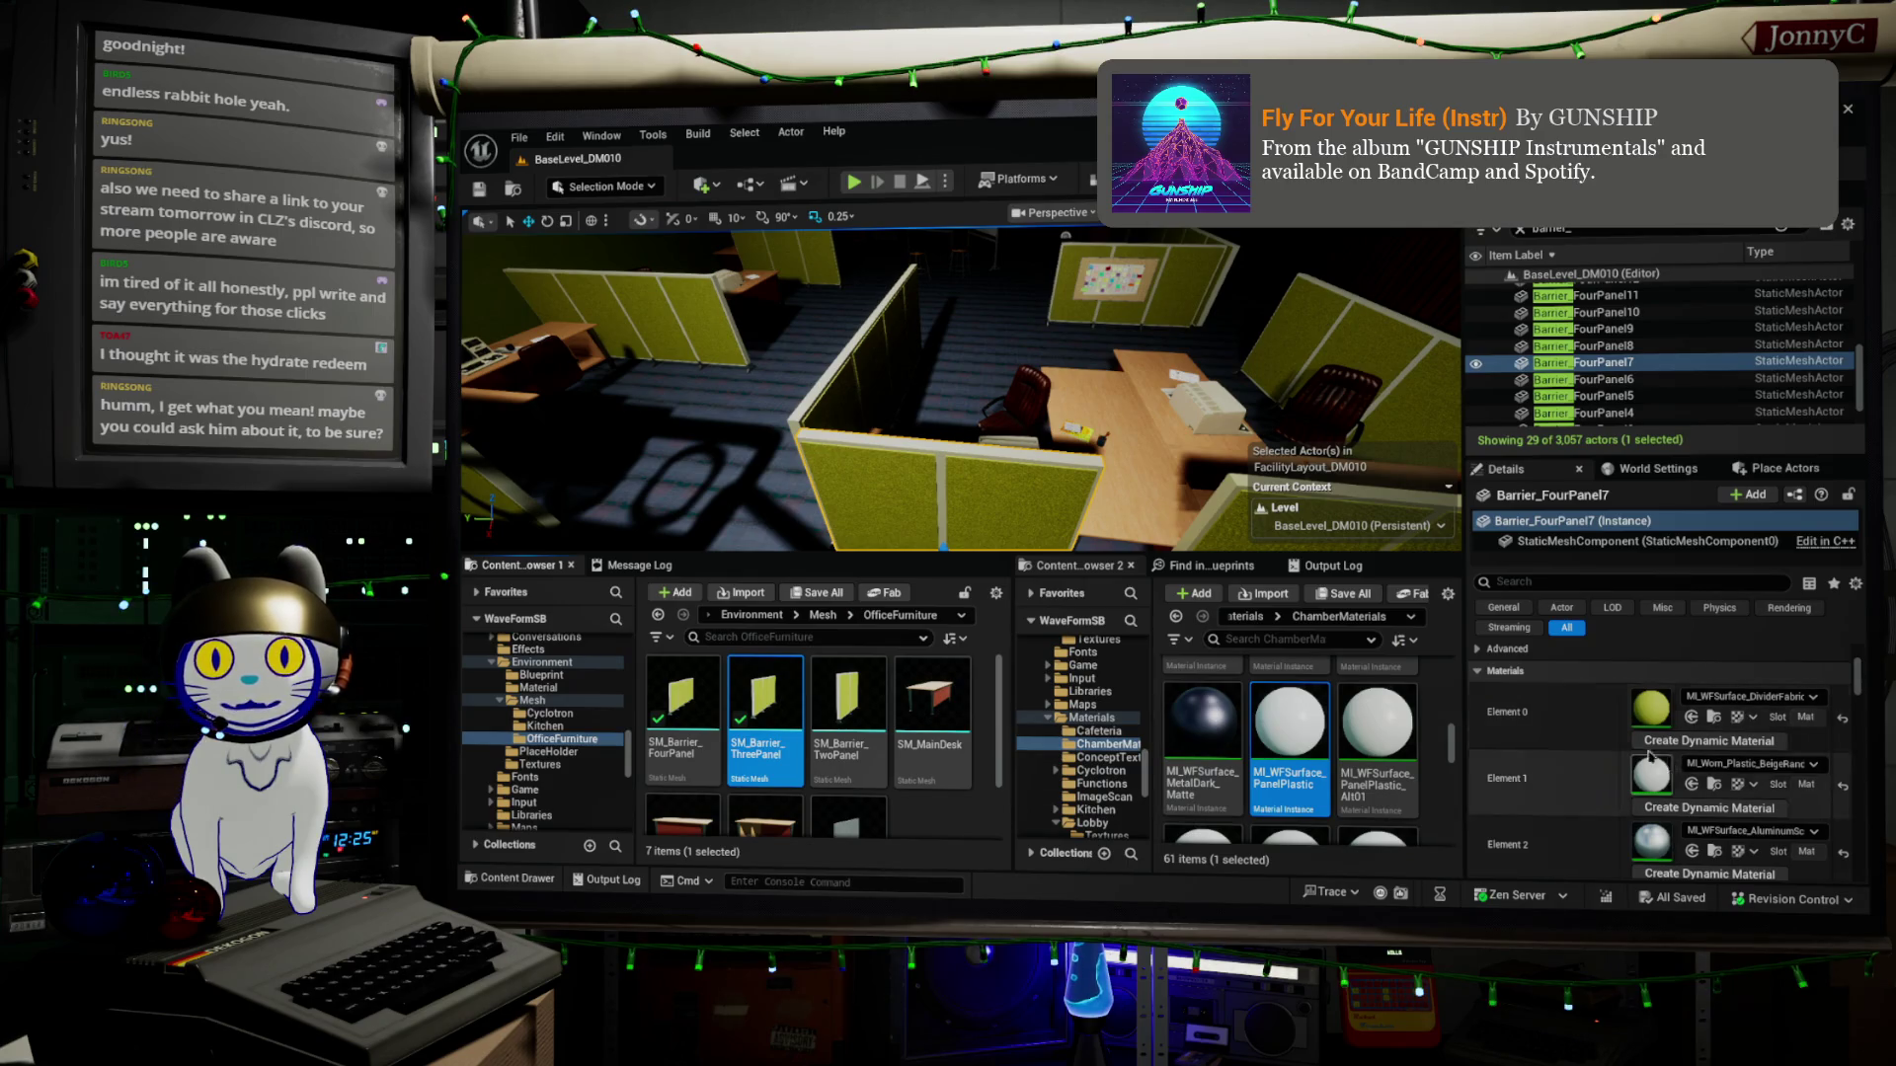
Open SM_Barrier_TwoPanel in a restored window and pull SM_Barrier_ThreePanel into a separate editor
left_click(862, 692)
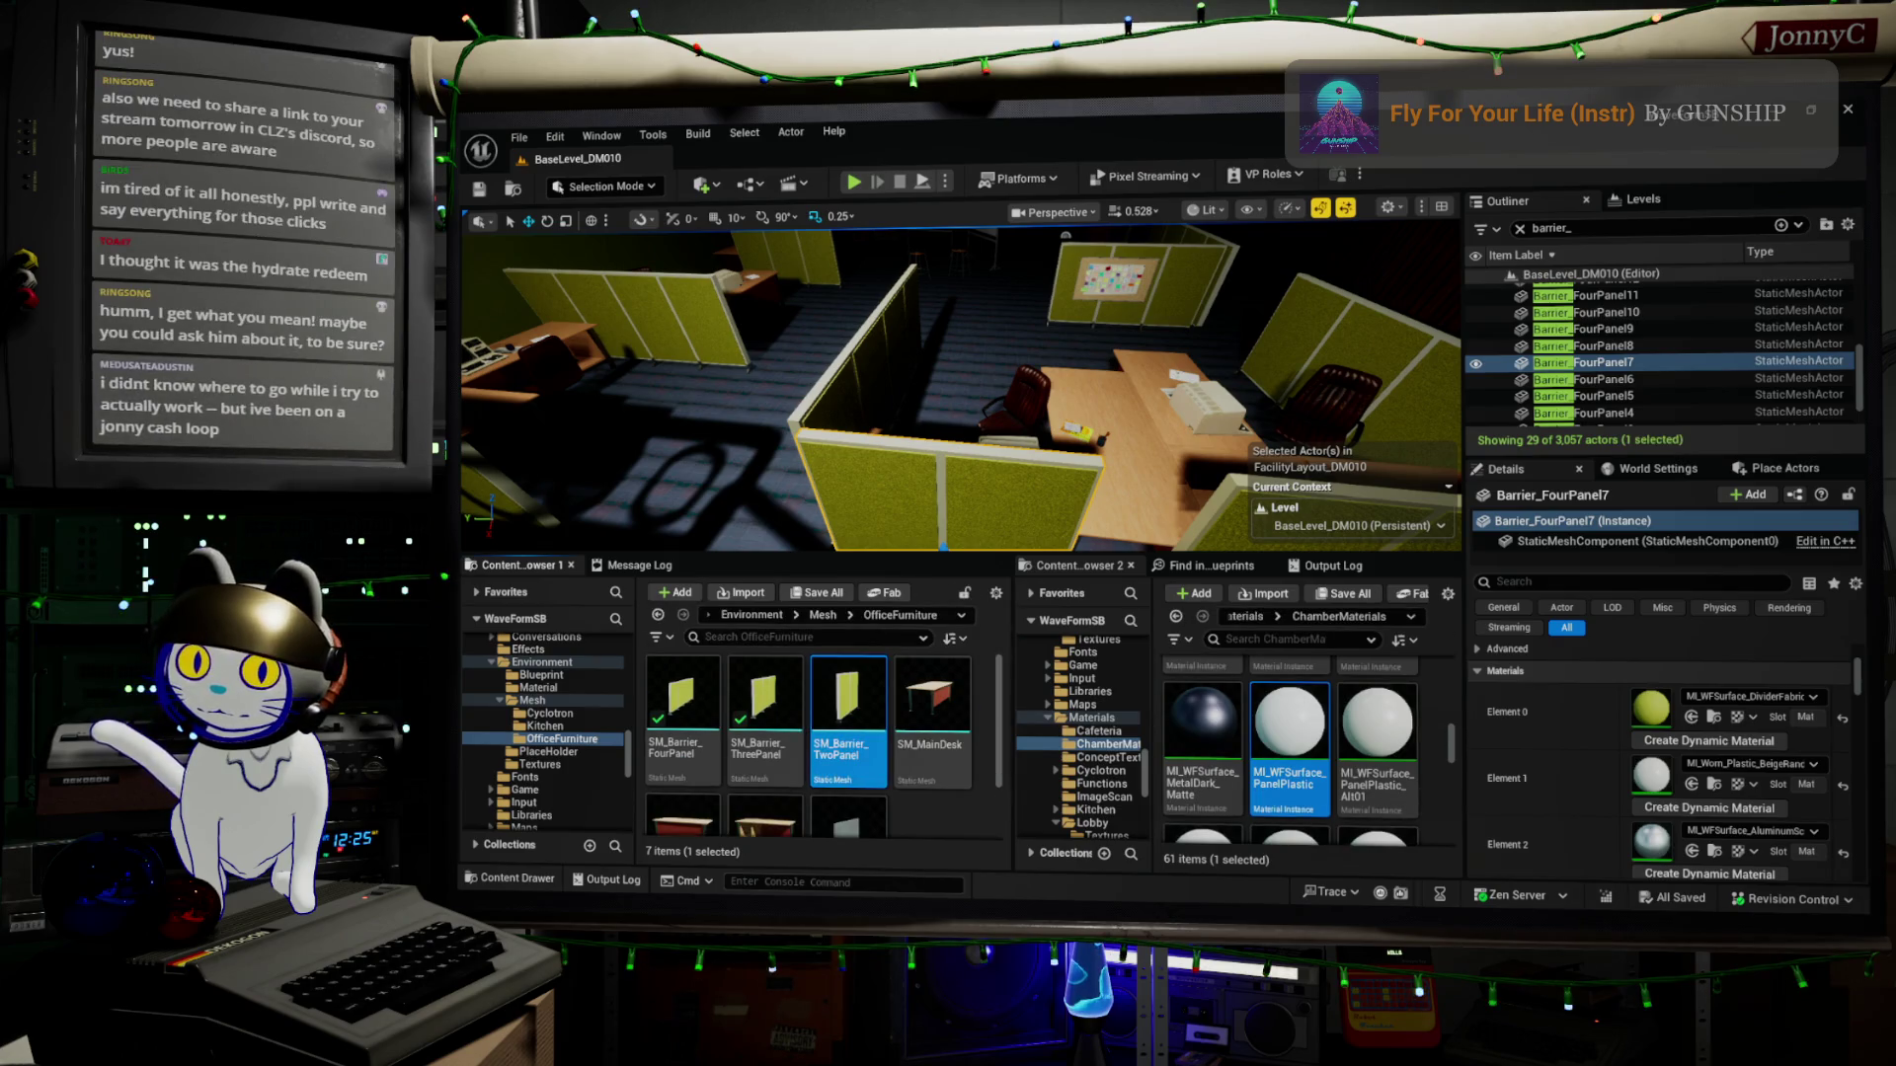
double_click(863, 691)
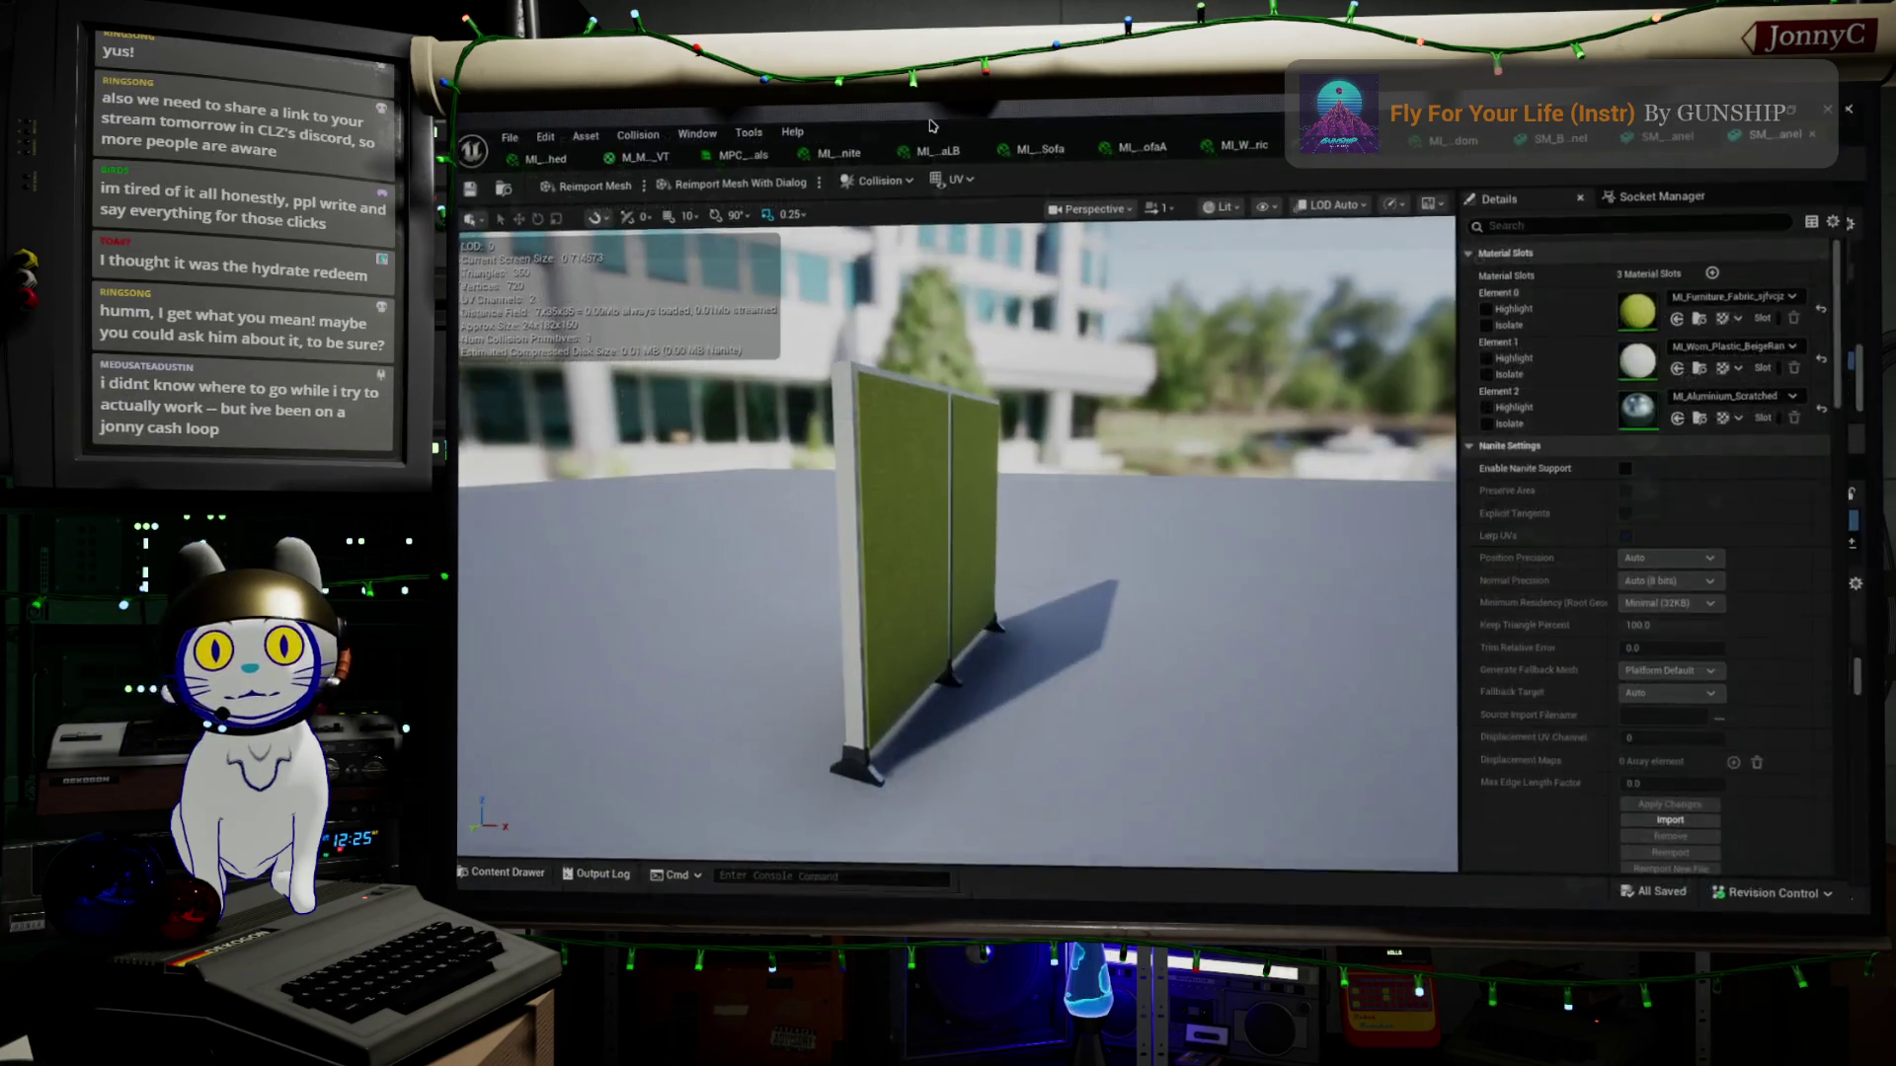
double_click(1575, 116)
mouse_move(1106, 145)
left_mouse_down()
mouse_move(1672, 285)
mouse_move(1671, 395)
left_mouse_up()
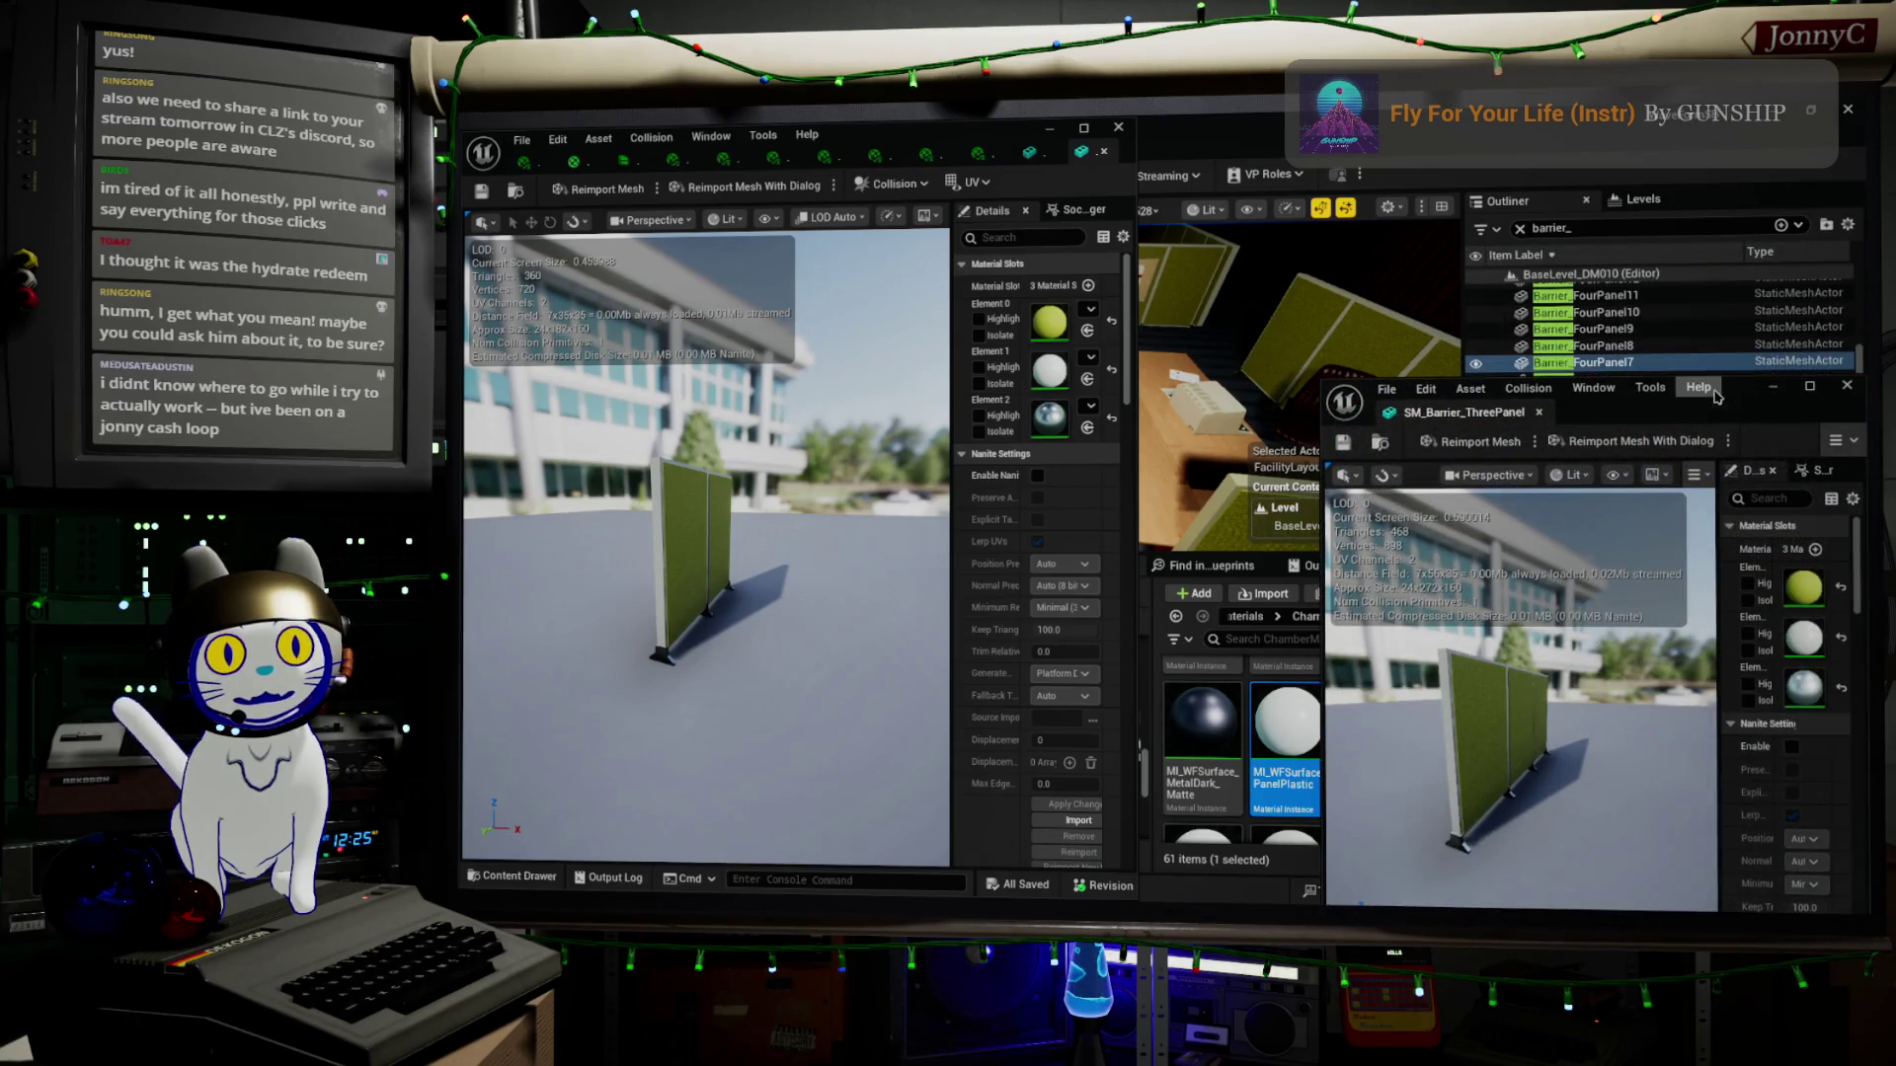
Snap the mesh editor to the right half and widen both meshes' material name columns
key("super+Right")
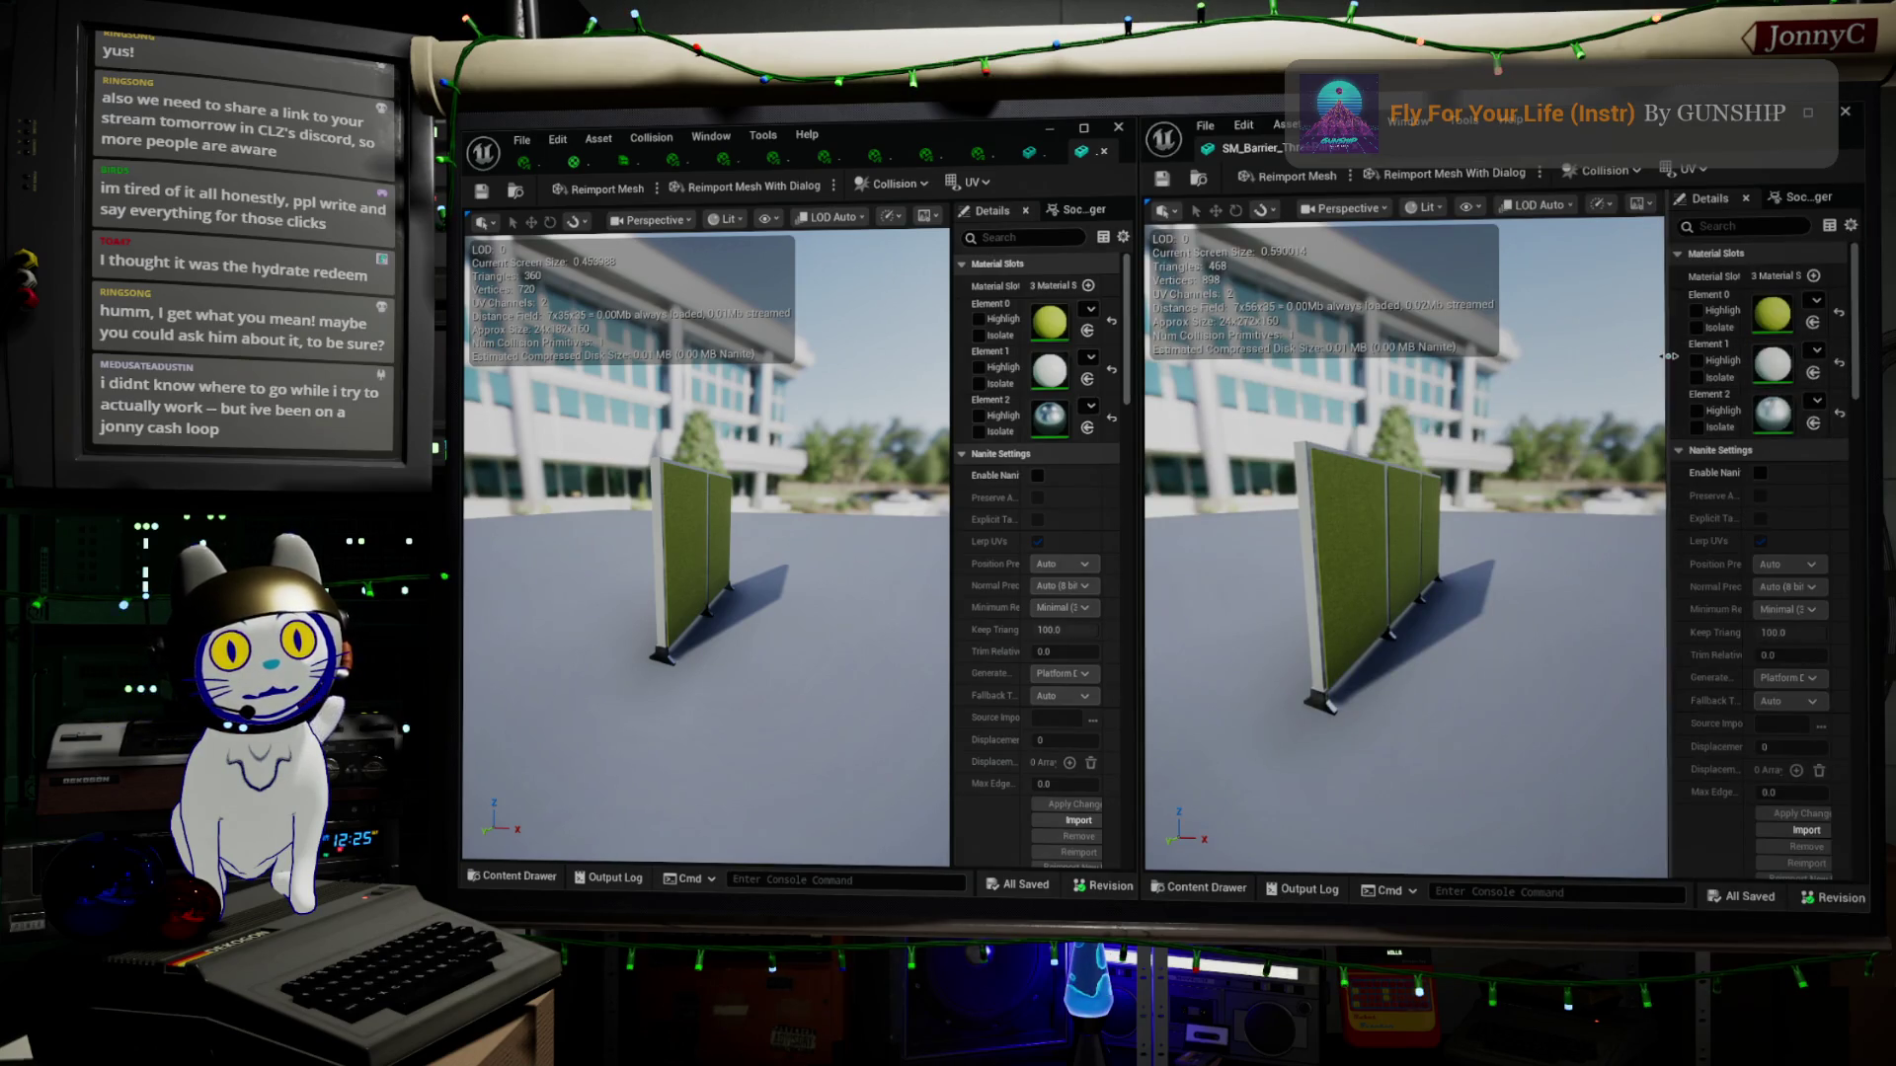
left_click_drag(1615, 373, 1437, 376)
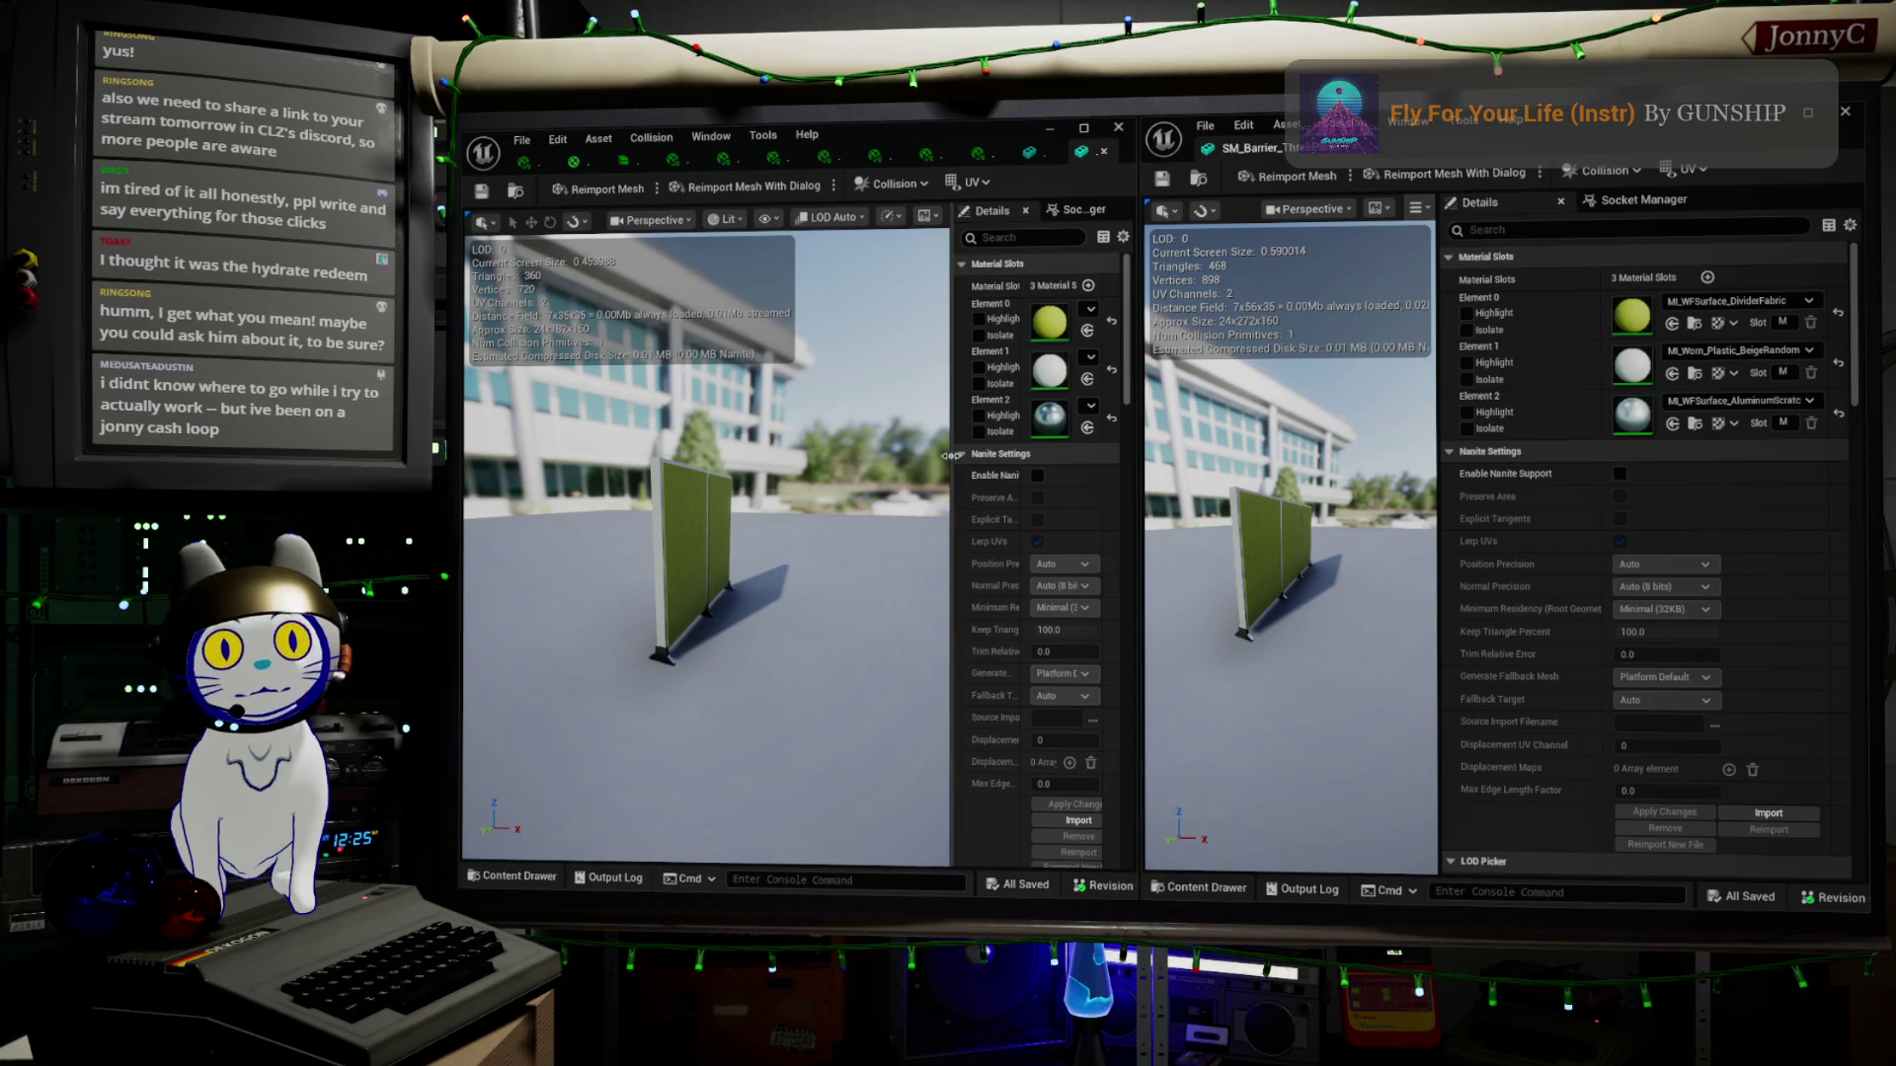
left_click_drag(953, 456, 802, 455)
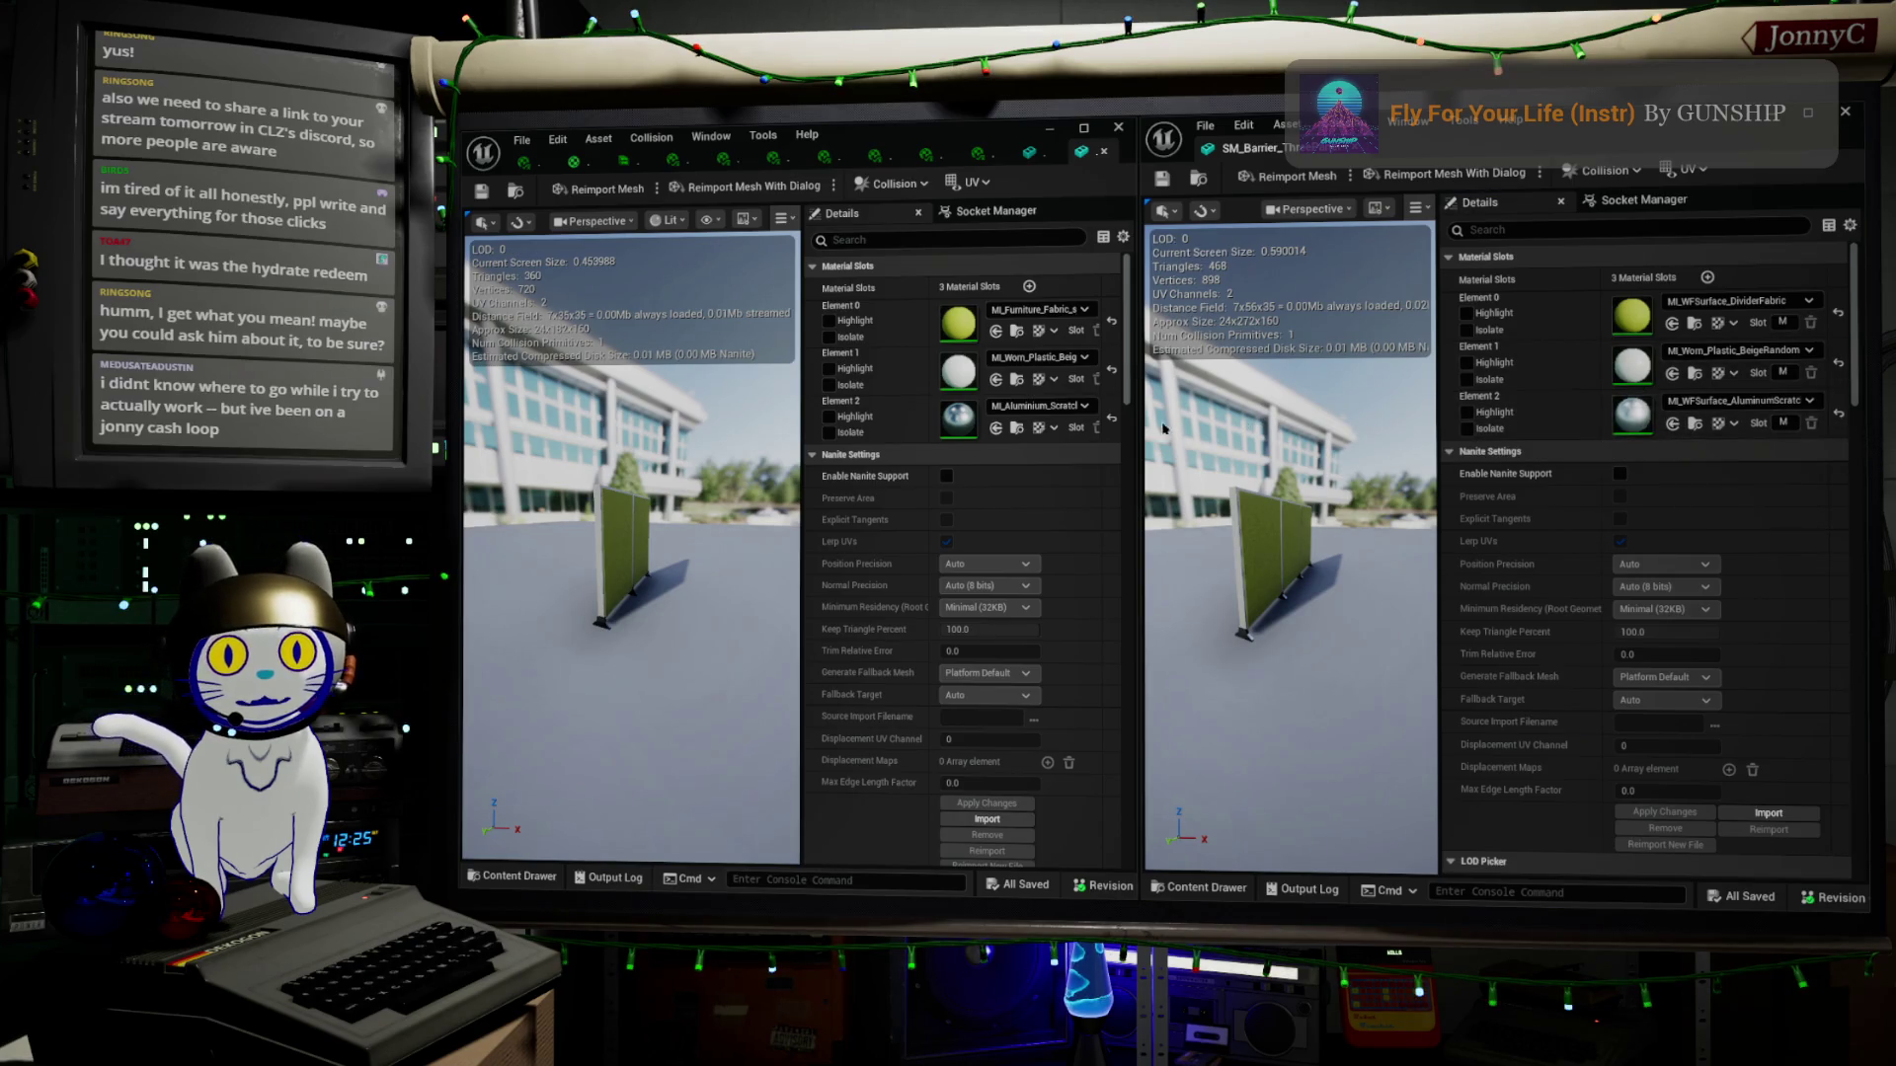
Give the first barrier mesh scratched aluminium on Element 2 and MI_WFSurface_DividerFabric on Element 0
left_click(998, 428)
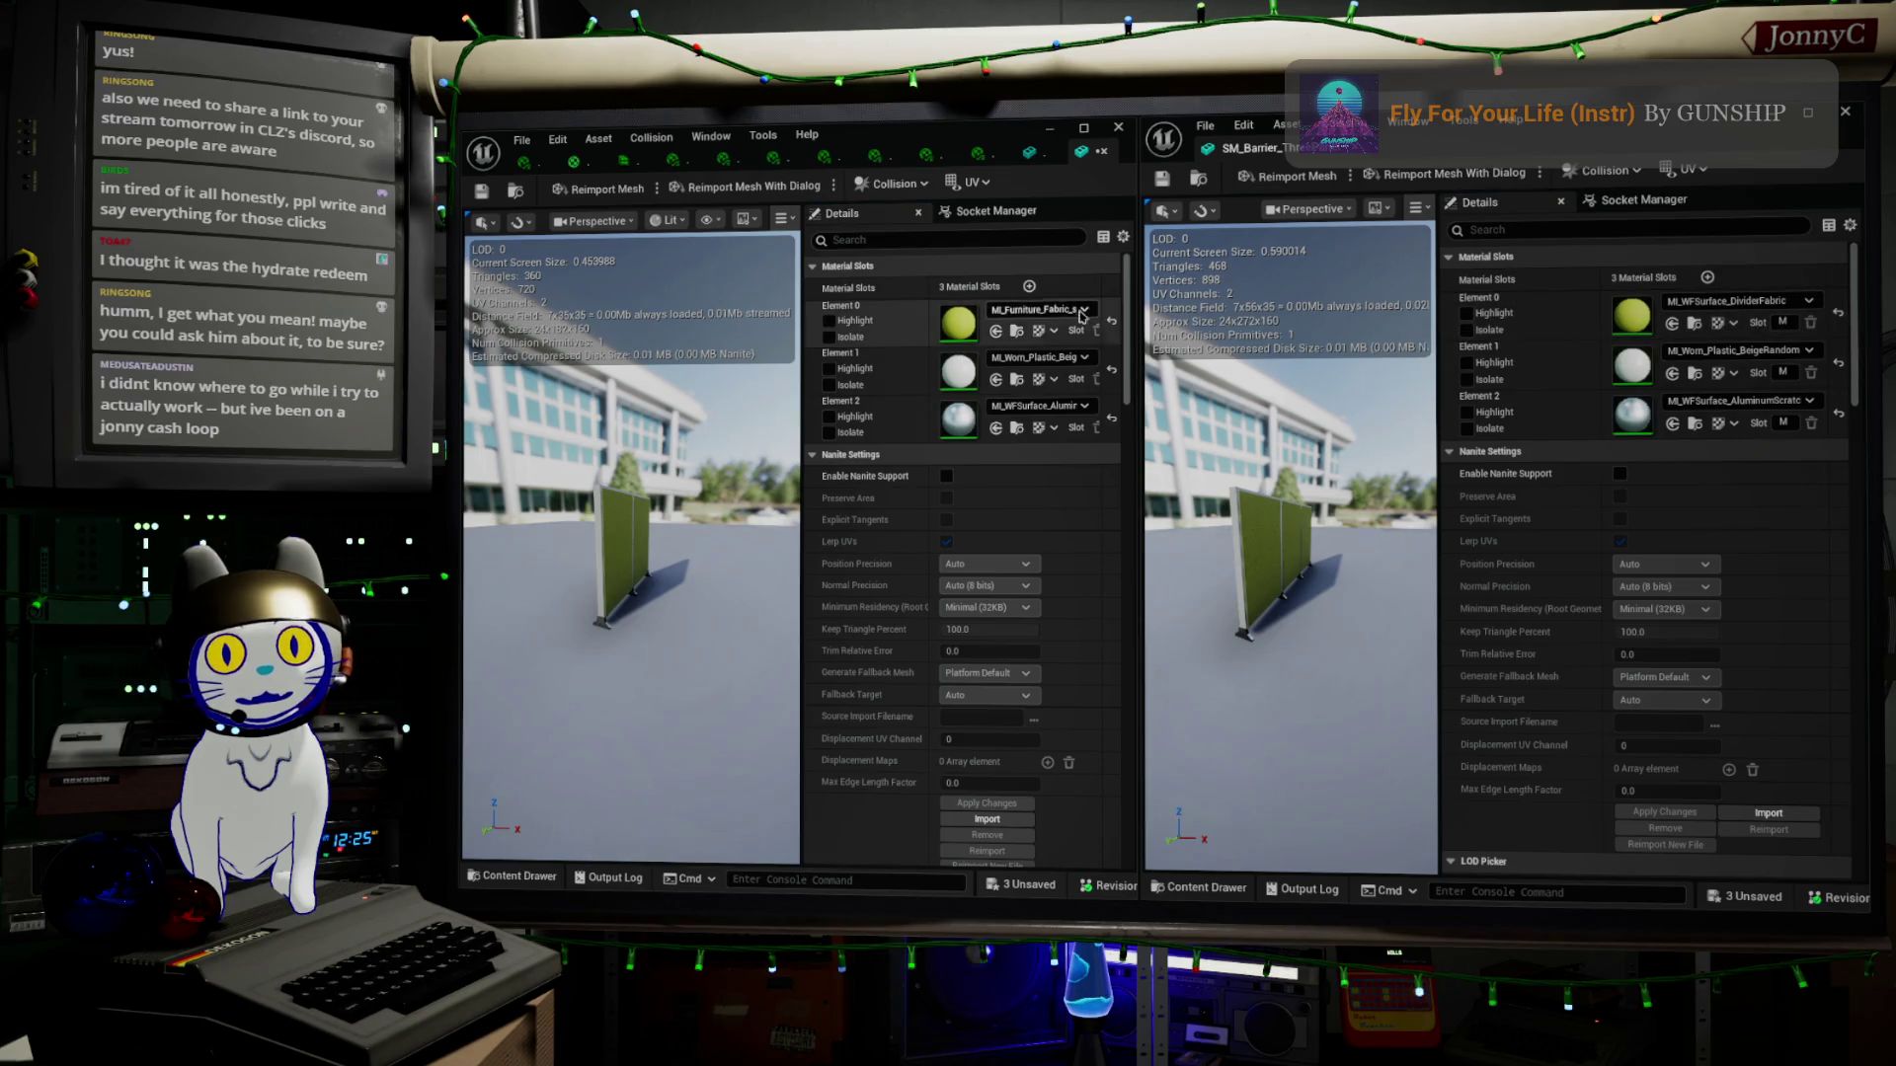
left_click(996, 331)
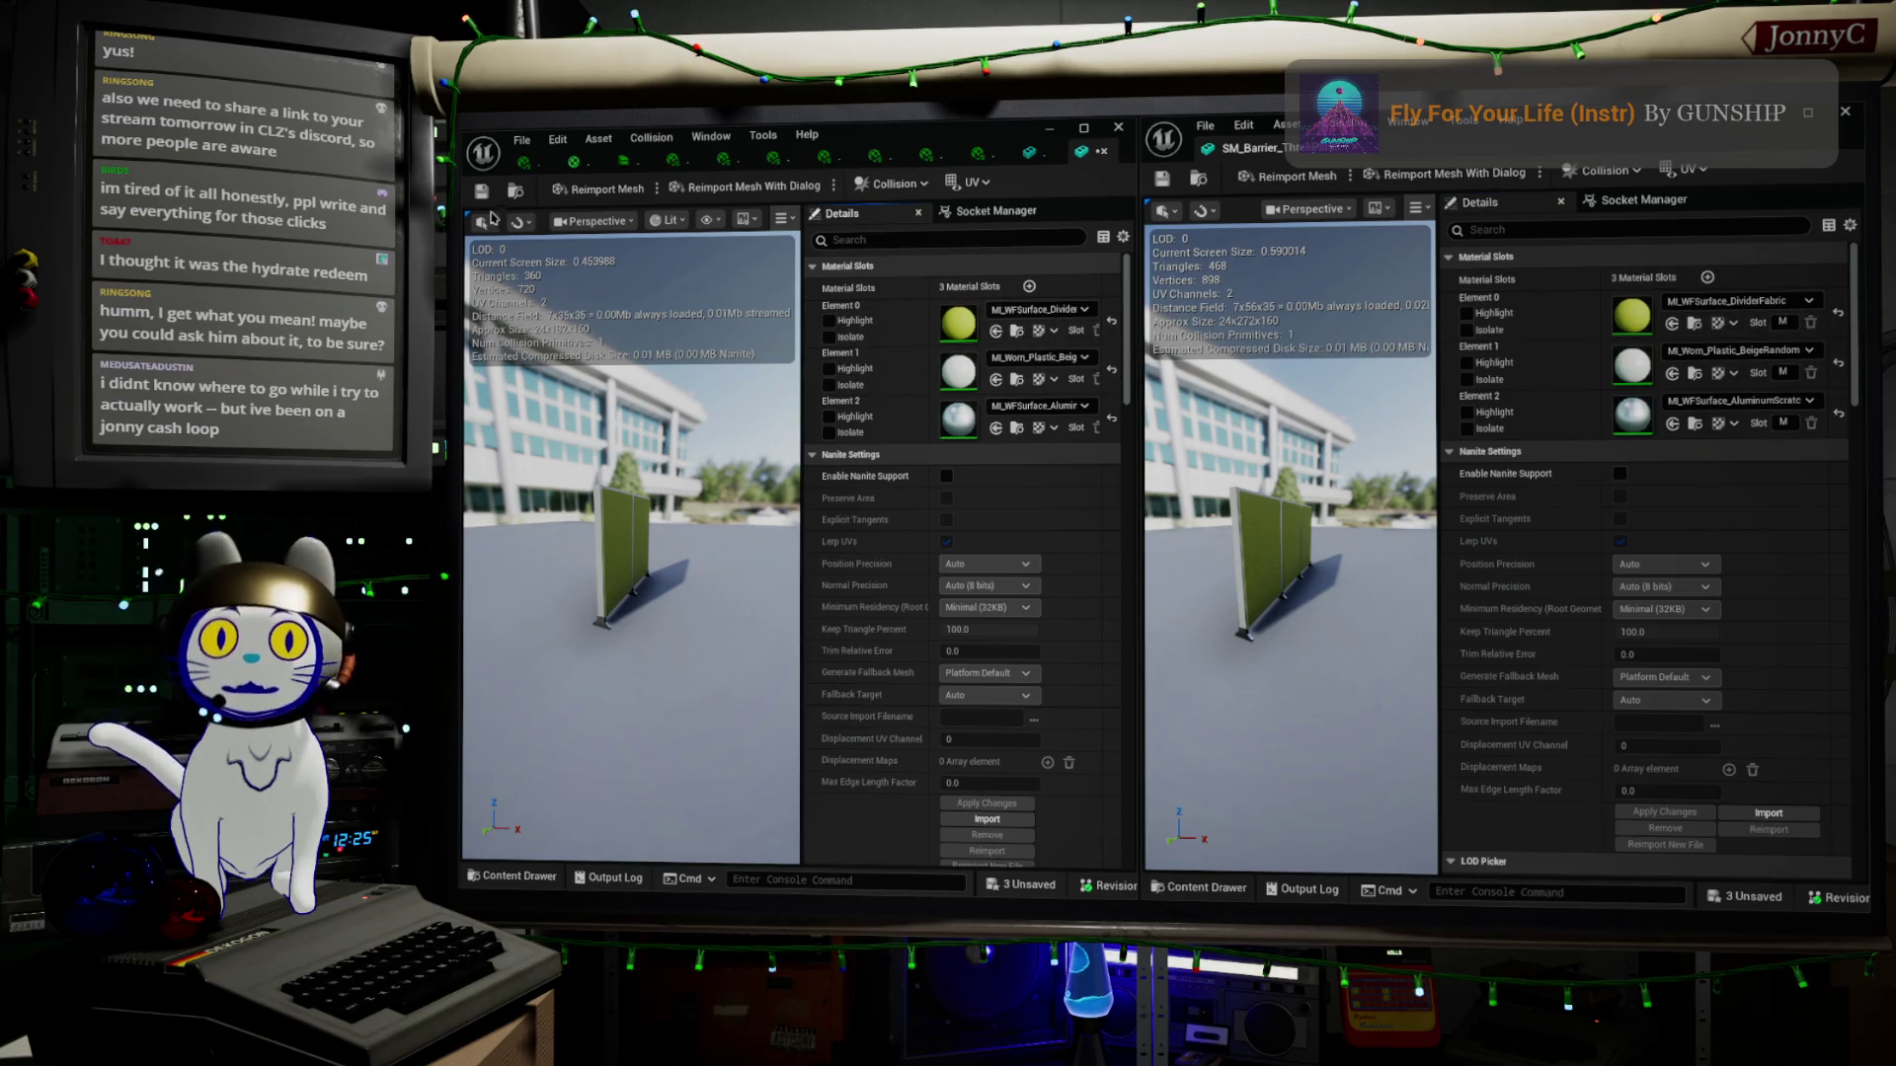
left_click(522, 140)
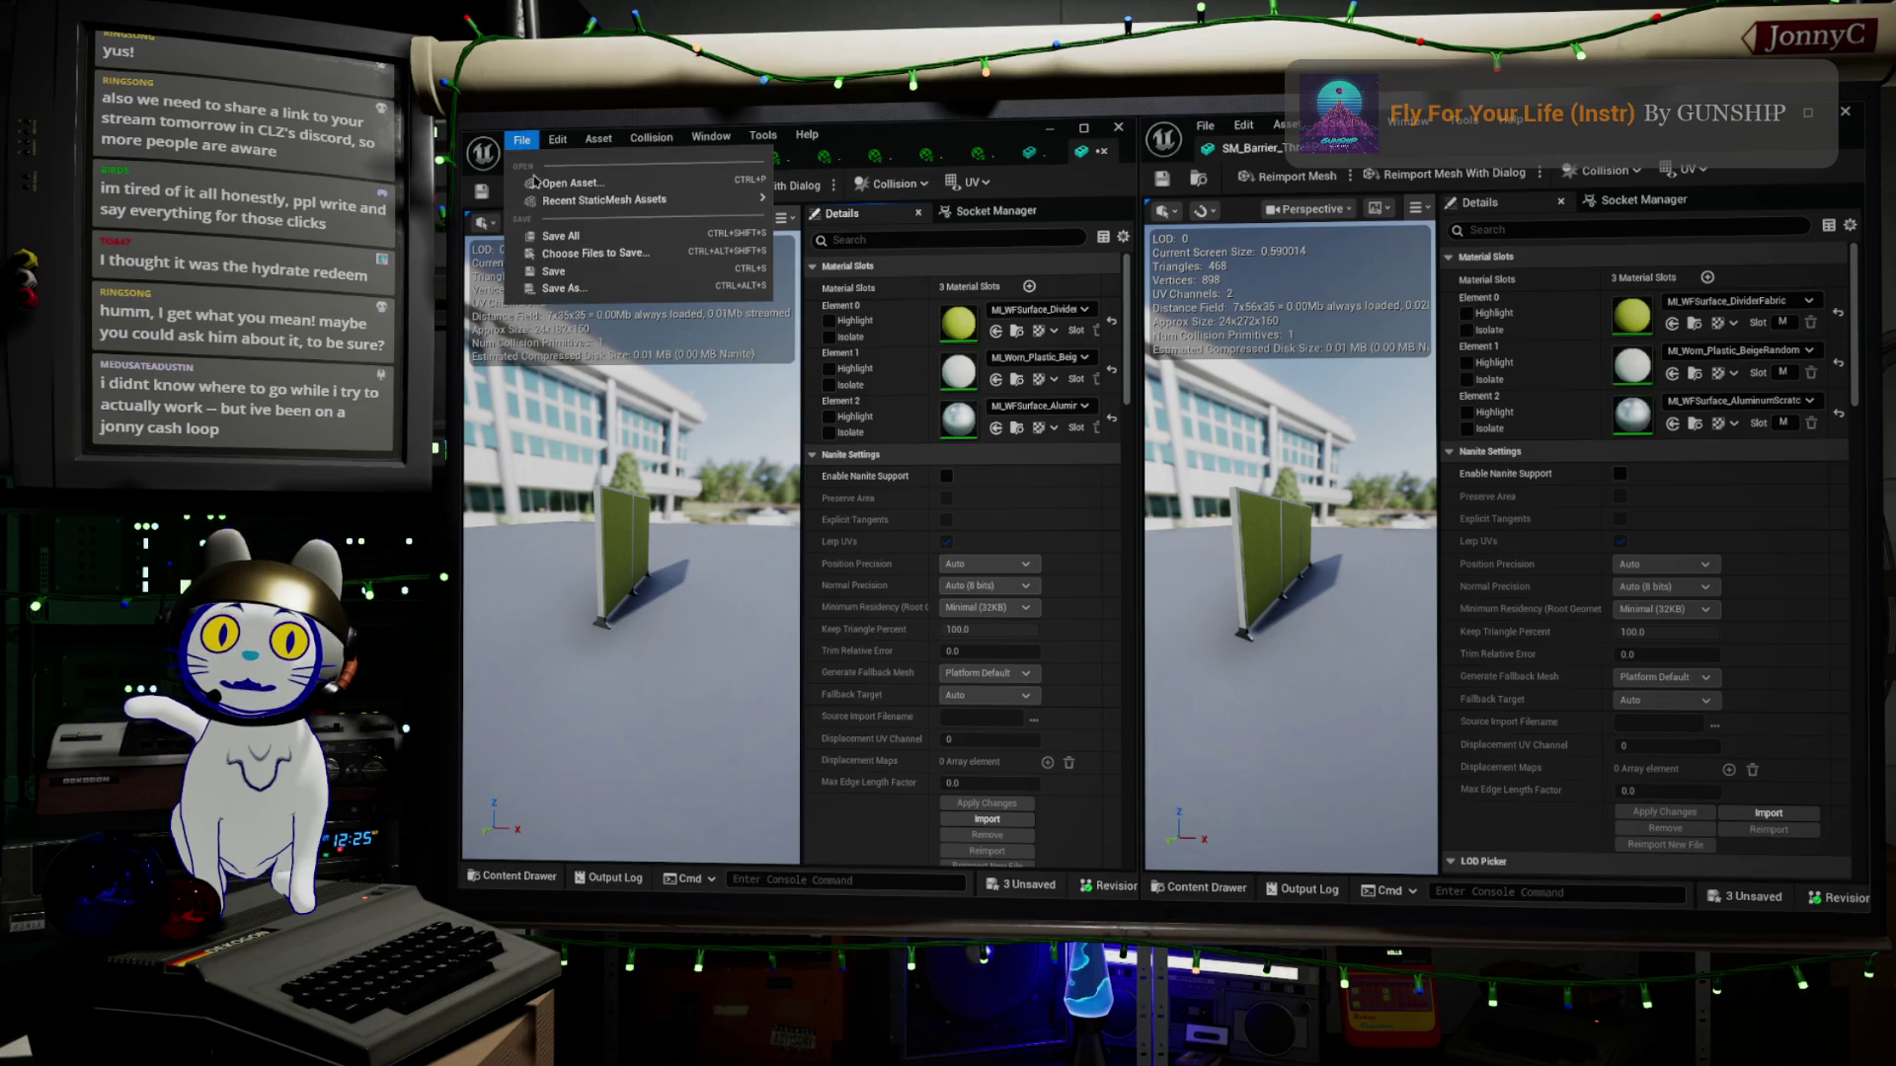
Save SM_Barrier_TwoPanel and close the second barrier's mesh editor
left_click(591, 279)
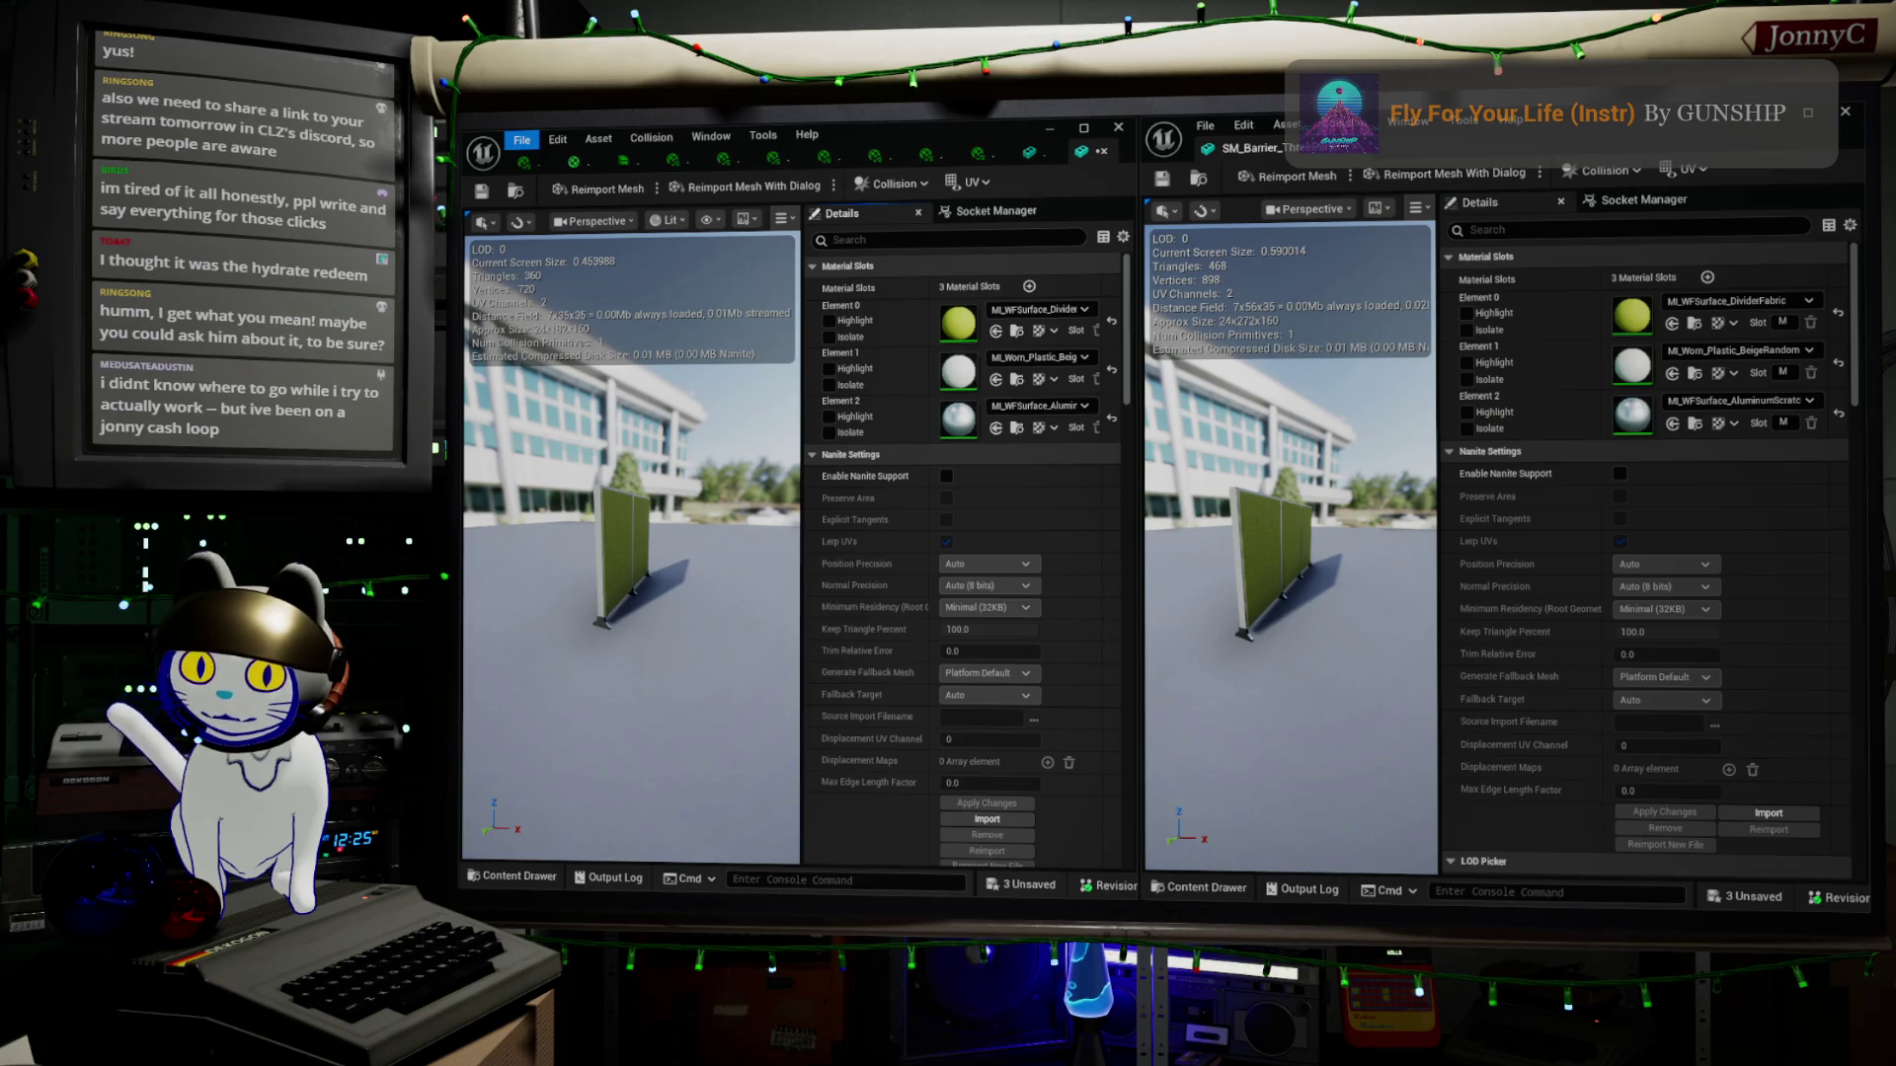
key("ctrl+s")
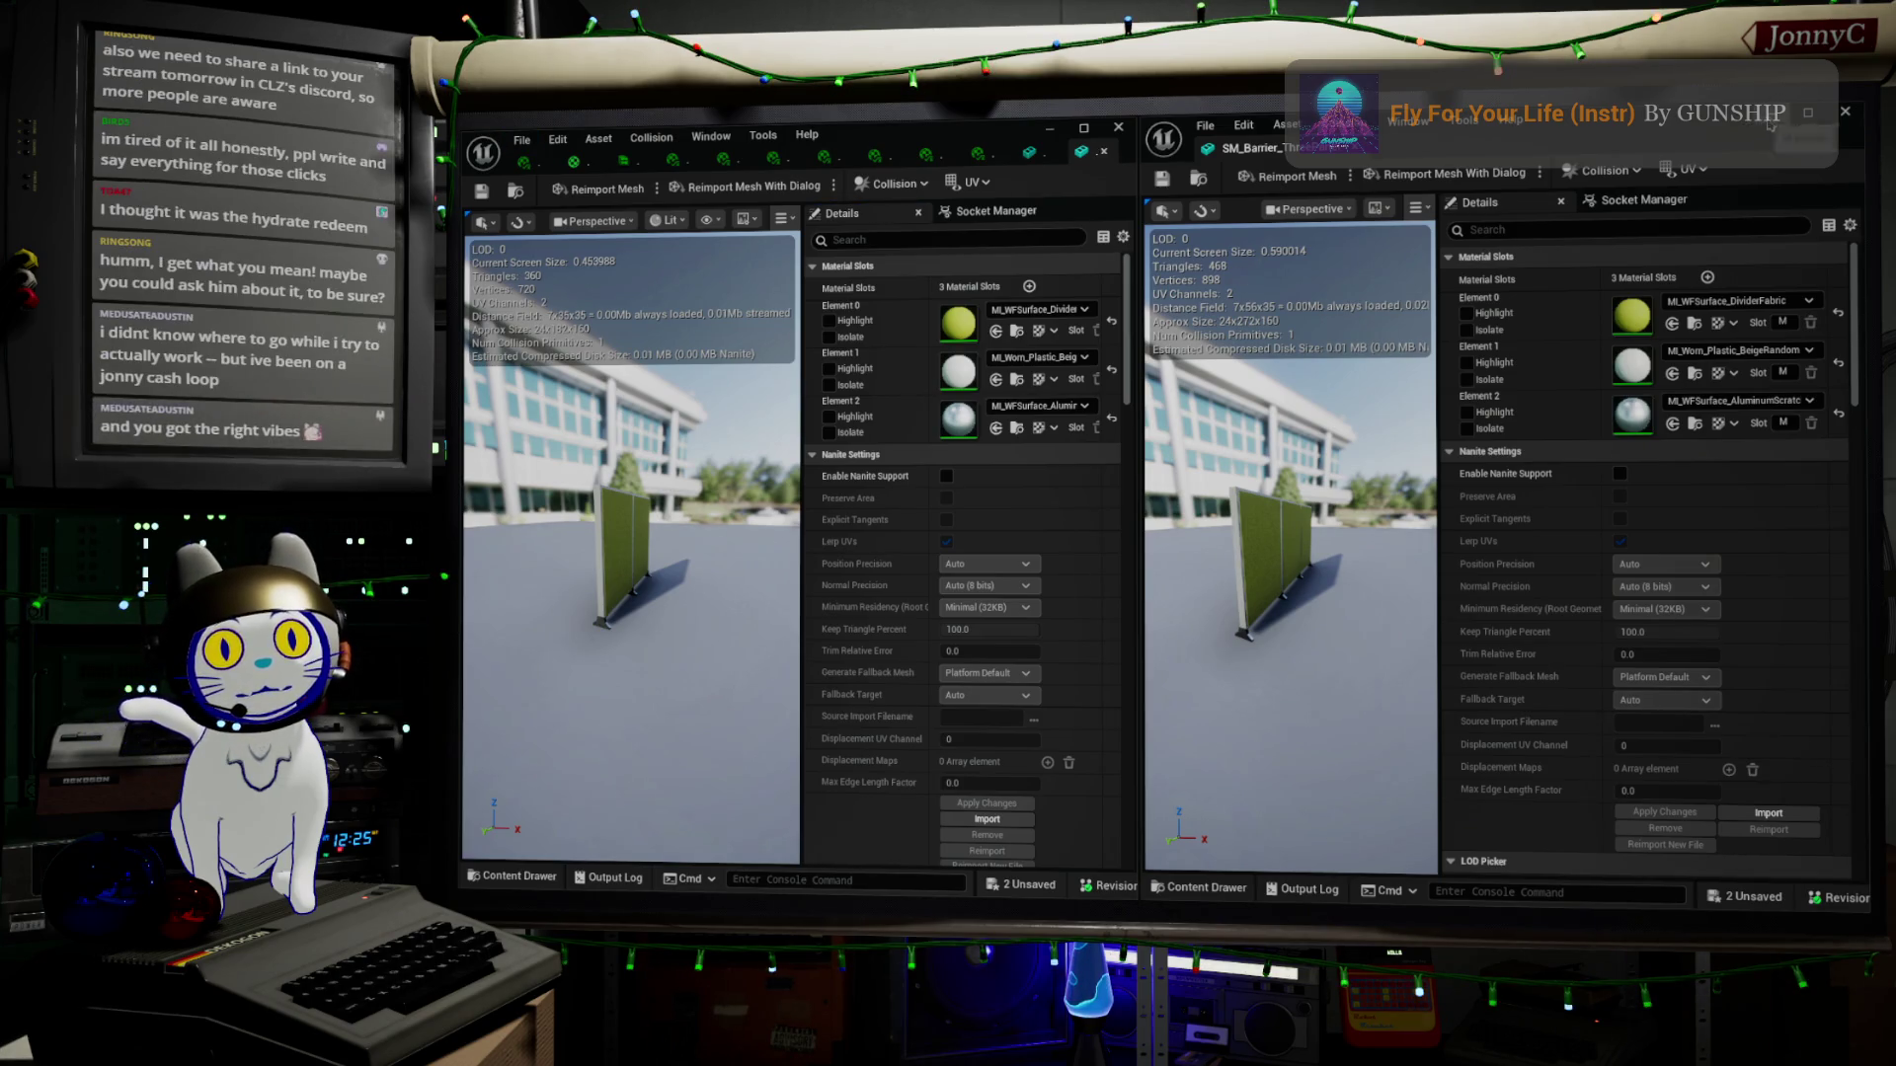
left_click(1842, 127)
Frame a yellow barrier panel and drag the remaining mesh editor window out of the way
key("f")
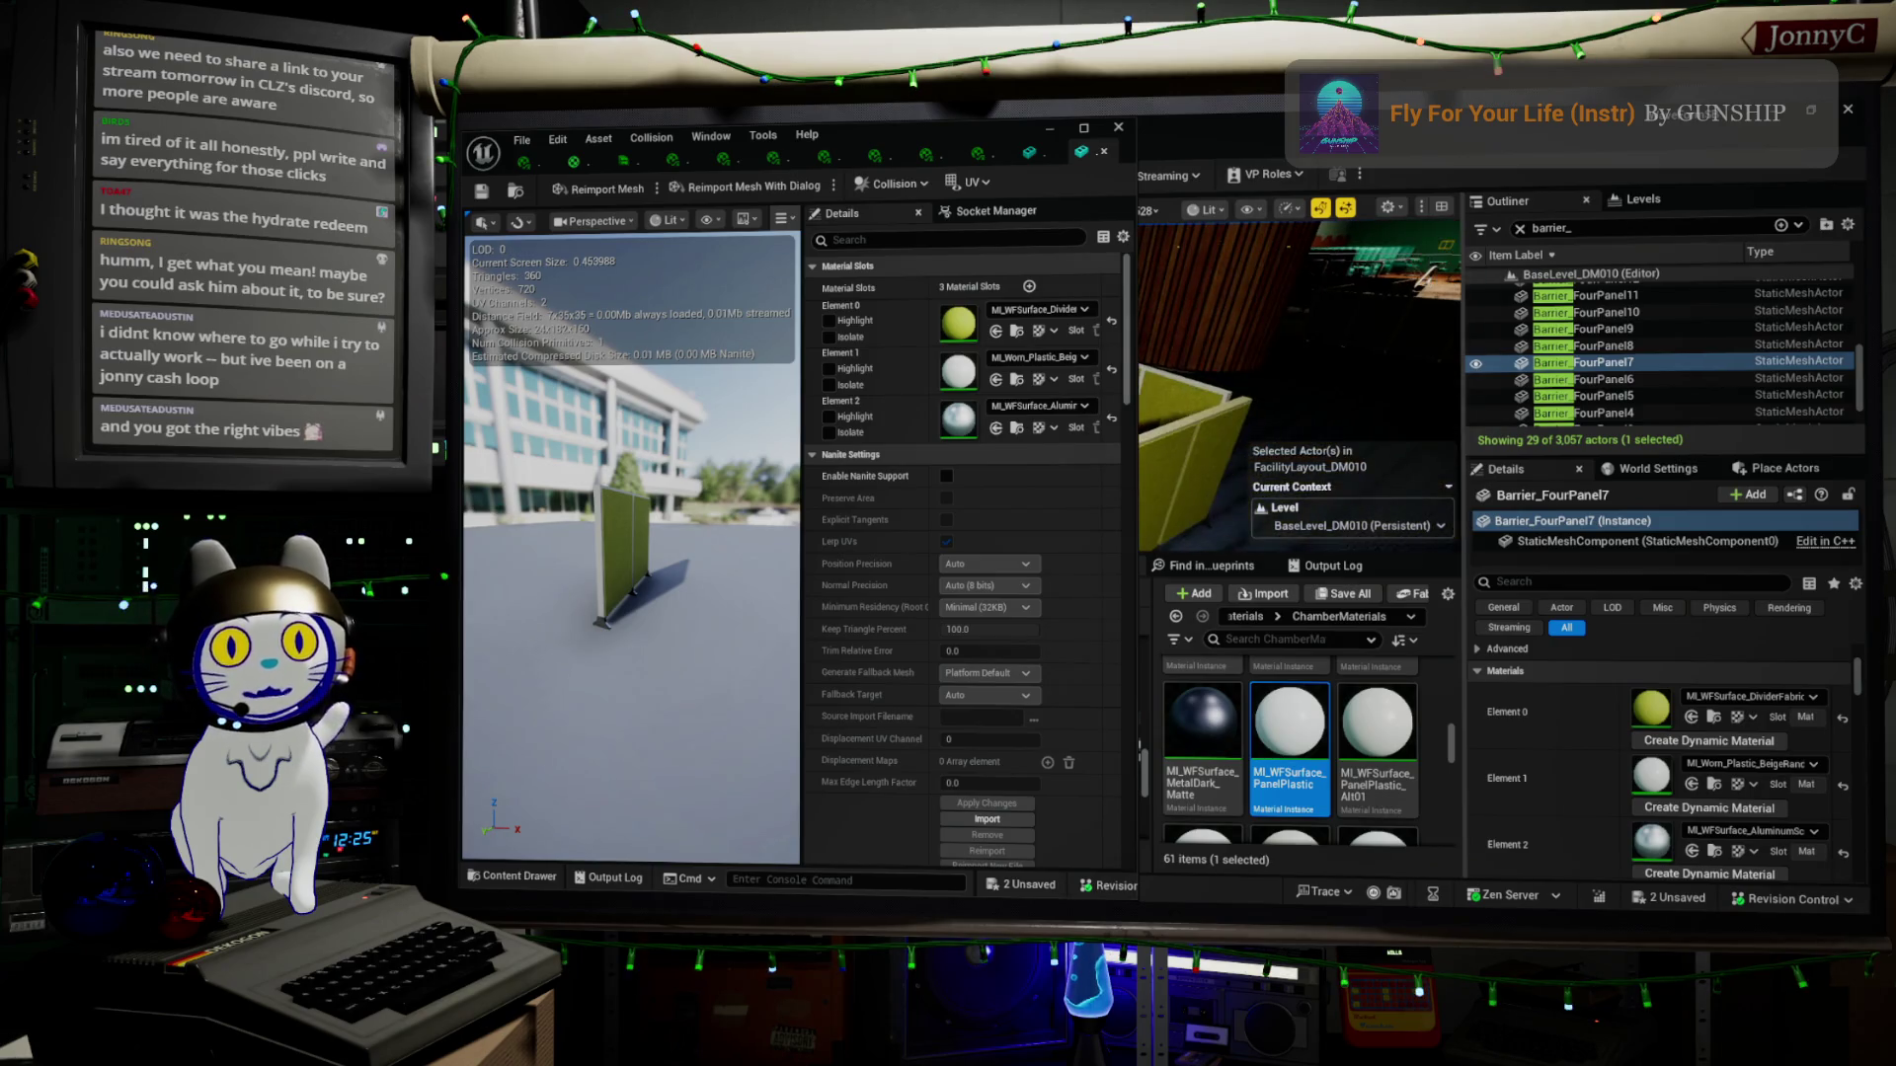
left_click(972, 134)
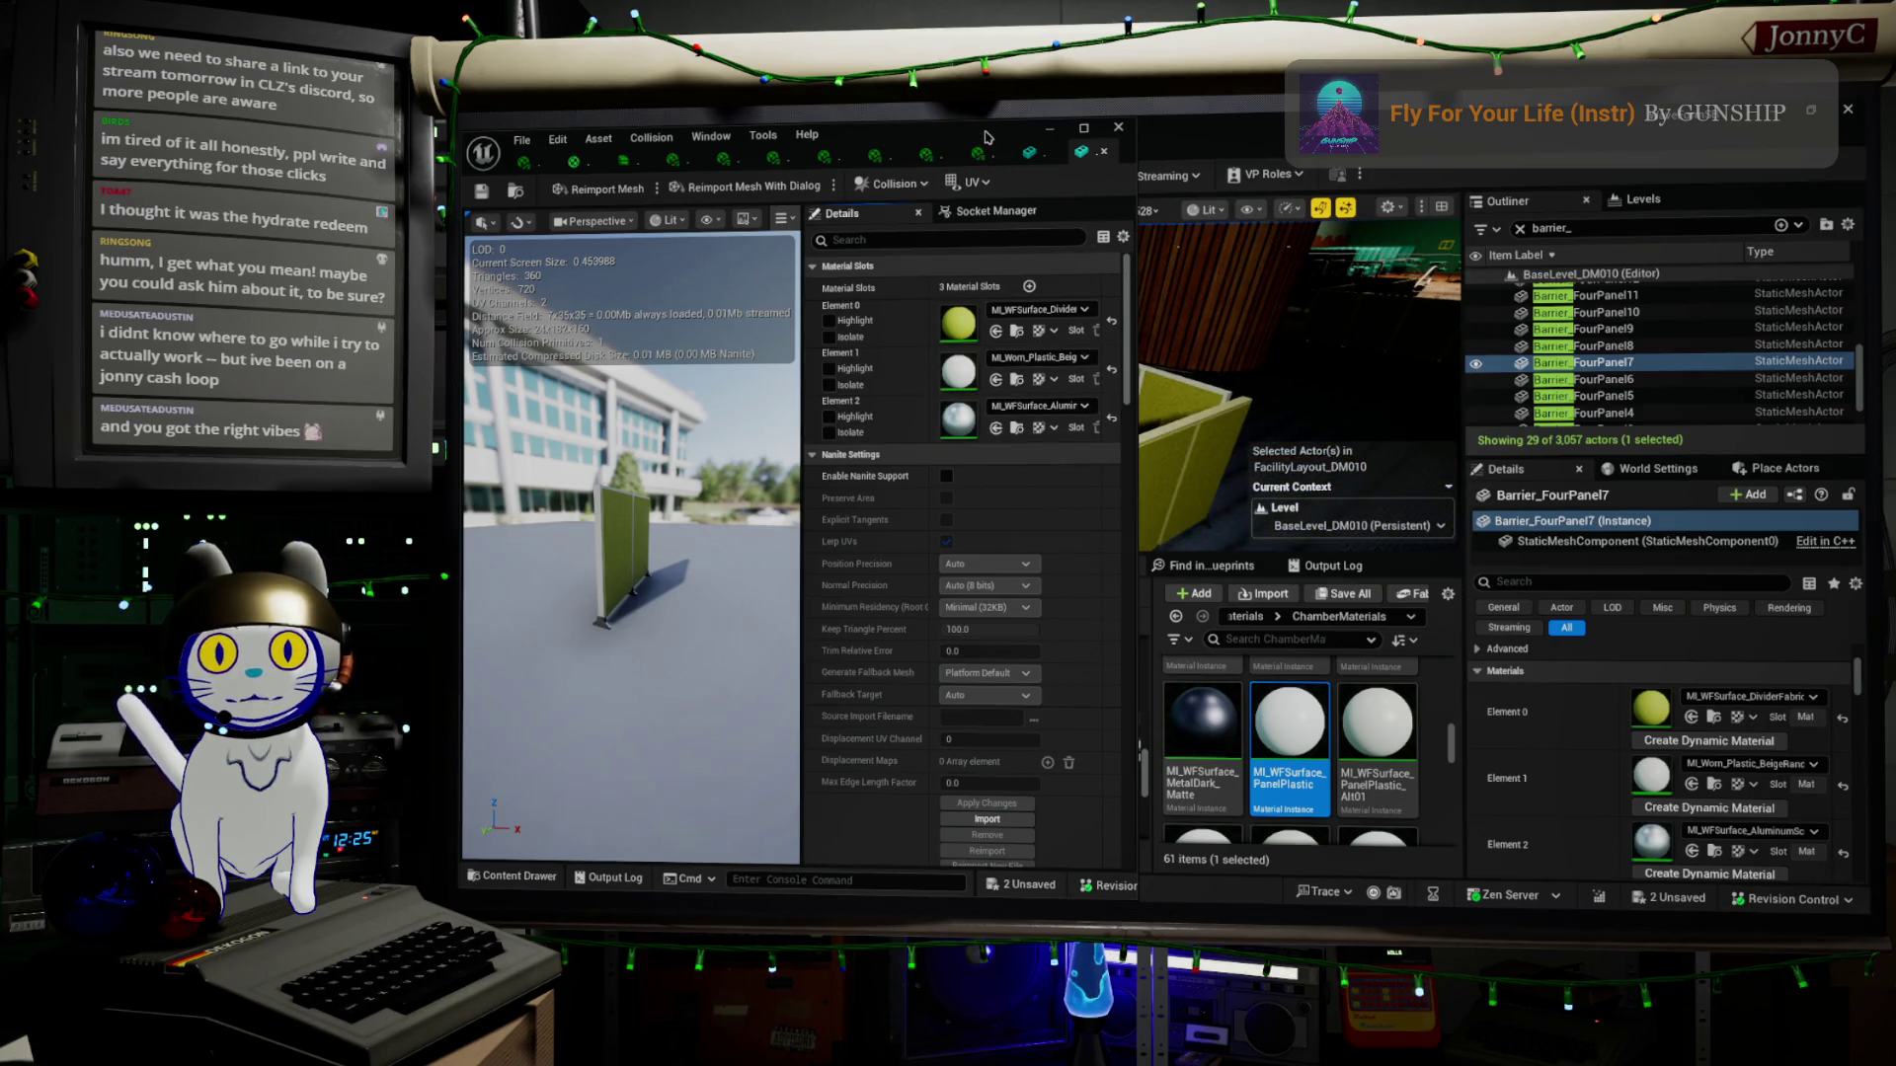
left_click_drag(971, 141, 1390, 919)
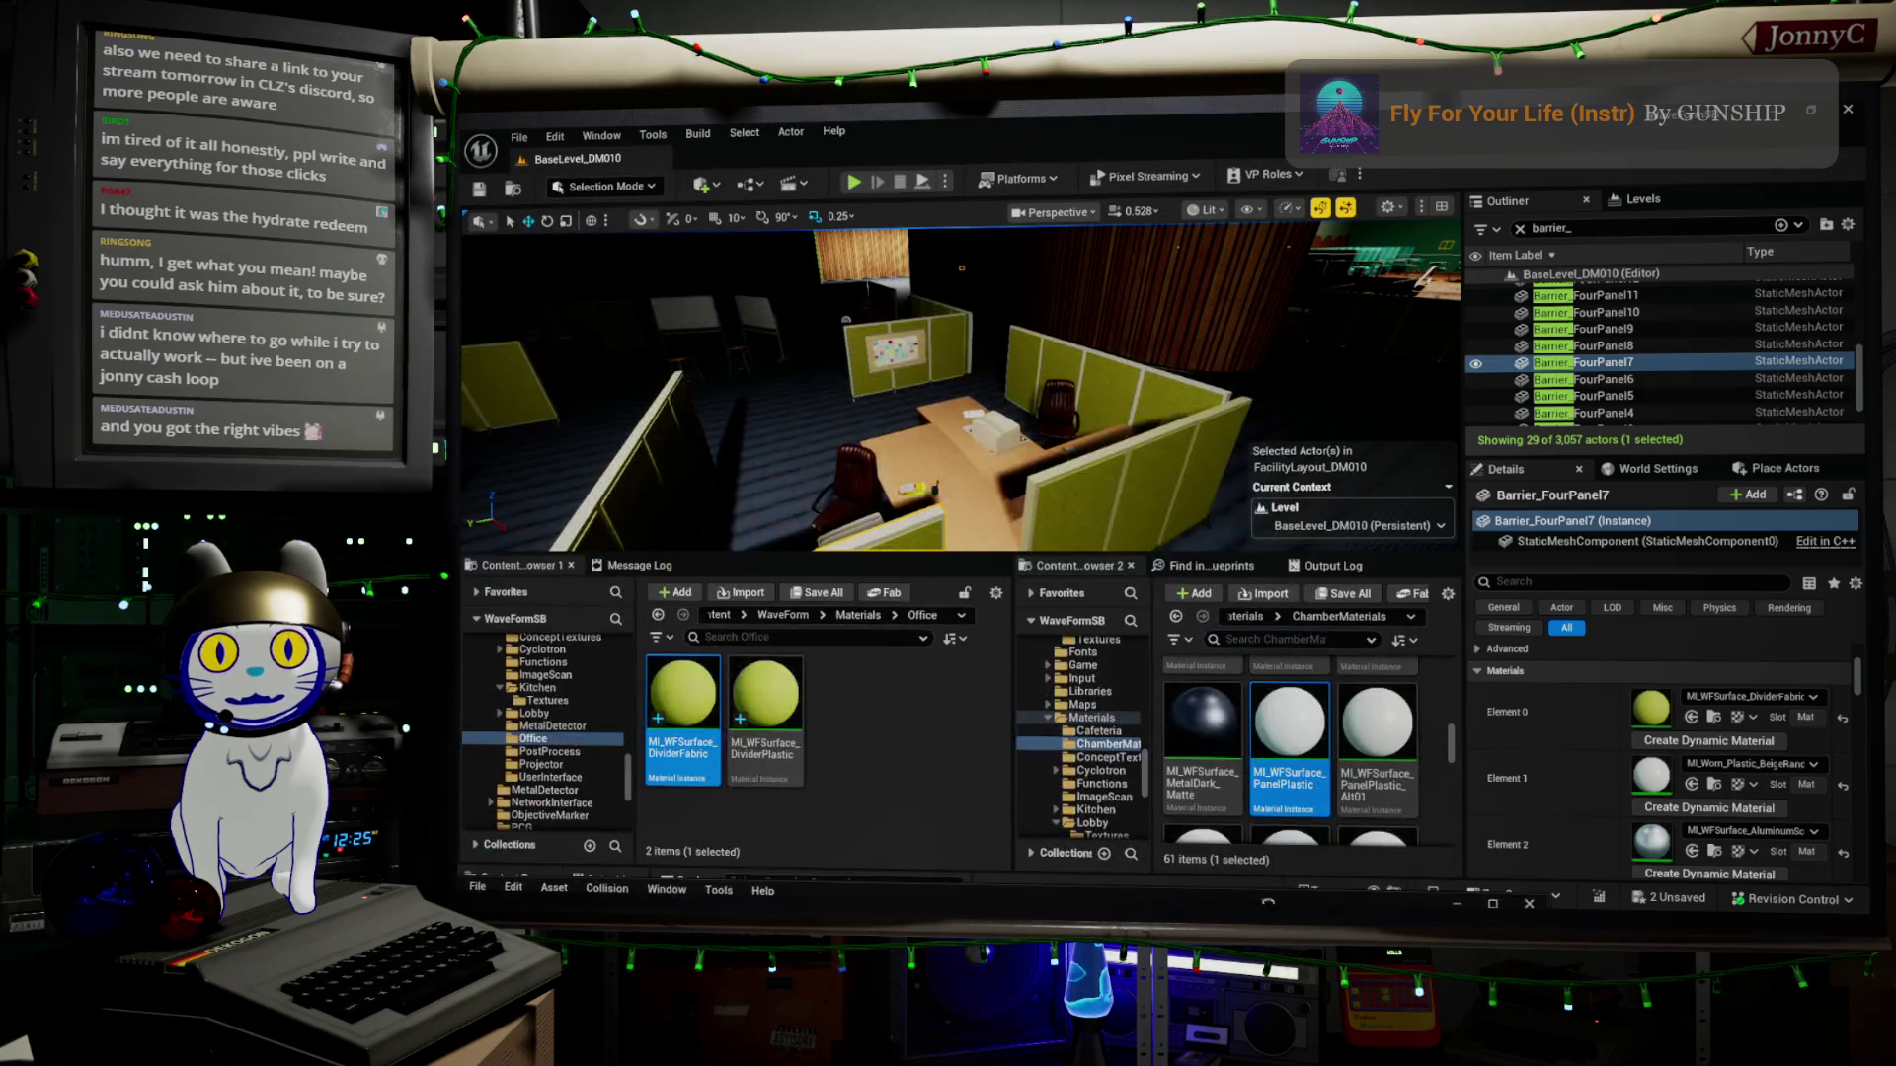
Jump the viewport to the kitchen bookmark 1, then collapse and re-expand the Materials category
key("1")
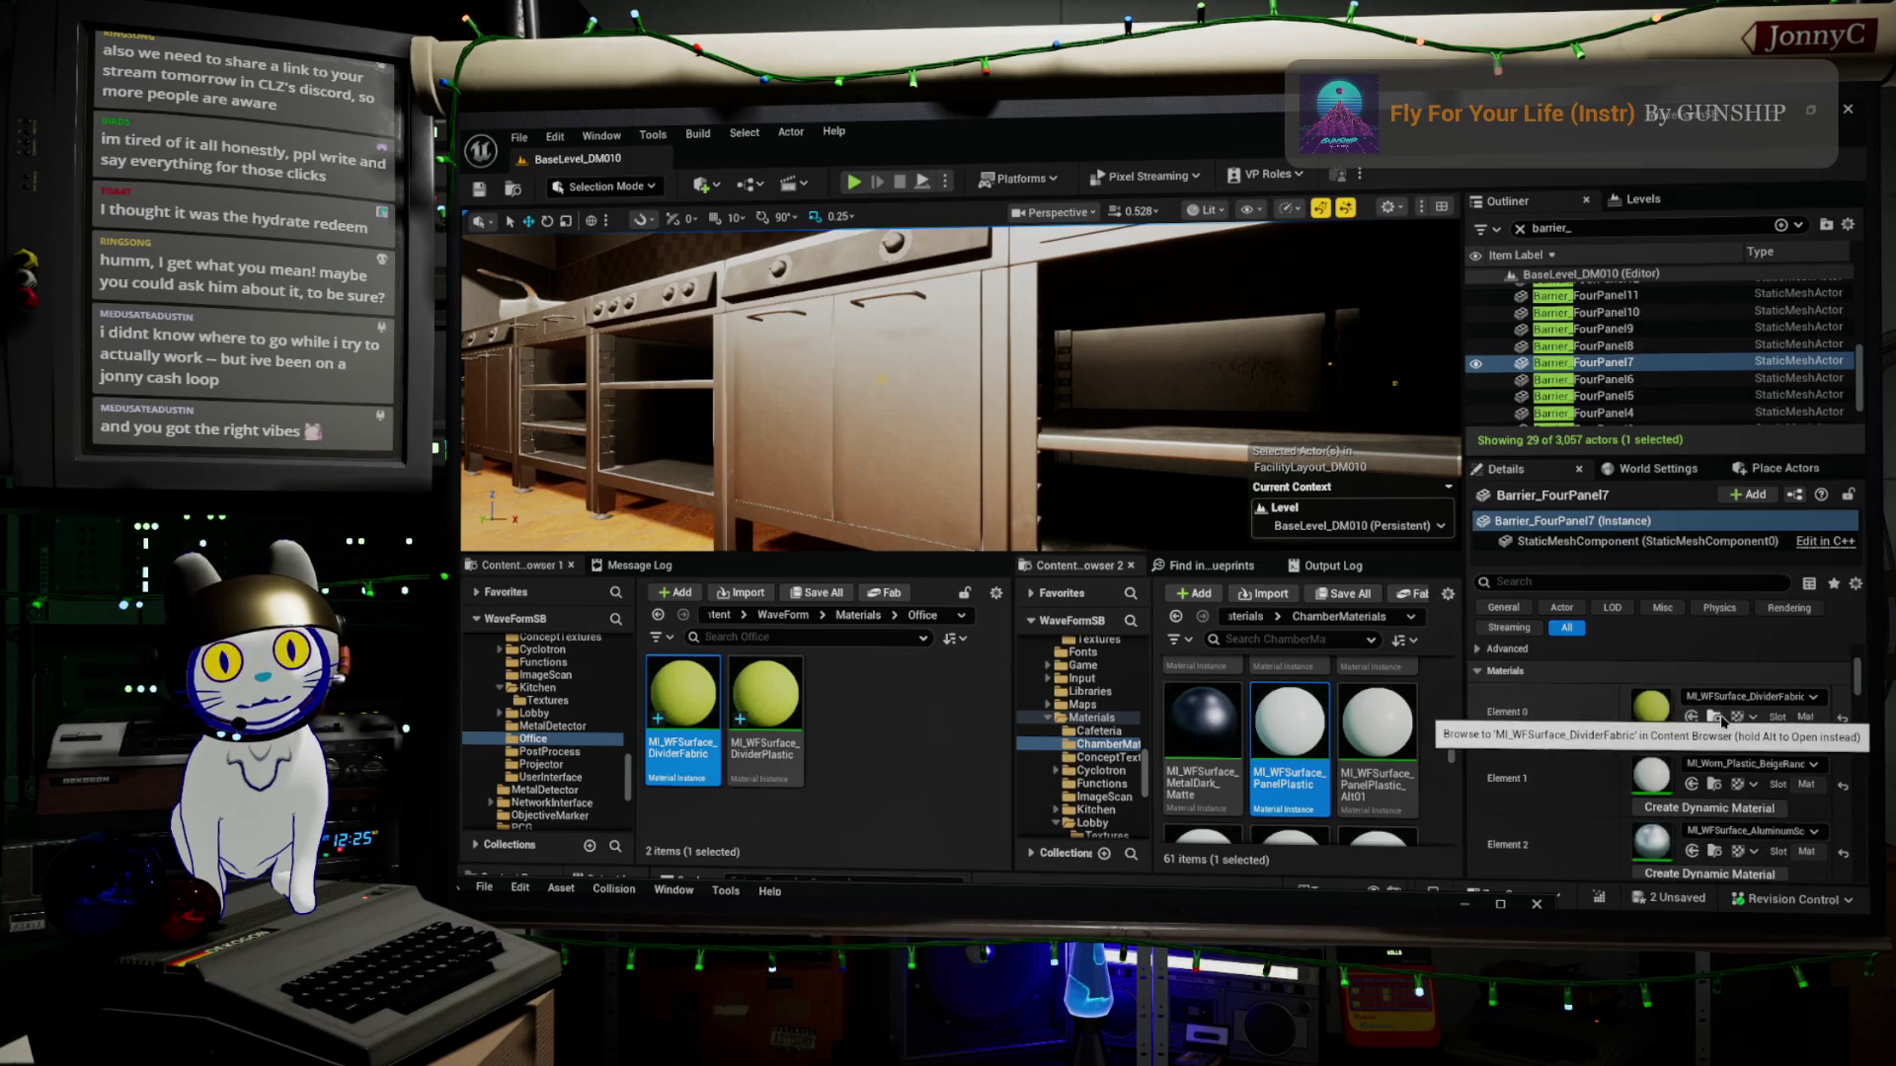
left_click(1678, 671)
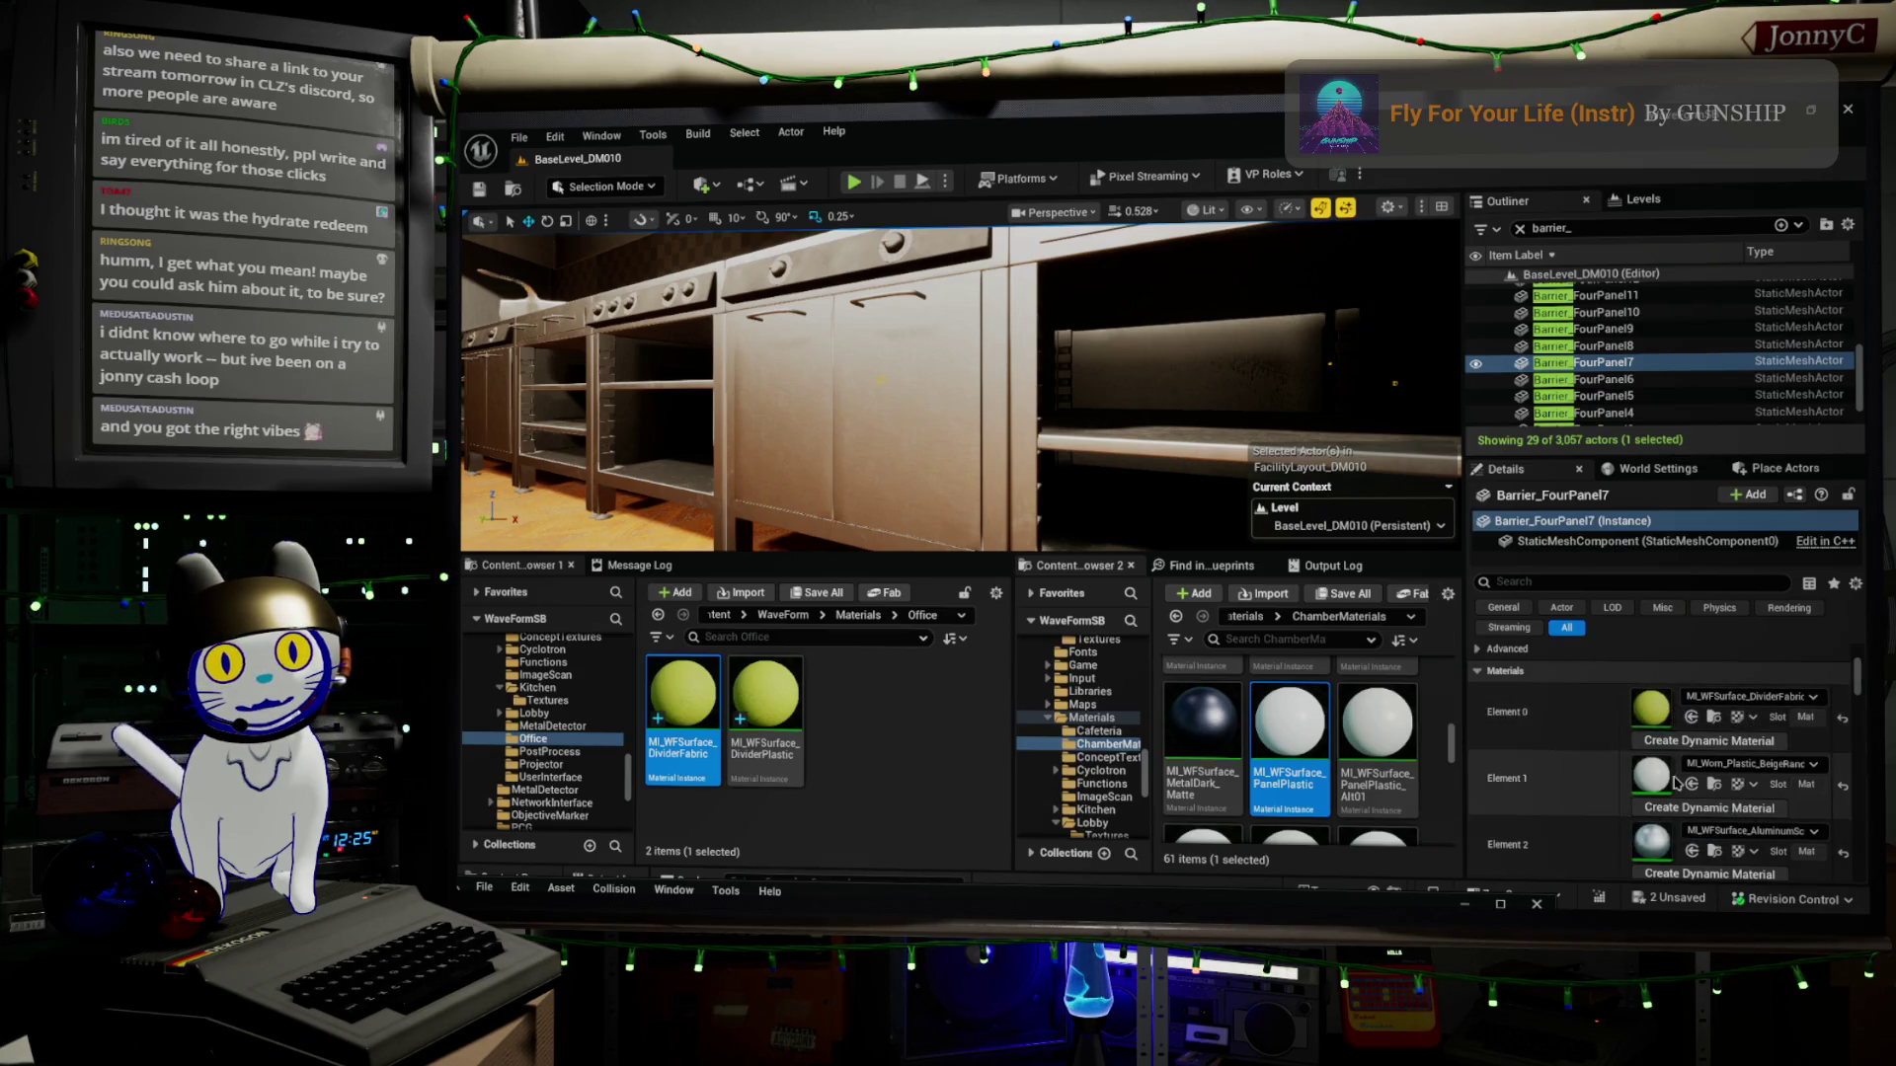
left_click(1659, 673)
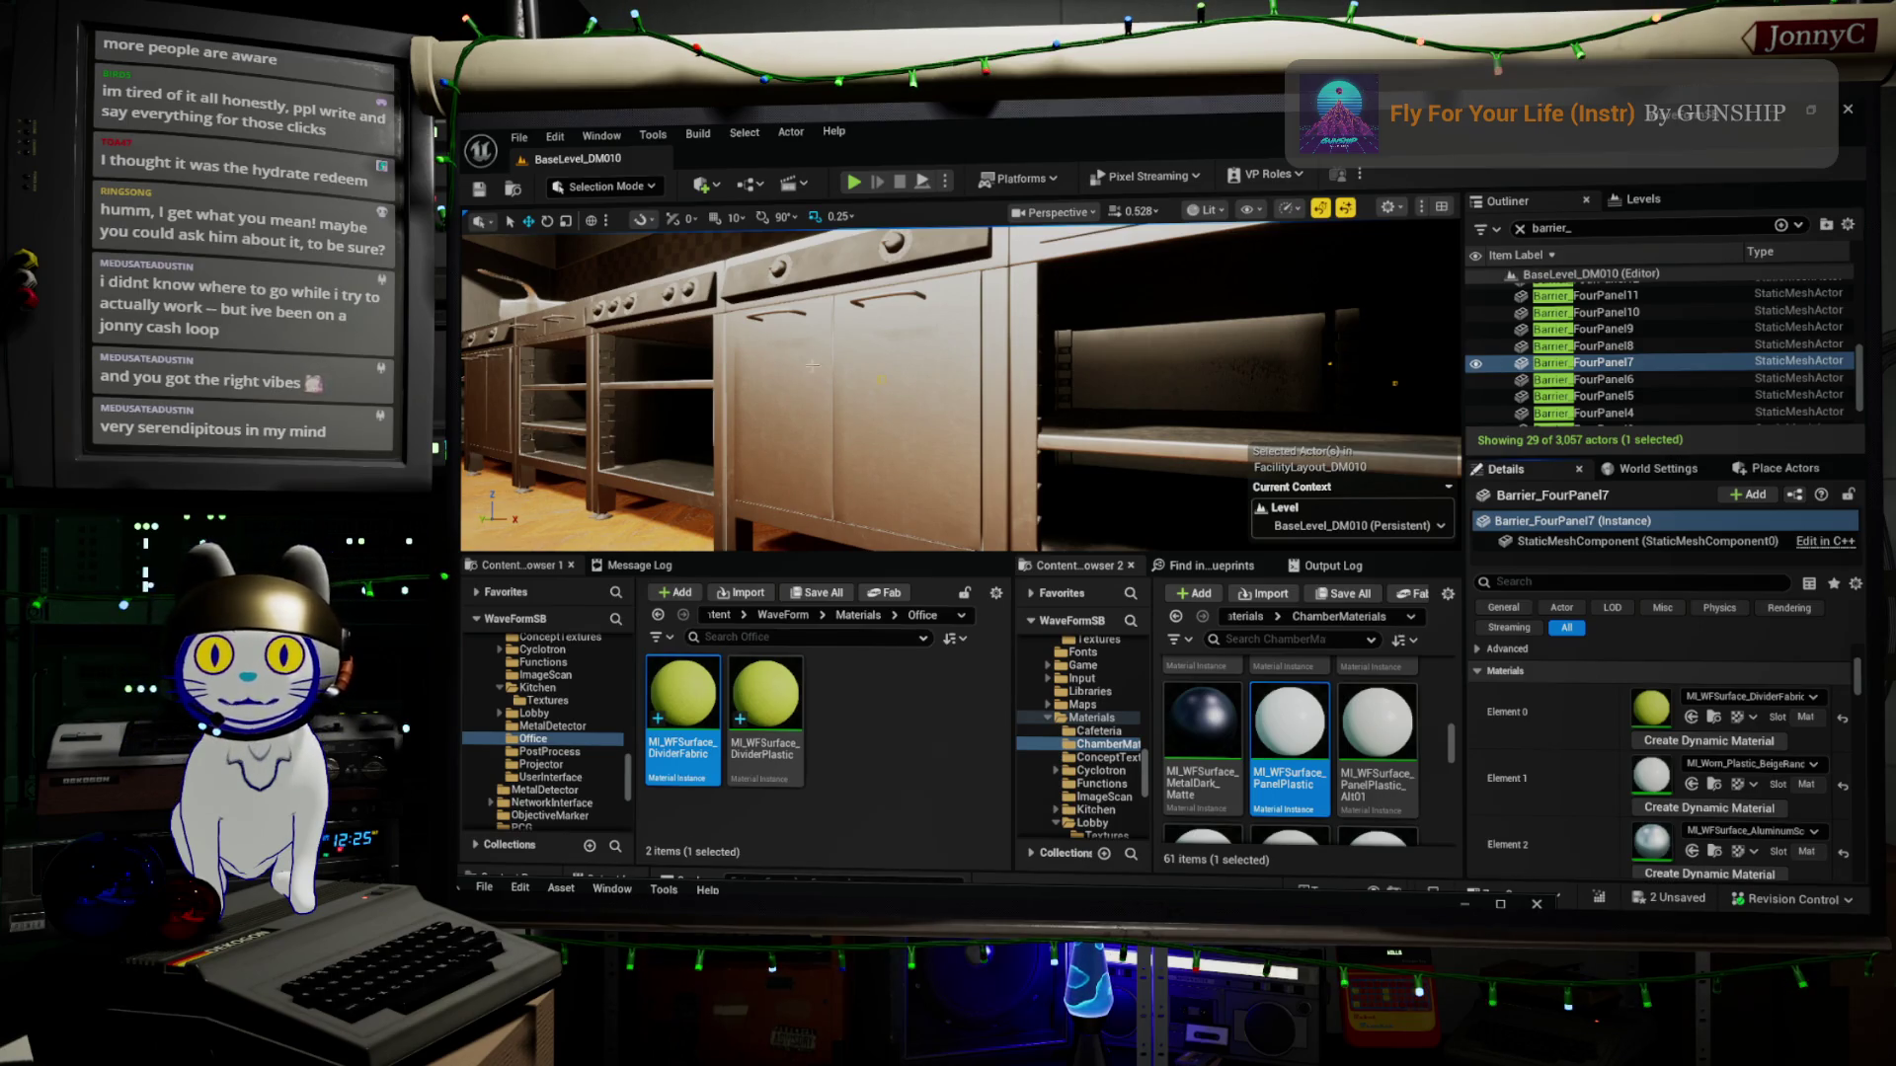
Fly from the kitchen to the cubicles, widen Content Browser 2, and frame the barrier panel
left_click_drag(739, 421, 1012, 280)
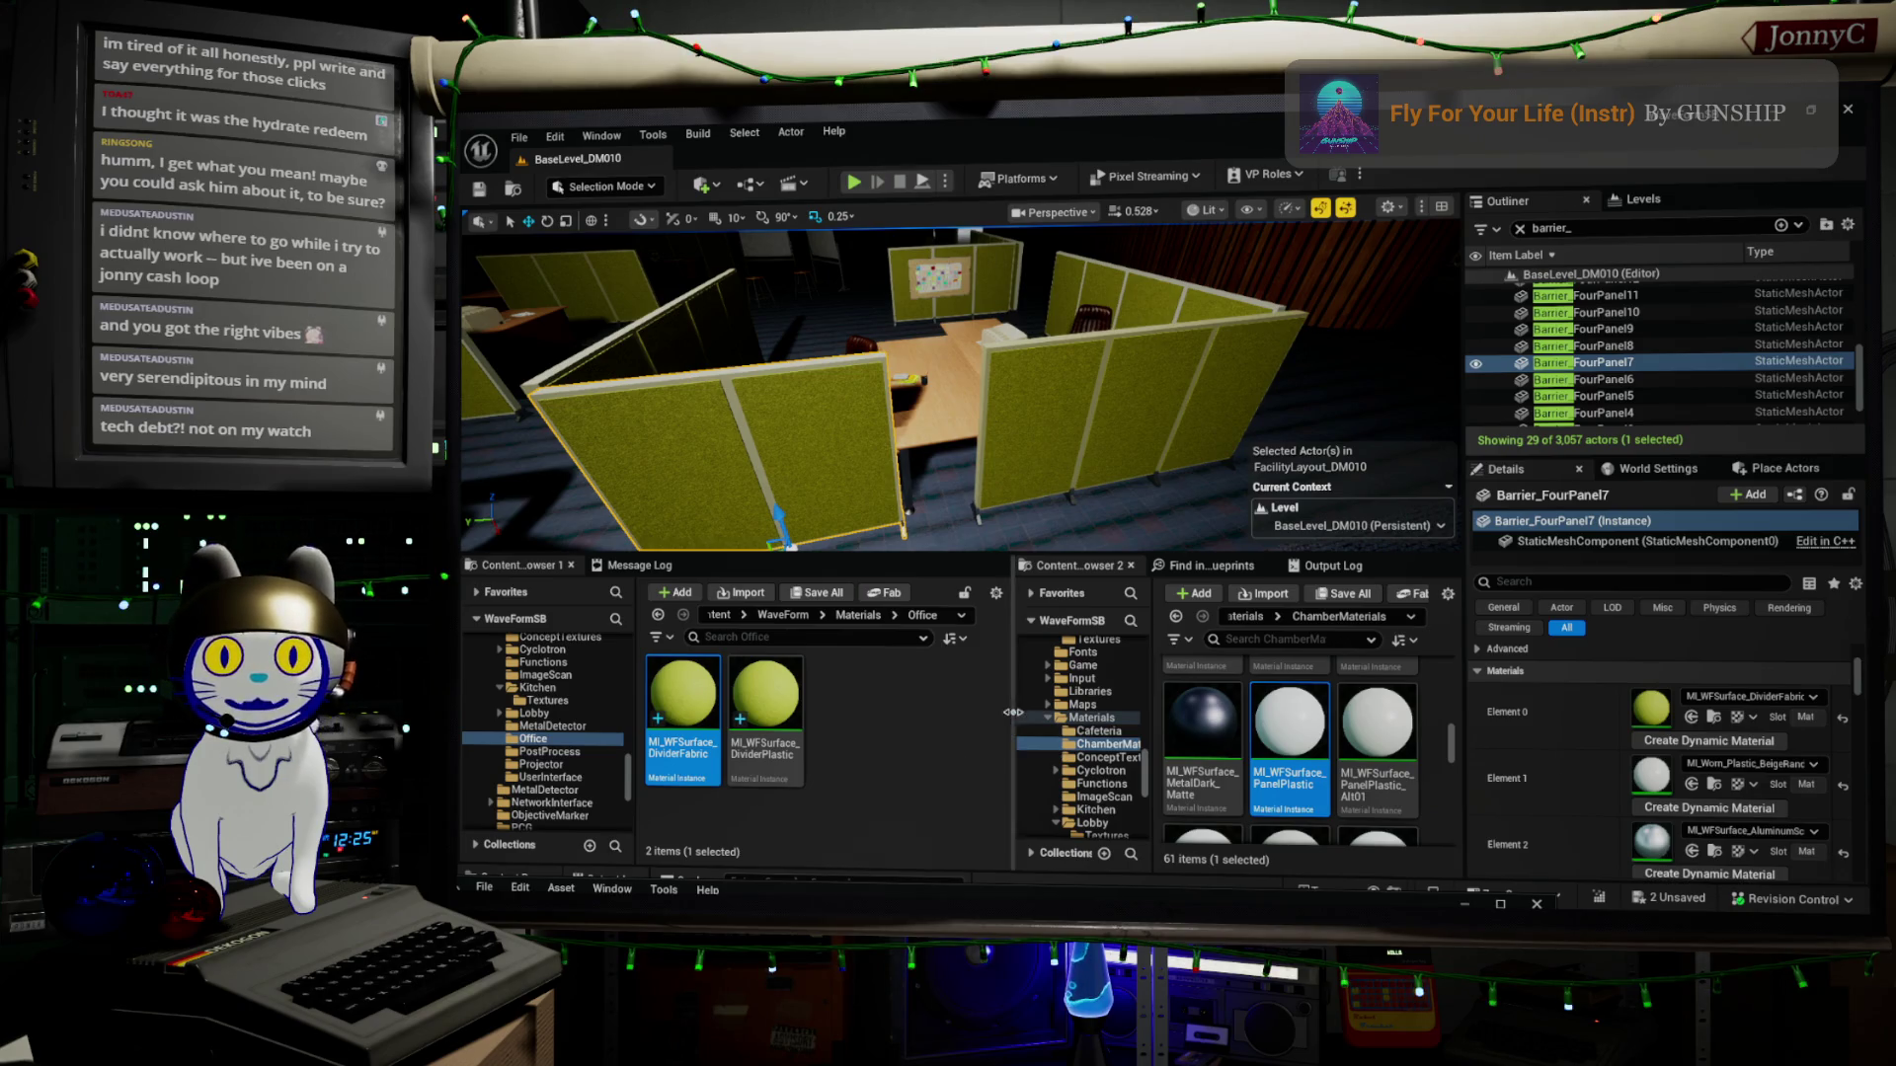
mouse_move(1011, 712)
left_mouse_down()
mouse_move(974, 715)
mouse_move(1008, 721)
left_mouse_up()
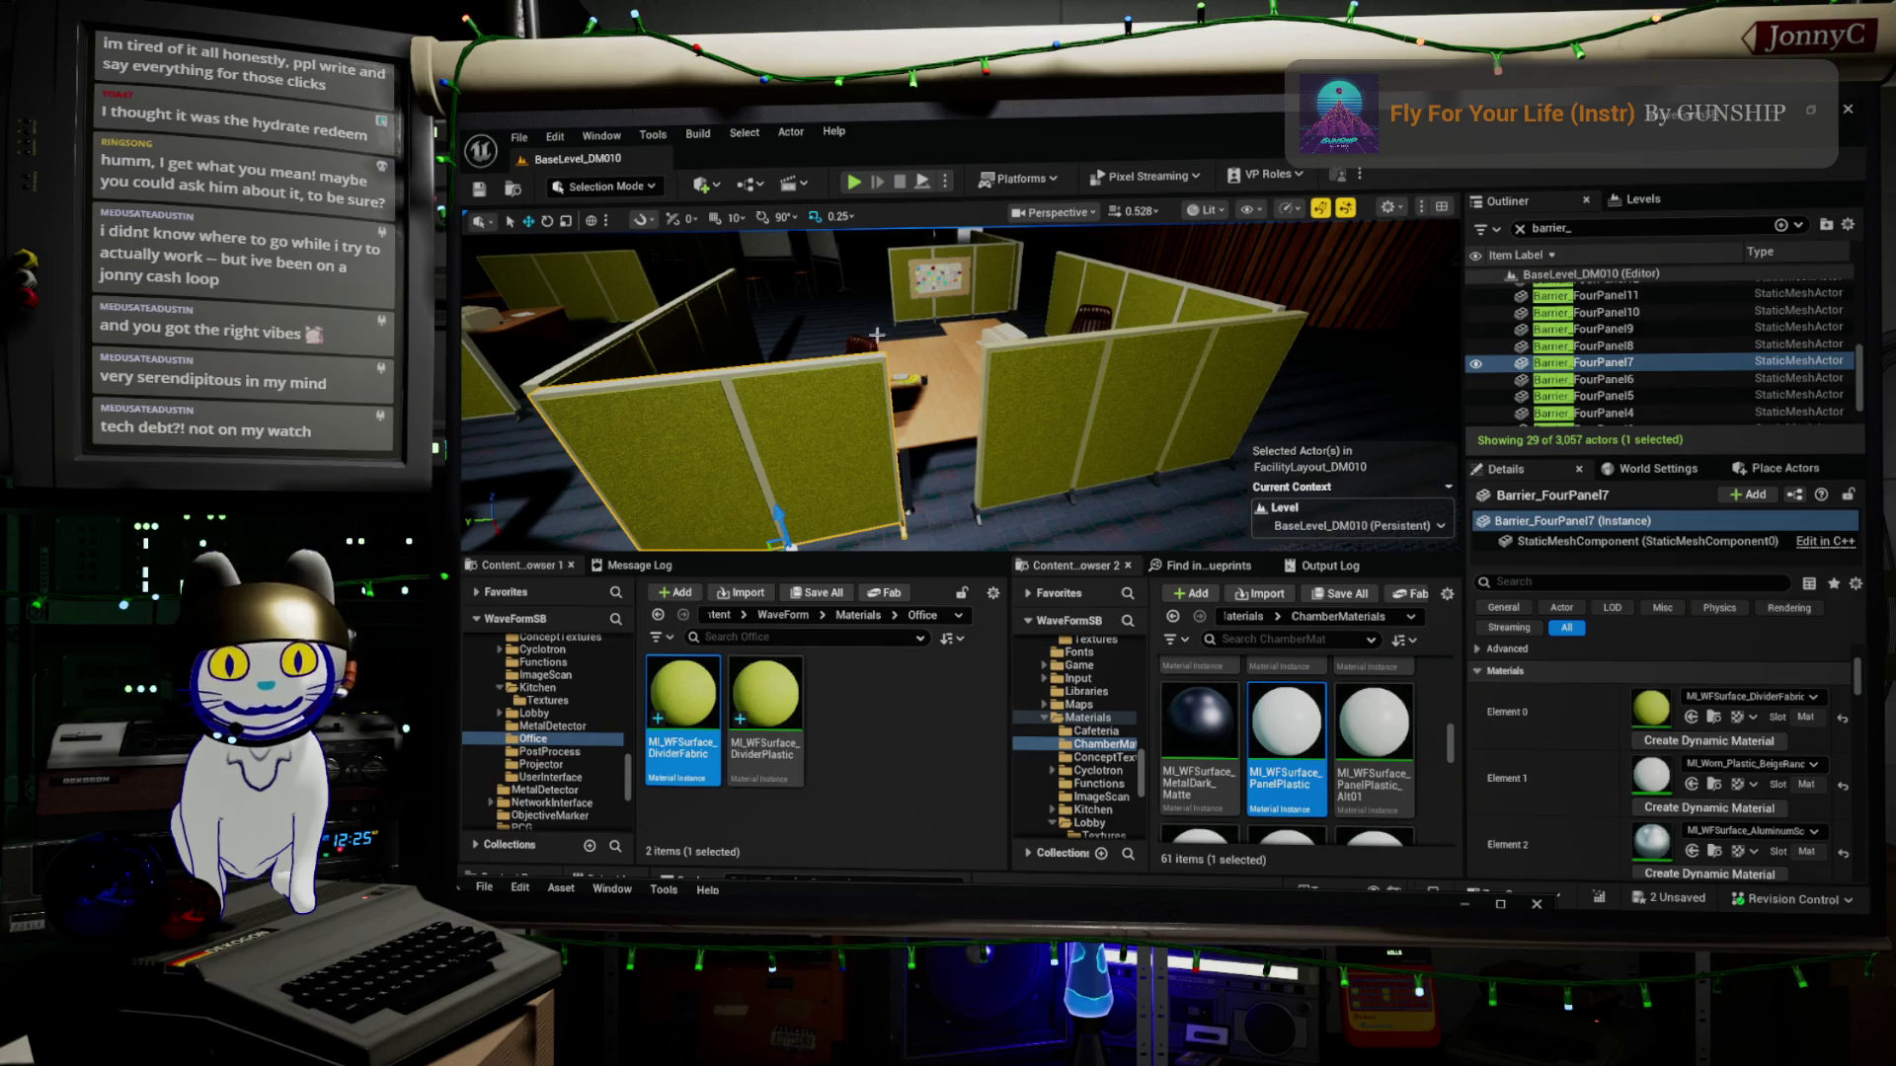
mouse_move(936, 367)
left_mouse_down()
mouse_move(987, 266)
mouse_move(1385, 440)
left_mouse_up()
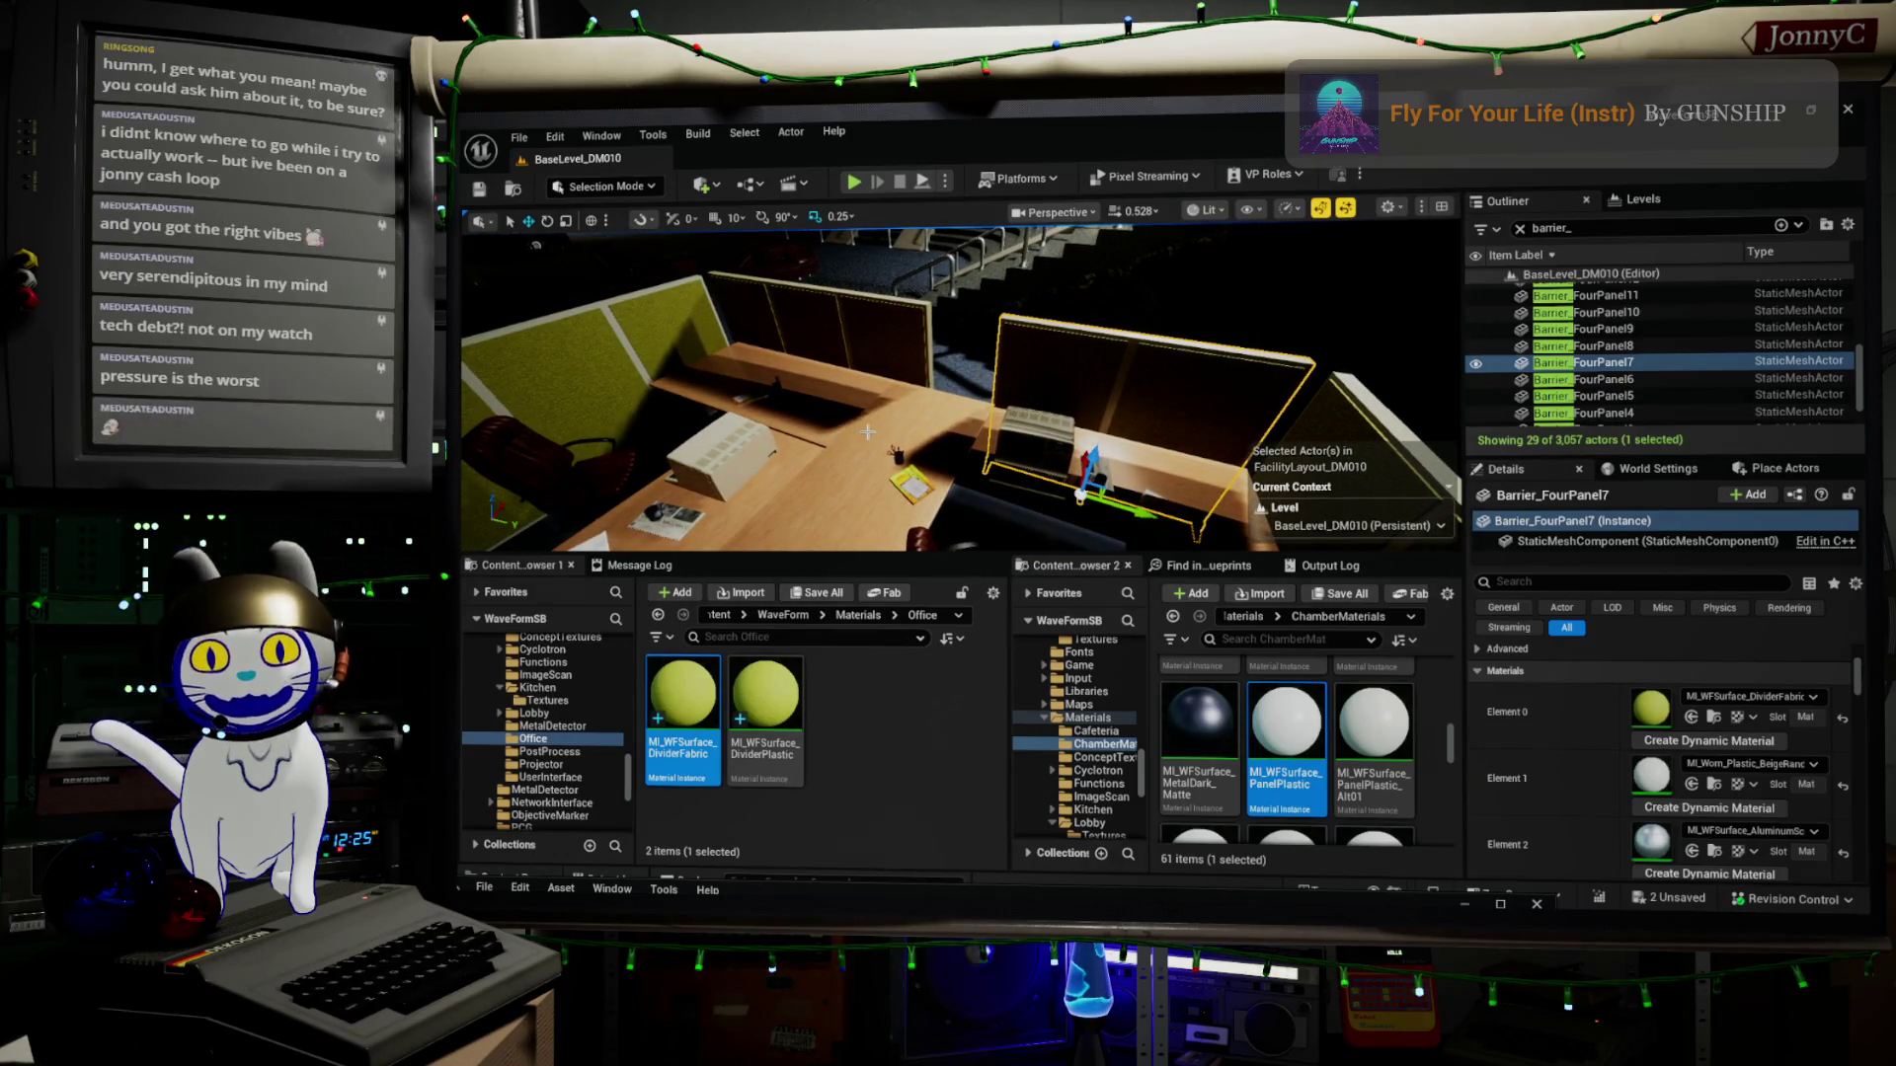
mouse_move(925, 453)
left_mouse_down()
mouse_move(1007, 494)
mouse_move(540, 444)
left_mouse_up()
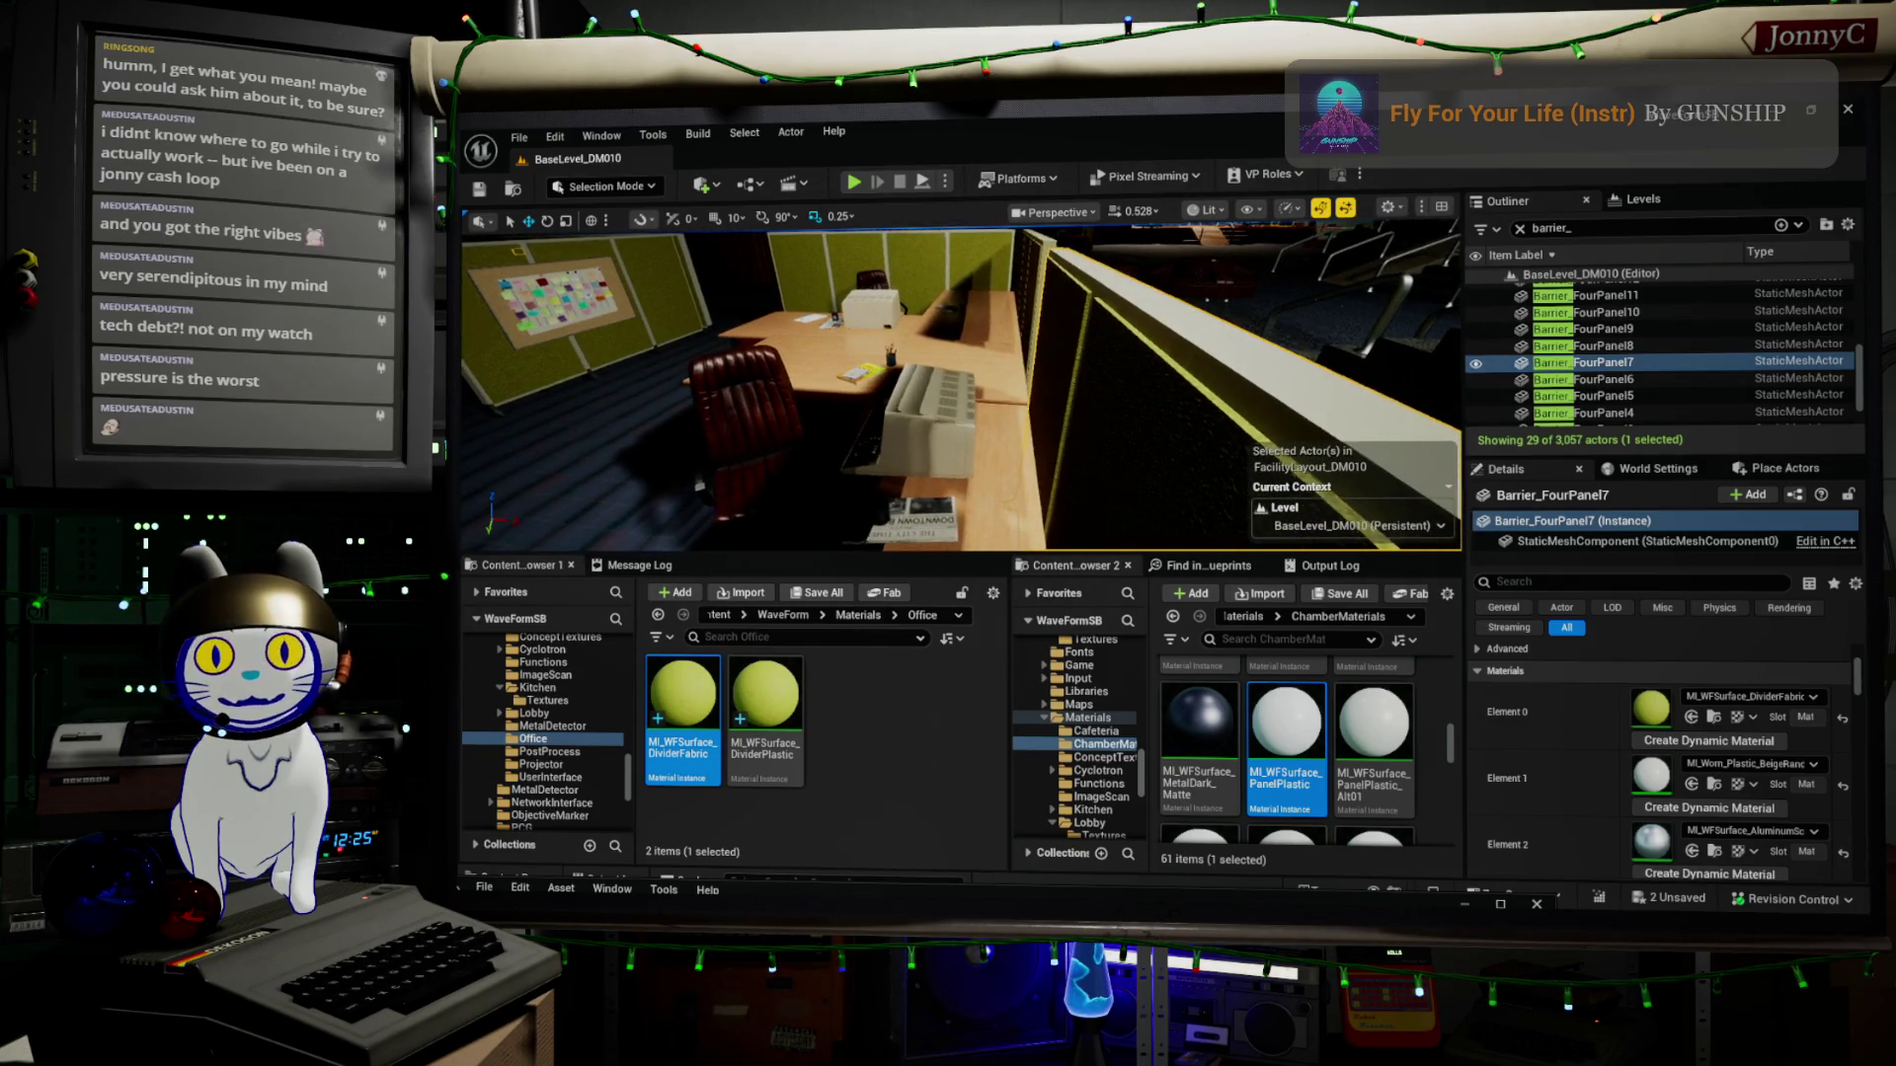
key("f")
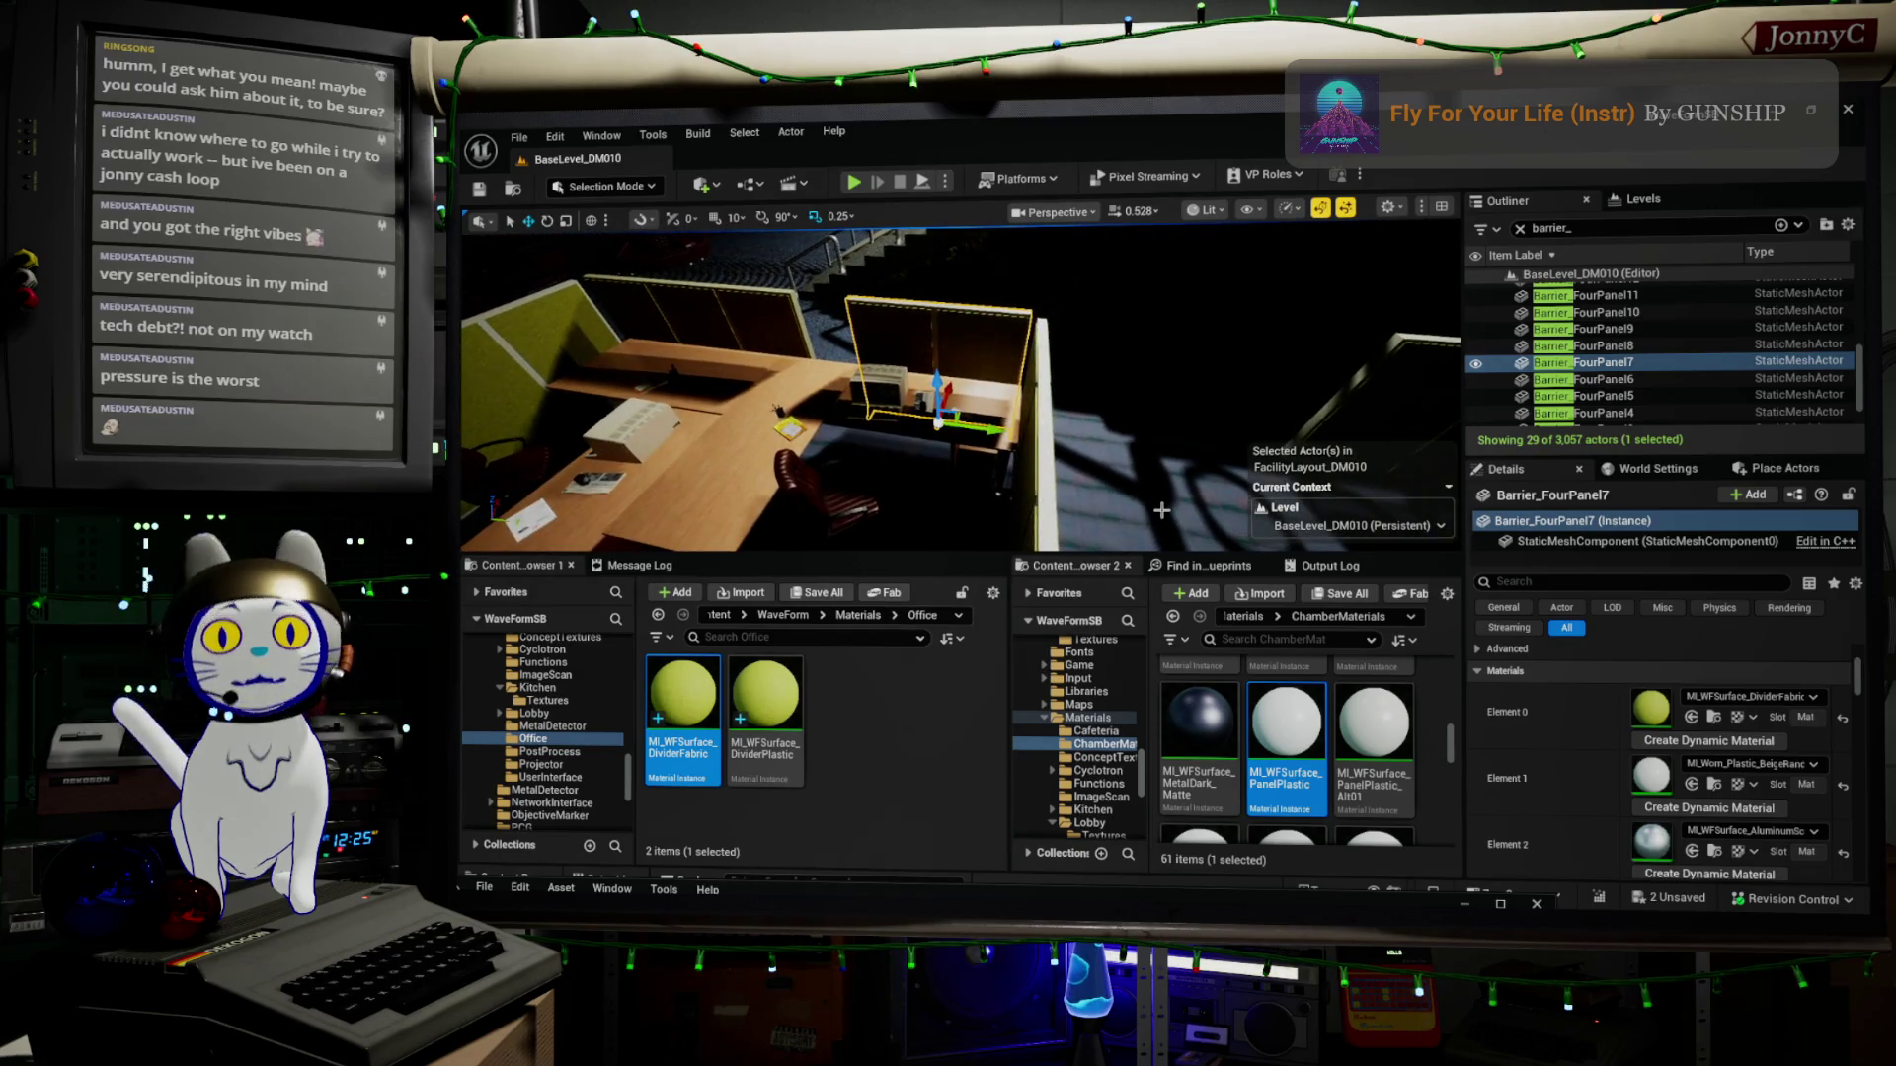
Bring the view low over the office desks and select bp_DeskTemplate9
mouse_move(777, 409)
left_mouse_down()
mouse_move(874, 530)
mouse_move(1062, 398)
mouse_move(924, 509)
mouse_move(1232, 486)
left_mouse_up()
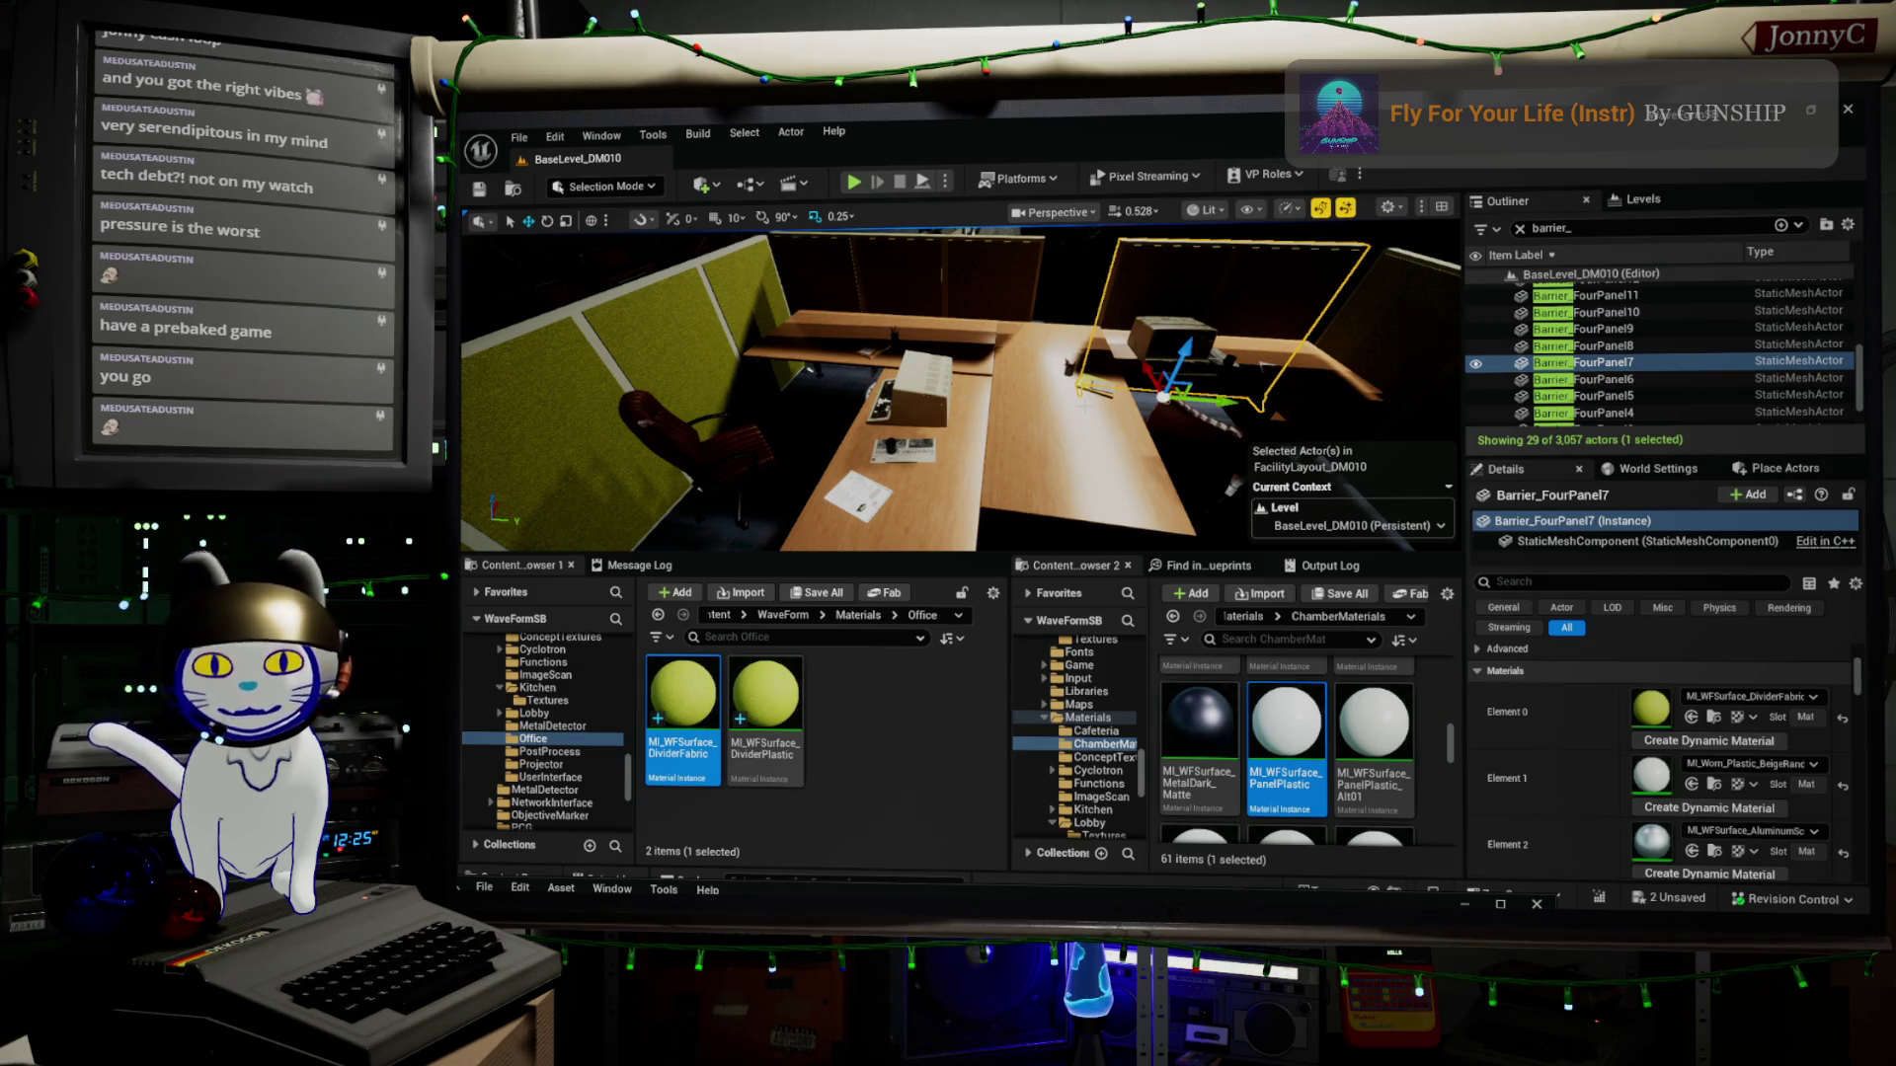
left_click_drag(957, 385, 1057, 397)
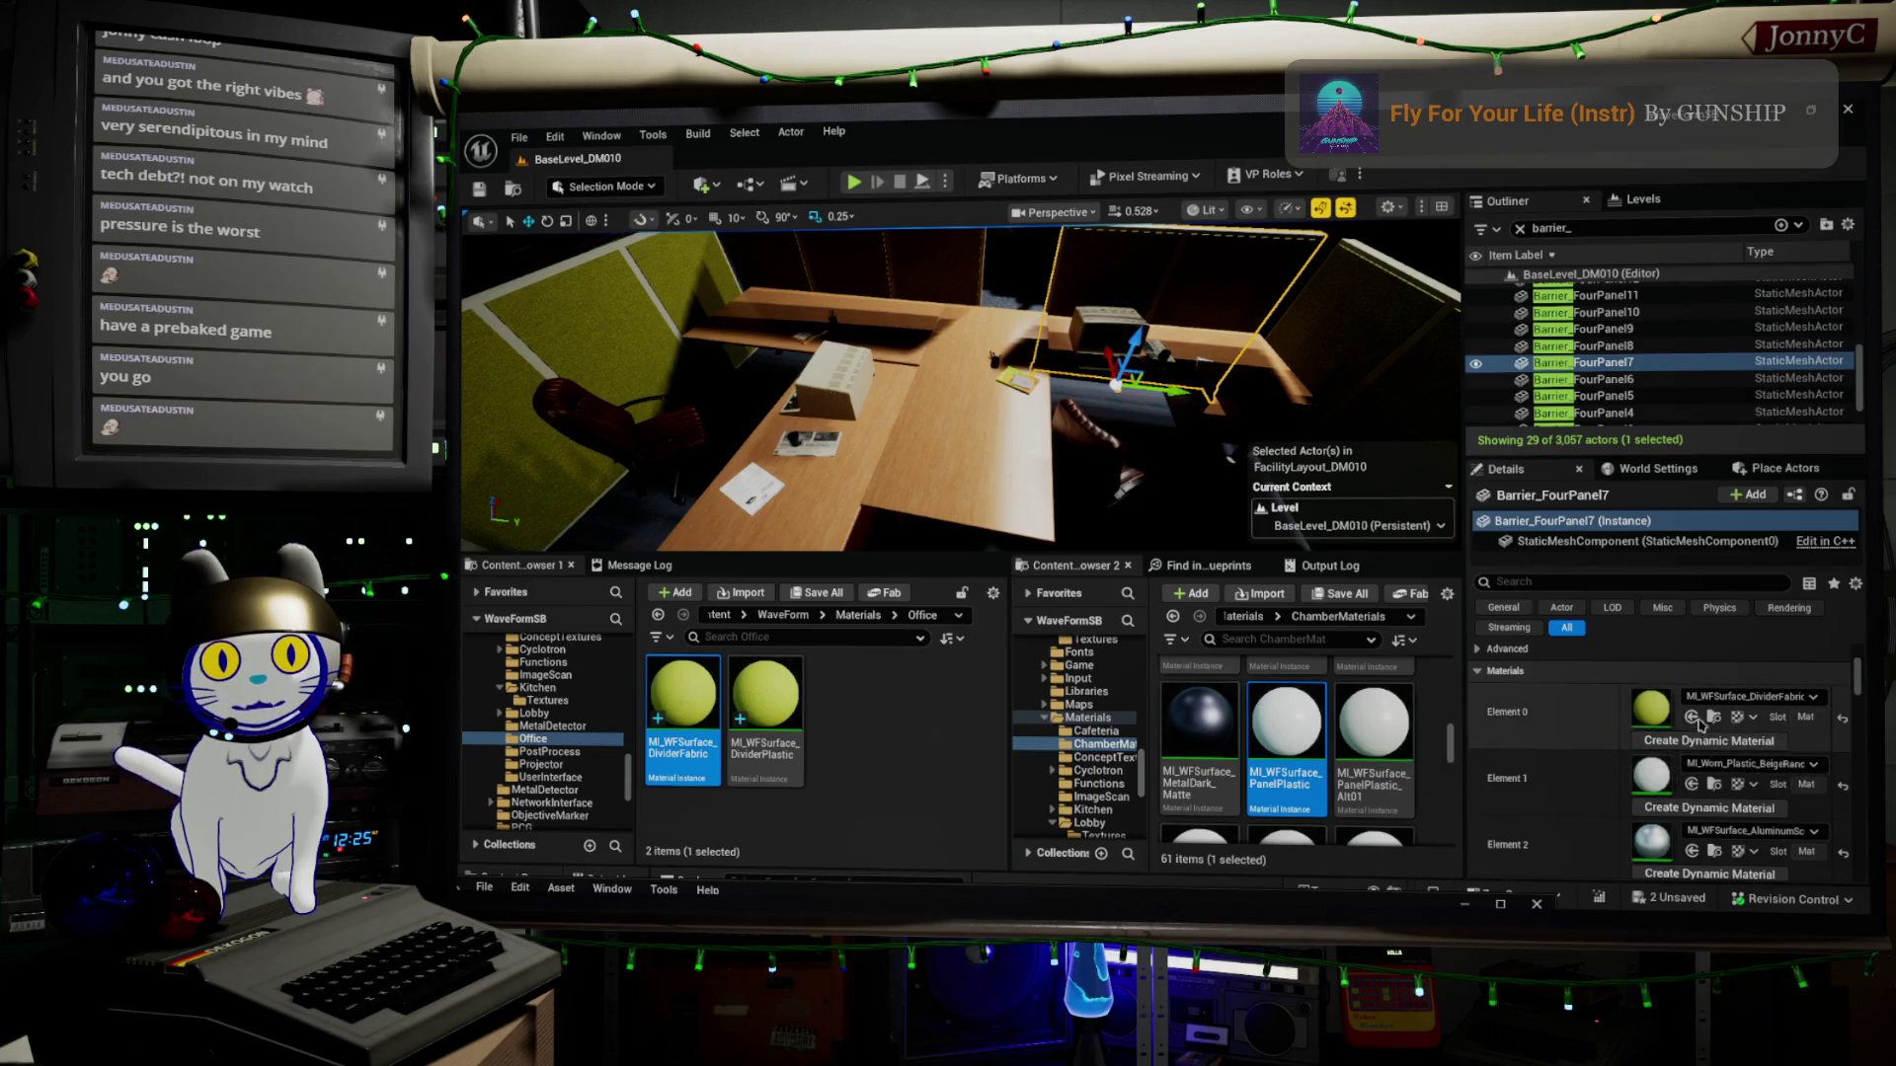
scroll(1333, 730, "up", 5)
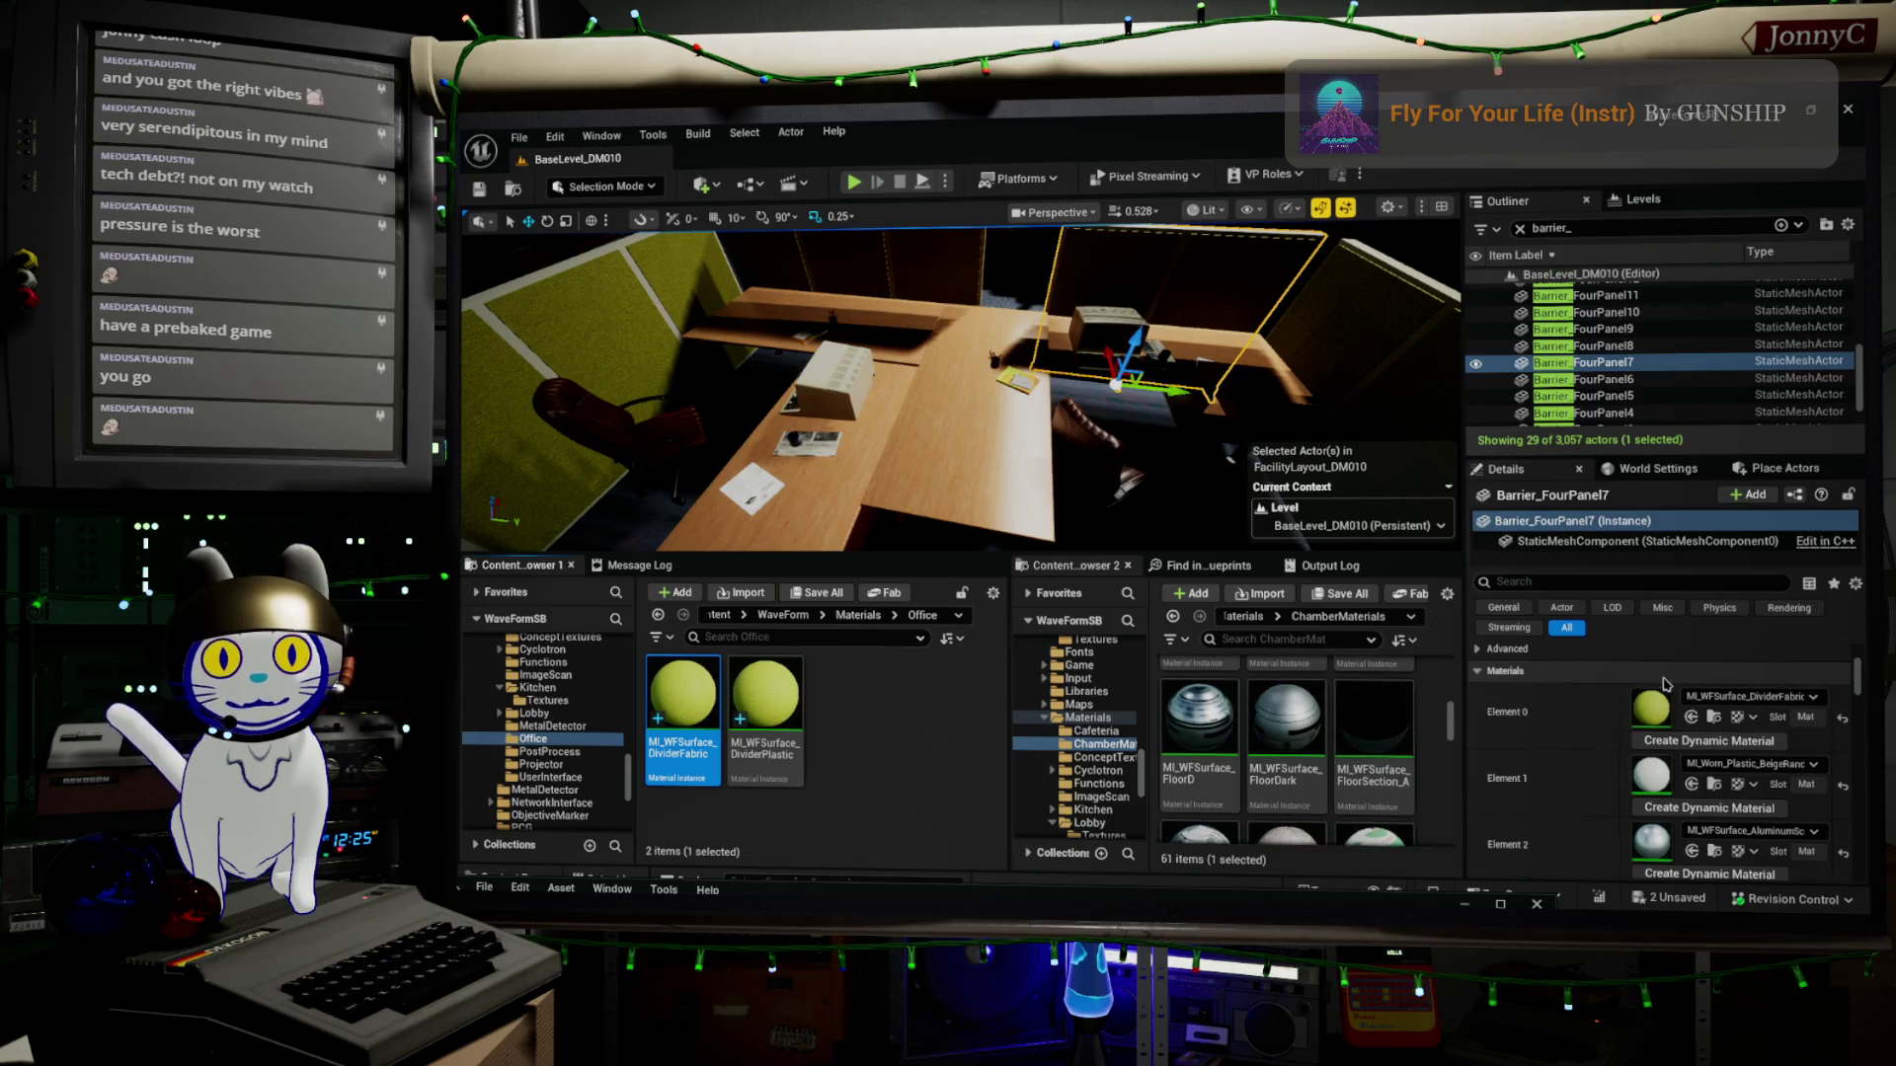
left_click(1248, 395)
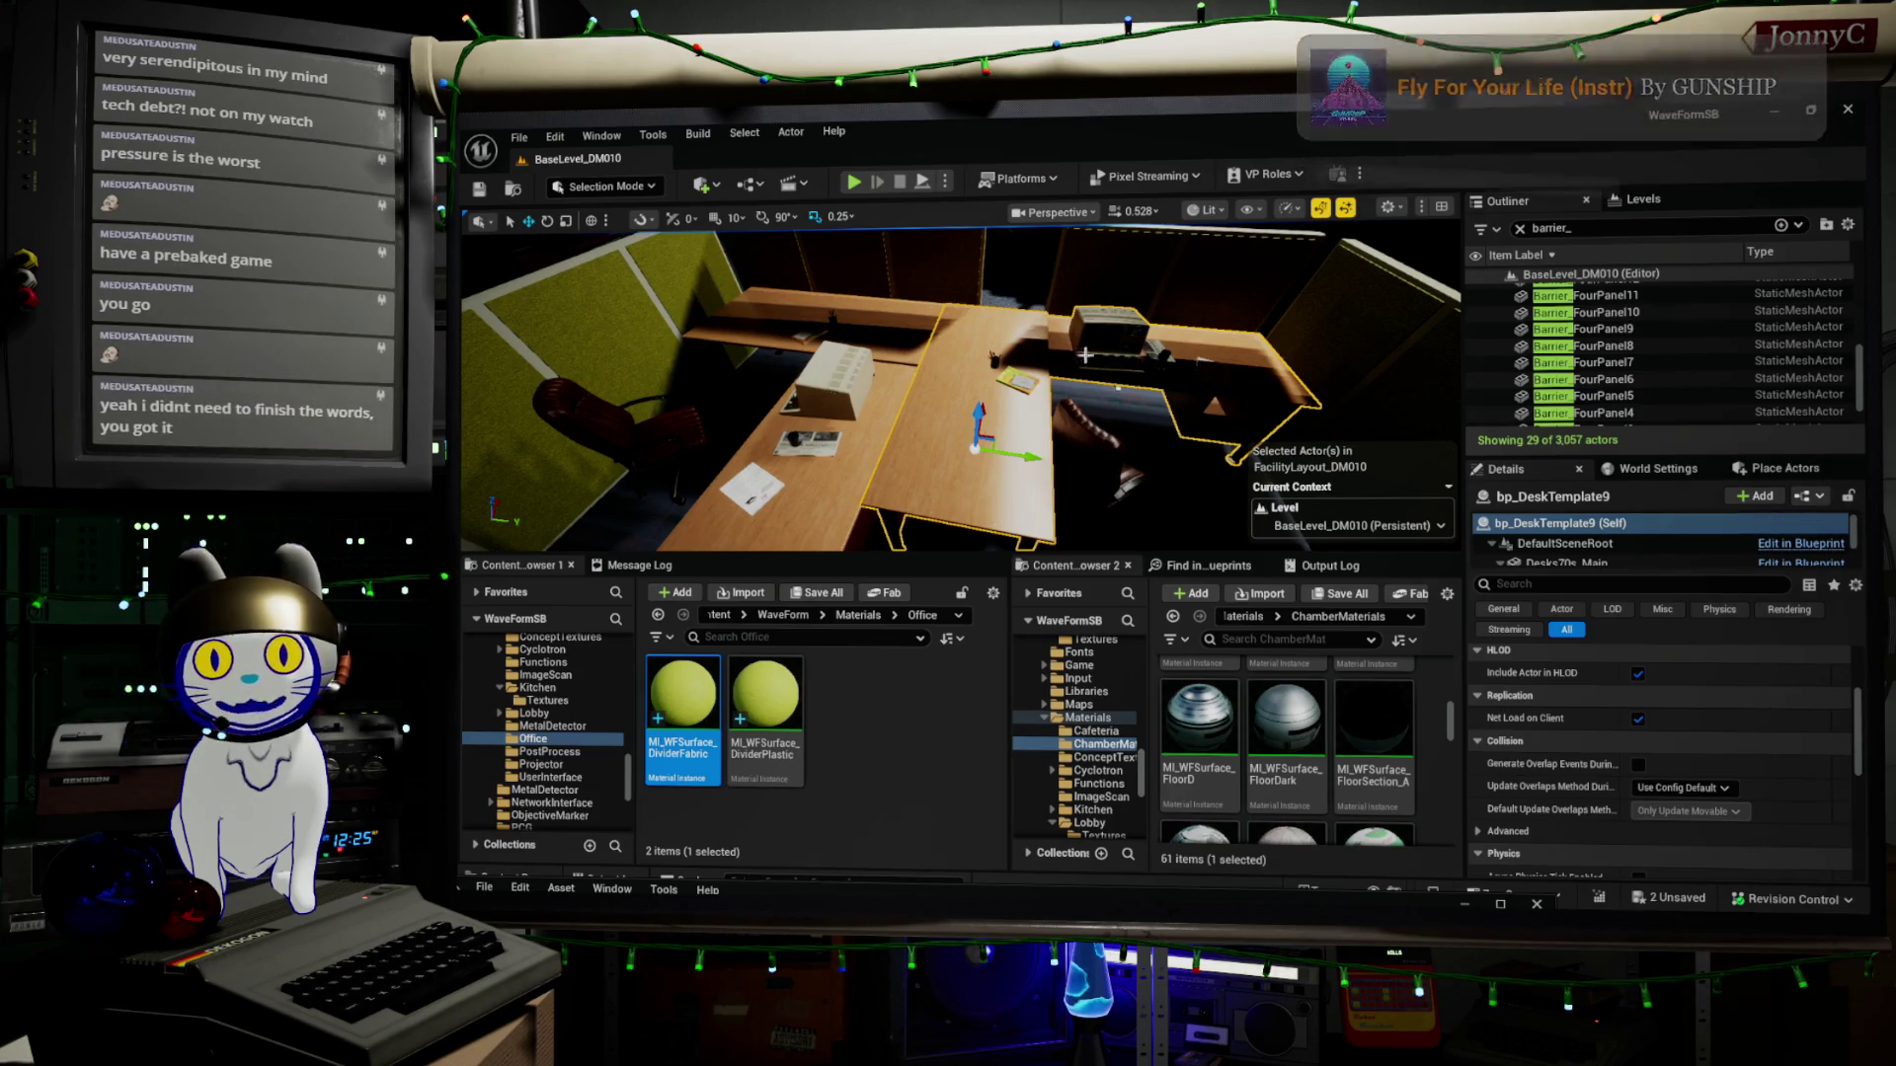
left_click_drag(738, 308, 703, 328)
Tour the cafeteria and kitchen counters, then refocus close on the selected desk's yellow divider panels
mouse_move(740, 393)
left_mouse_down()
mouse_move(763, 316)
mouse_move(991, 301)
left_mouse_up()
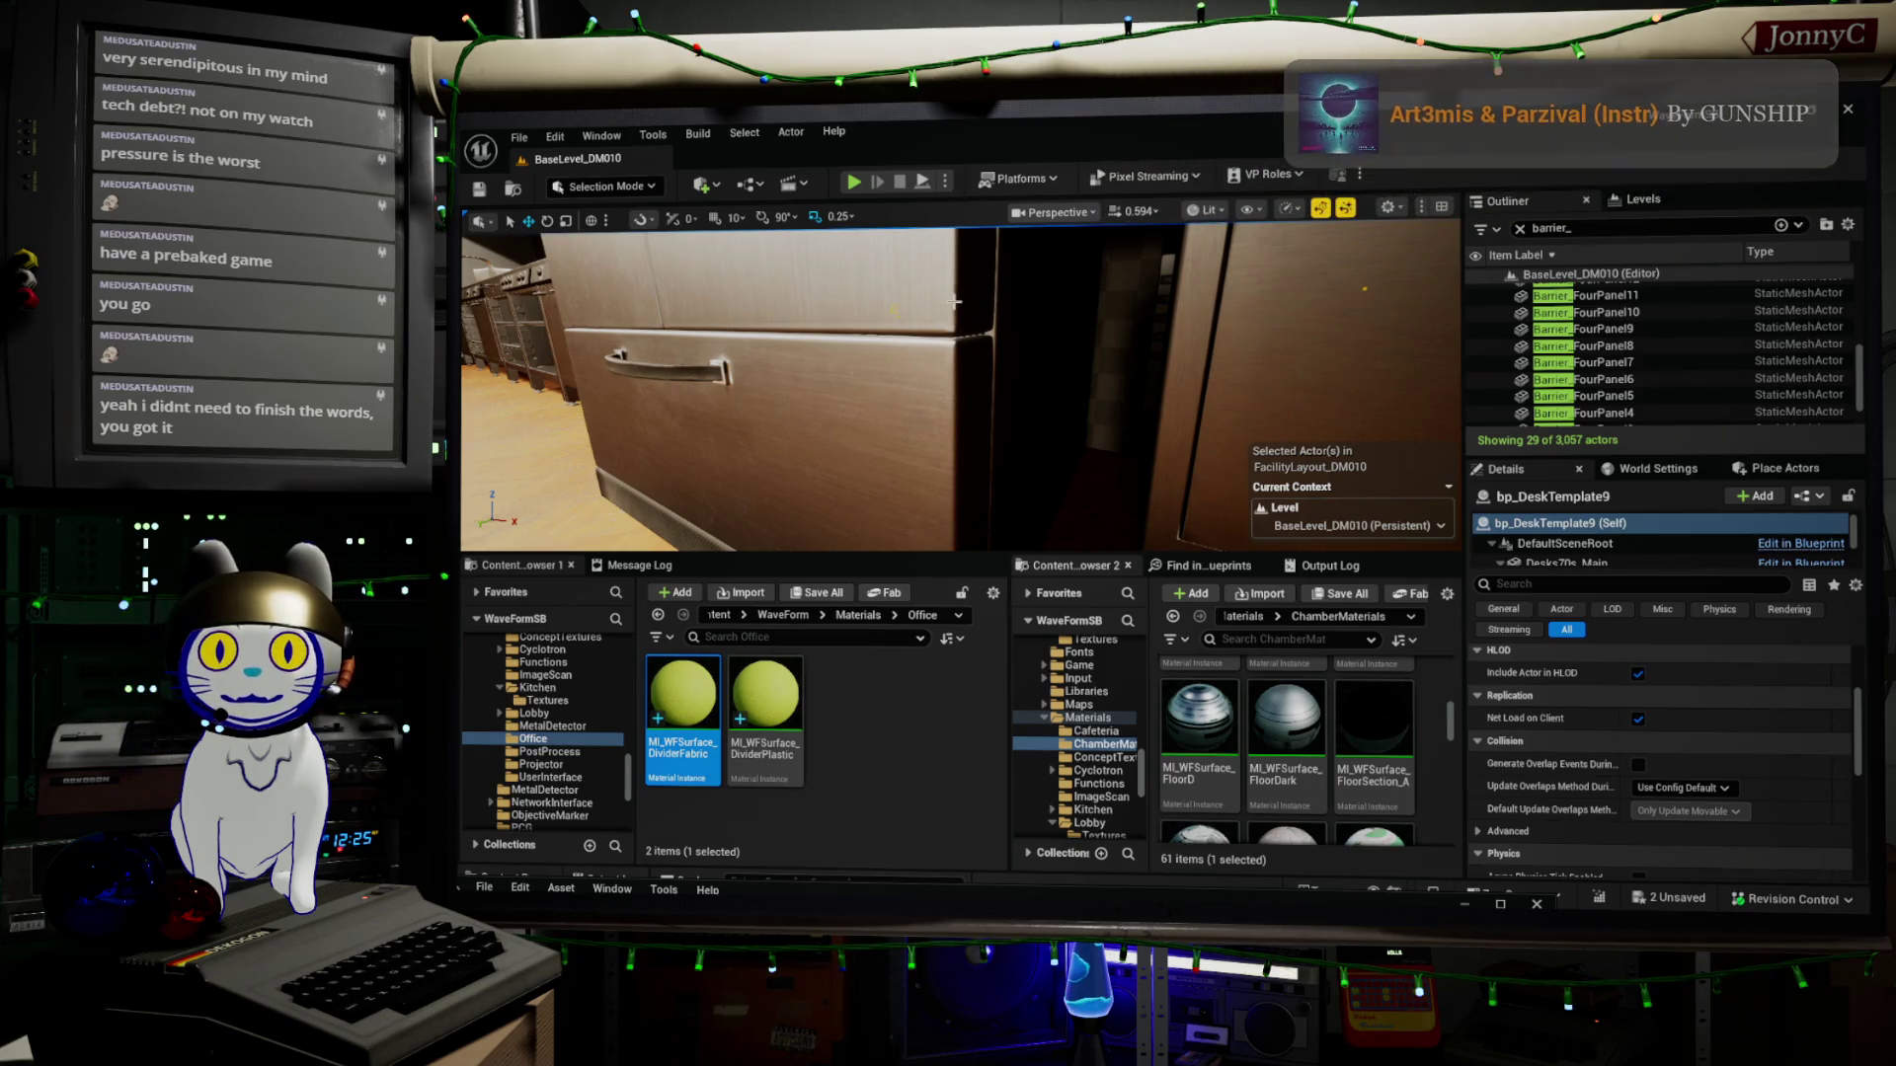
mouse_move(943, 392)
left_mouse_down()
mouse_move(861, 450)
mouse_move(957, 374)
left_mouse_up()
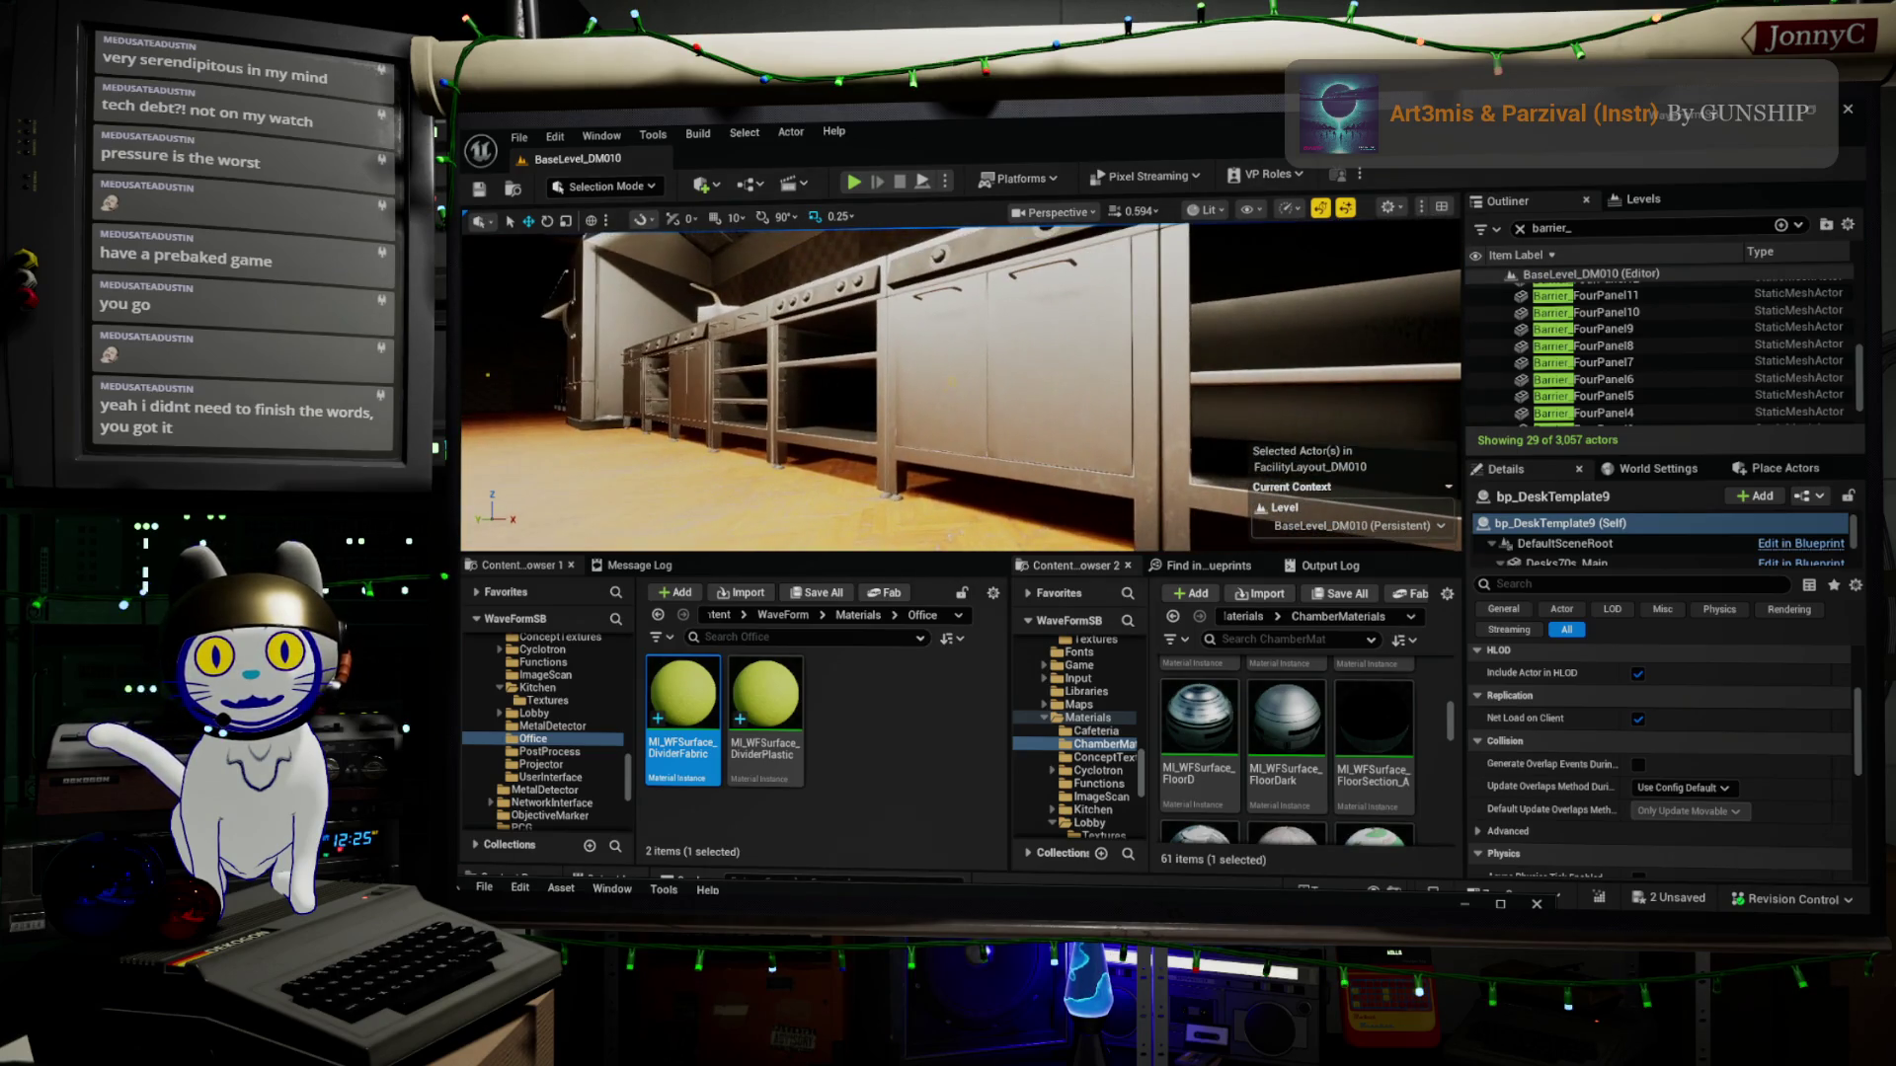
left_click_drag(1158, 394, 1152, 377)
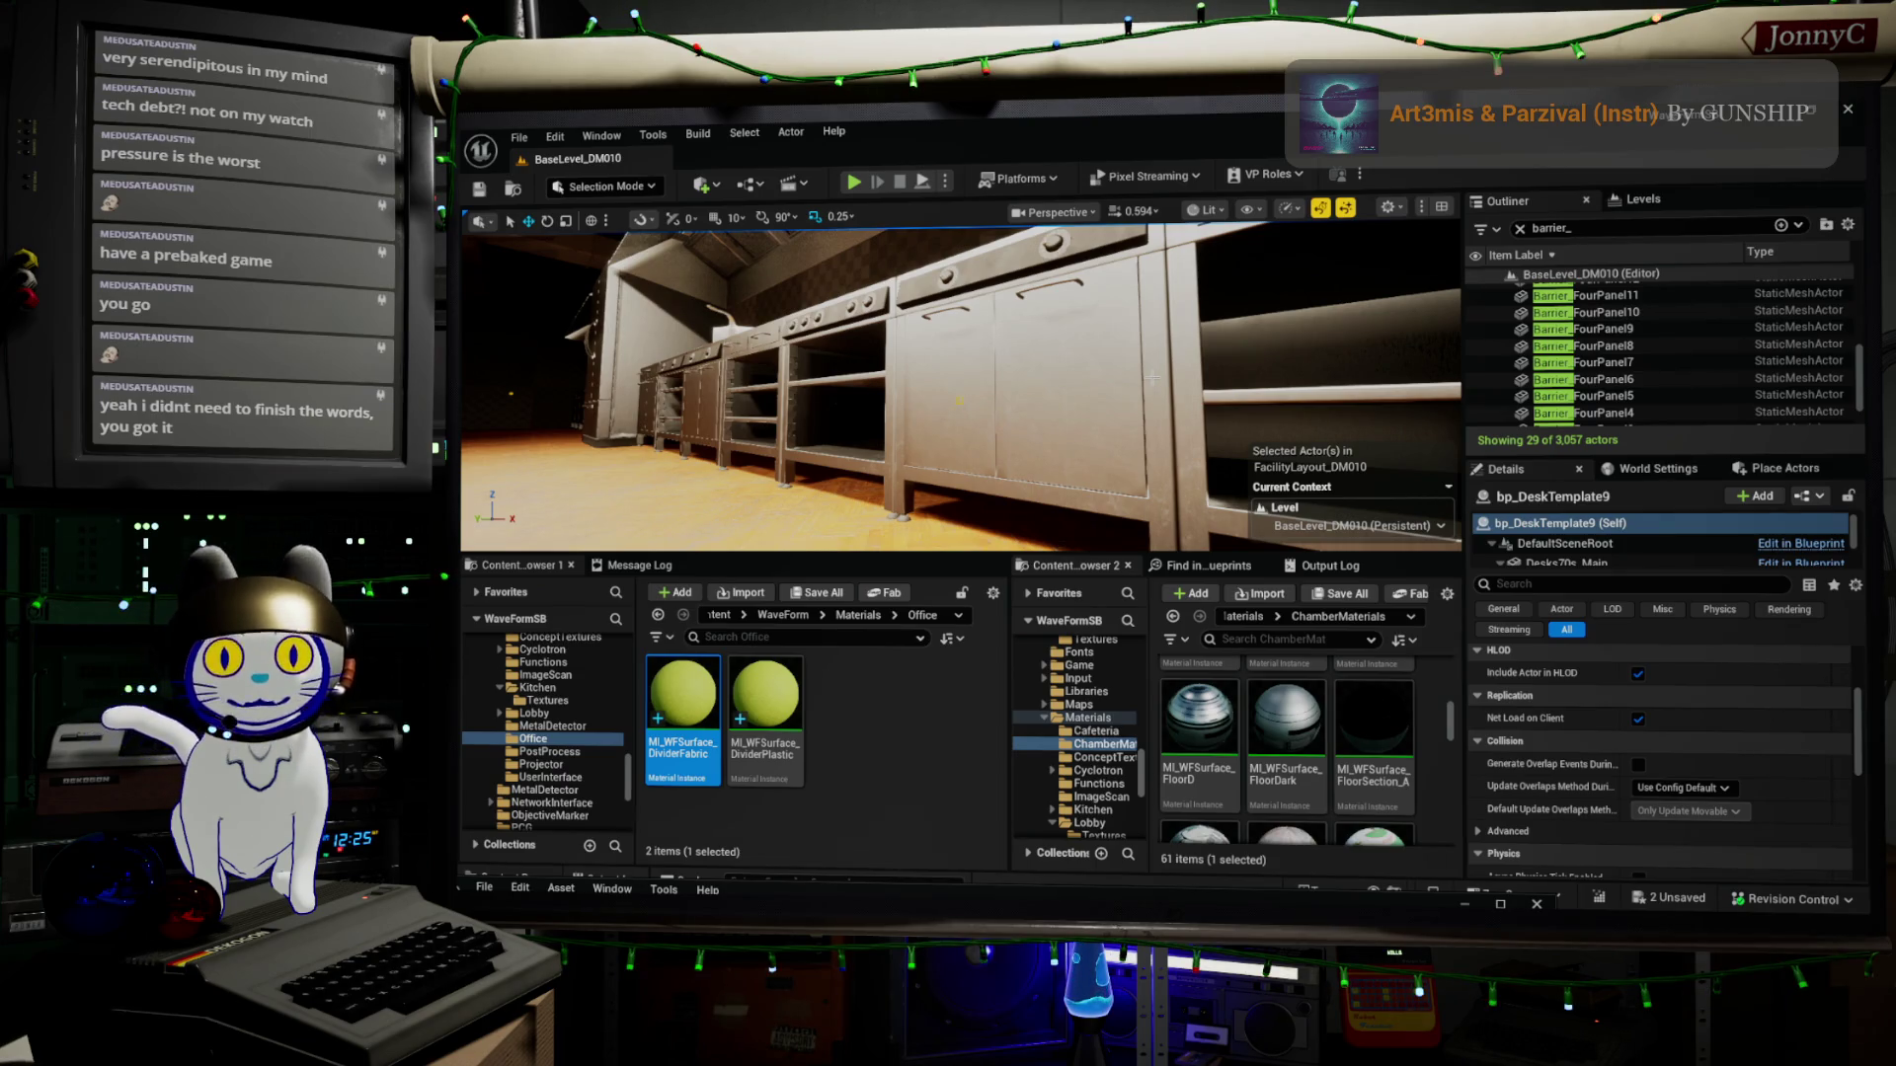
mouse_move(910, 383)
left_mouse_down()
mouse_move(751, 391)
mouse_move(987, 383)
mouse_move(719, 427)
left_mouse_up()
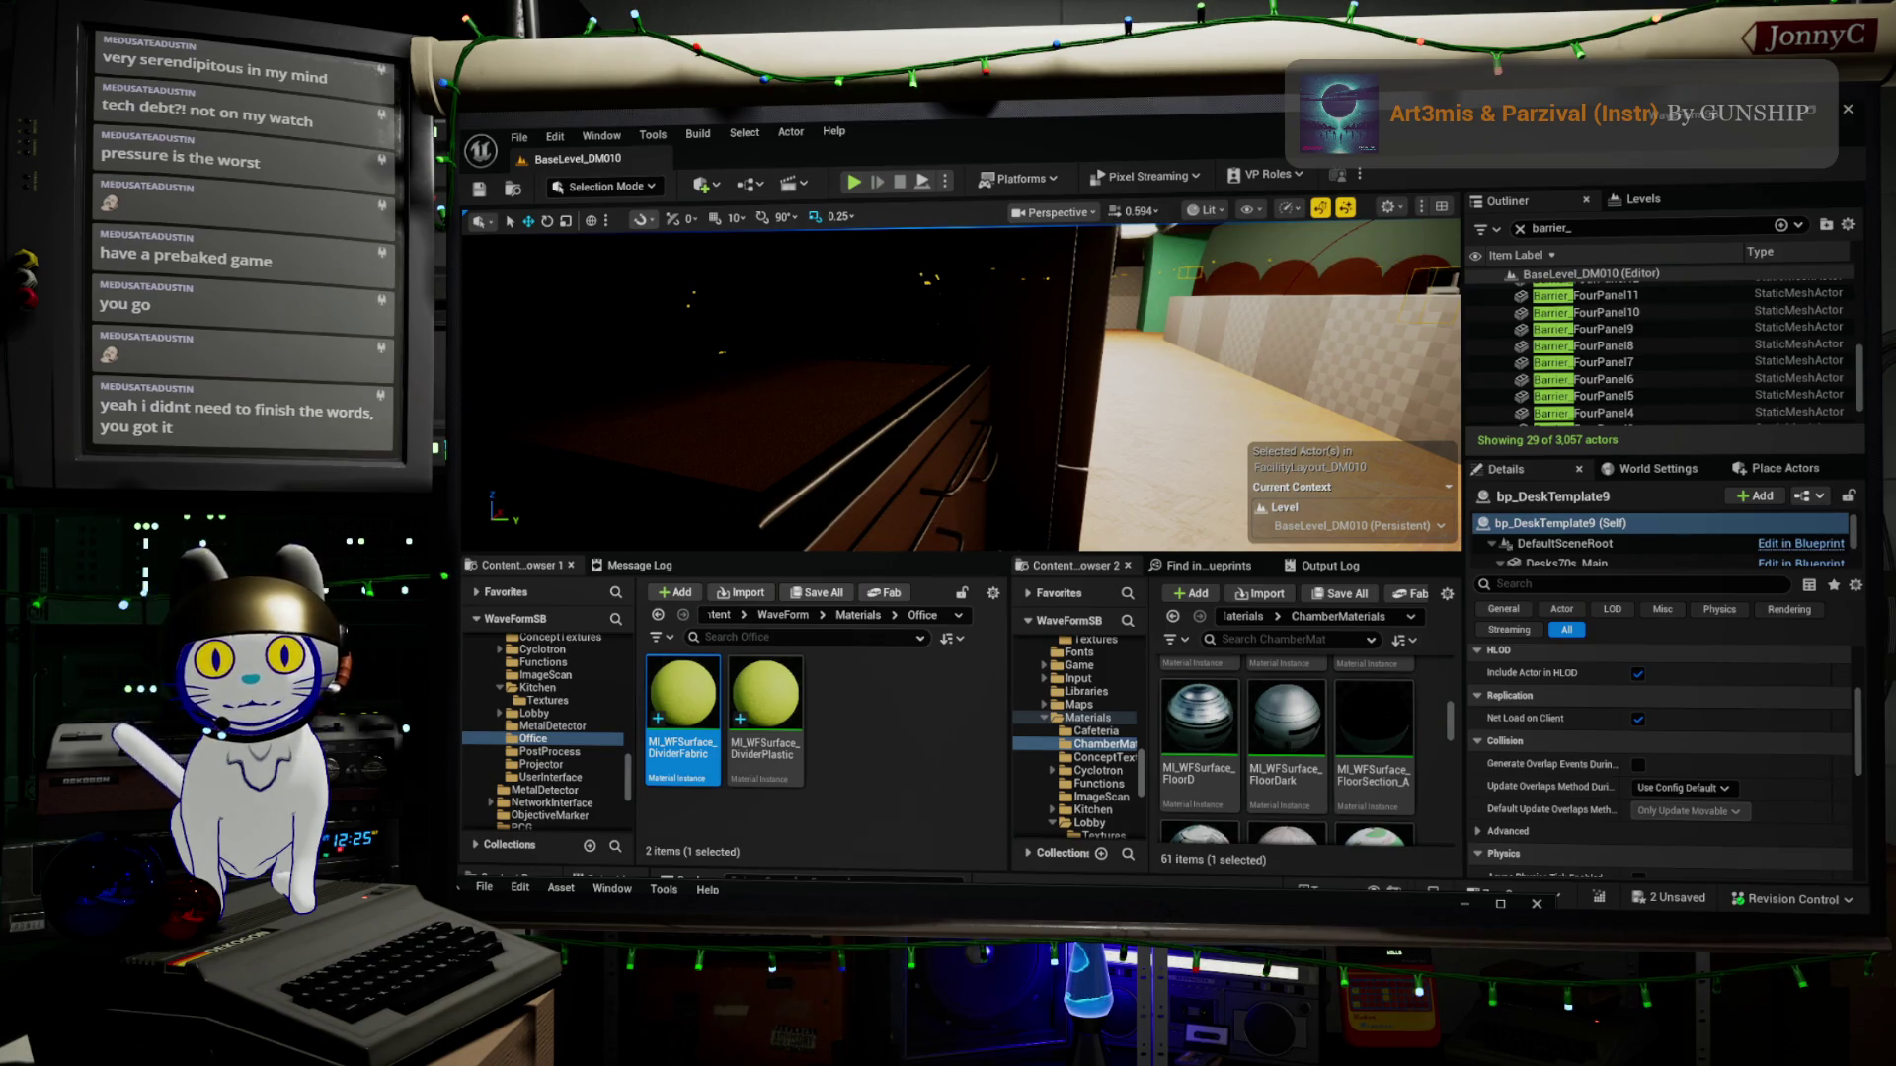
key("s")
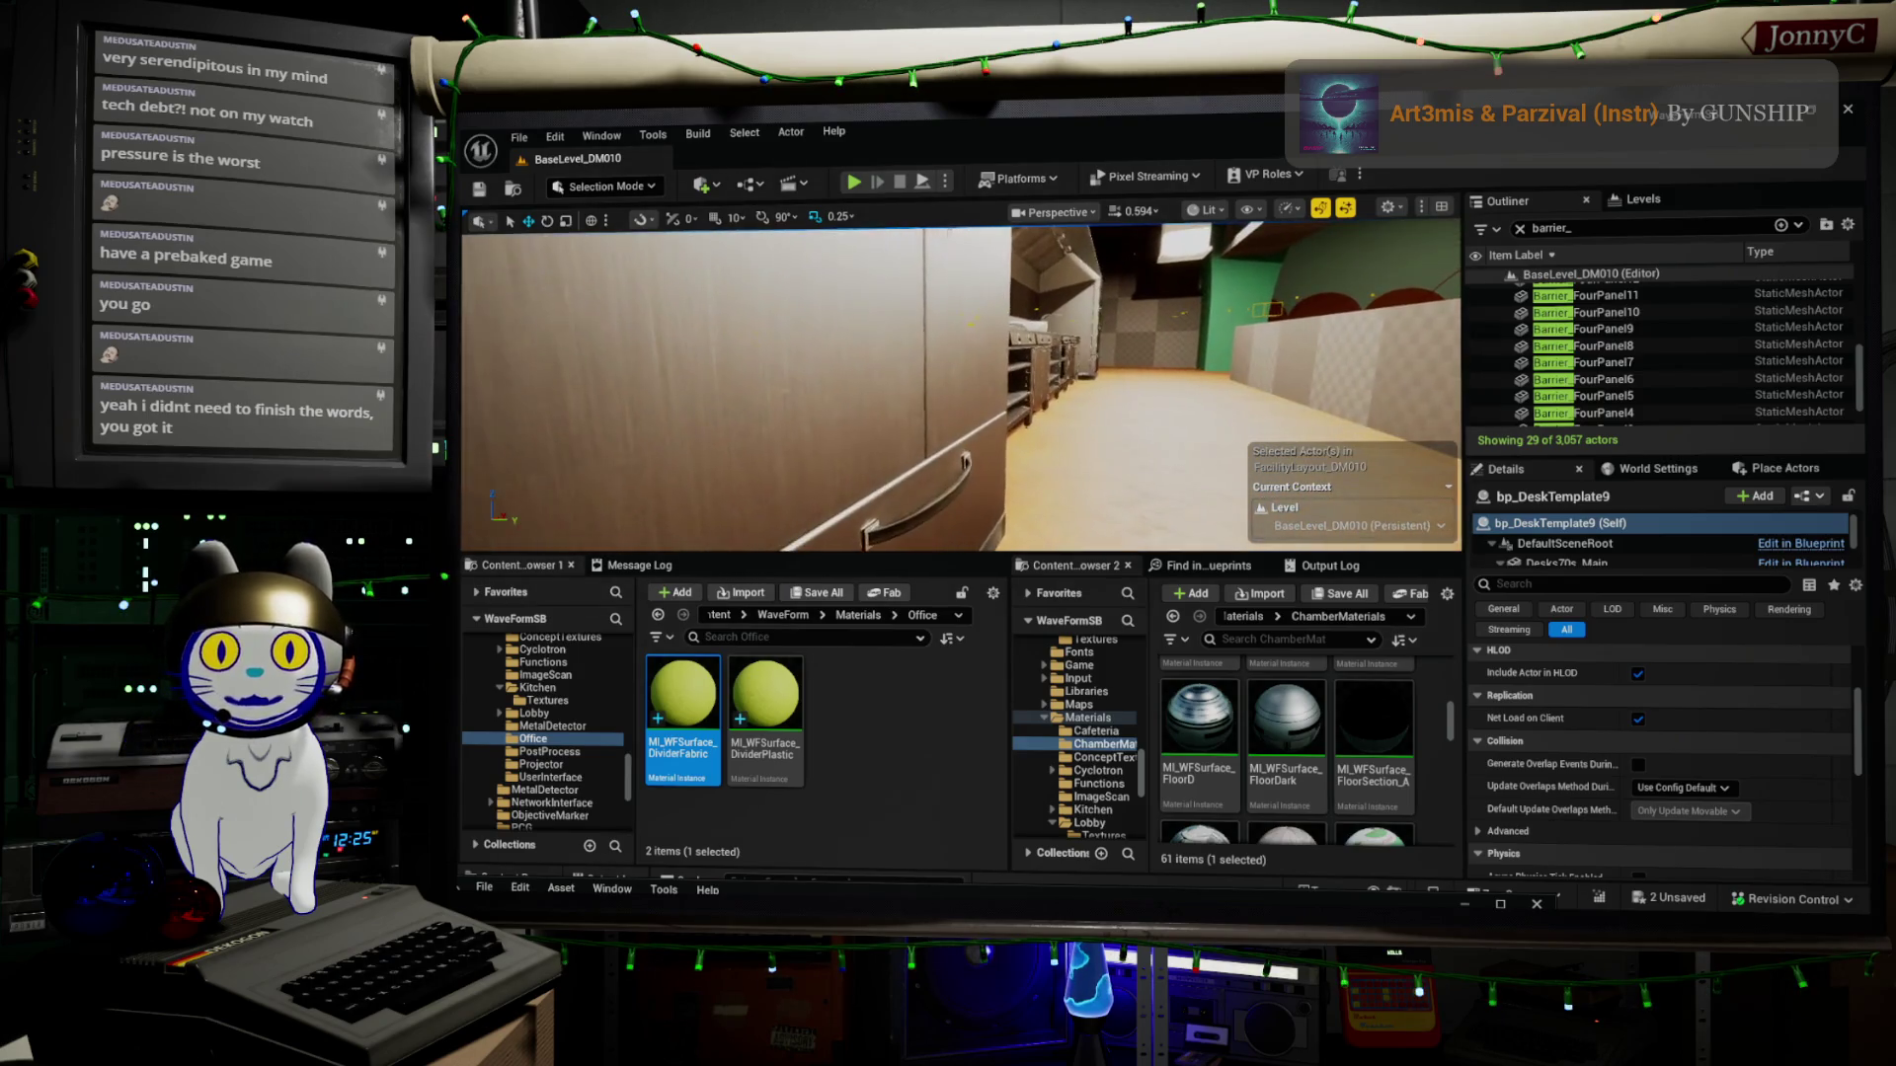
key("f")
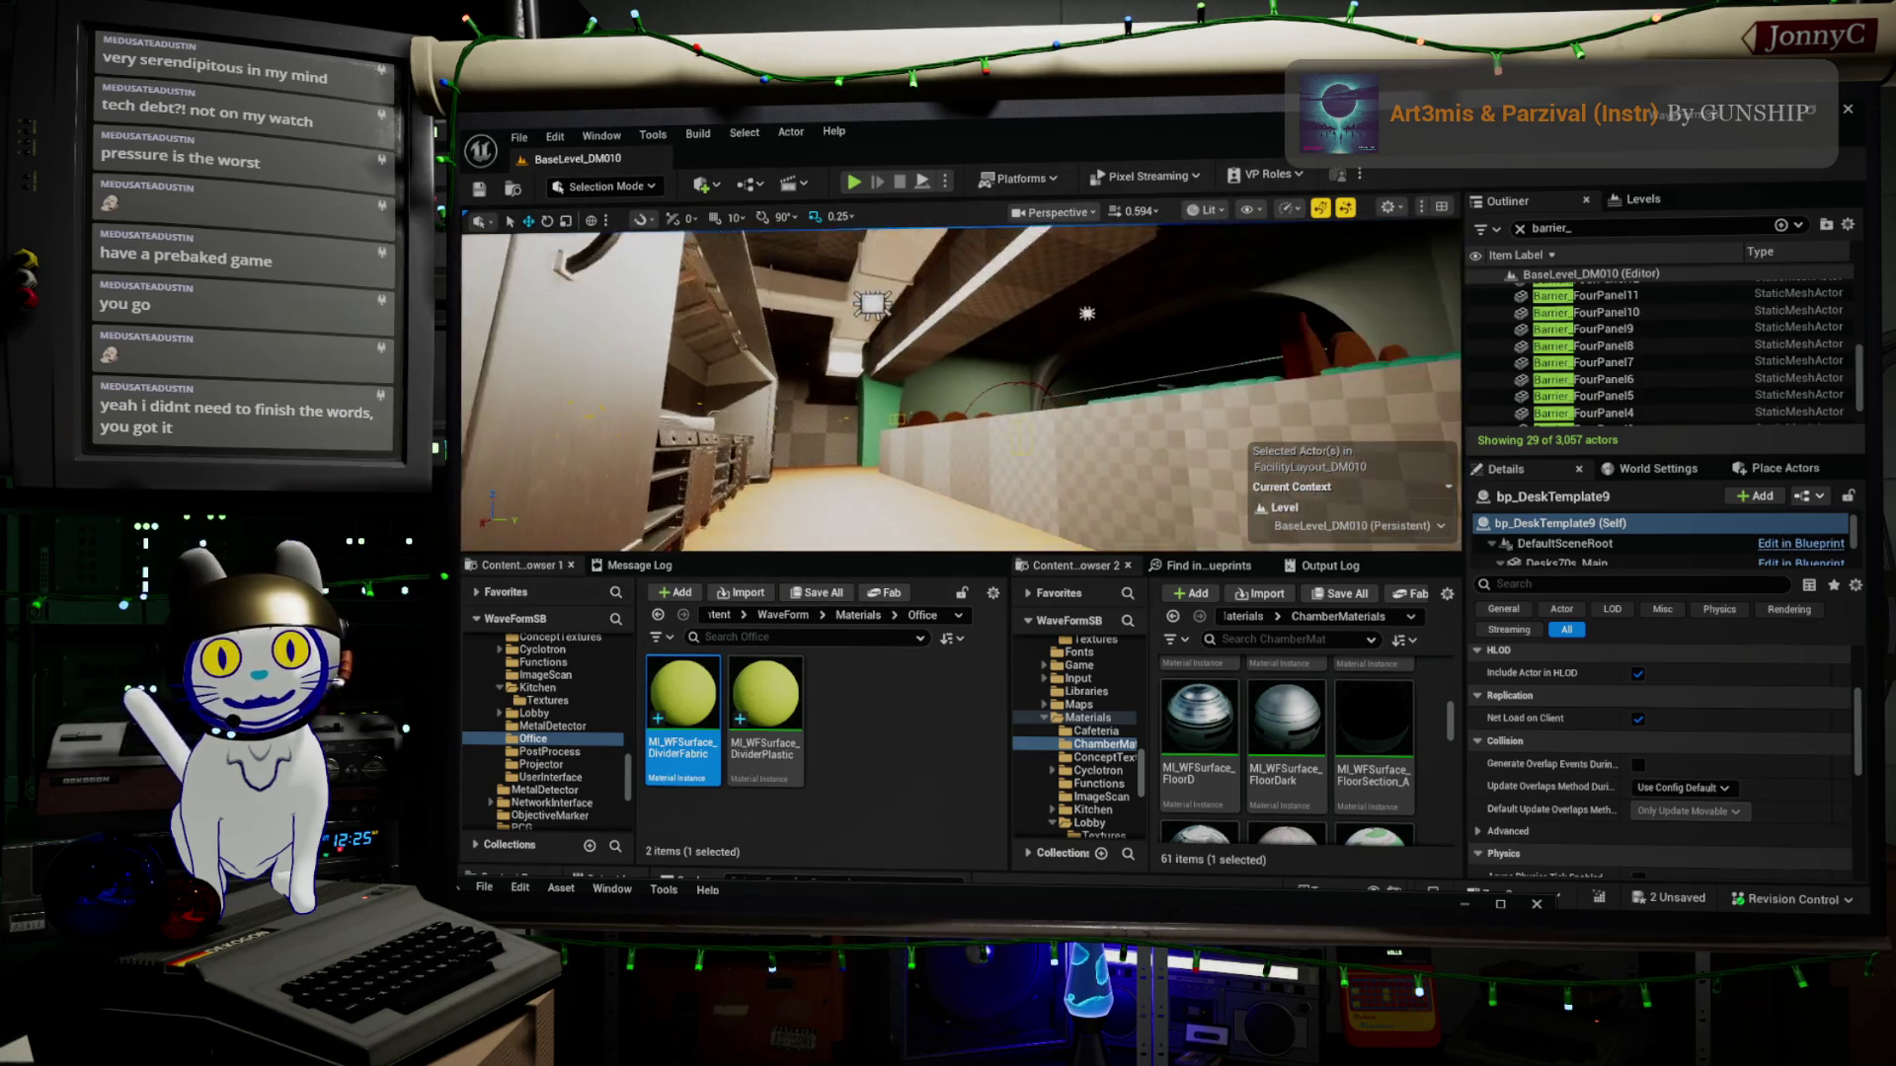
key("w")
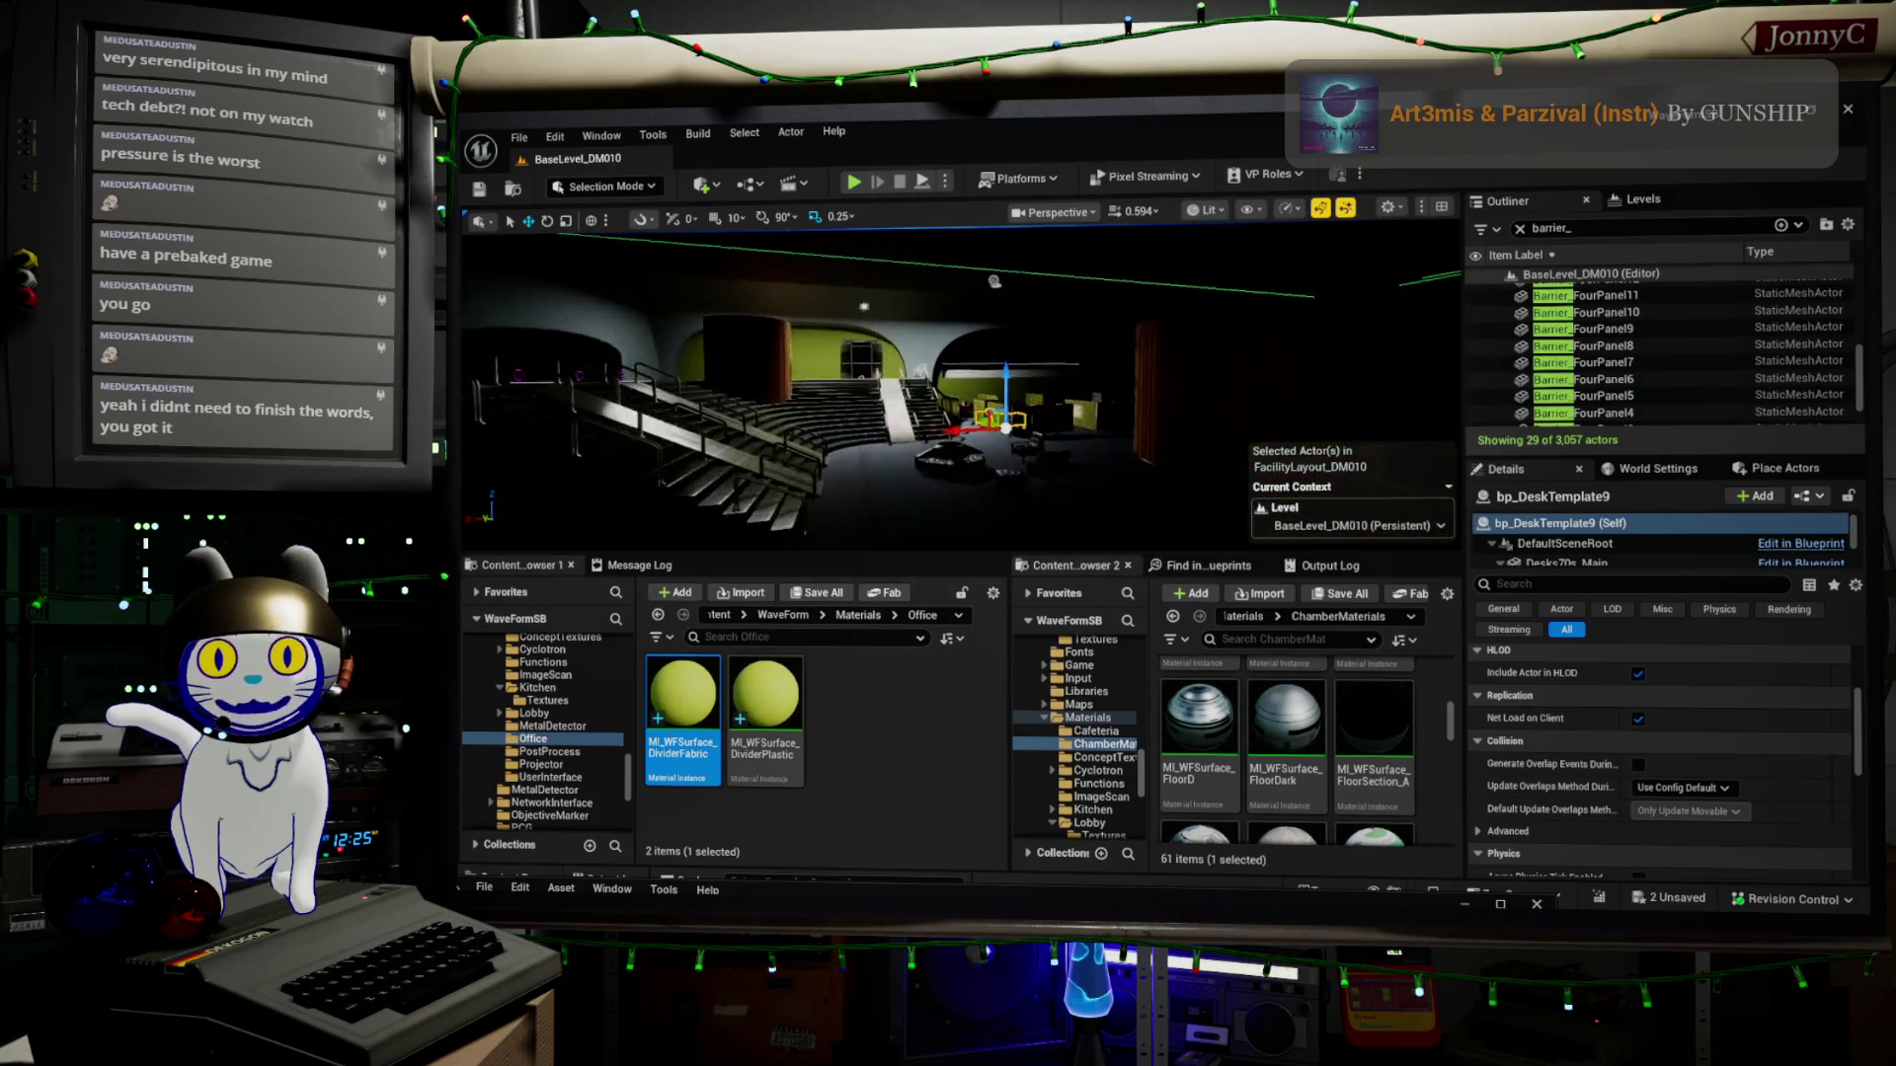
key("a")
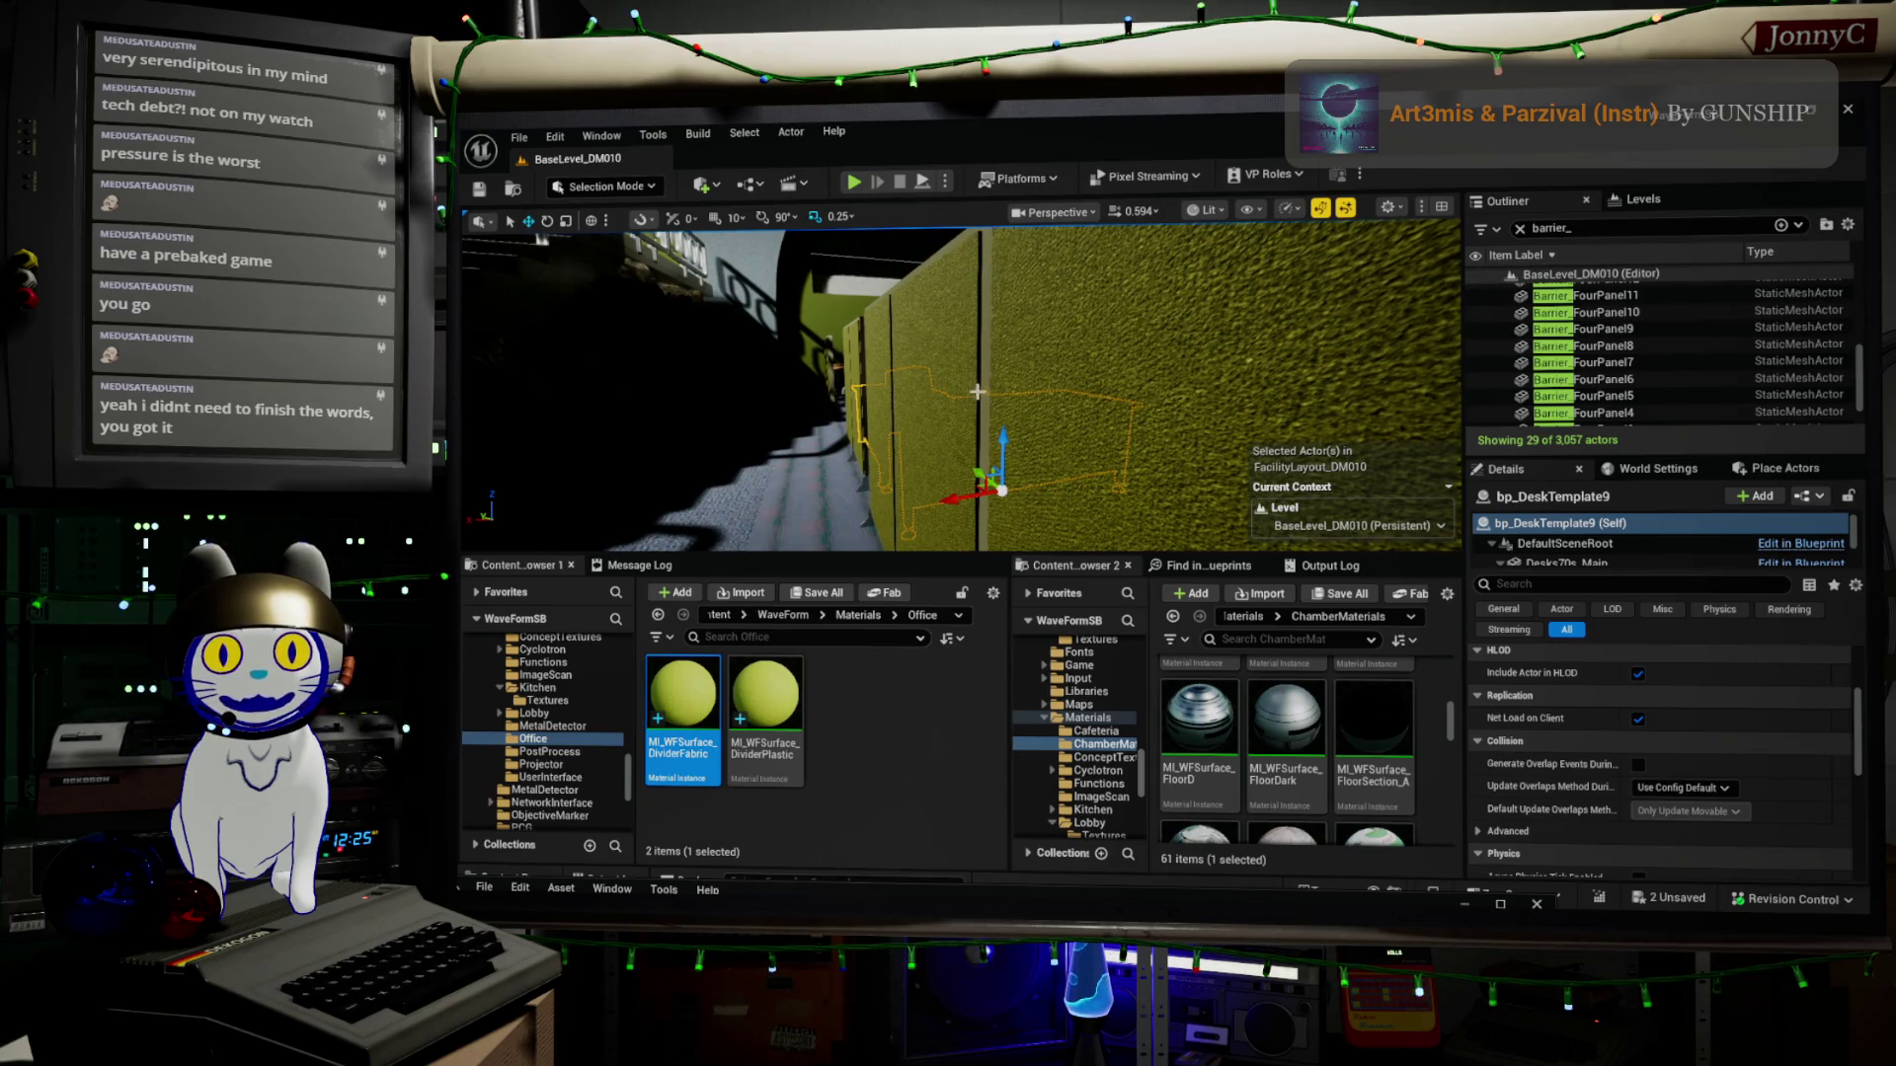
mouse_move(969, 276)
left_mouse_down()
mouse_move(770, 296)
mouse_move(1393, 225)
left_mouse_up()
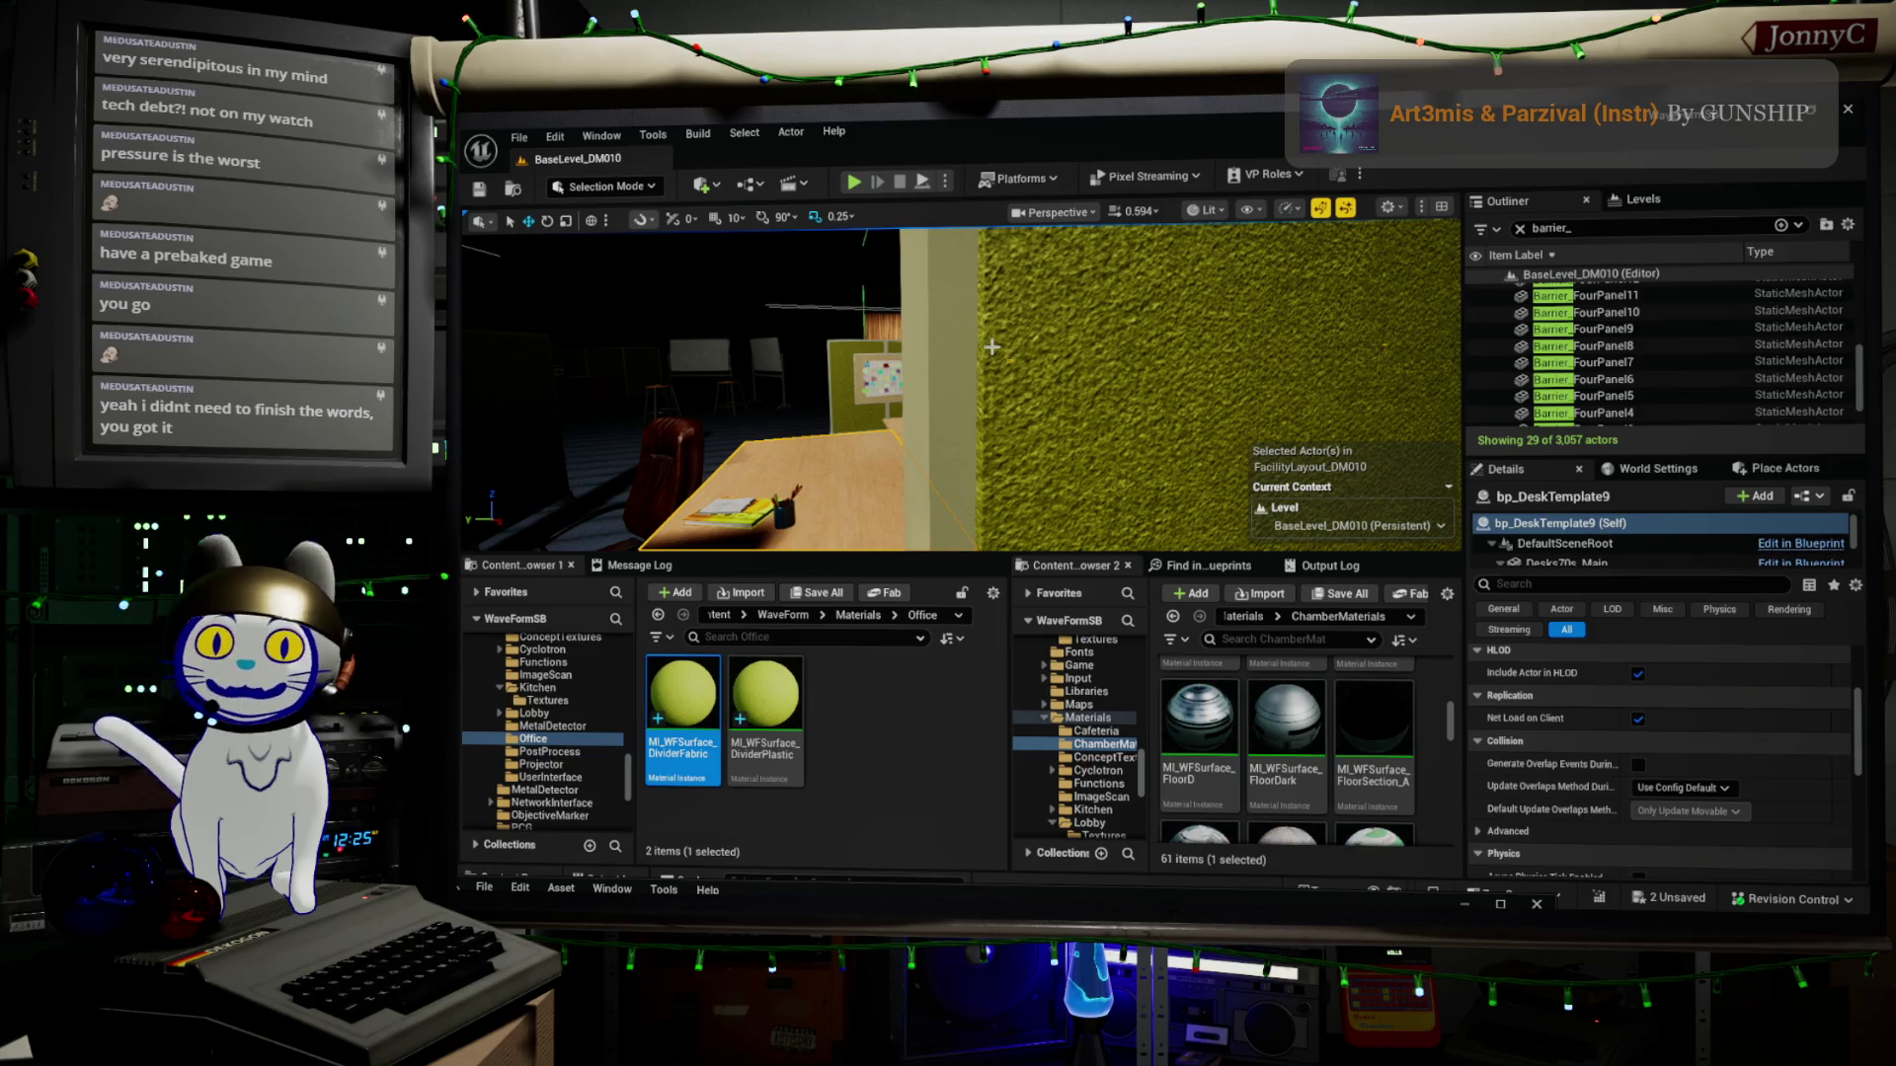
mouse_move(1024, 363)
left_mouse_down()
mouse_move(1007, 414)
mouse_move(918, 350)
left_mouse_up()
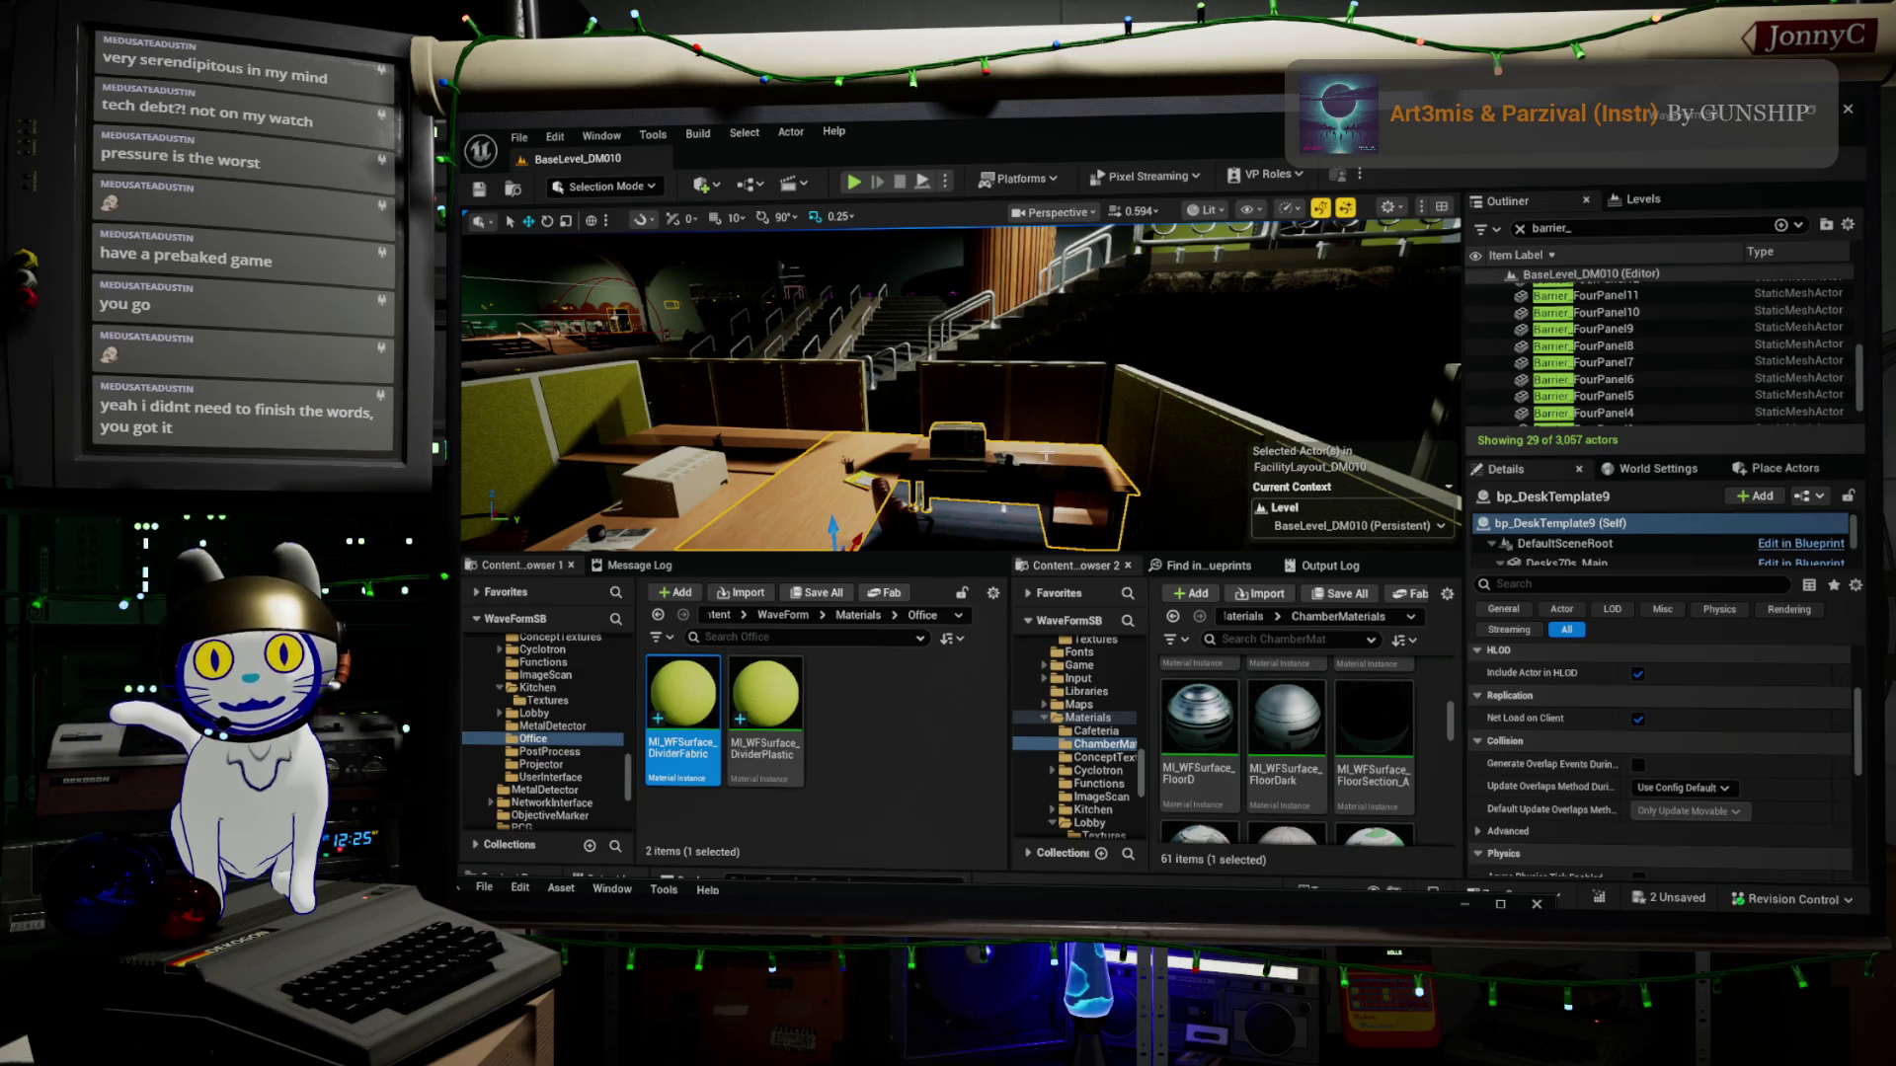
left_click(1610, 562)
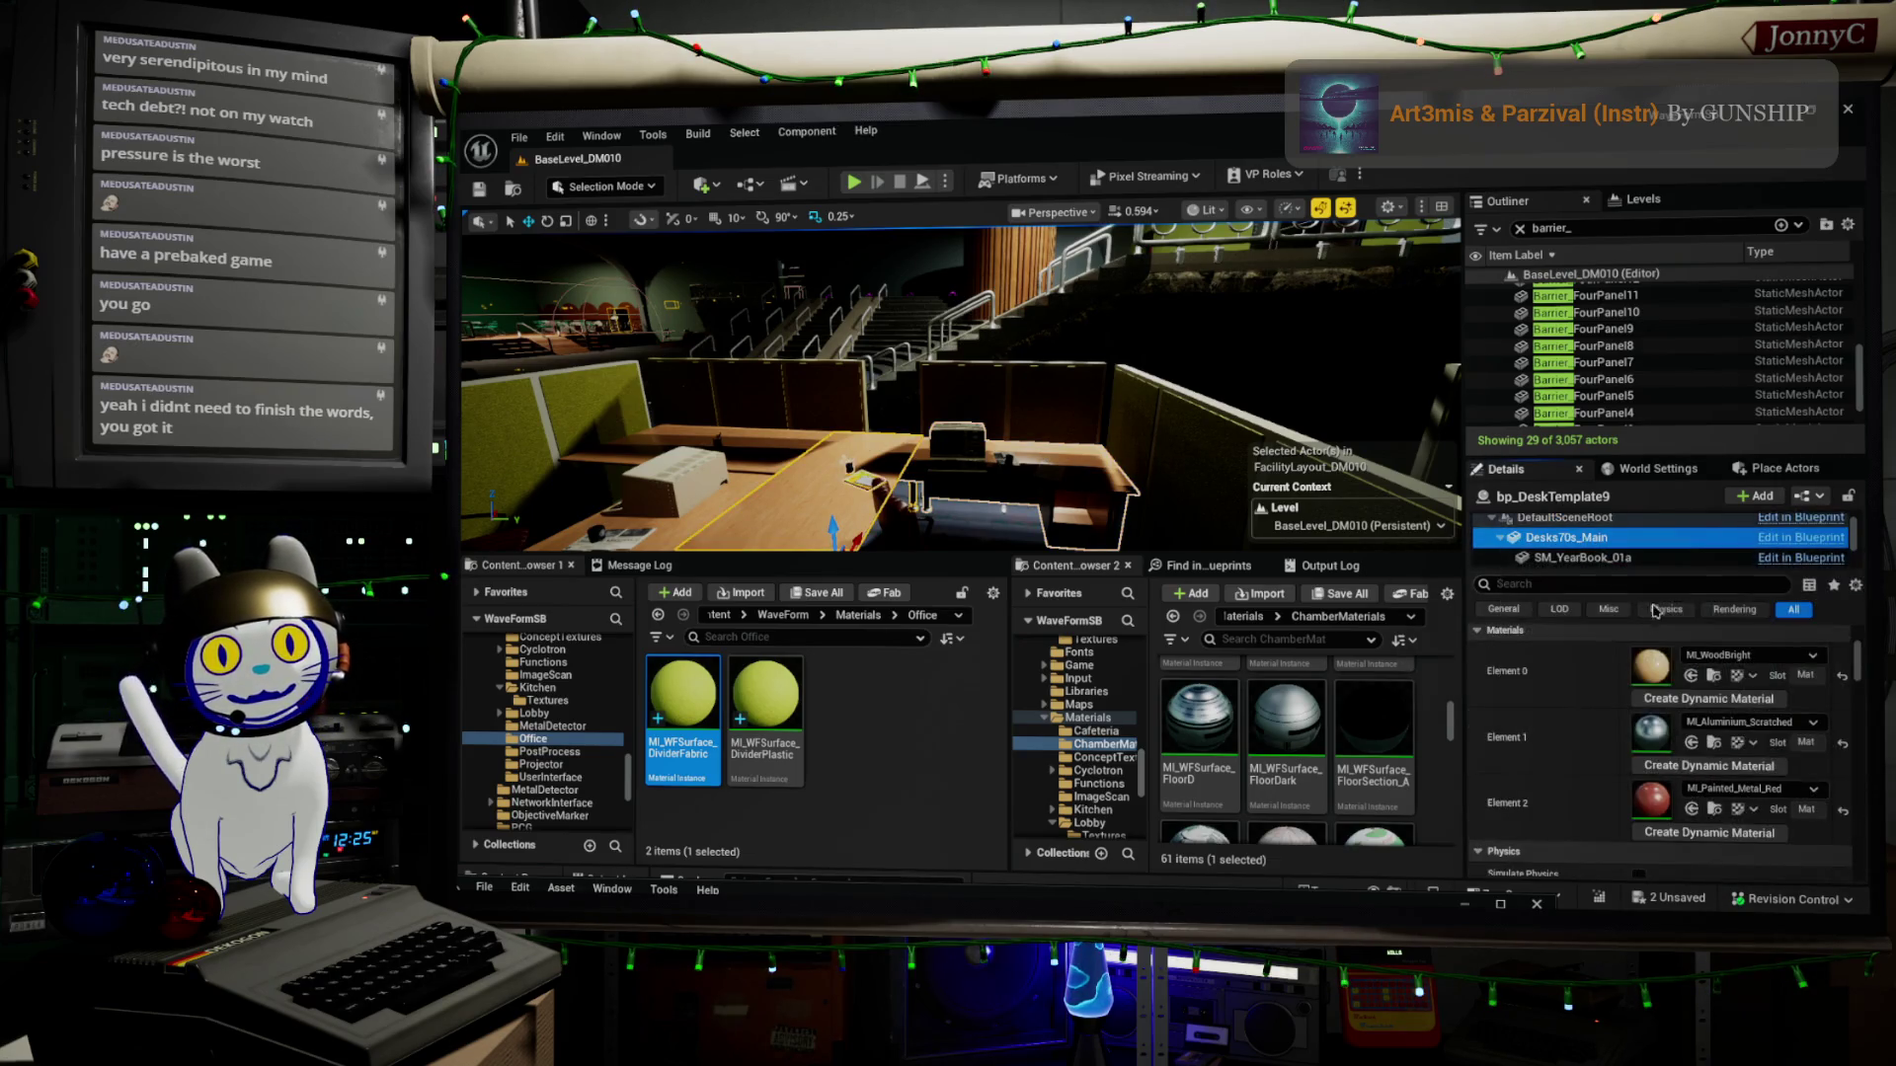
Select the desk in the level and show its Desks70s_Main component's material slots
left_click(1268, 730)
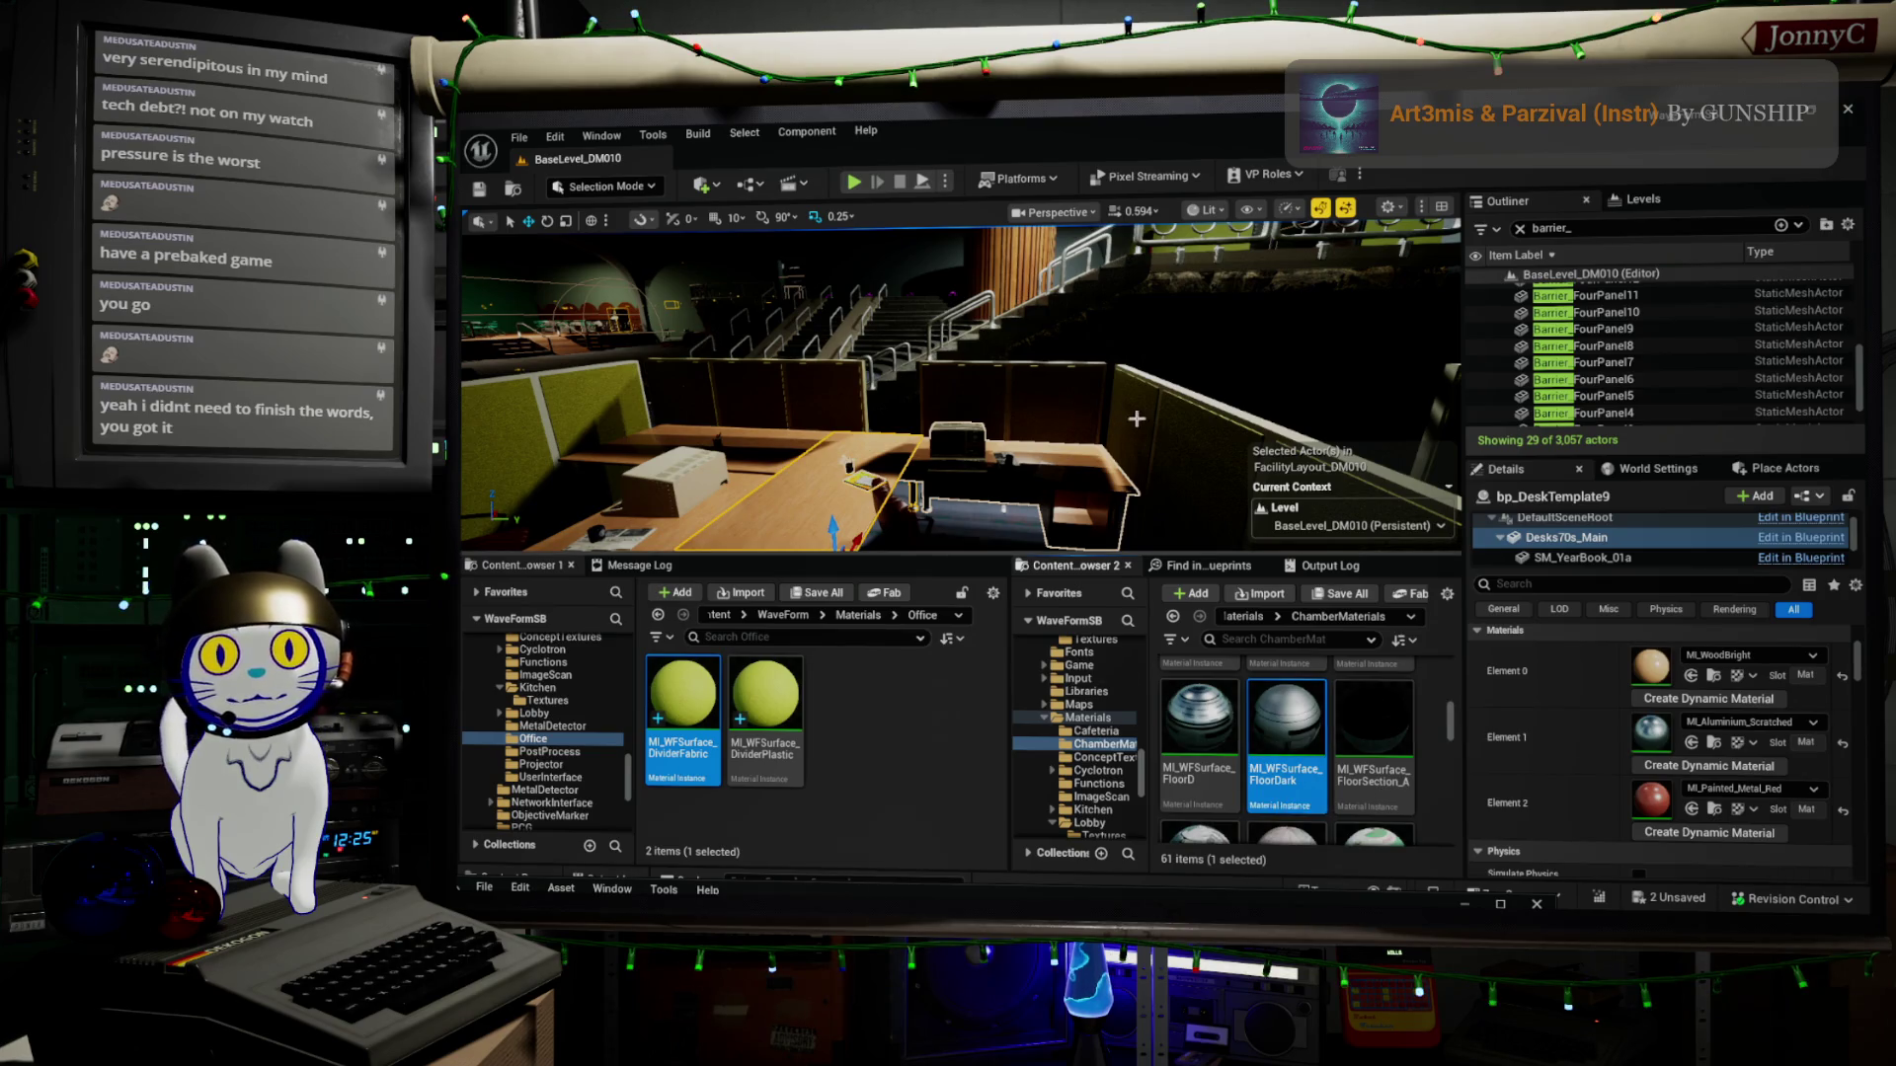
left_click(1190, 405)
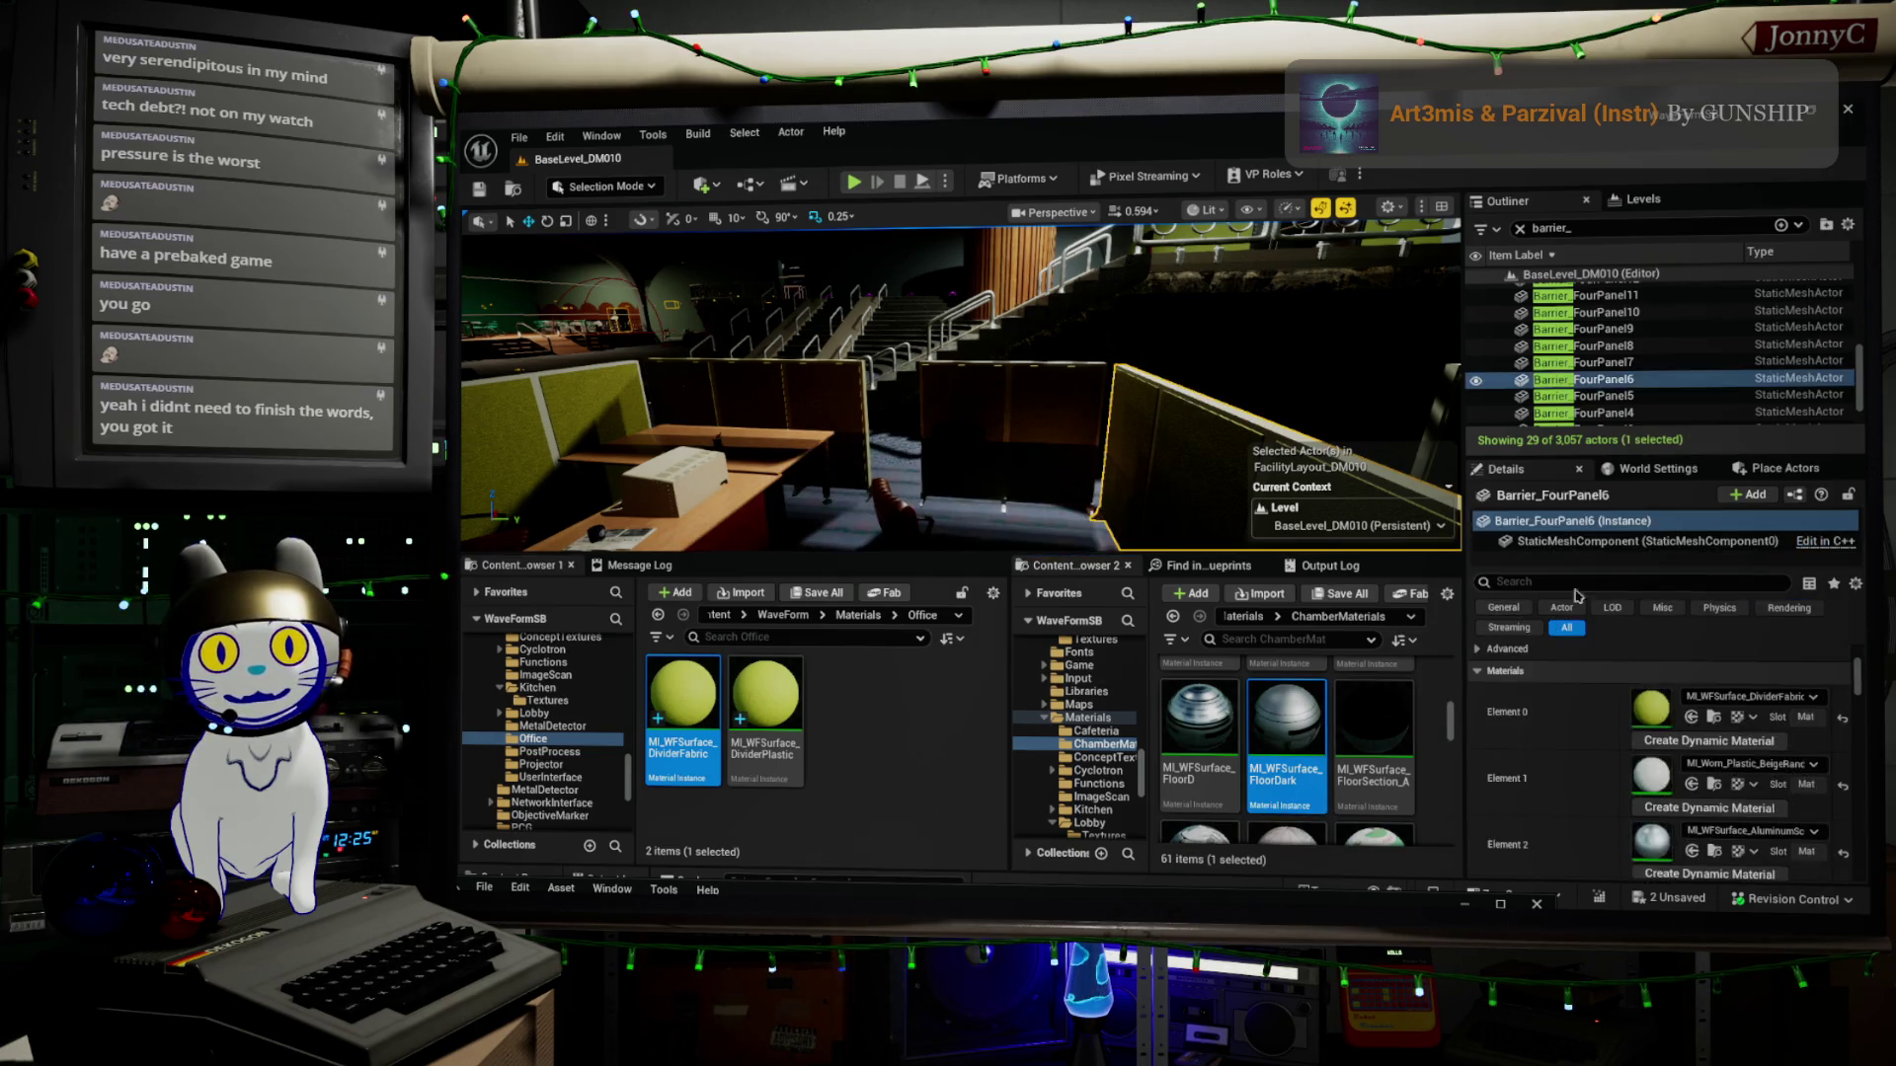
left_click(698, 516)
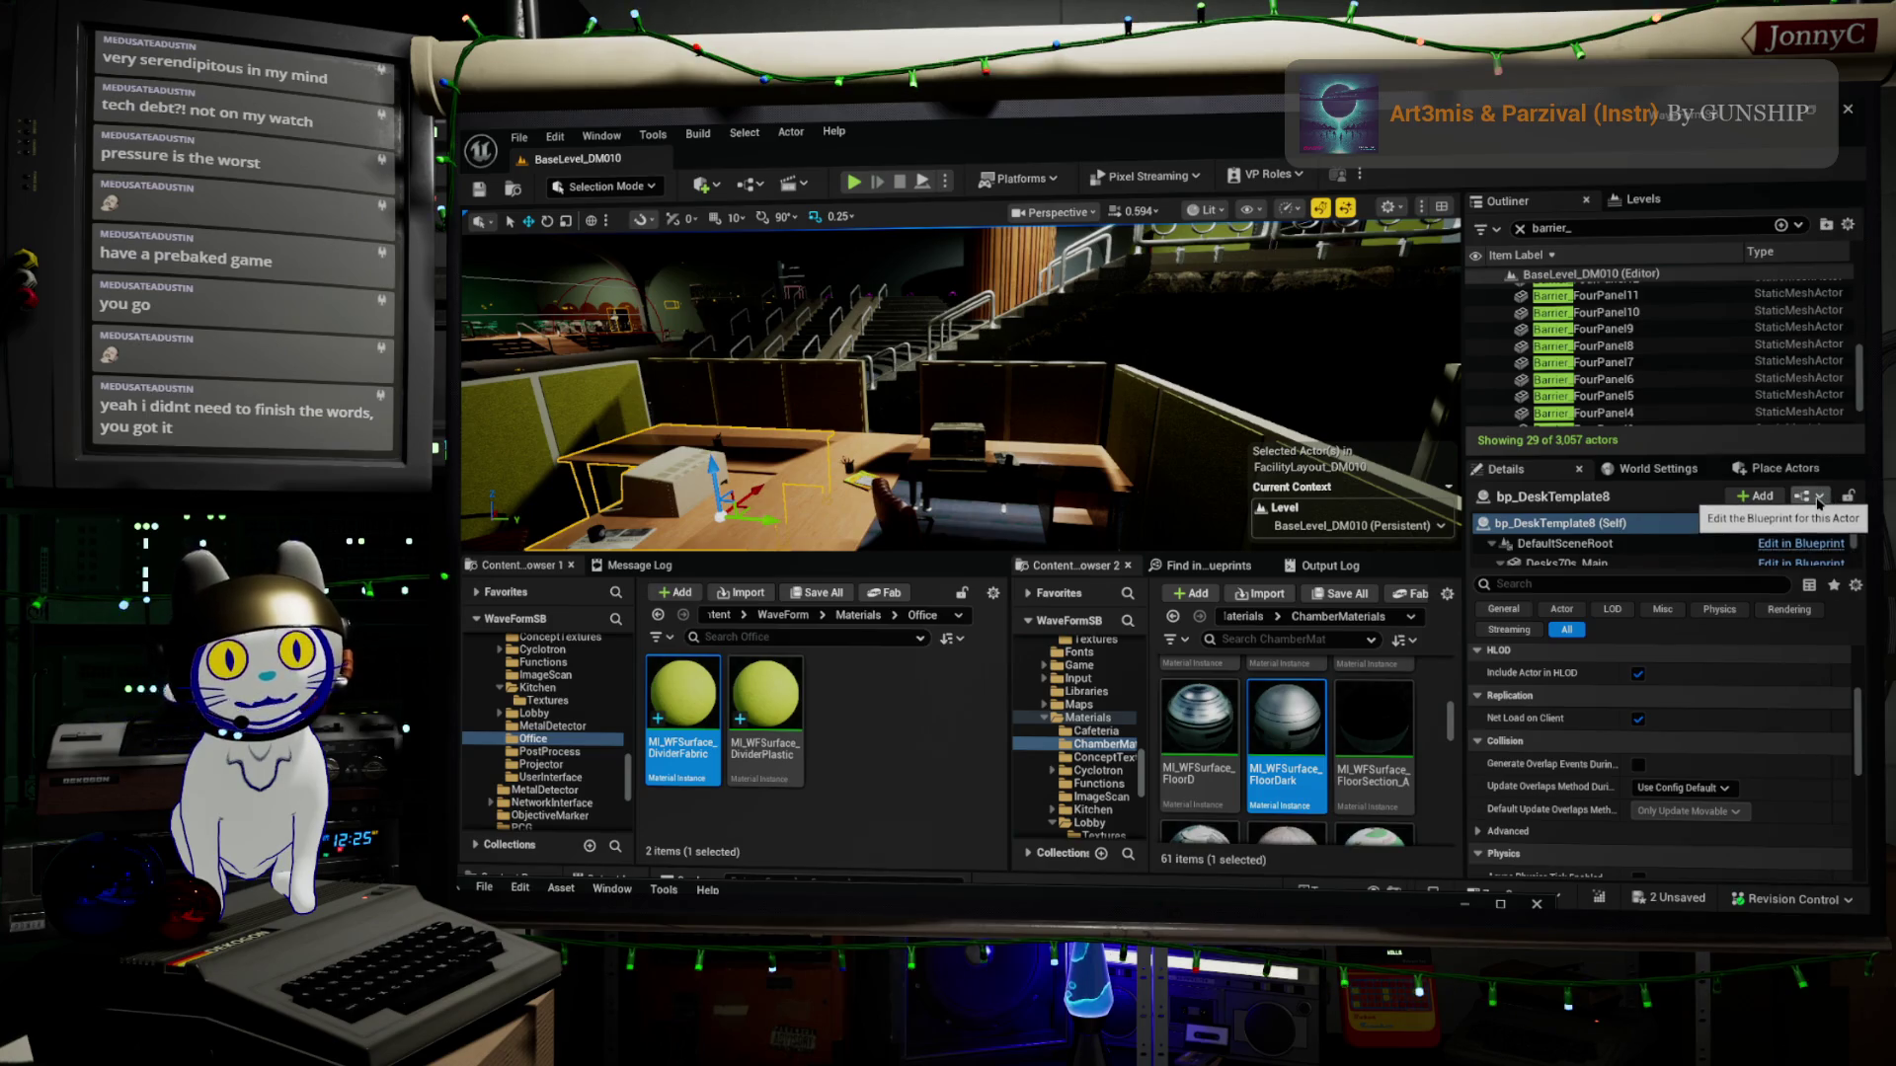
left_click(1643, 546)
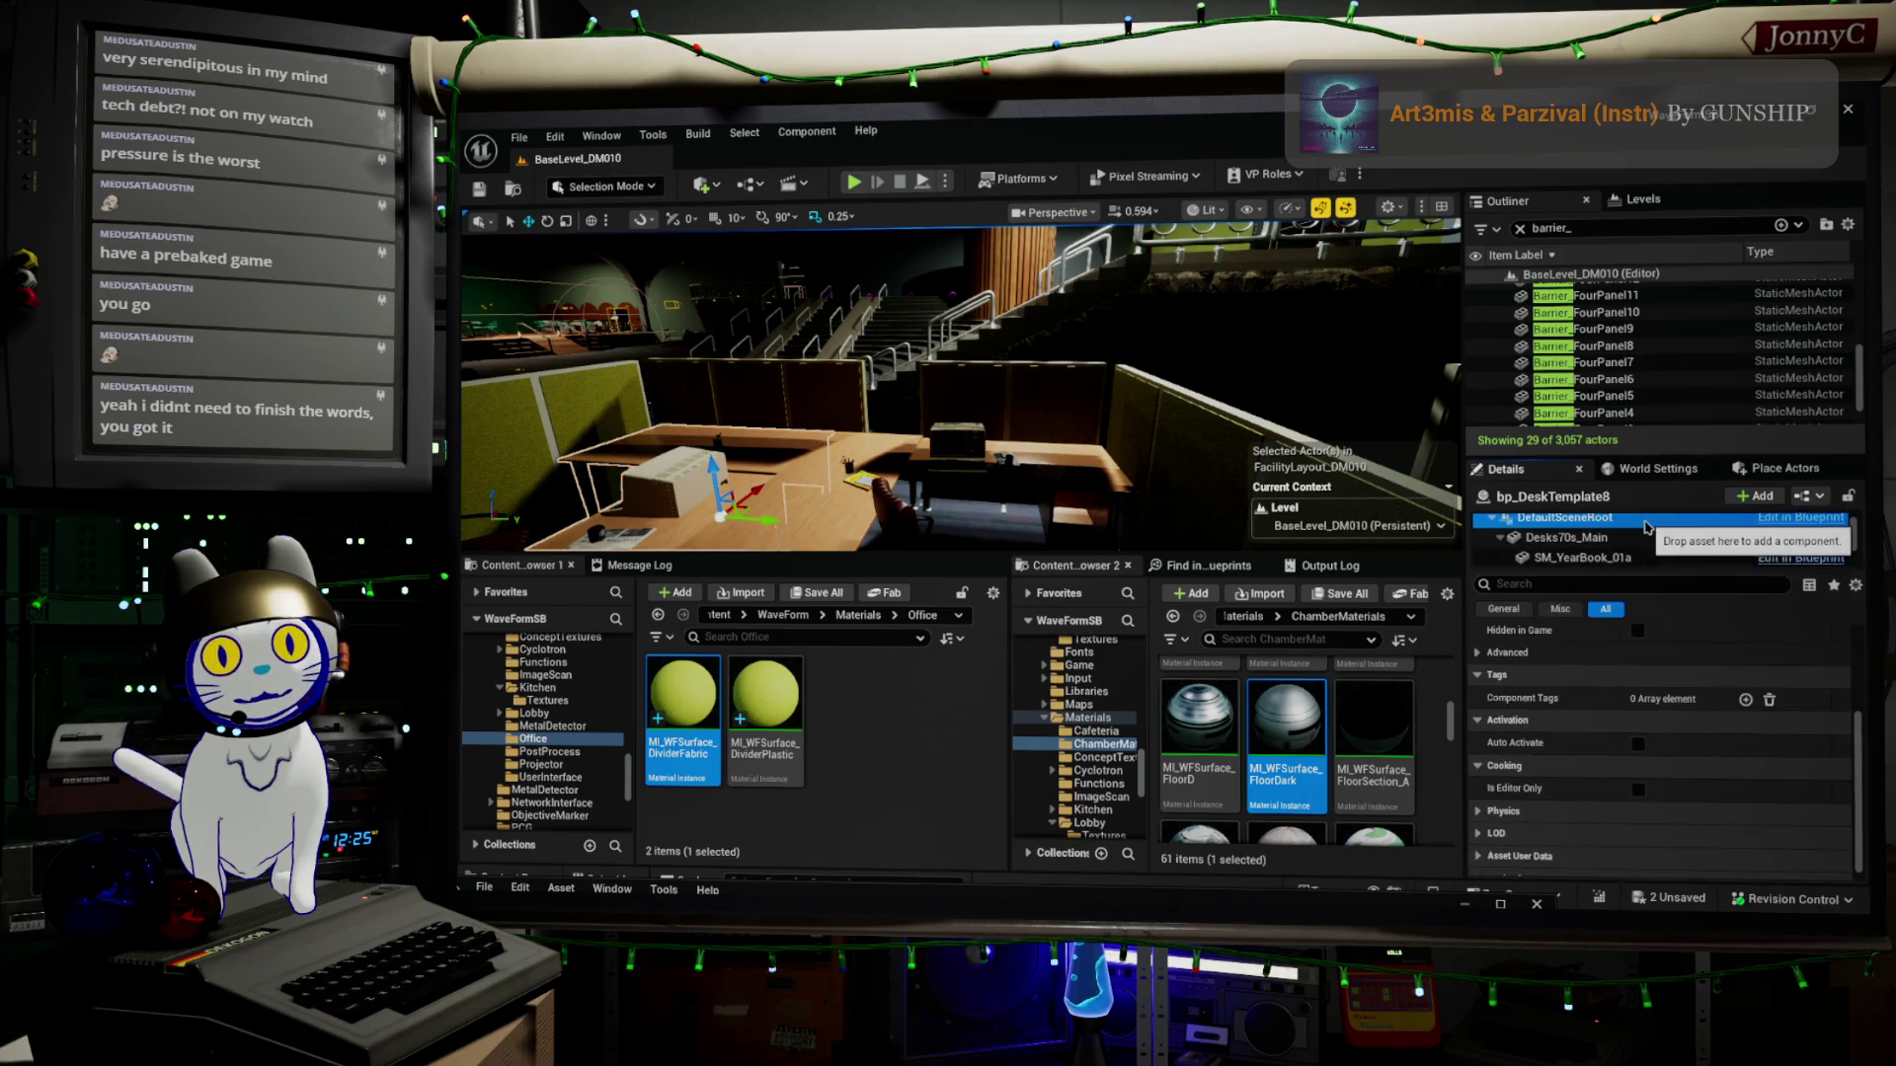
left_click(1629, 538)
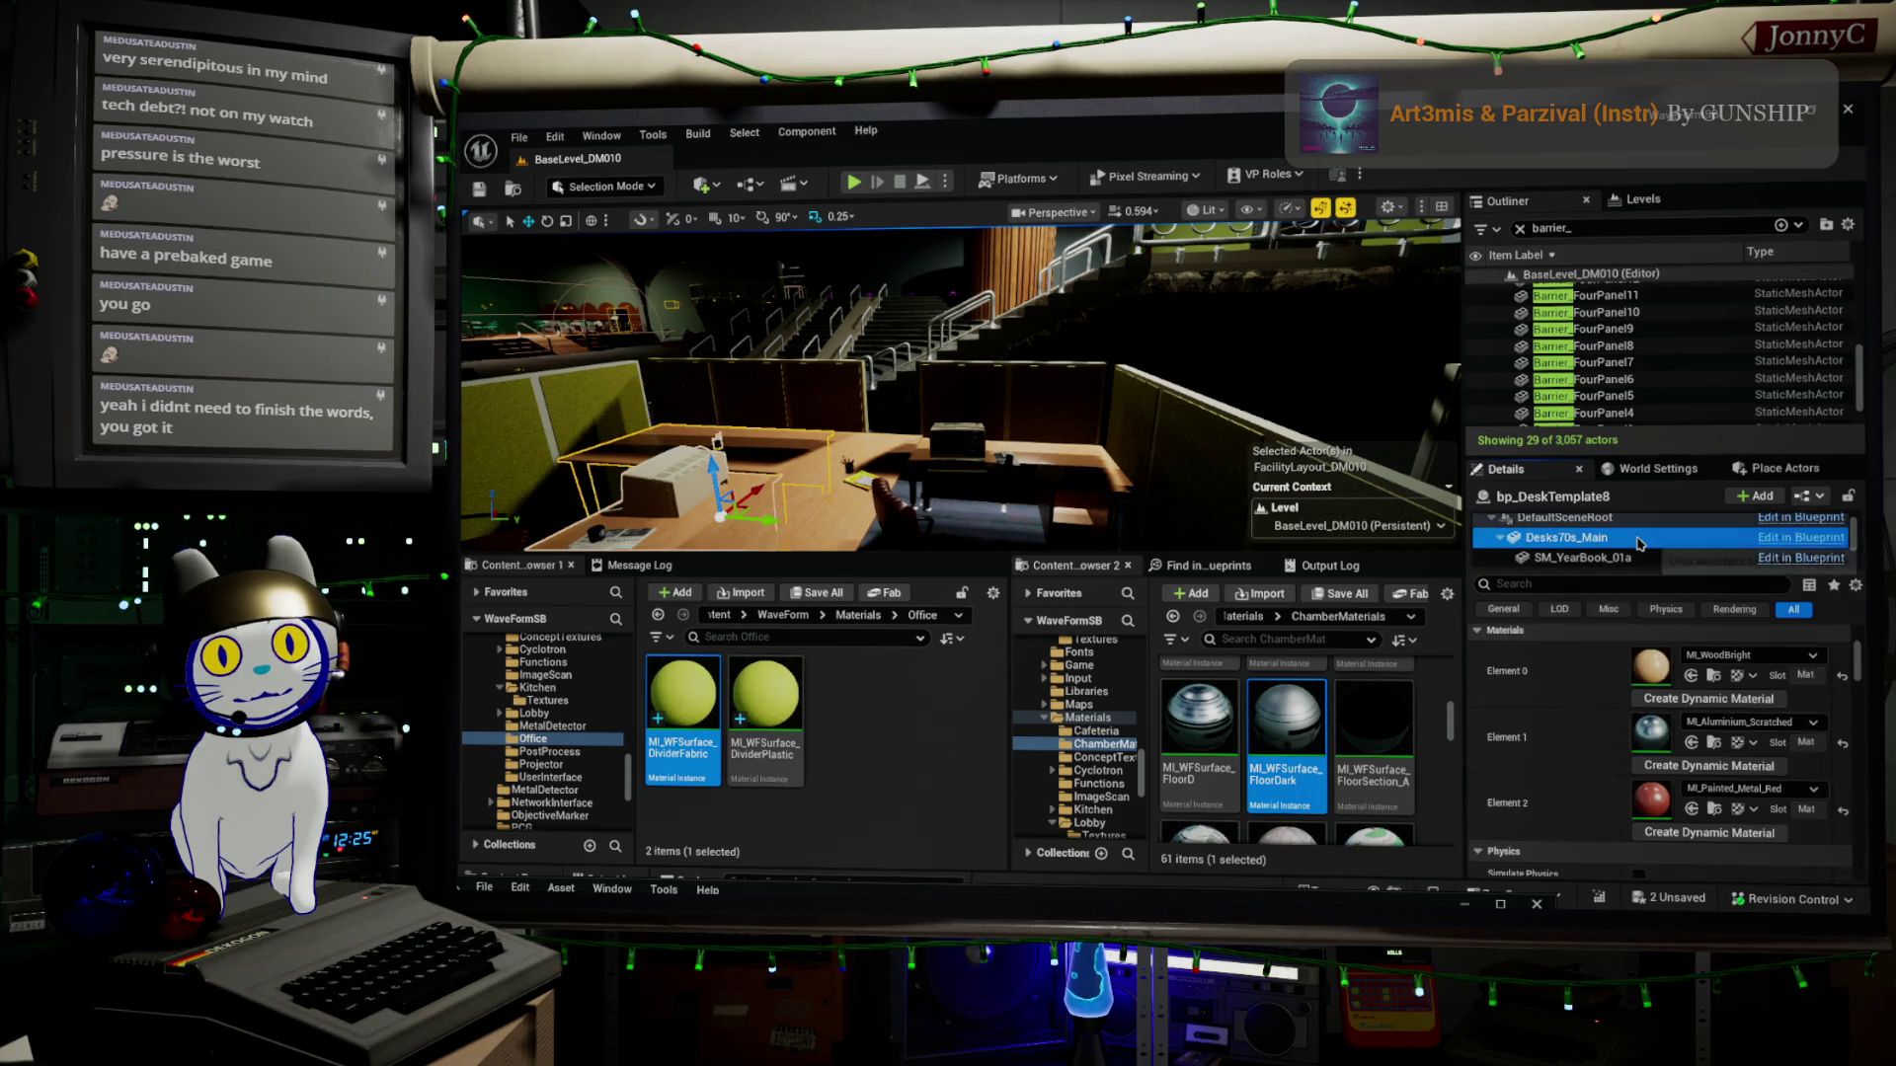
Browse to Element 1's MI_Aluminium_Scratched asset and open Desks70s_Main in the mesh editor
left_click(1714, 744)
scroll(1713, 688, "up", 2)
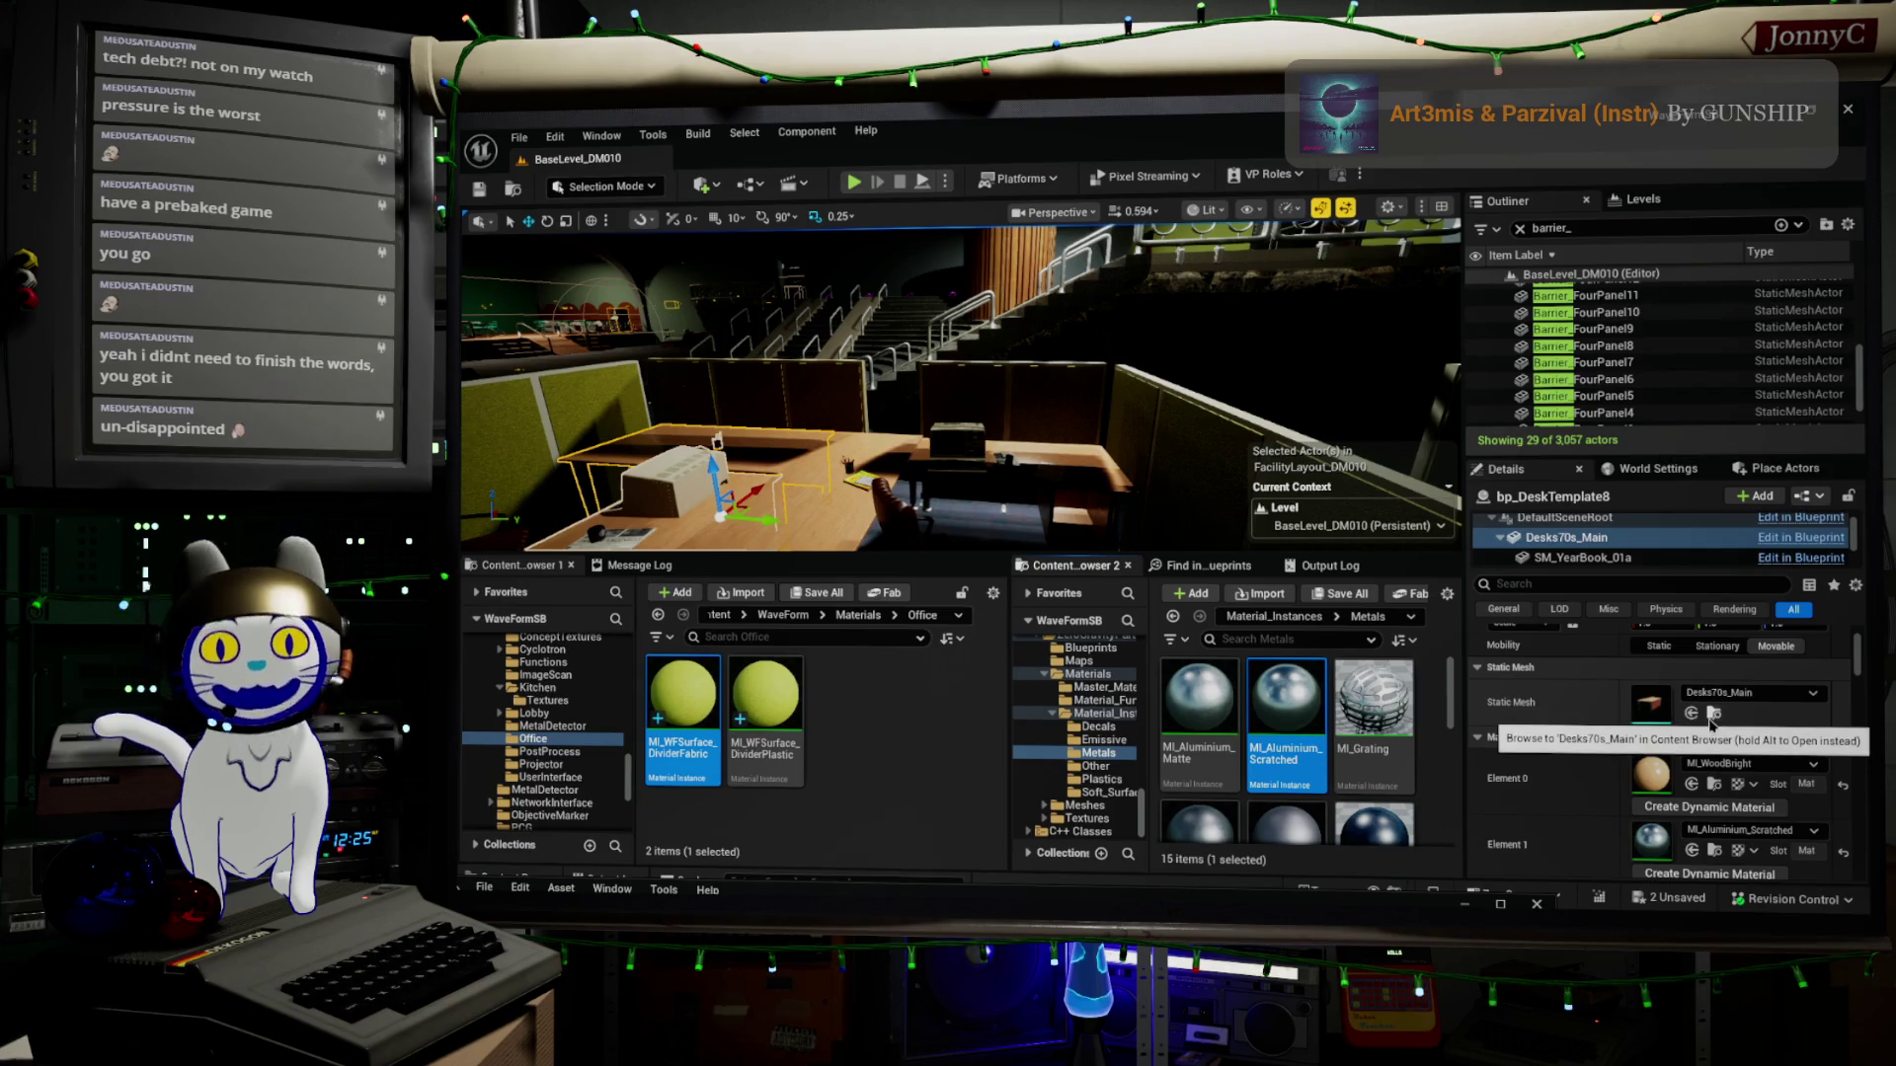
double_click(1651, 704)
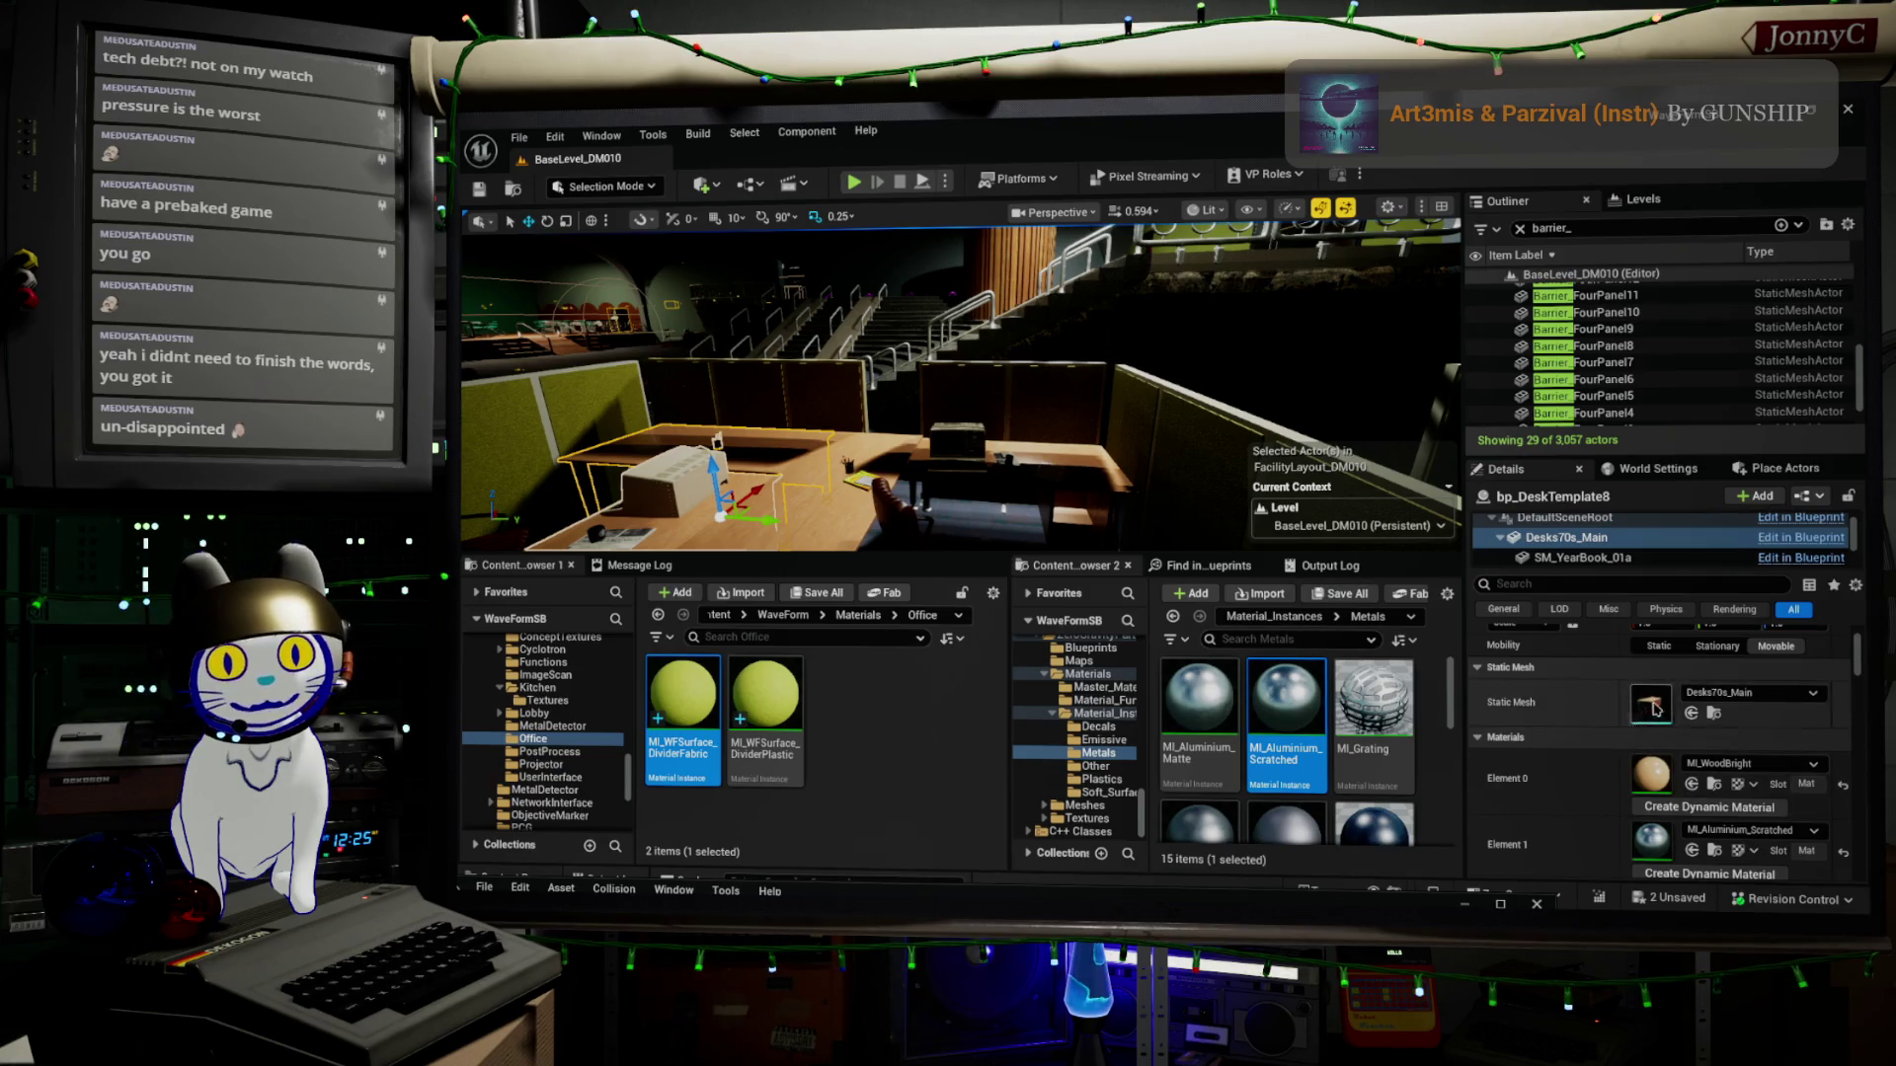
Tilt the mesh preview over the desk and move the floating mesh editor aside
scroll(1656, 735, "up", 1)
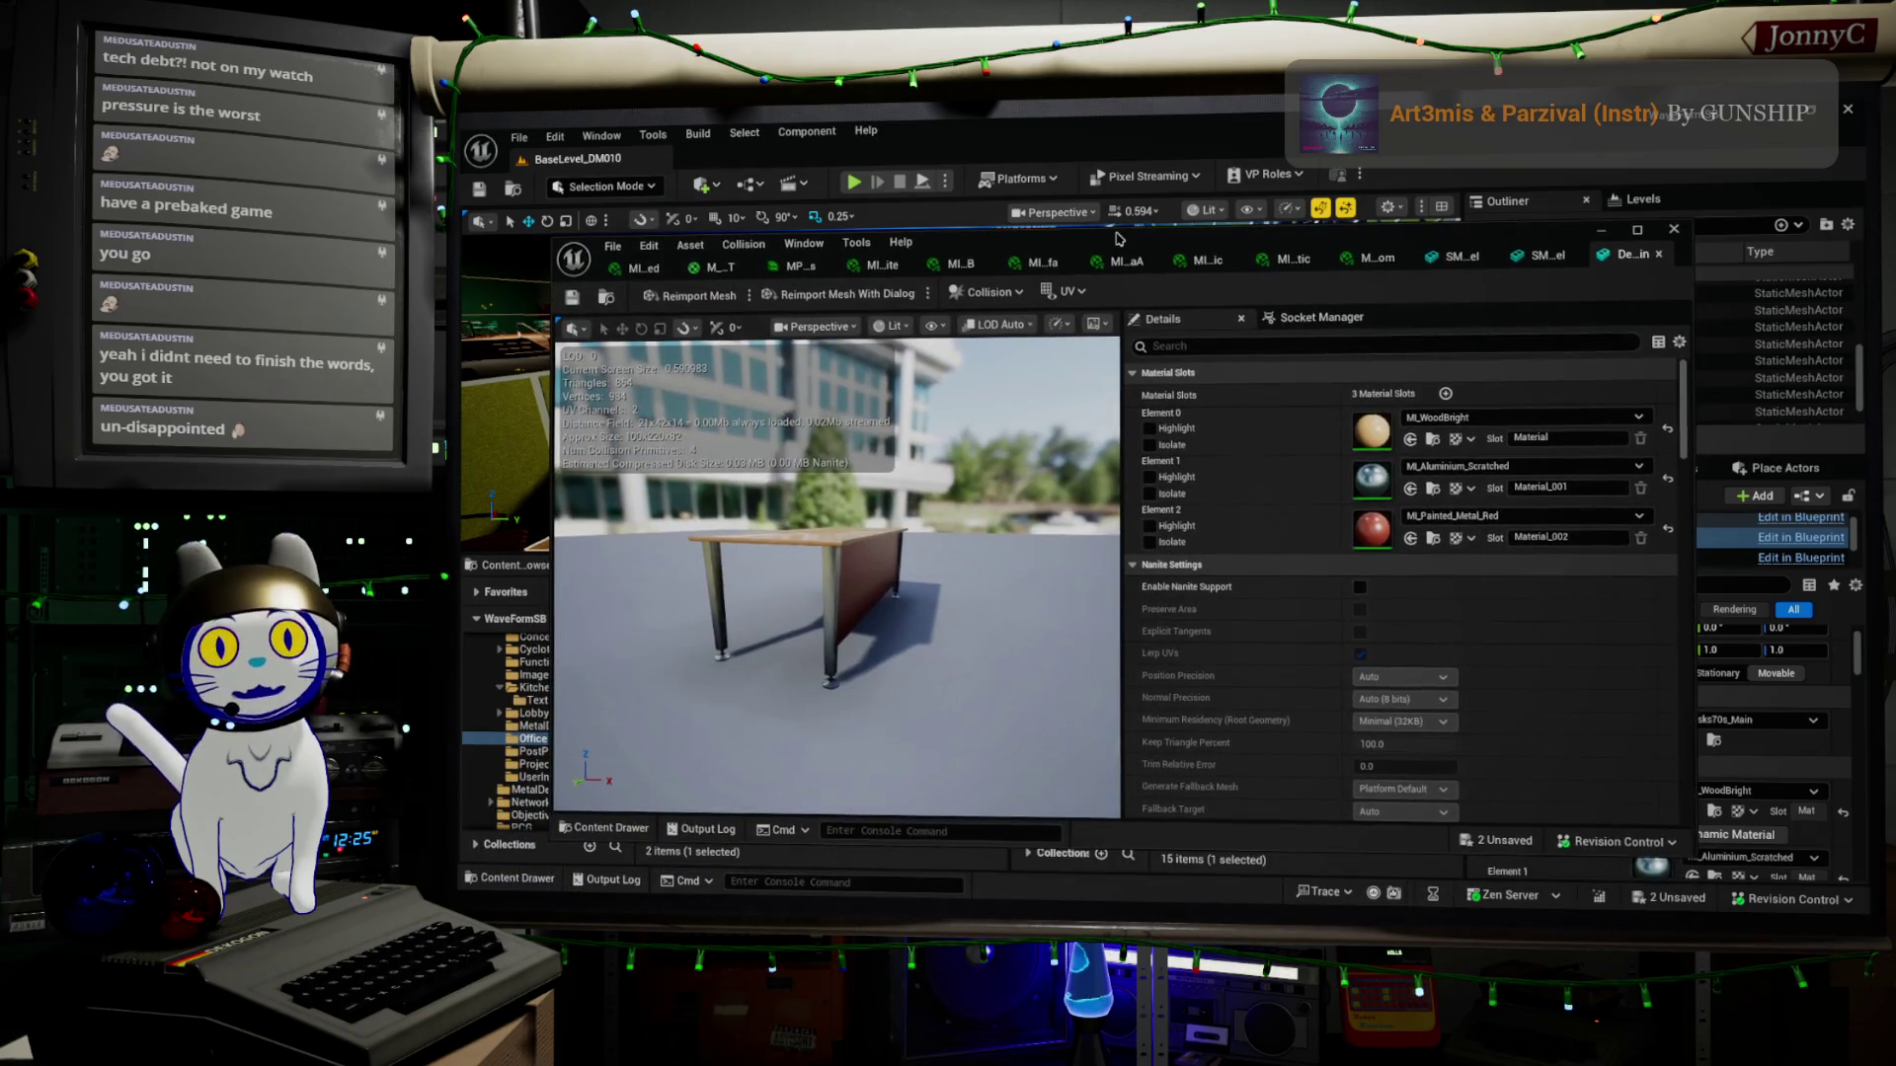
left_click_drag(839, 593, 839, 553)
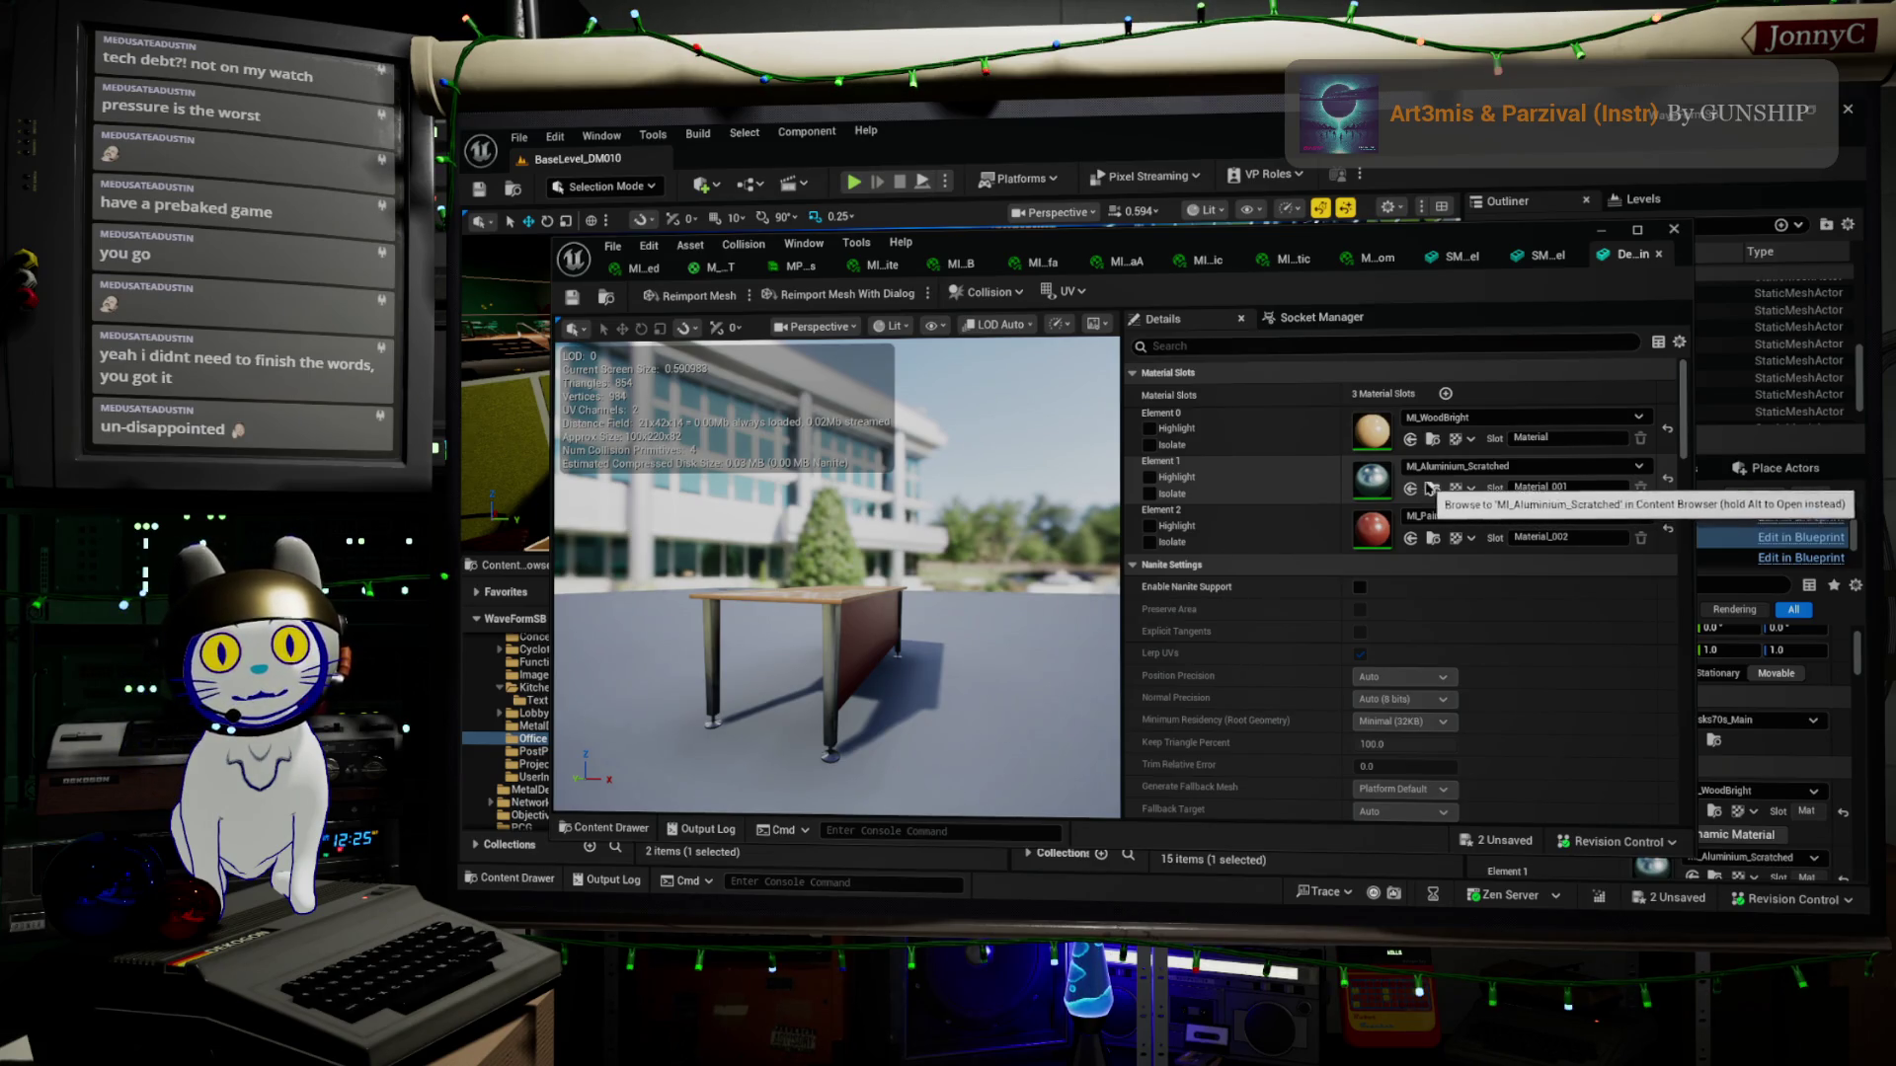
mouse_move(1457, 243)
left_mouse_down()
mouse_move(1242, 246)
mouse_move(459, 467)
left_mouse_up()
left_click_drag(885, 466, 879, 454)
Assign Barrier_FourPanel6's MI_WFSurface_AluminumScratched to the desk's Element 1 and close the editor
left_click(1214, 400)
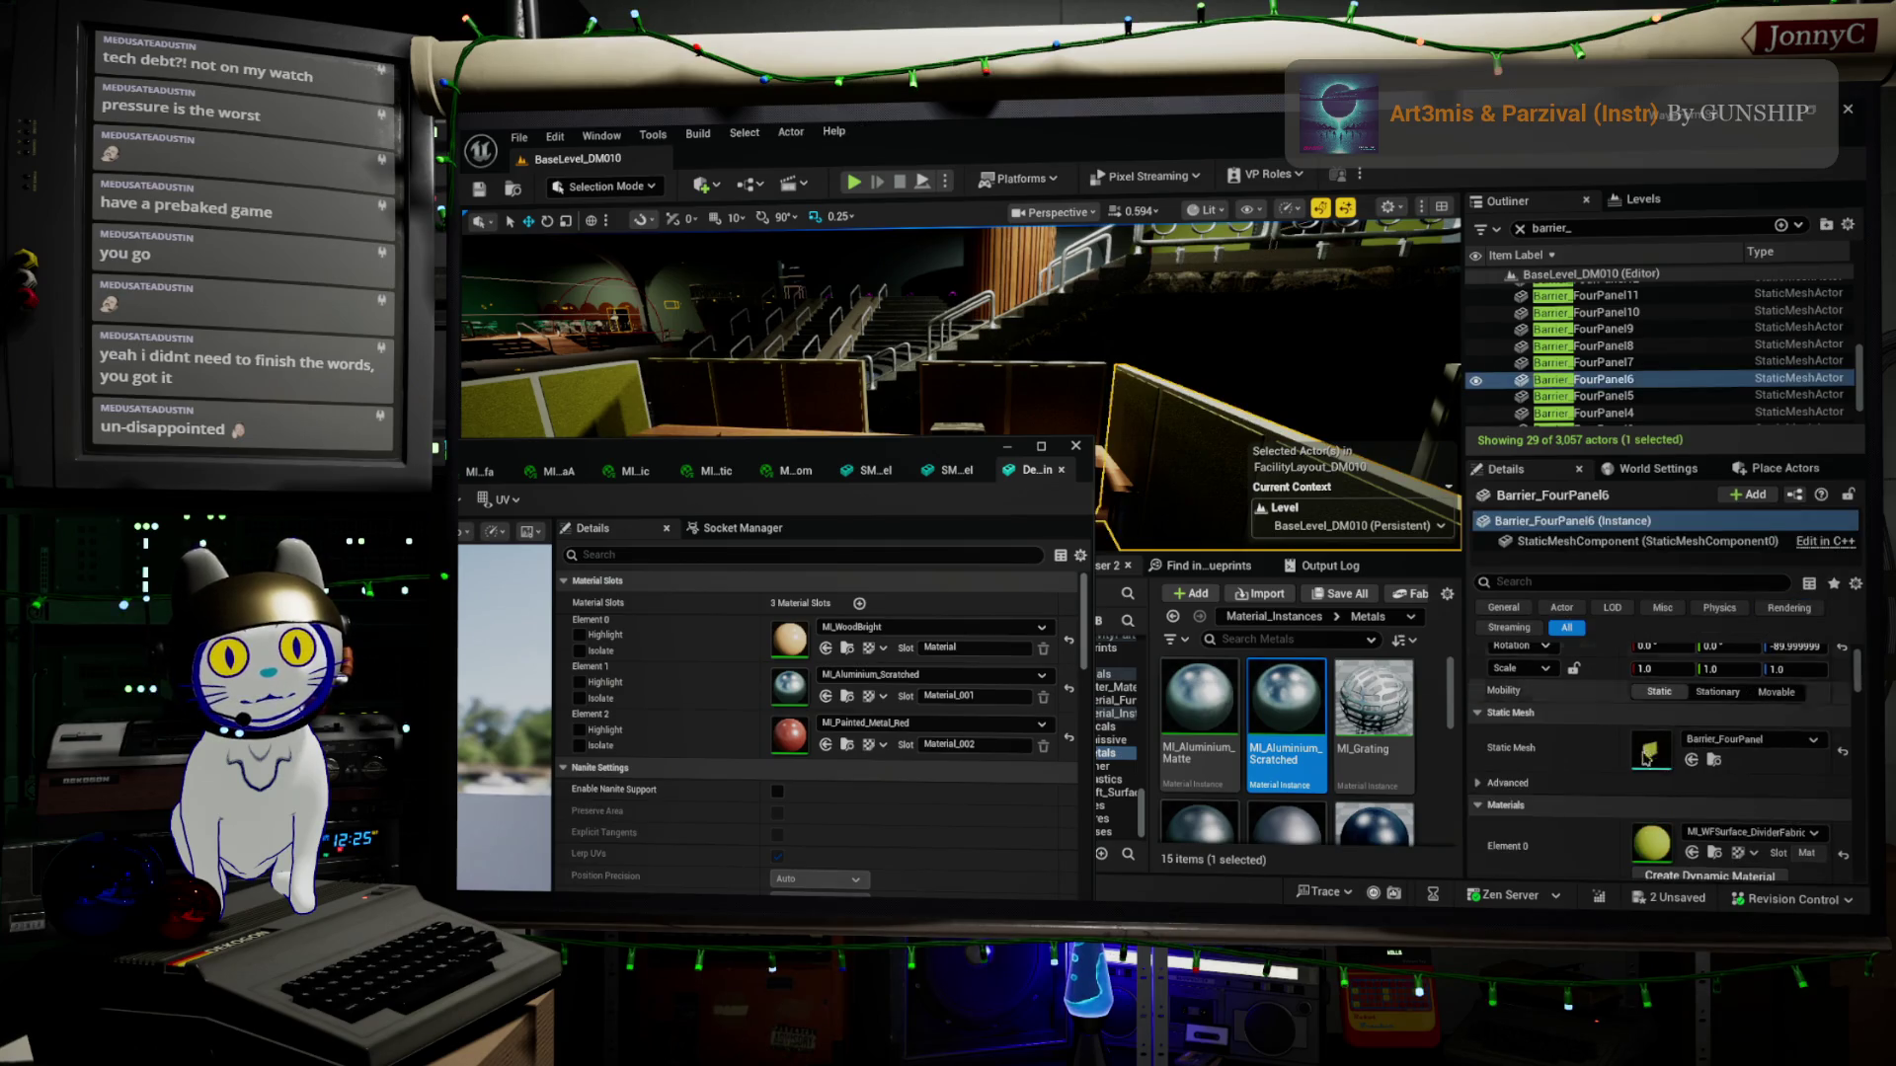
scroll(1774, 849, "down", 2)
scroll(1774, 859, "down", 2)
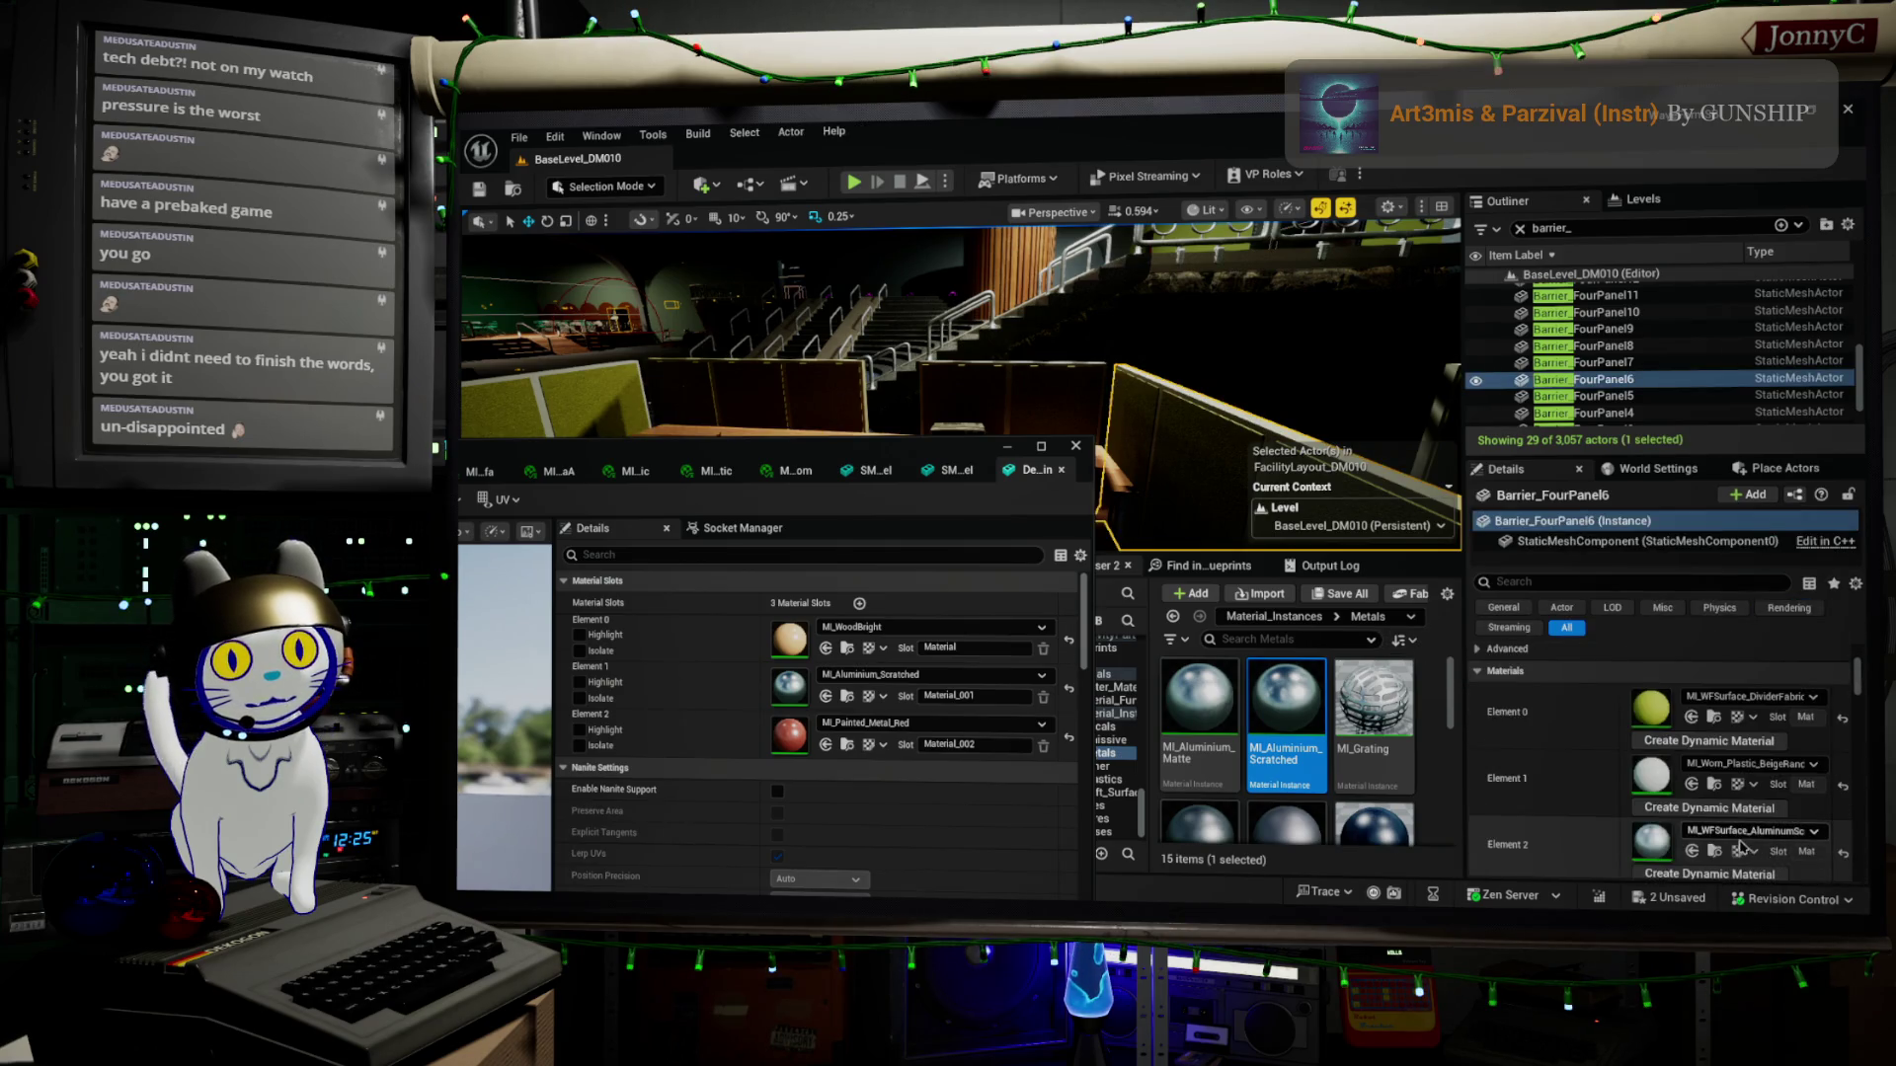
left_click(1711, 828)
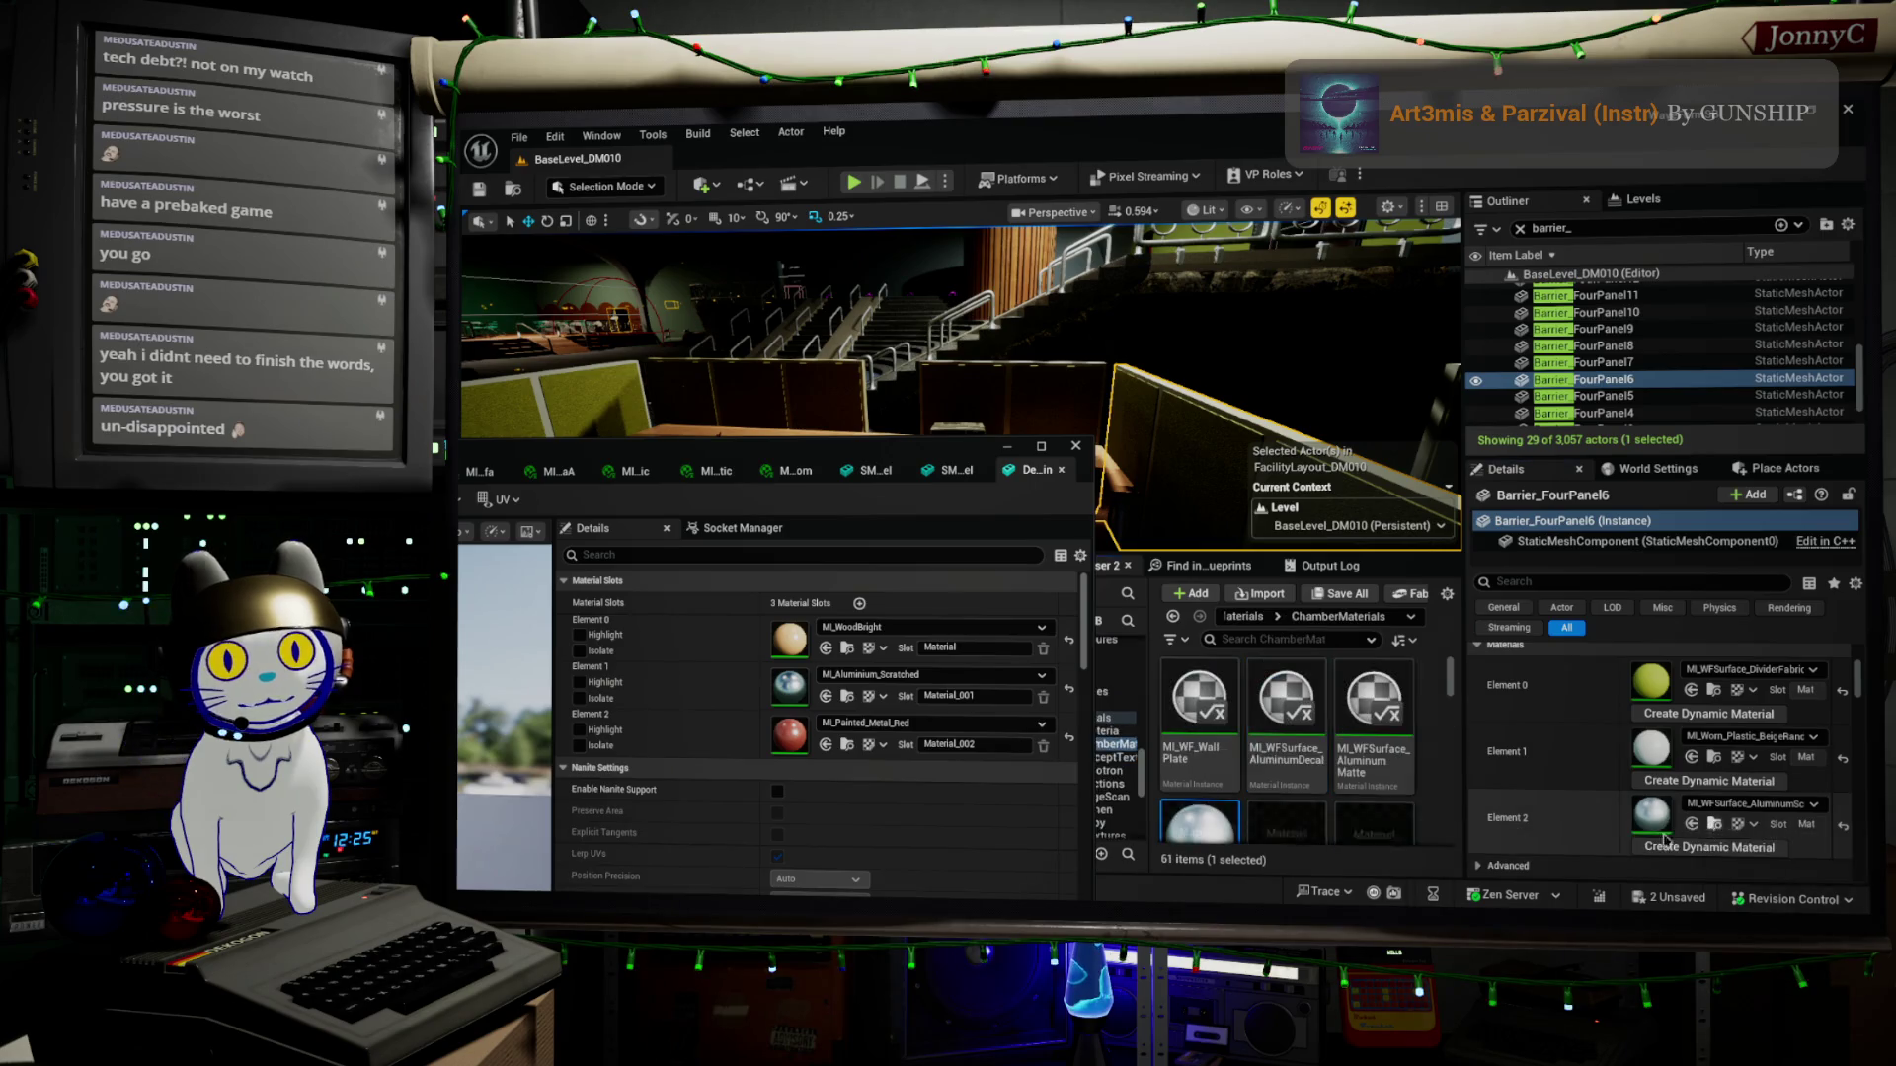
left_click(847, 696)
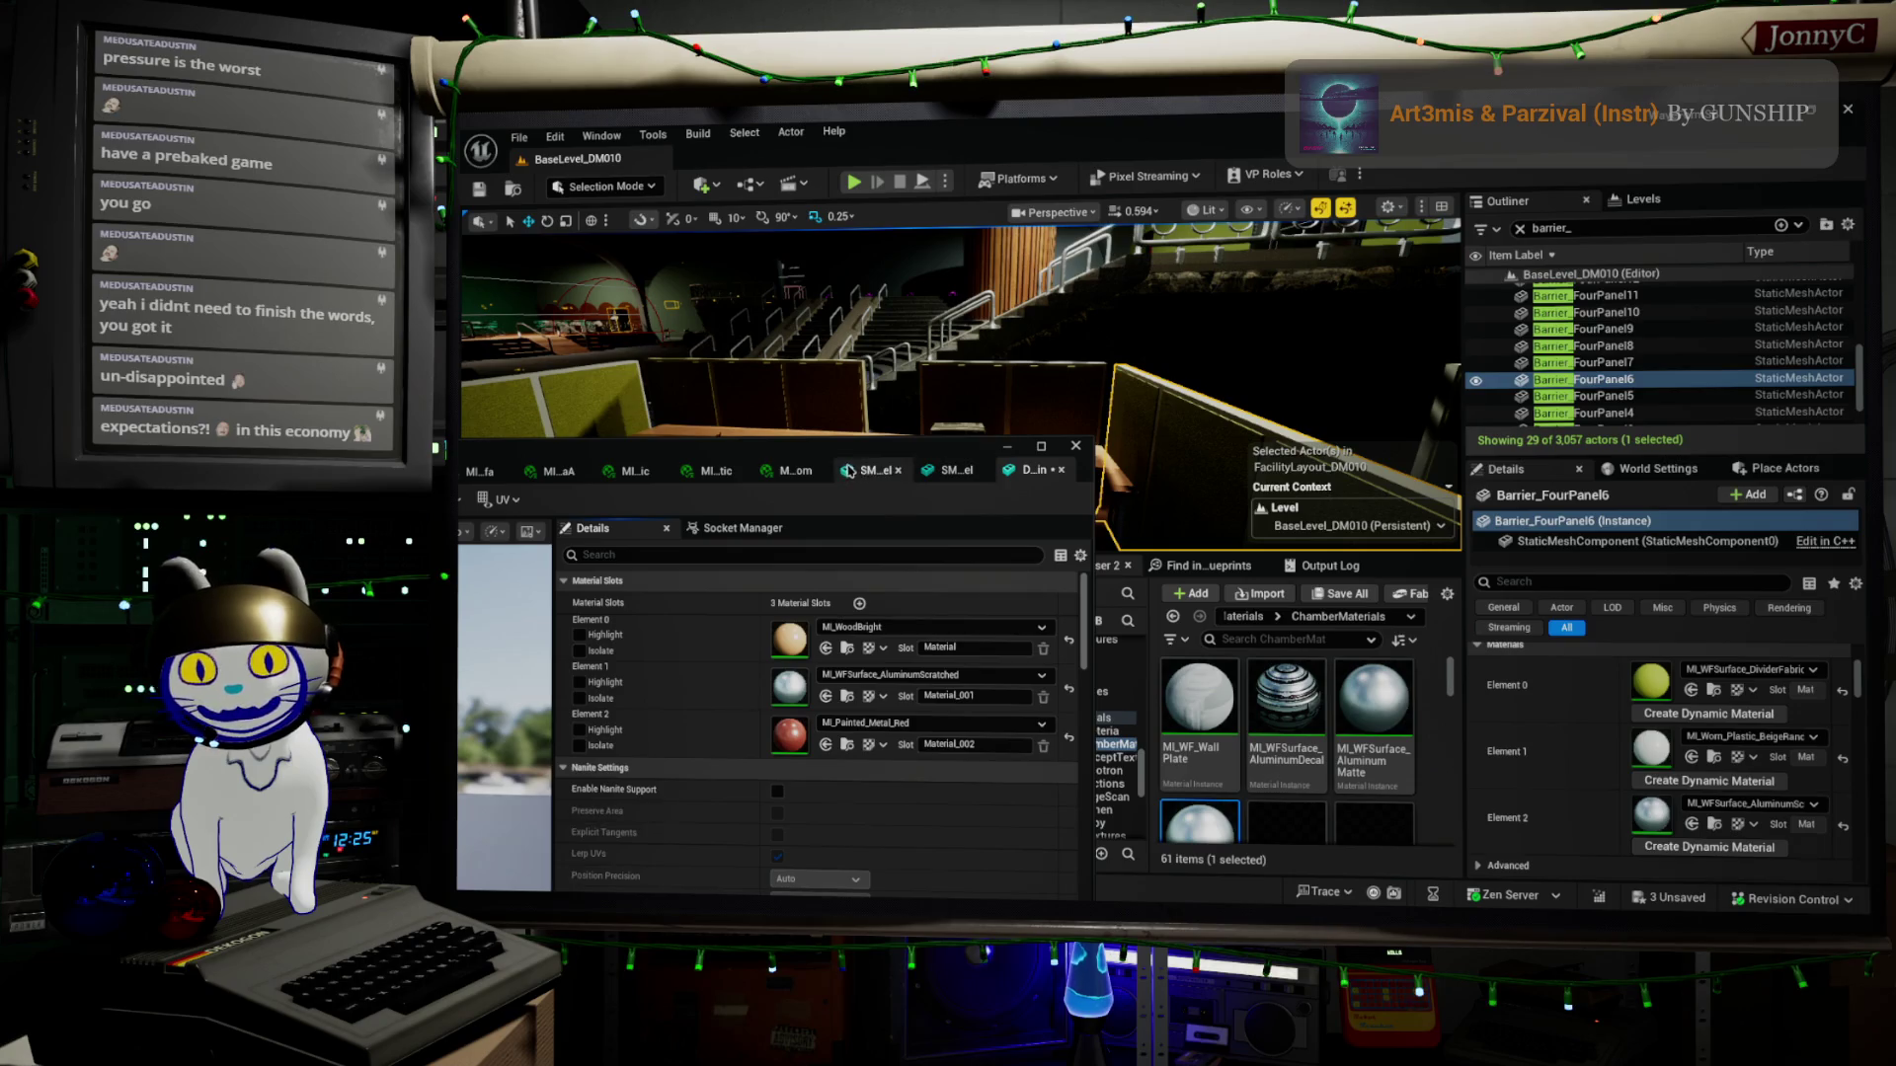
left_click(1076, 445)
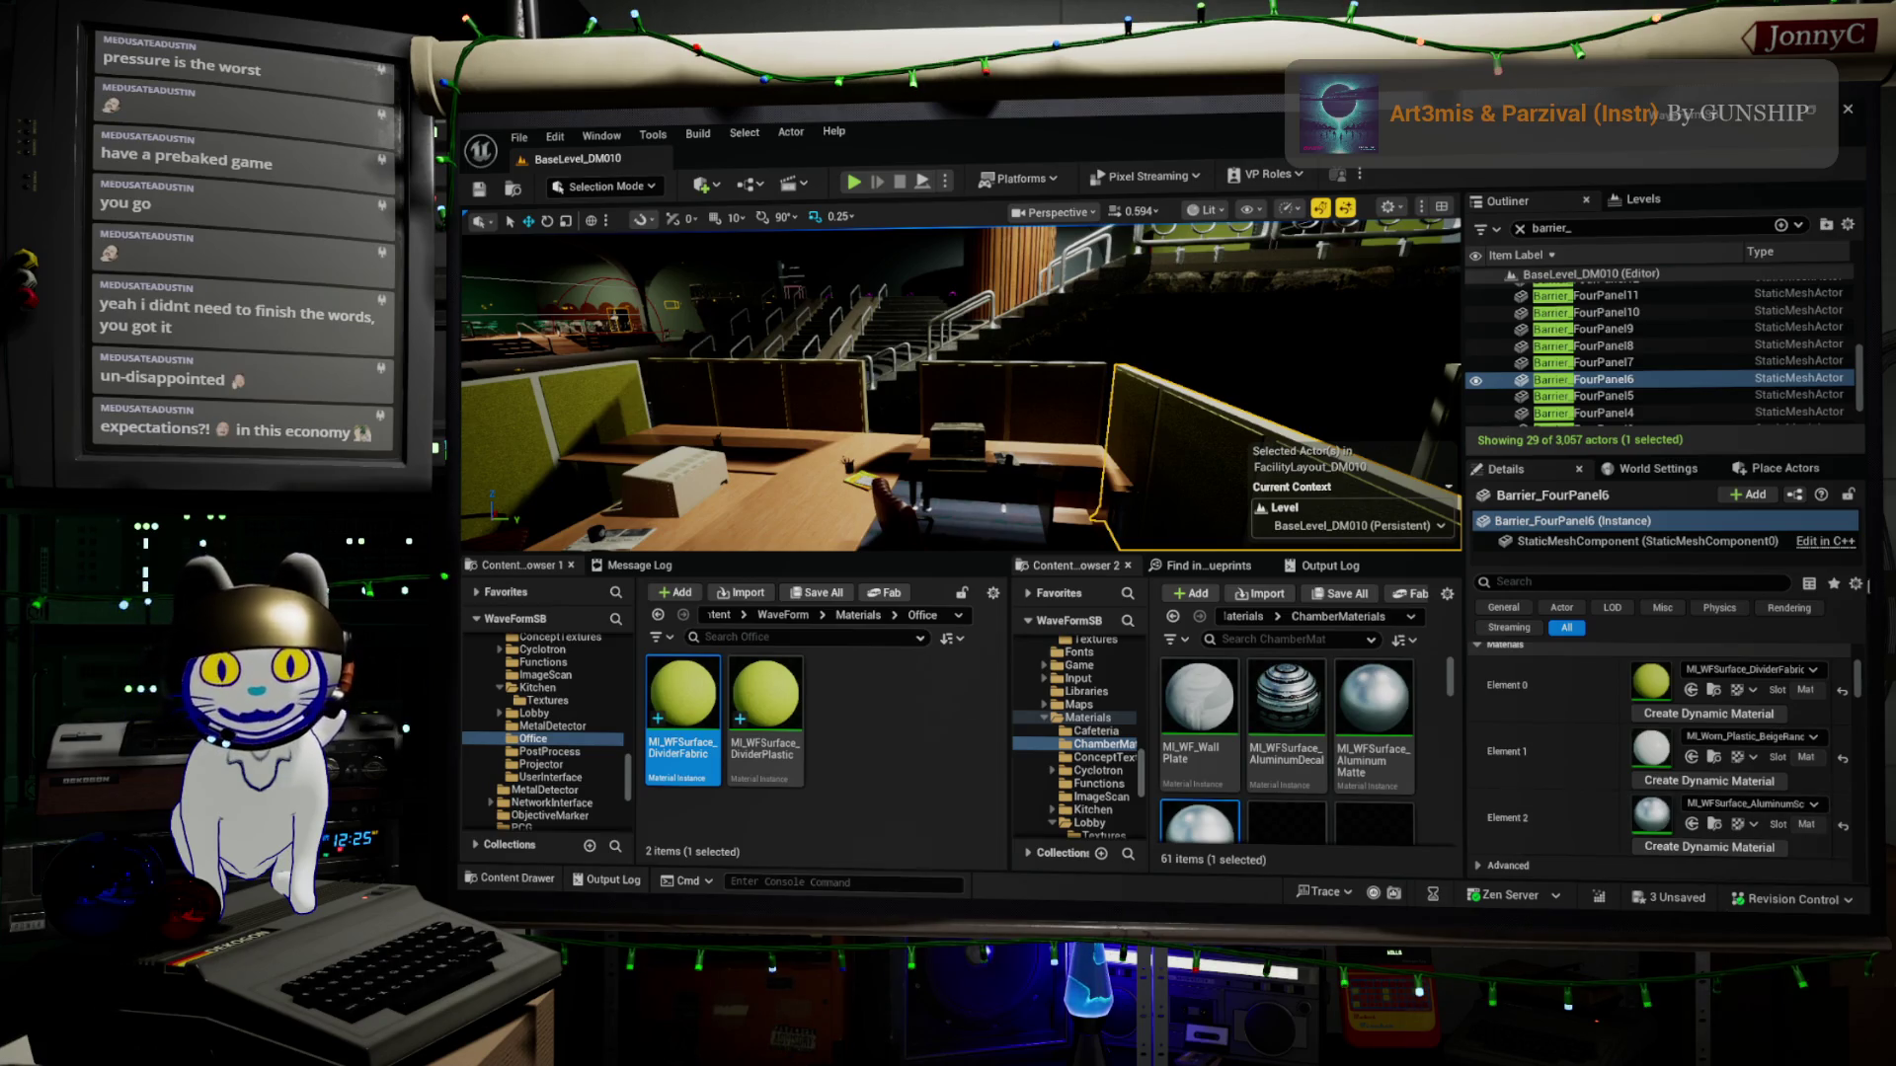
Select the MI_WFSurface_DividerPlastic tile in the Office folder and enter rename mode
scroll(1723, 708, "up", 2)
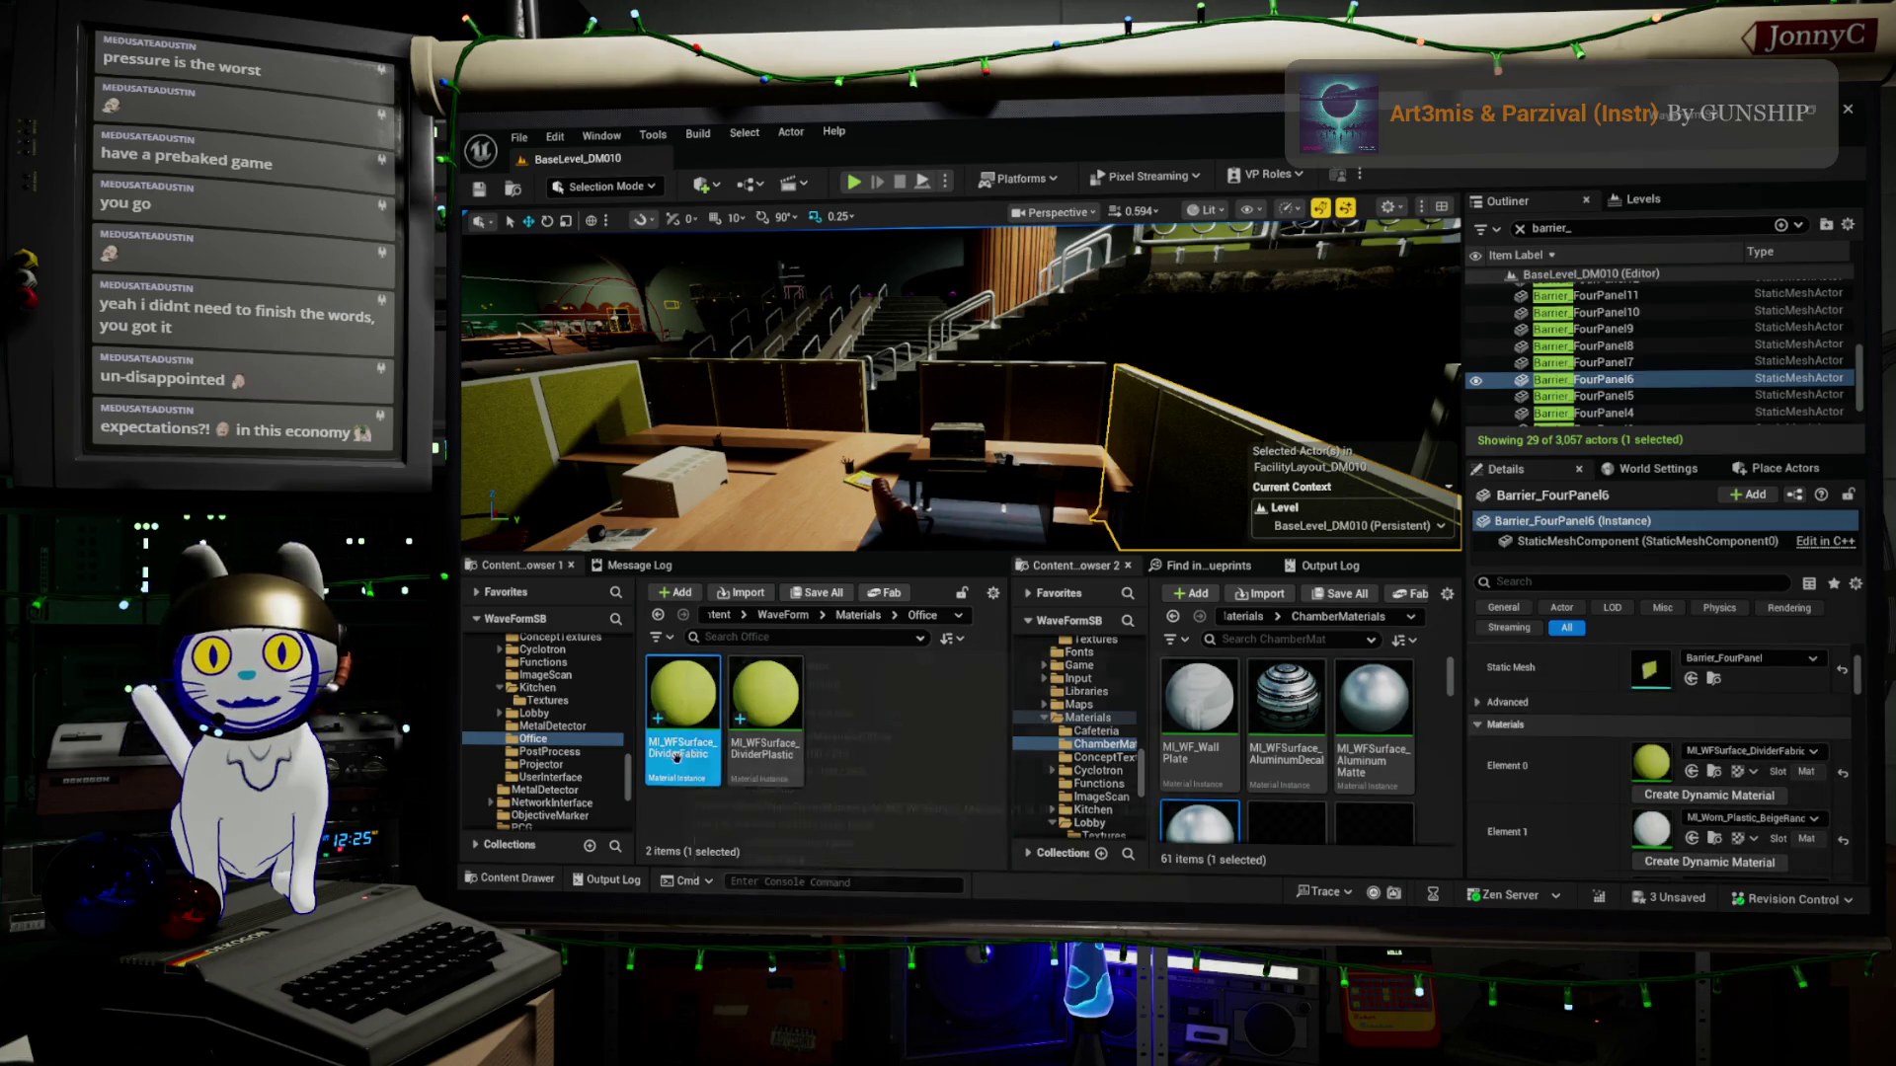
left_click(745, 747)
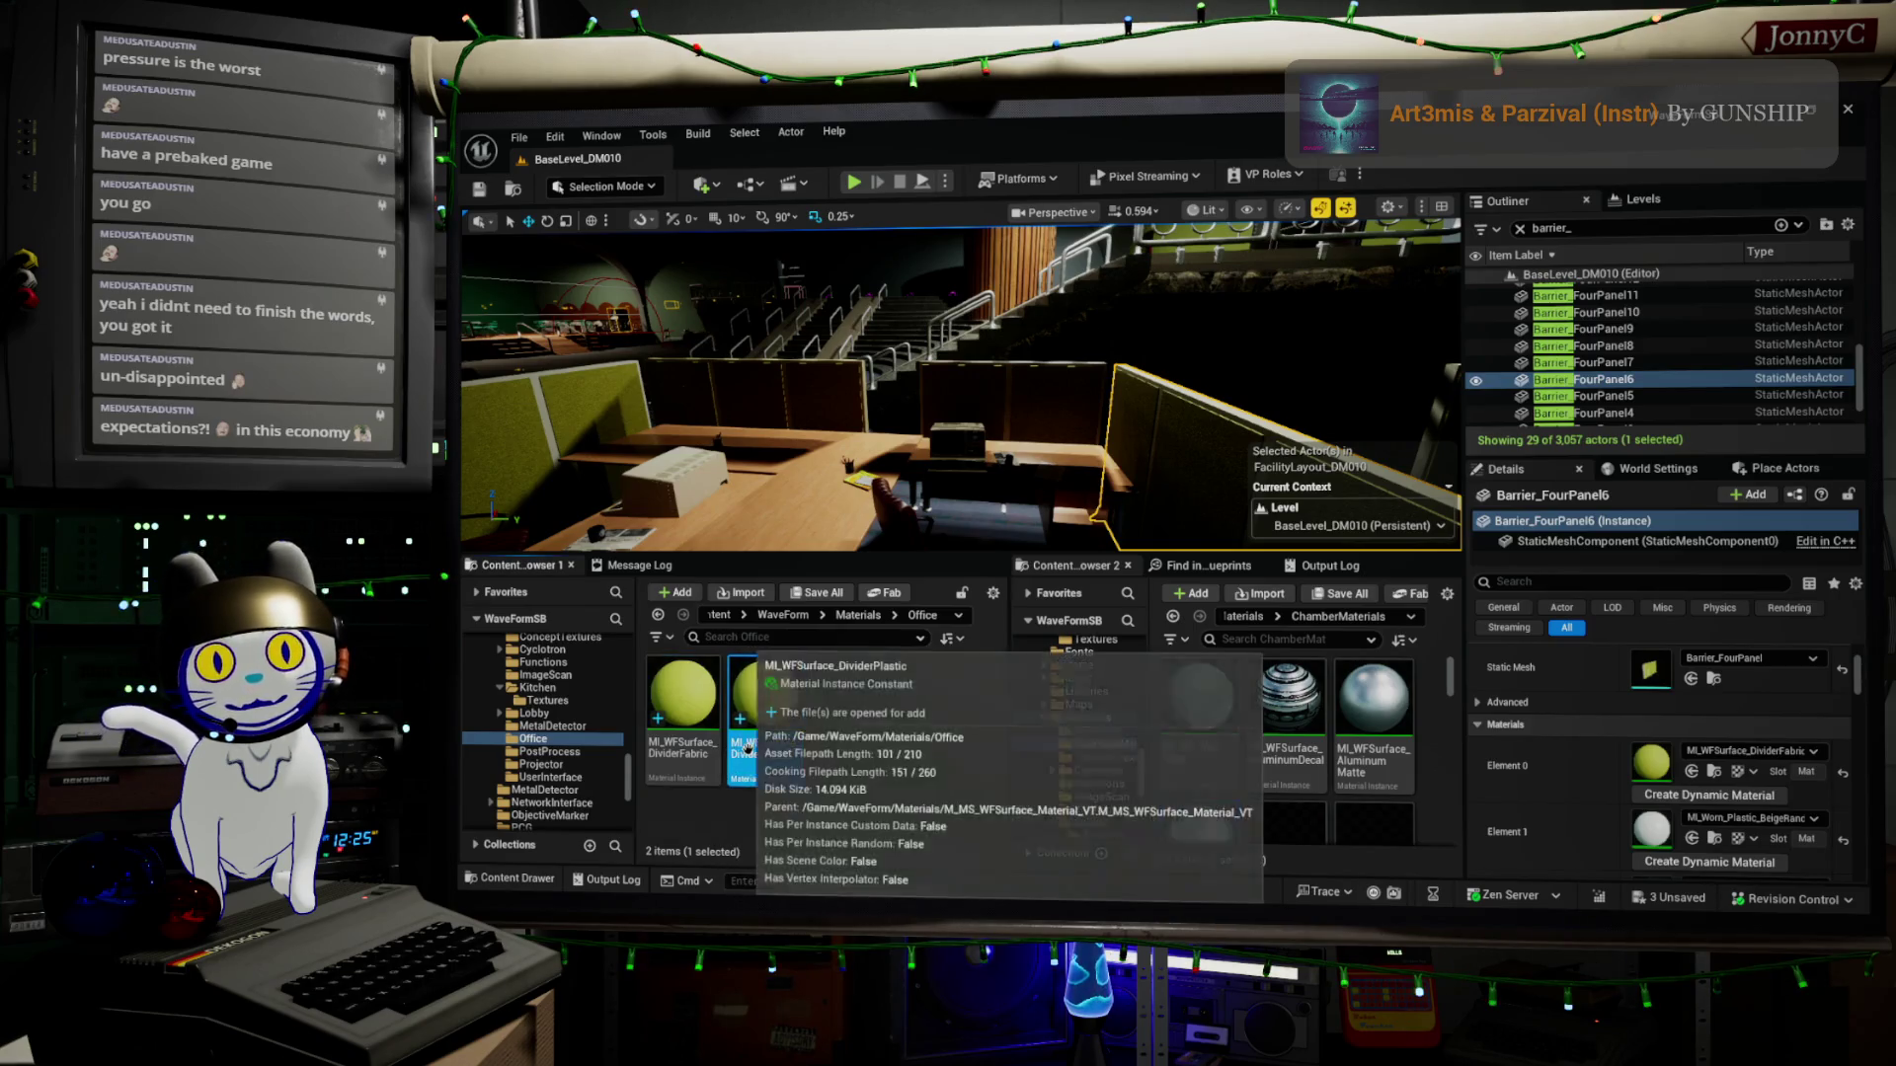
left_click(746, 747)
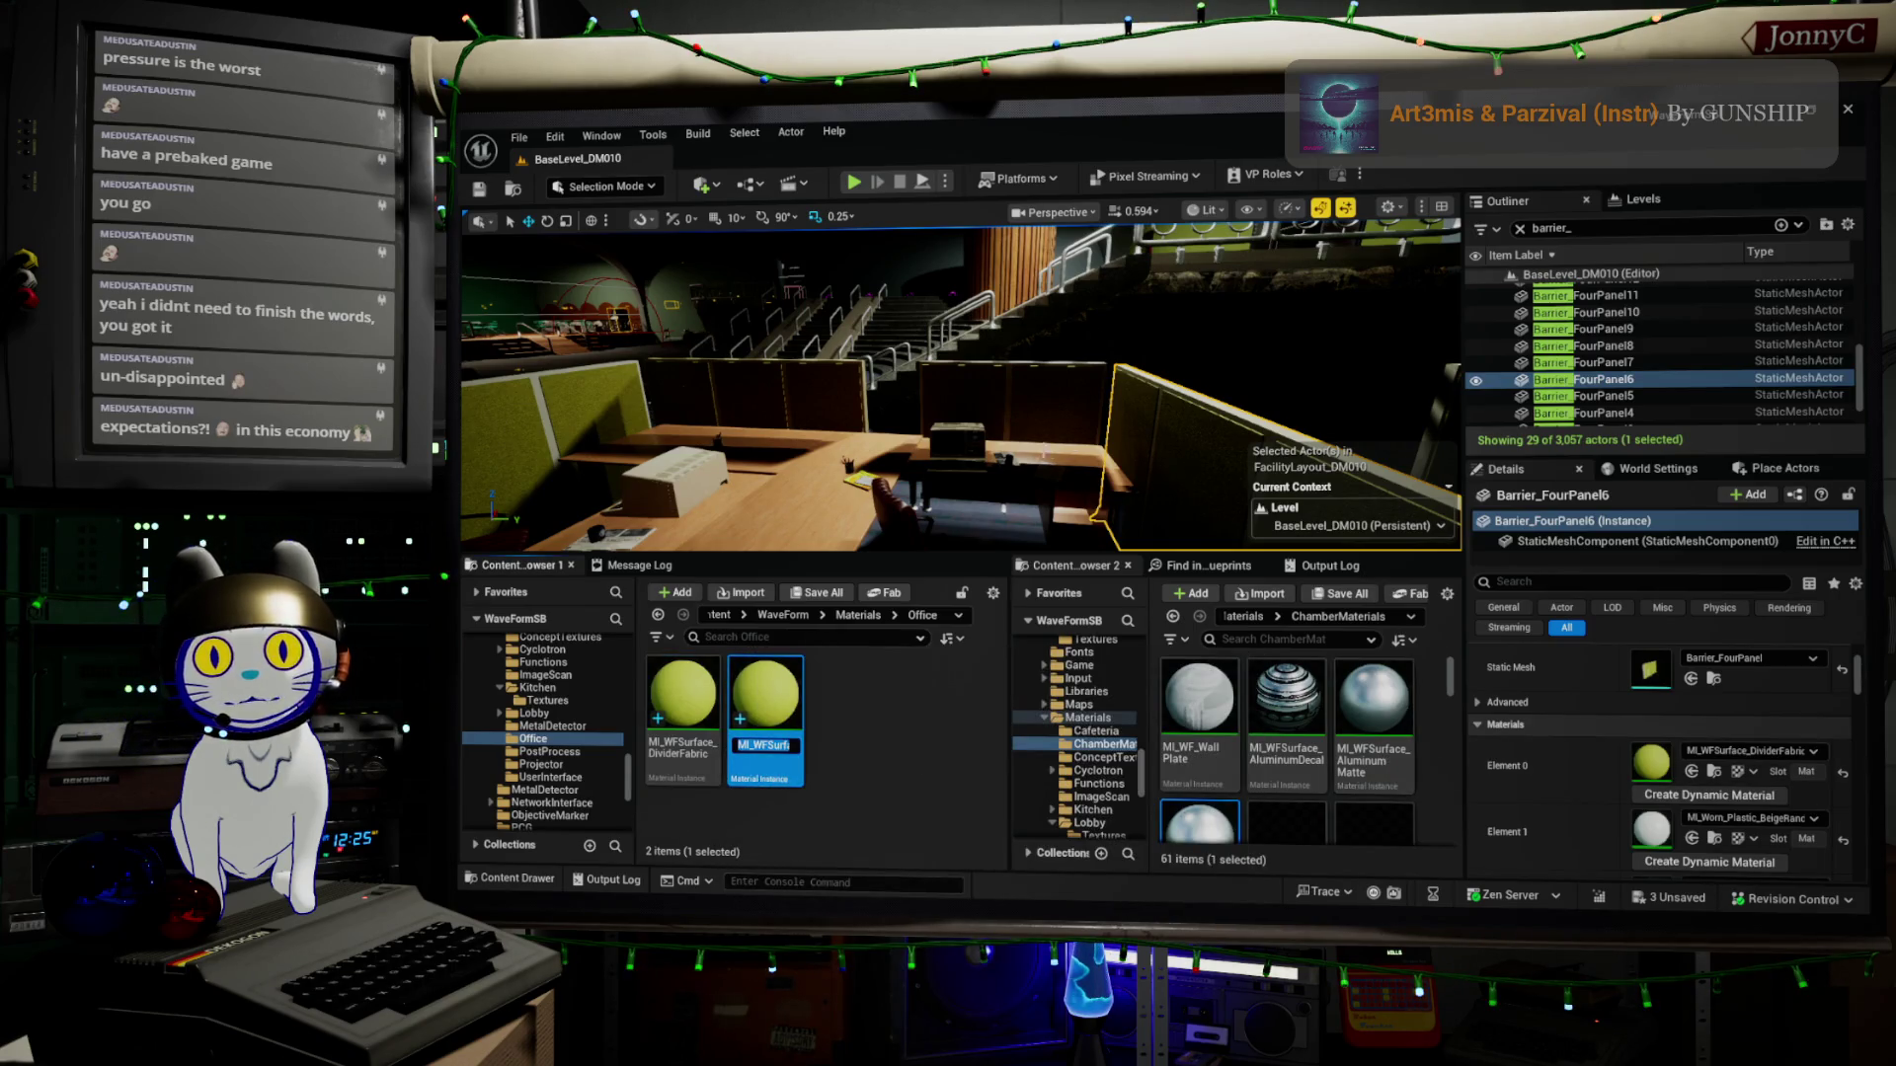
Cancel the rename by selecting bp_DeskTemplate9 and list its Desks70s_Main materials
left_click(919, 469)
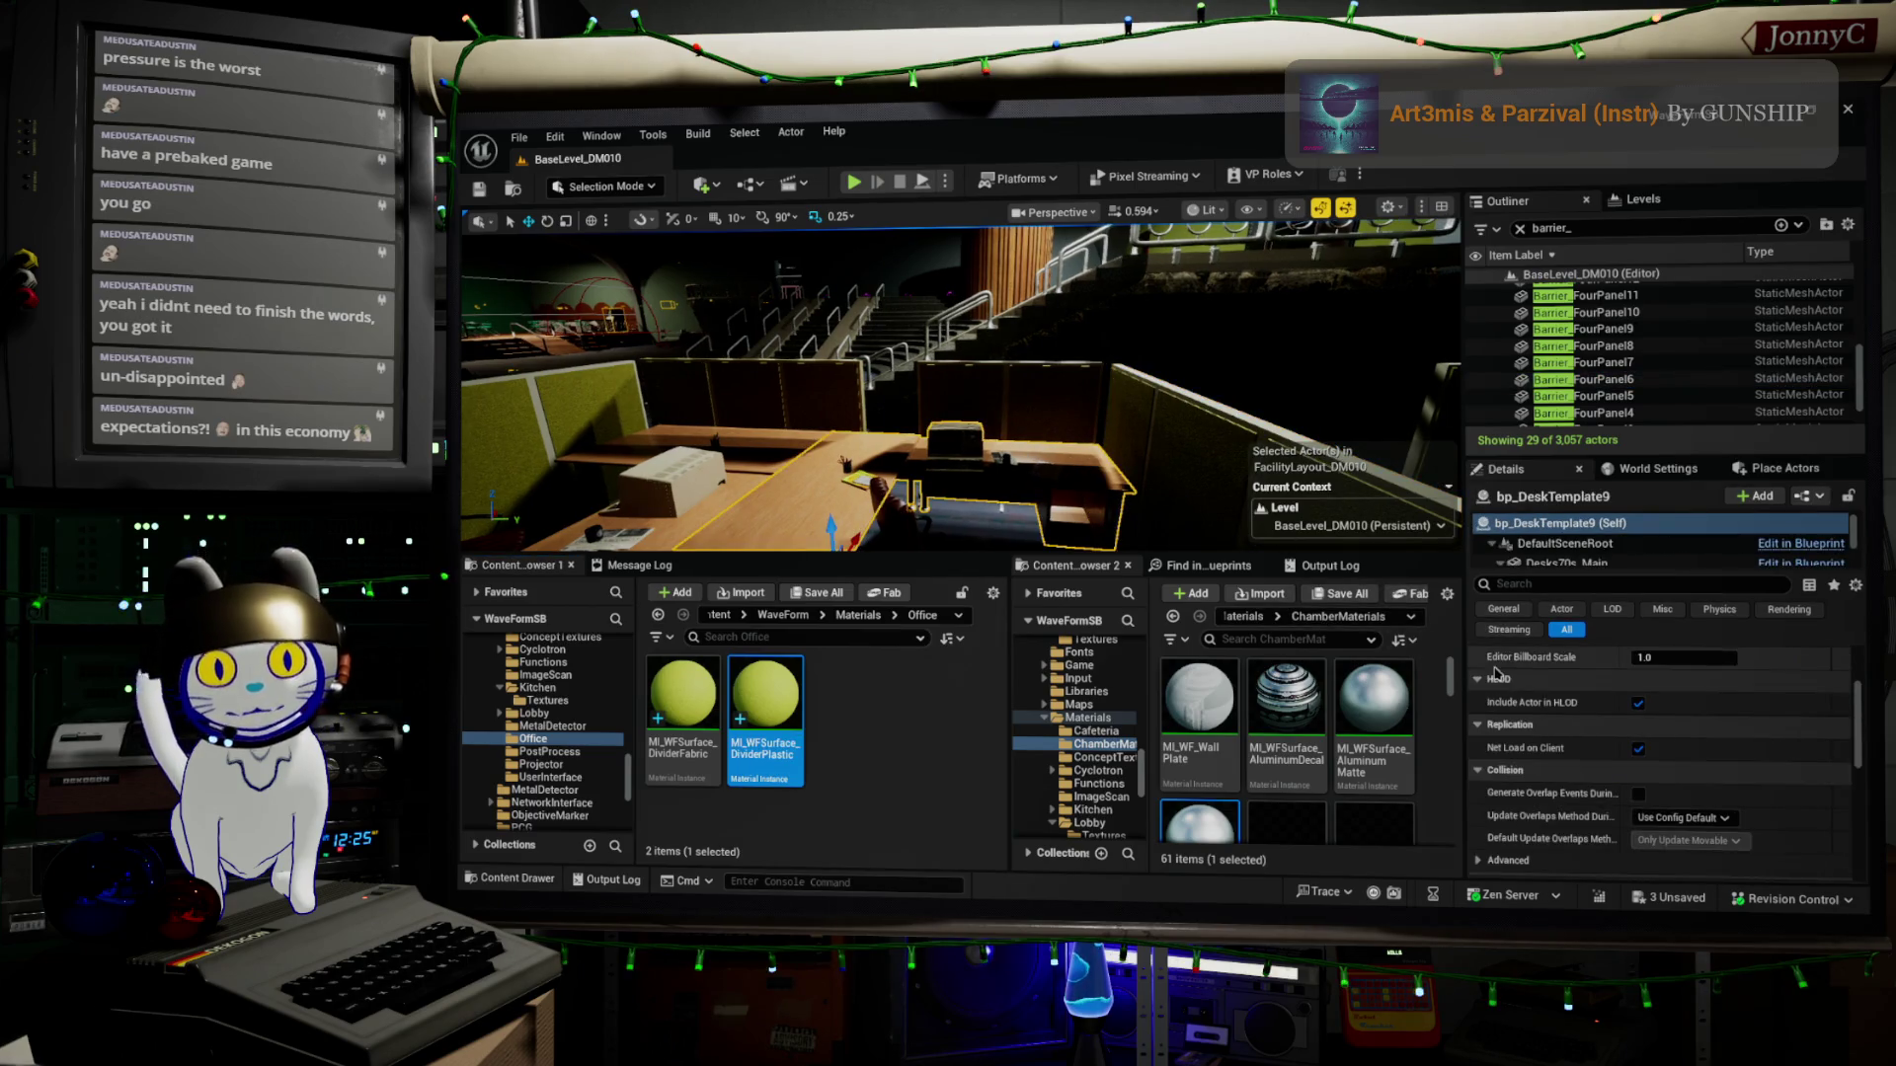
left_click(1570, 561)
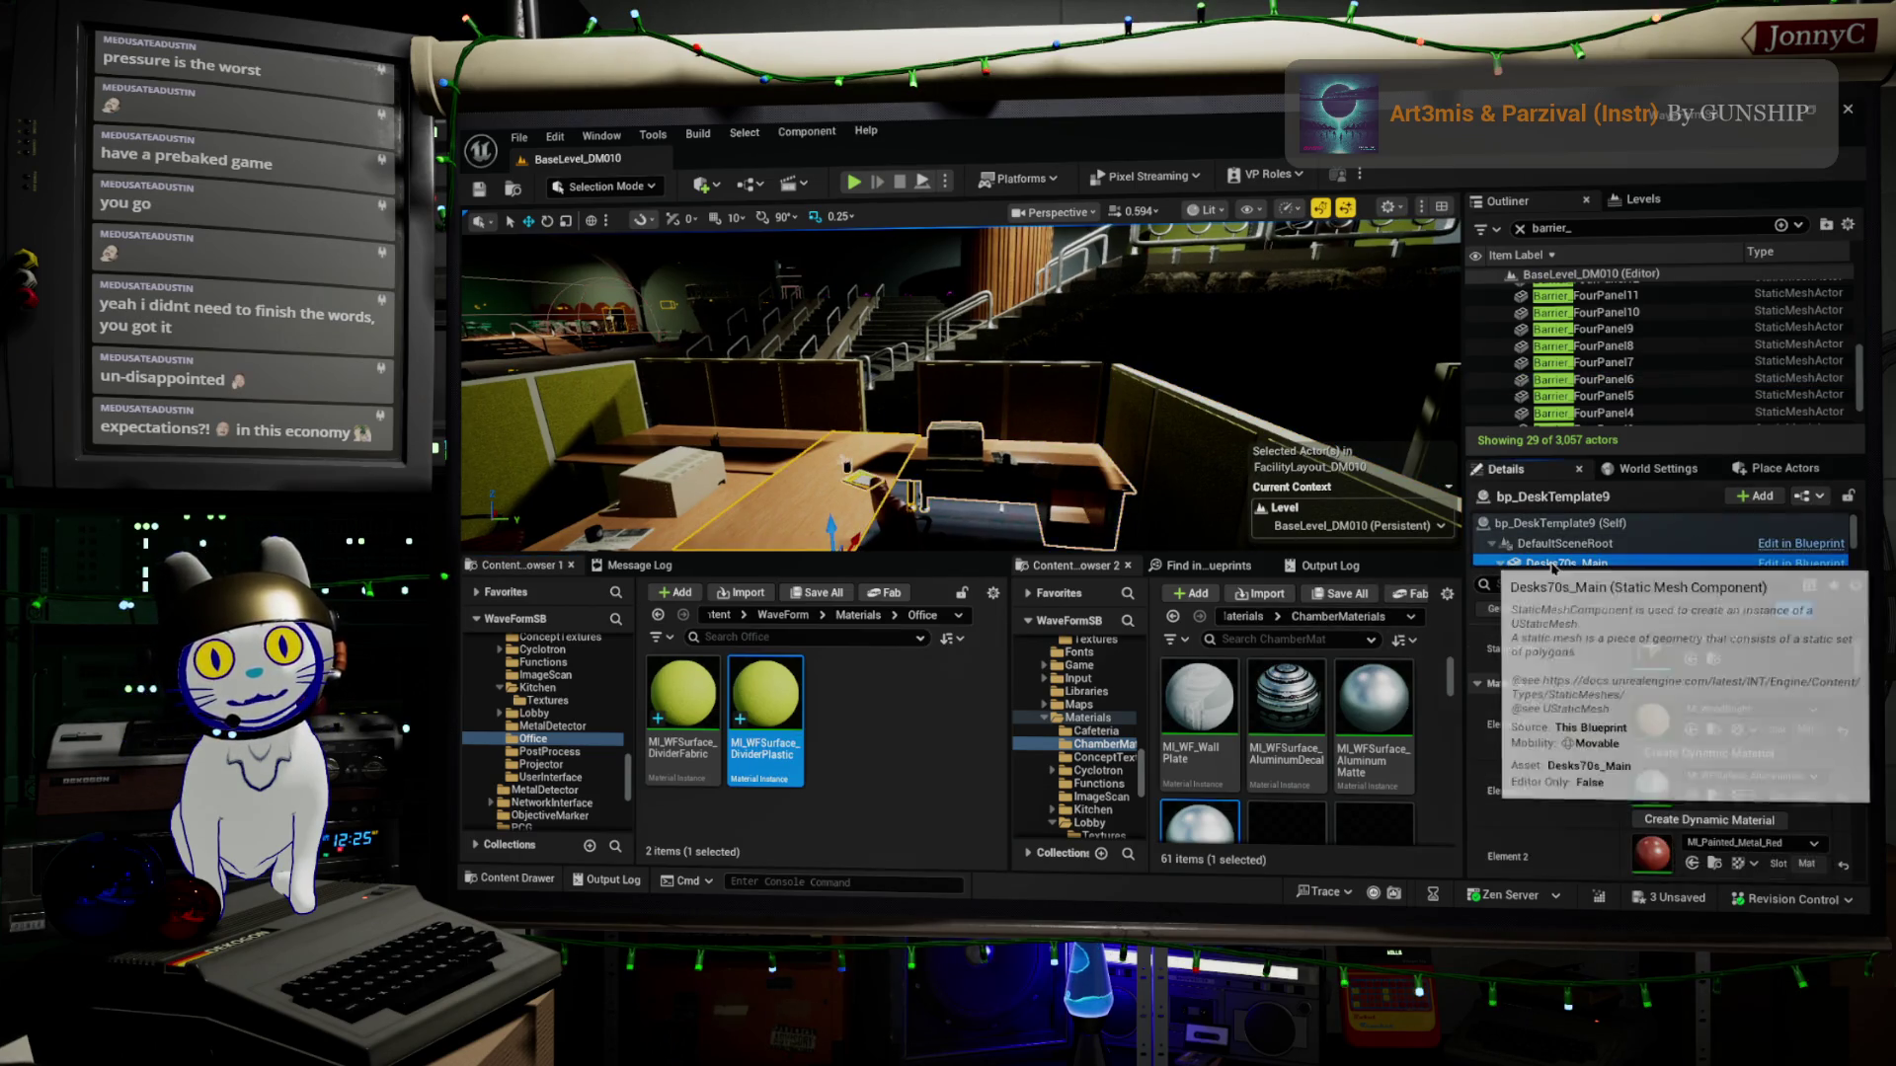
scroll(1678, 736, "down", 1)
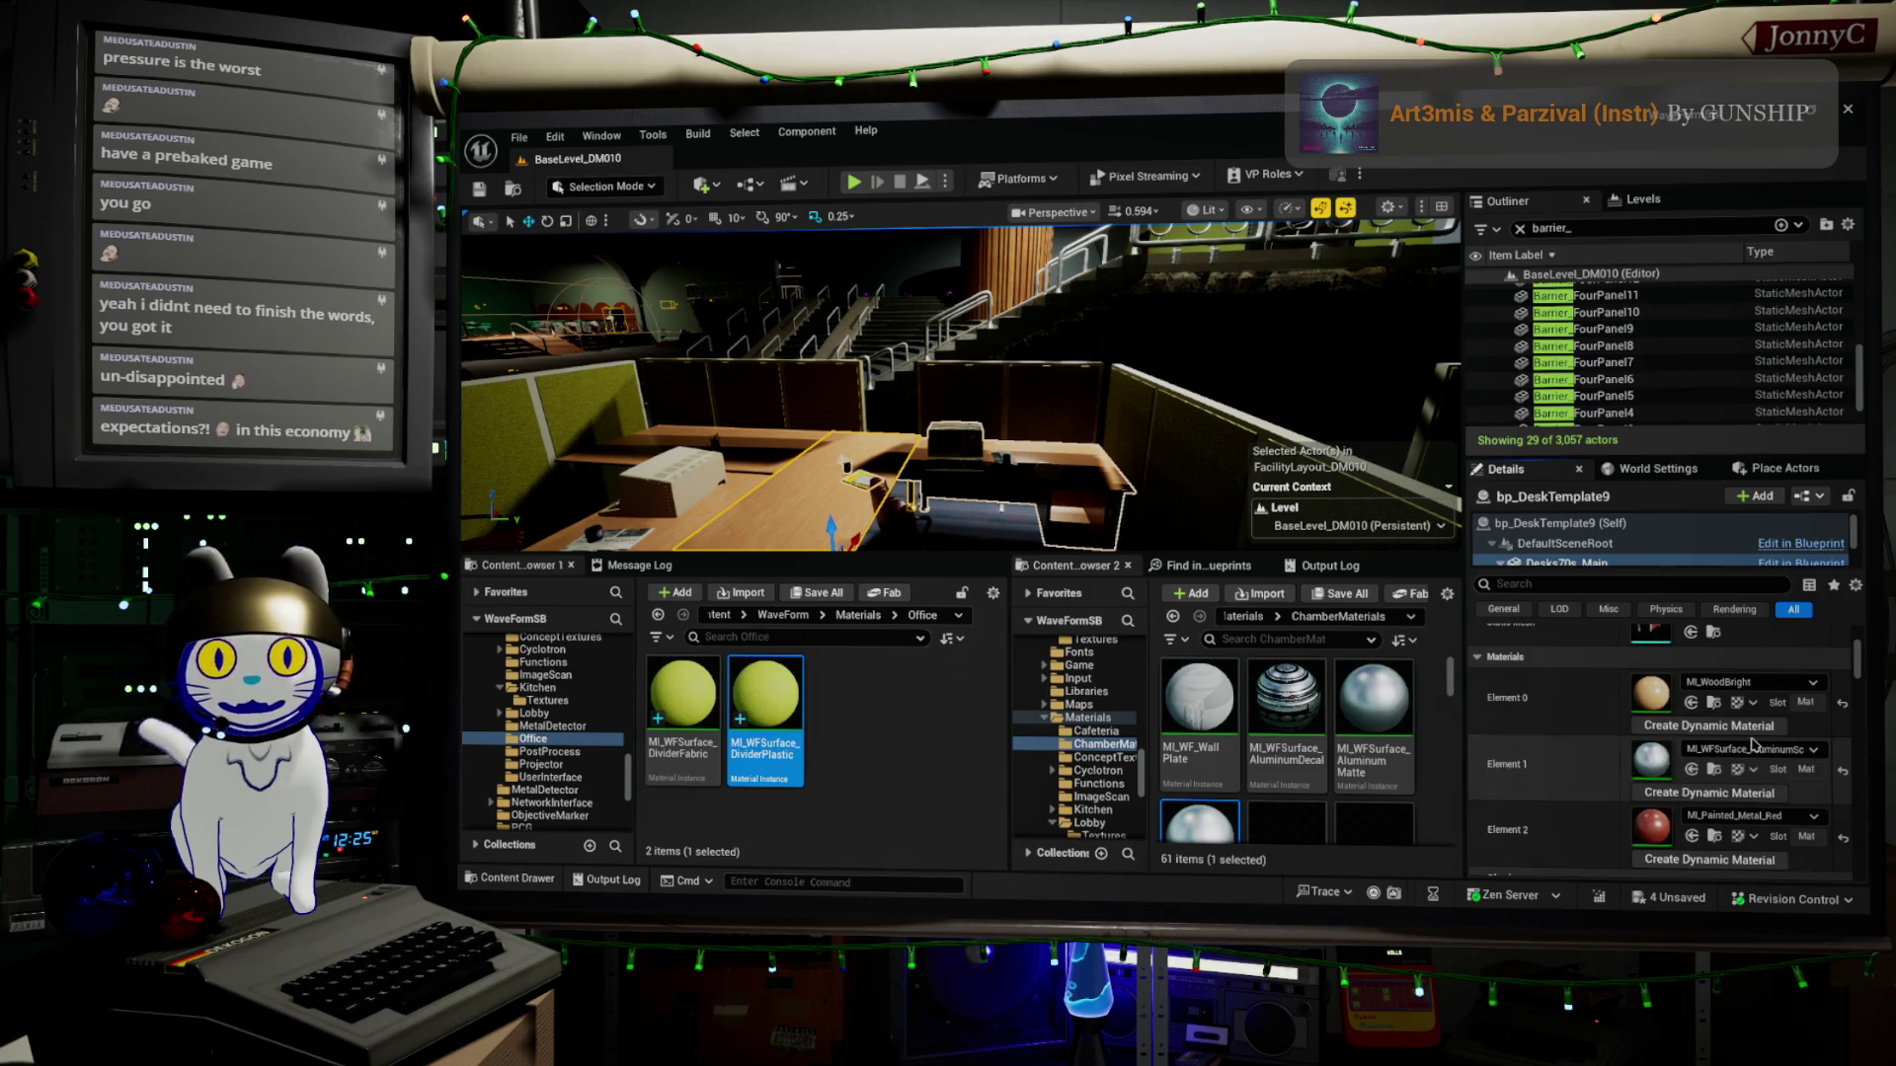
Rename MI_WFSurface_DividerPlastic to MI_WFSurface_WoodBright
right_click(784, 690)
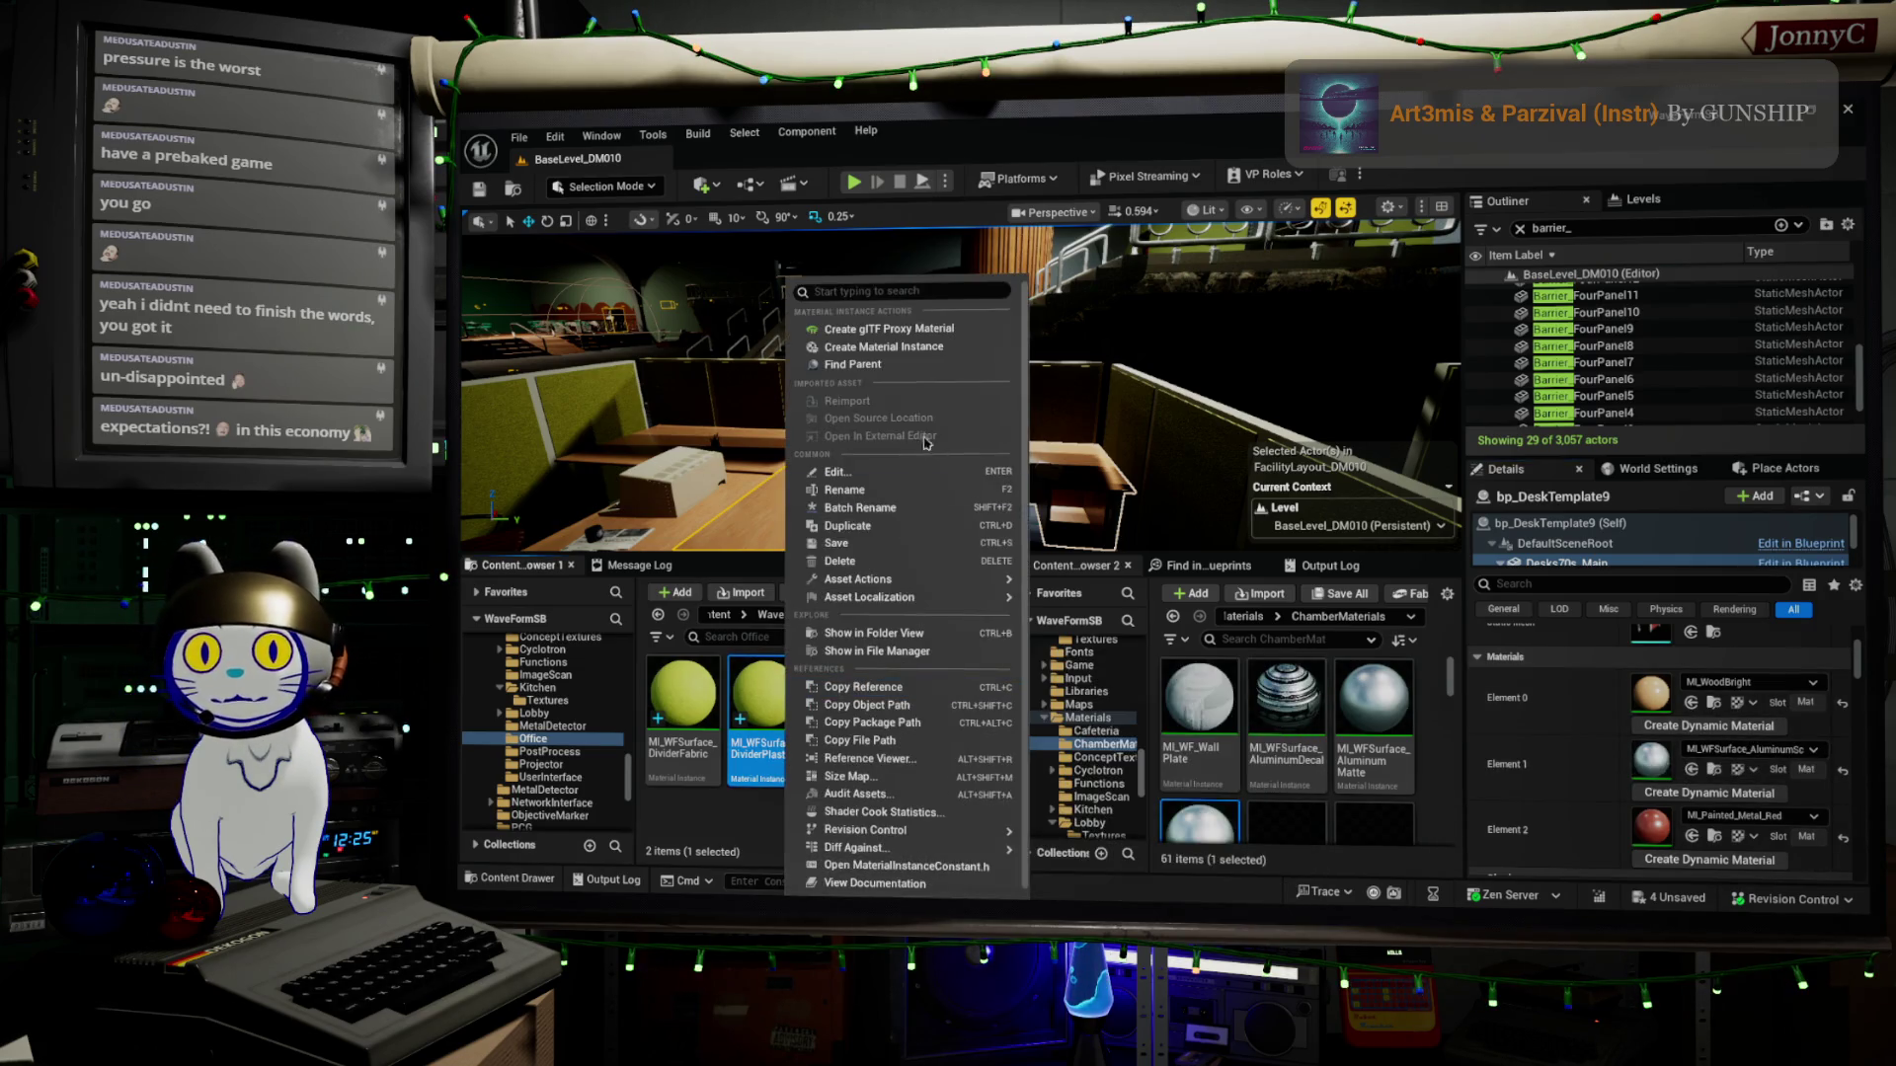
left_click(891, 494)
key("End")
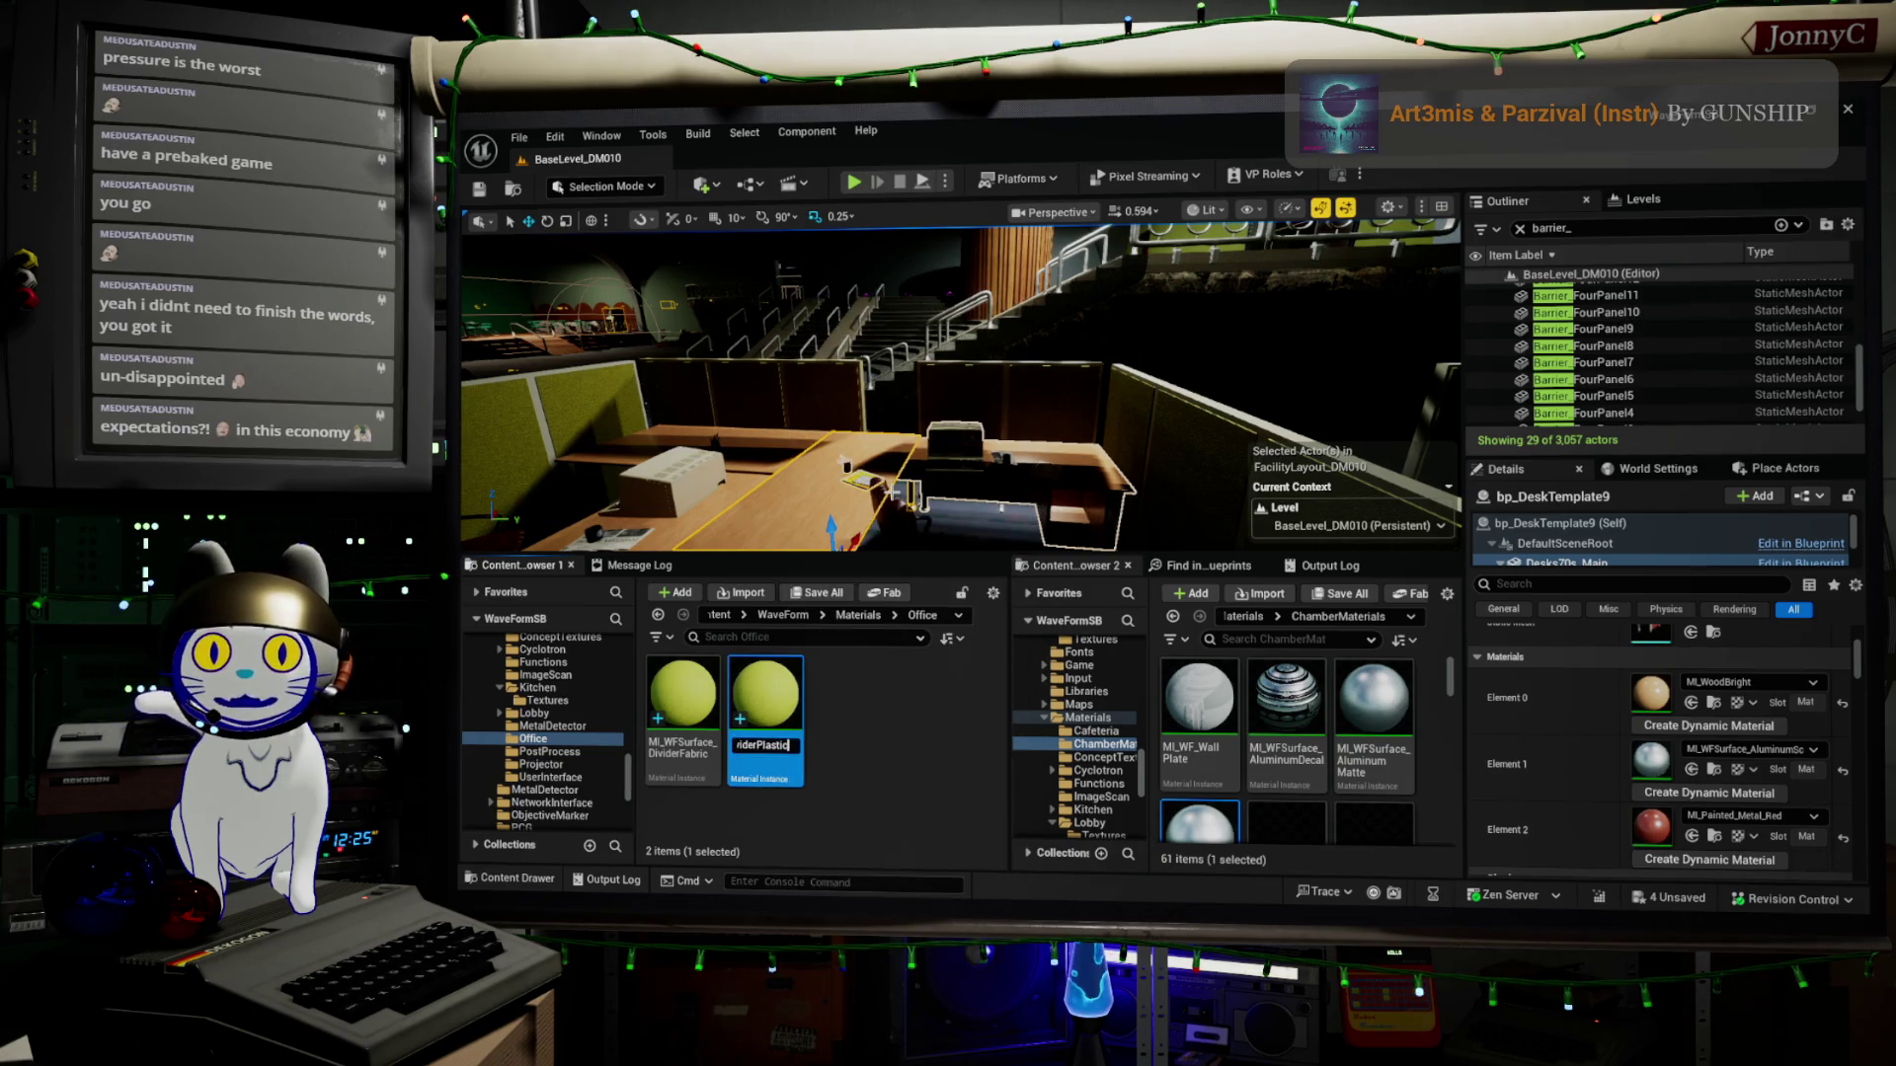
key("shift+Left")
key("shift+Left")
key("shift+Left")
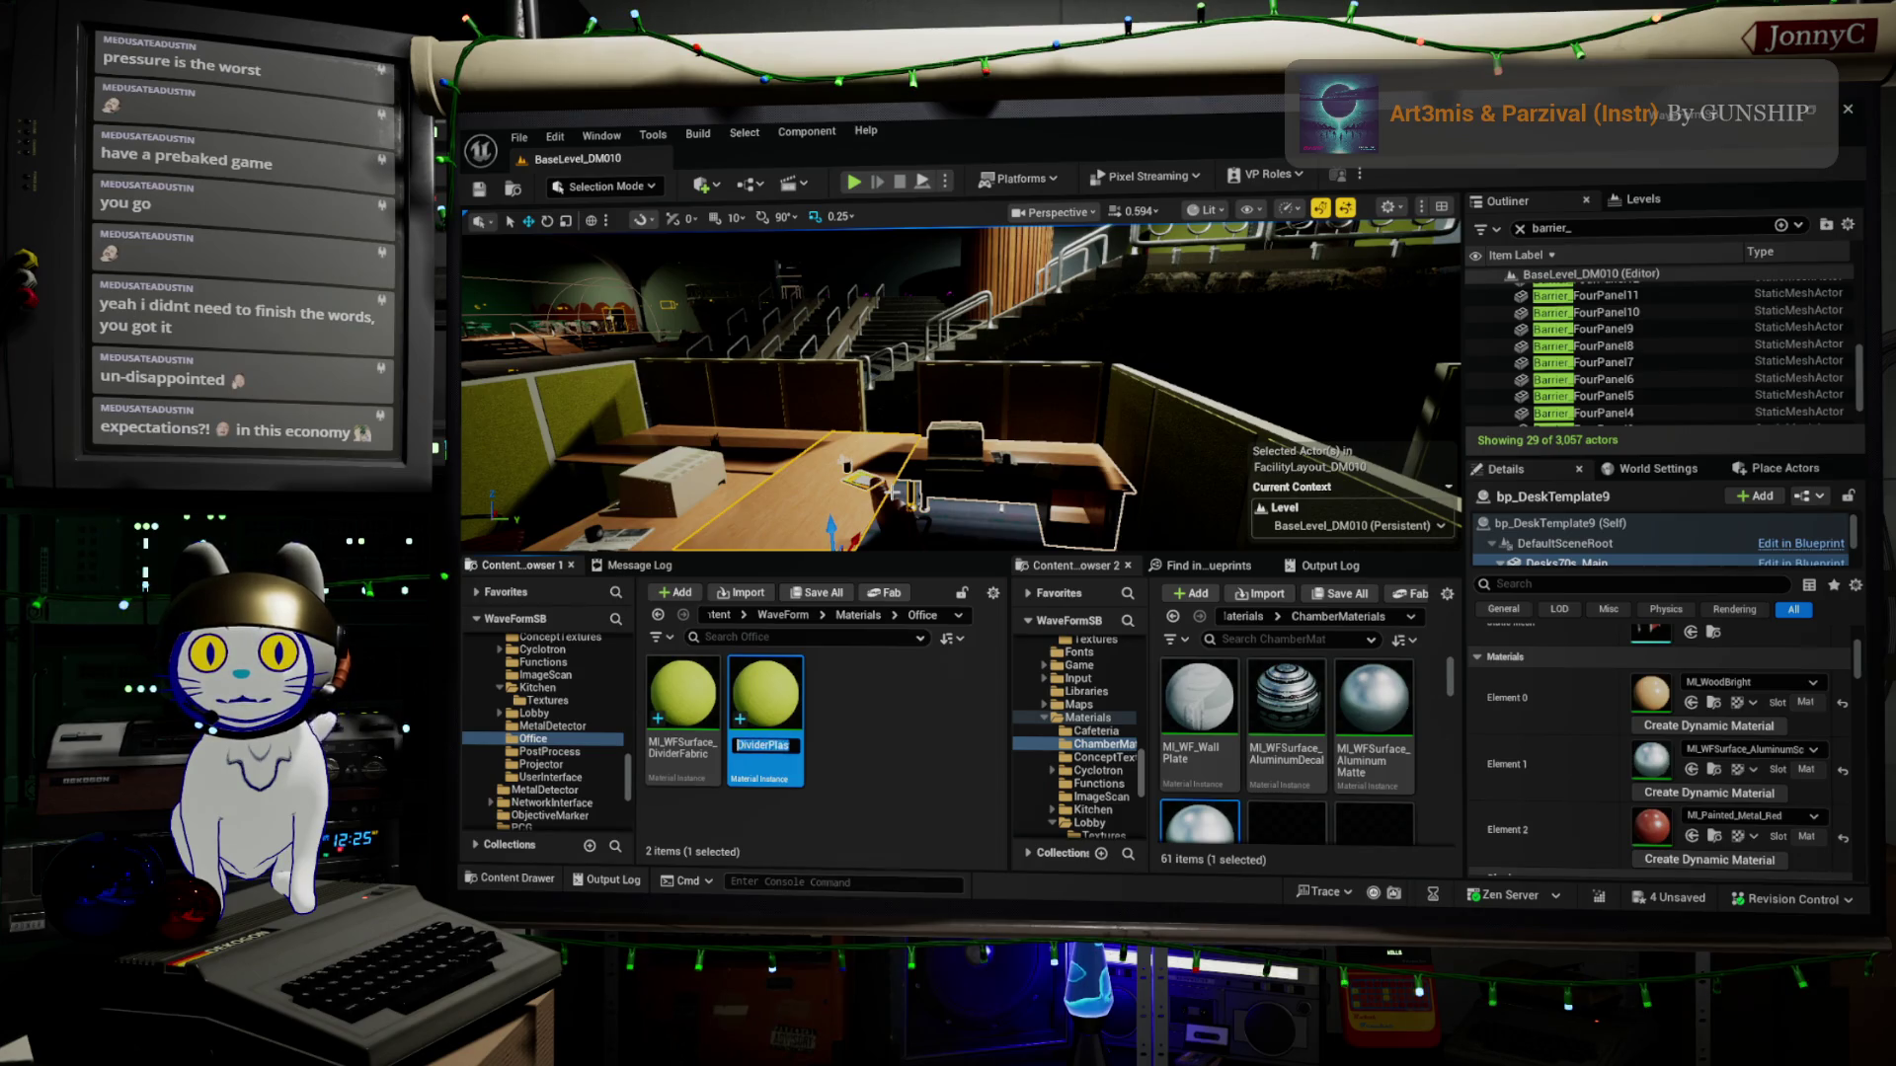
type("urface_Woo")
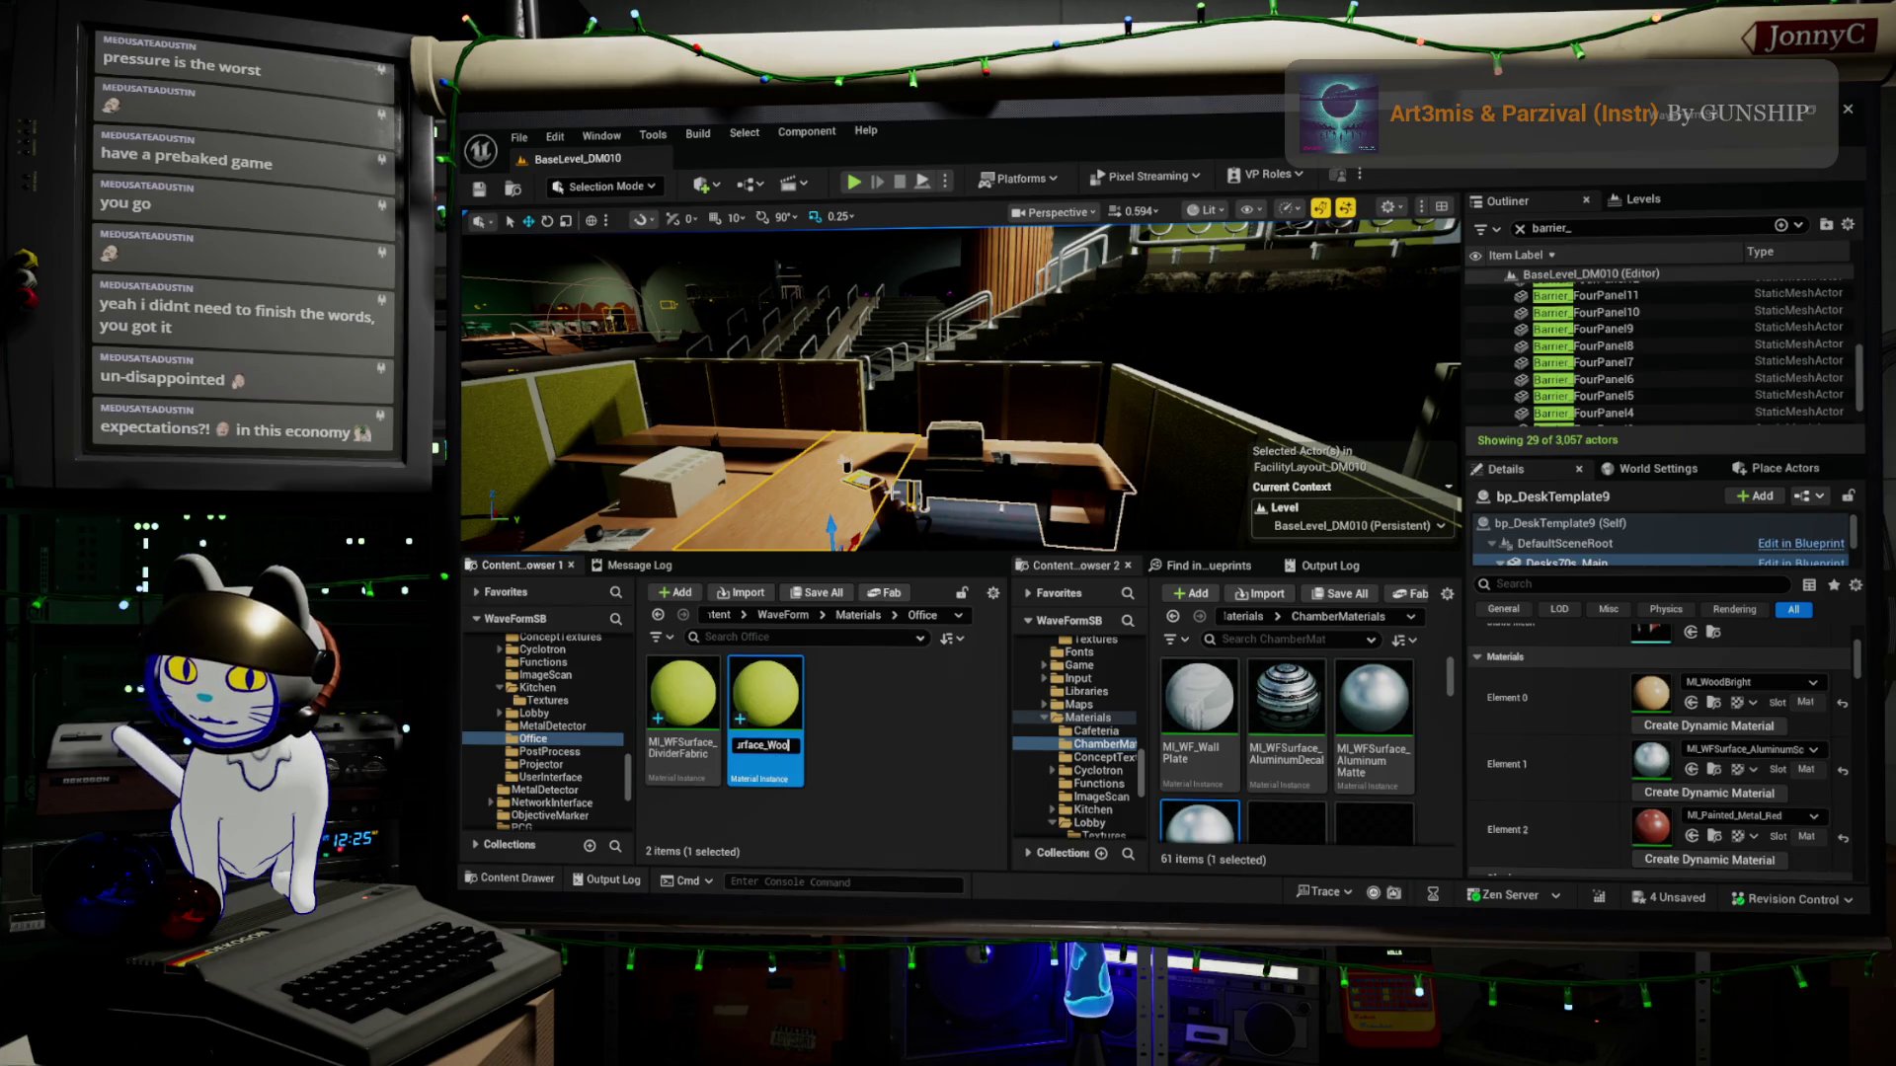
type("dBright")
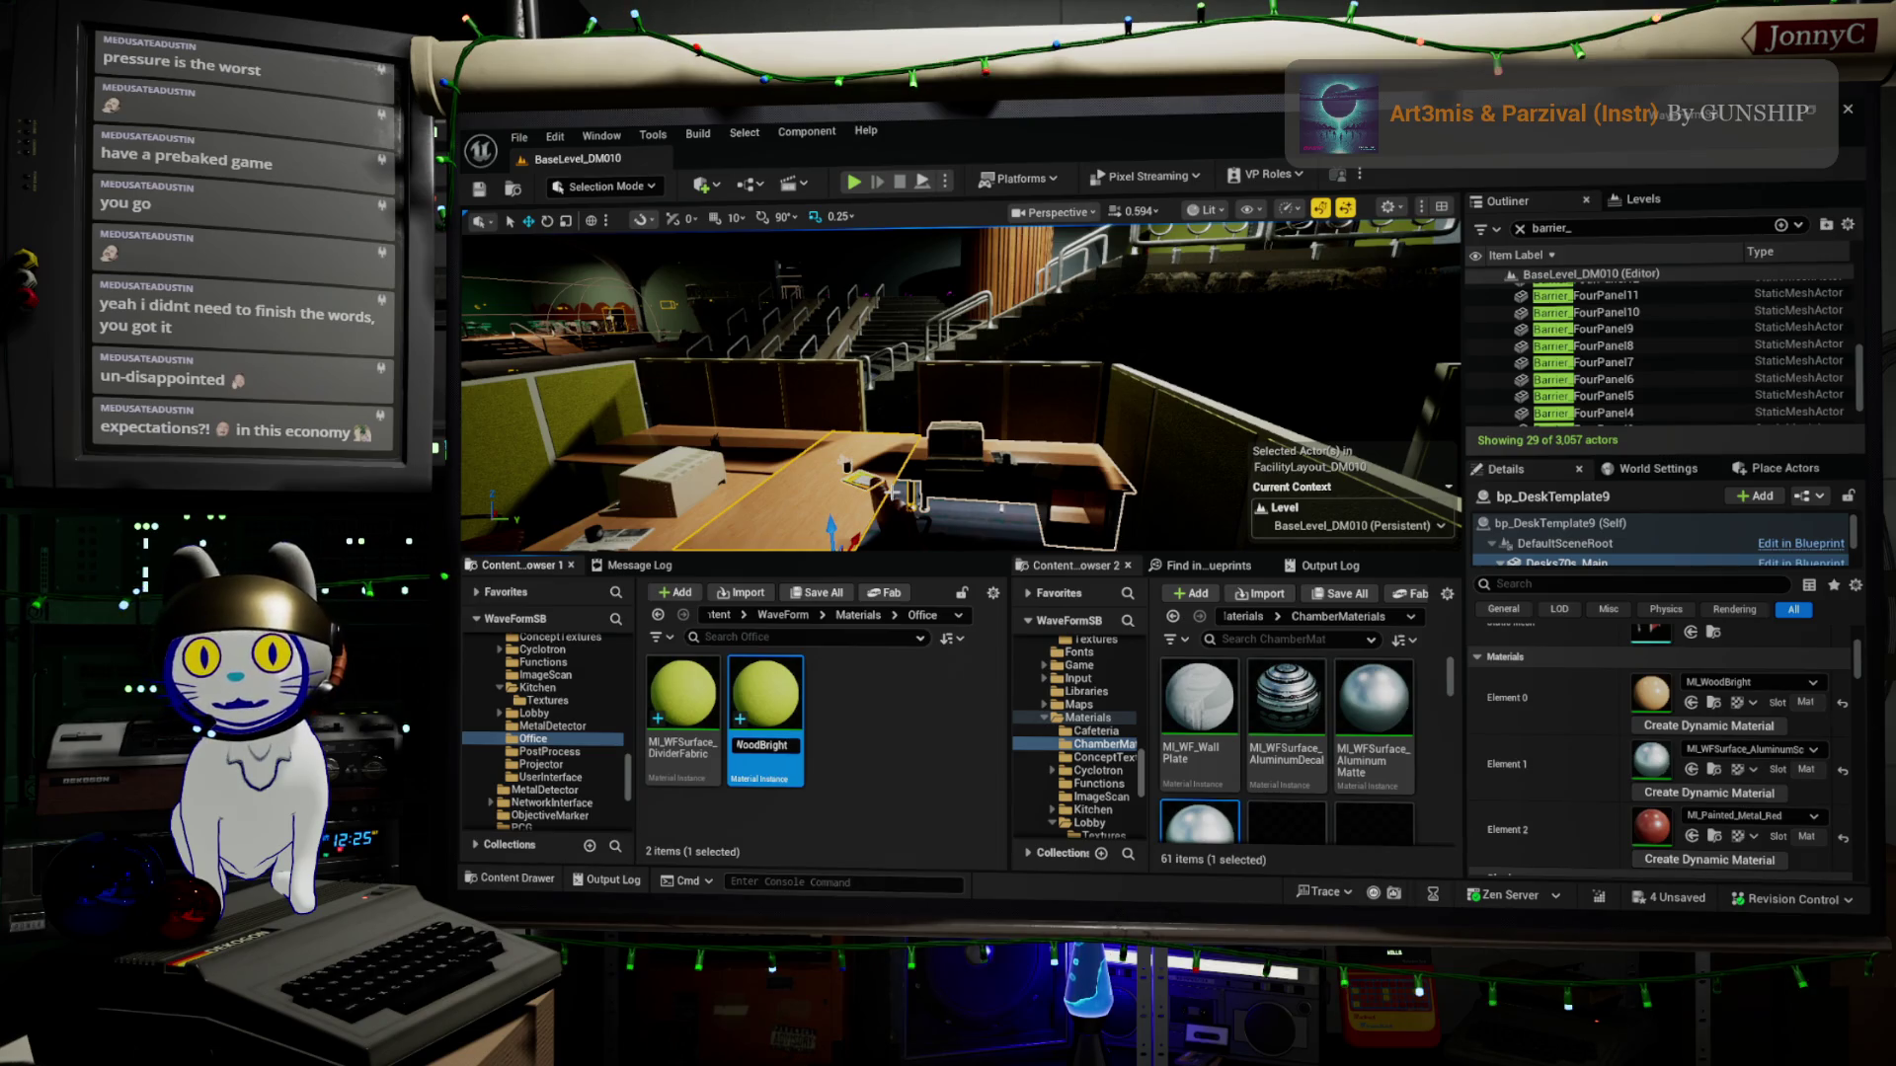
key("Return")
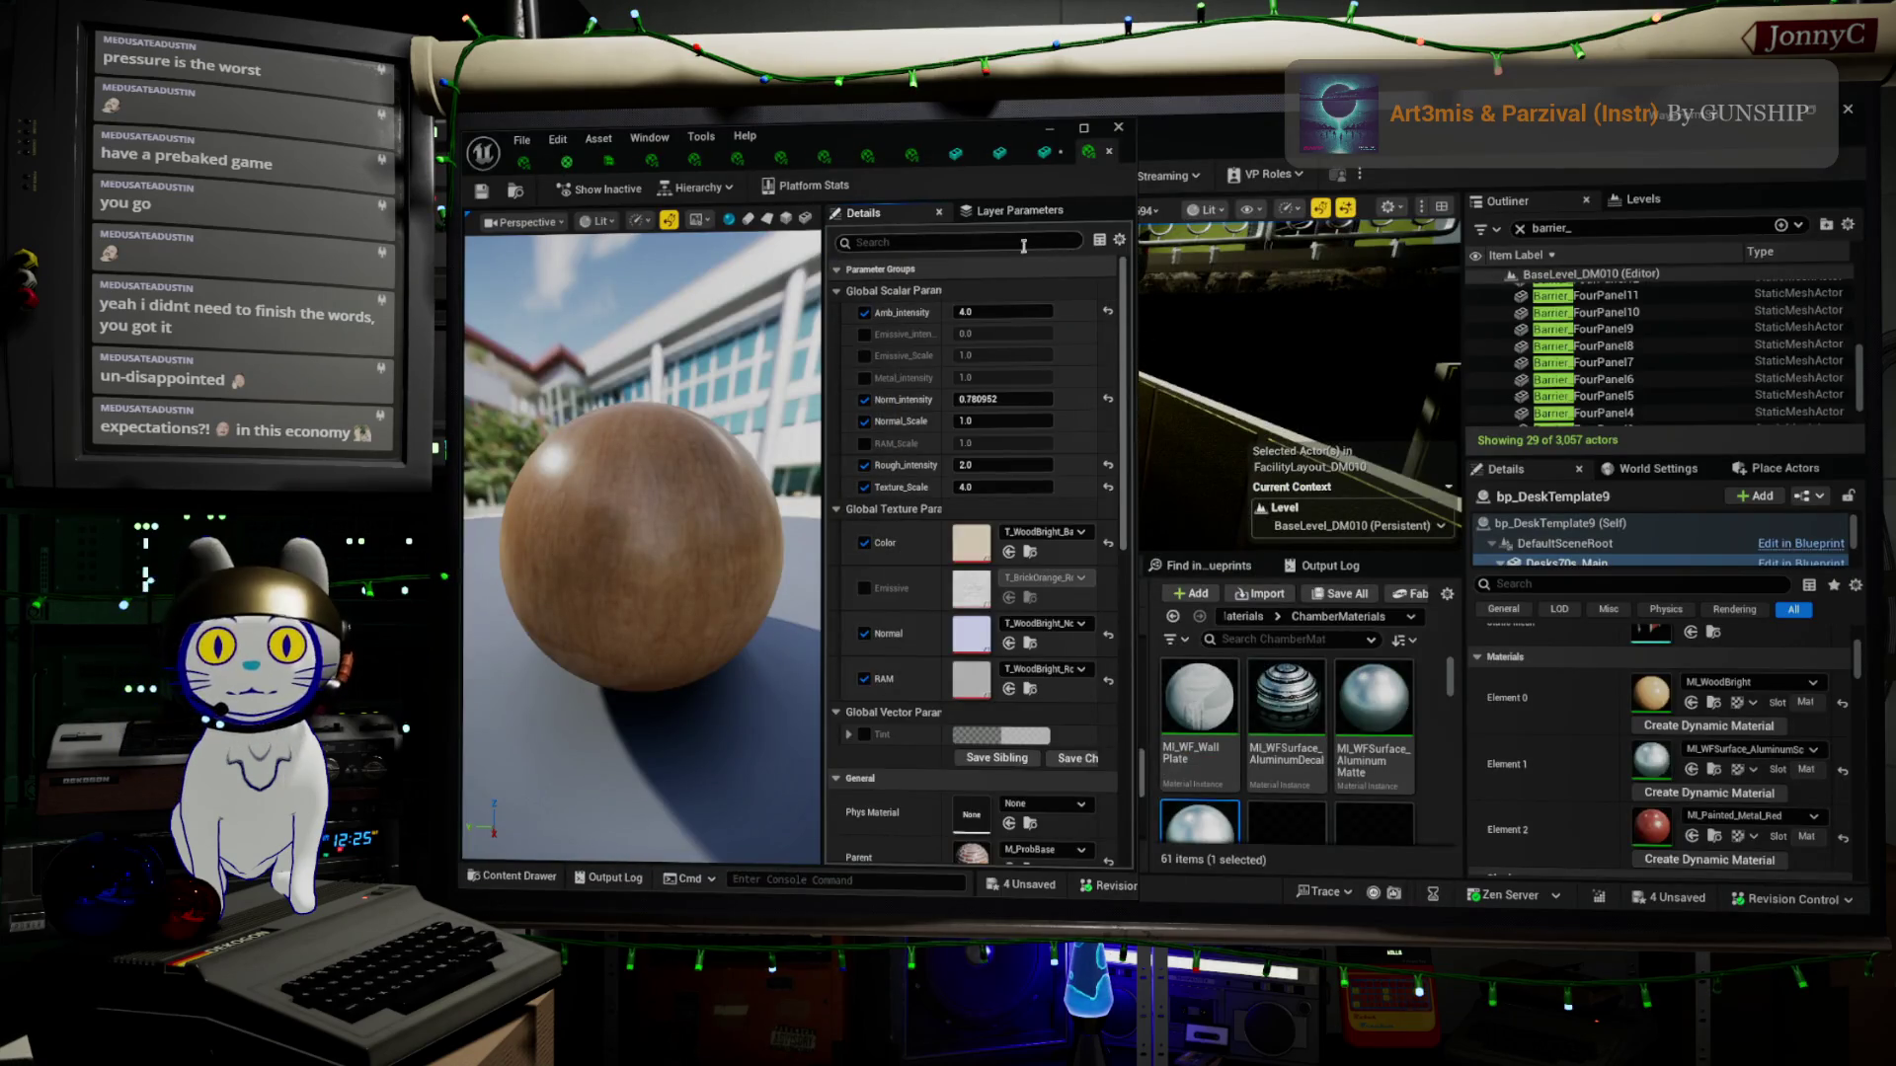
Undock the MI_WoodBright editor and snap it to the right half beside the new material instance
left_click_drag(1088, 151, 1384, 318)
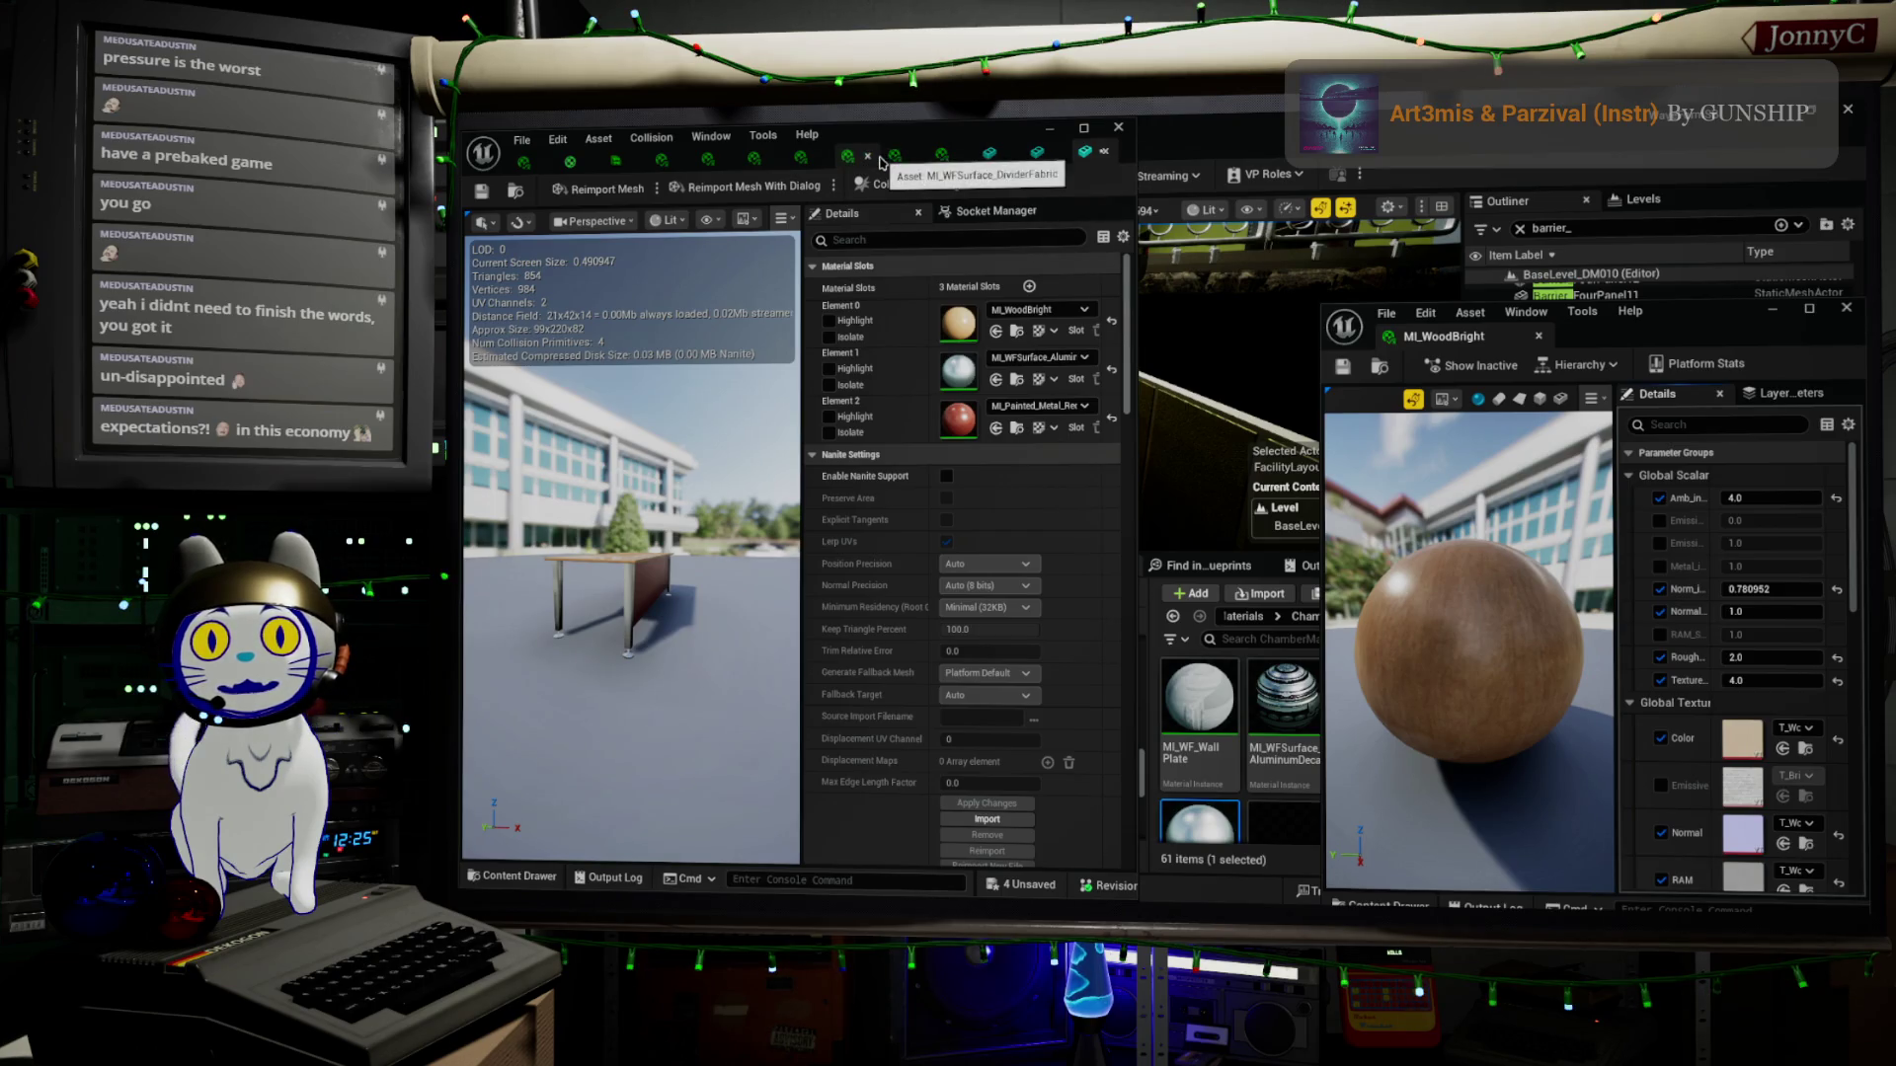
left_click(898, 160)
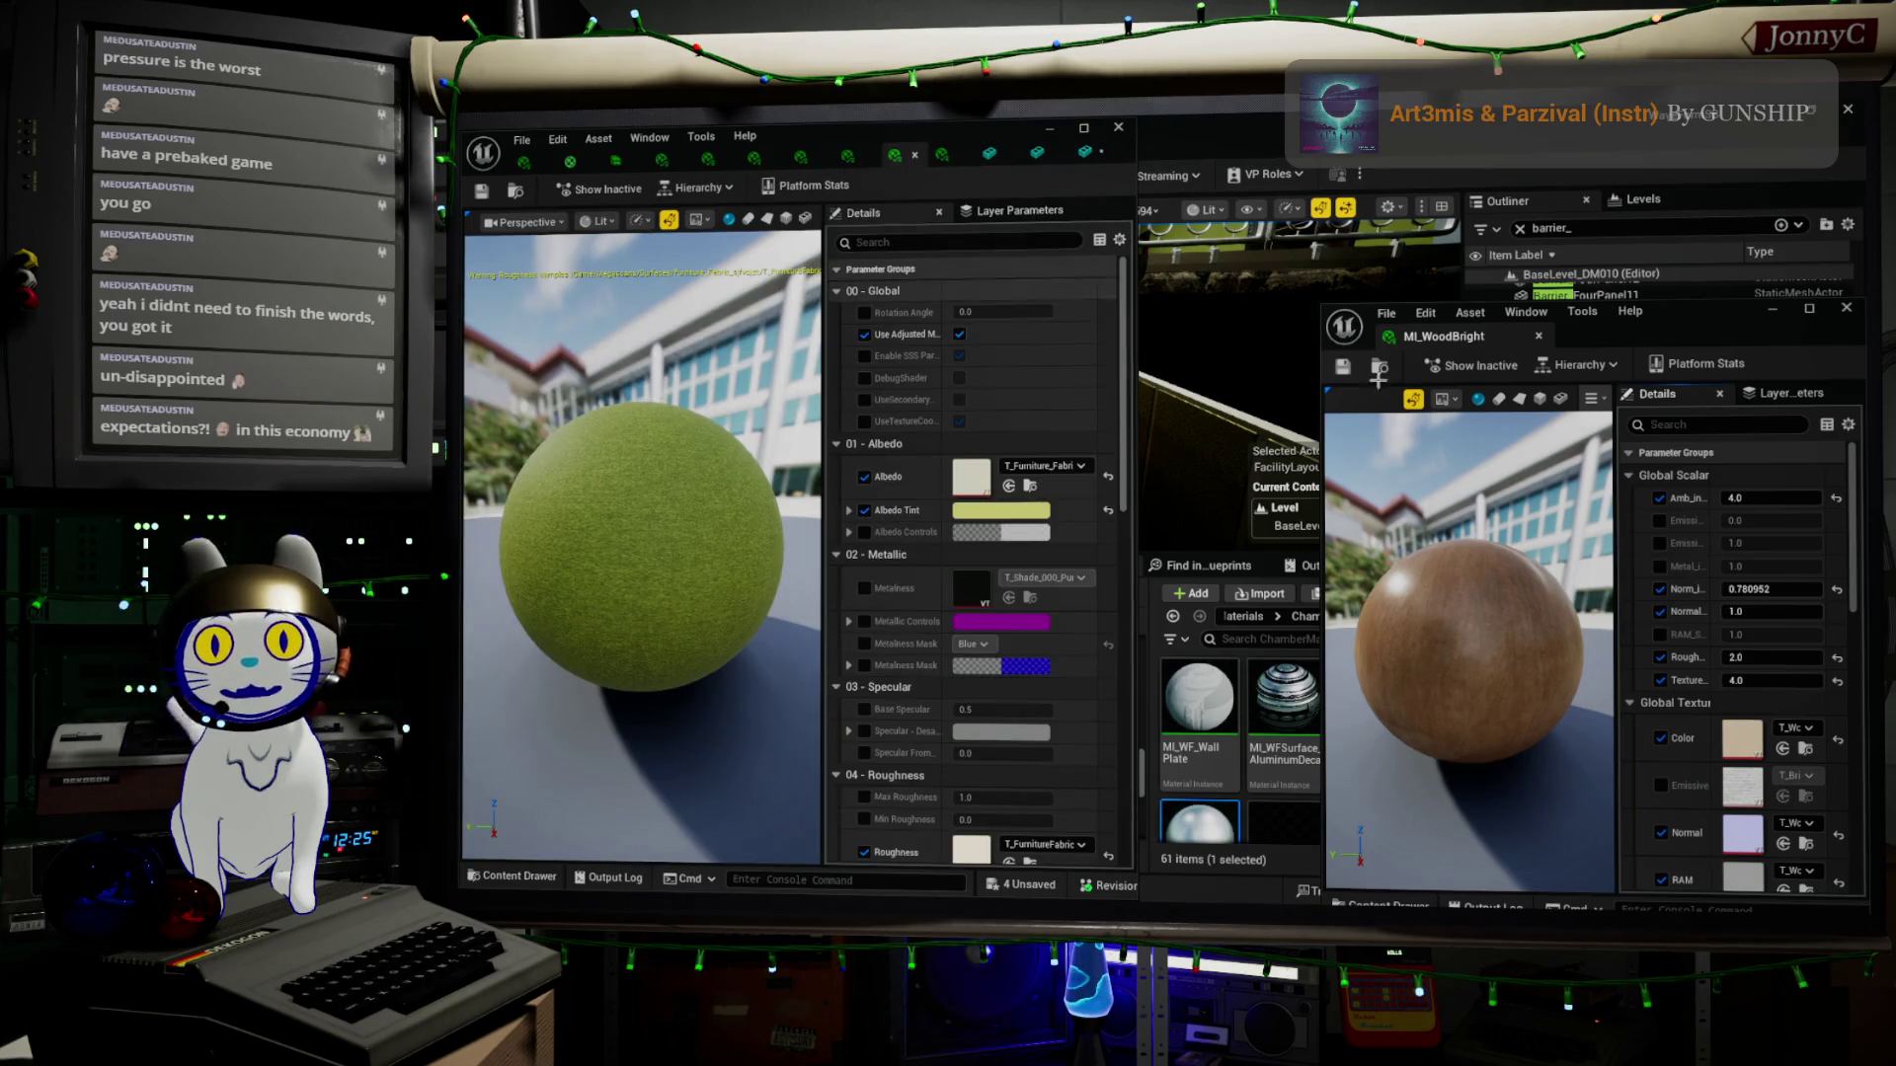
key("super+Right")
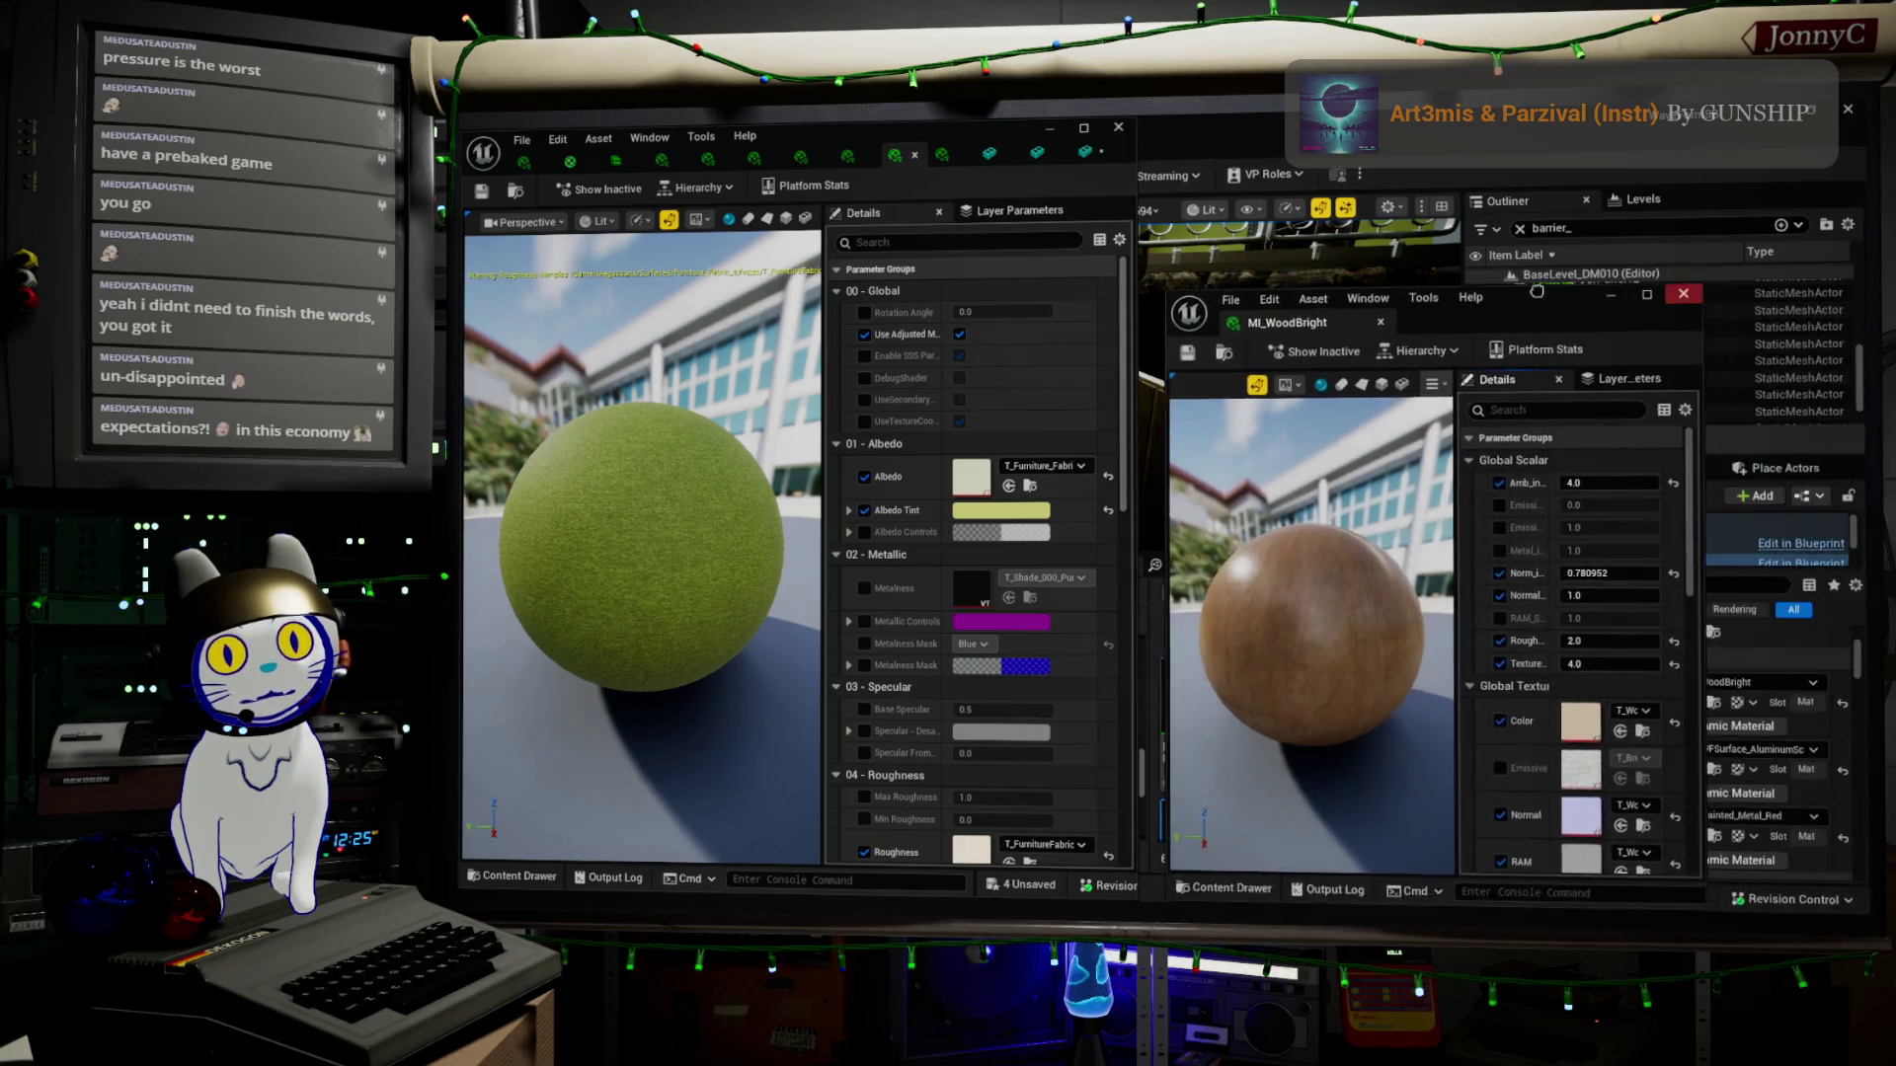
key("super+Up")
key("super+Down")
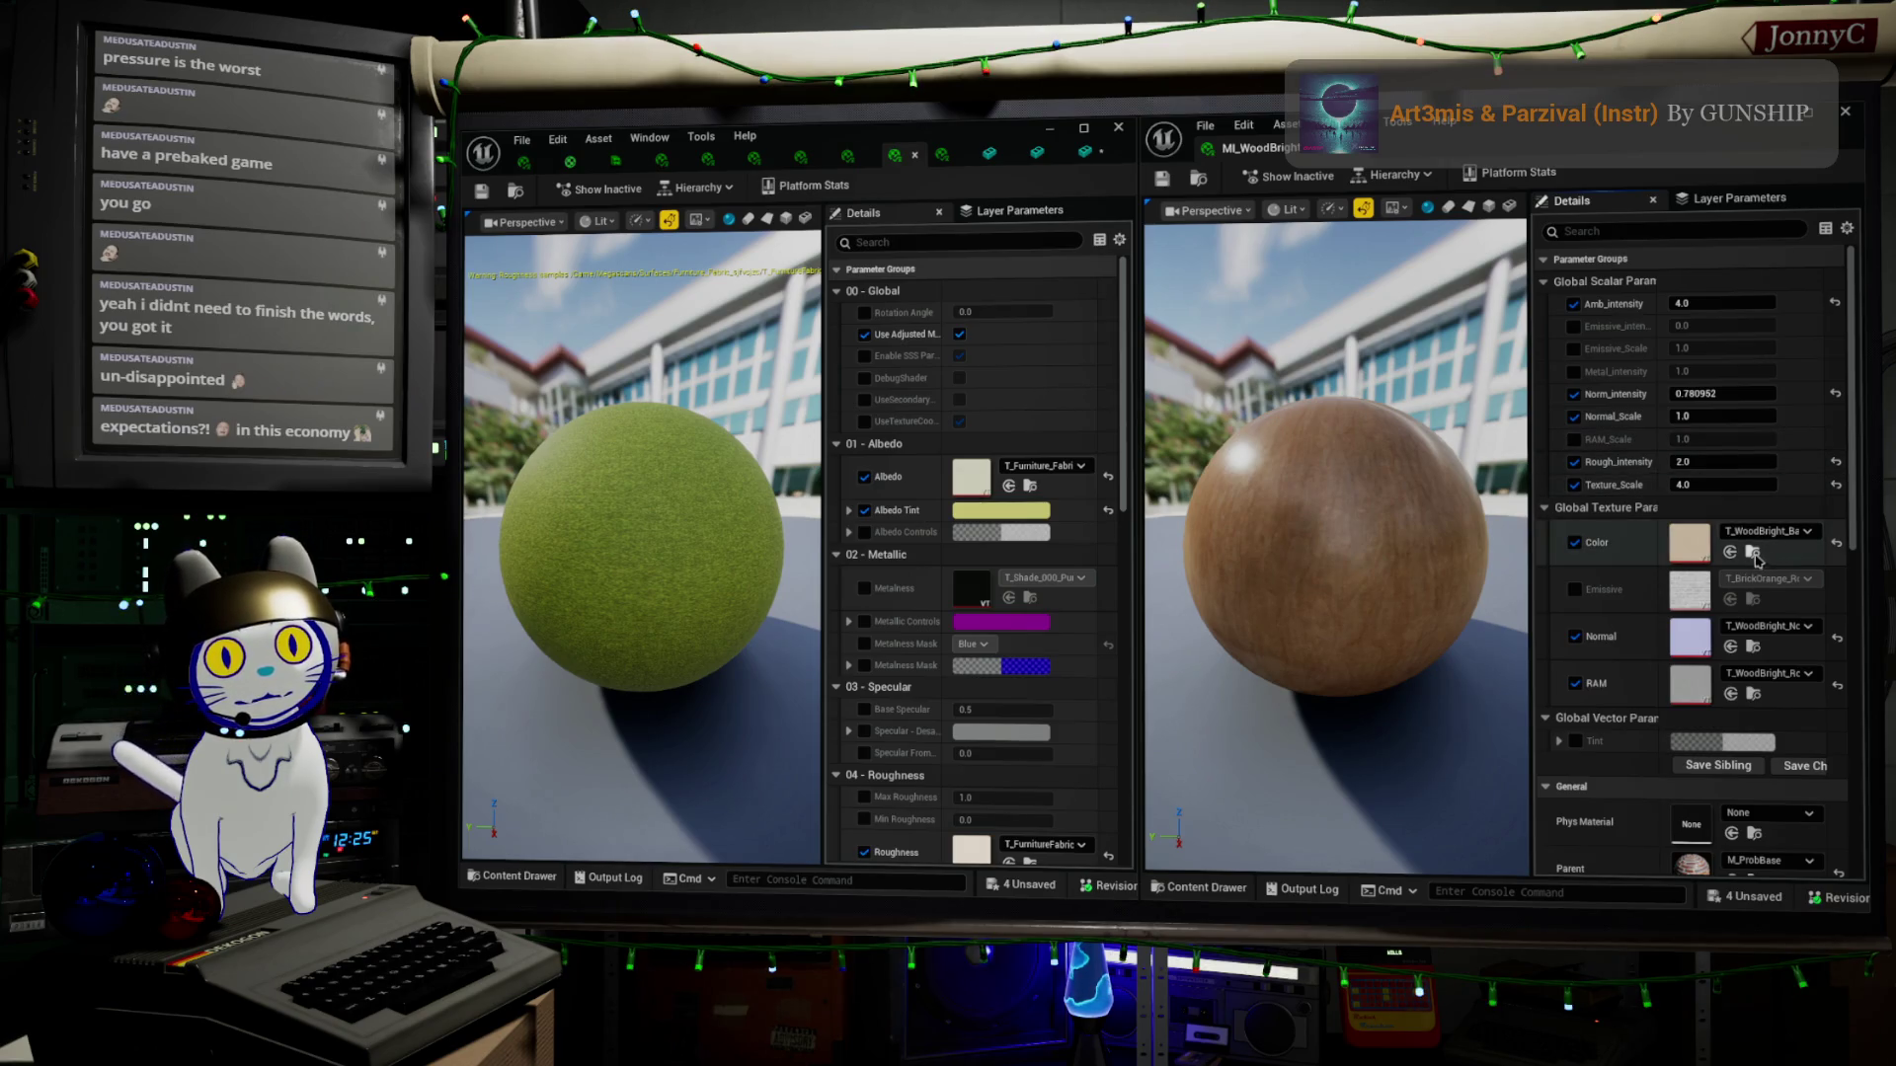
Set Albedo to the T_WoodBright colour texture, reset Albedo Tint to white and disable its override
left_click(1009, 485)
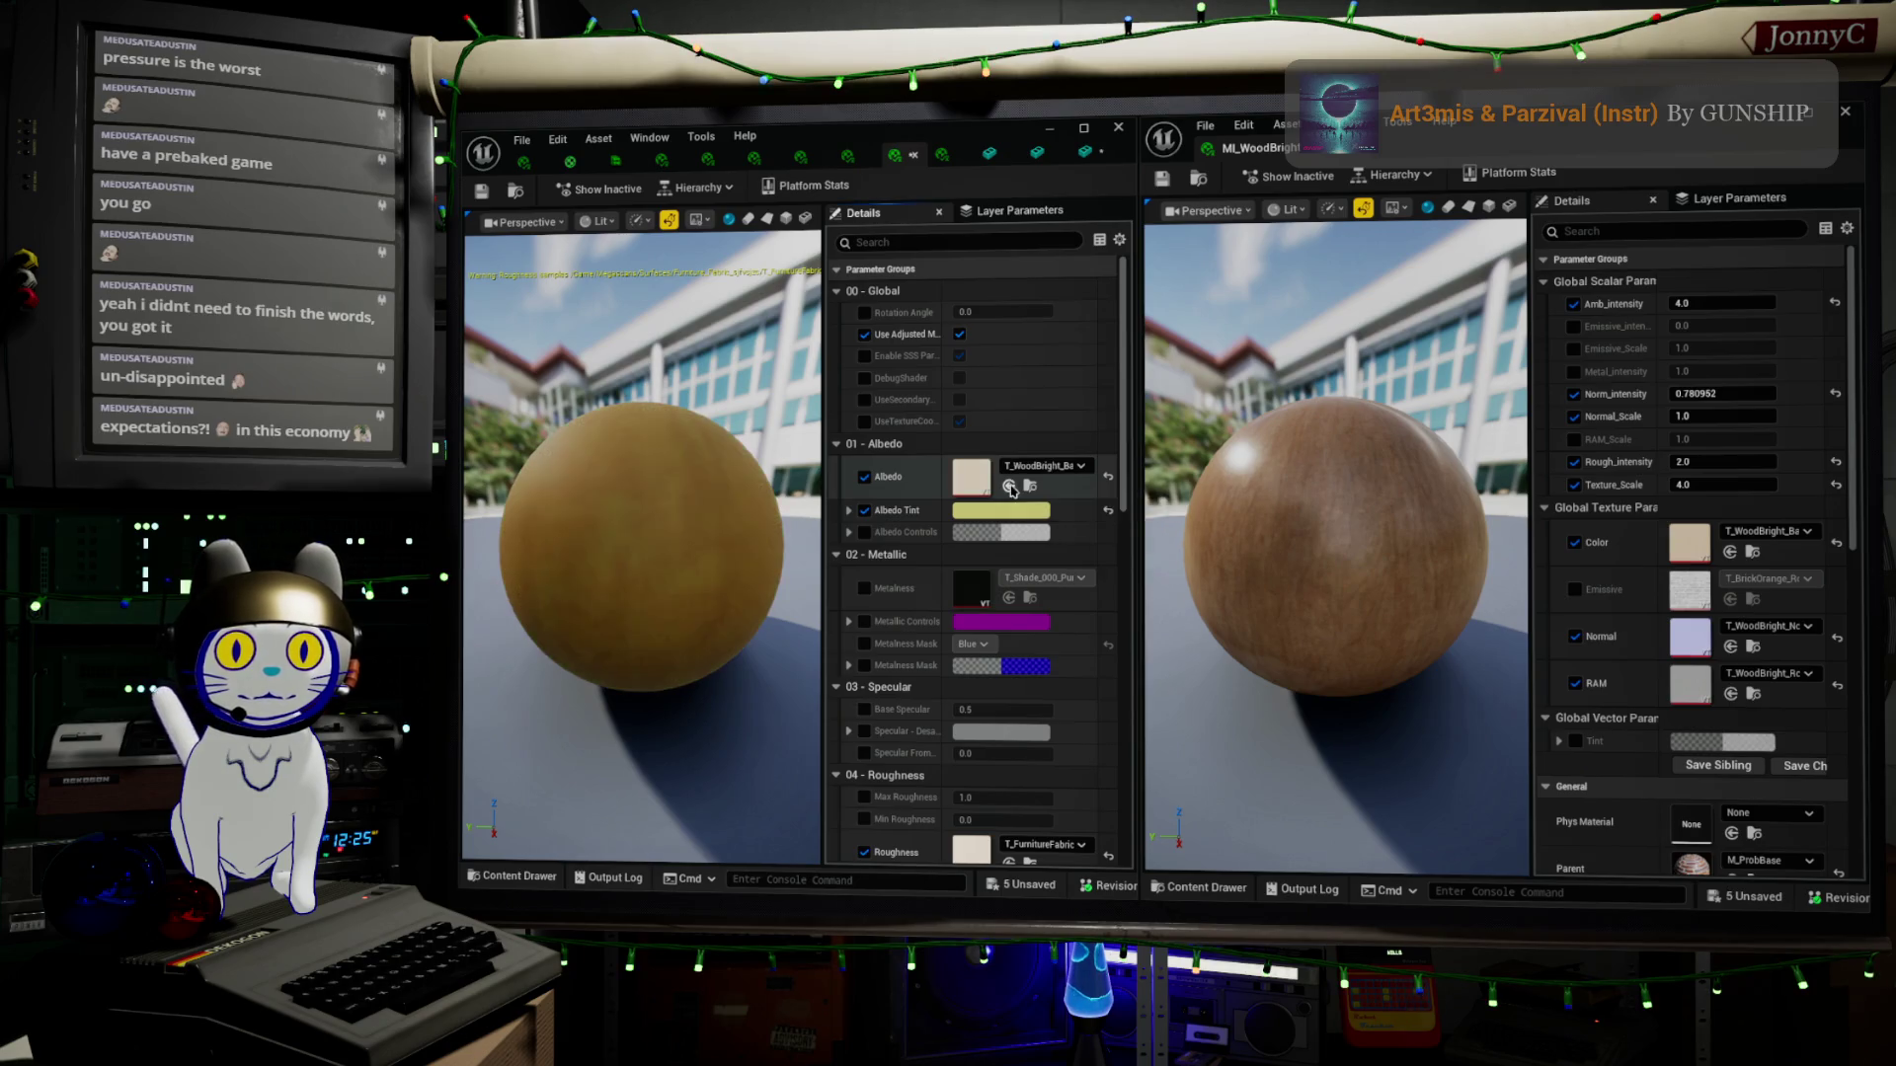
left_click(1109, 511)
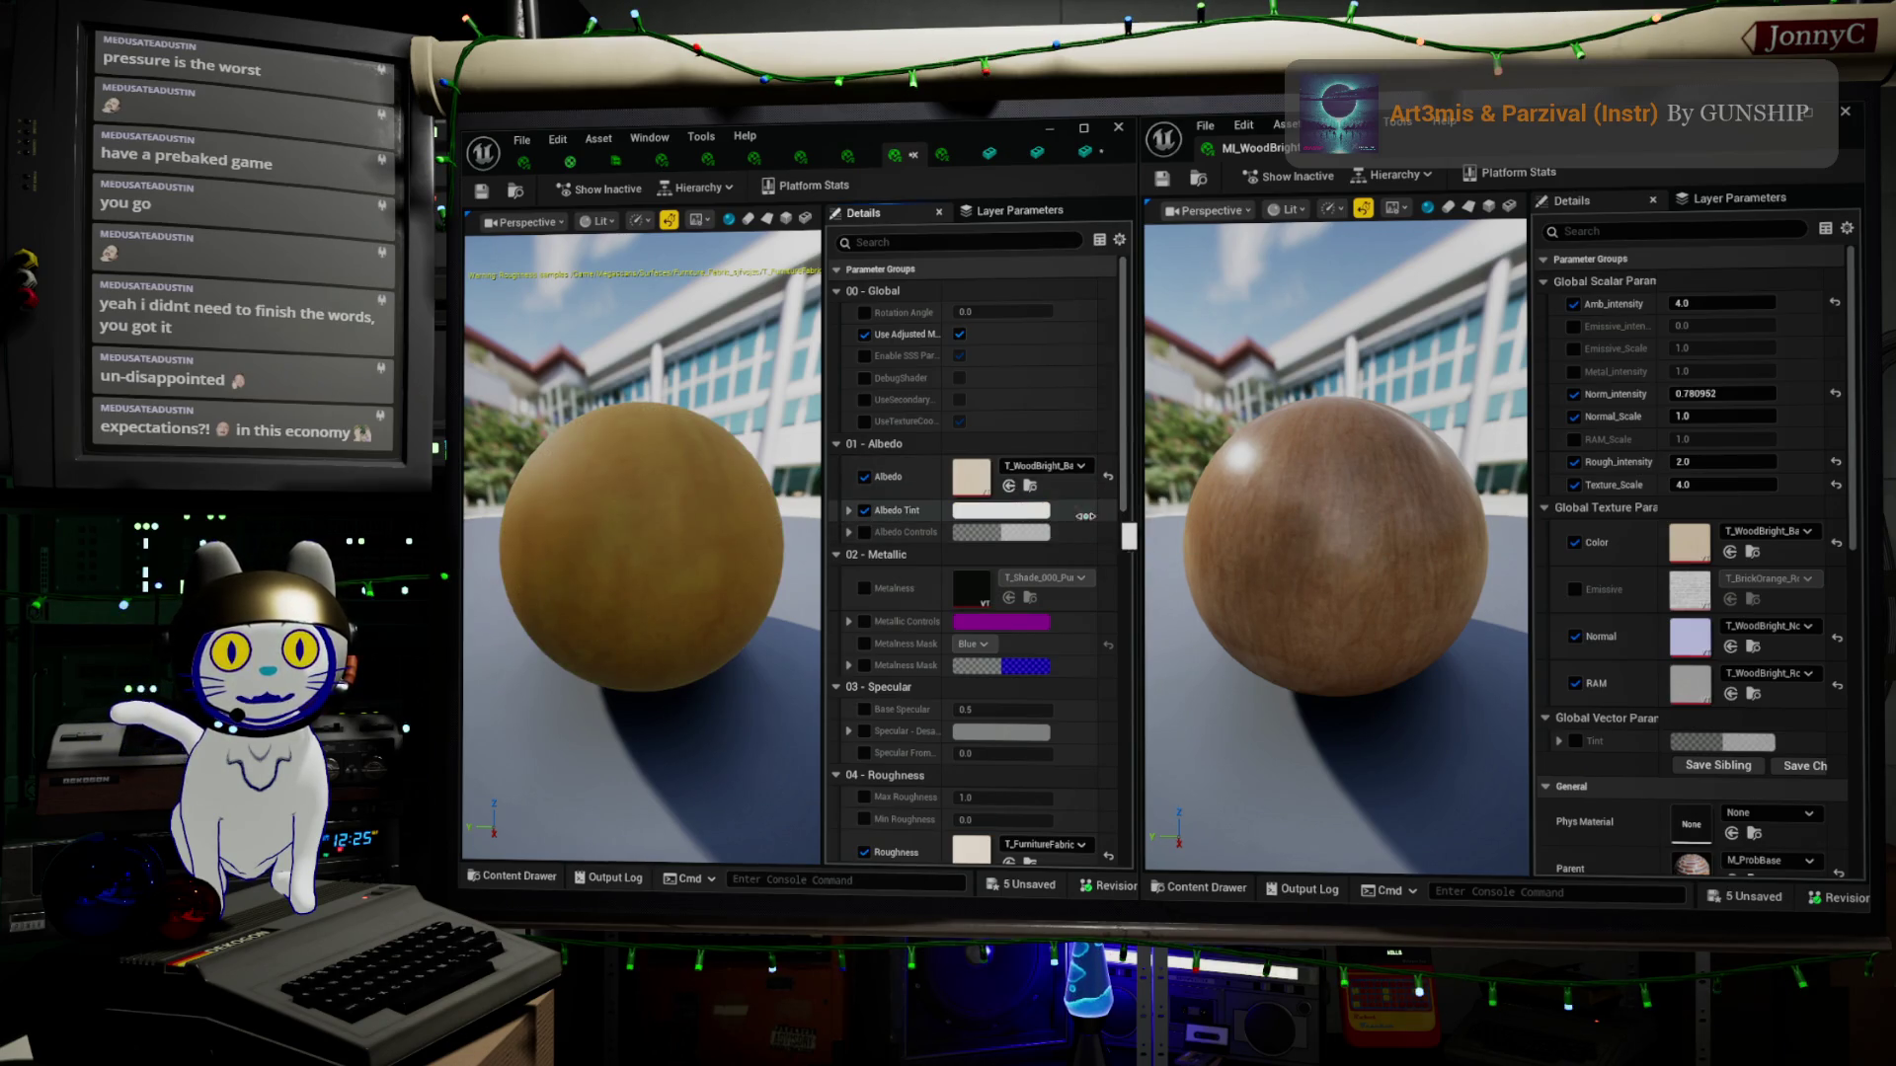
left_click(865, 511)
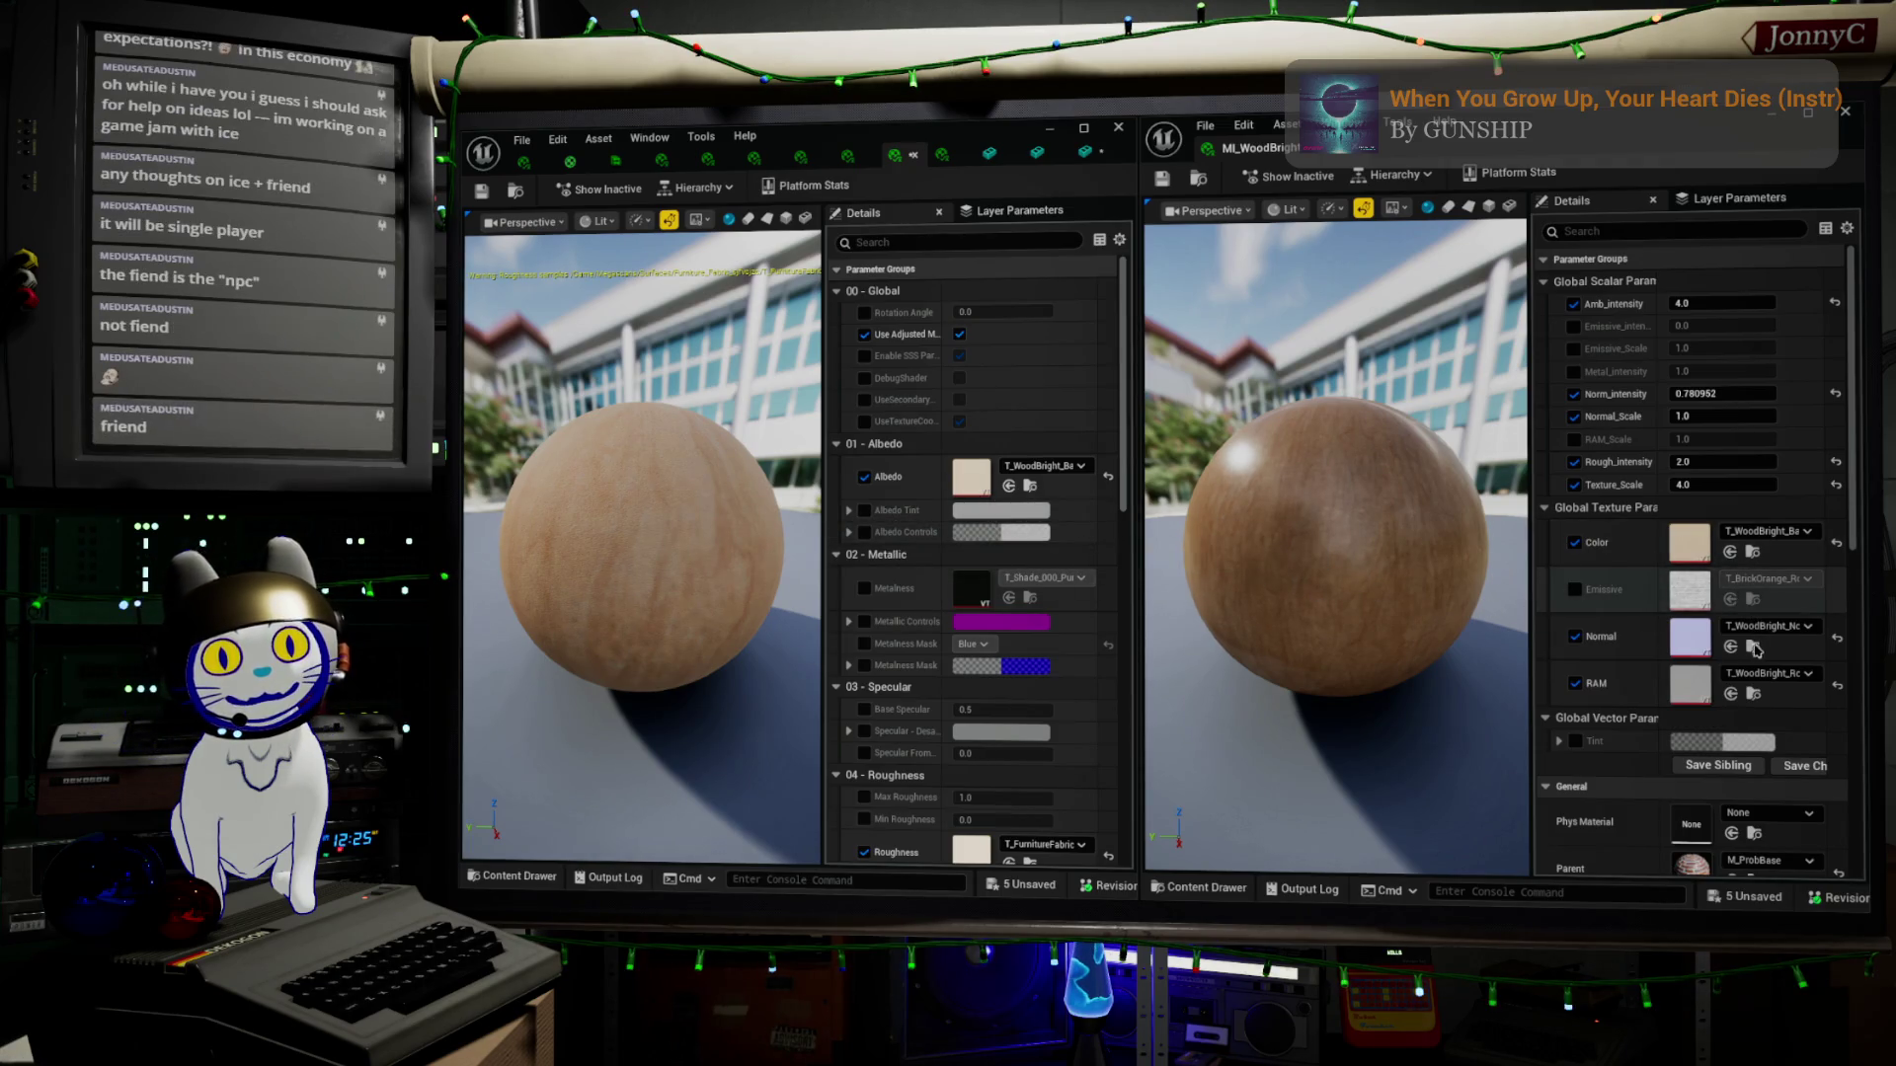
scroll(958, 664, "down", 5)
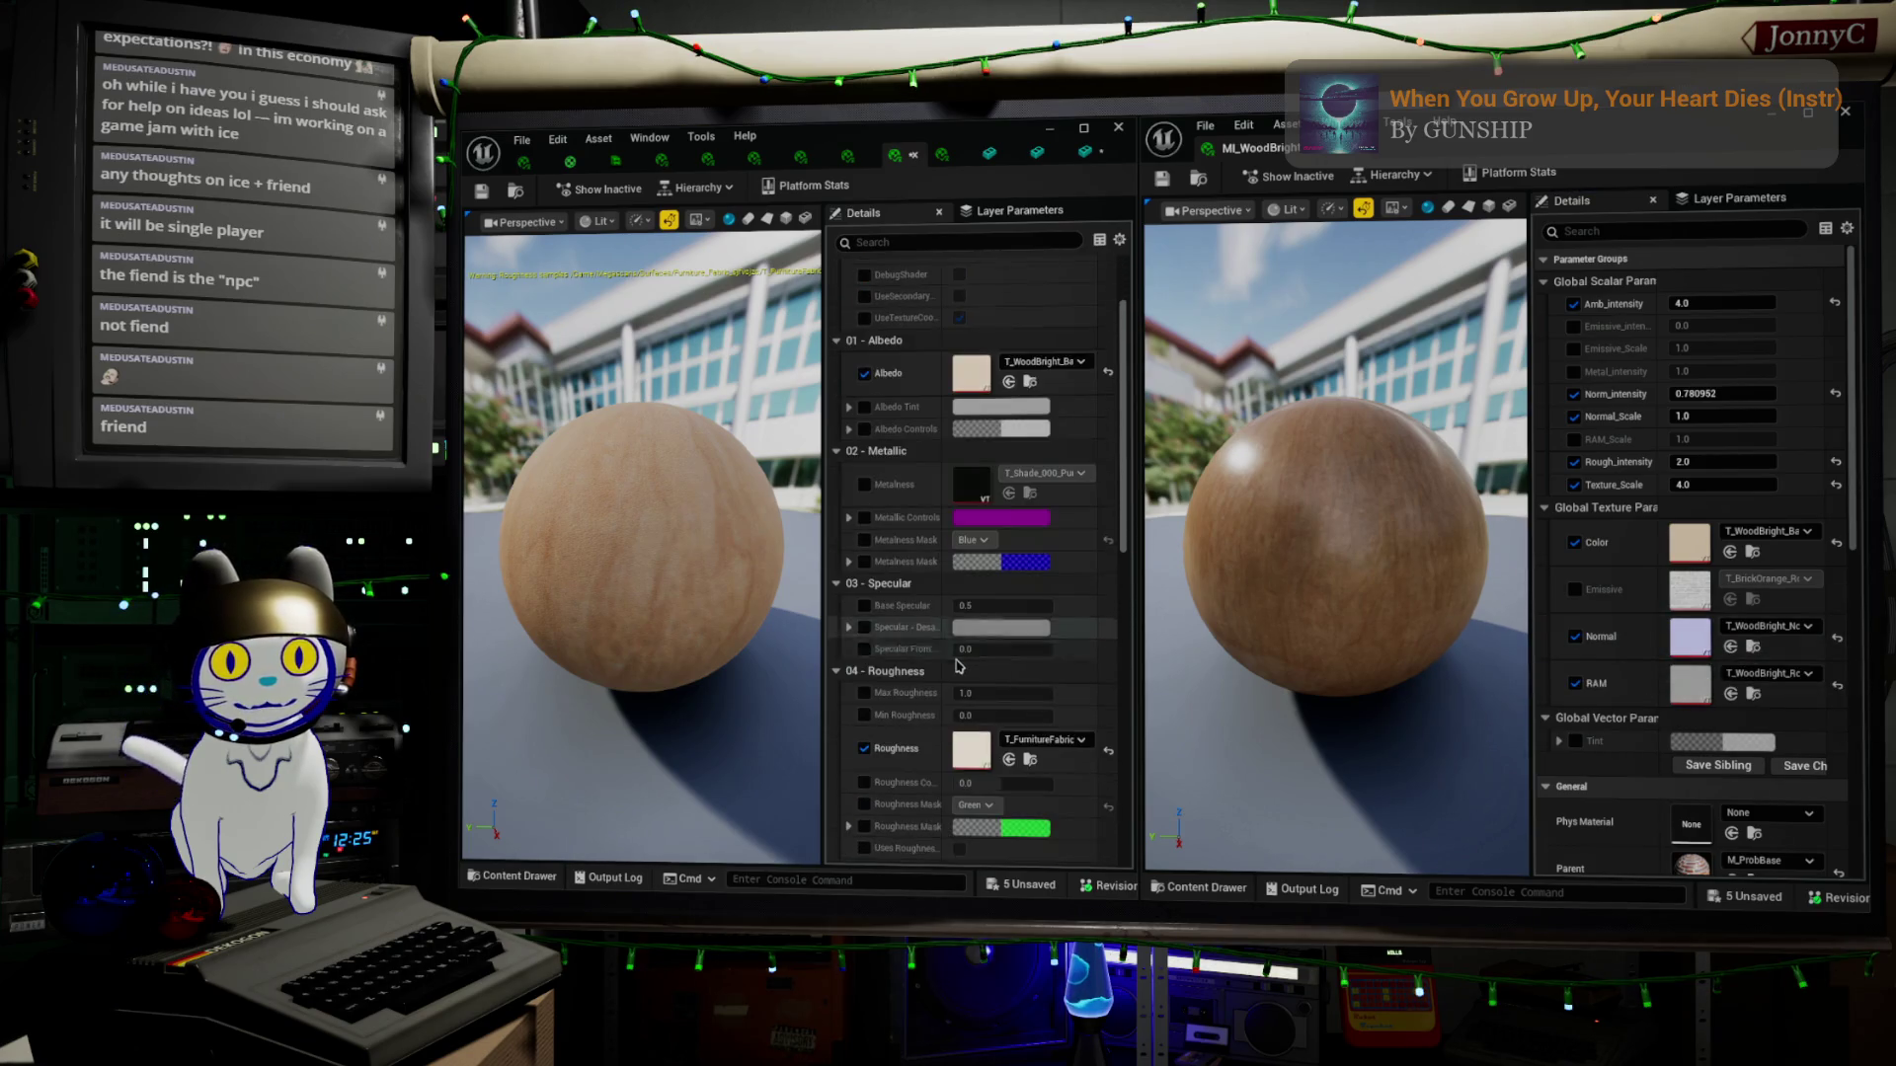
Assign the WoodBright normal and roughness textures and enable Min Roughness at about 0.18
scroll(958, 663, "down", 1)
left_click(1009, 707)
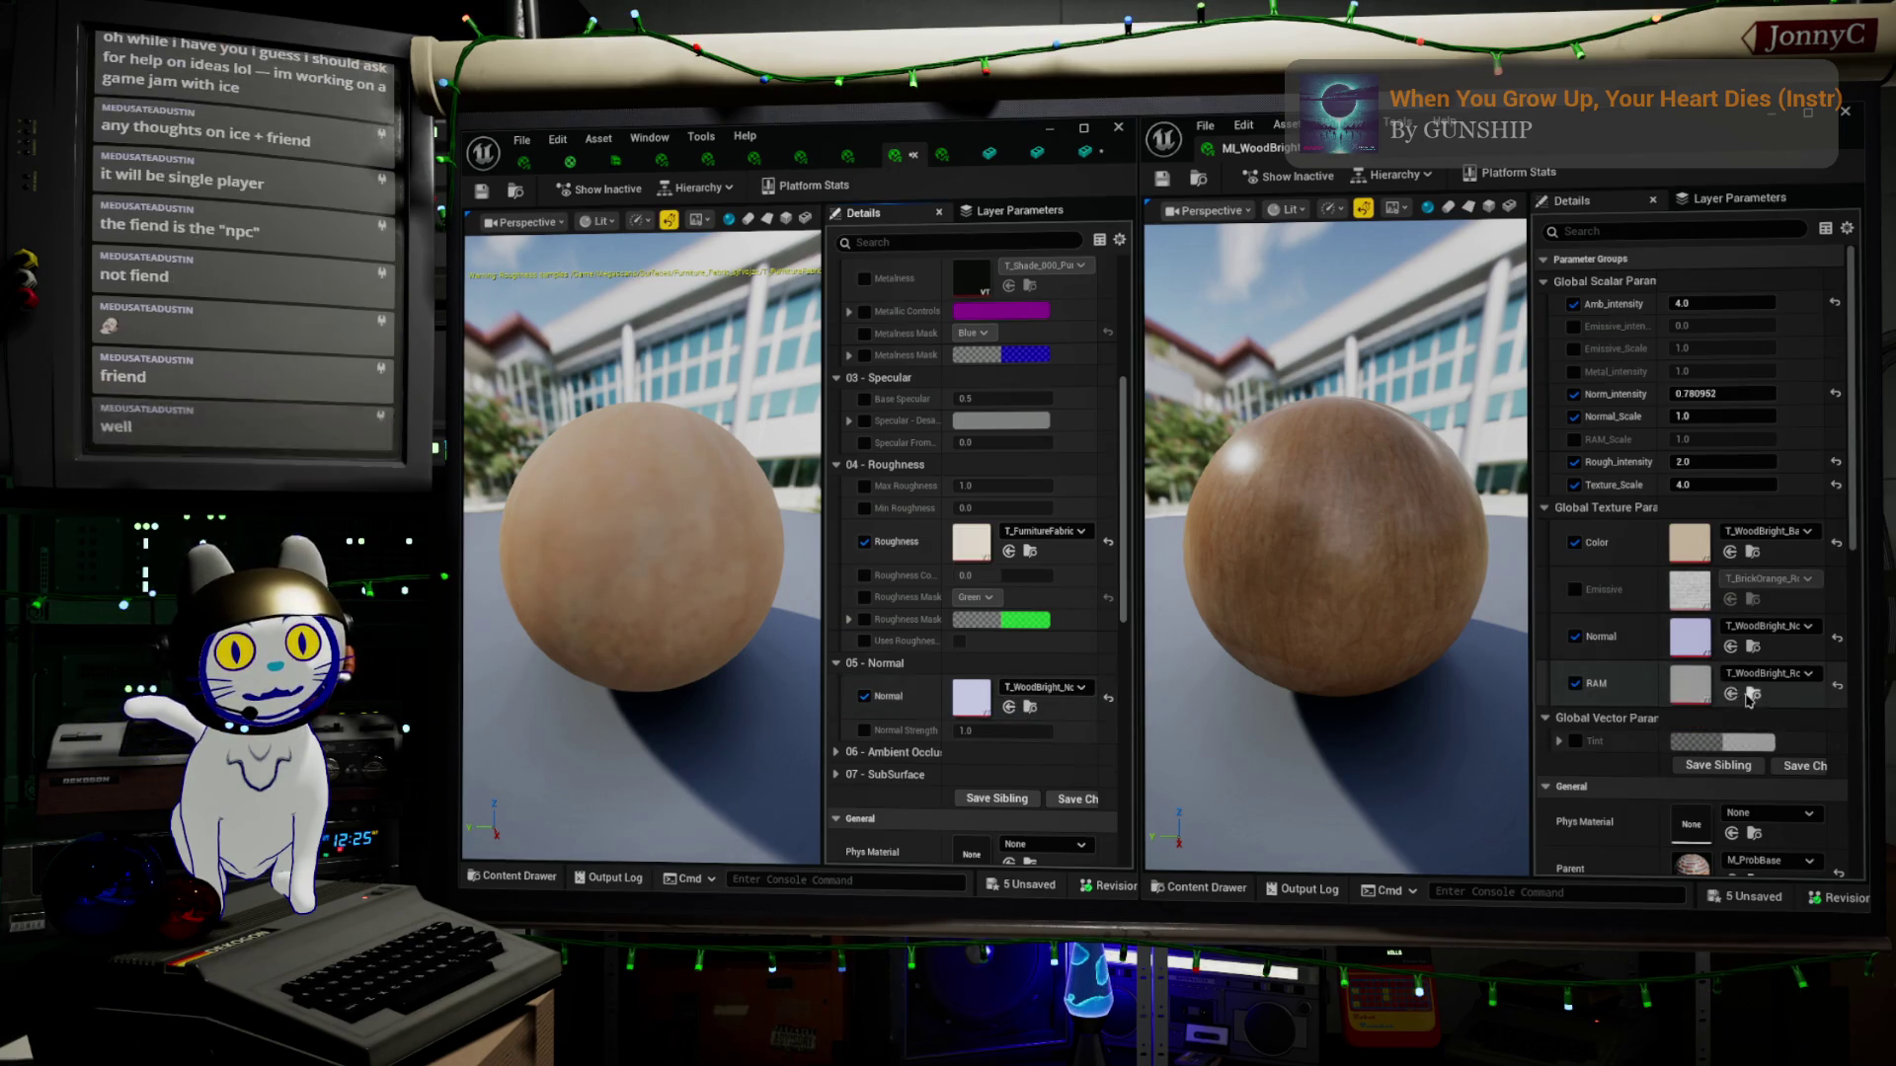
left_click(1011, 554)
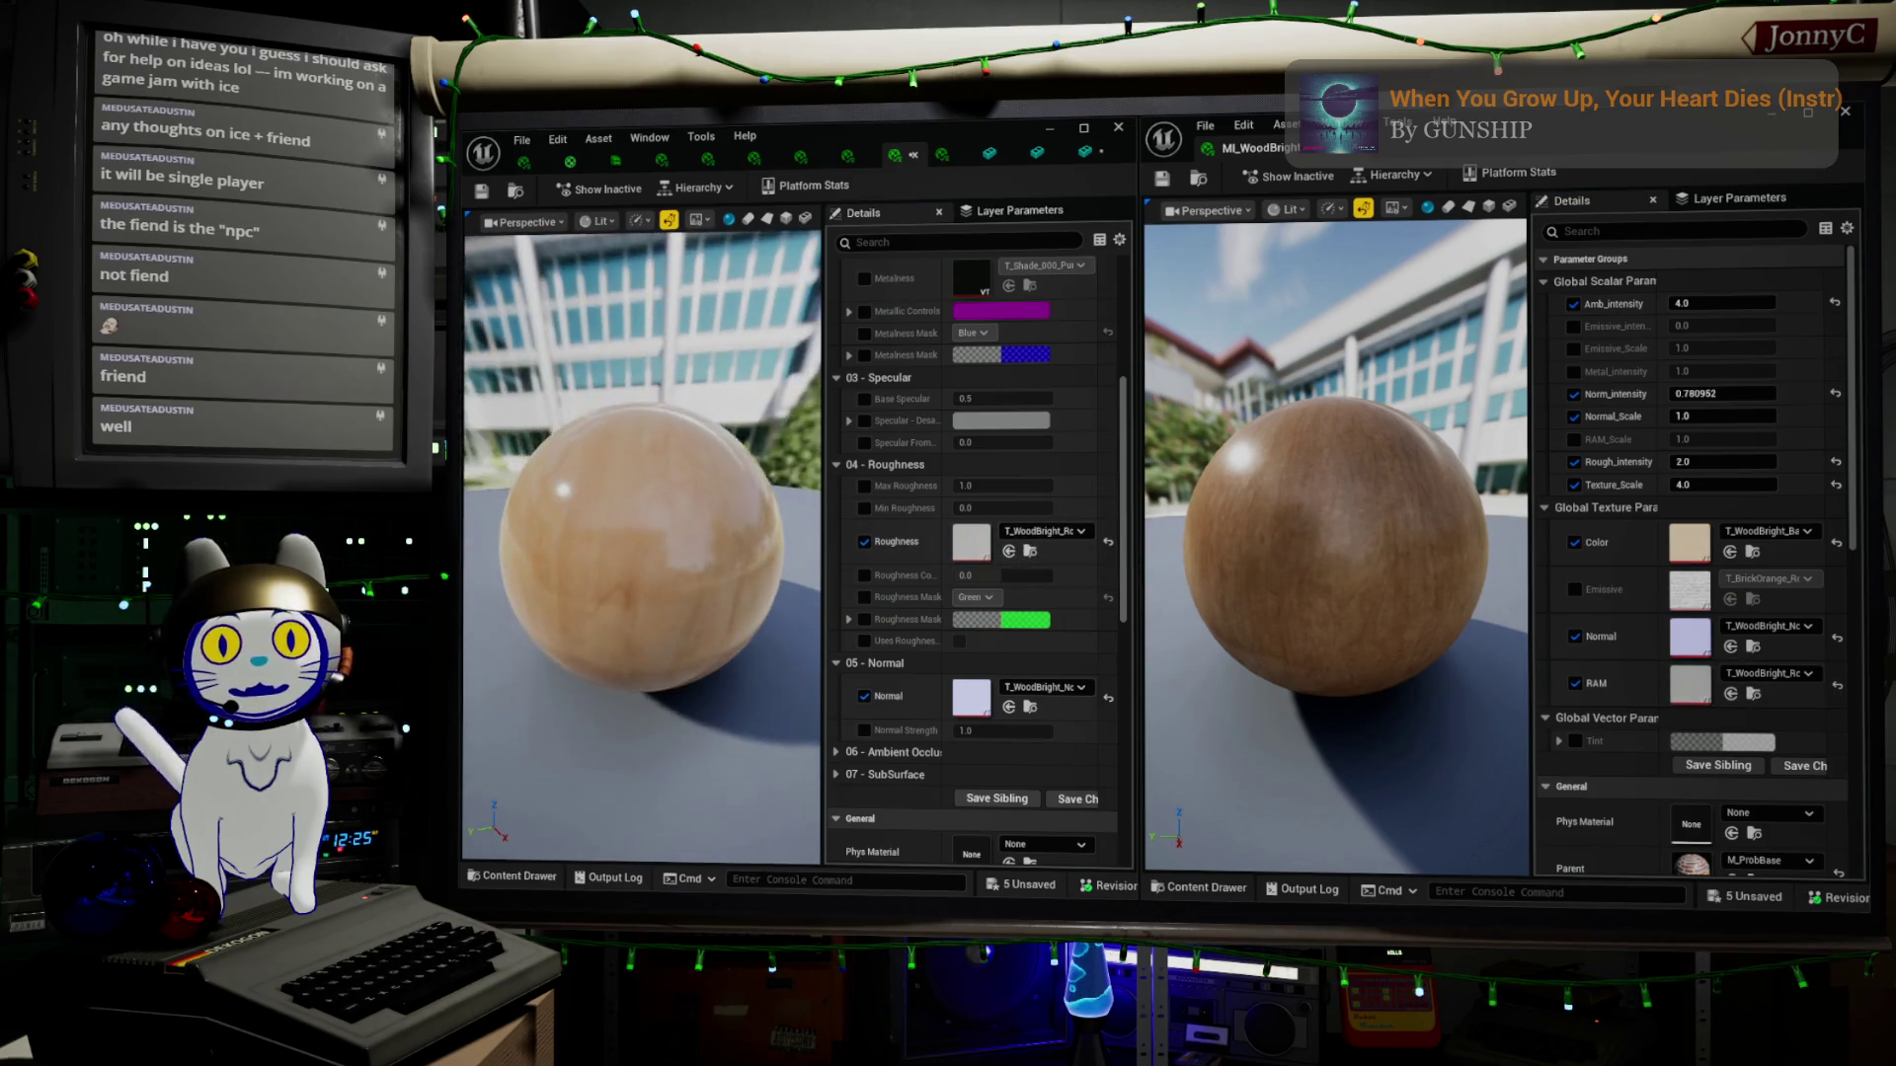
scroll(938, 444, "up", 5)
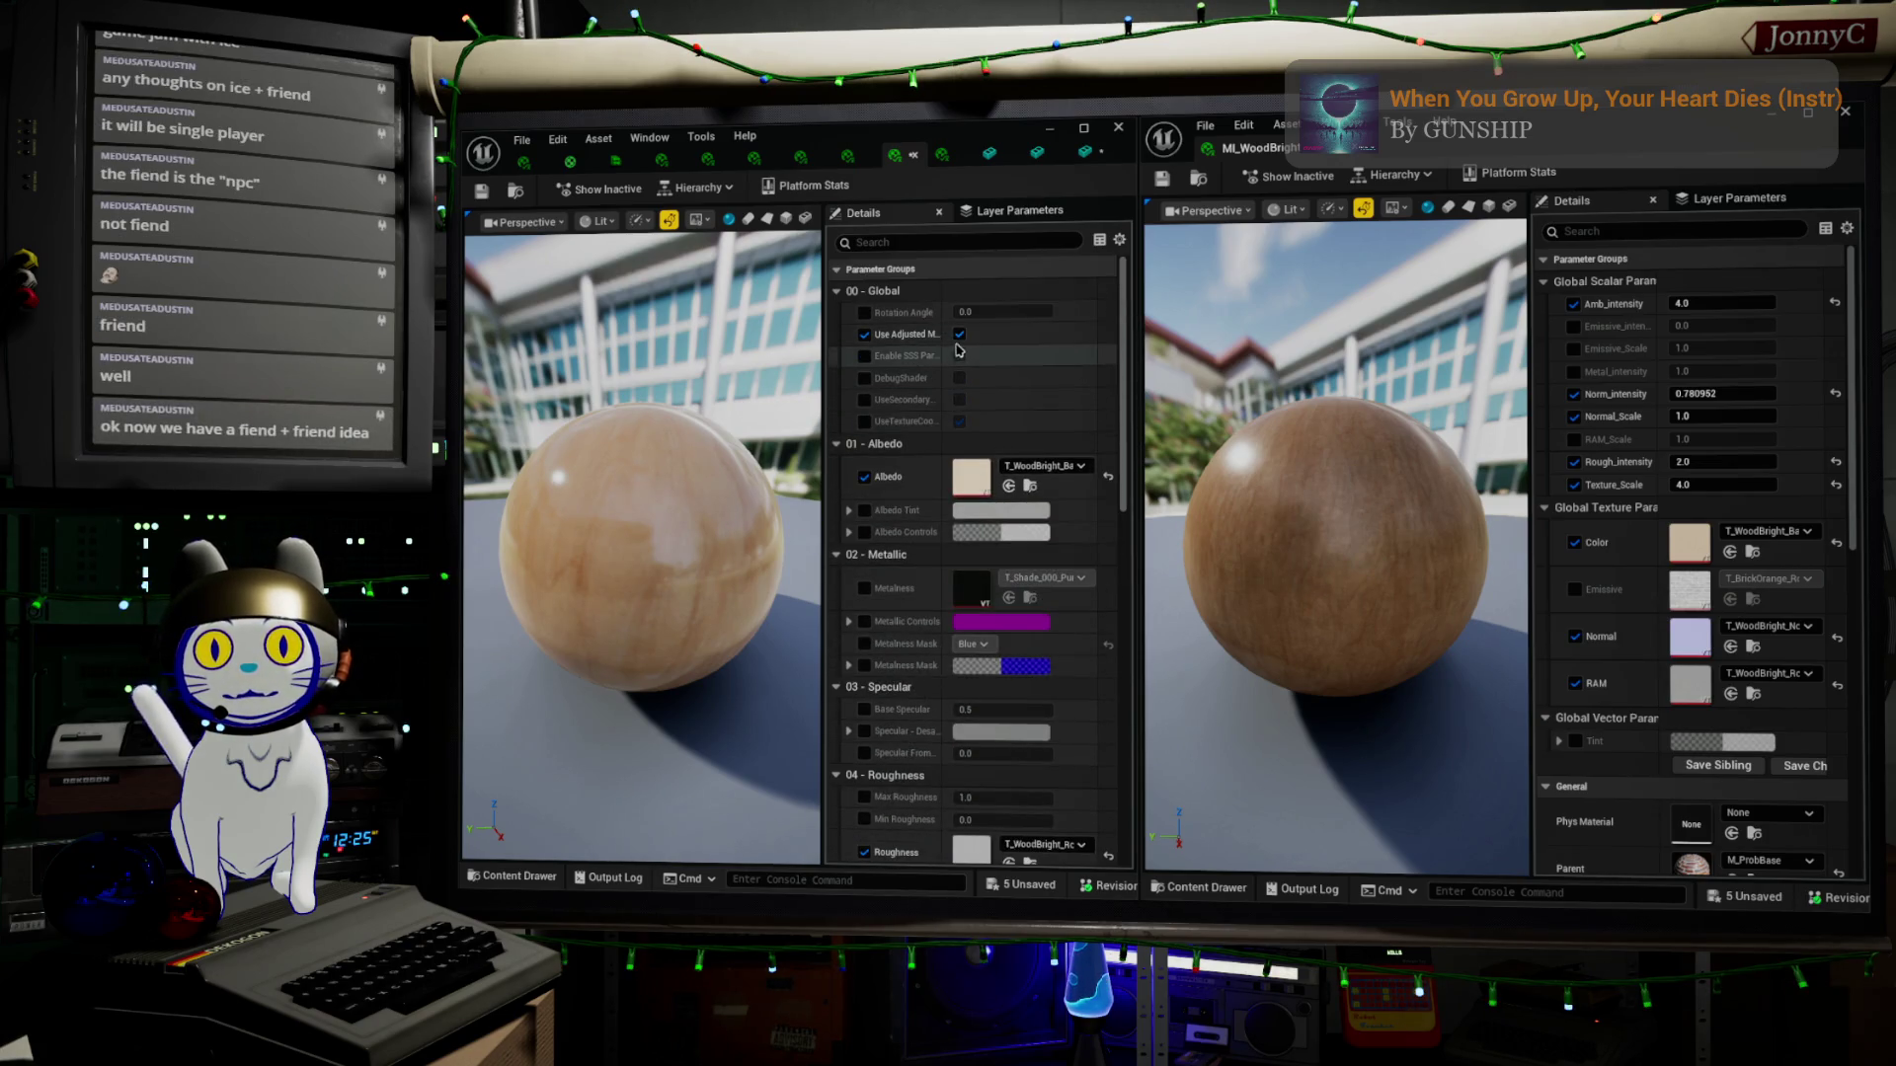
scroll(862, 612, "down", 5)
left_click(865, 560)
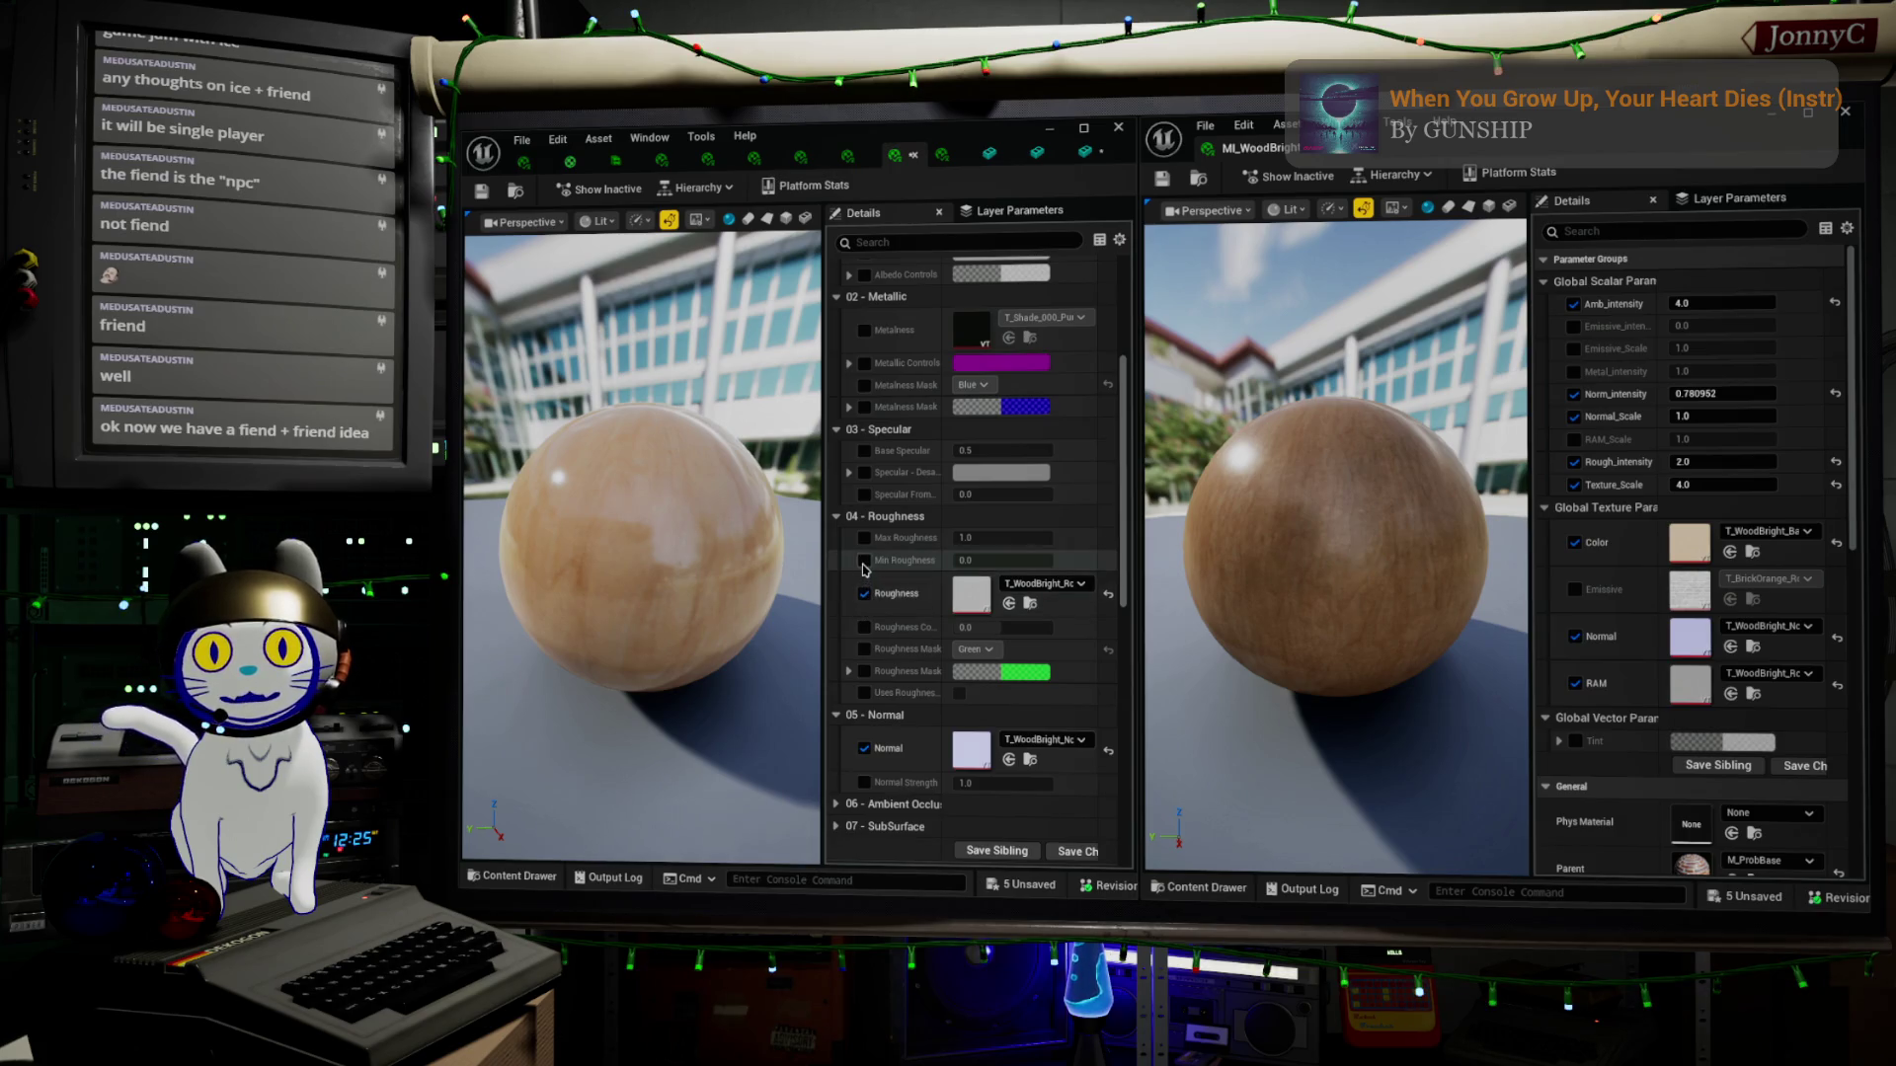
mouse_move(978, 561)
left_mouse_down()
mouse_move(1042, 561)
mouse_move(1024, 561)
left_mouse_up()
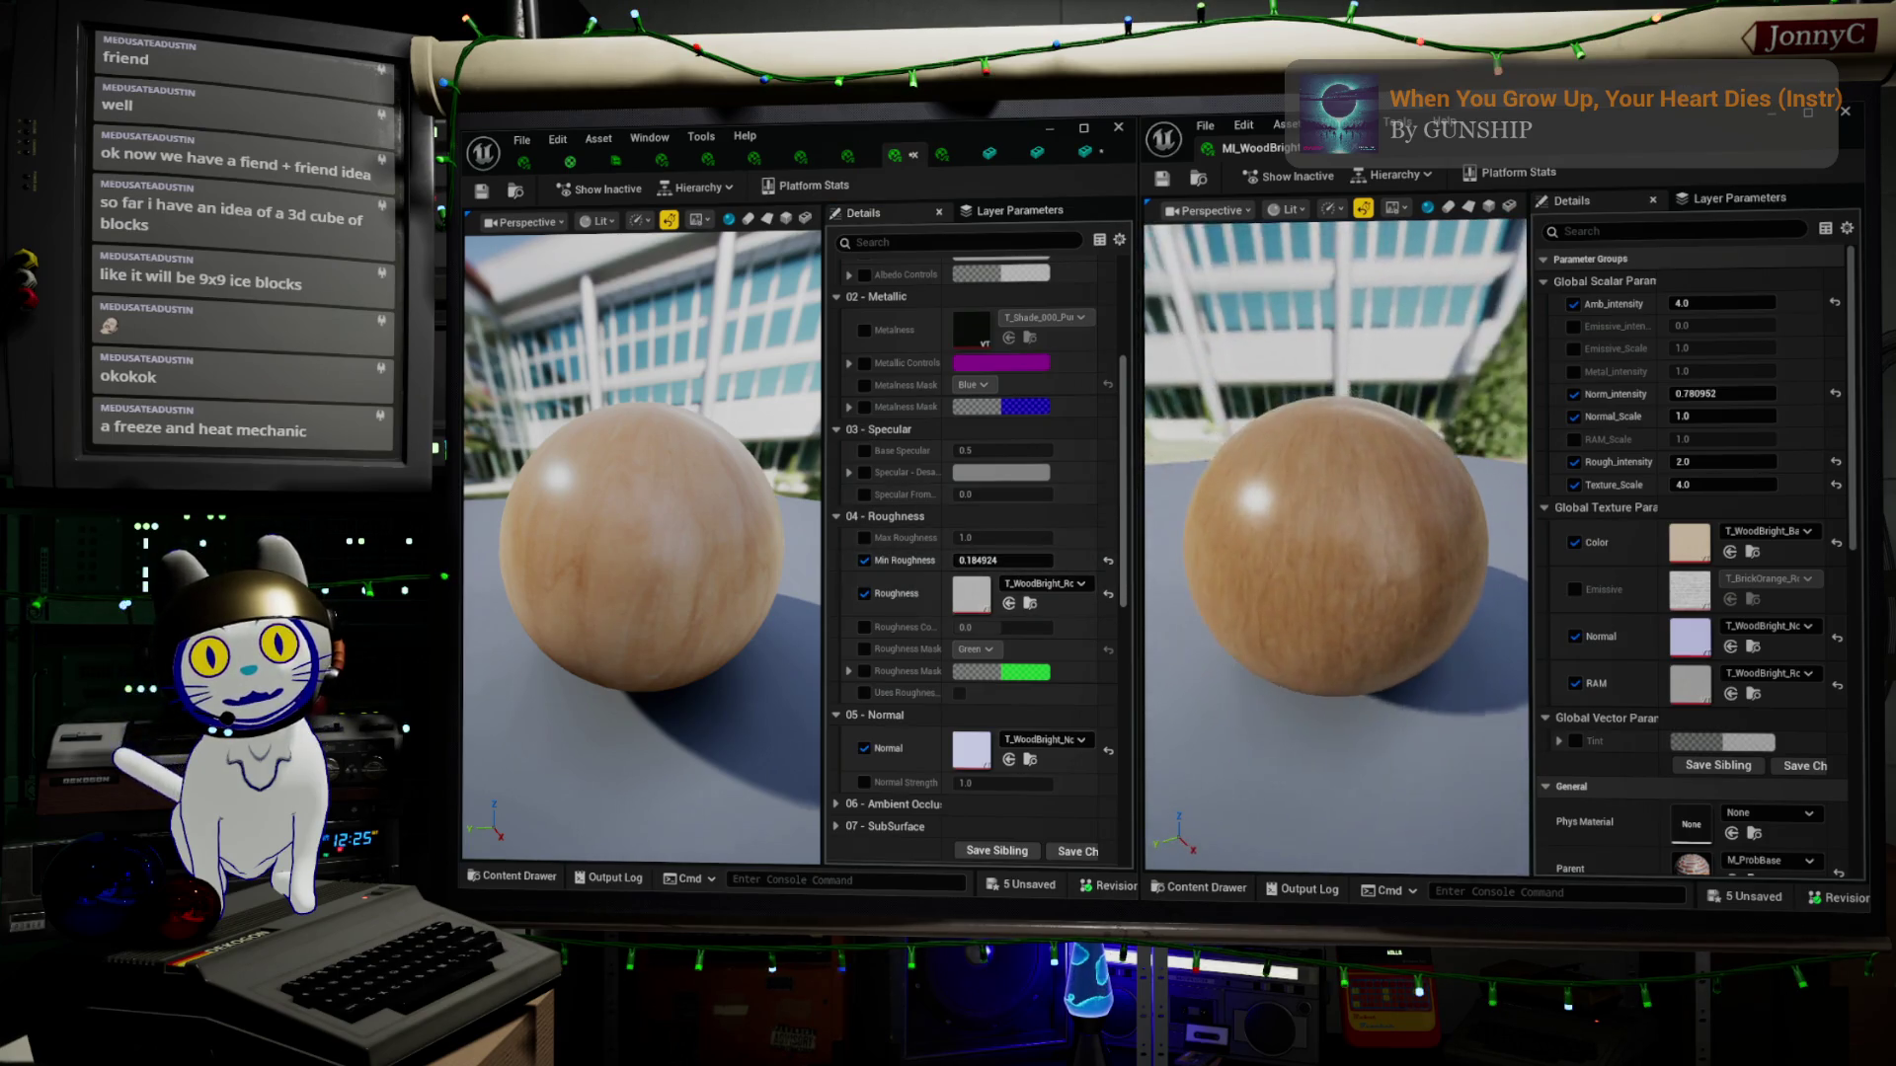
Enable Normal Strength at 1.0 and orbit the left sphere to compare highlights with MI_WoodBright
left_click_drag(656, 614, 731, 613)
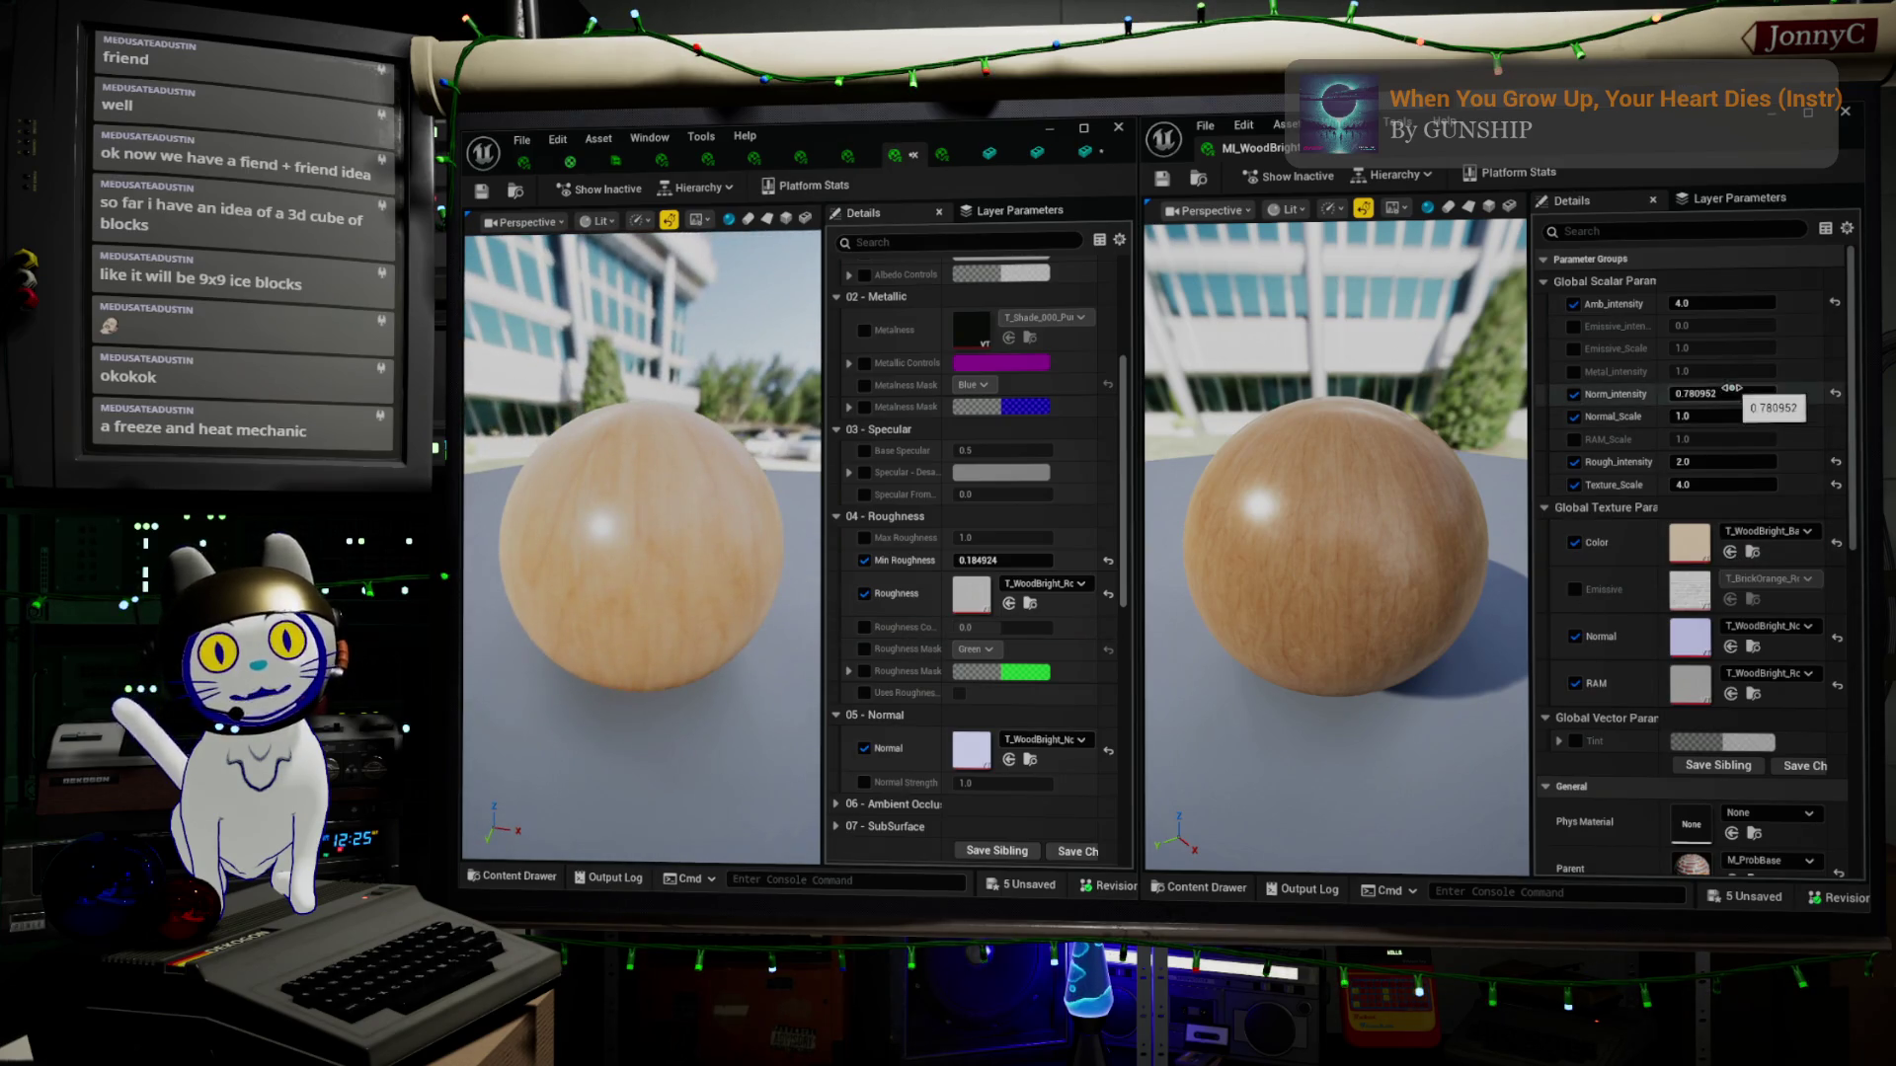
scroll(978, 592, "down", 2)
left_click(1002, 656)
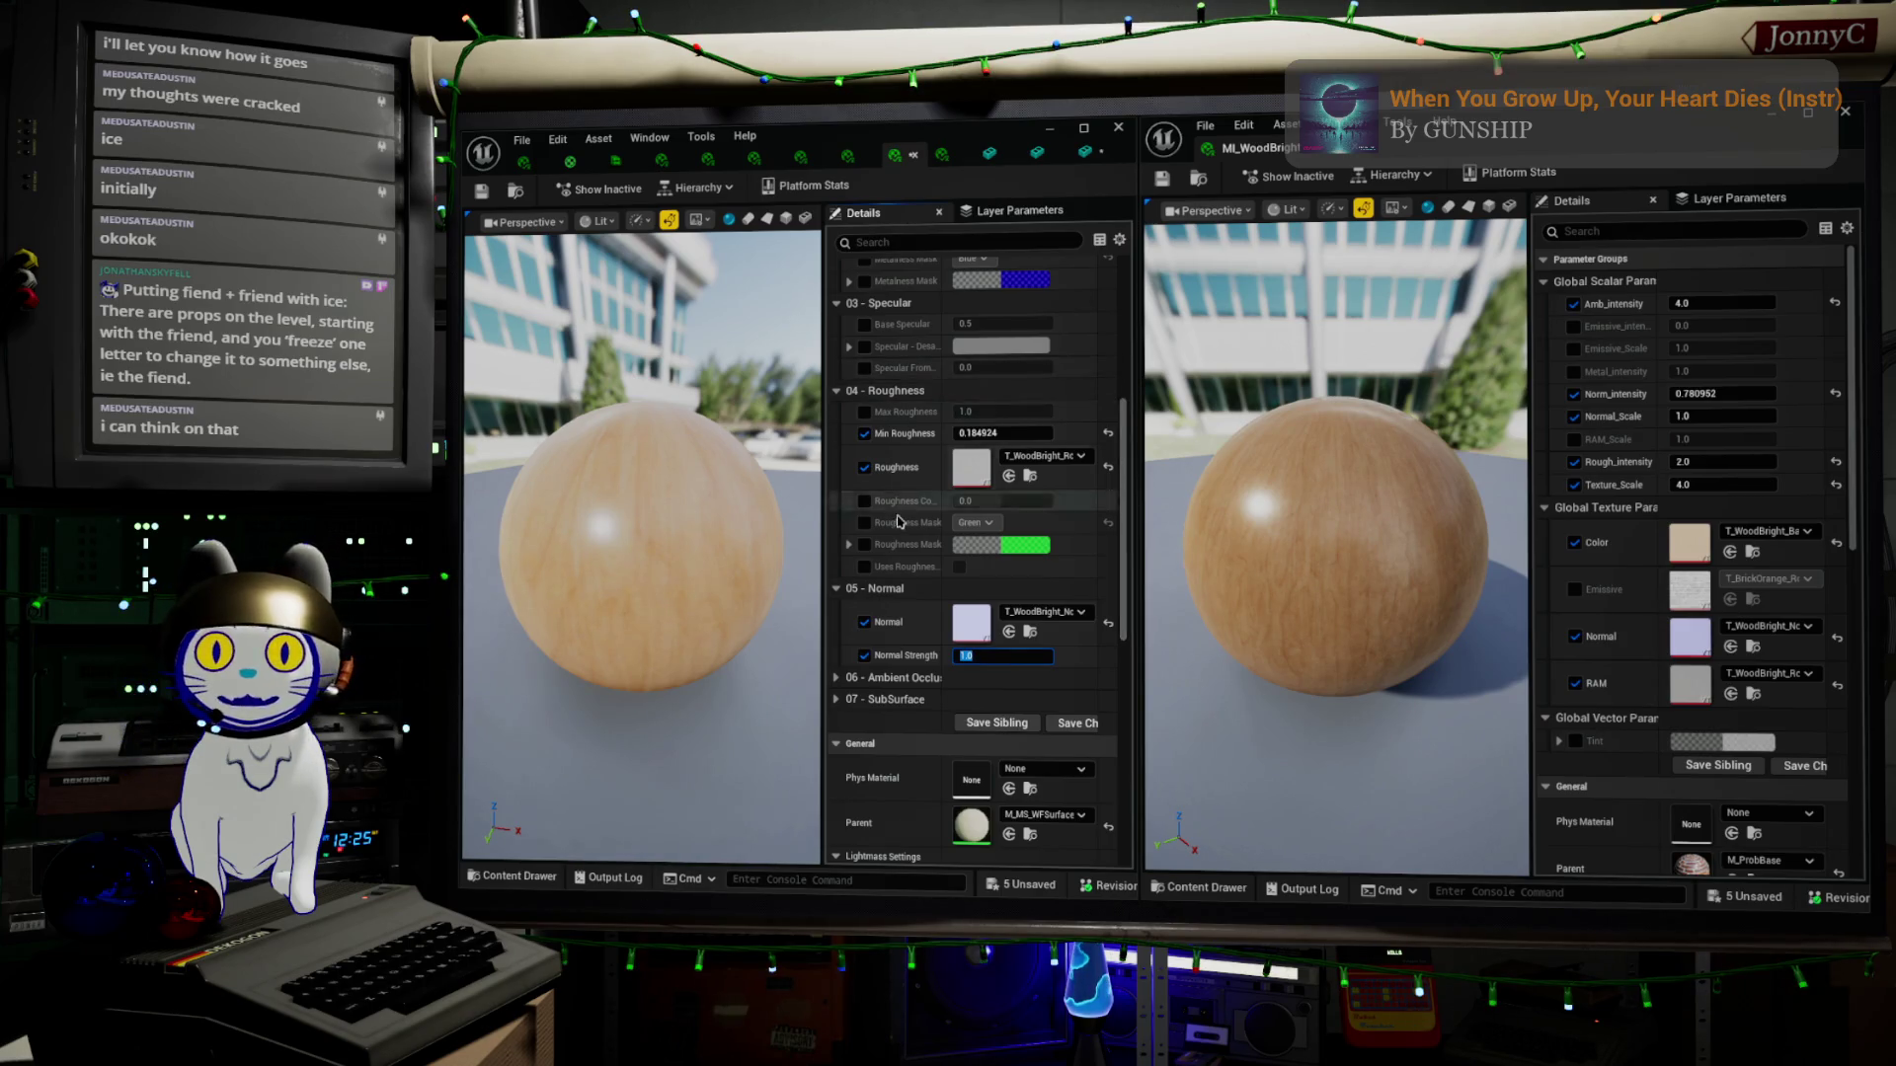
left_click_drag(656, 542, 770, 548)
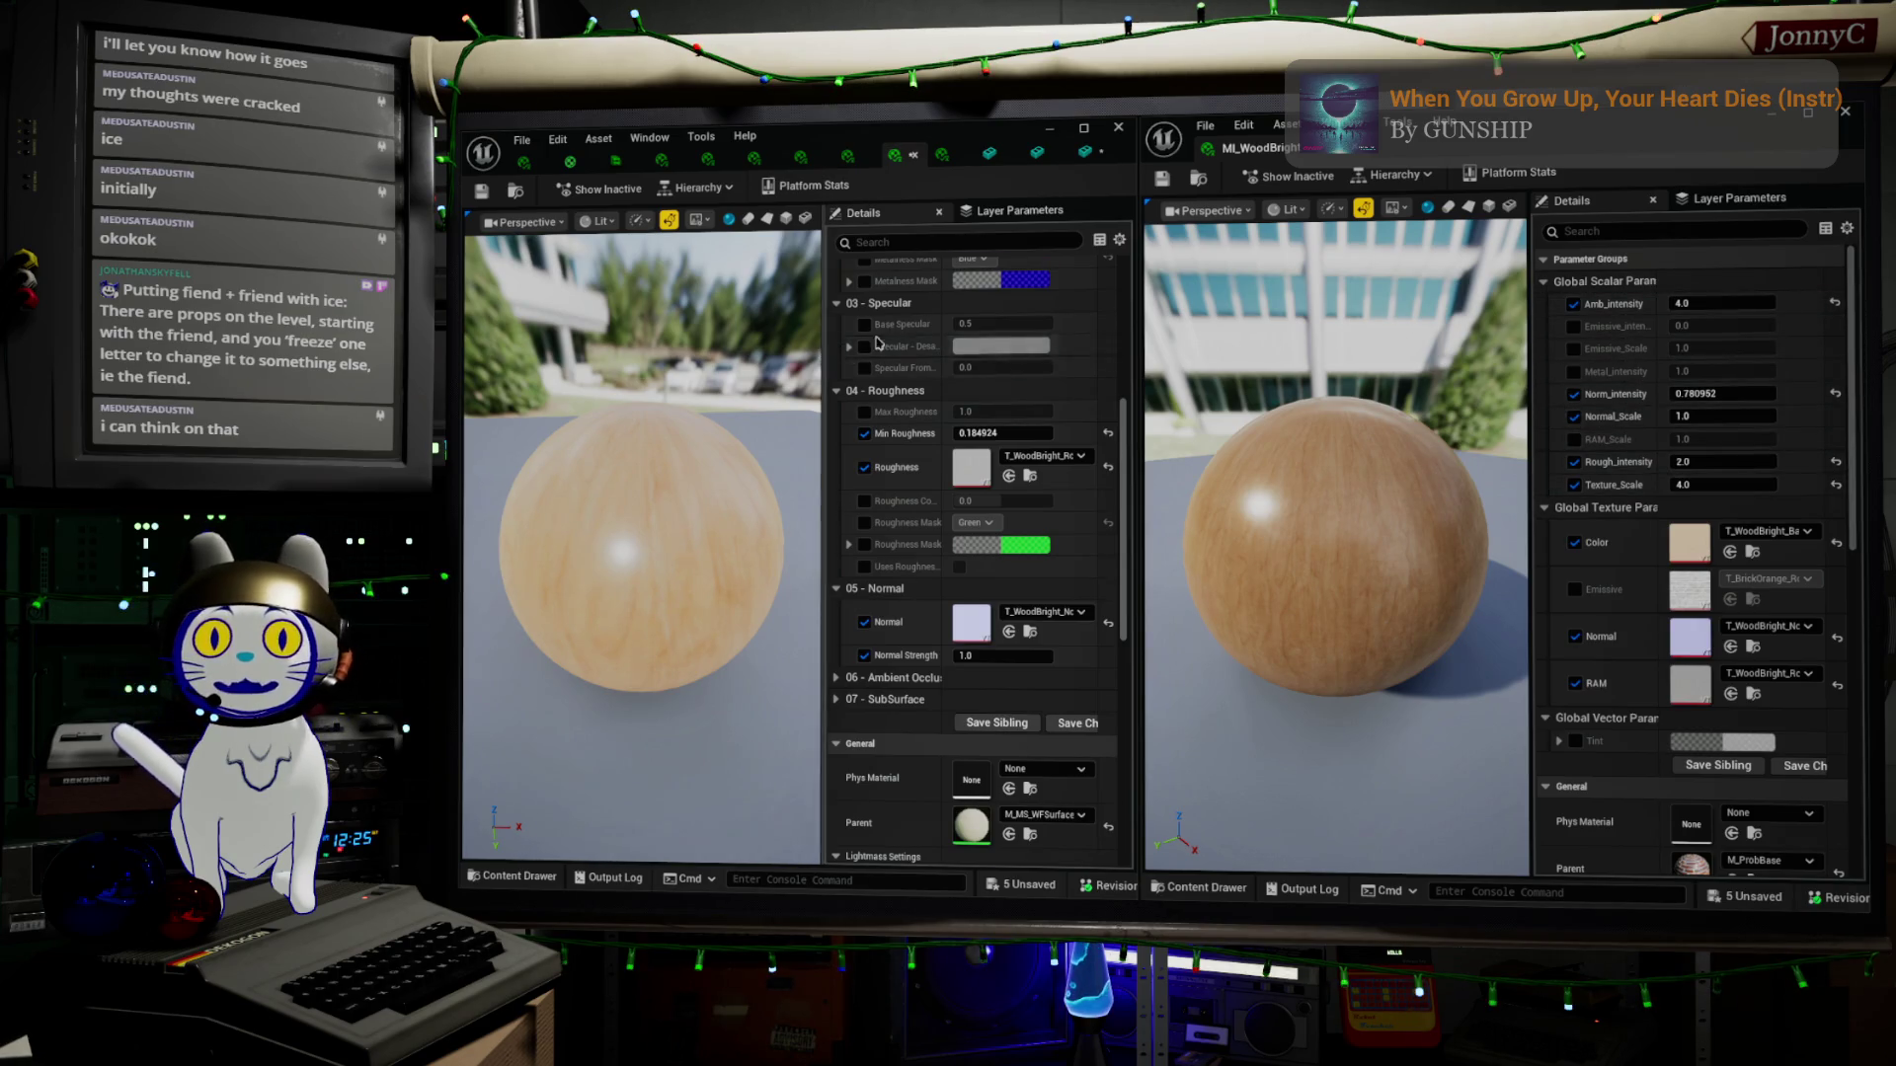
scroll(946, 326, "up", 3)
scroll(946, 327, "up", 3)
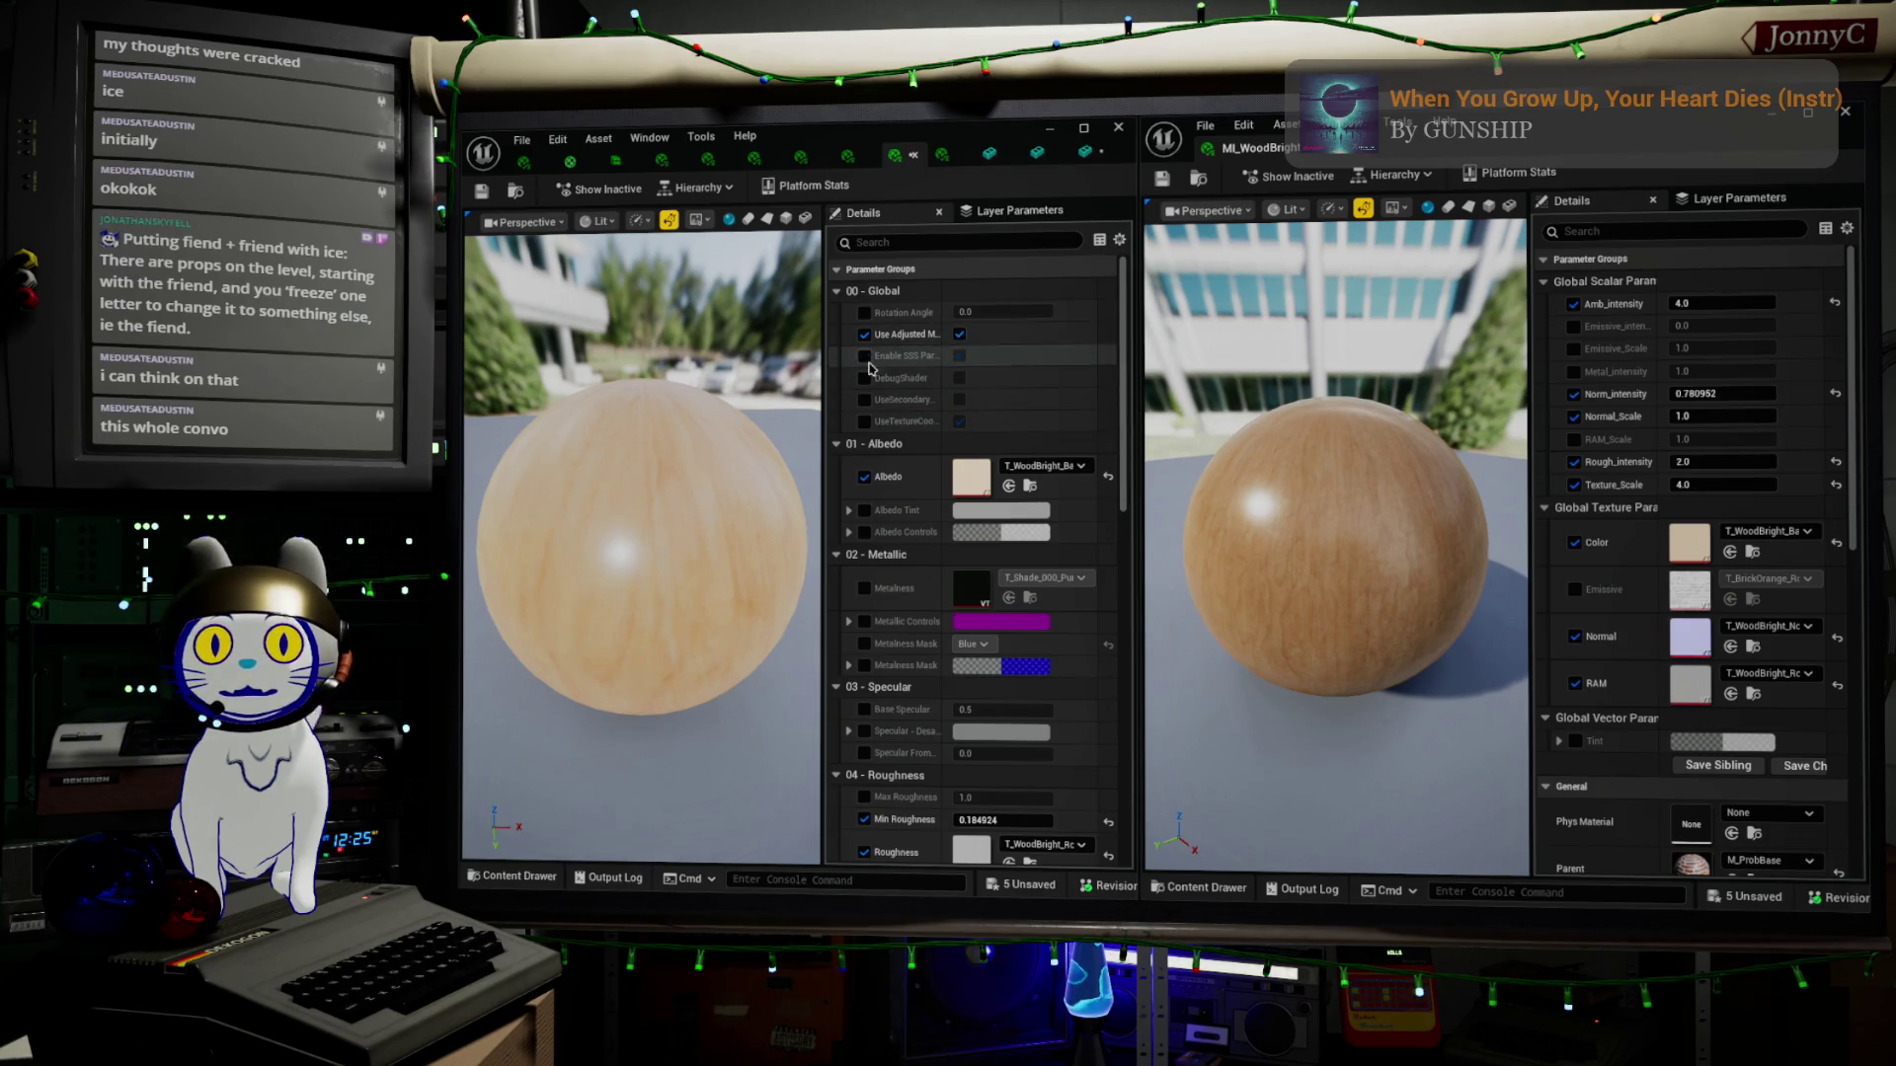
Enable the texture coordinate override under 00 - Global to expose Tiling/Offset
left_click(865, 400)
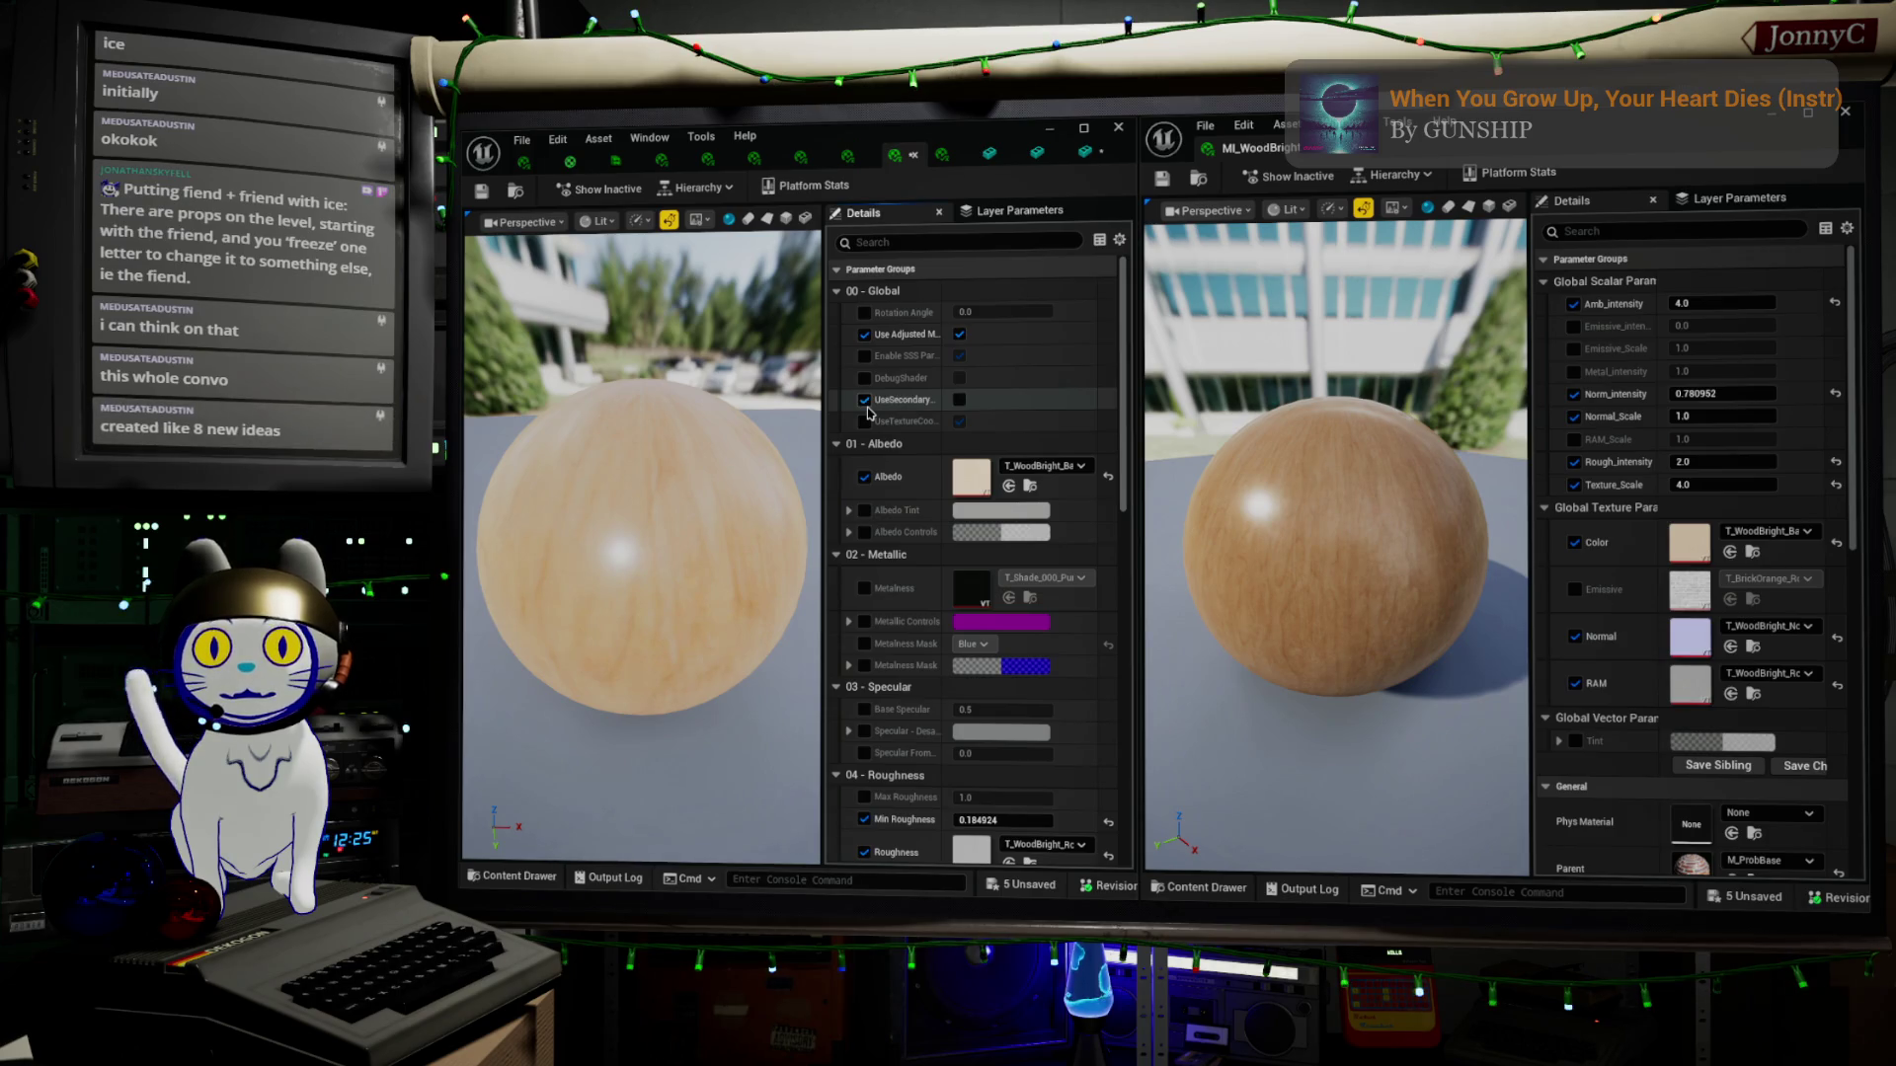
left_click(865, 400)
left_click(865, 400)
left_click(865, 400)
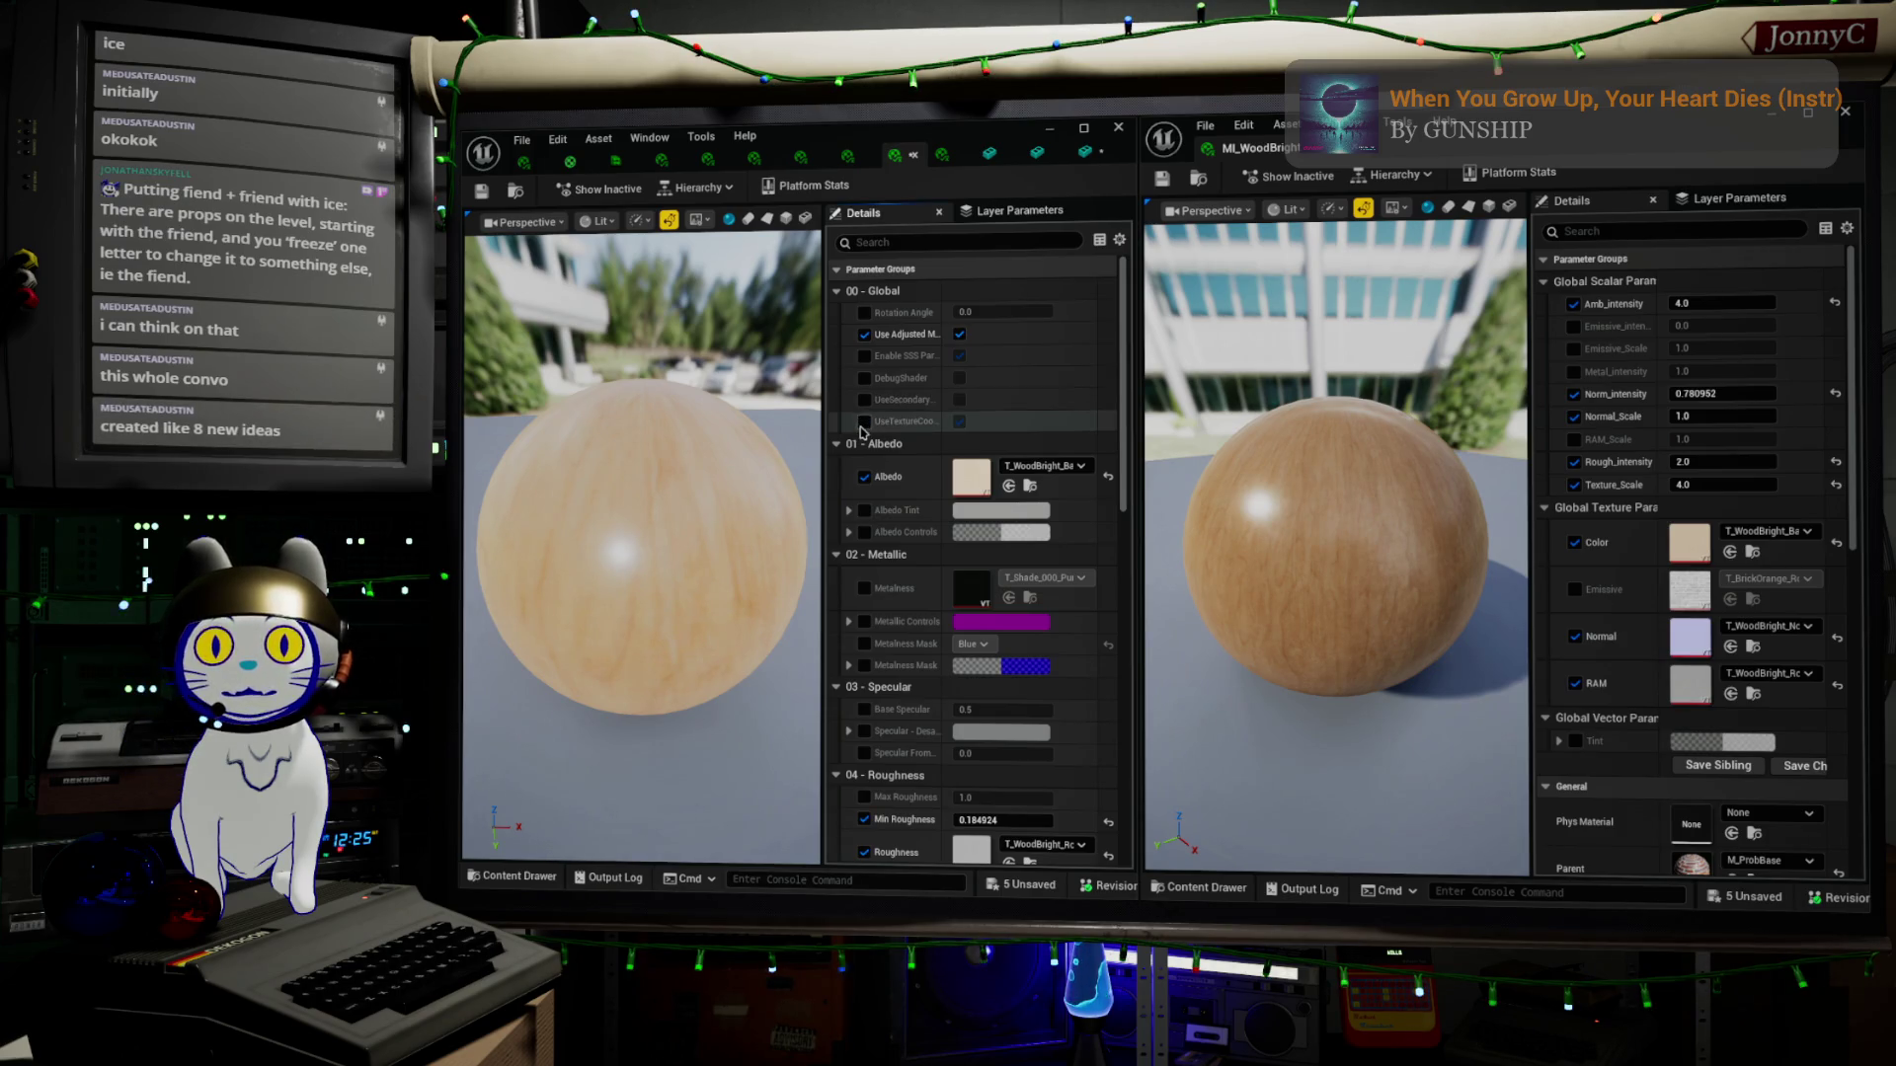
left_click(866, 423)
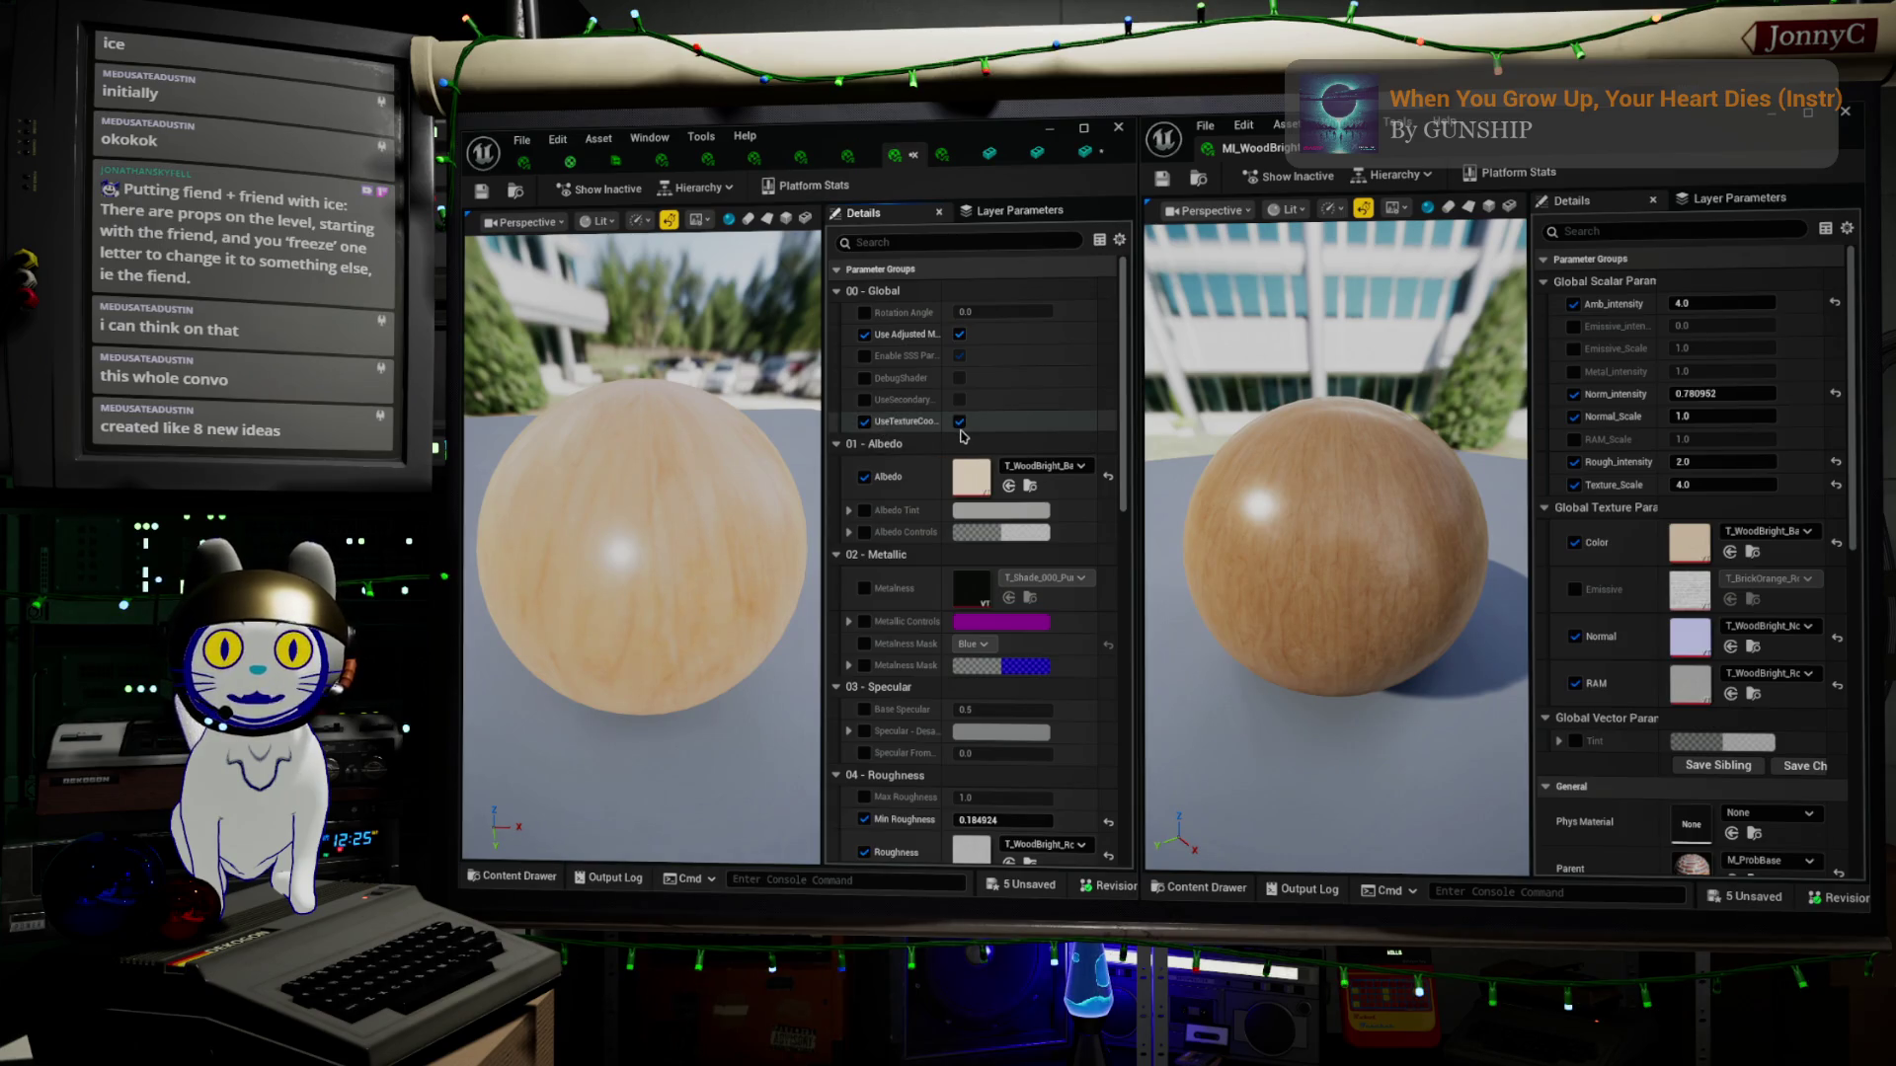
left_click(959, 423)
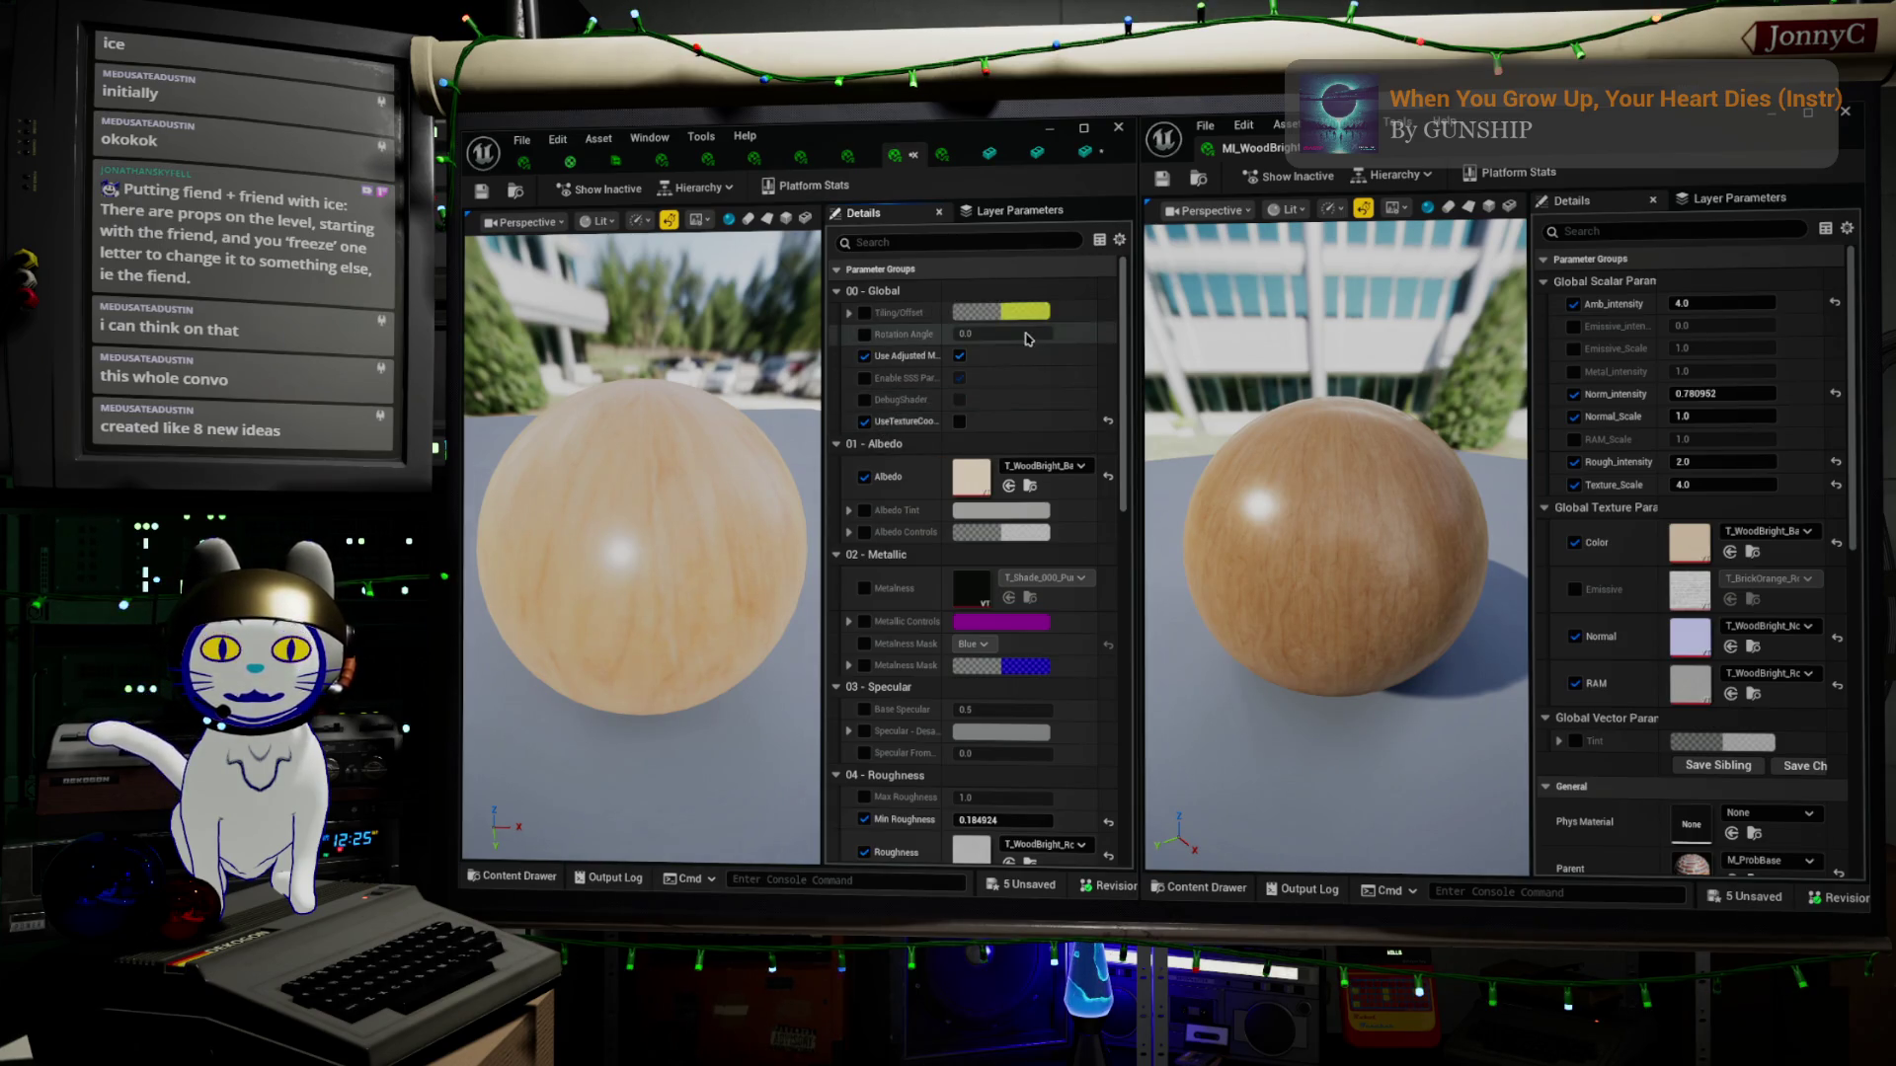
Enable Tiling/Offset and set Tiling X and Y to 4.0
left_click(864, 313)
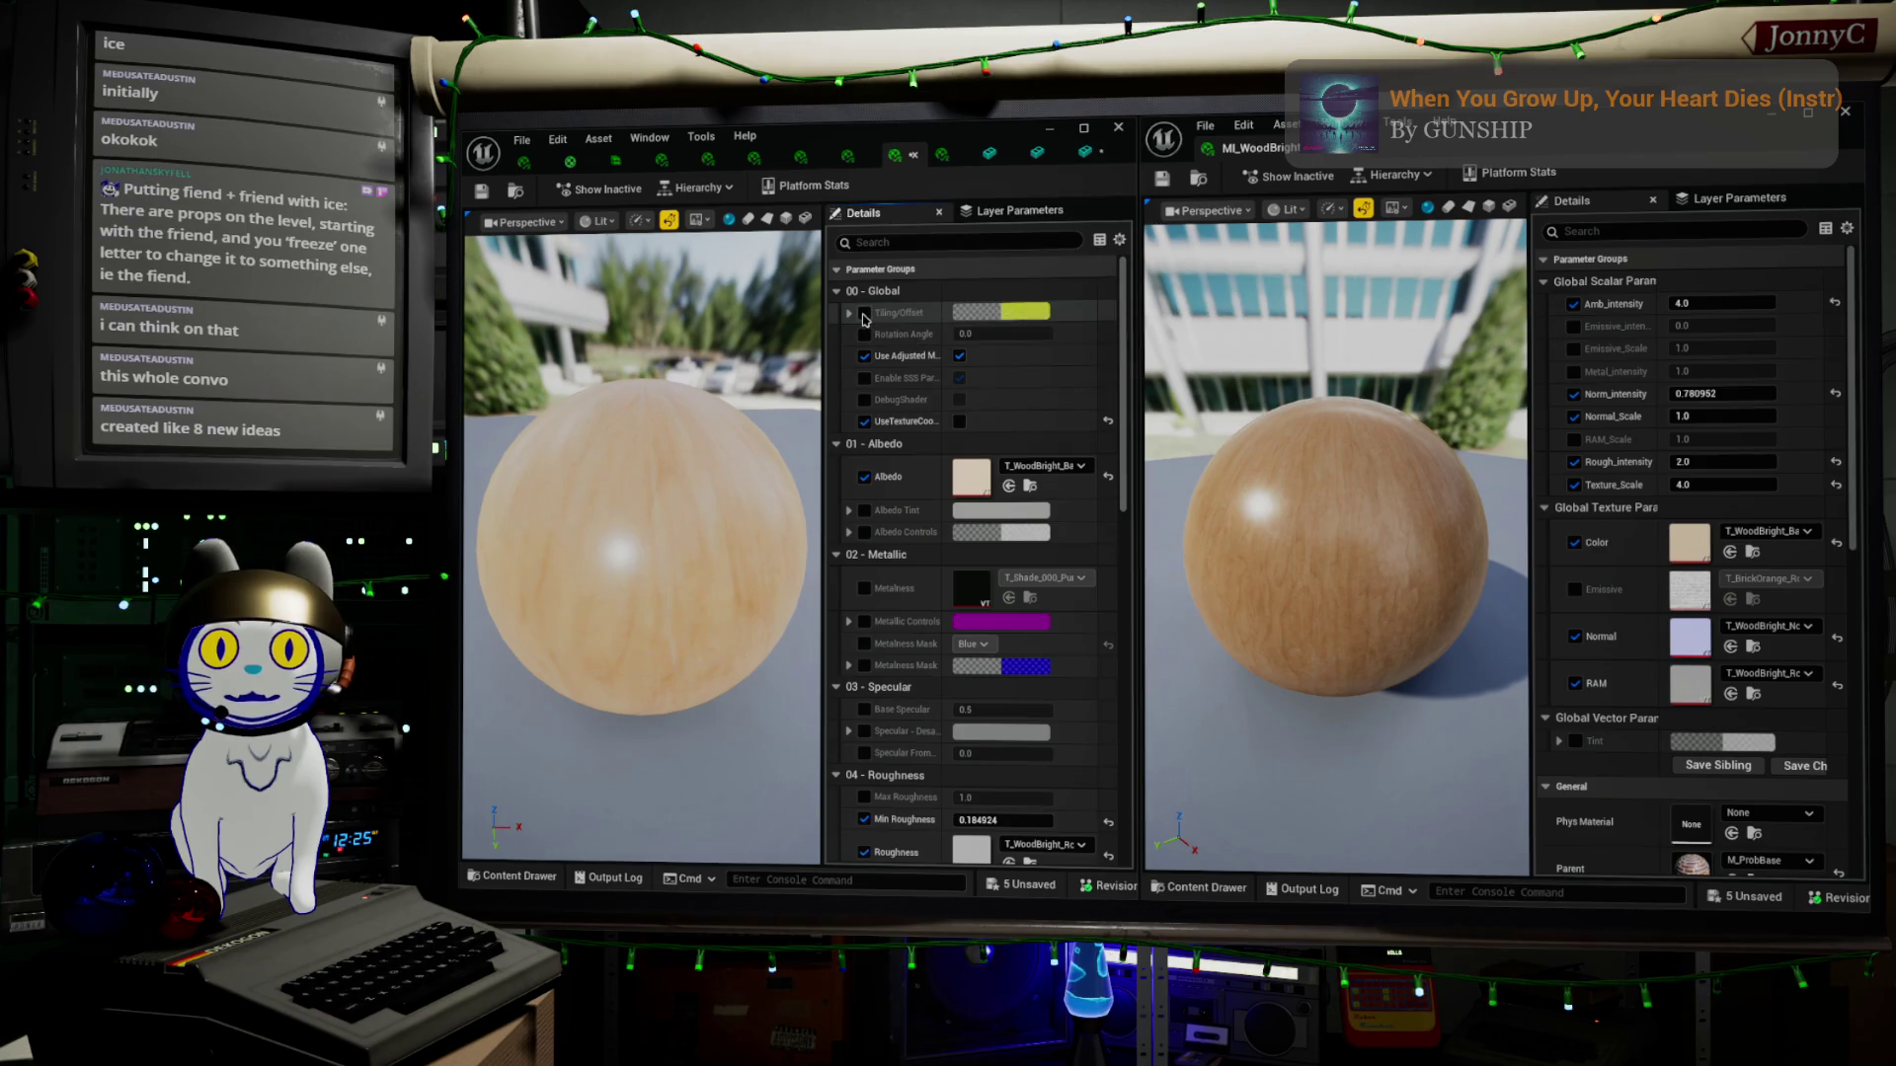
left_click(848, 313)
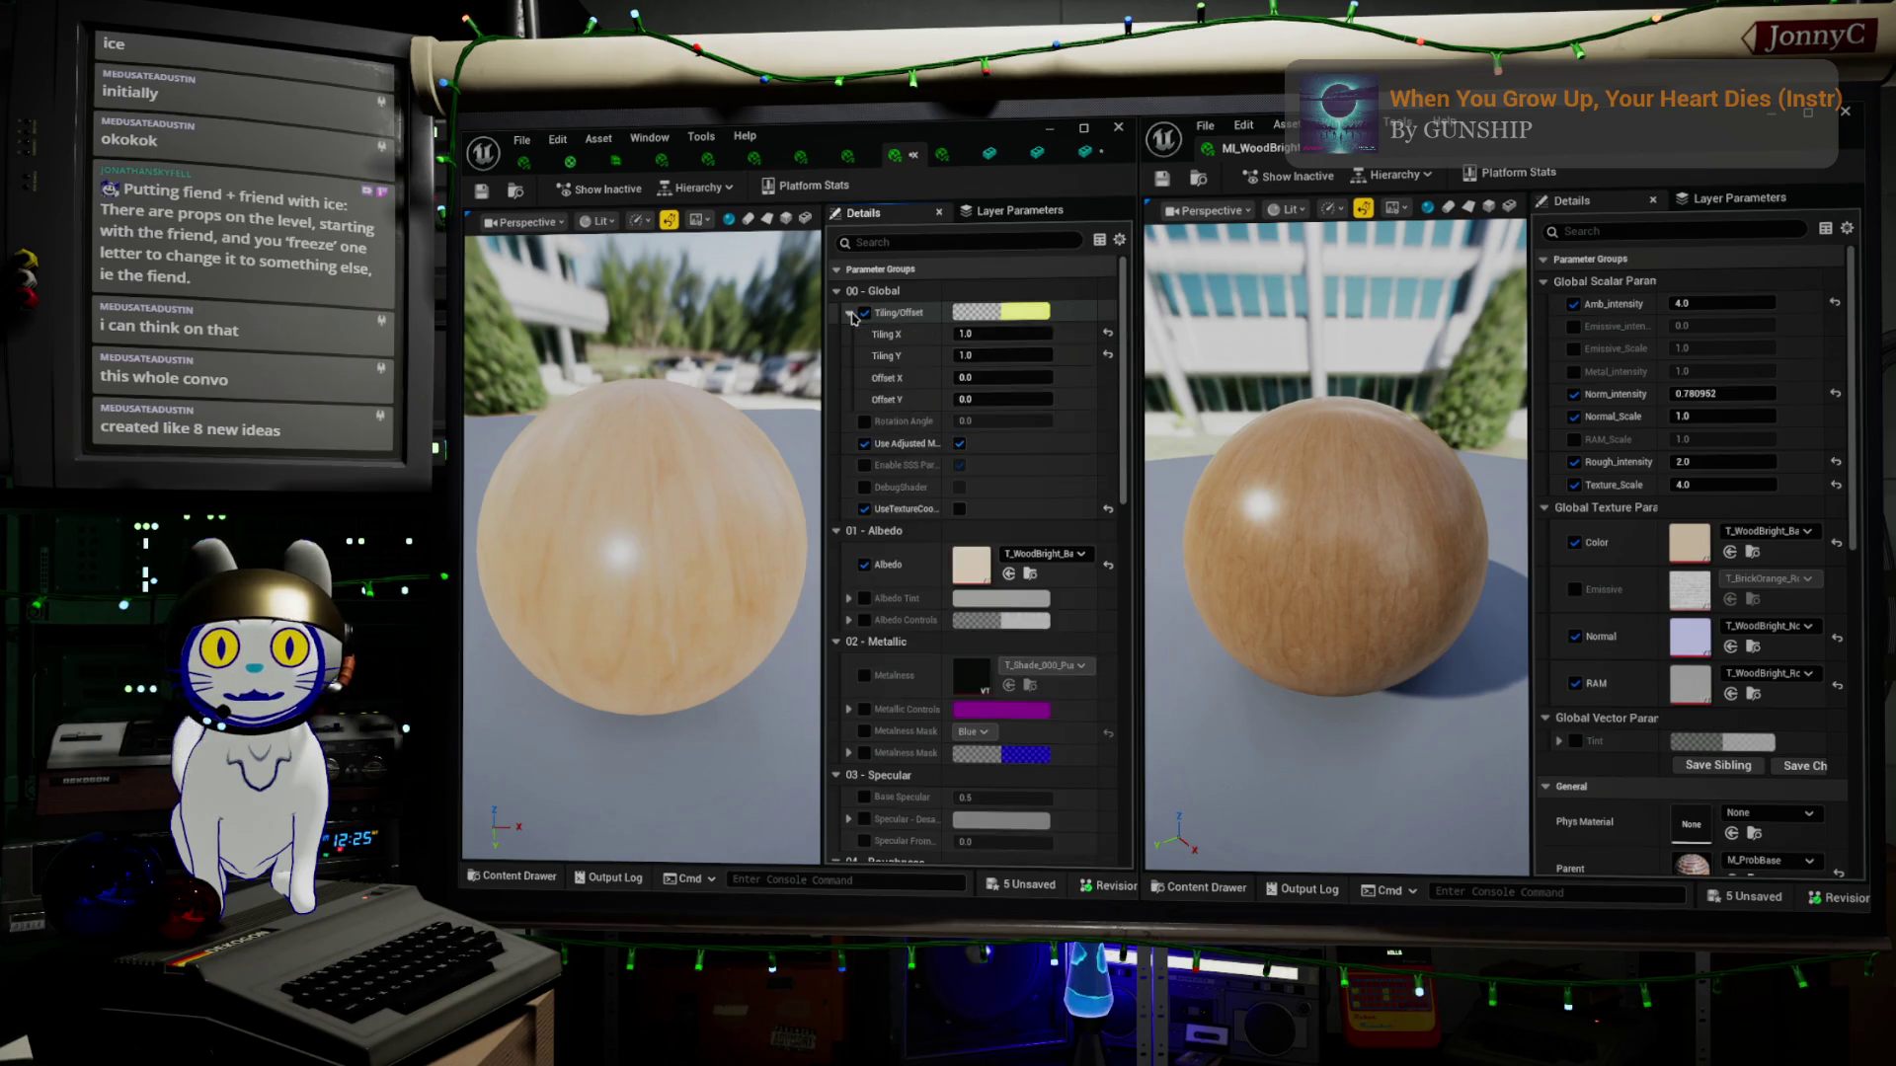
left_click(1003, 358)
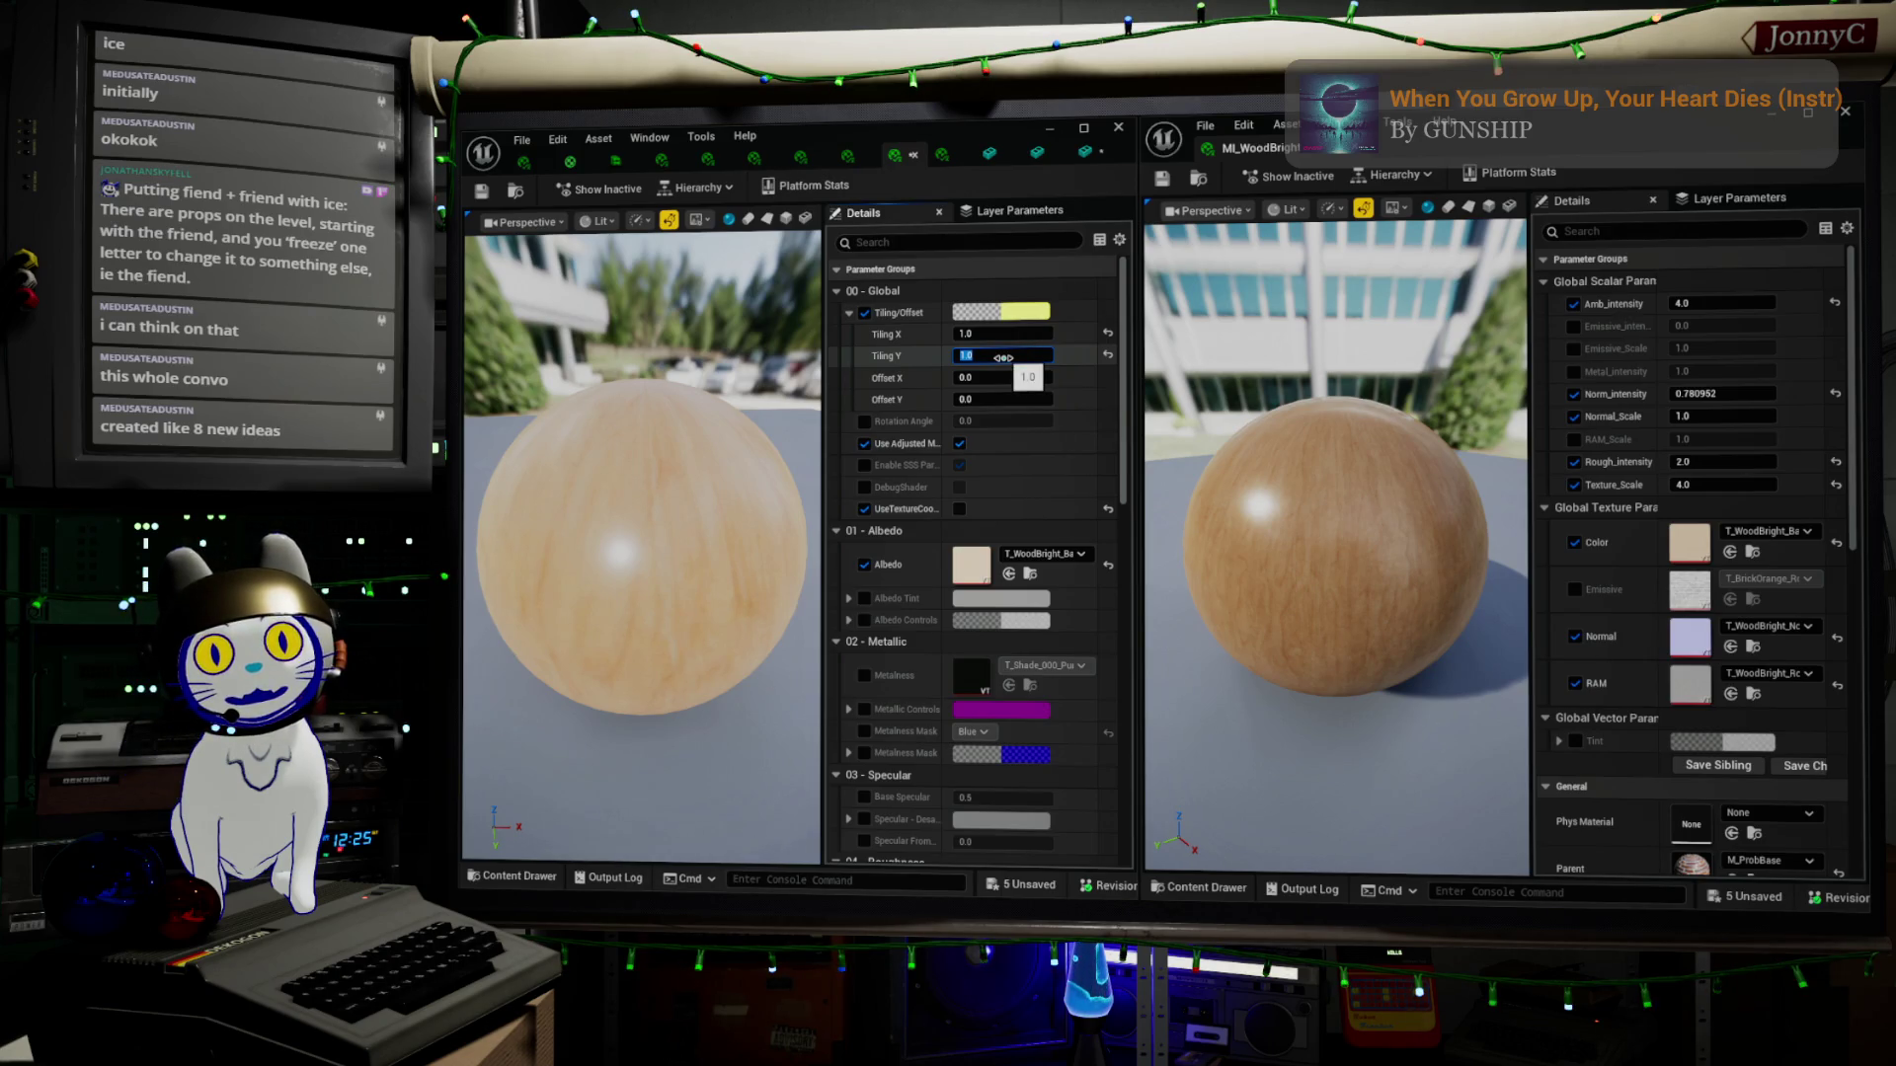
type("4")
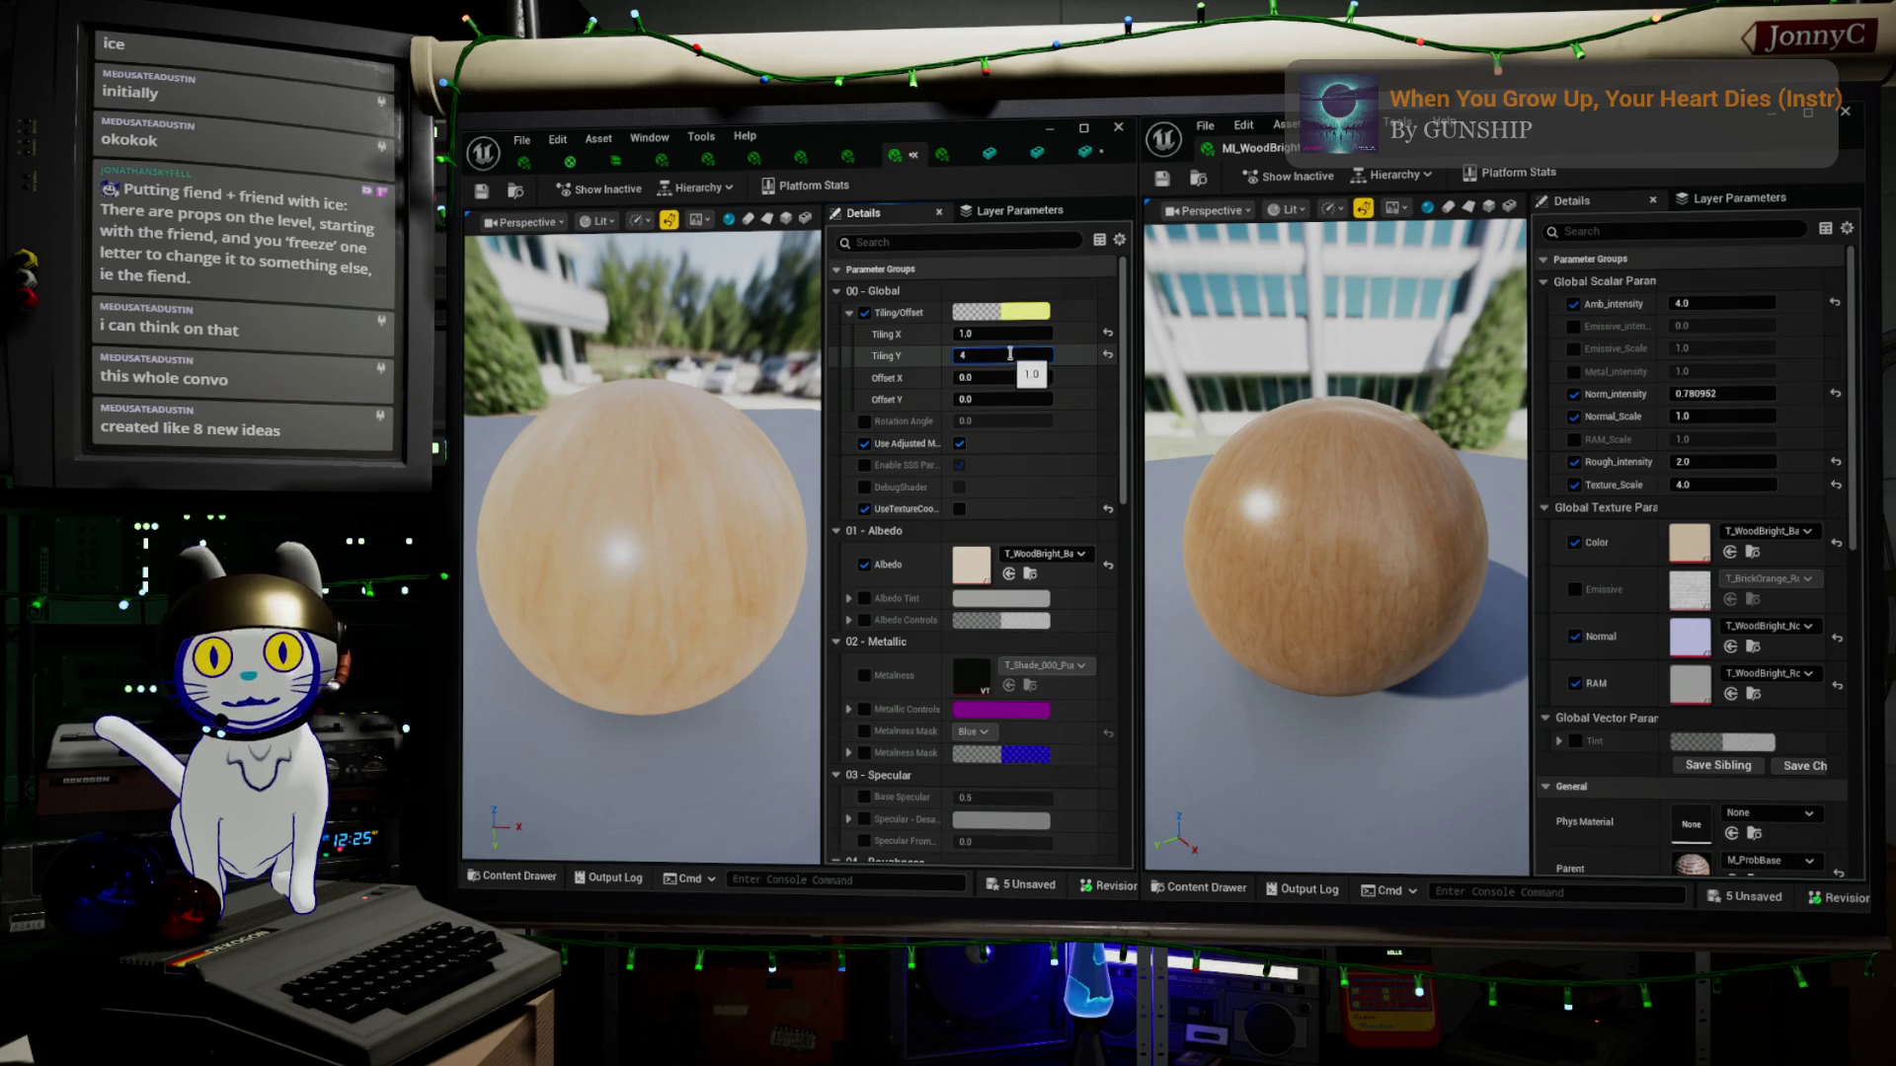
left_click(1017, 334)
type("4")
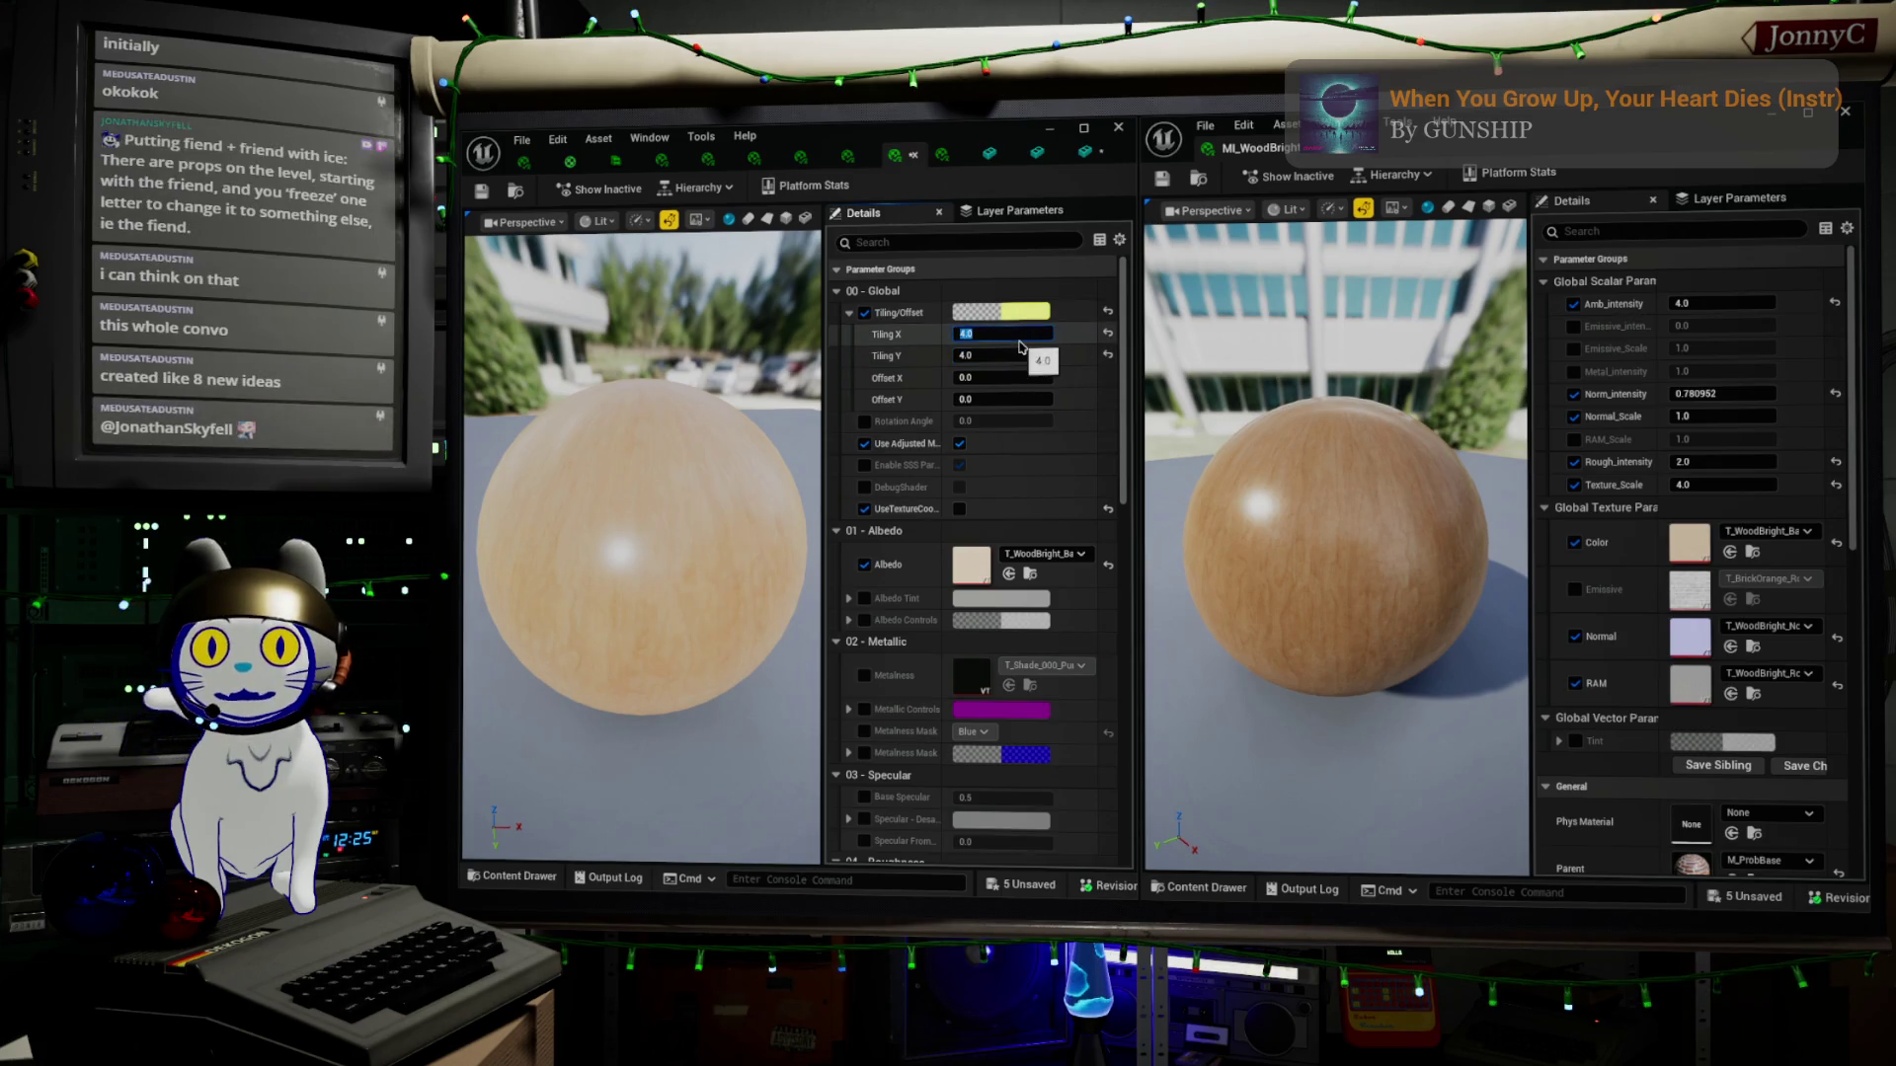
key("Return")
left_click_drag(677, 508, 573, 507)
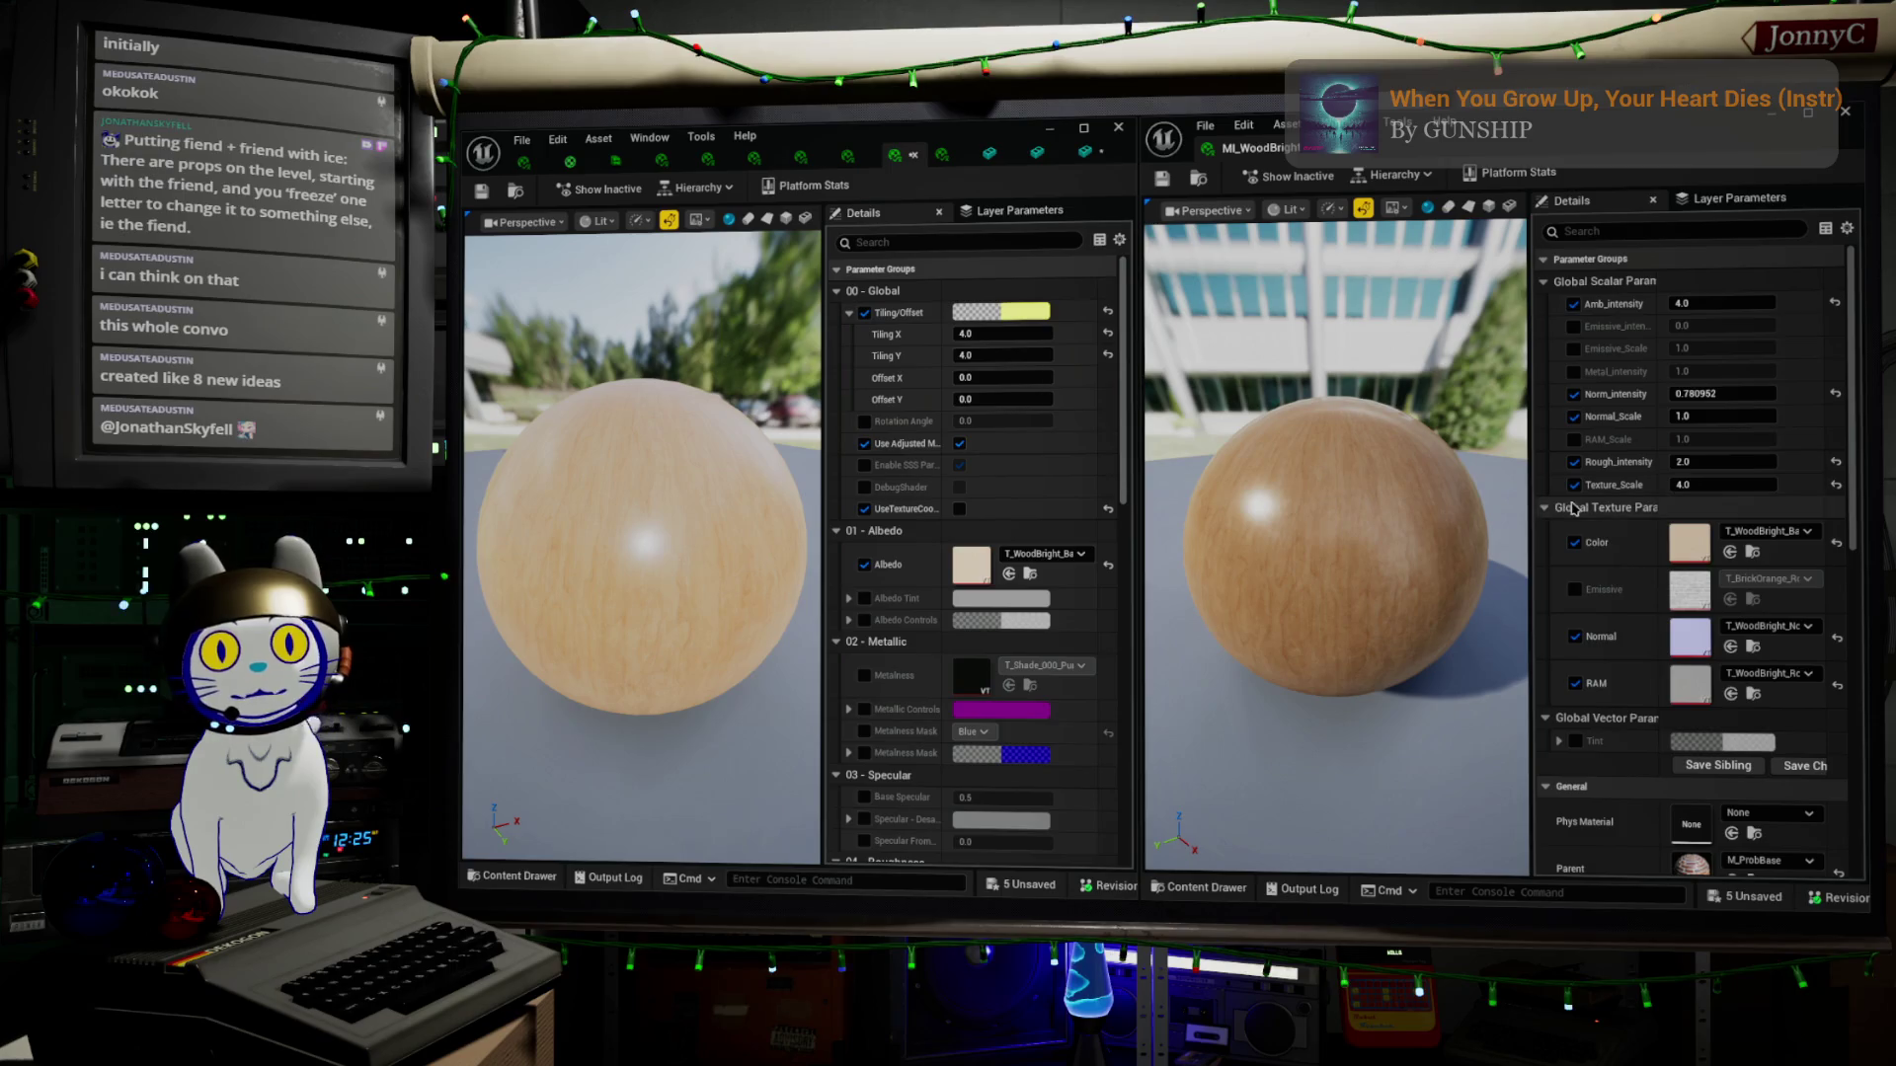
Re-enable the Albedo Tint override and open its colour picker
scroll(958, 587, "down", 1)
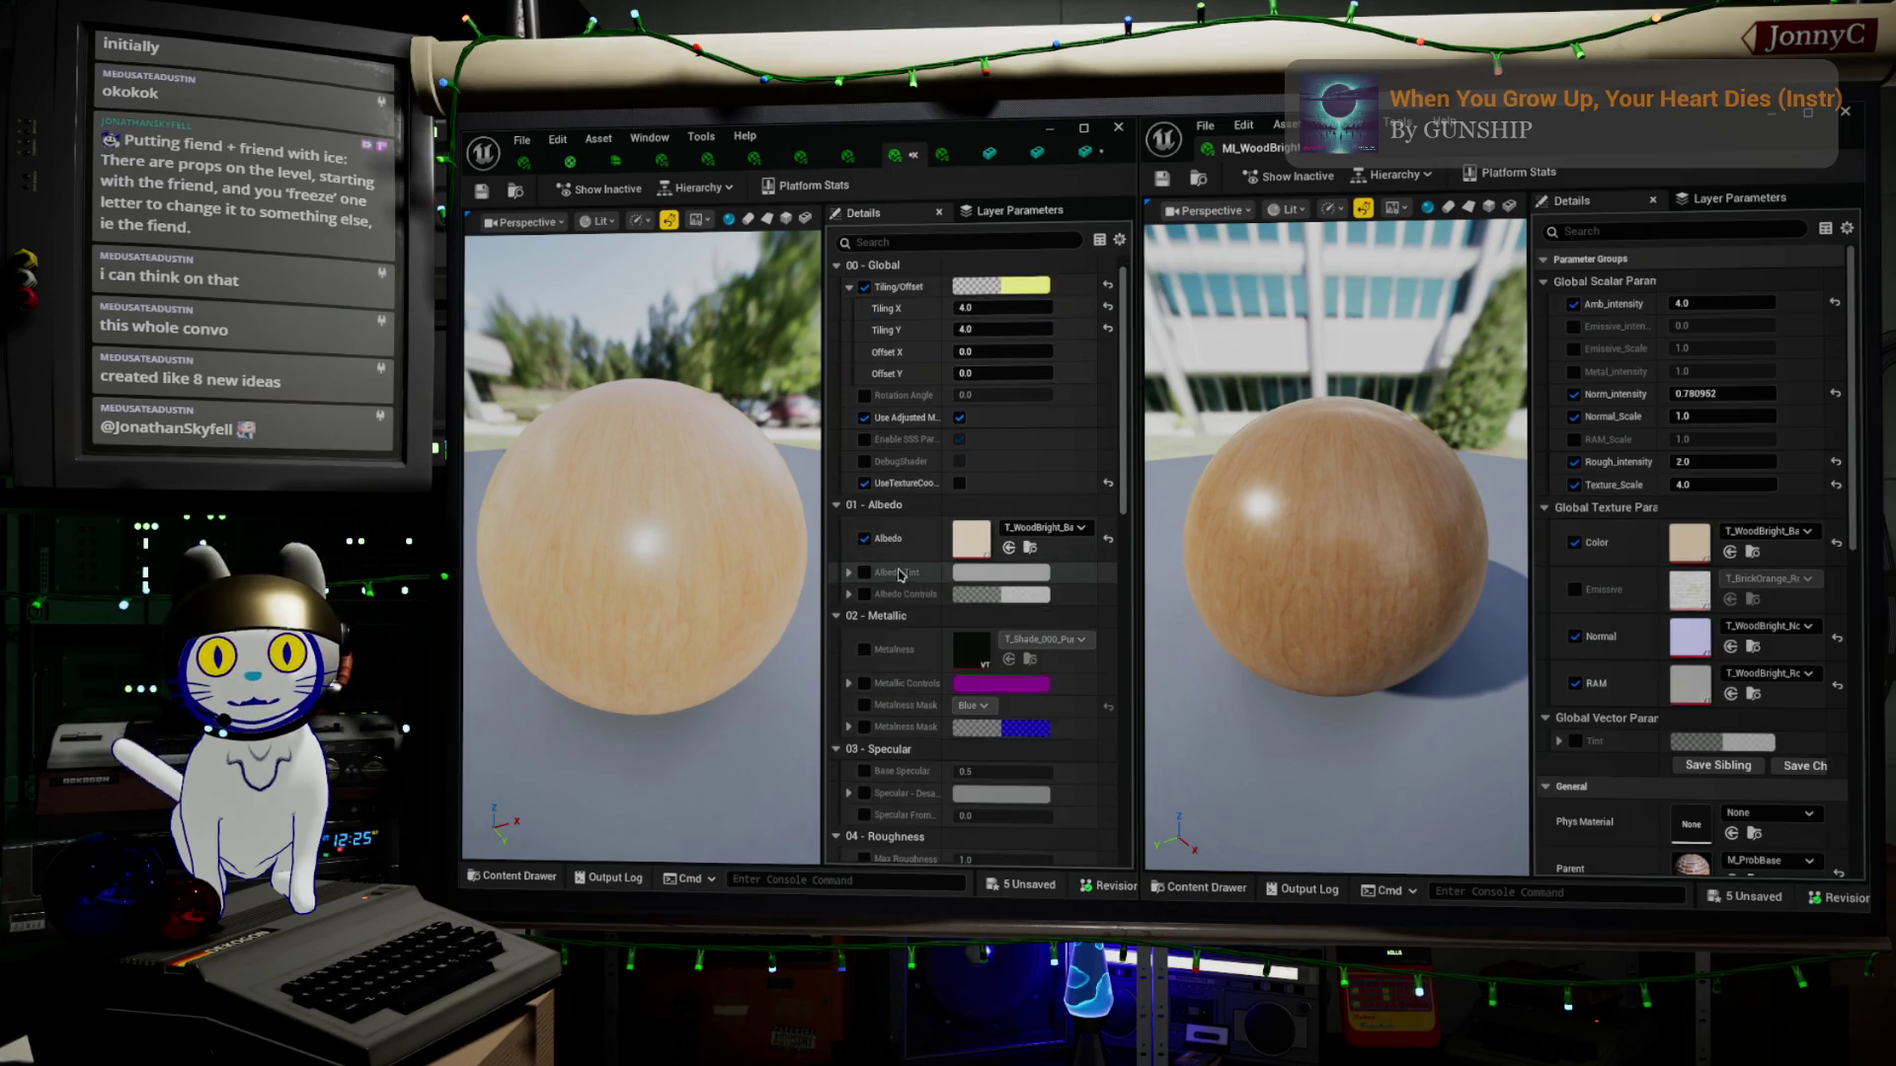
left_click(865, 573)
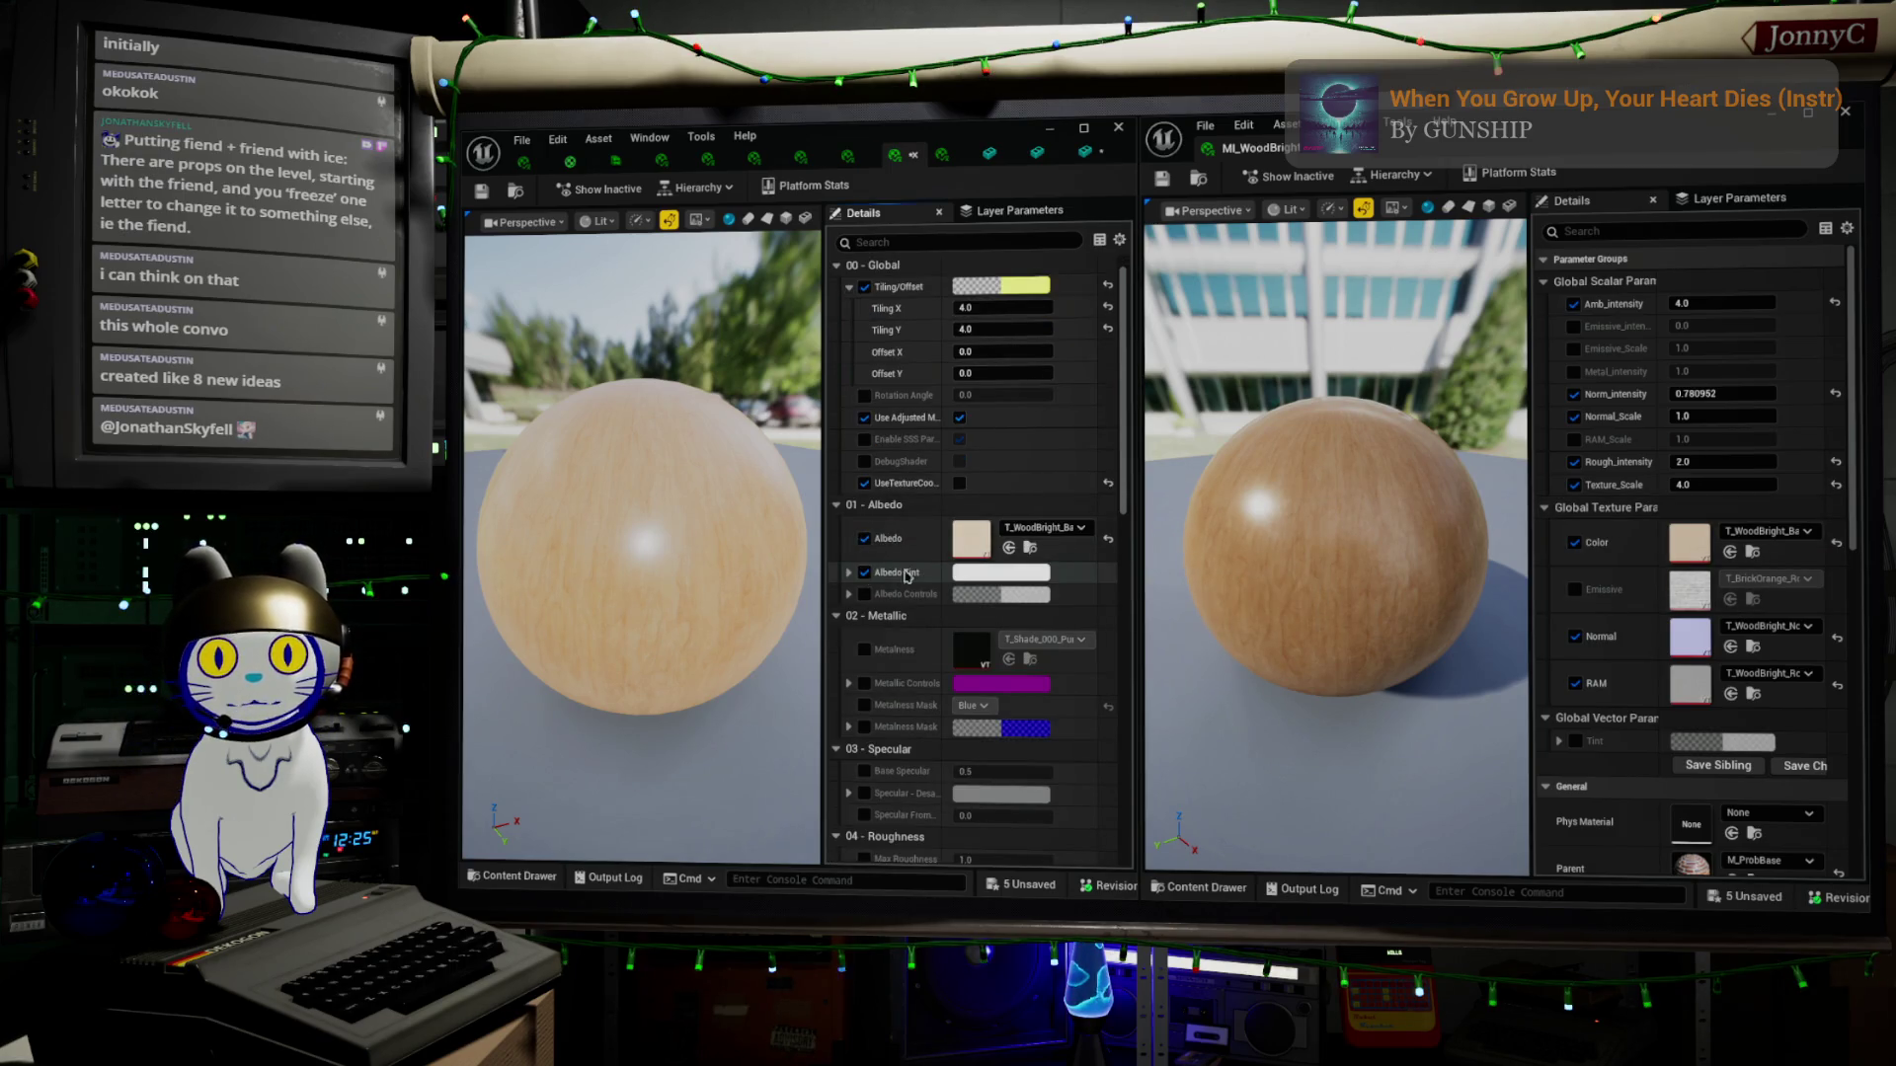
left_click(969, 572)
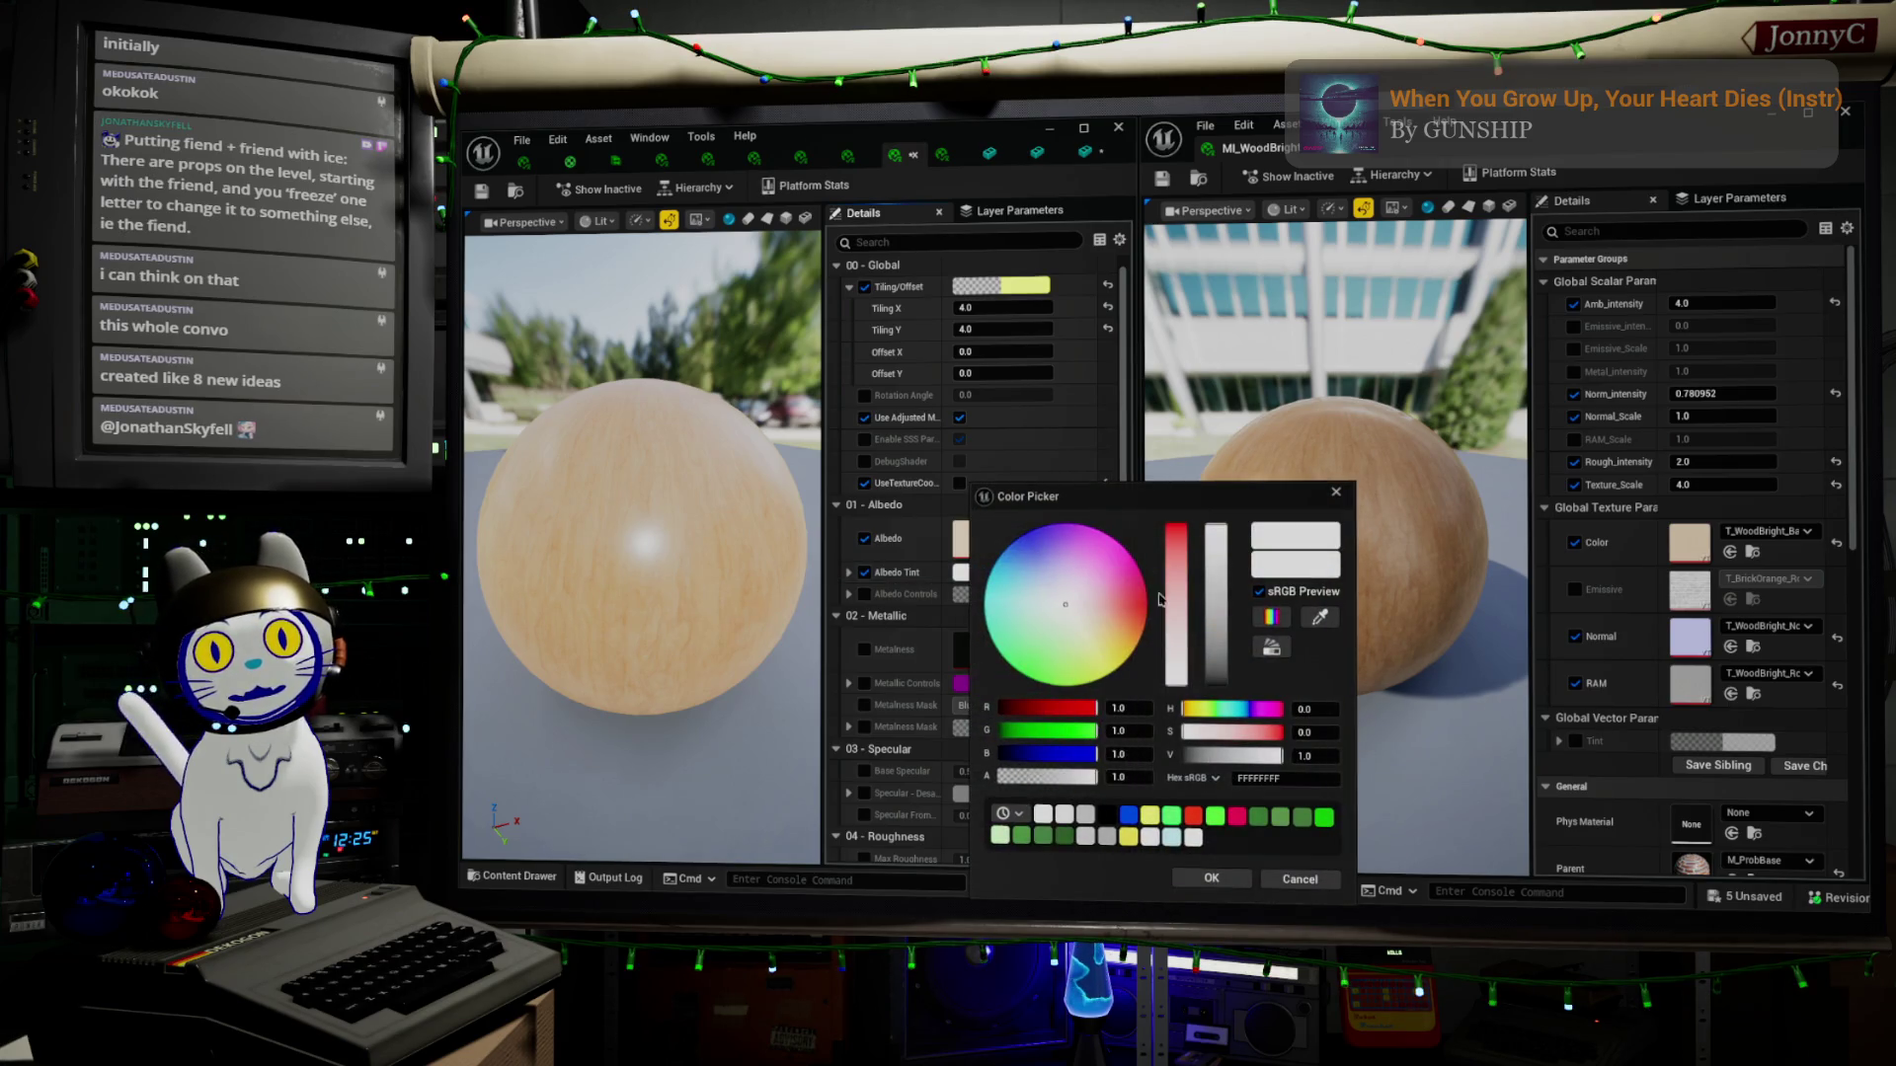
Darken the Albedo Tint to a uniform grey of 0.578 and close the colour picker
scroll(1677, 533, "down", 2)
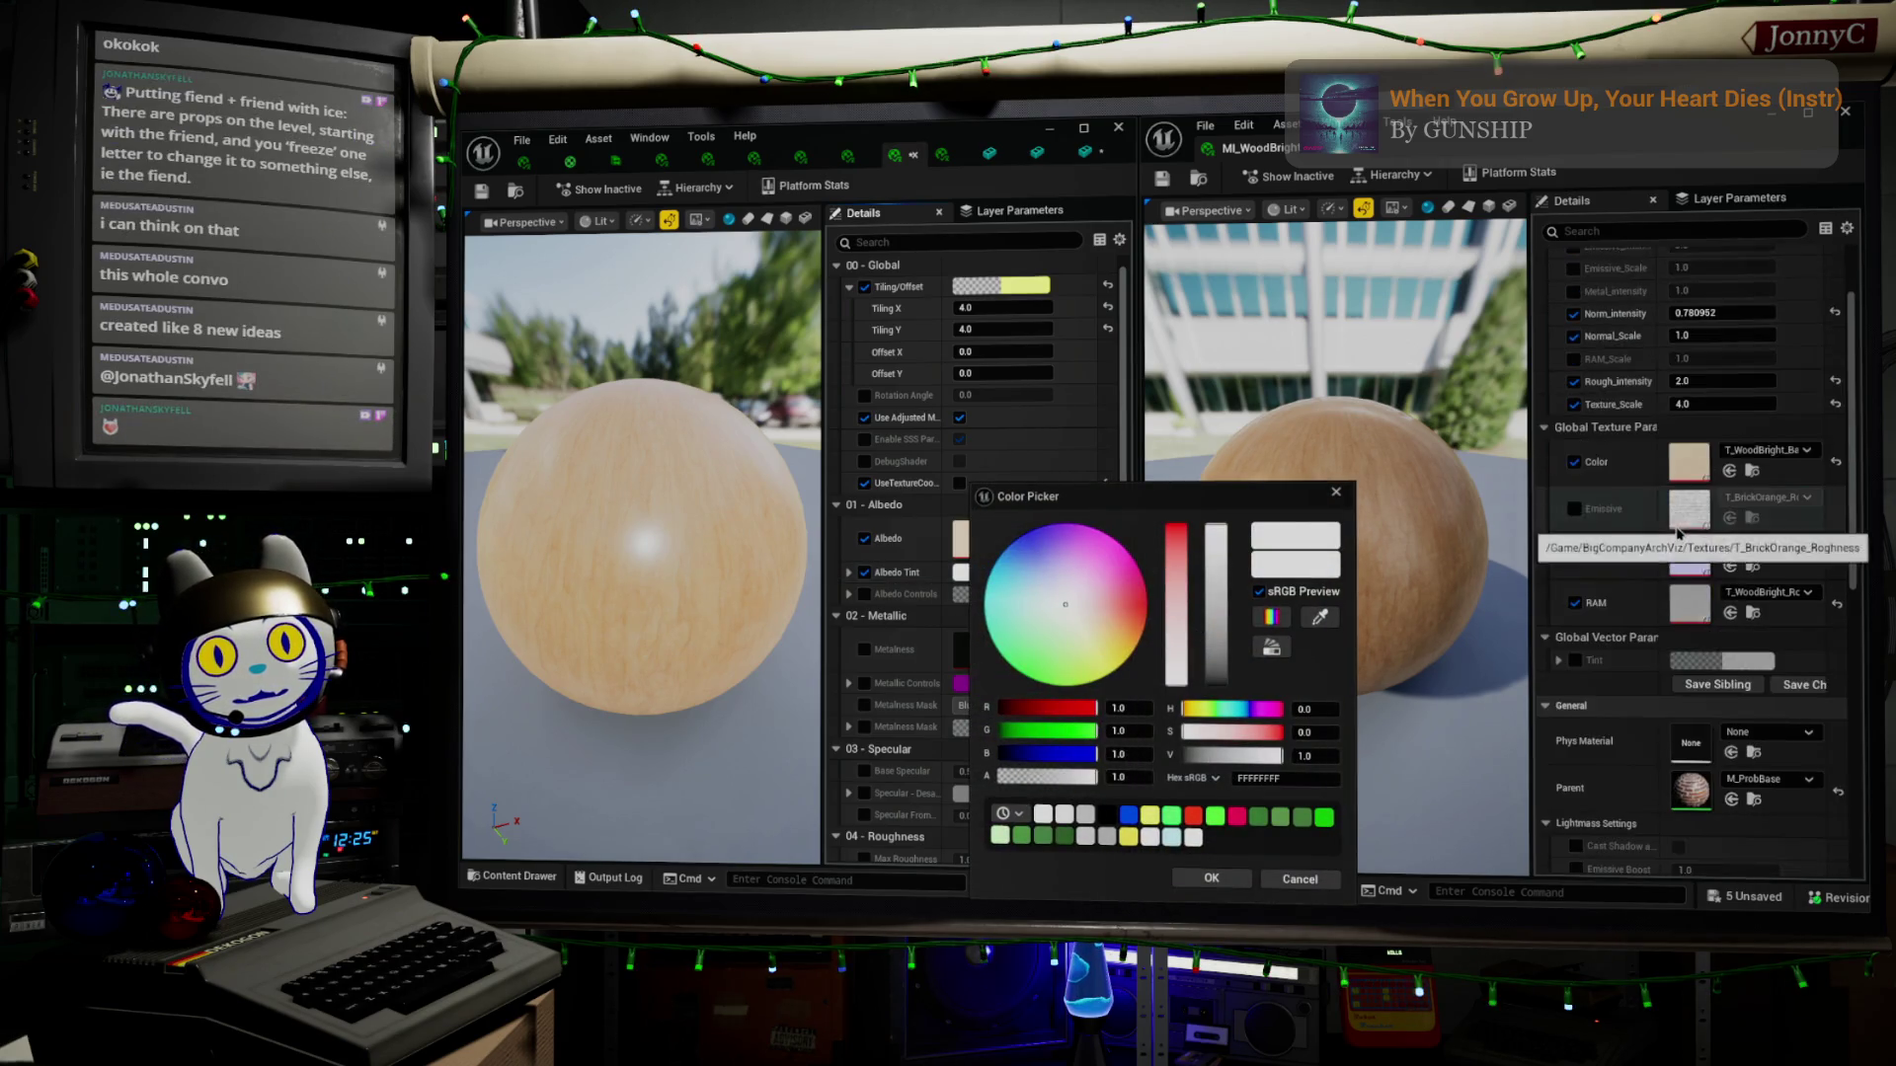
scroll(1676, 533, "up", 3)
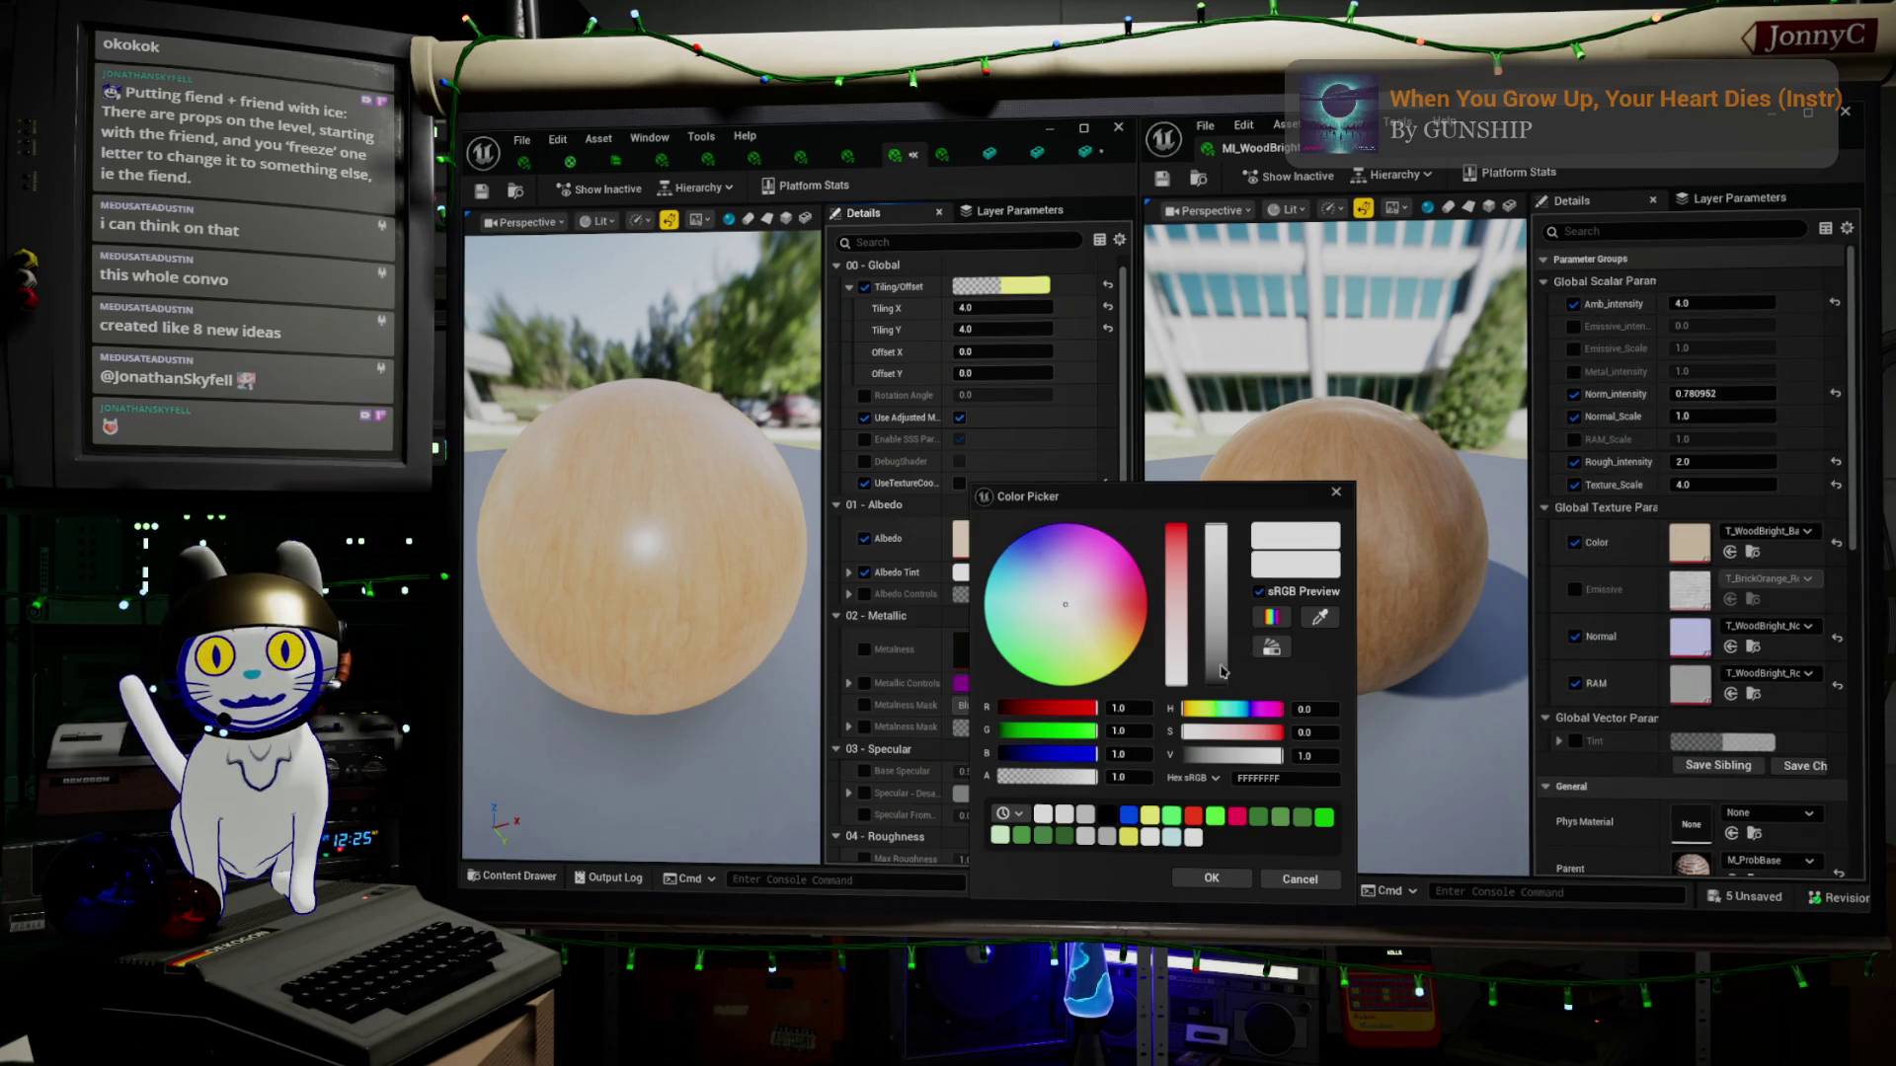
left_click_drag(1218, 538, 1203, 594)
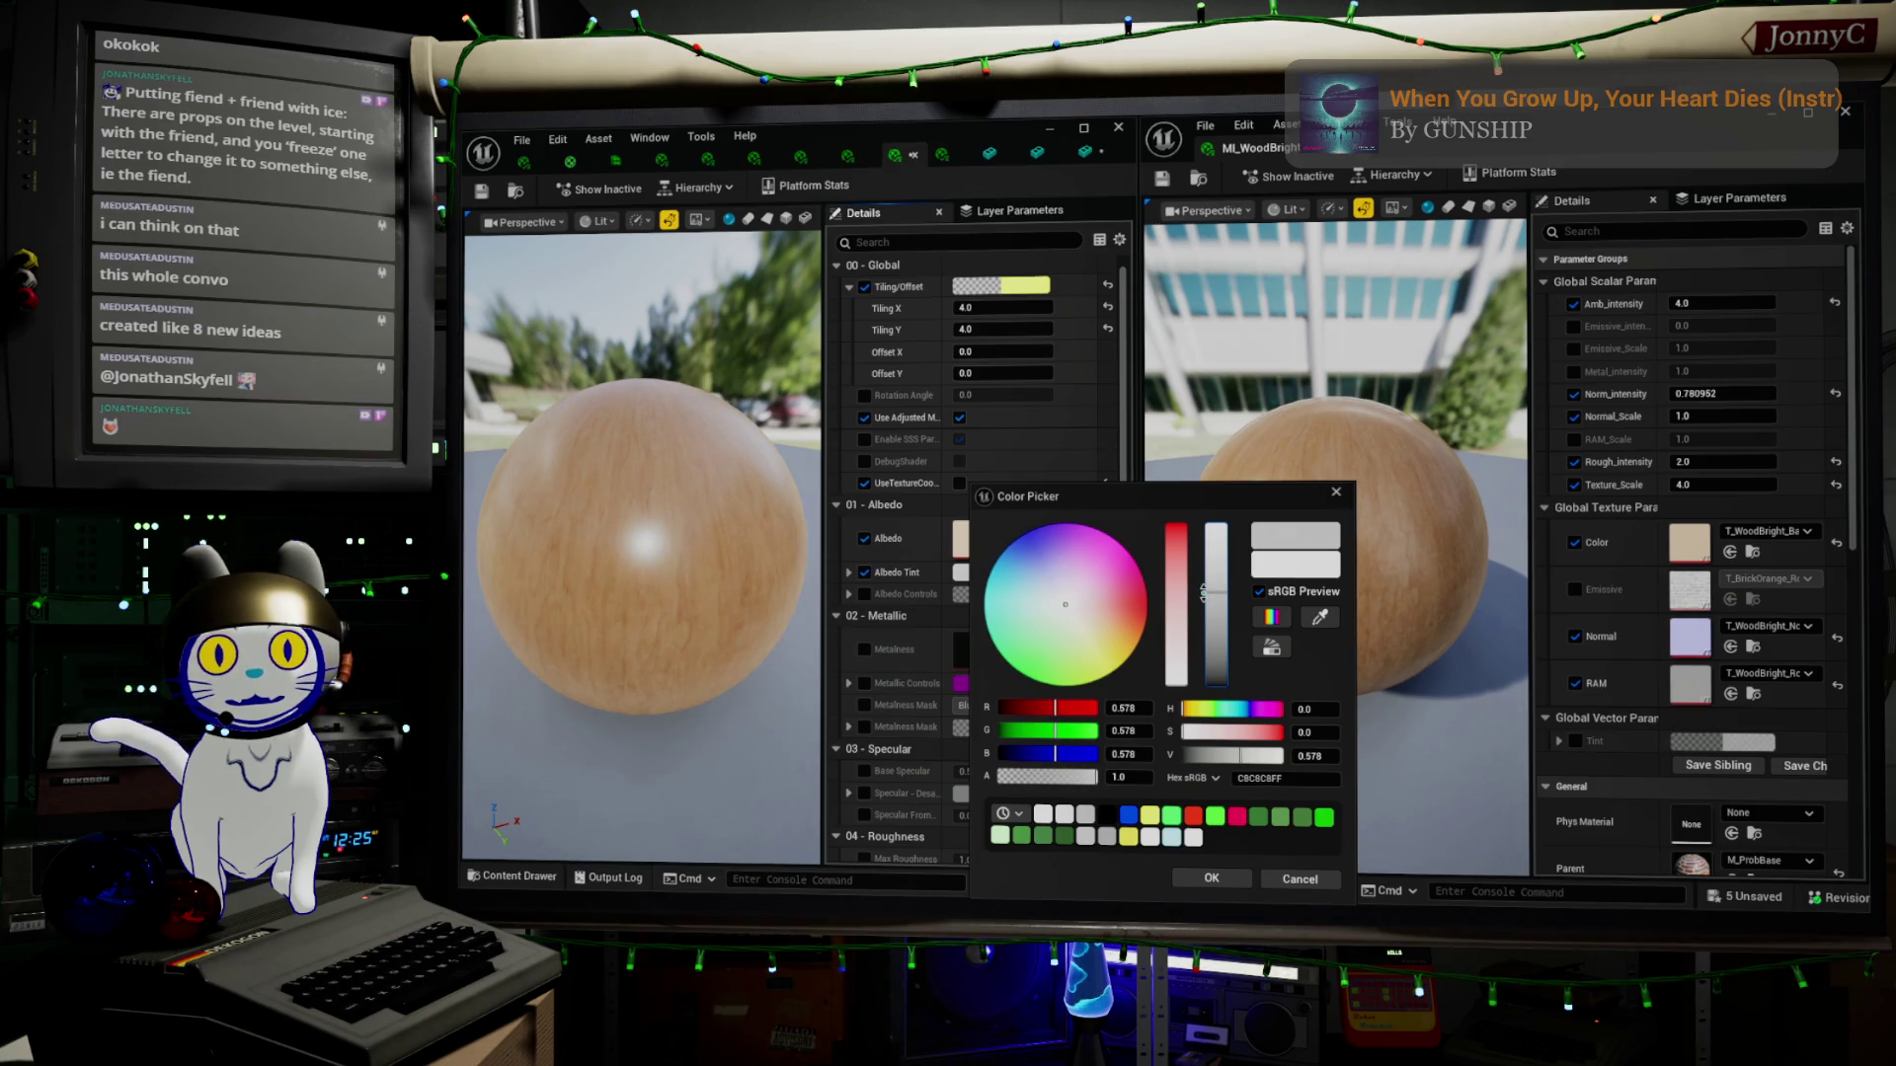
left_click(1335, 492)
mouse_move(655, 529)
left_mouse_down()
mouse_move(746, 510)
mouse_move(562, 494)
mouse_move(468, 453)
mouse_move(508, 446)
left_mouse_up()
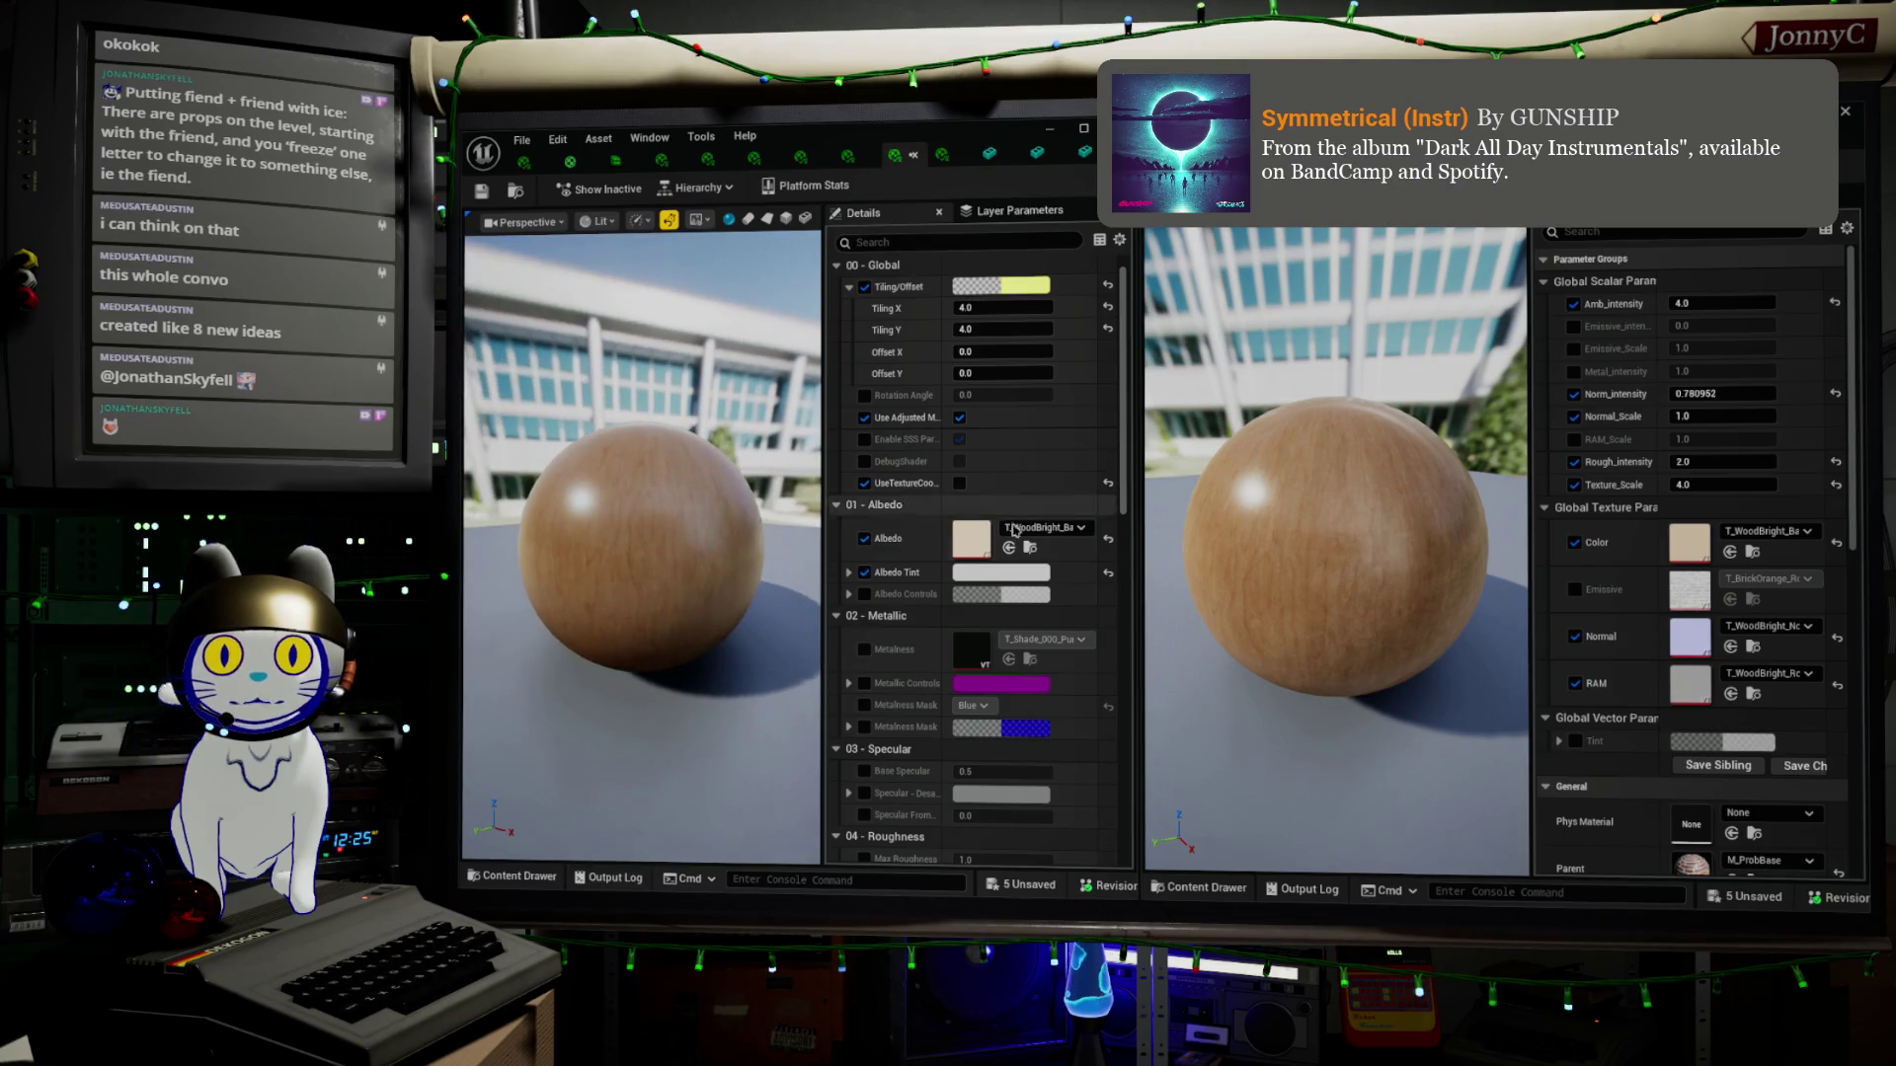
left_click_drag(1343, 581, 1246, 570)
left_click_drag(647, 489, 583, 487)
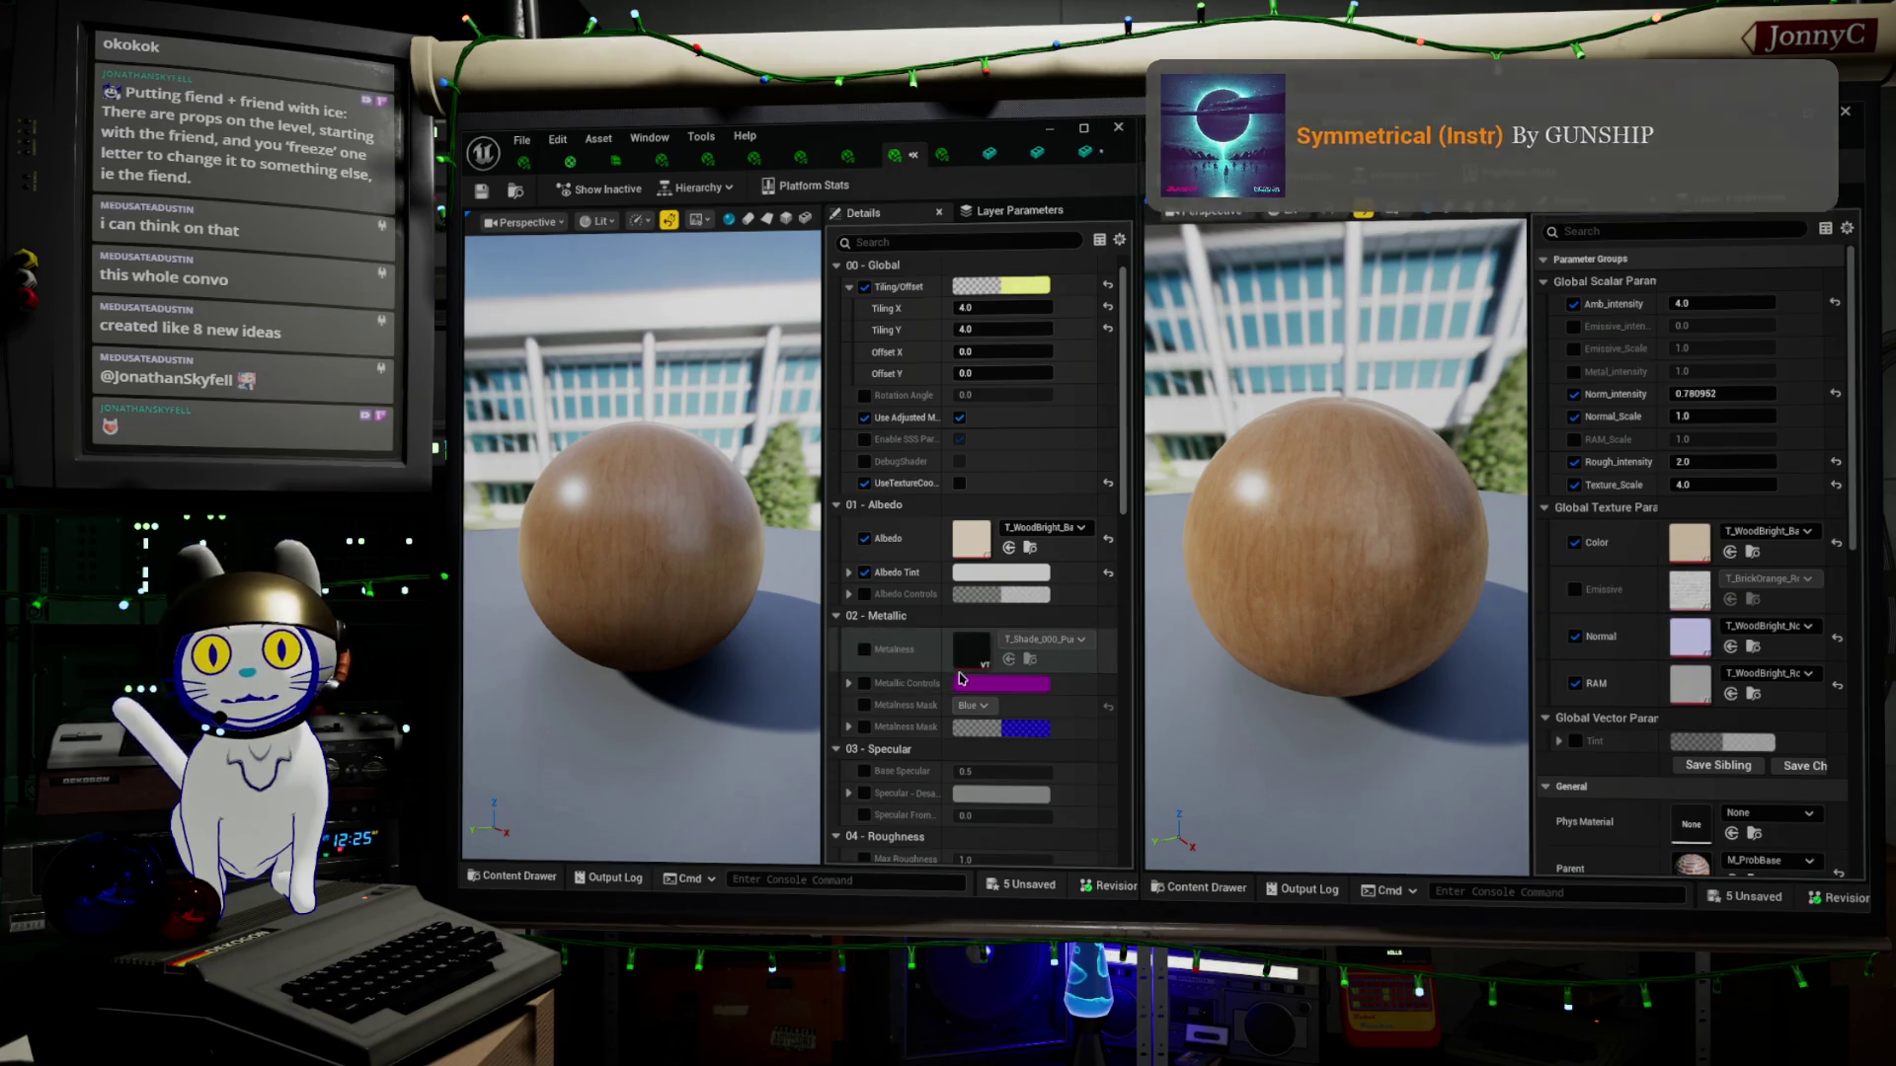
Enable Max Roughness at 1.0 and set Min Roughness to 0.15
scroll(959, 678, "down", 3)
scroll(963, 692, "down", 1)
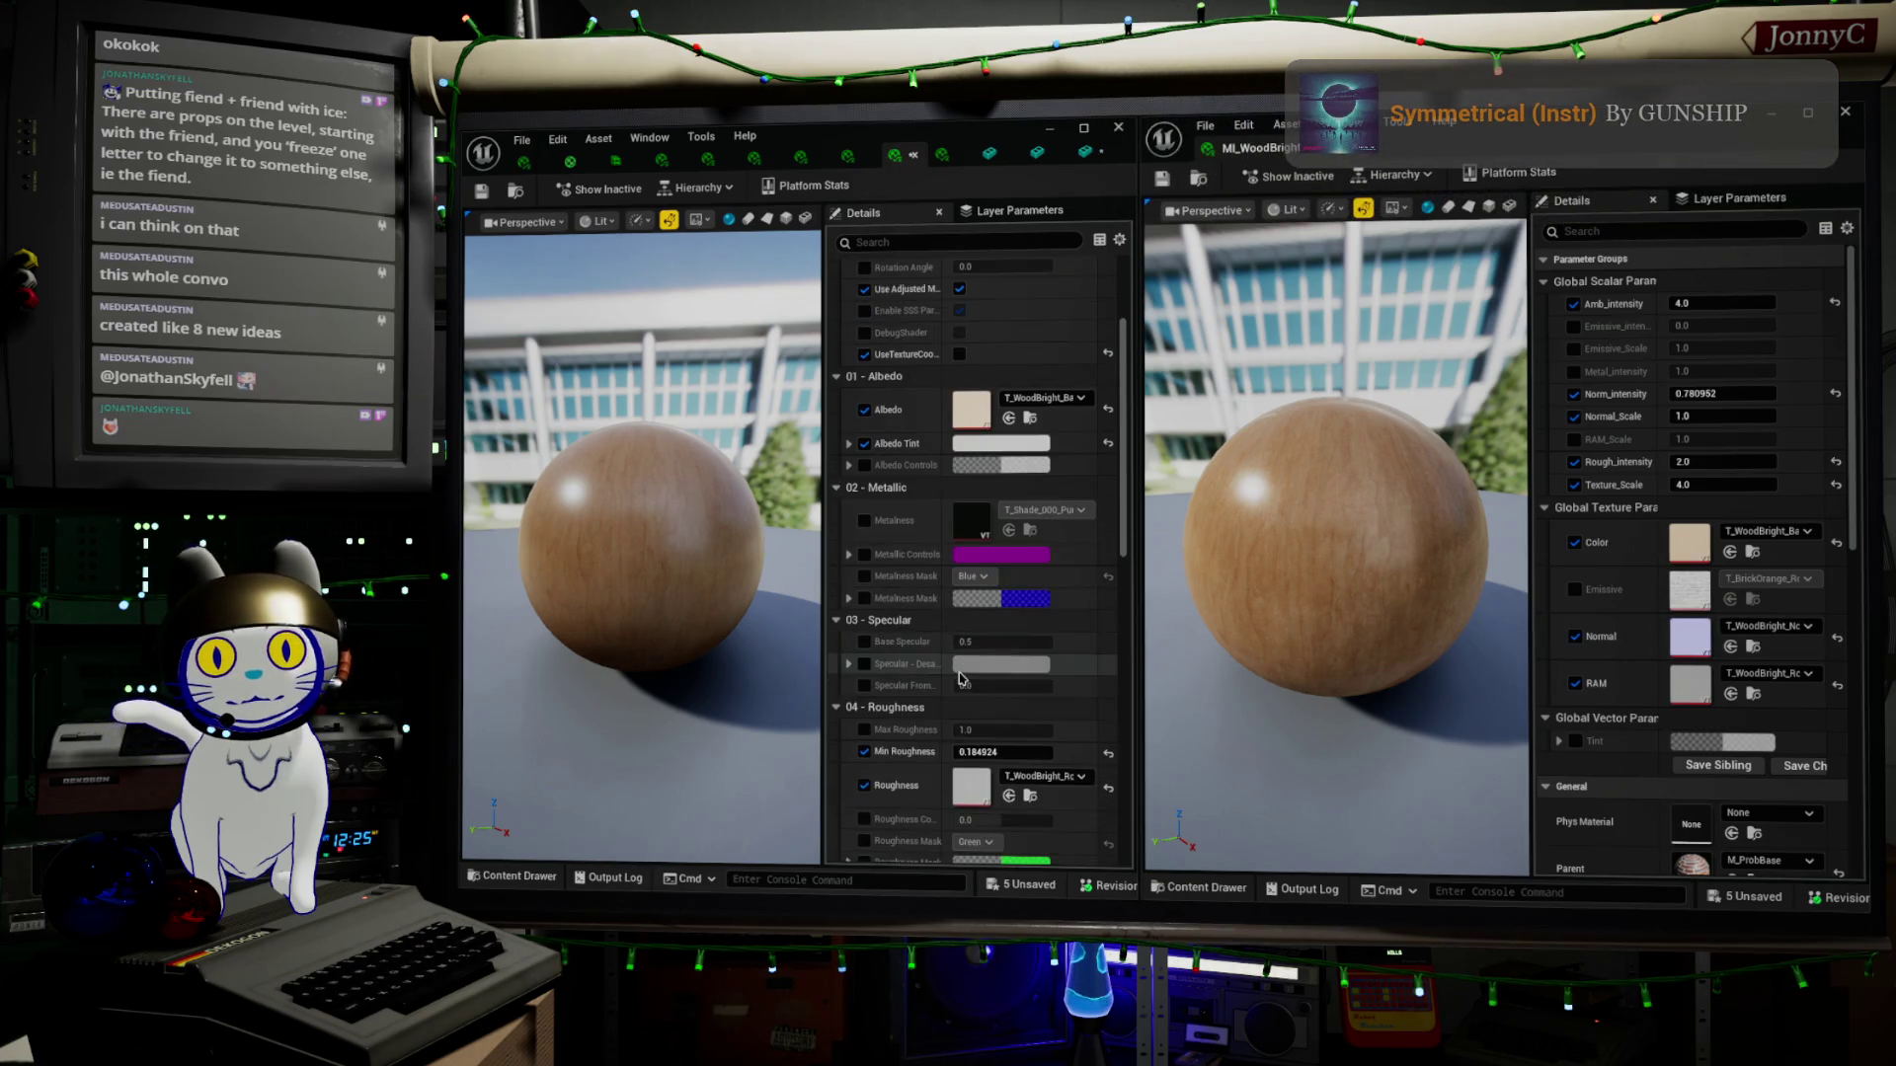
left_click(1005, 753)
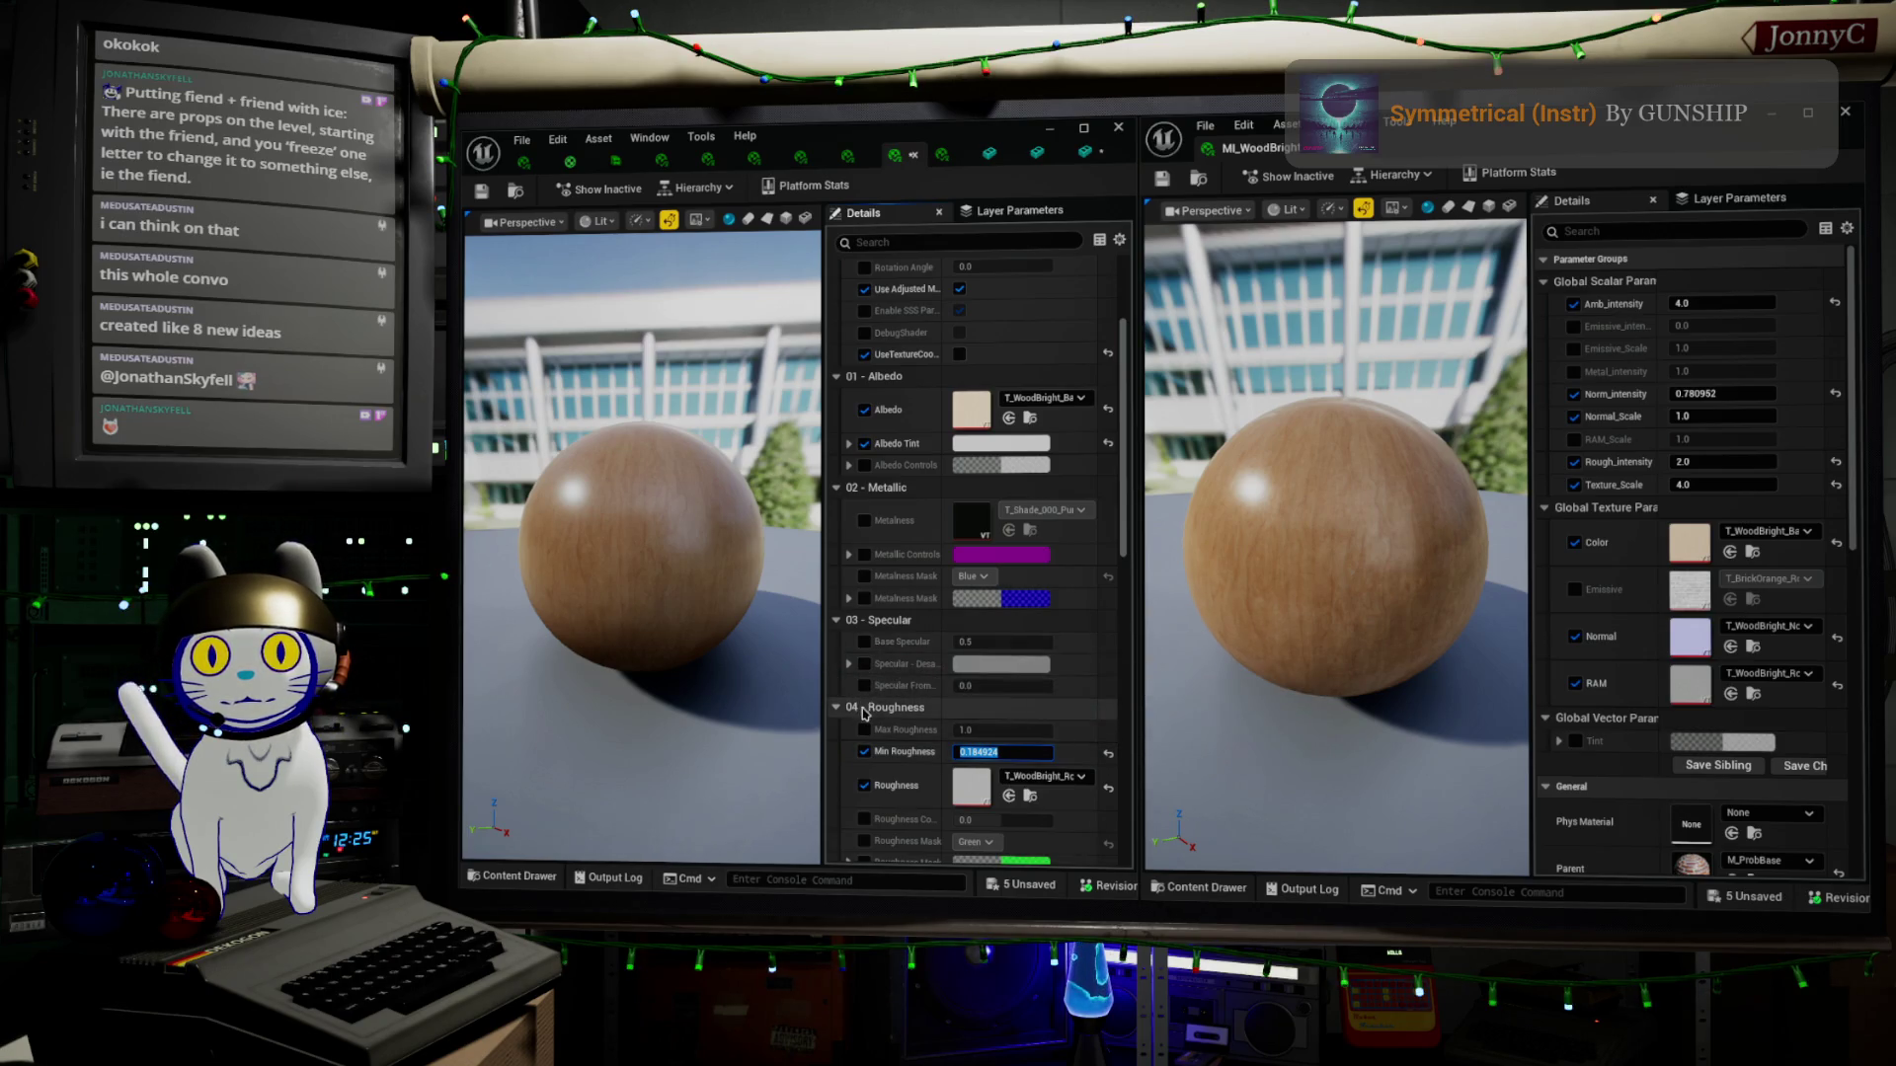
left_click(865, 731)
mouse_move(994, 732)
left_mouse_down()
mouse_move(926, 732)
mouse_move(1105, 746)
left_mouse_up()
left_click(1104, 734)
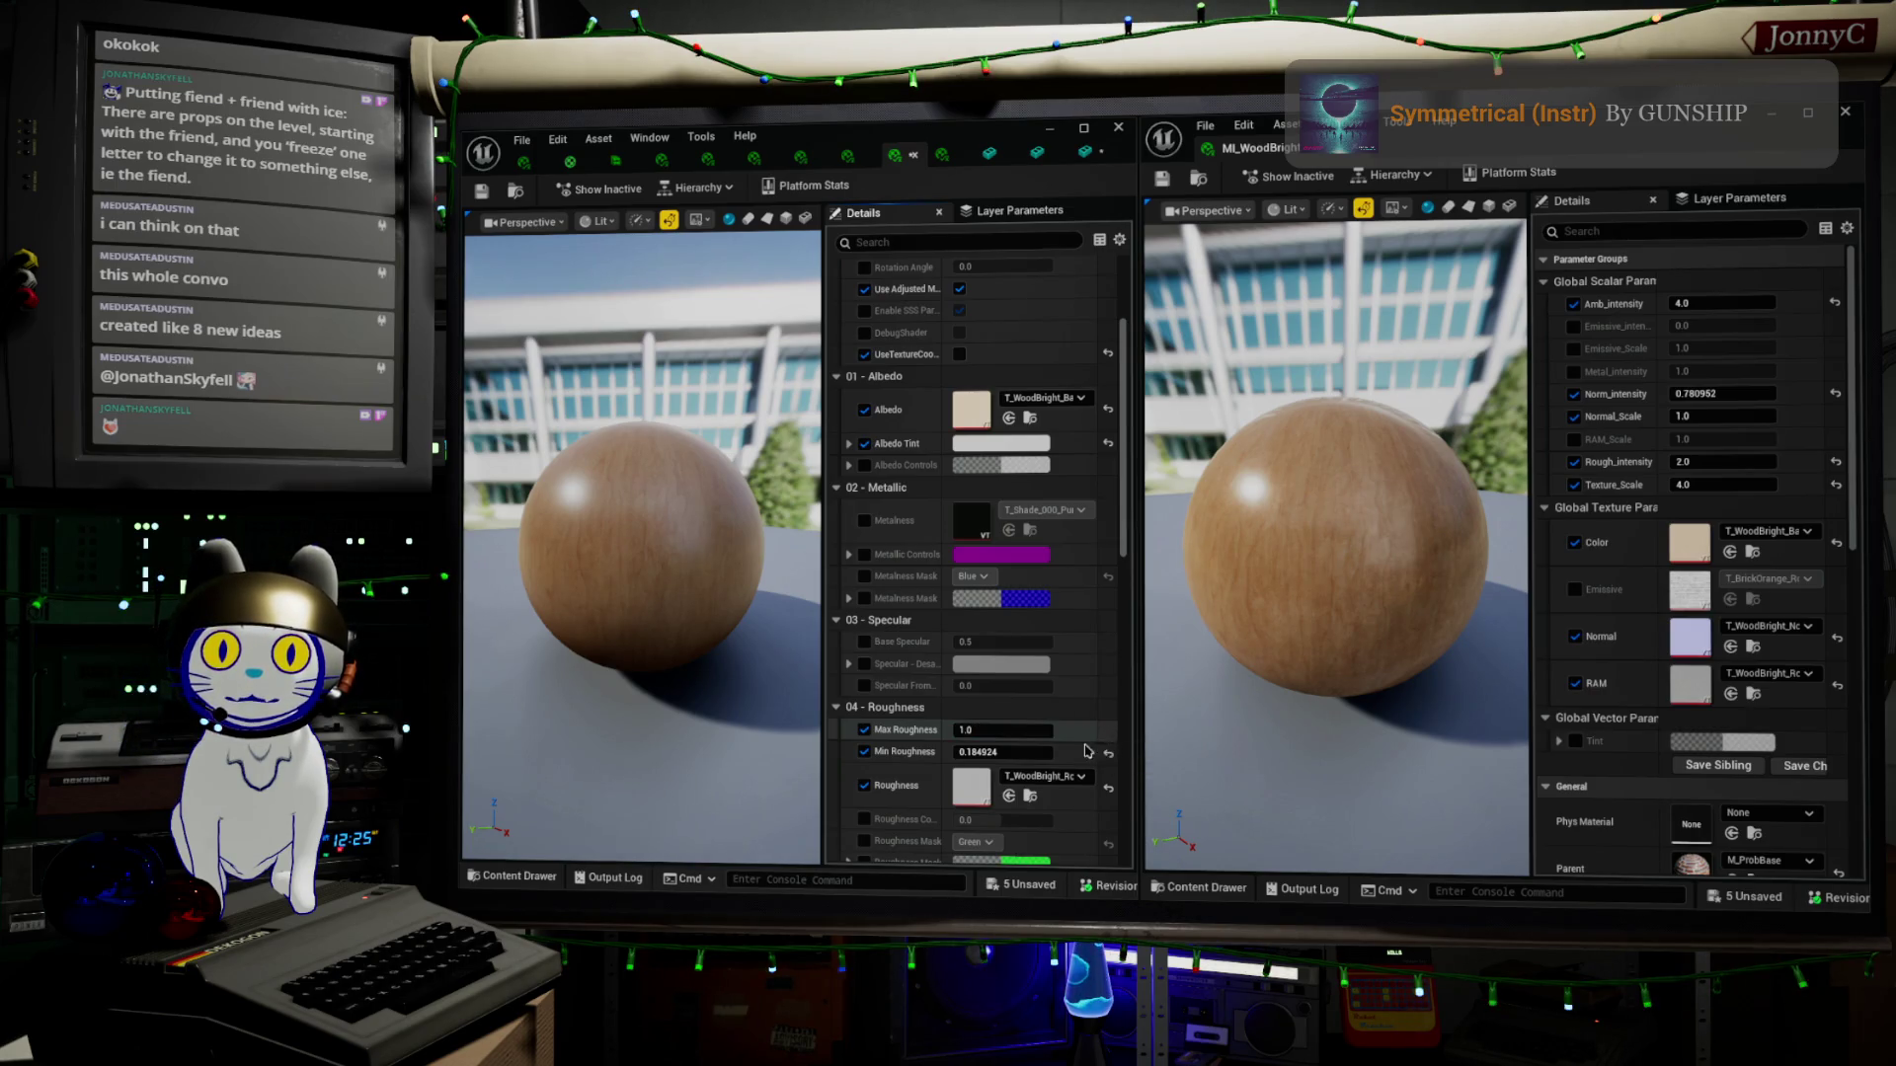
left_click(974, 754)
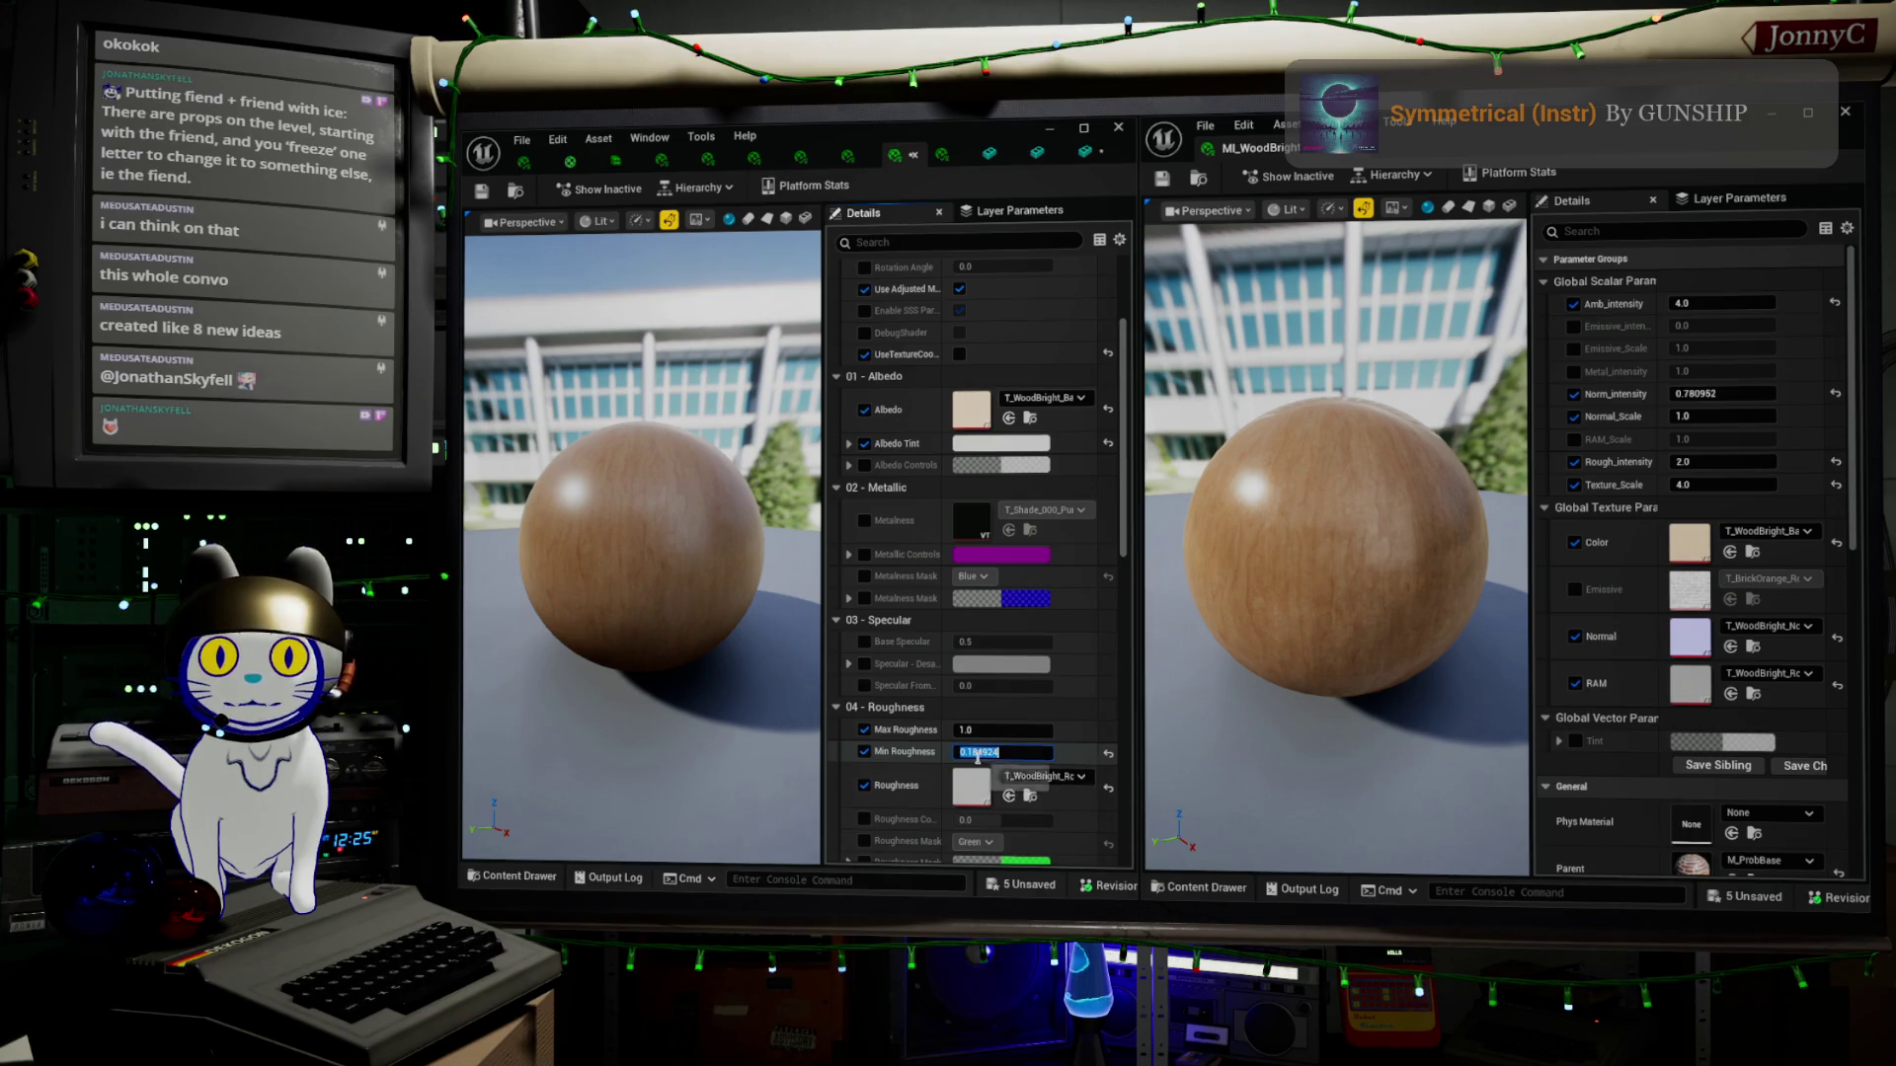
type("0.15")
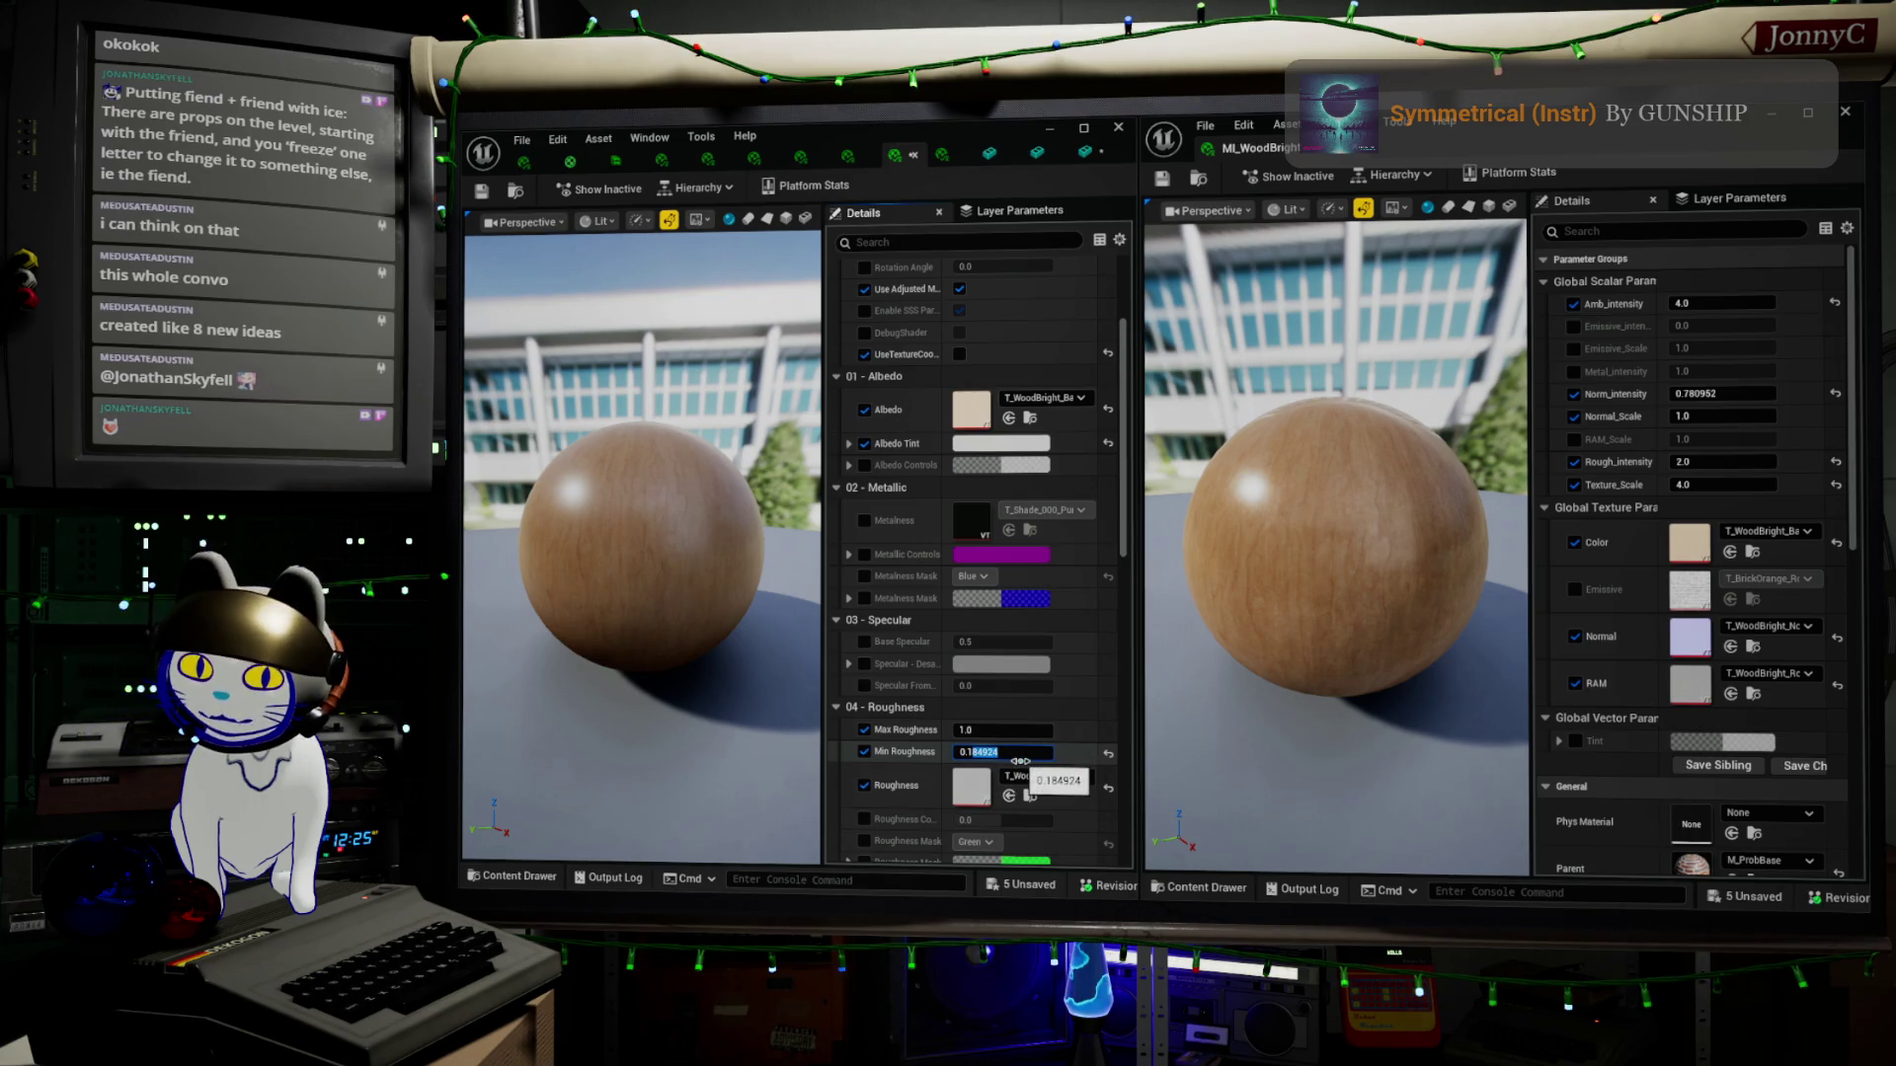
key("Return")
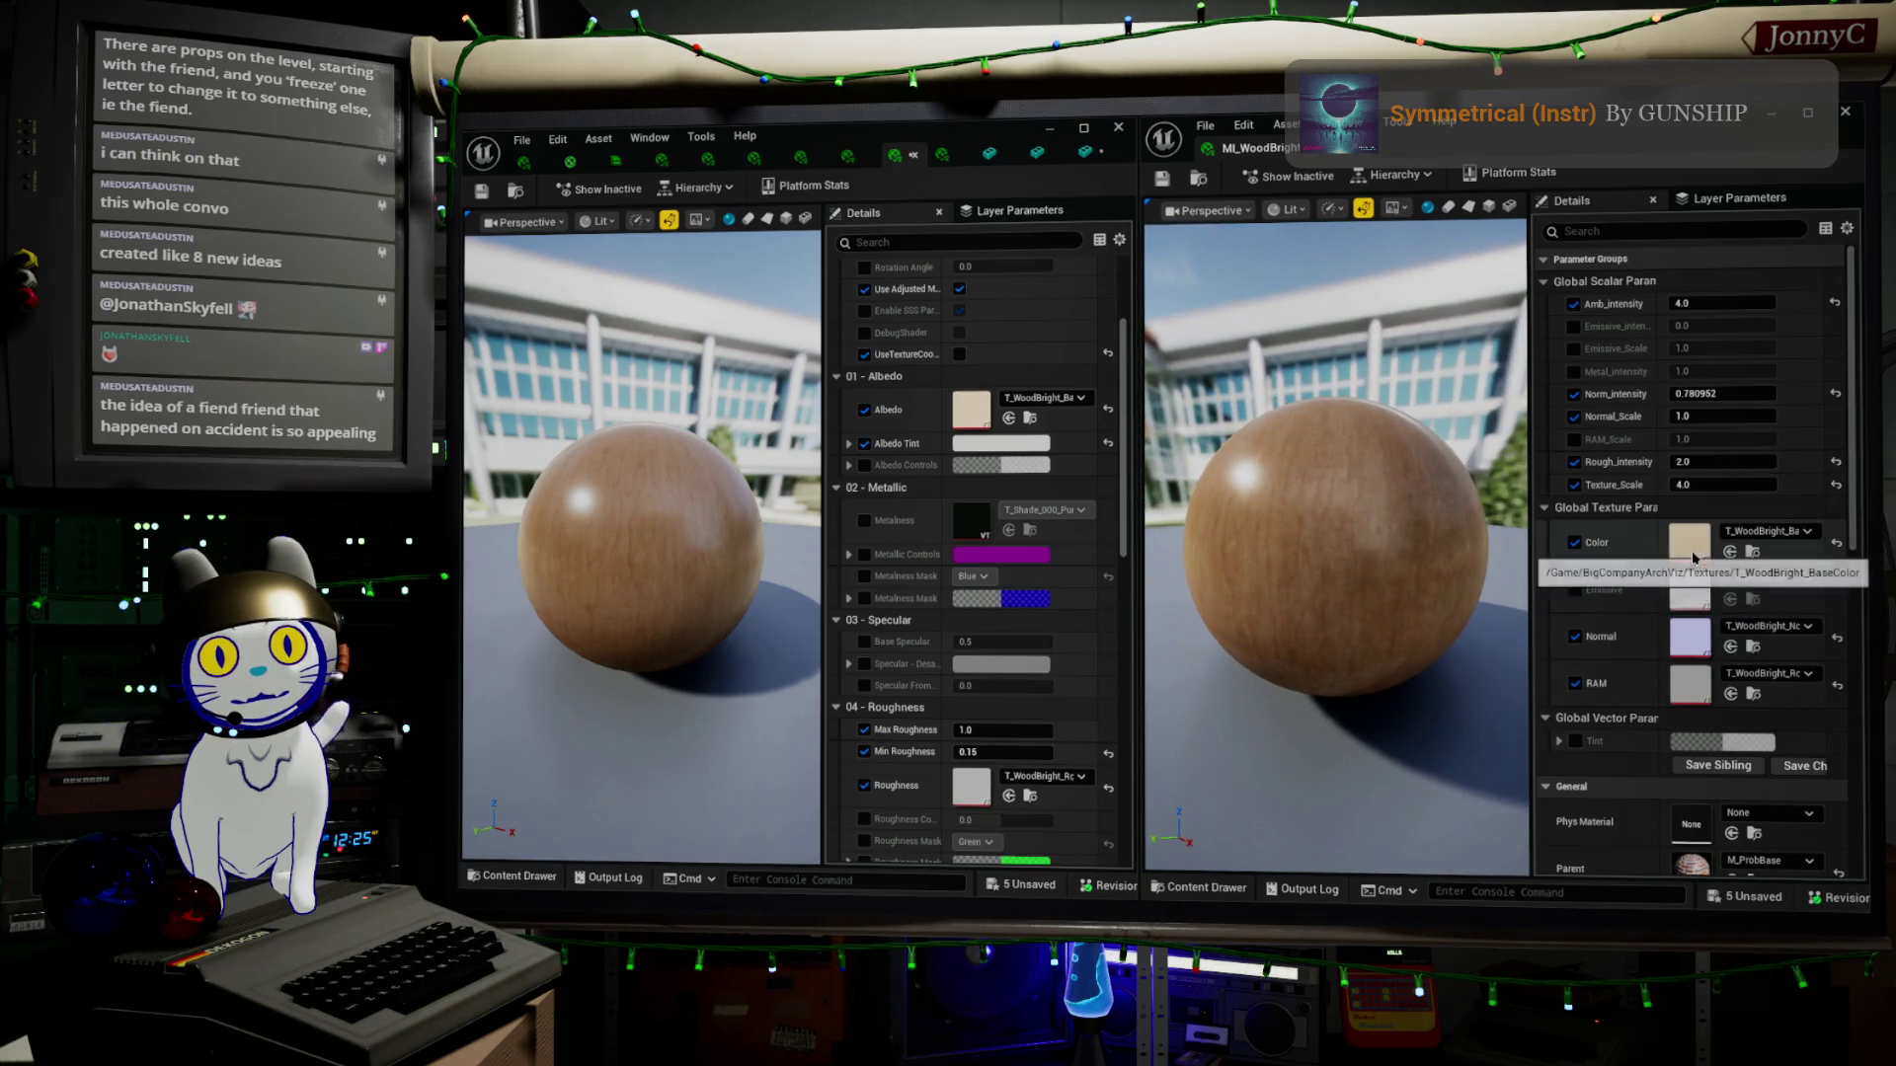
scroll(965, 647, "down", 2)
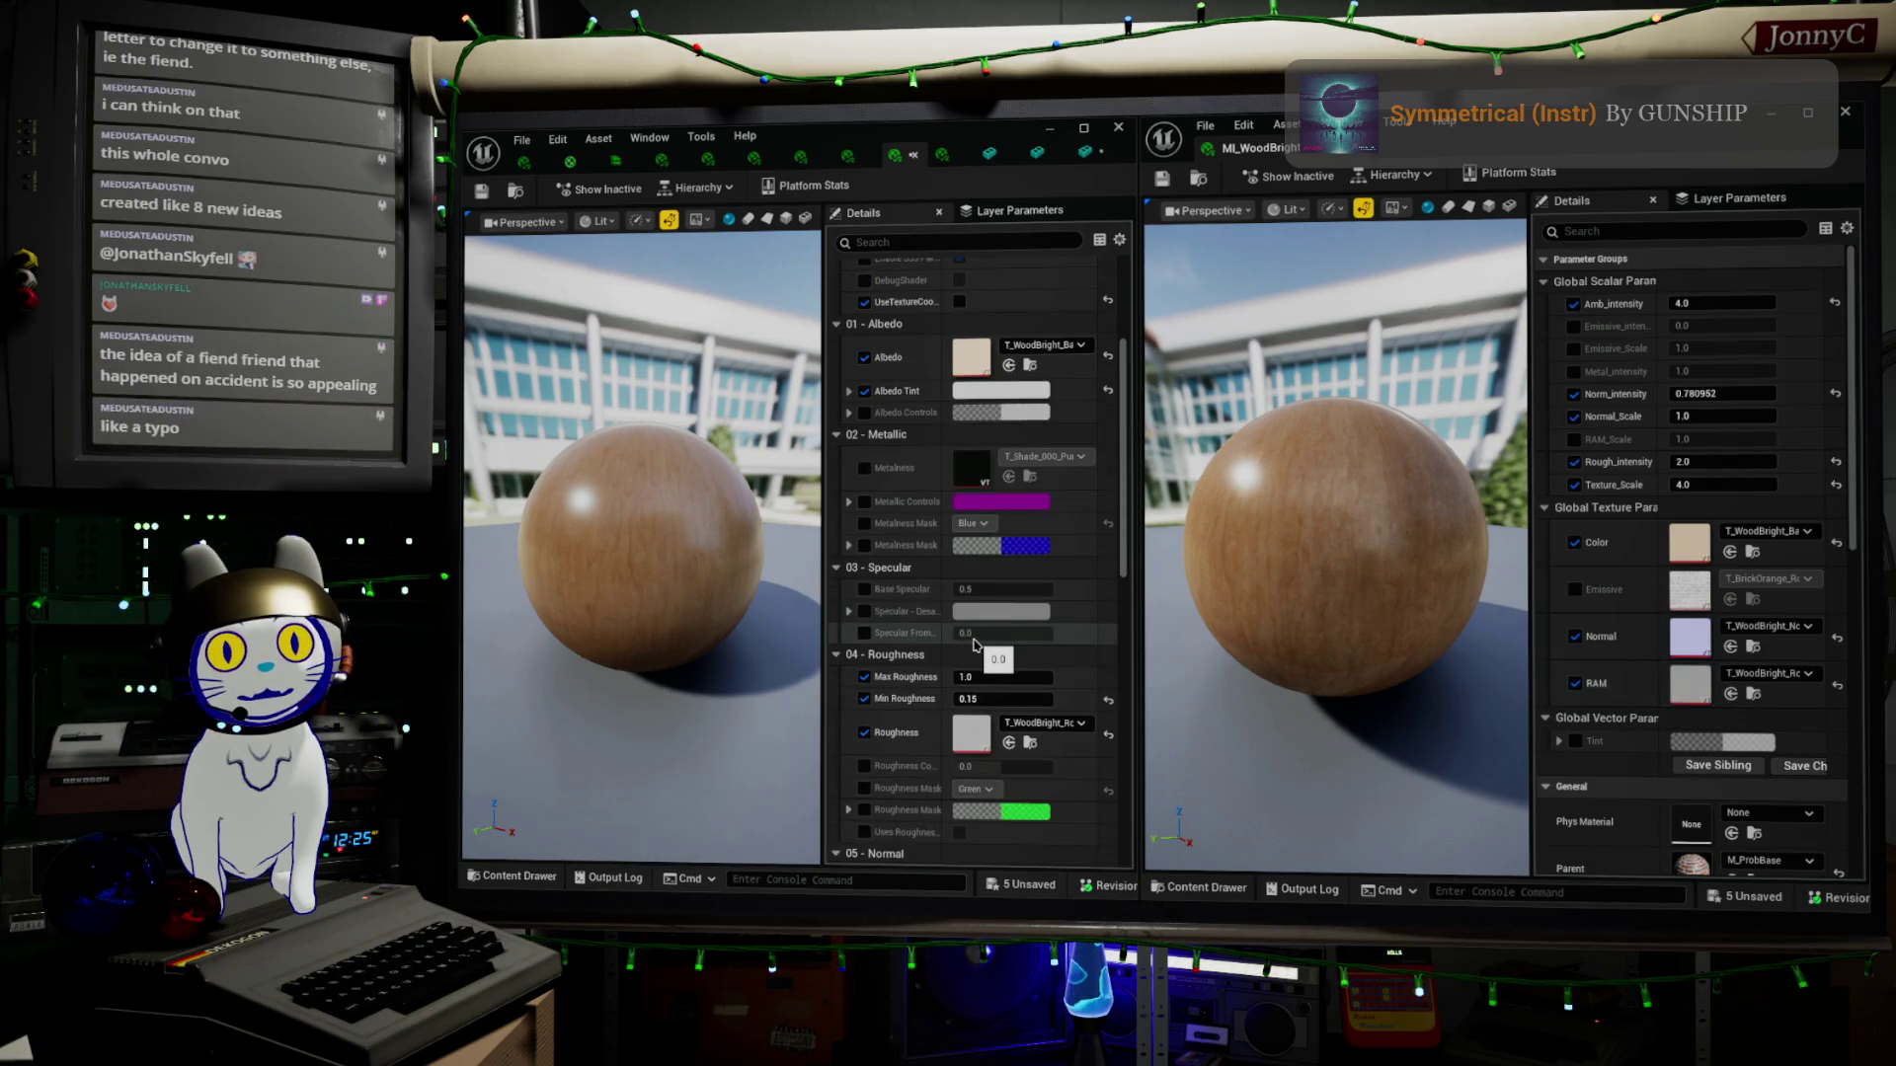
scroll(971, 647, "down", 1)
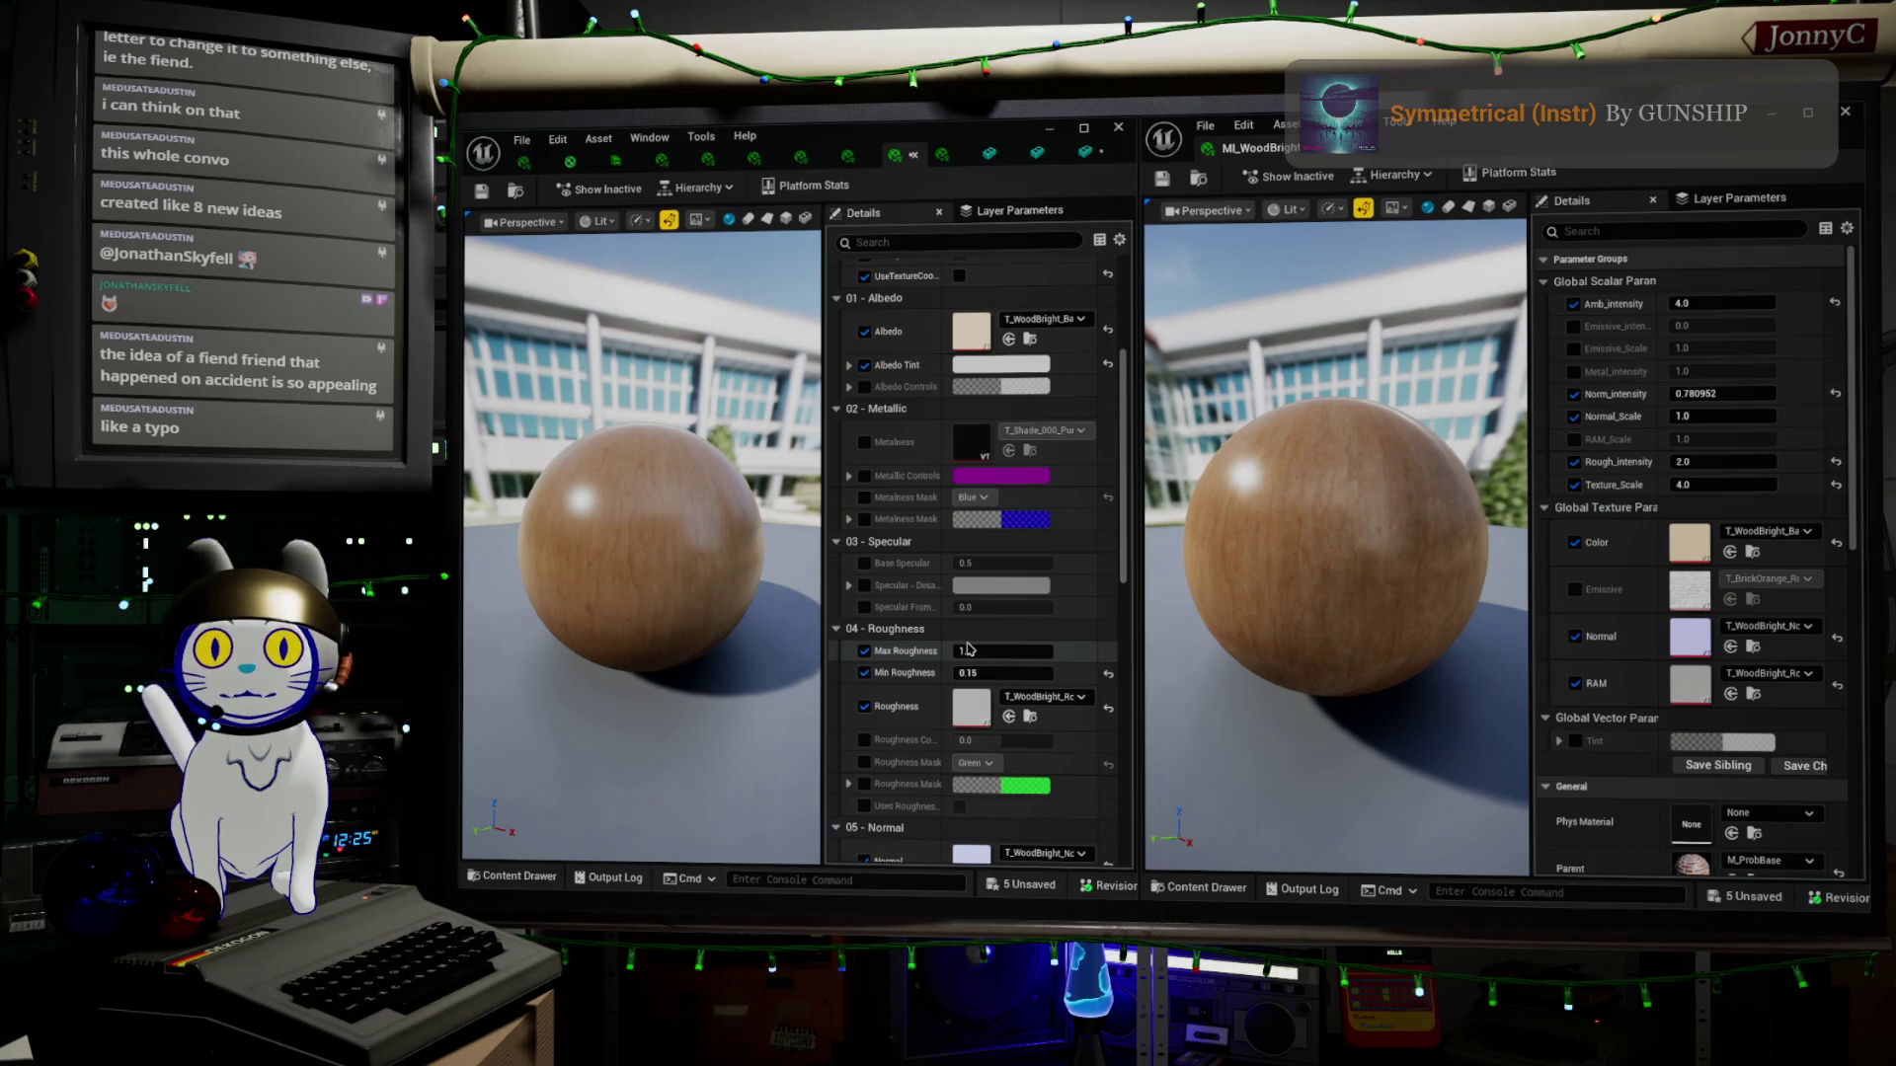
scroll(1018, 567, "down", 2)
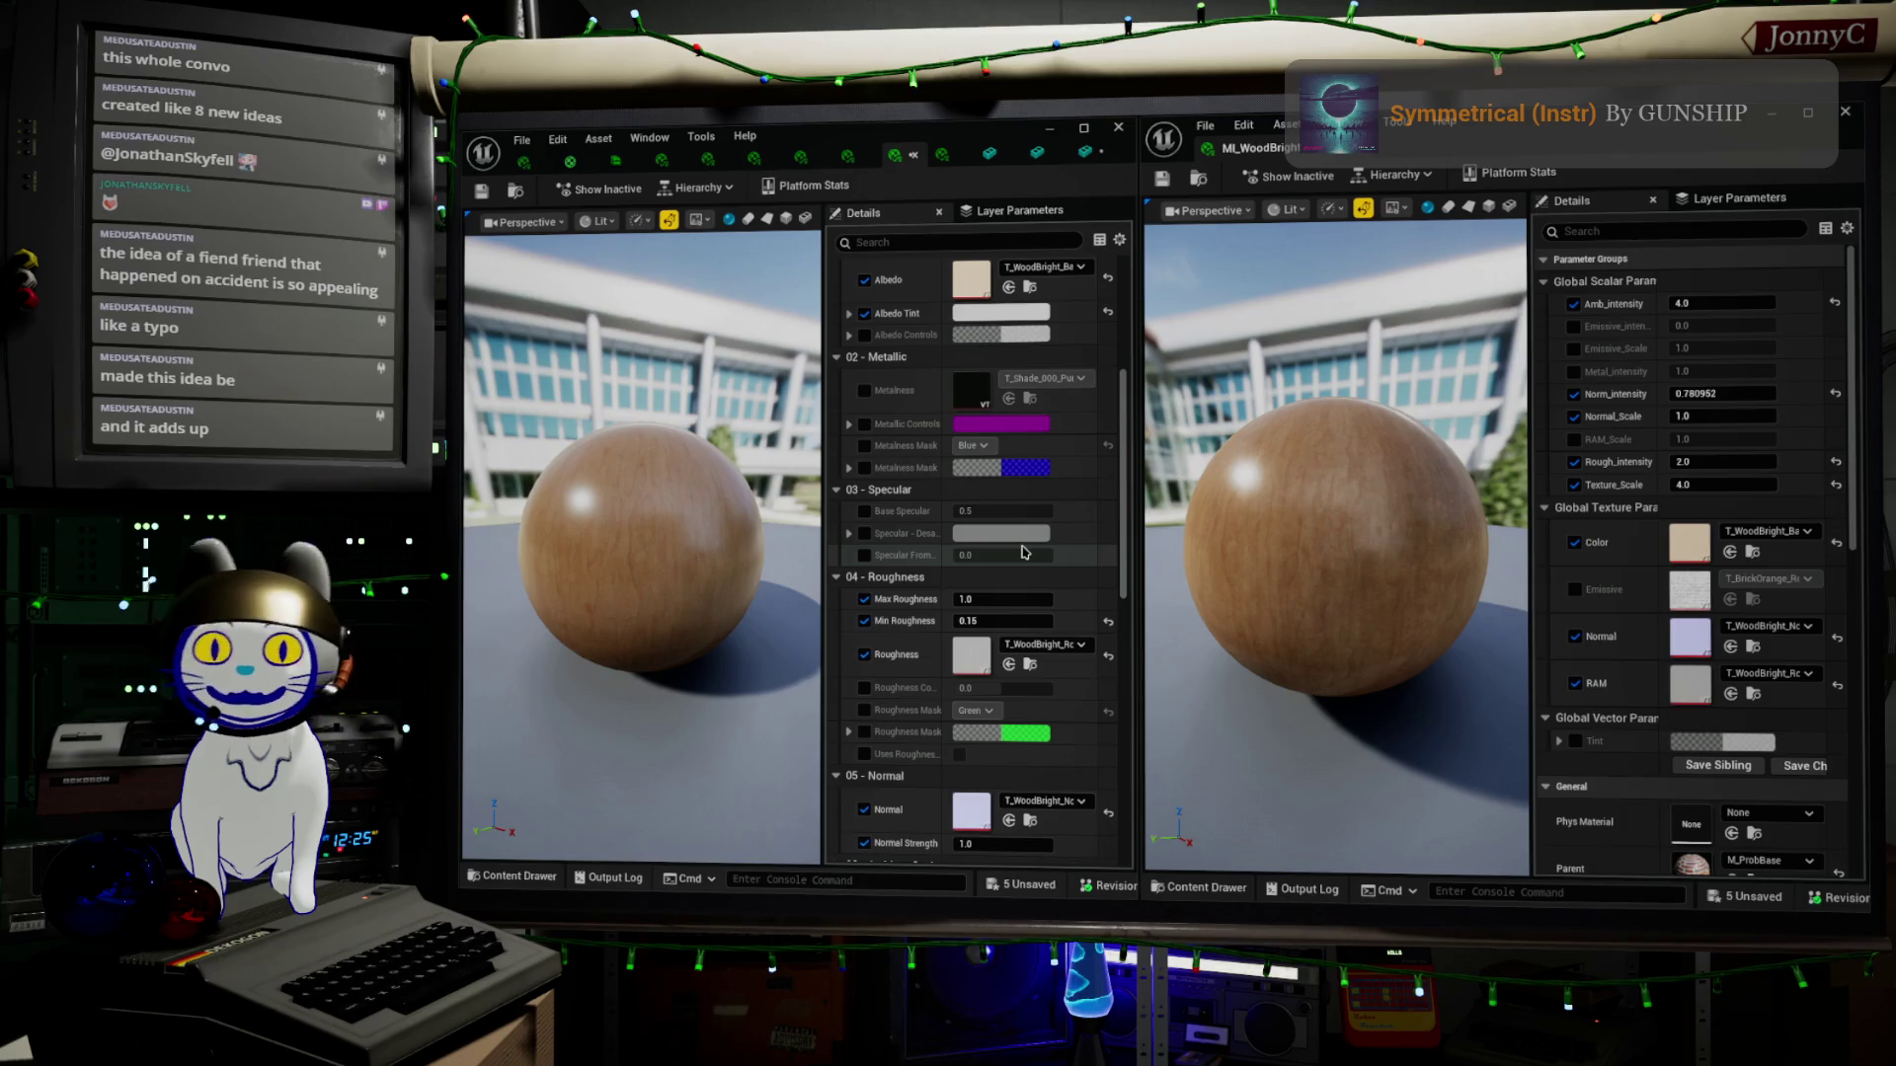
scroll(1023, 552, "up", 5)
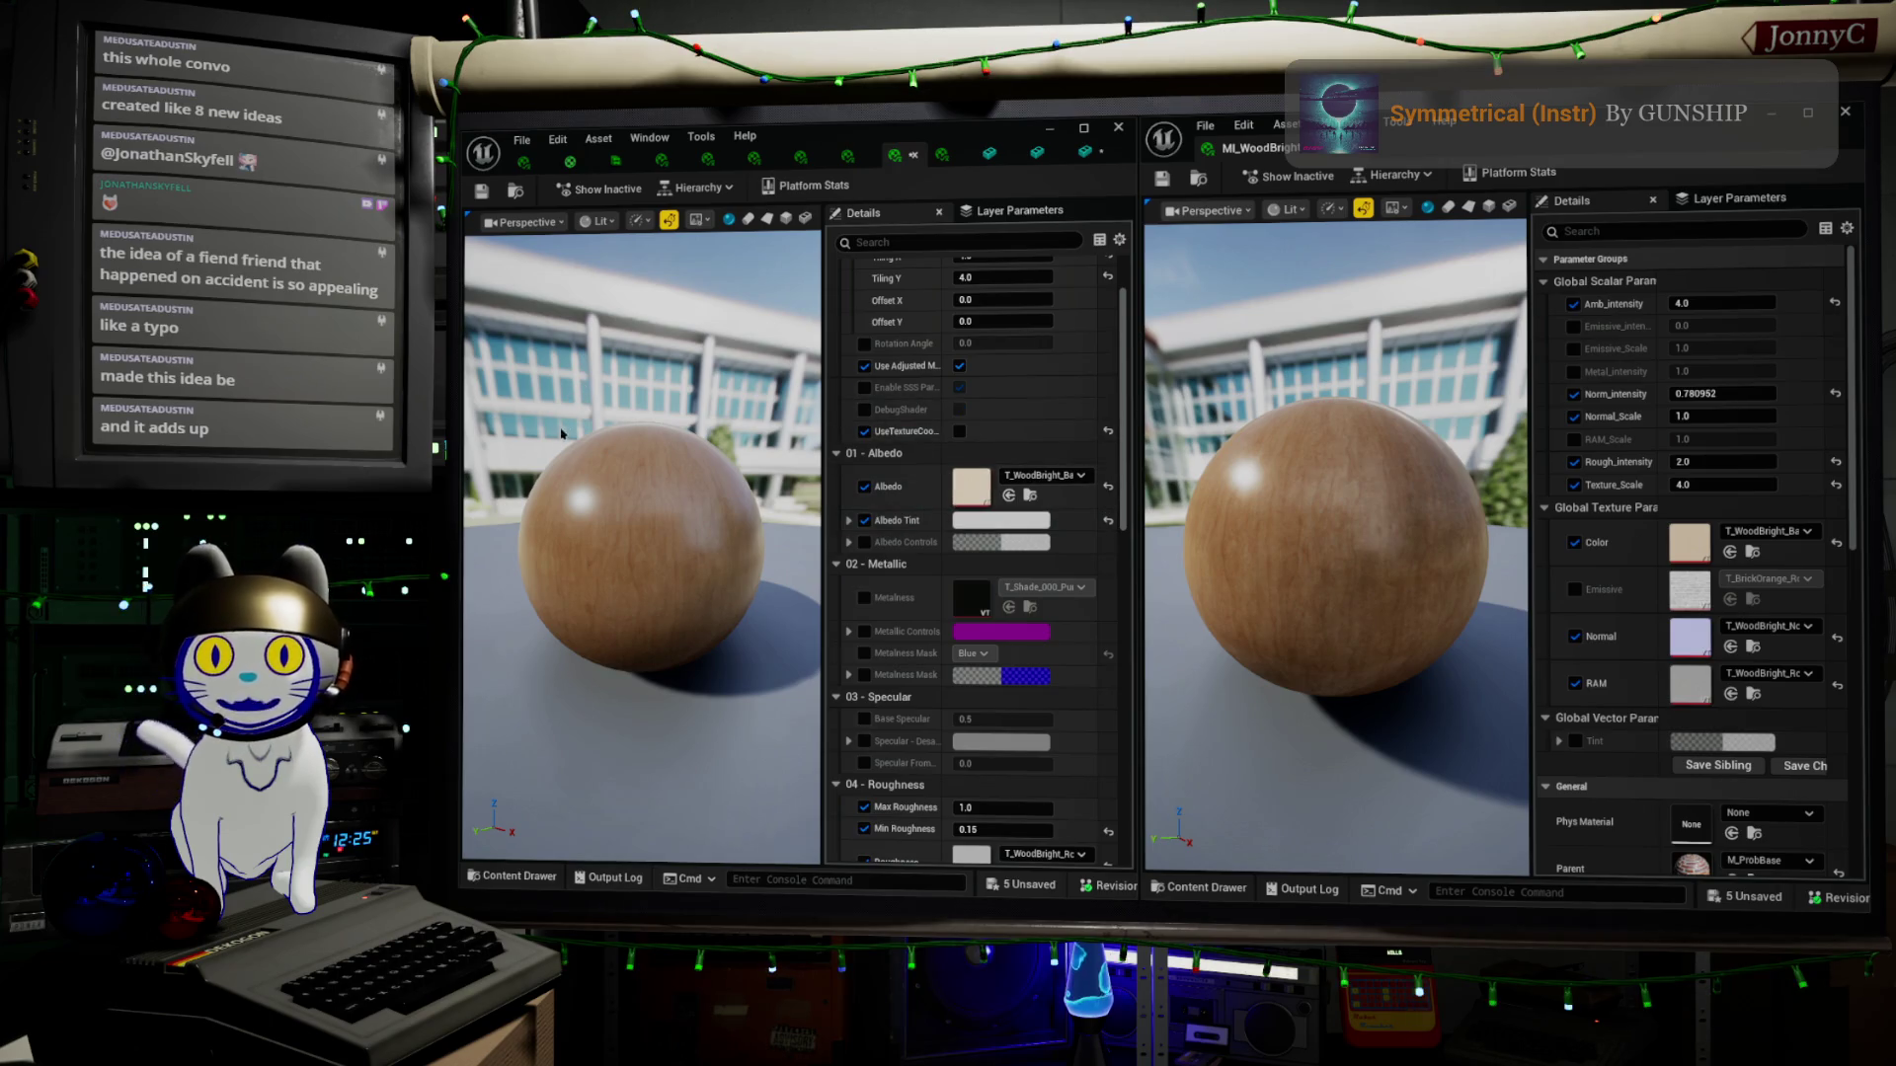
mouse_move(558, 456)
left_mouse_down()
mouse_move(622, 459)
mouse_move(559, 456)
left_mouse_up()
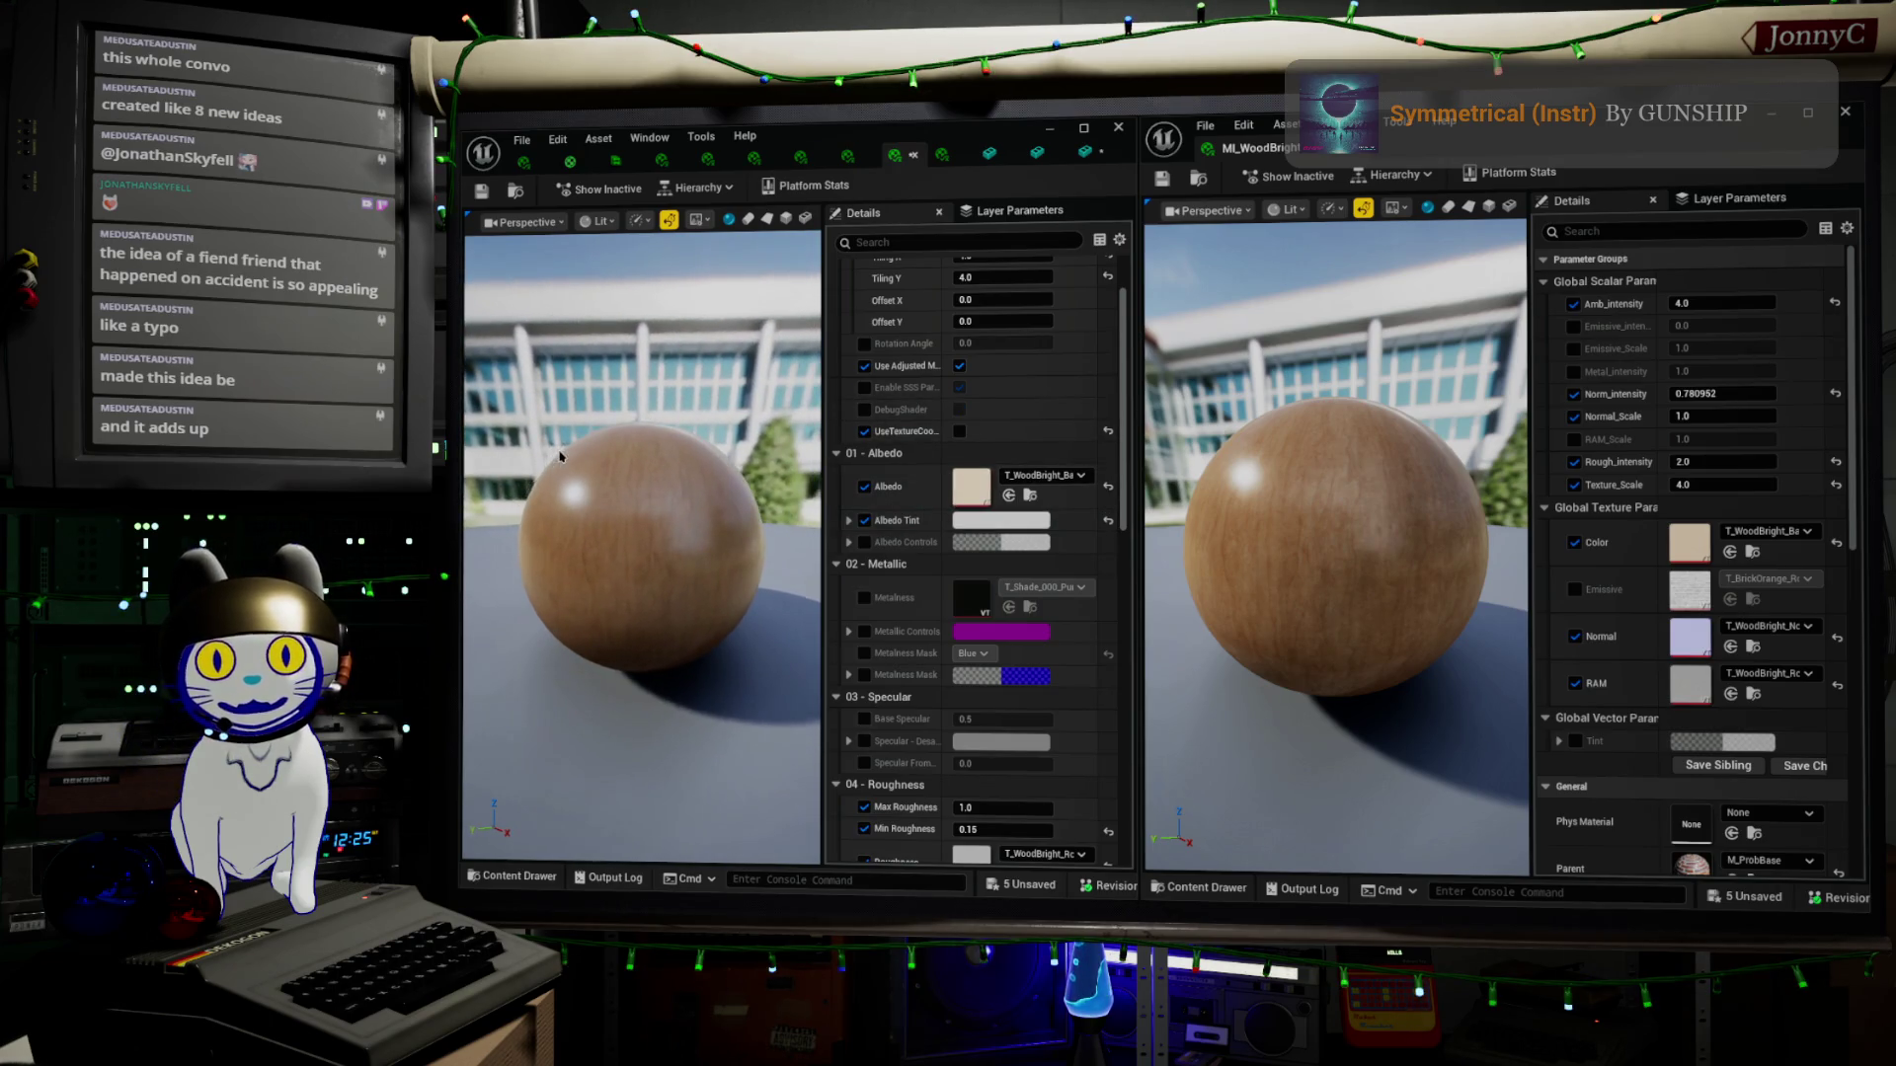
Inspect the wood grain on the left sphere, then switch to the itch.io Uwaiteru page in Firefox
scroll(591, 435, "up", 5)
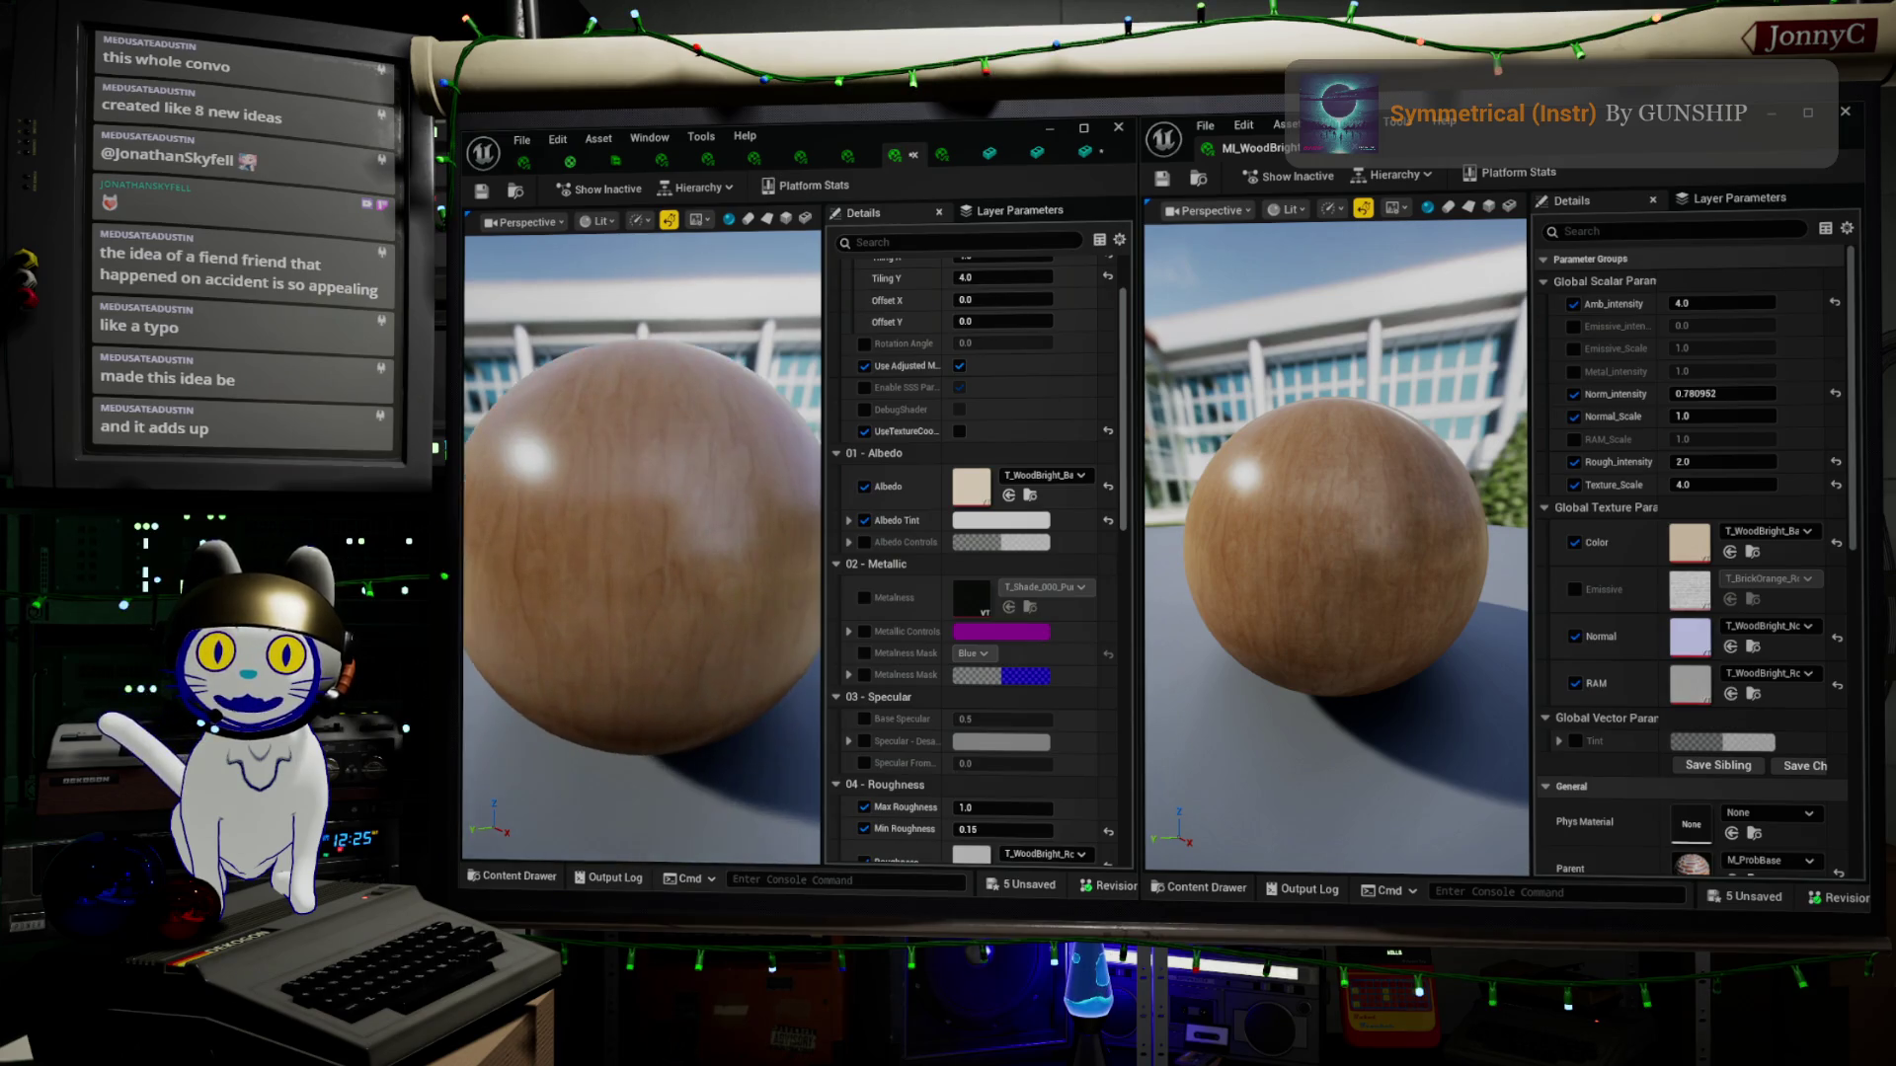
mouse_move(592, 454)
left_mouse_down()
mouse_move(572, 456)
mouse_move(614, 449)
left_mouse_up()
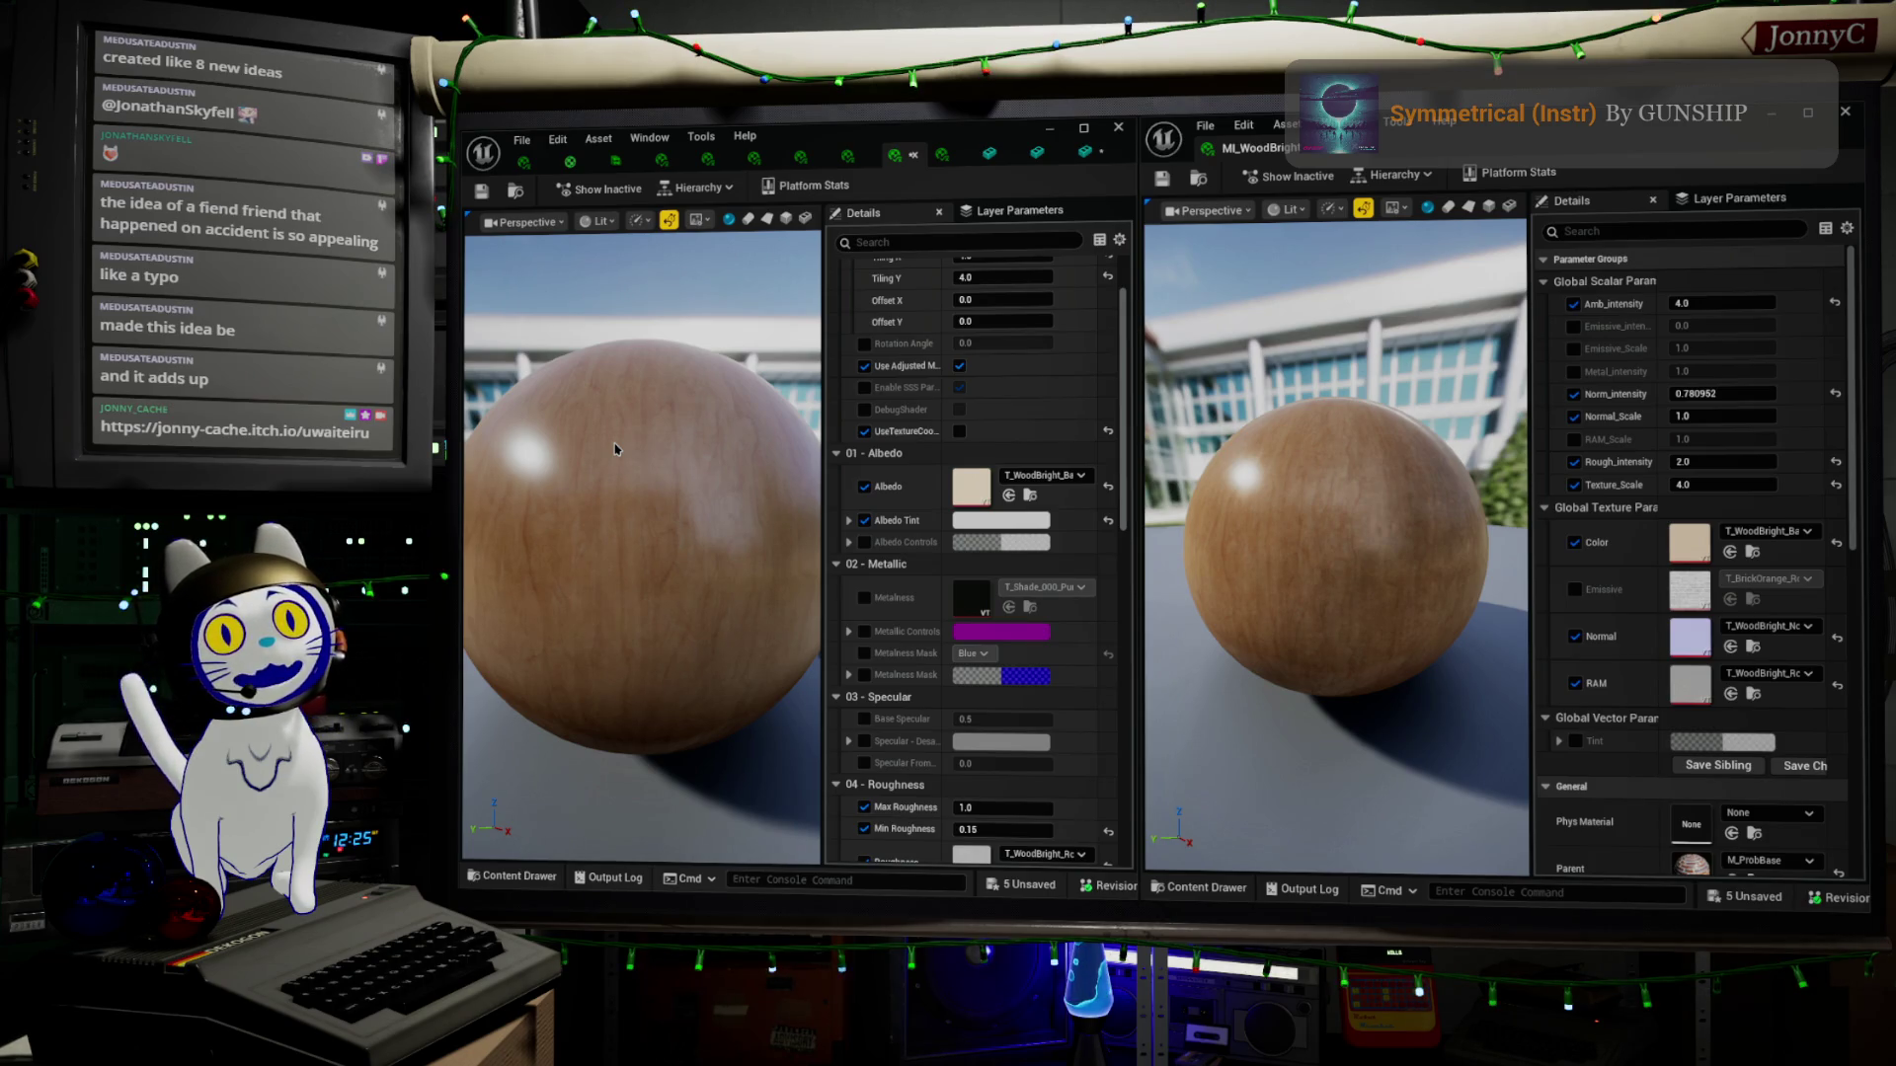
key("alt+Tab")
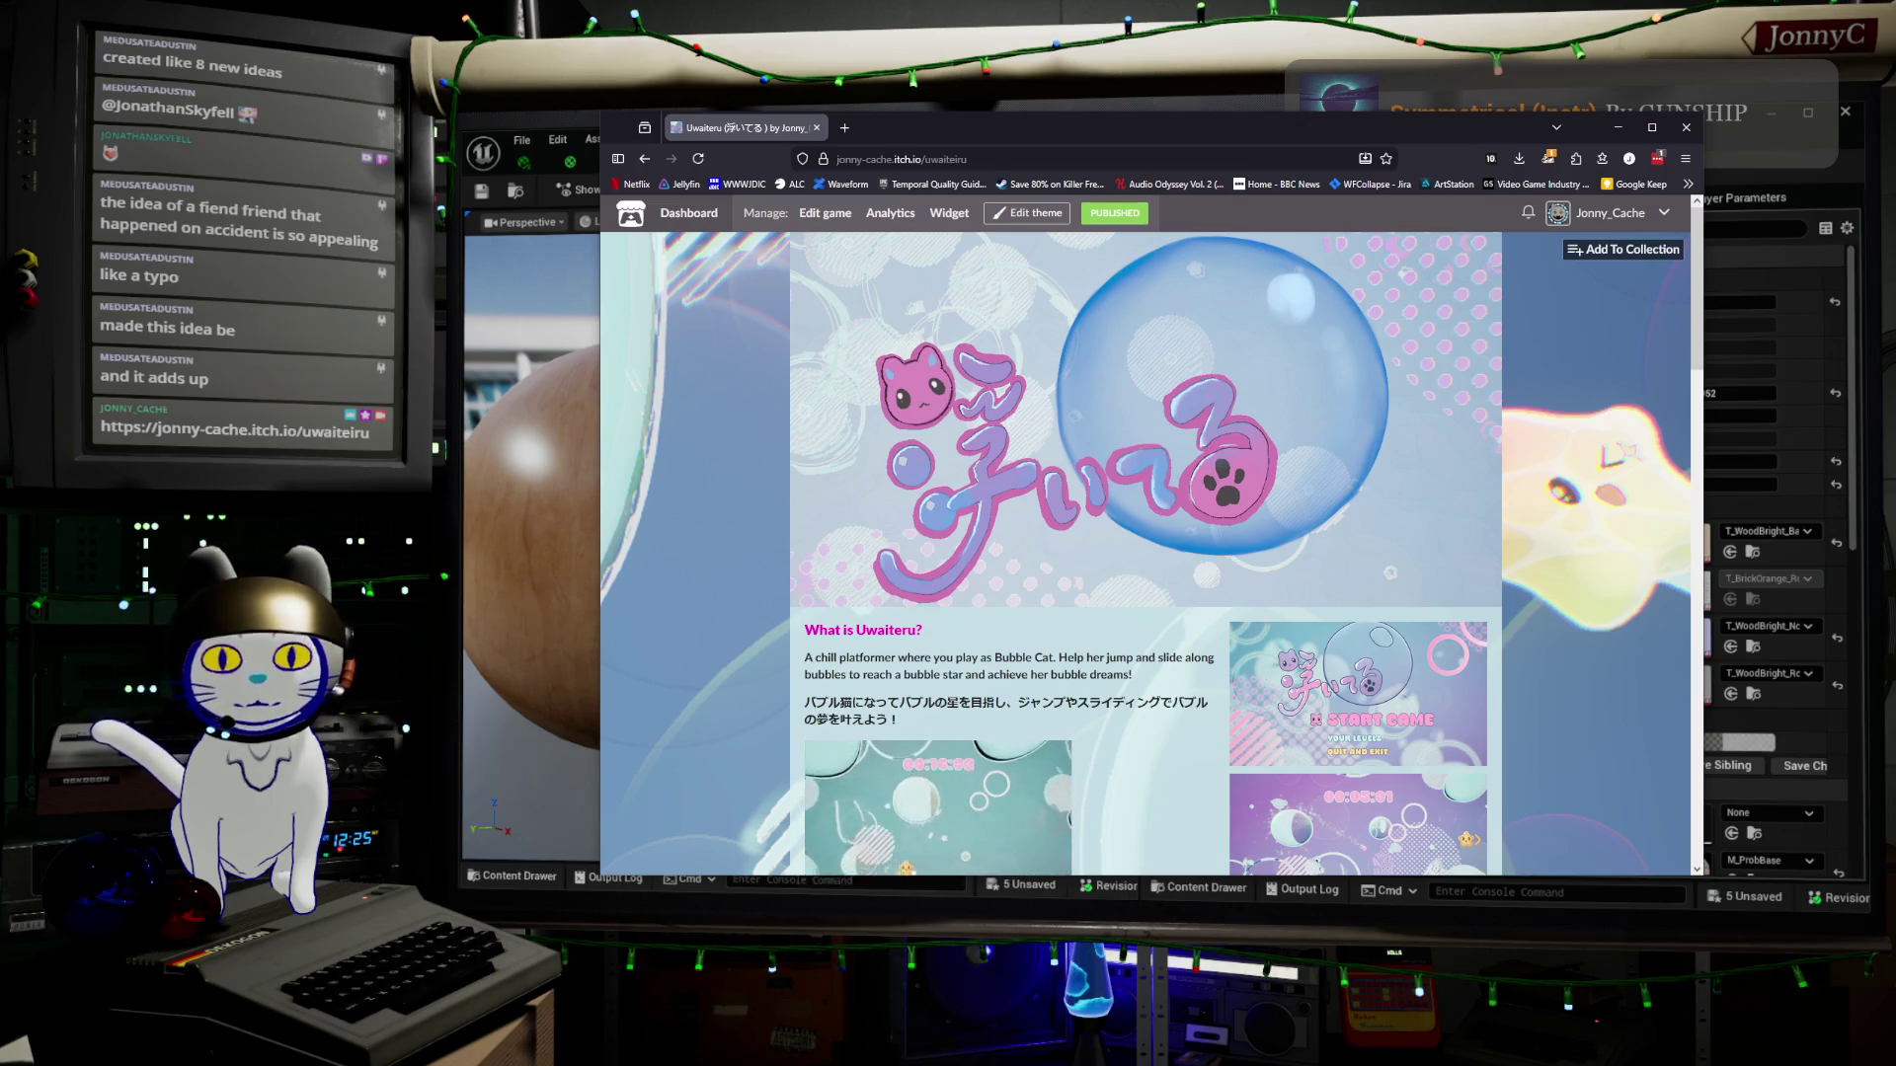
Scroll through the itch.io Uwaiteru page, return to its top, and minimise Firefox
scroll(1150, 533, "down", 1)
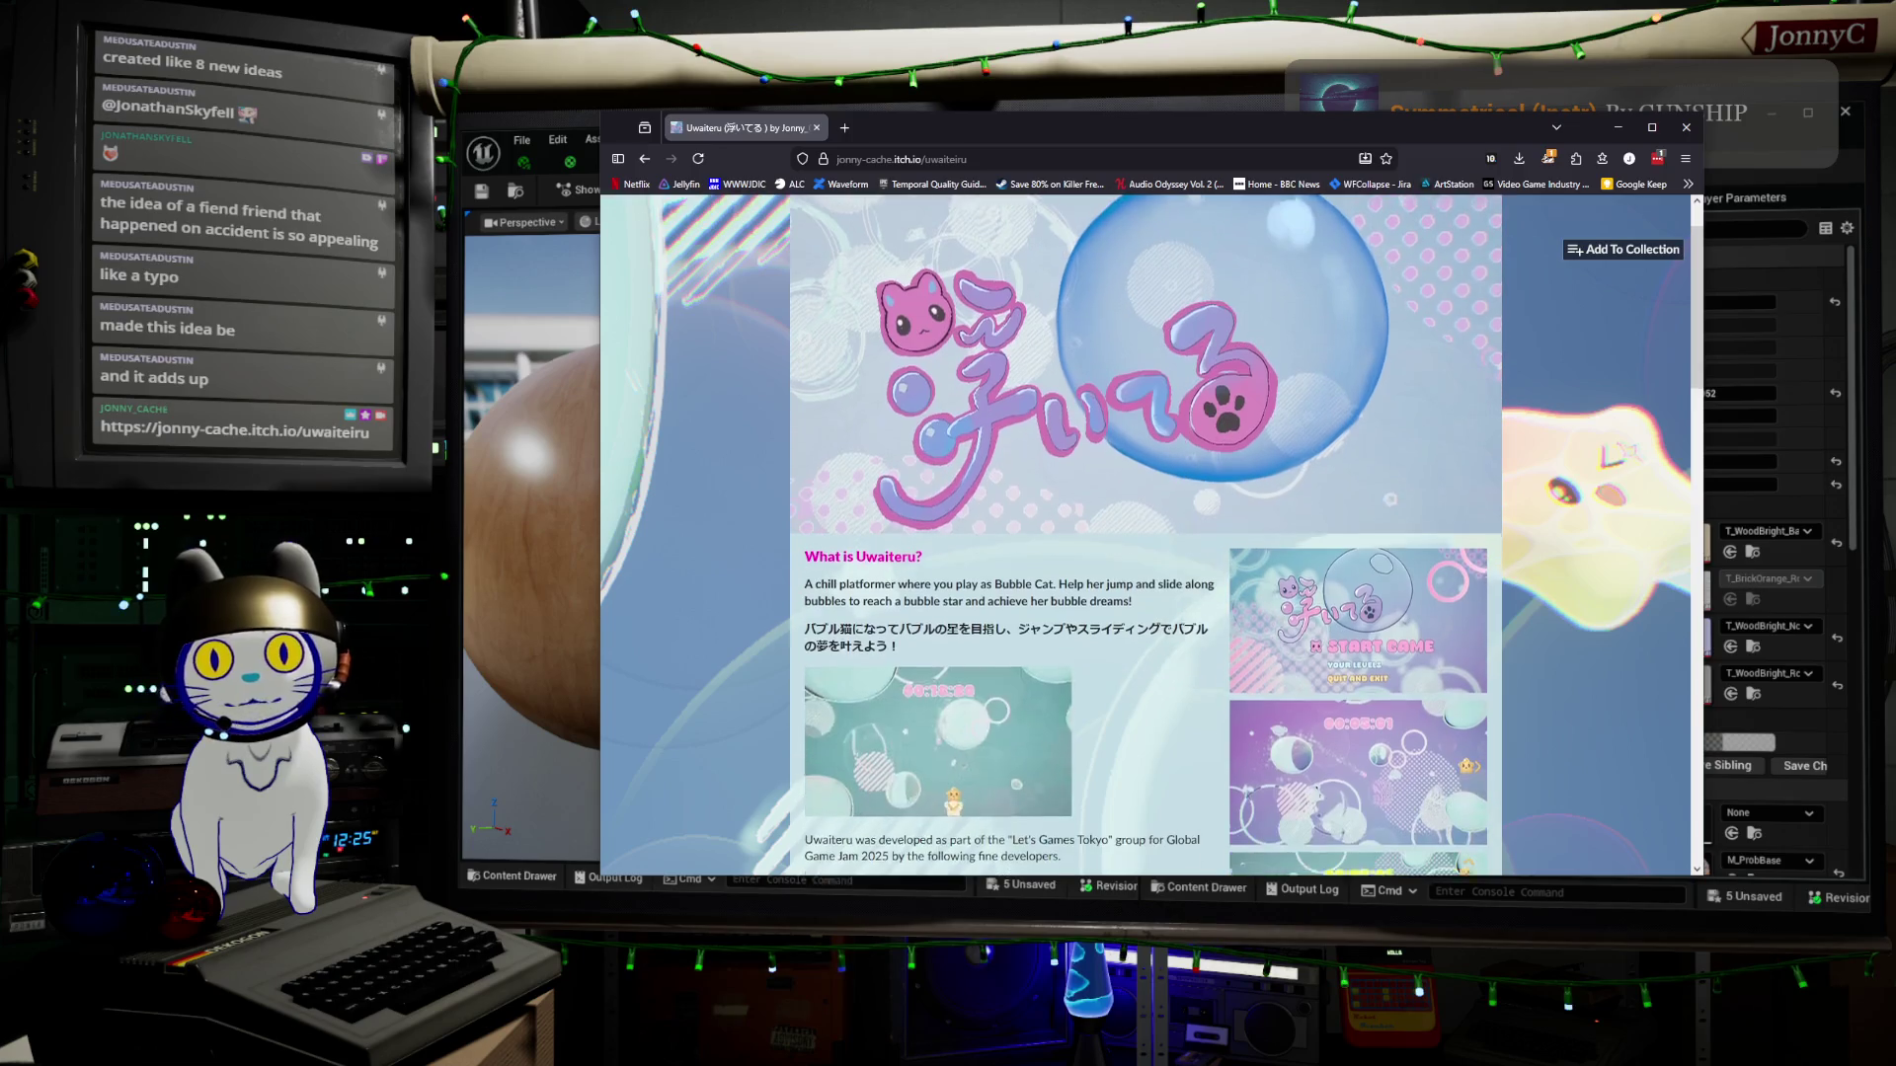
scroll(1150, 533, "down", 1)
scroll(1150, 533, "down", 1)
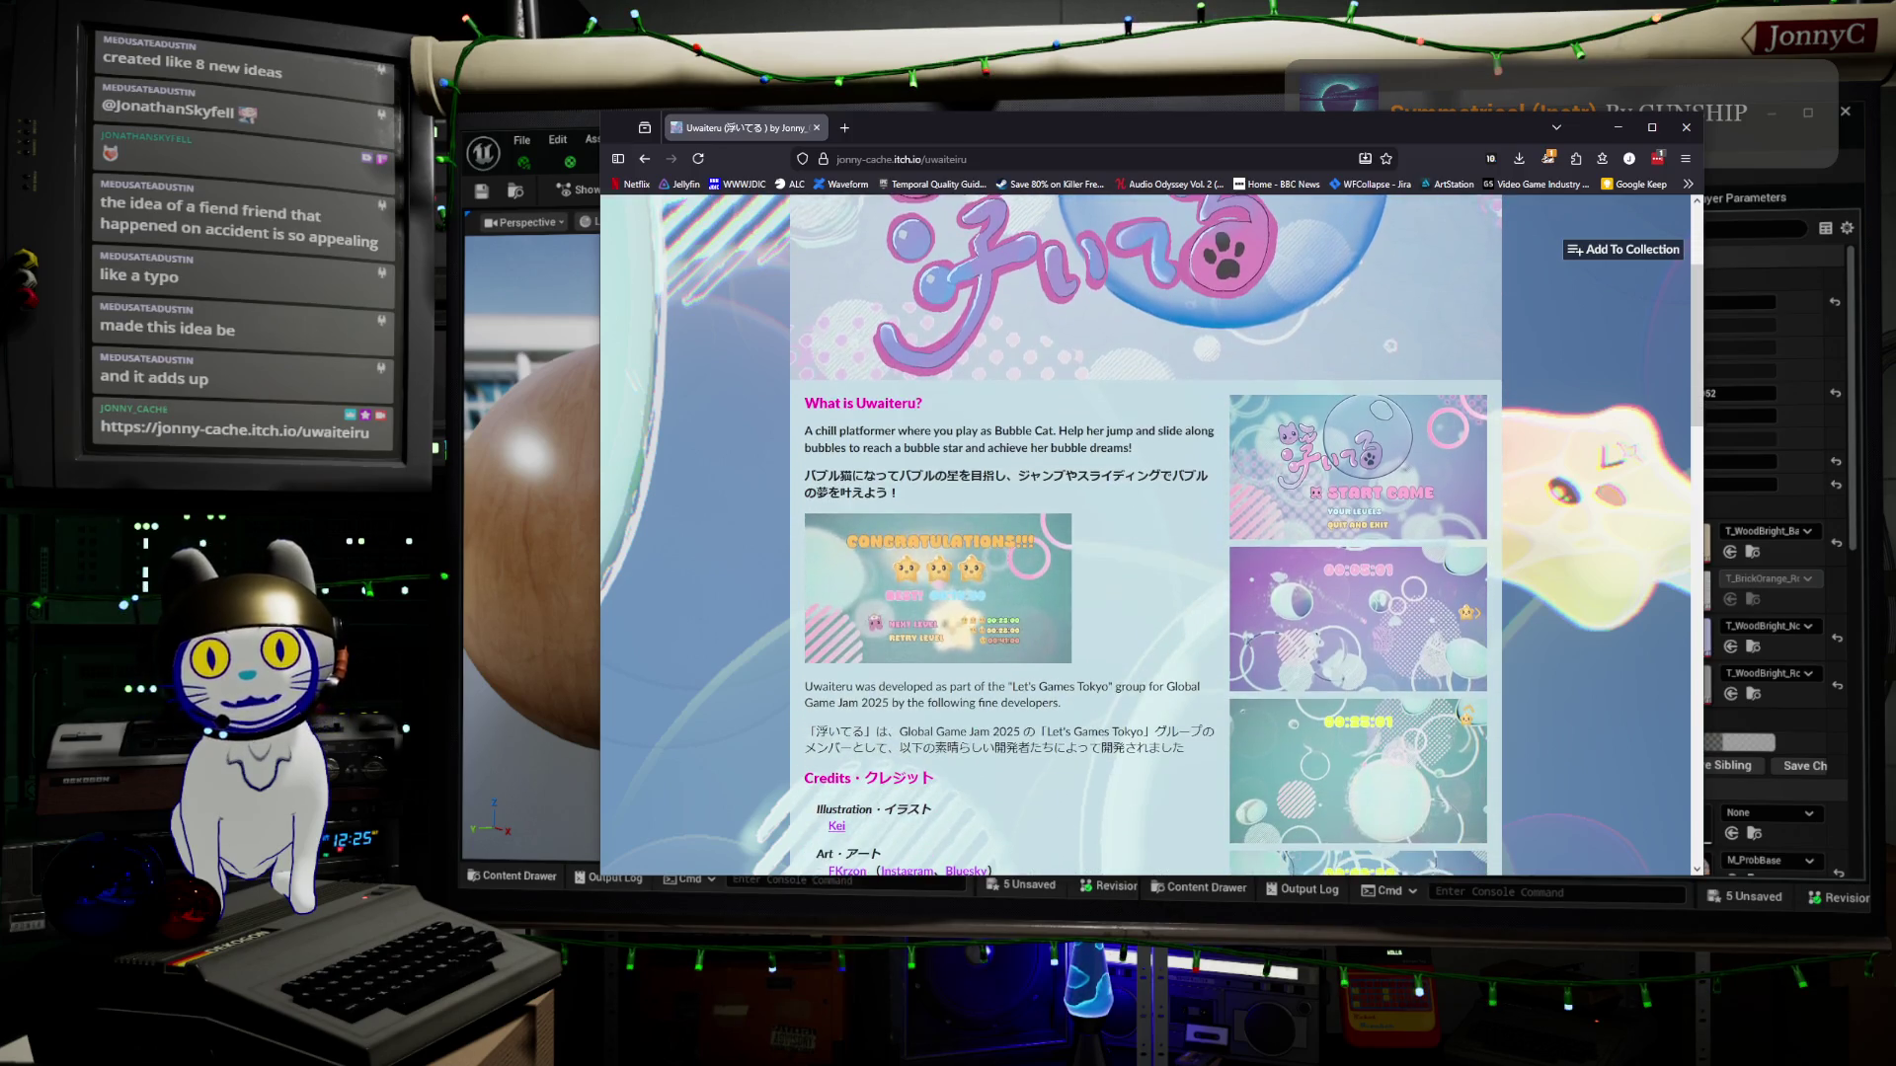
scroll(1150, 533, "down", 1)
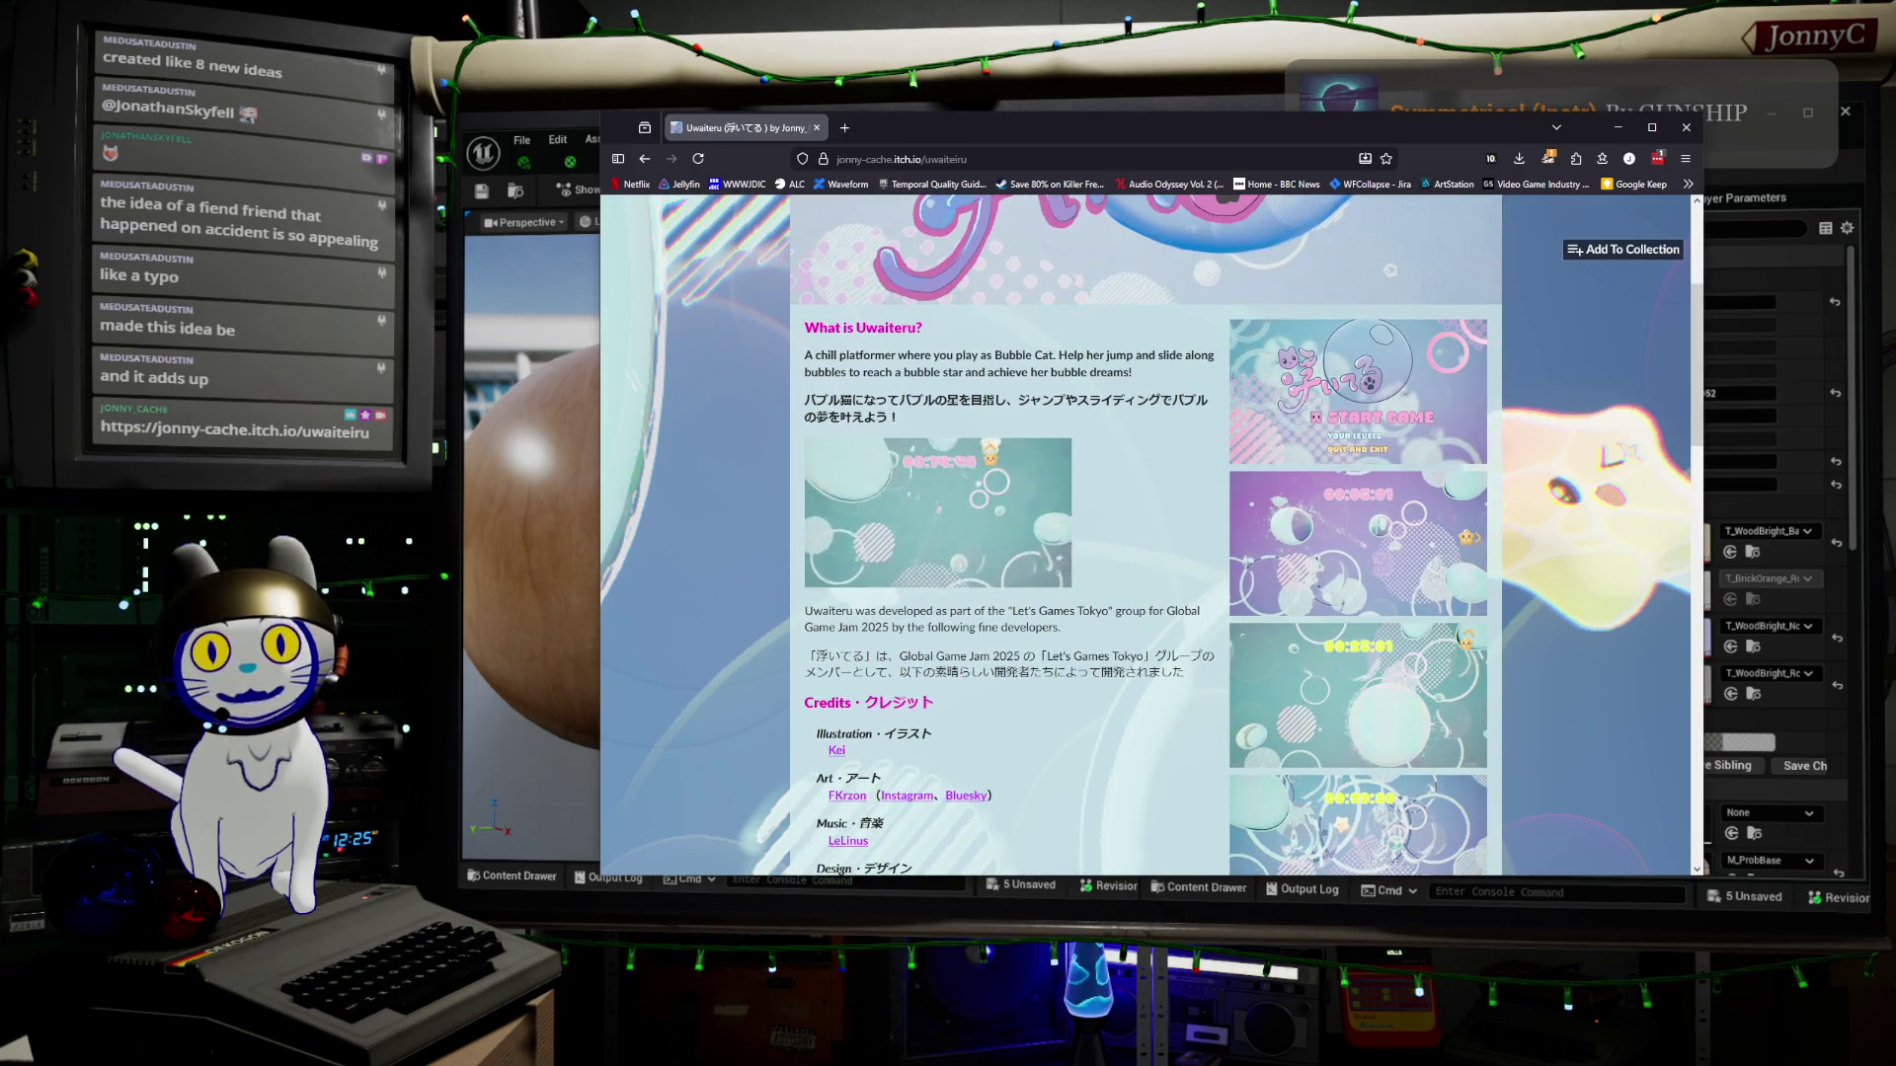
scroll(1151, 533, "down", 1)
scroll(1150, 534, "down", 1)
scroll(1150, 533, "down", 3)
scroll(1150, 533, "up", 5)
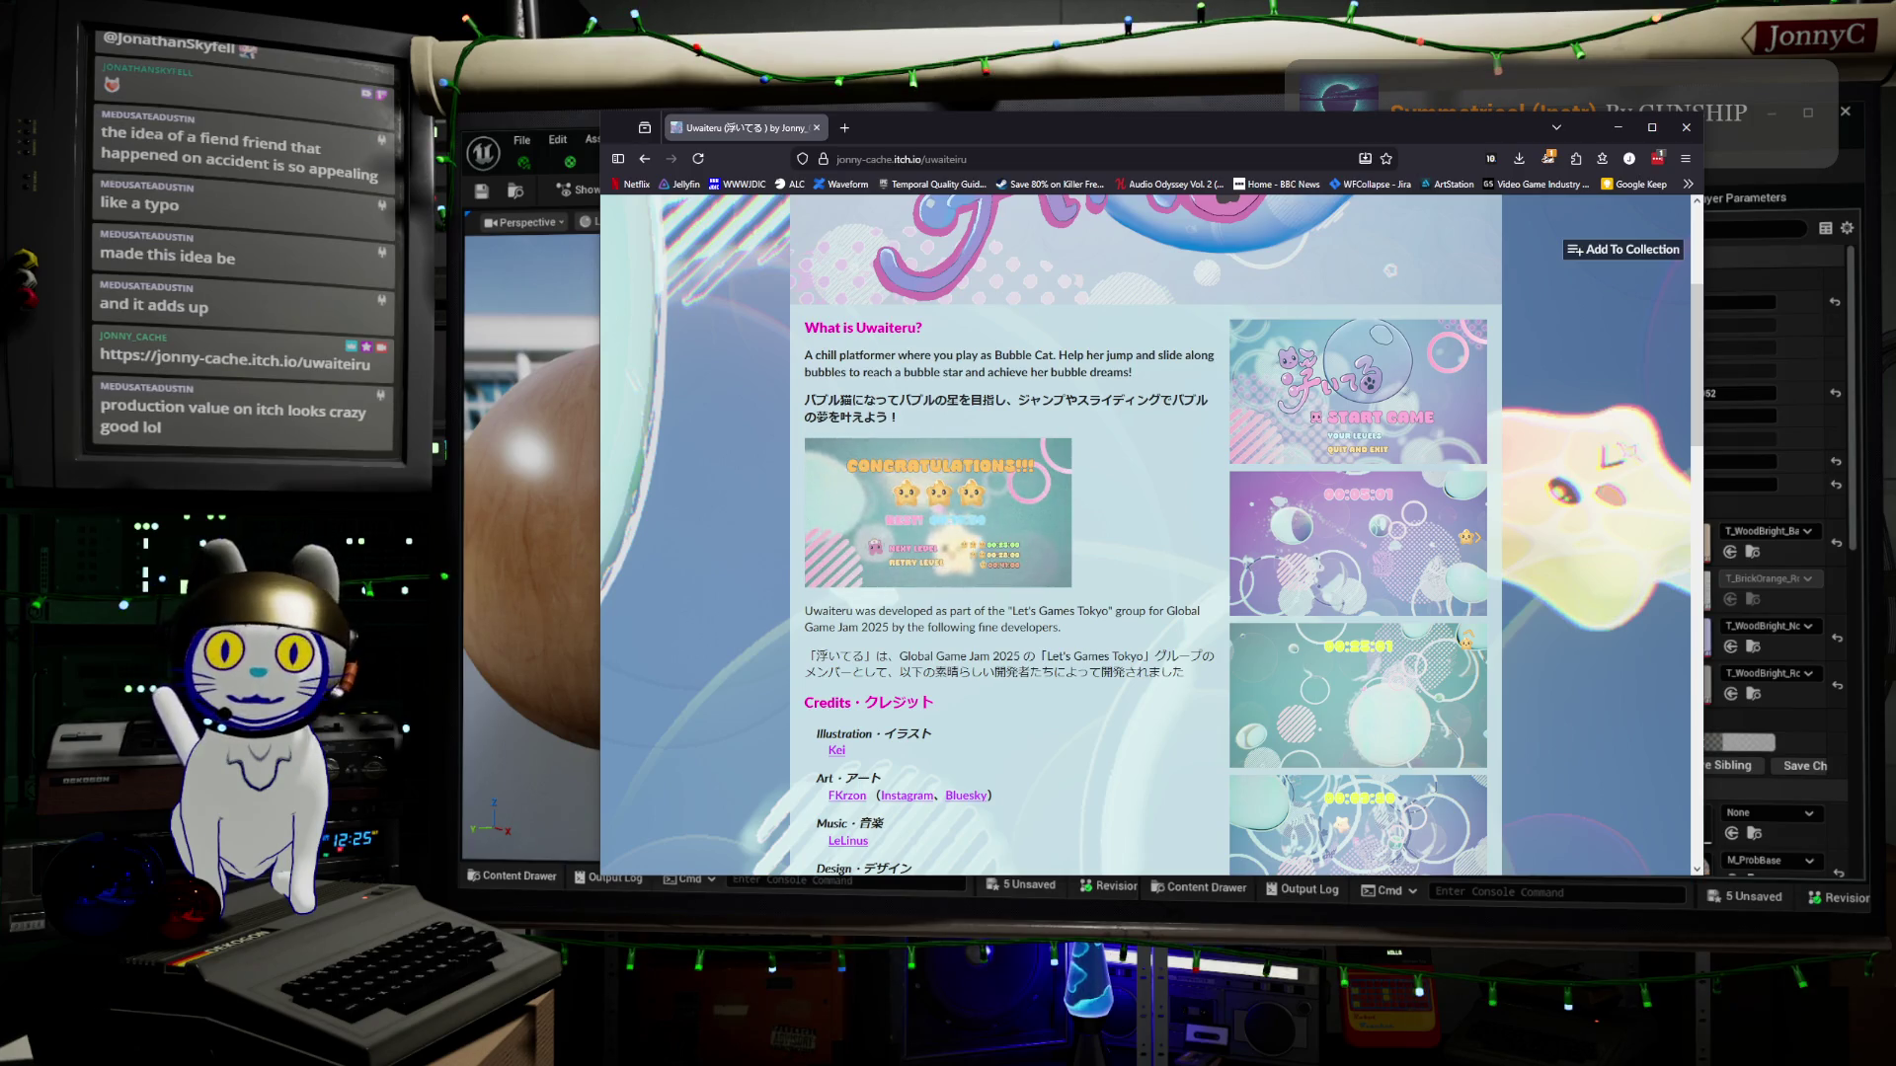
scroll(1146, 533, "down", 3)
scroll(1145, 533, "down", 10)
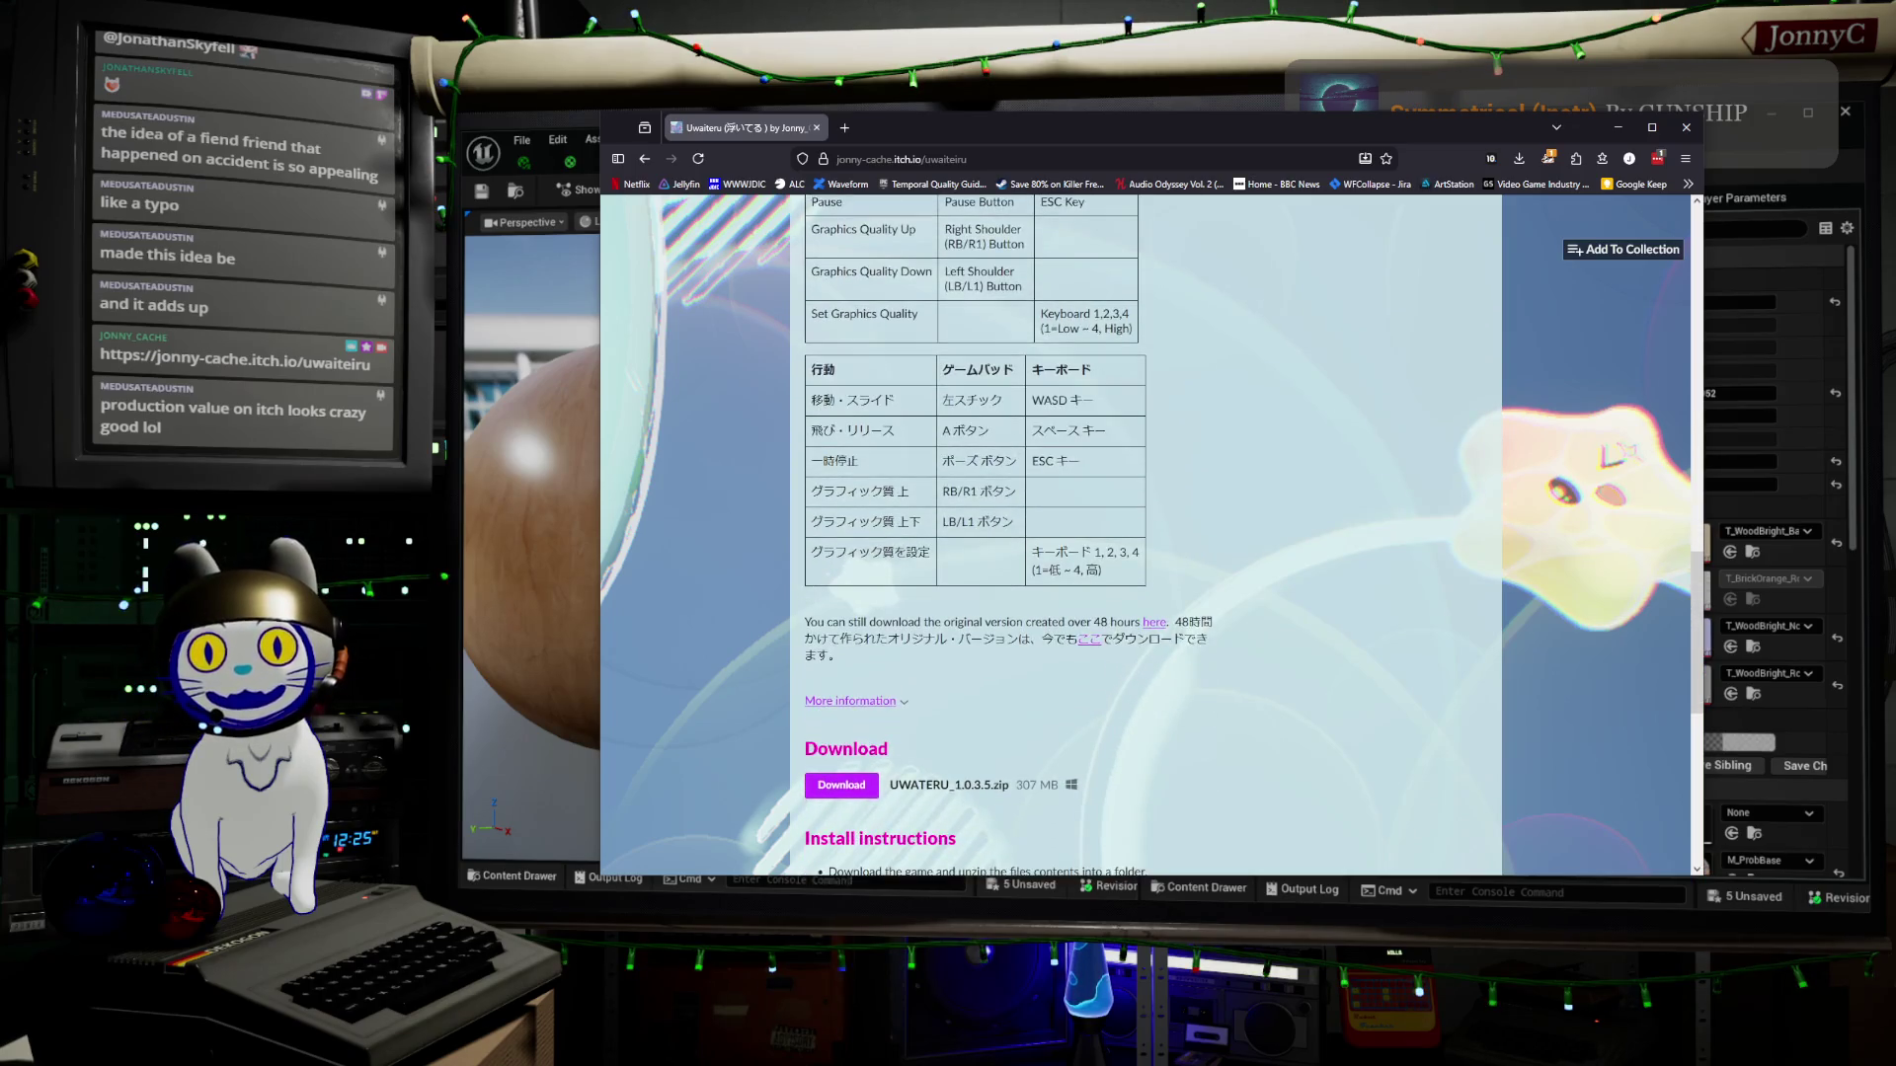
key("Home")
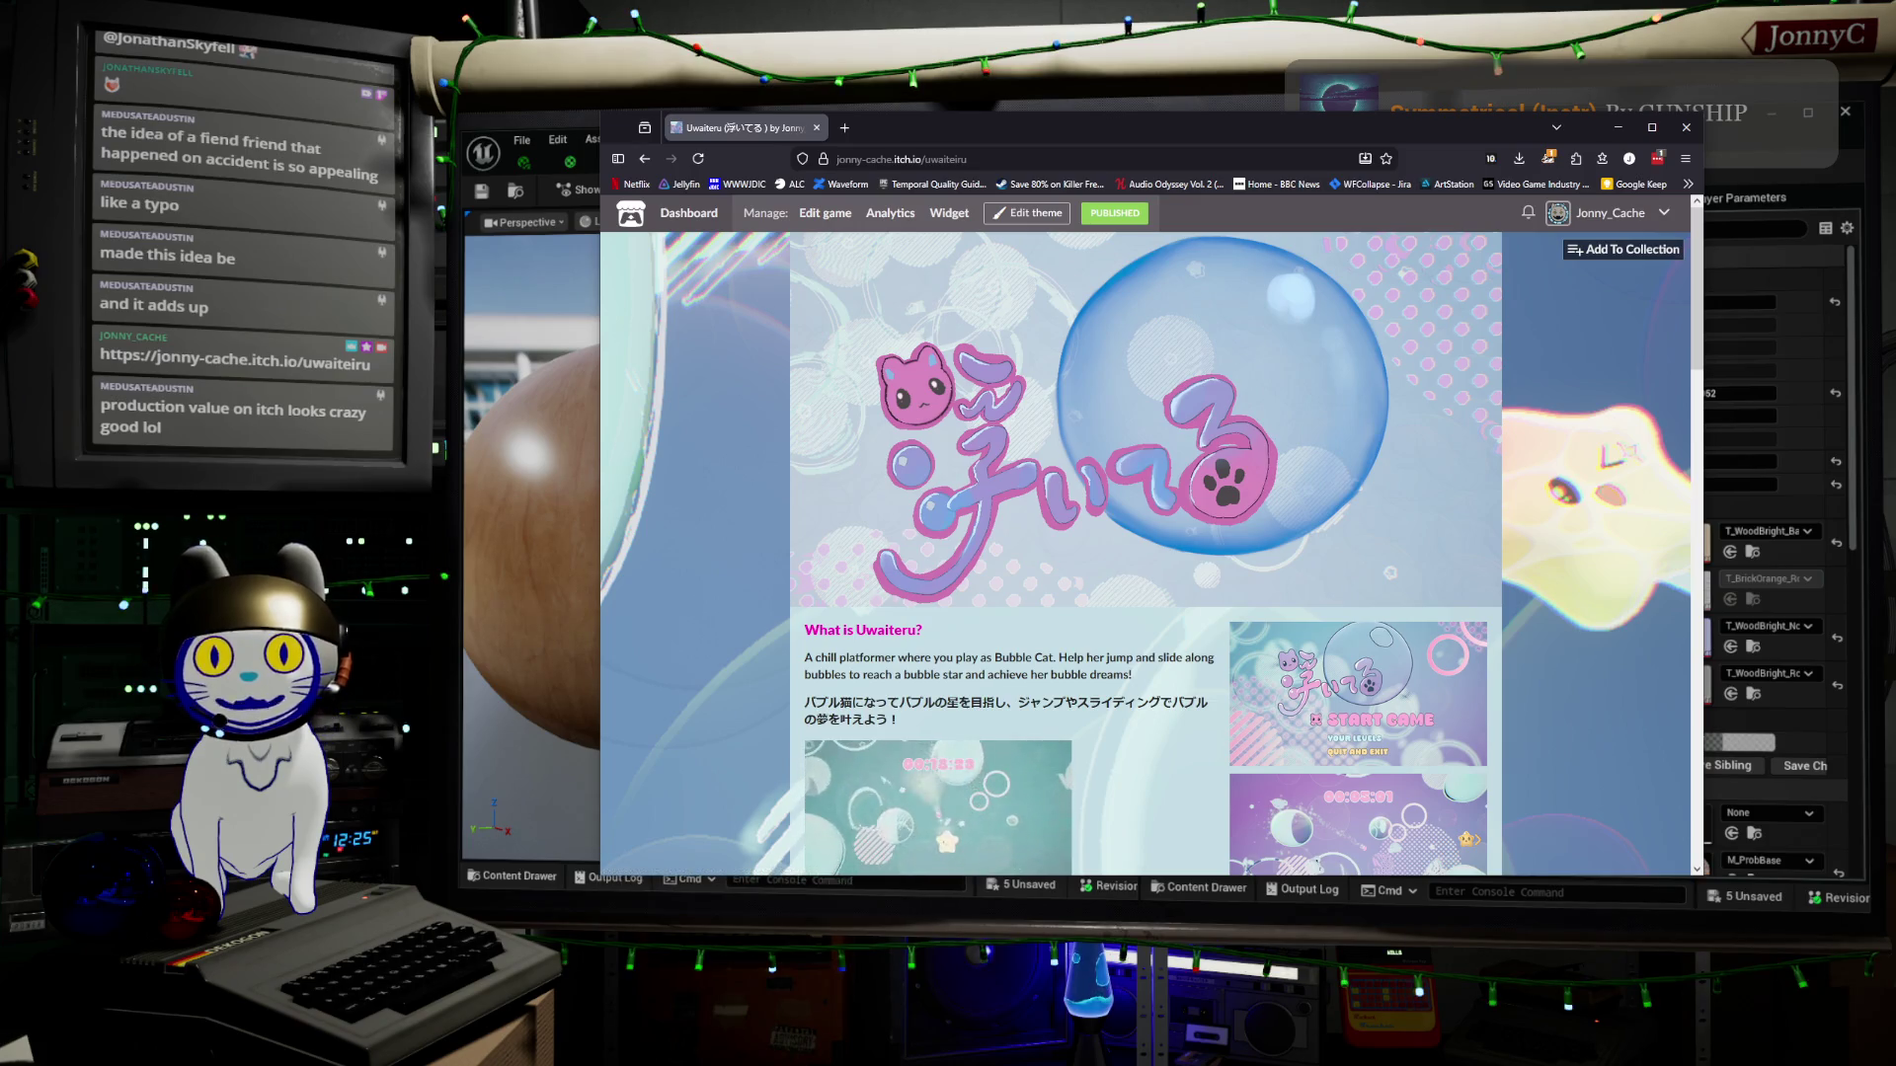
left_click(1617, 127)
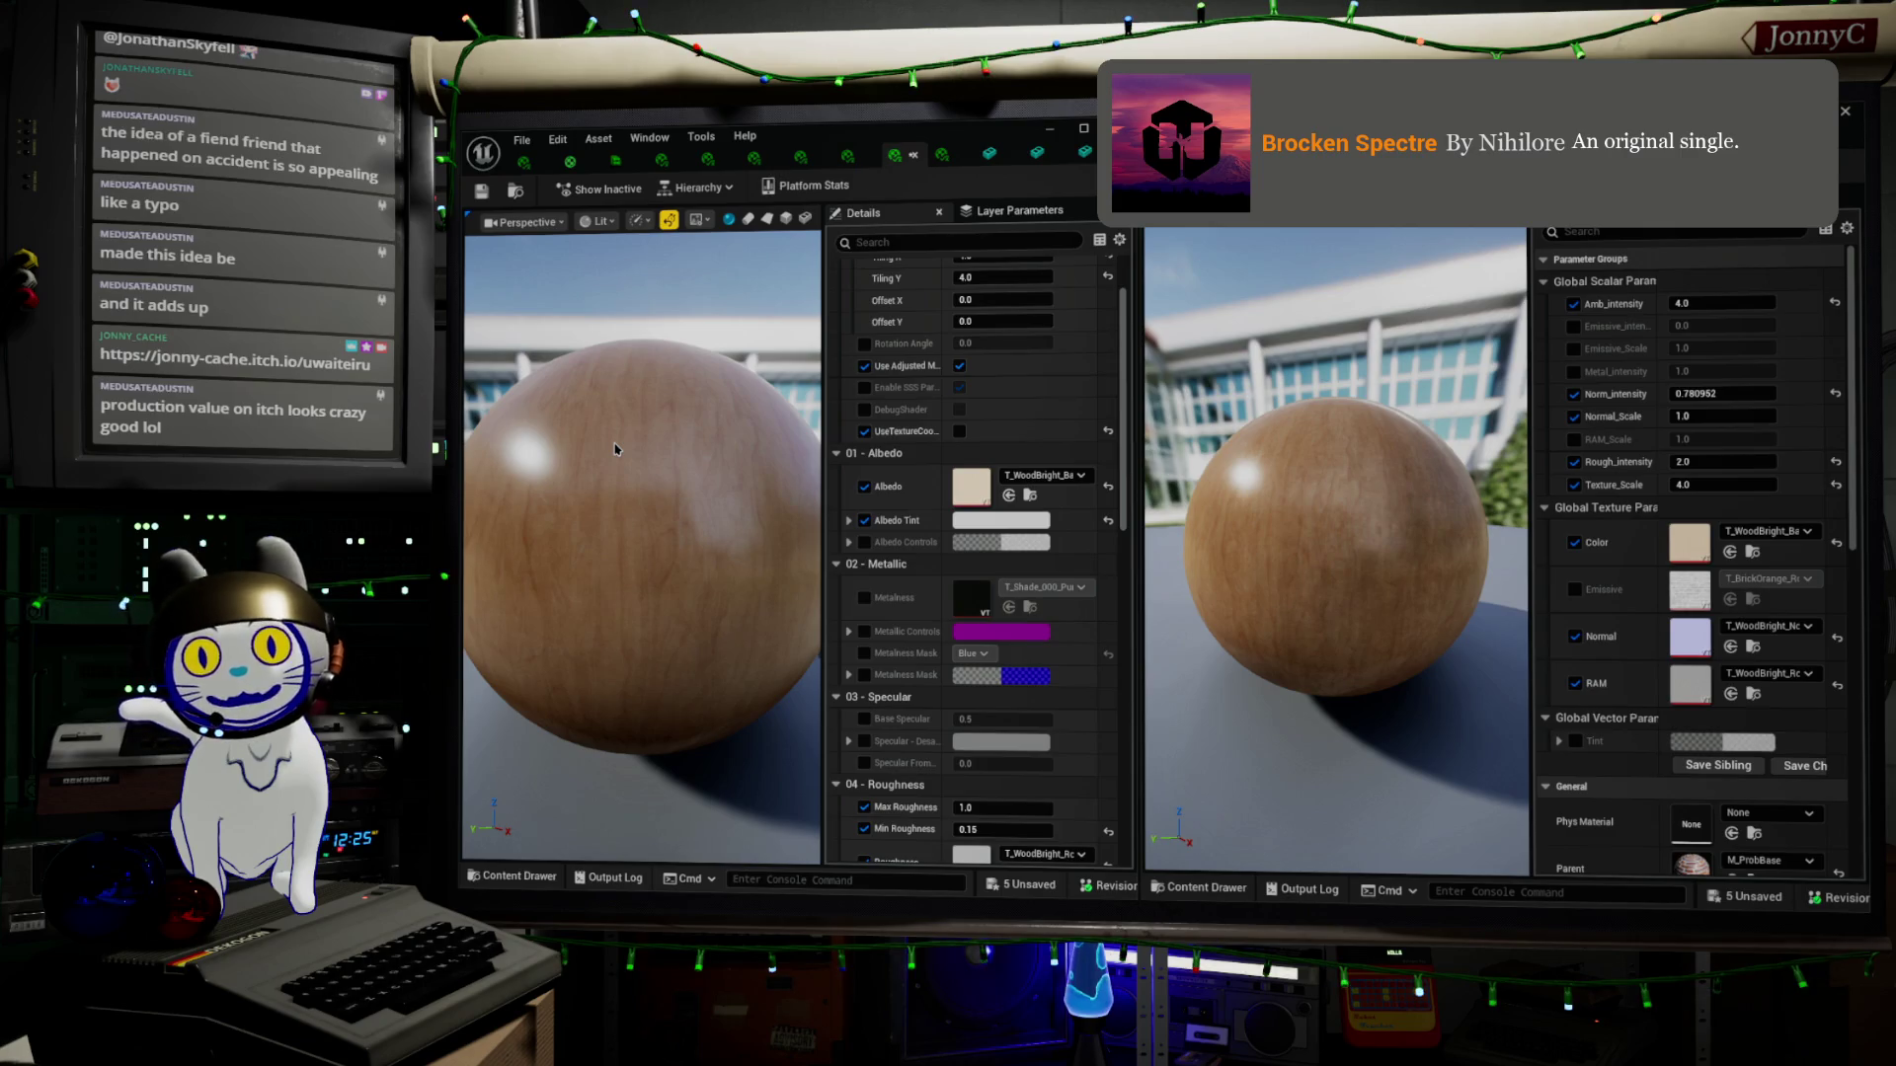
View the left sphere from lower down and enable the UseTextureCoord override
mouse_move(728, 480)
left_mouse_down()
mouse_move(655, 465)
mouse_move(656, 484)
mouse_move(656, 460)
mouse_move(709, 467)
left_mouse_up()
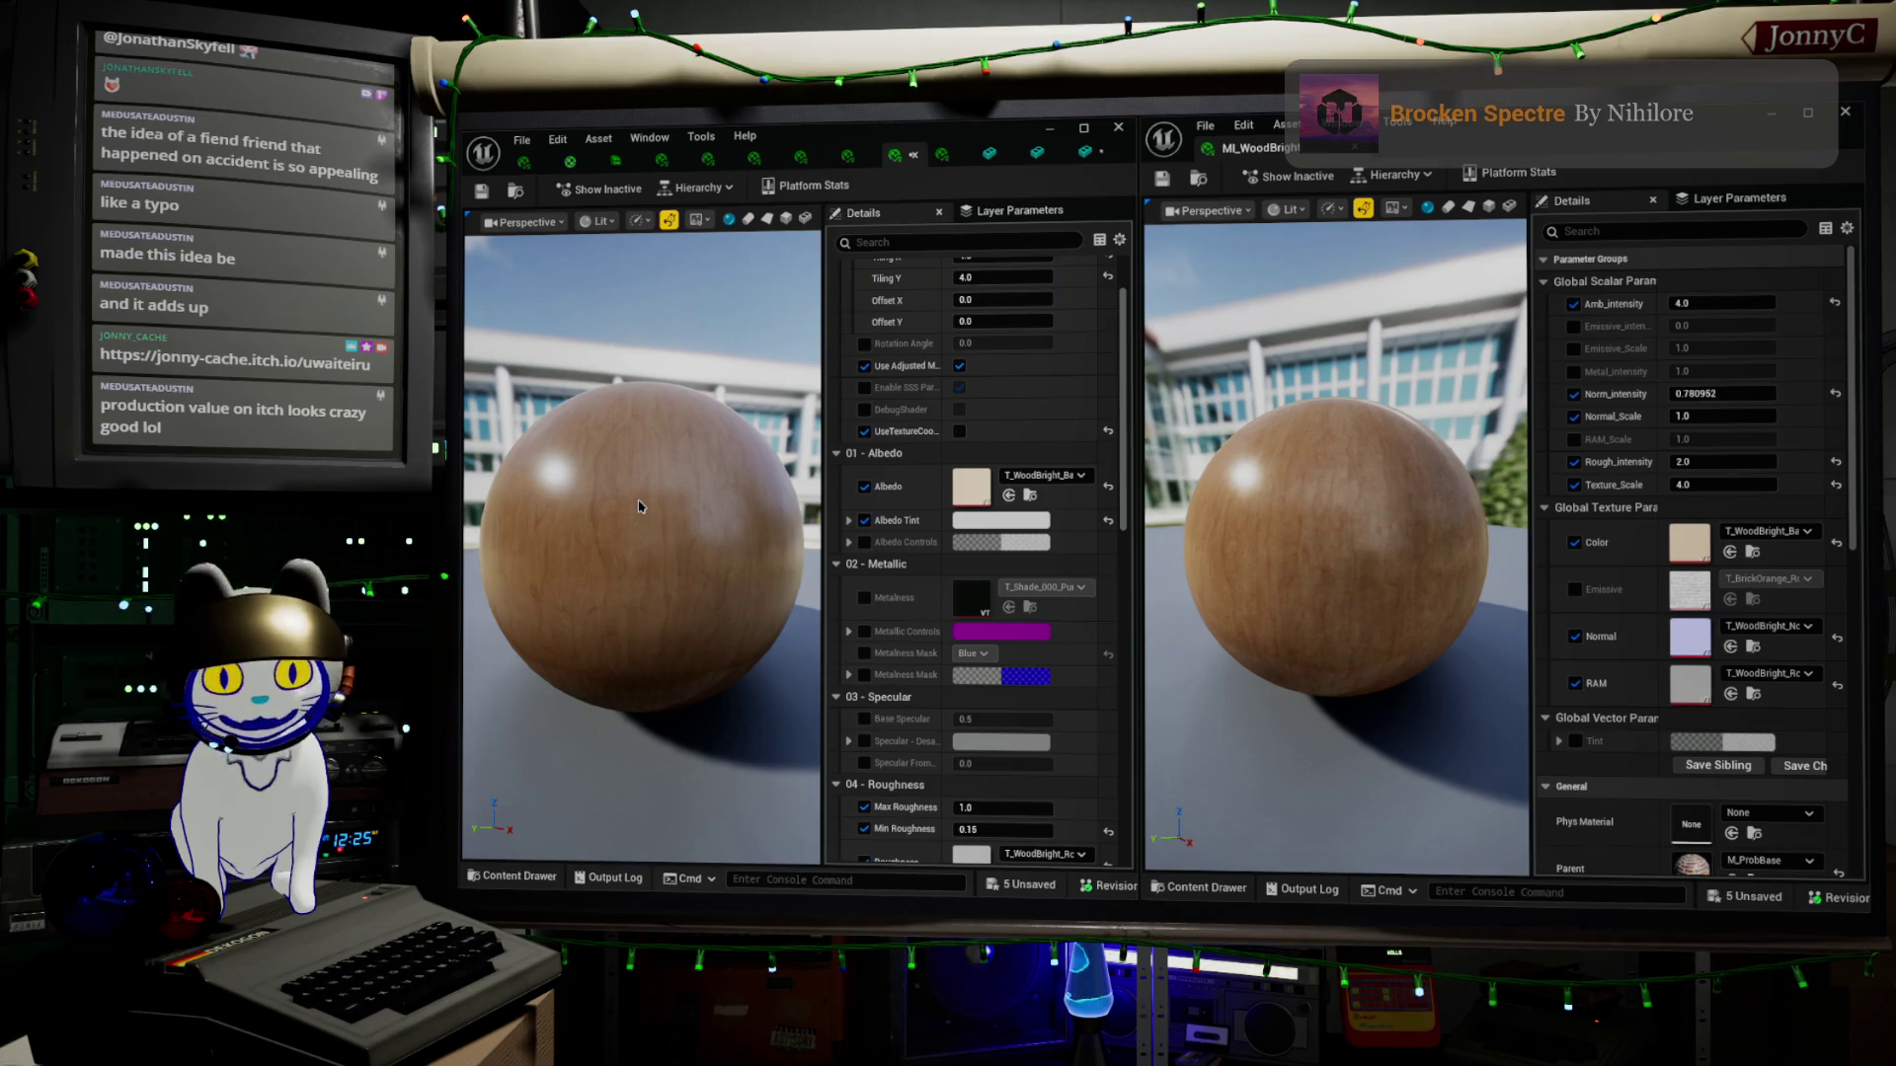
mouse_move(638, 507)
left_mouse_down()
mouse_move(582, 489)
mouse_move(580, 520)
left_mouse_up()
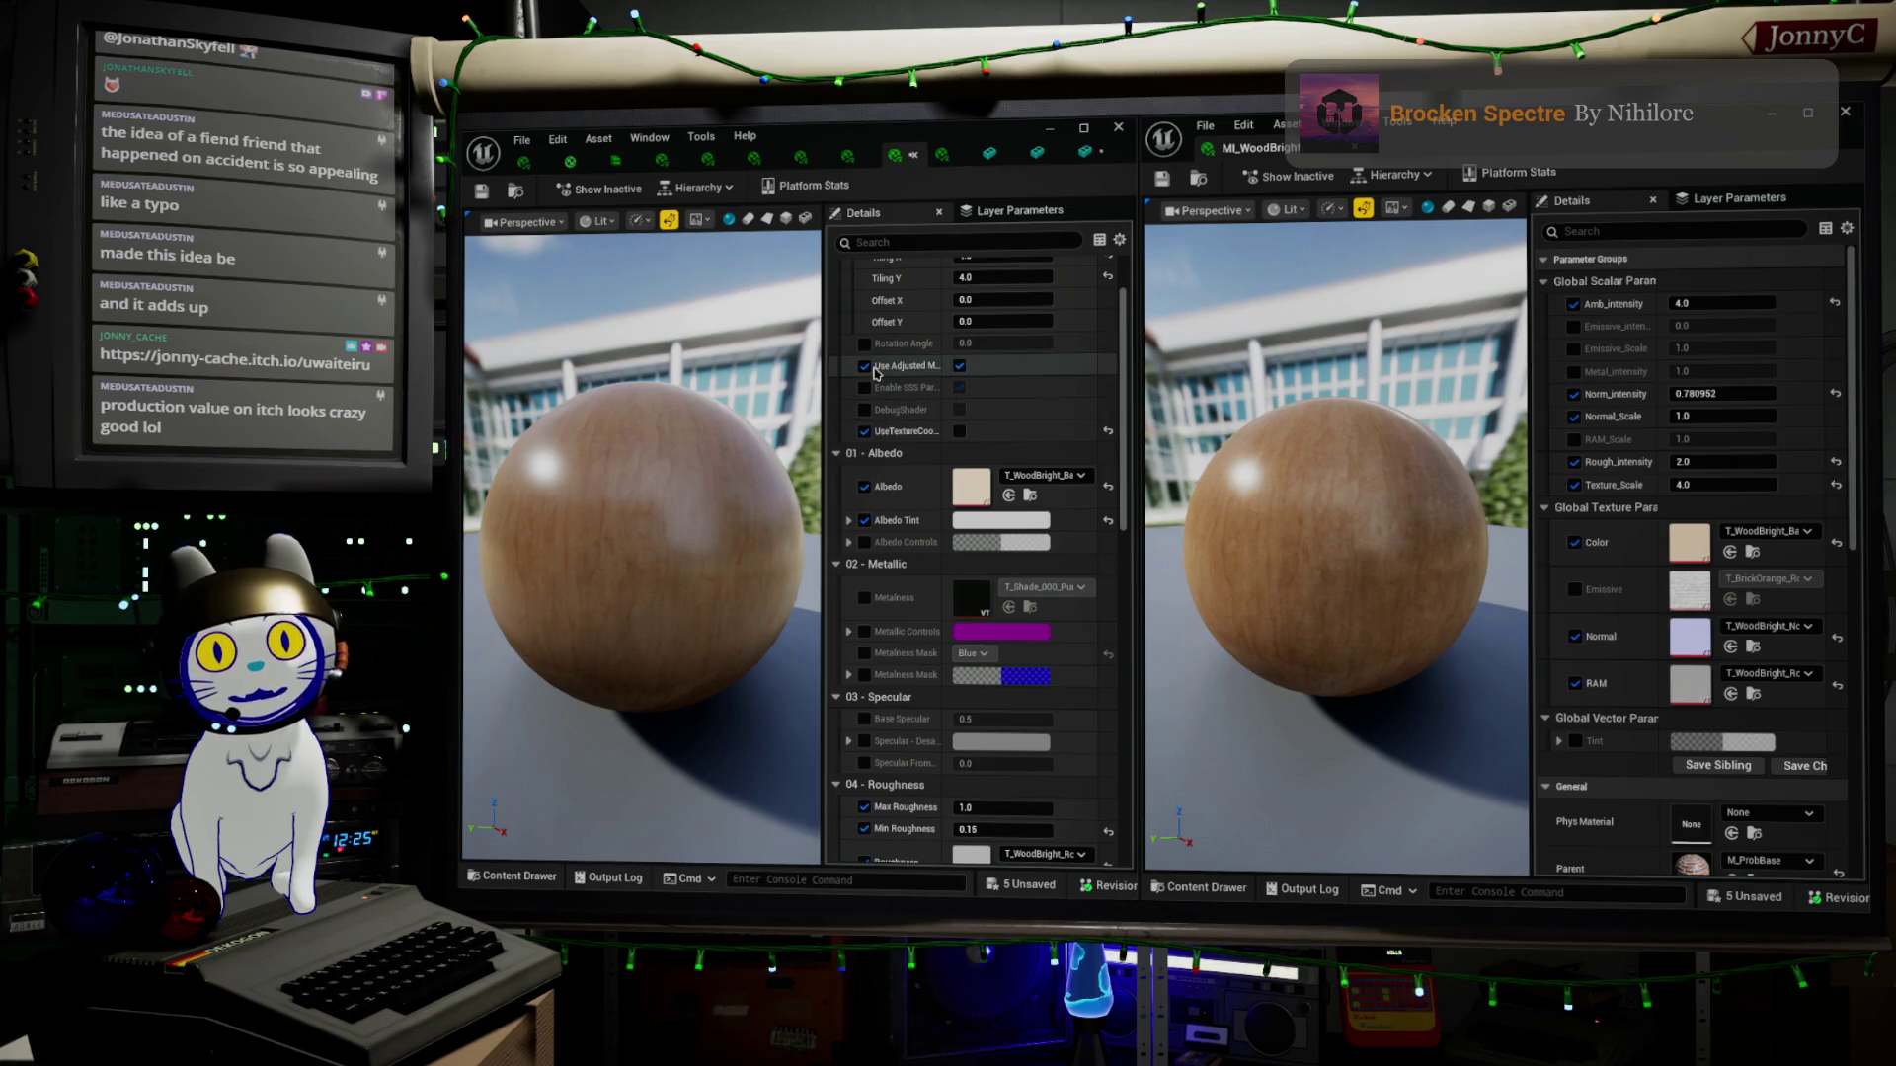
left_click(864, 431)
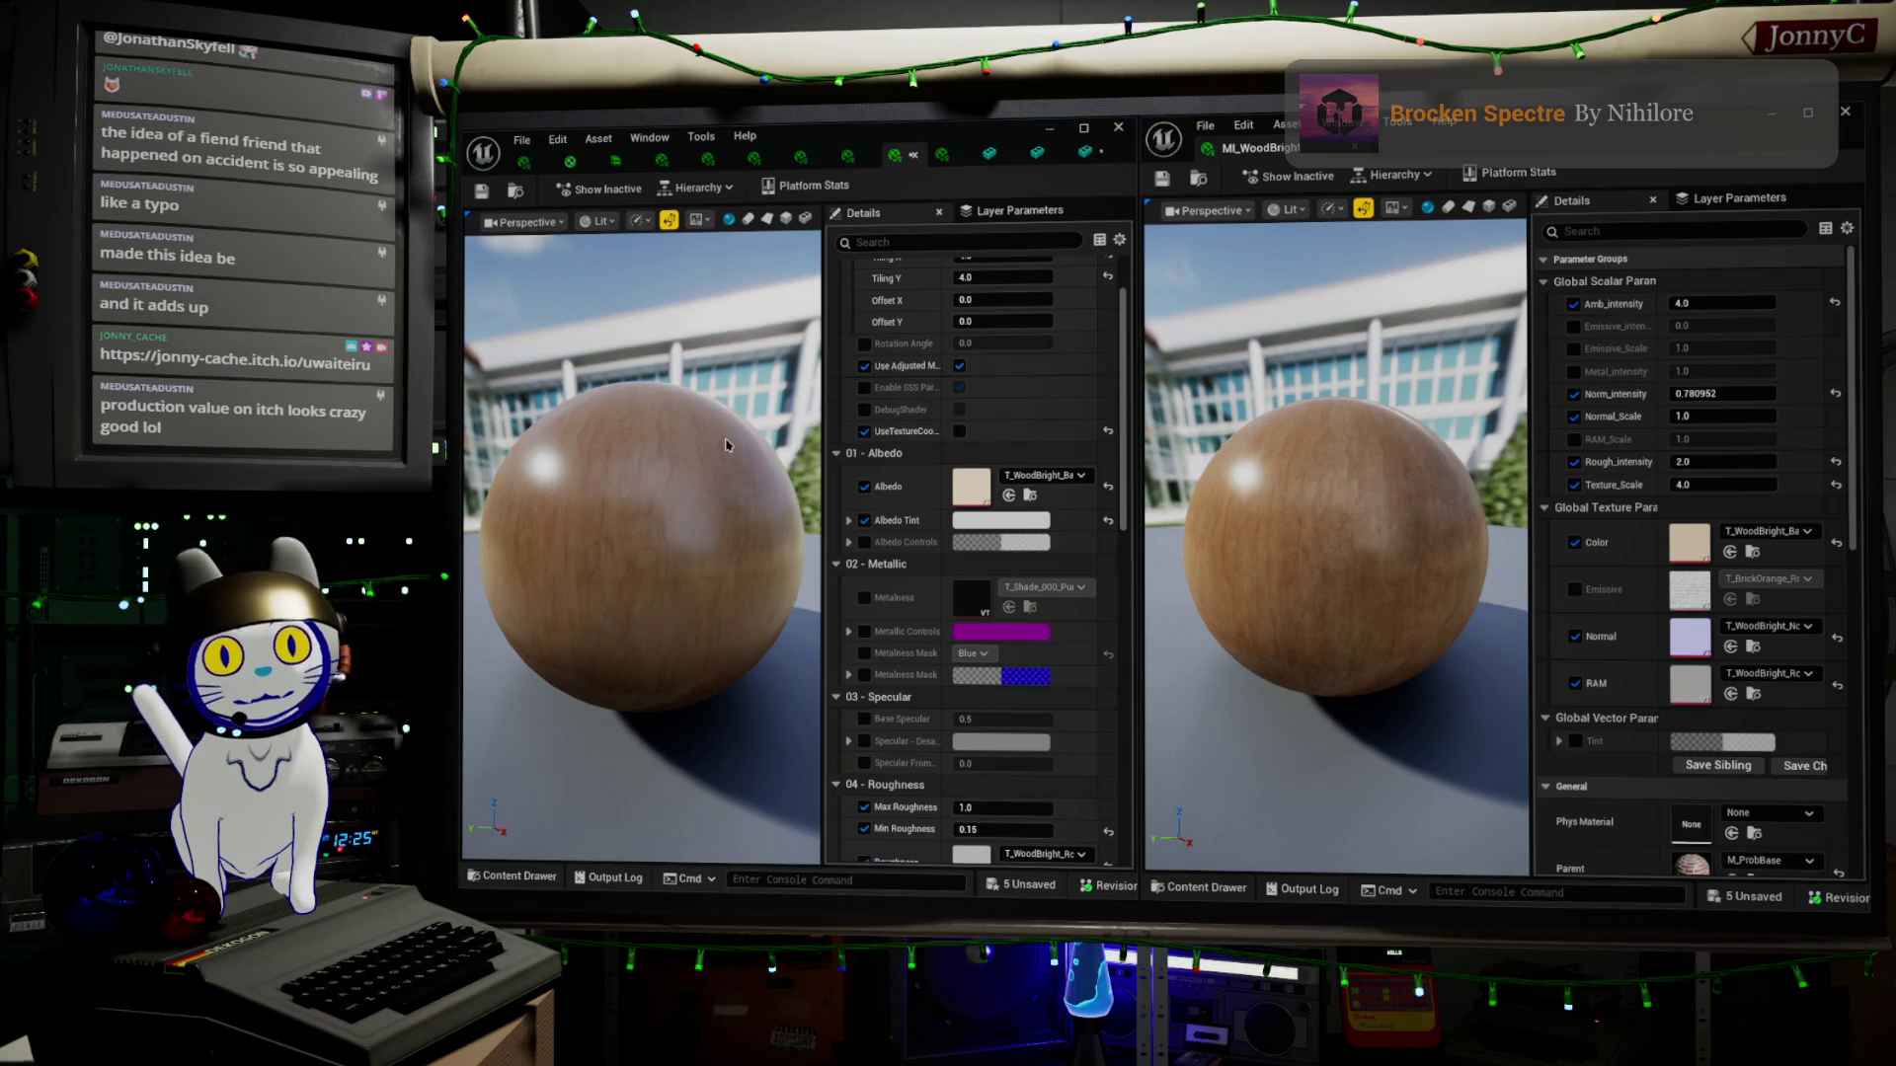
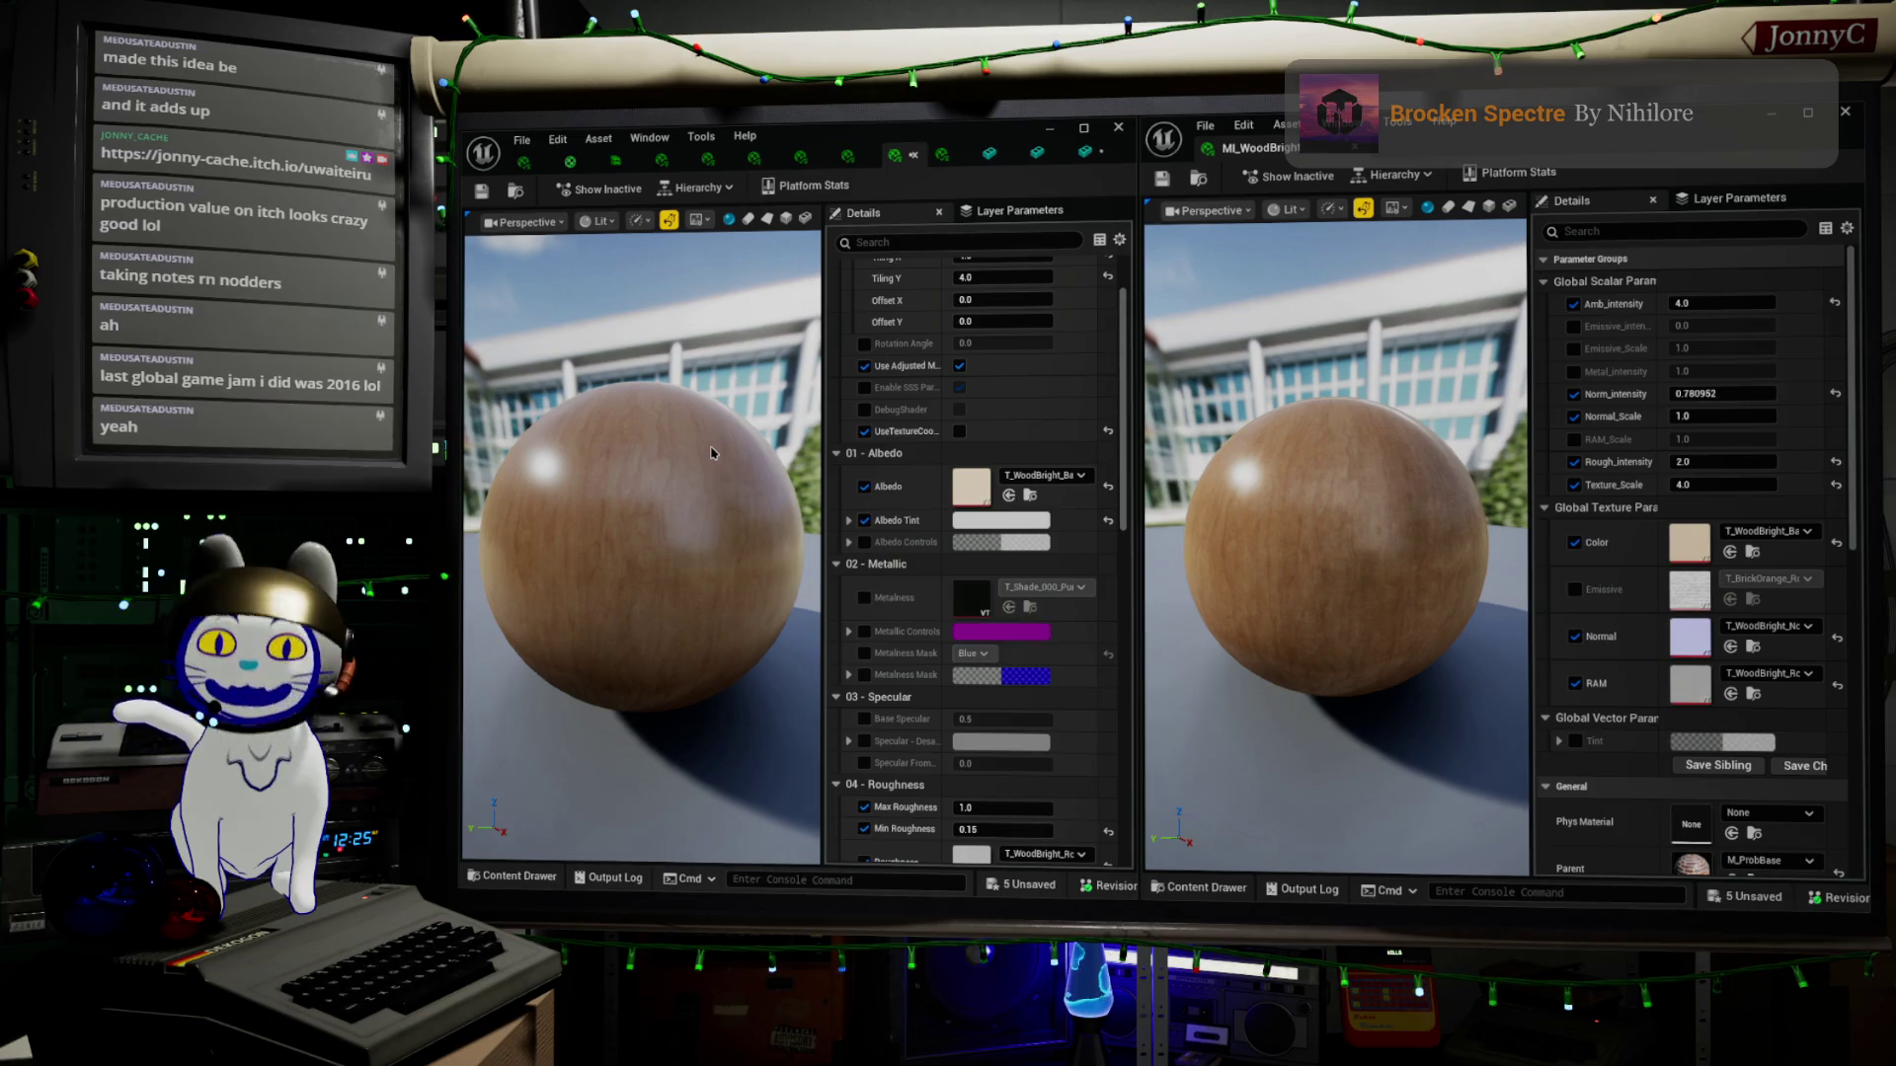
Save all unsaved levels and assets with File > Save All, then close the second wood material editor
left_click_drag(728, 427, 695, 359)
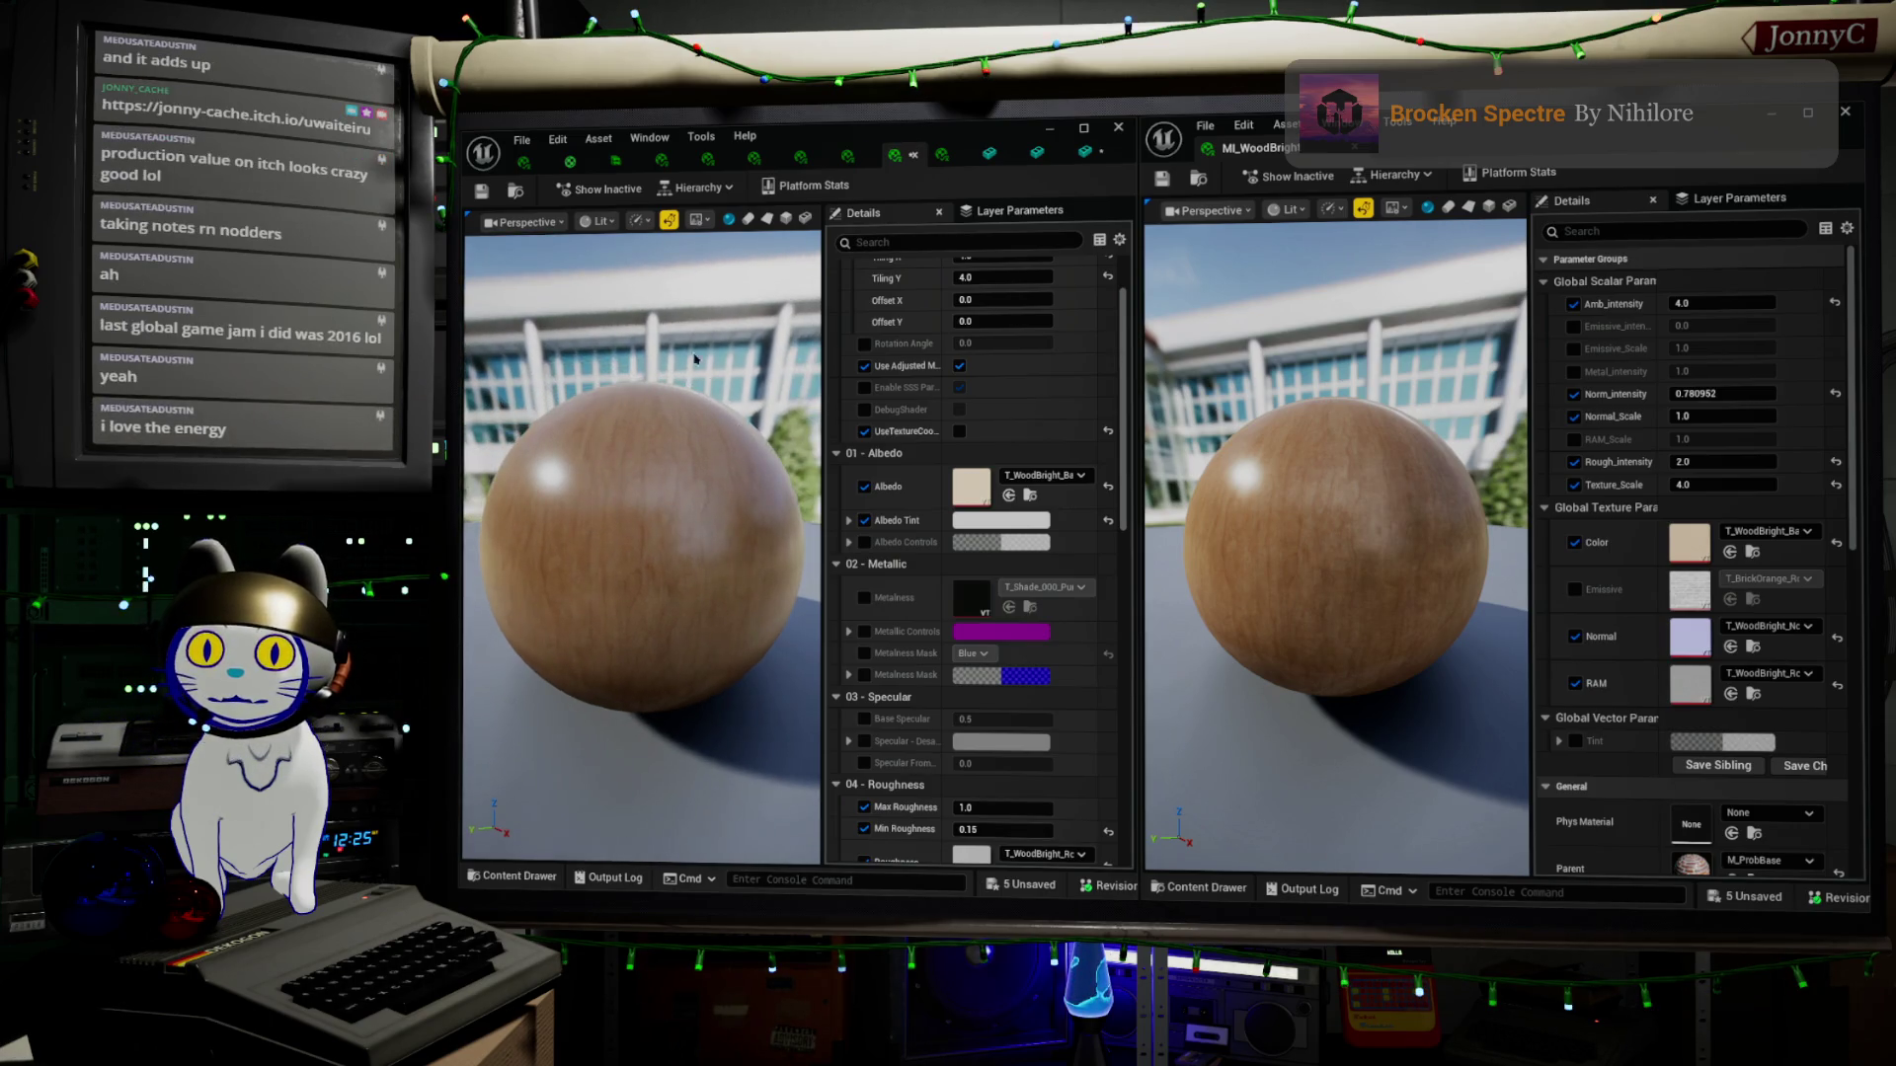
left_click(521, 140)
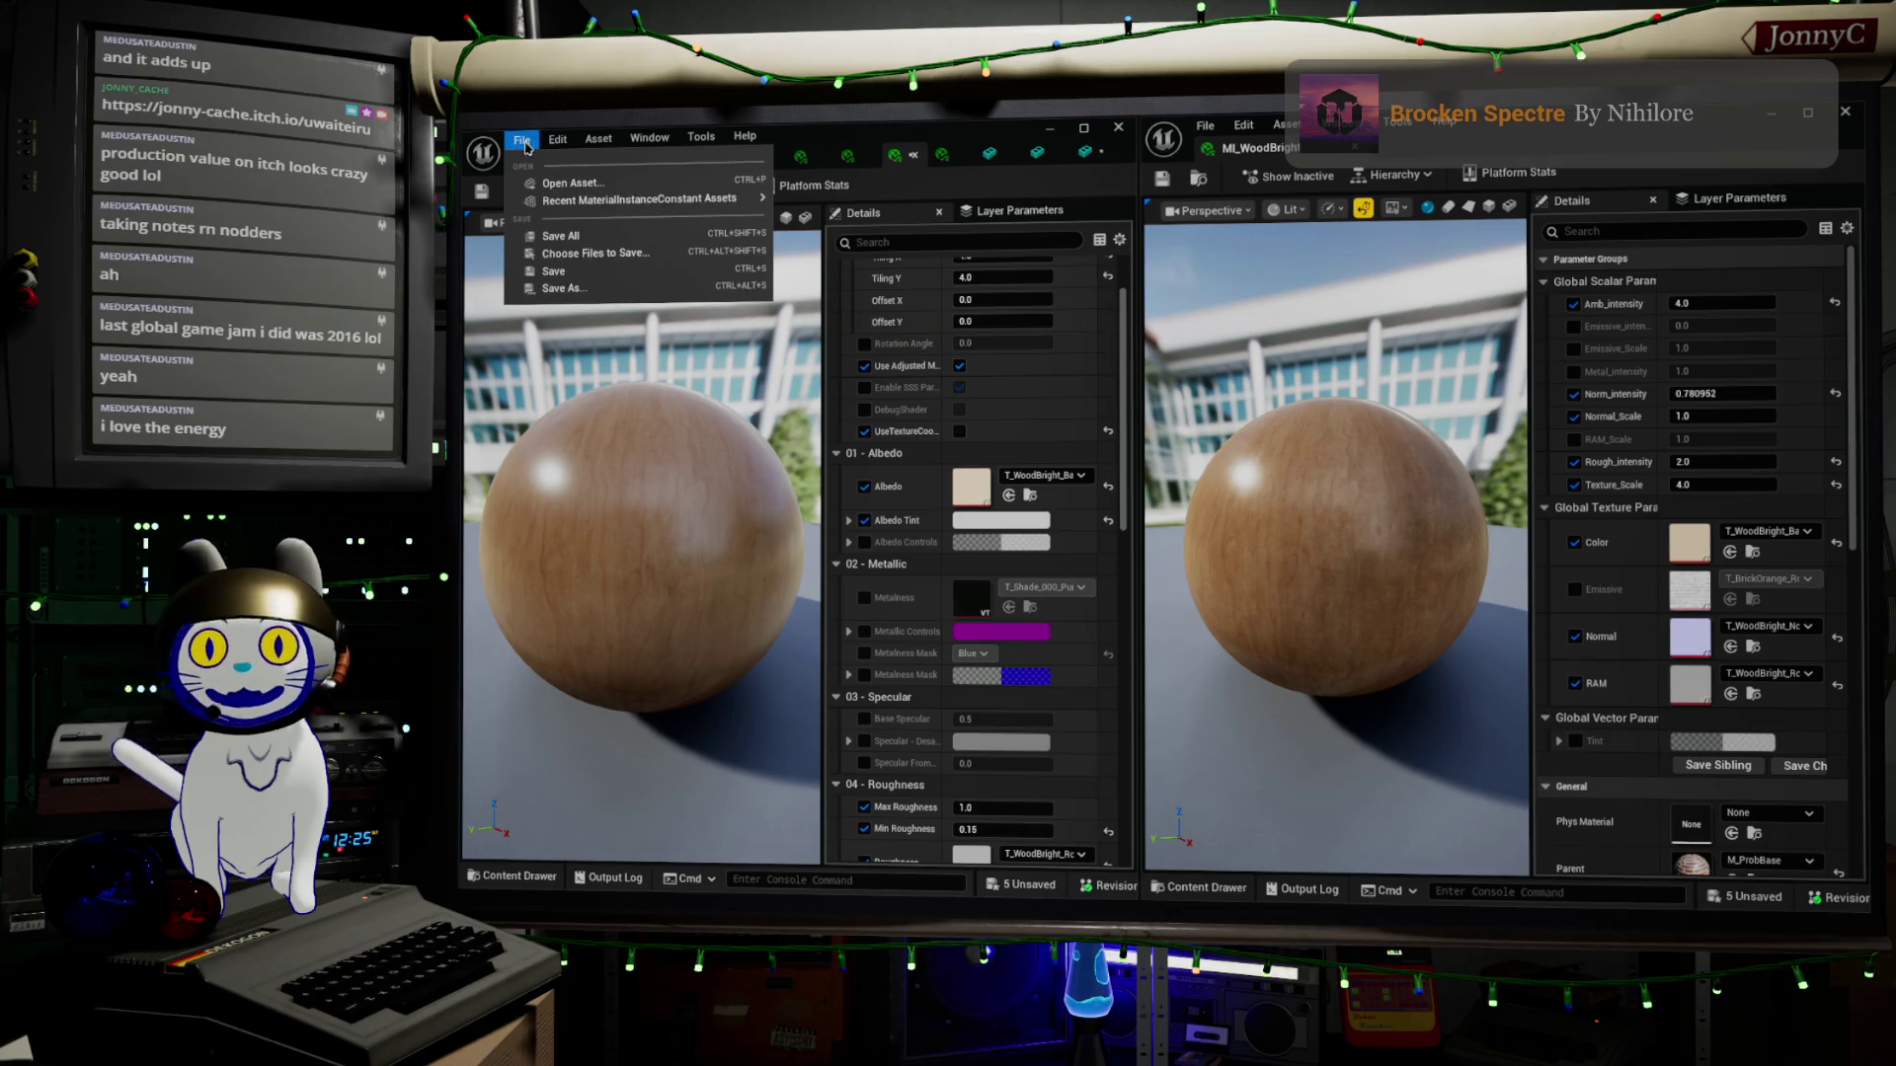
left_click(593, 253)
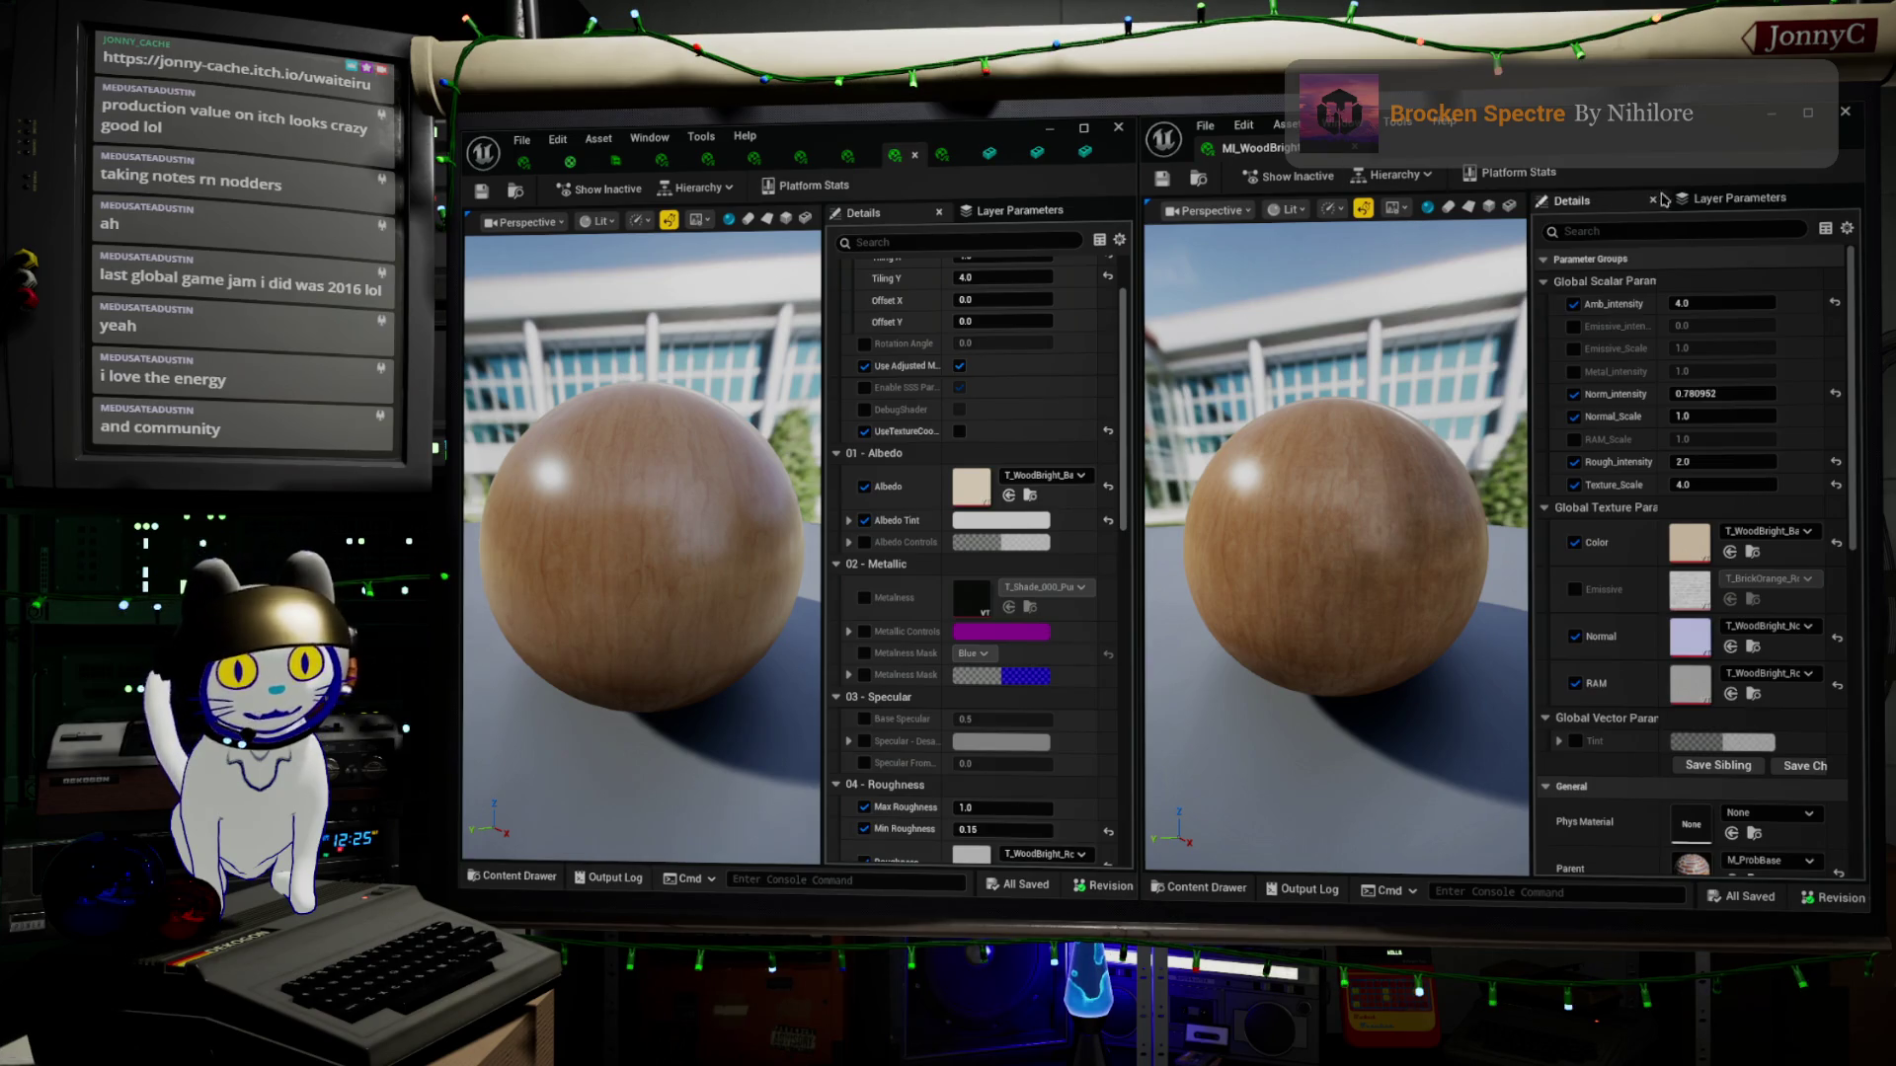
left_click(1845, 112)
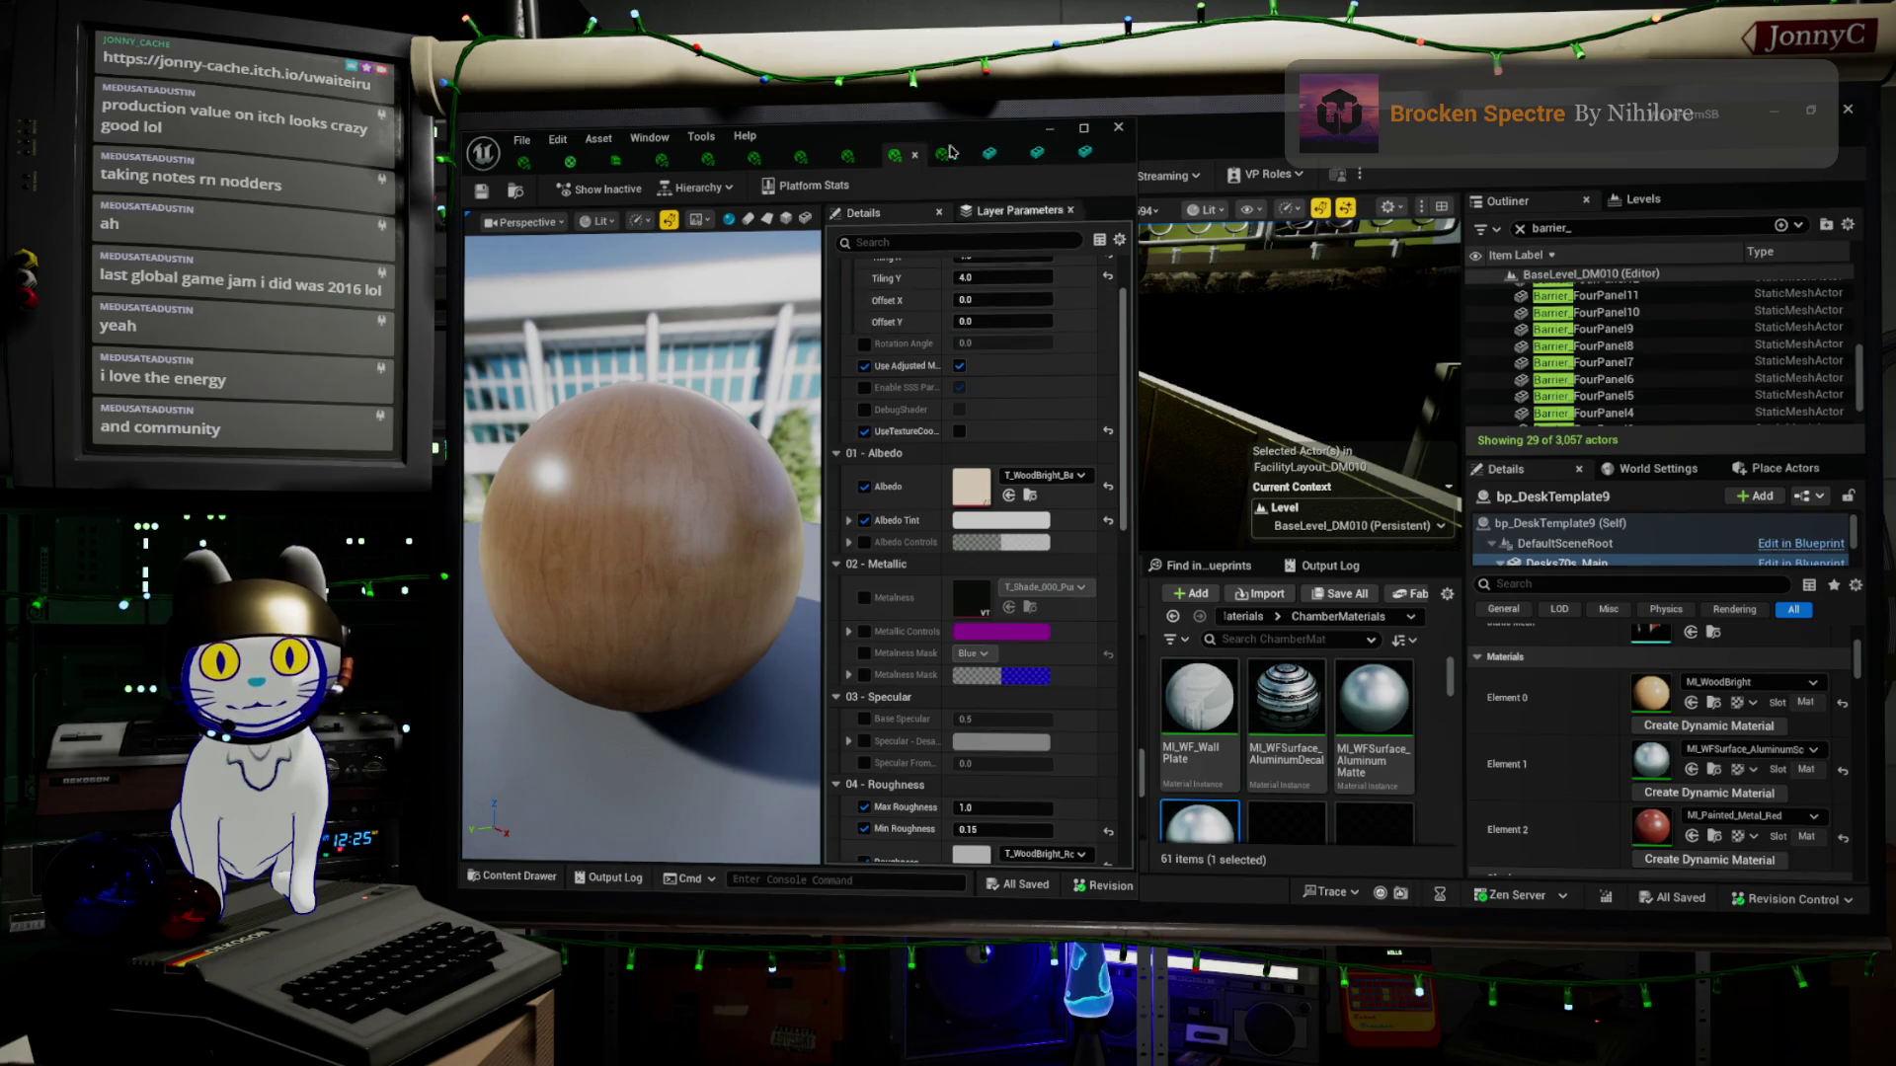
Maximize the remaining wood material instance editor, then switch to the desk static mesh editor
double_click(957, 126)
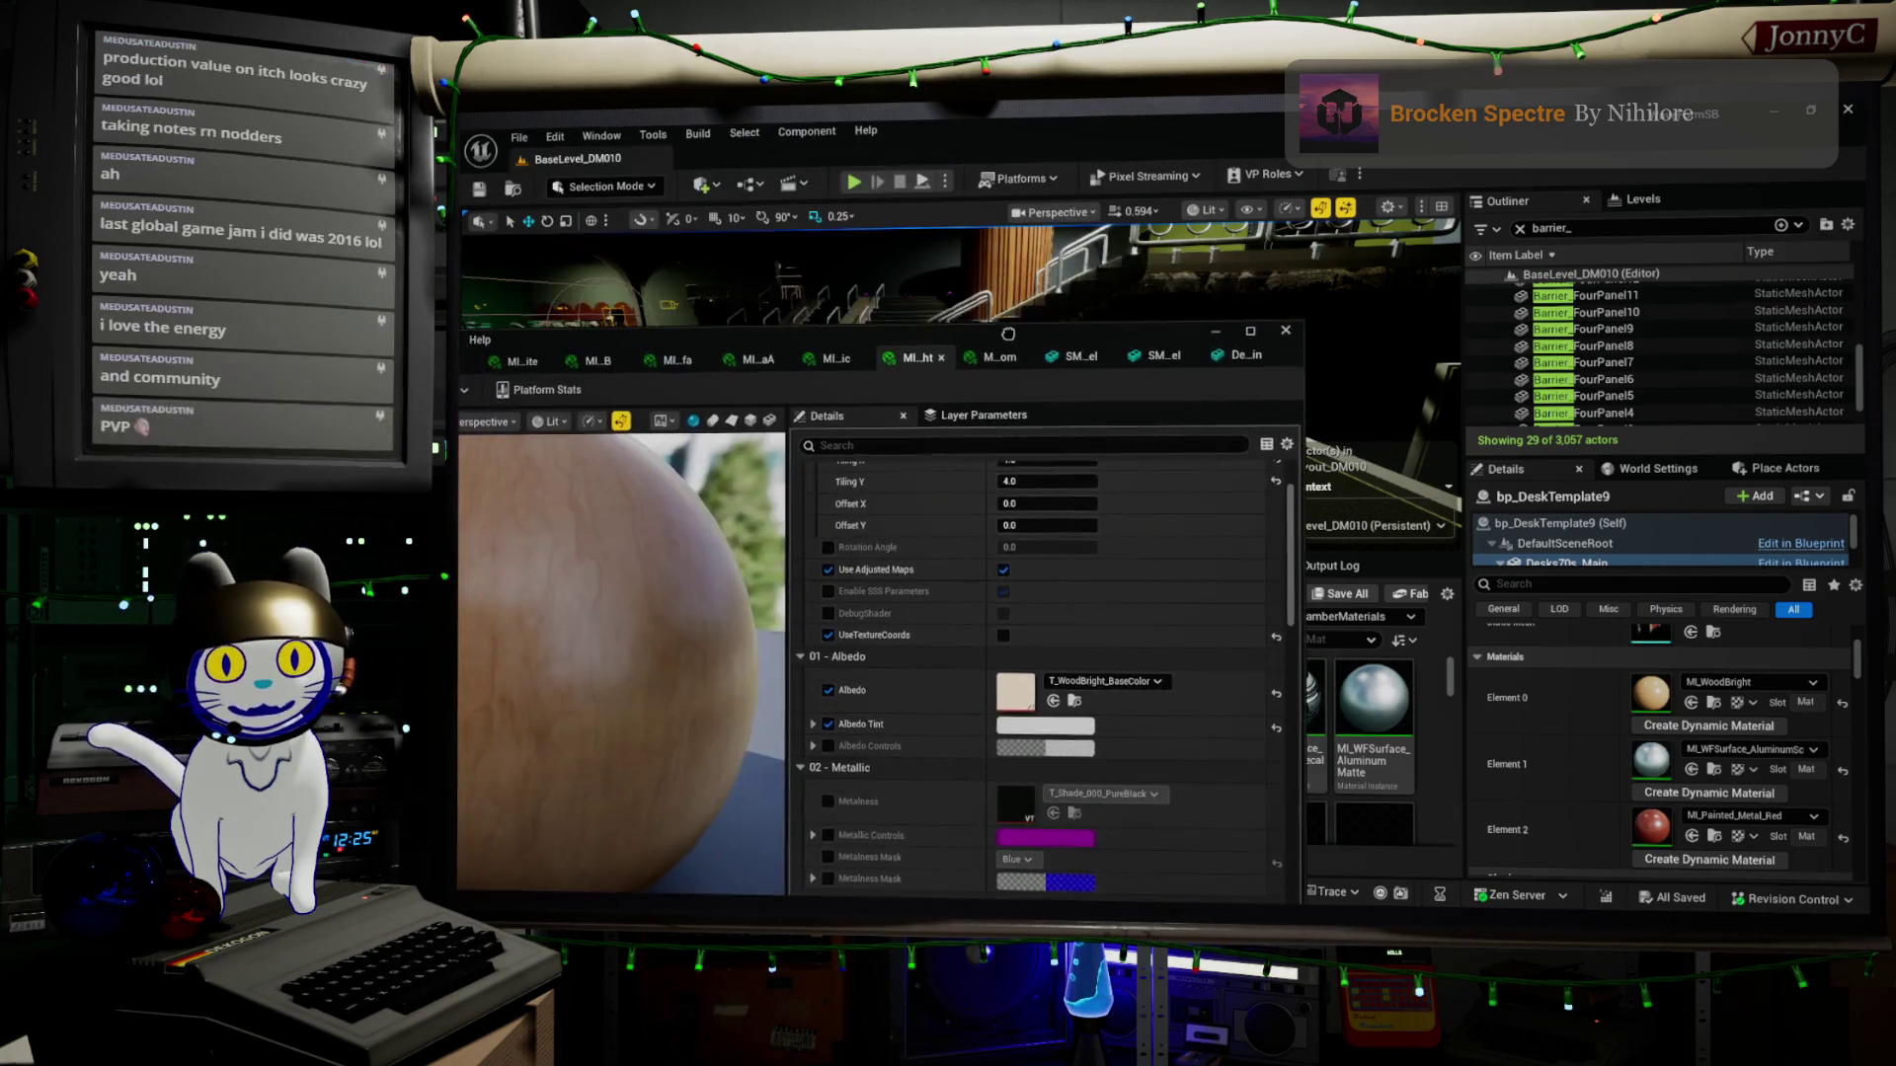
left_click_drag(1197, 178, 1501, 469)
double_click(1501, 469)
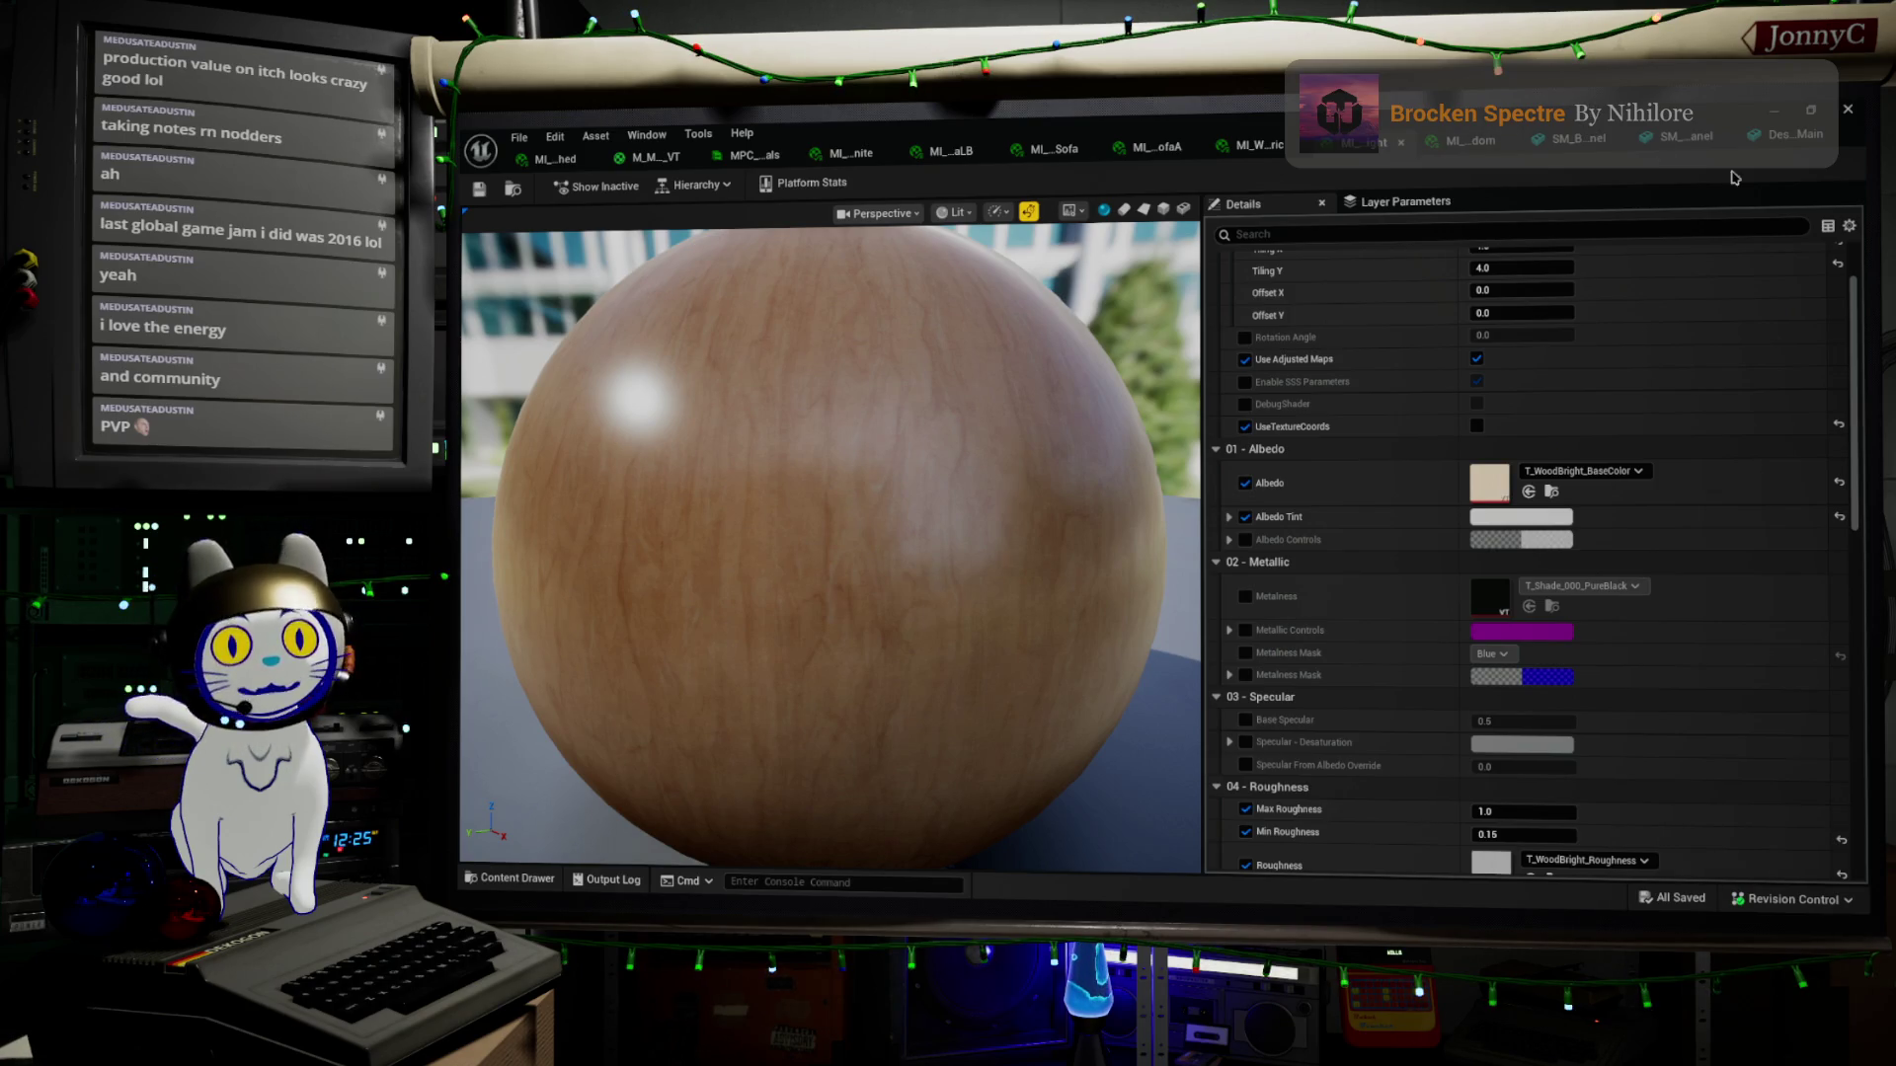
left_click(1816, 133)
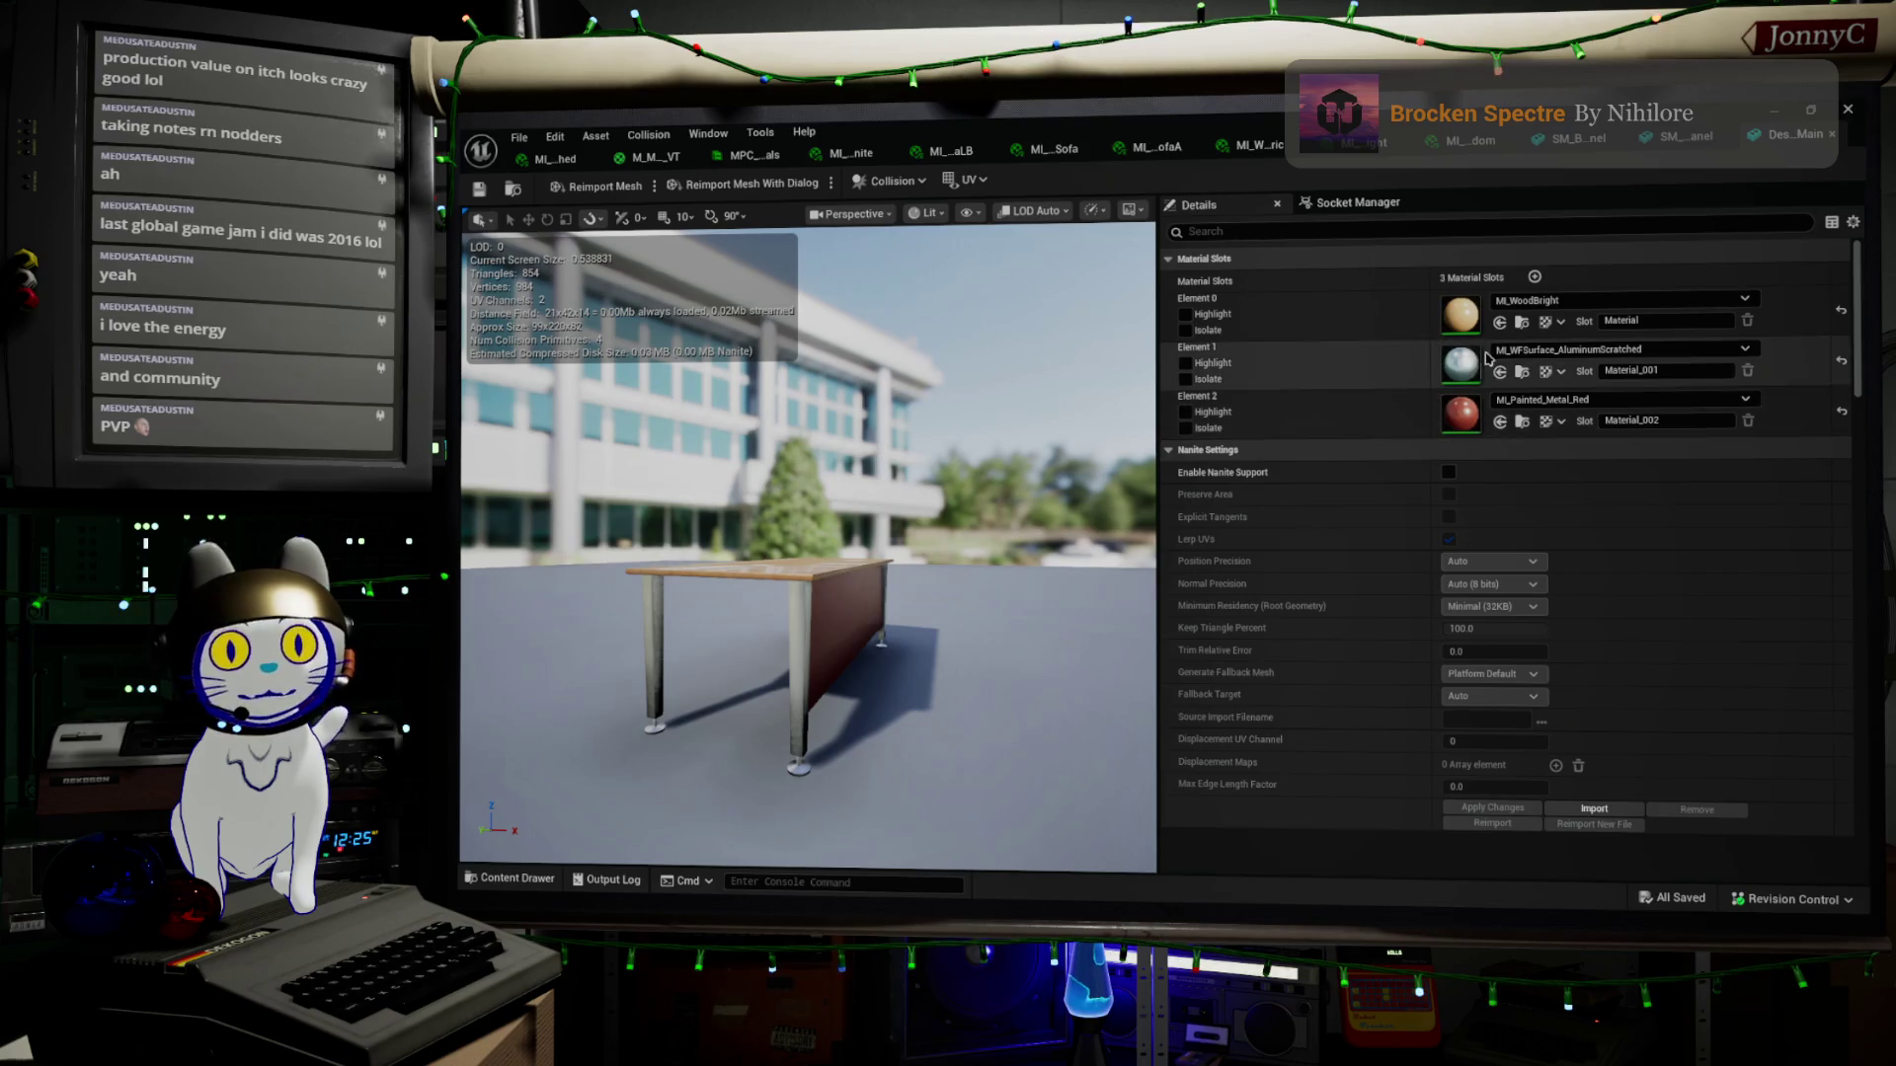
Assign MI_WFSurface_WoodBright to the desk mesh's Element 0 and orbit to inspect the table top
left_click(1500, 323)
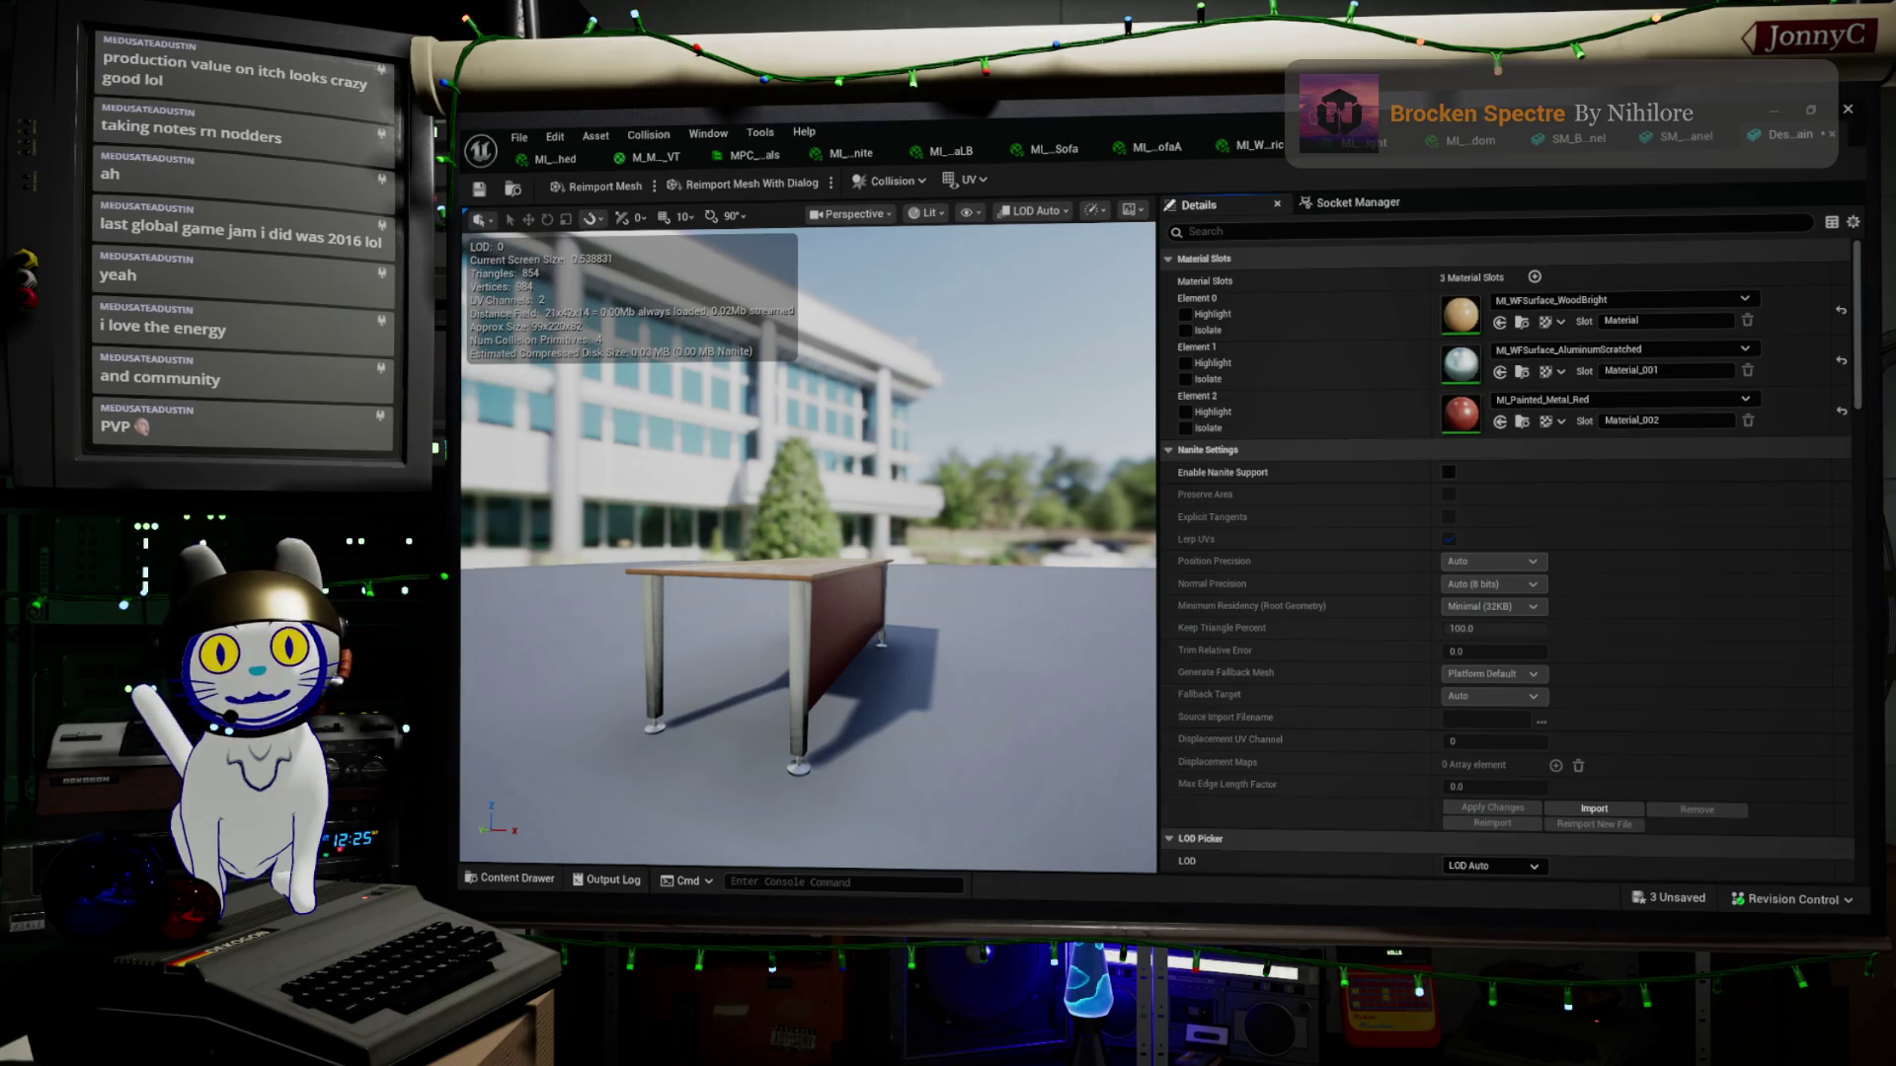
mouse_move(810, 592)
left_mouse_down()
mouse_move(790, 652)
mouse_move(804, 602)
mouse_move(735, 607)
mouse_move(723, 651)
mouse_move(730, 559)
mouse_move(657, 531)
mouse_move(675, 584)
left_mouse_up()
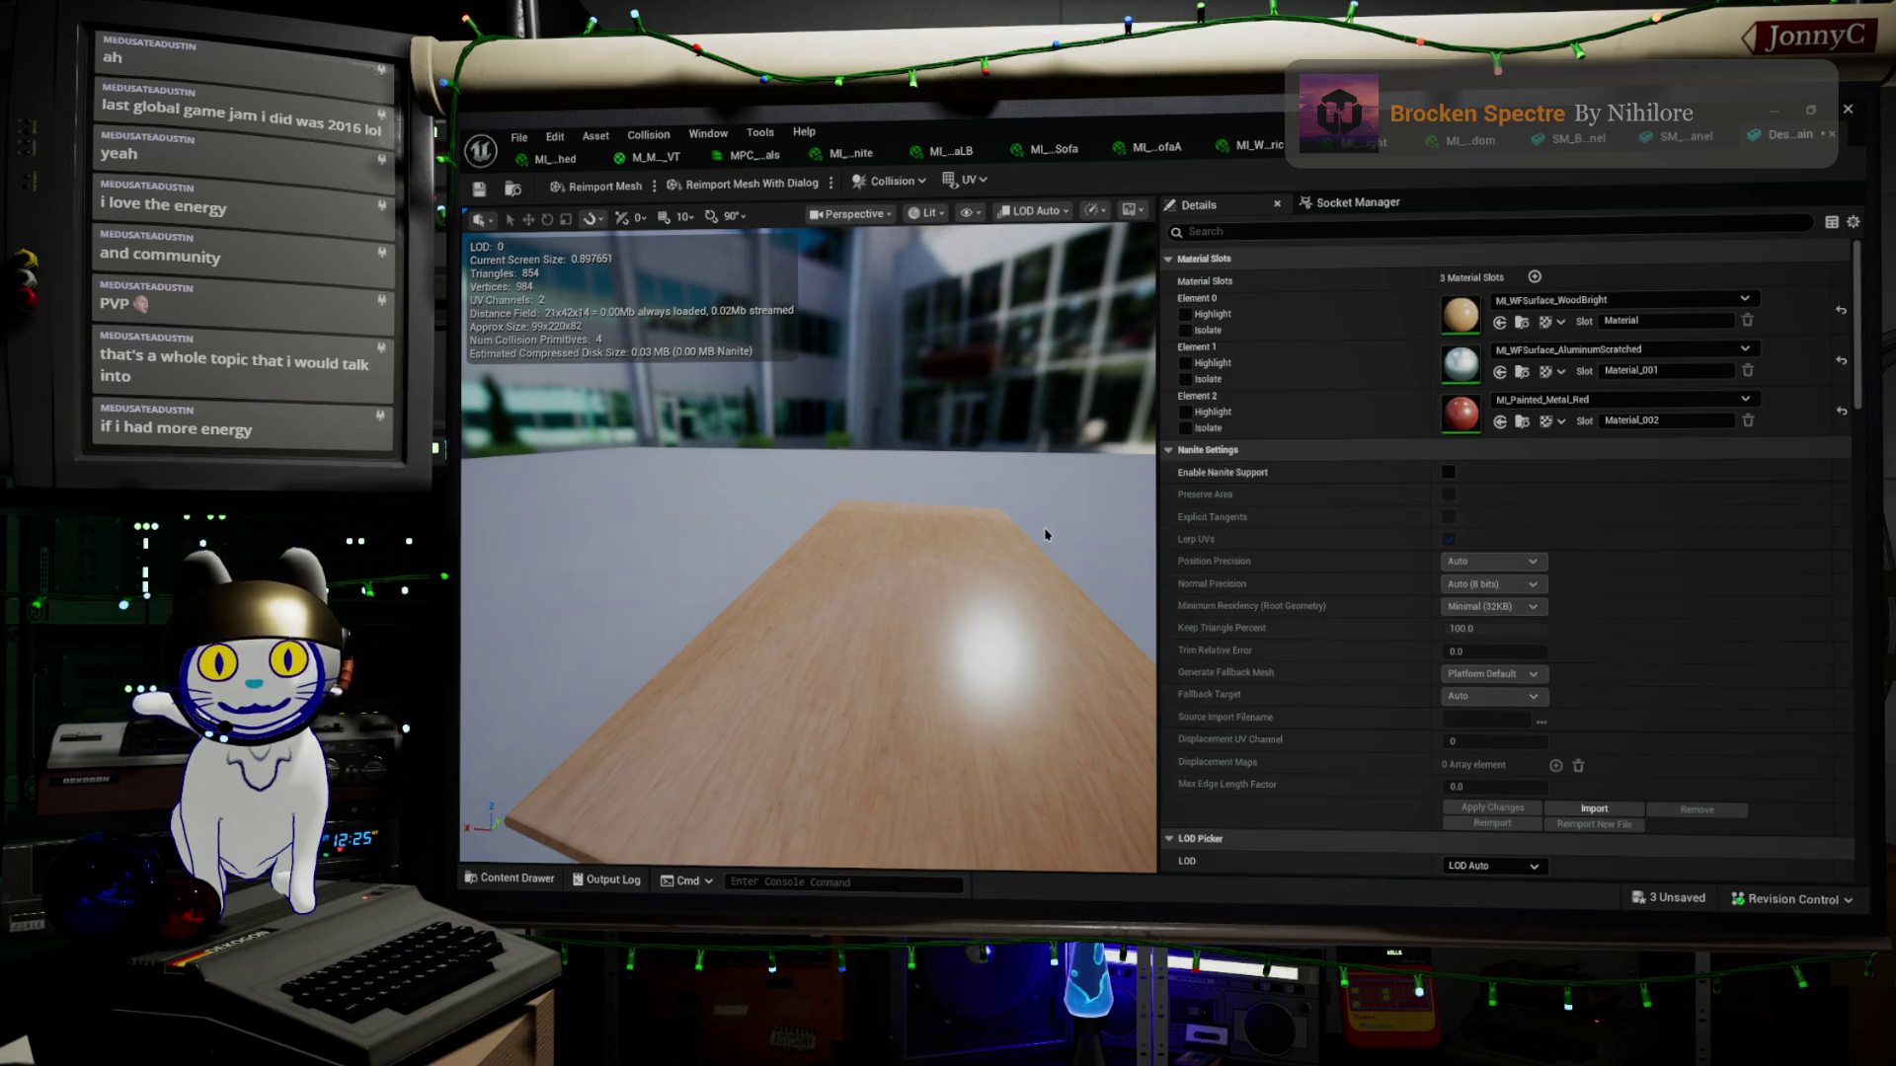
left_click_drag(1046, 534, 948, 534)
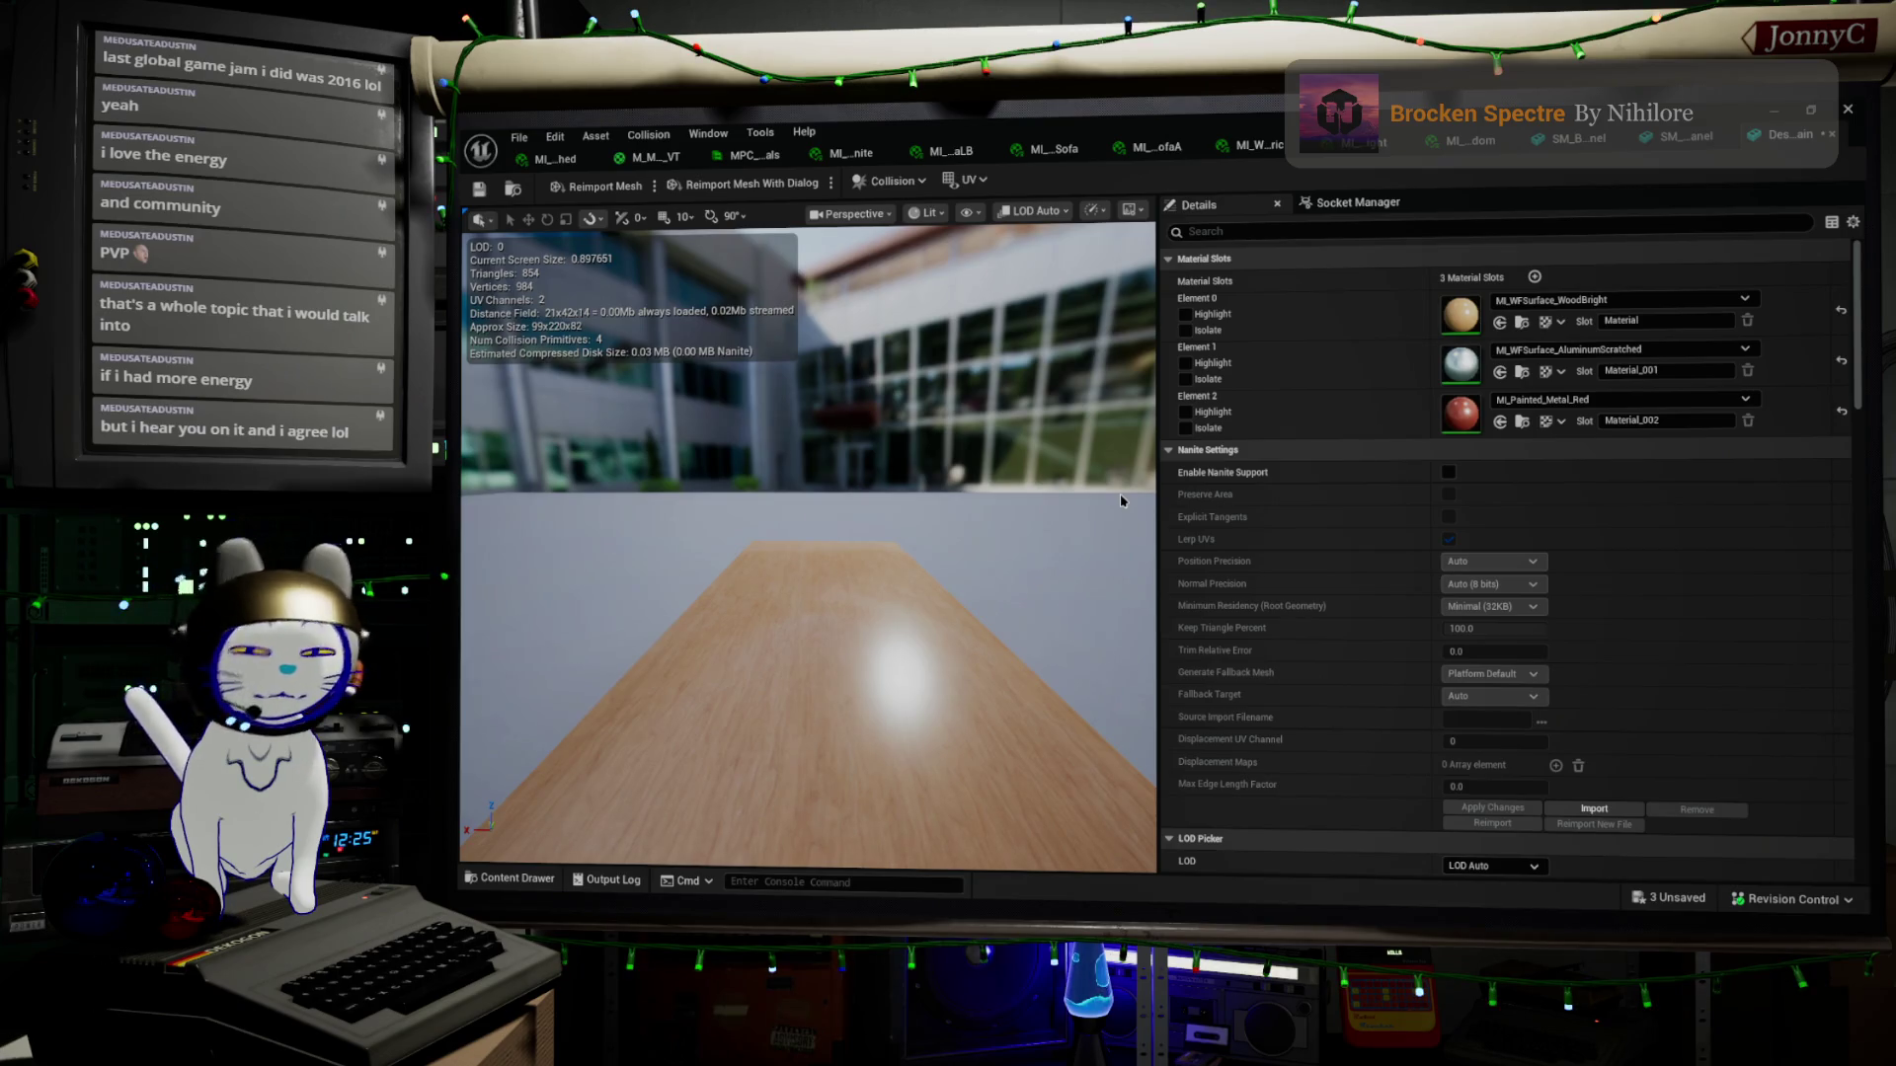
mouse_move(1120, 500)
left_mouse_down()
mouse_move(1027, 464)
mouse_move(948, 479)
mouse_move(978, 493)
mouse_move(928, 493)
mouse_move(918, 513)
mouse_move(933, 503)
mouse_move(943, 539)
mouse_move(973, 543)
mouse_move(933, 519)
mouse_move(942, 464)
mouse_move(968, 454)
left_mouse_up()
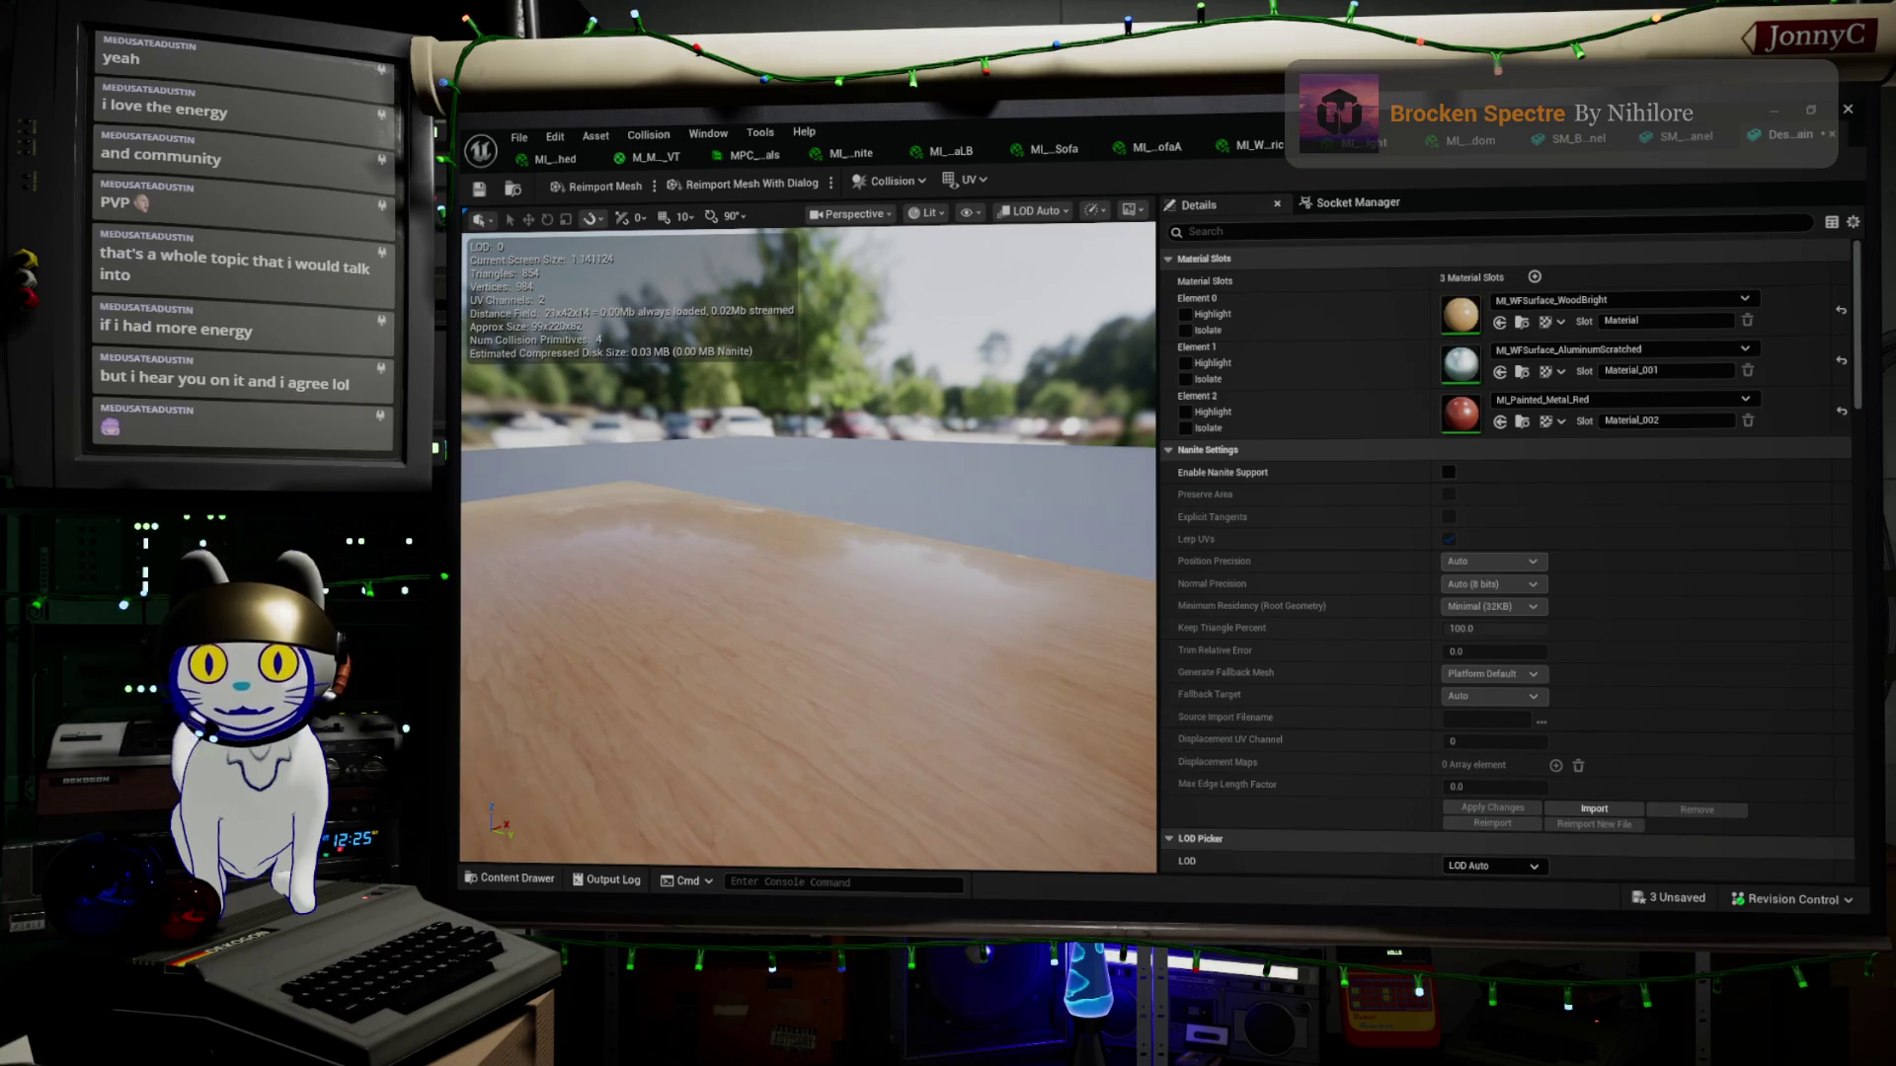
key("alt+F4")
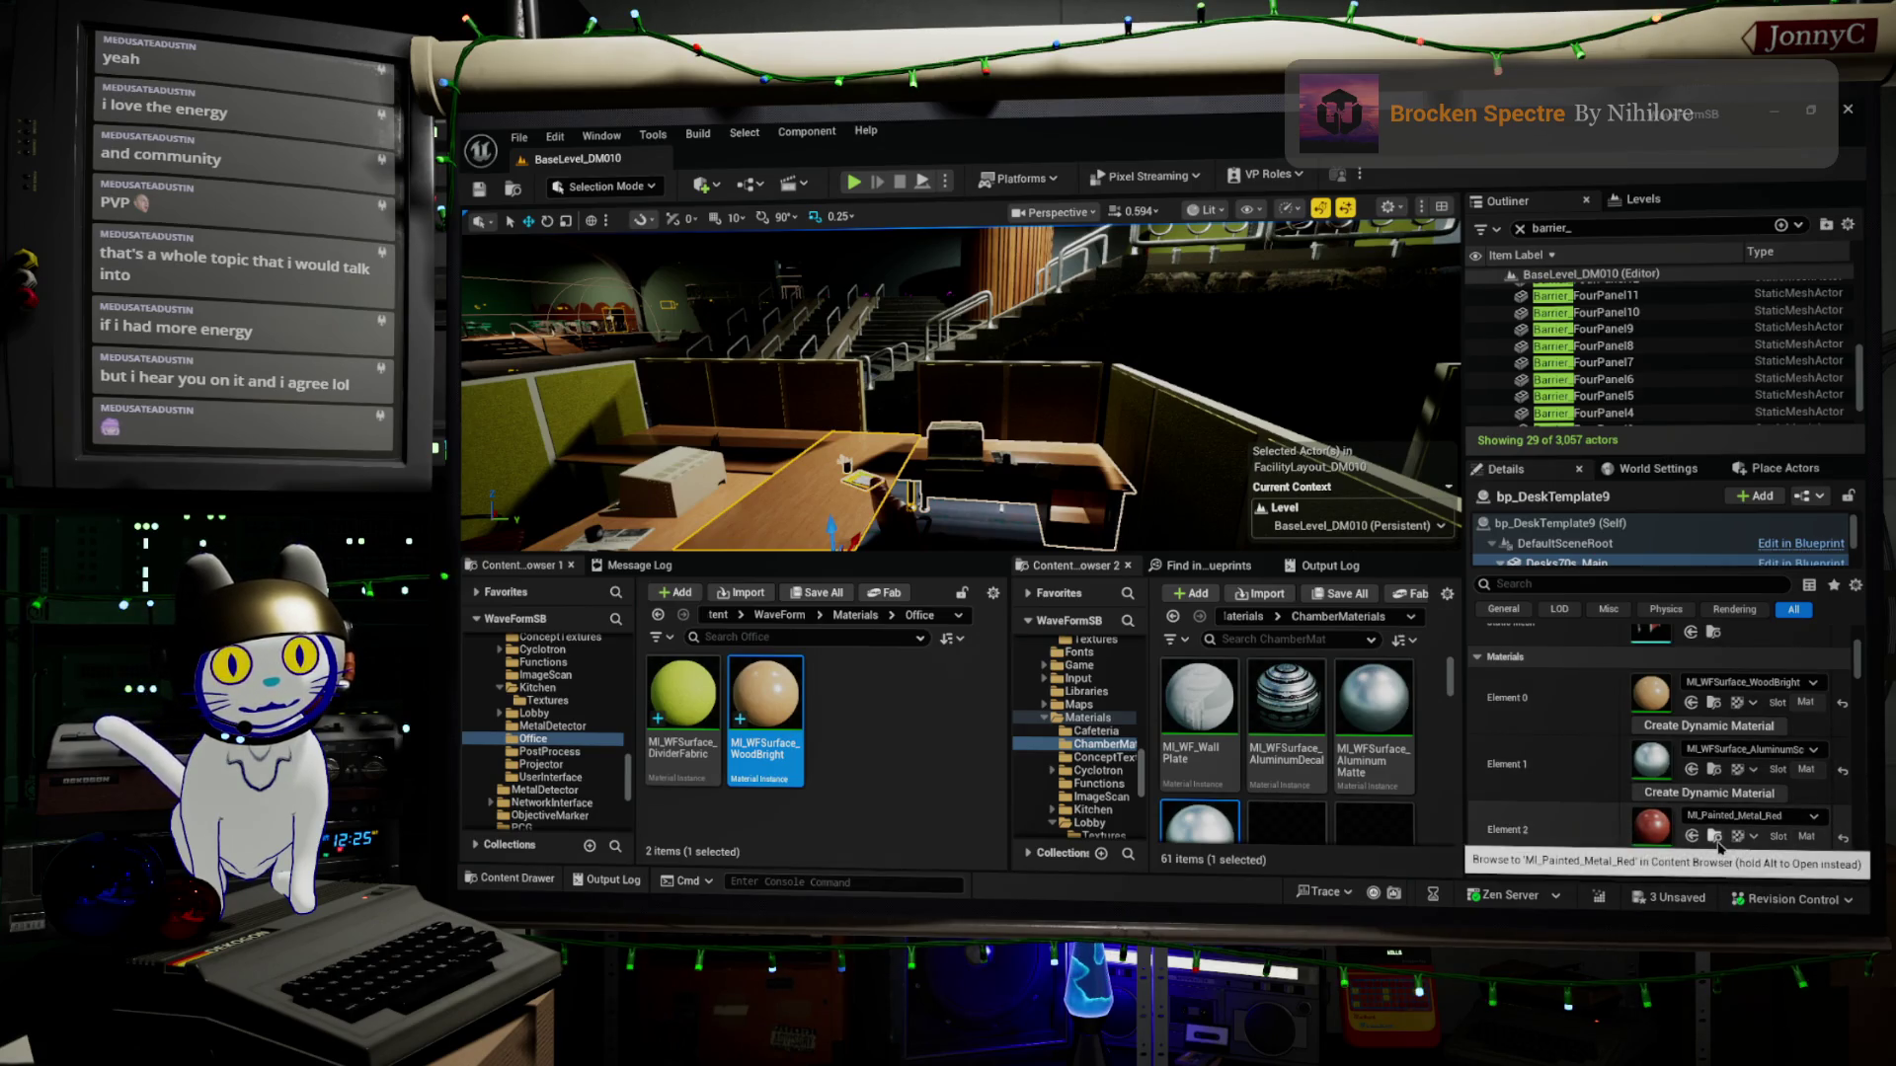
Create a WoodBright material instance named MI_WFSurface_DeskPainted, then open the red painted-metal instance
right_click(768, 708)
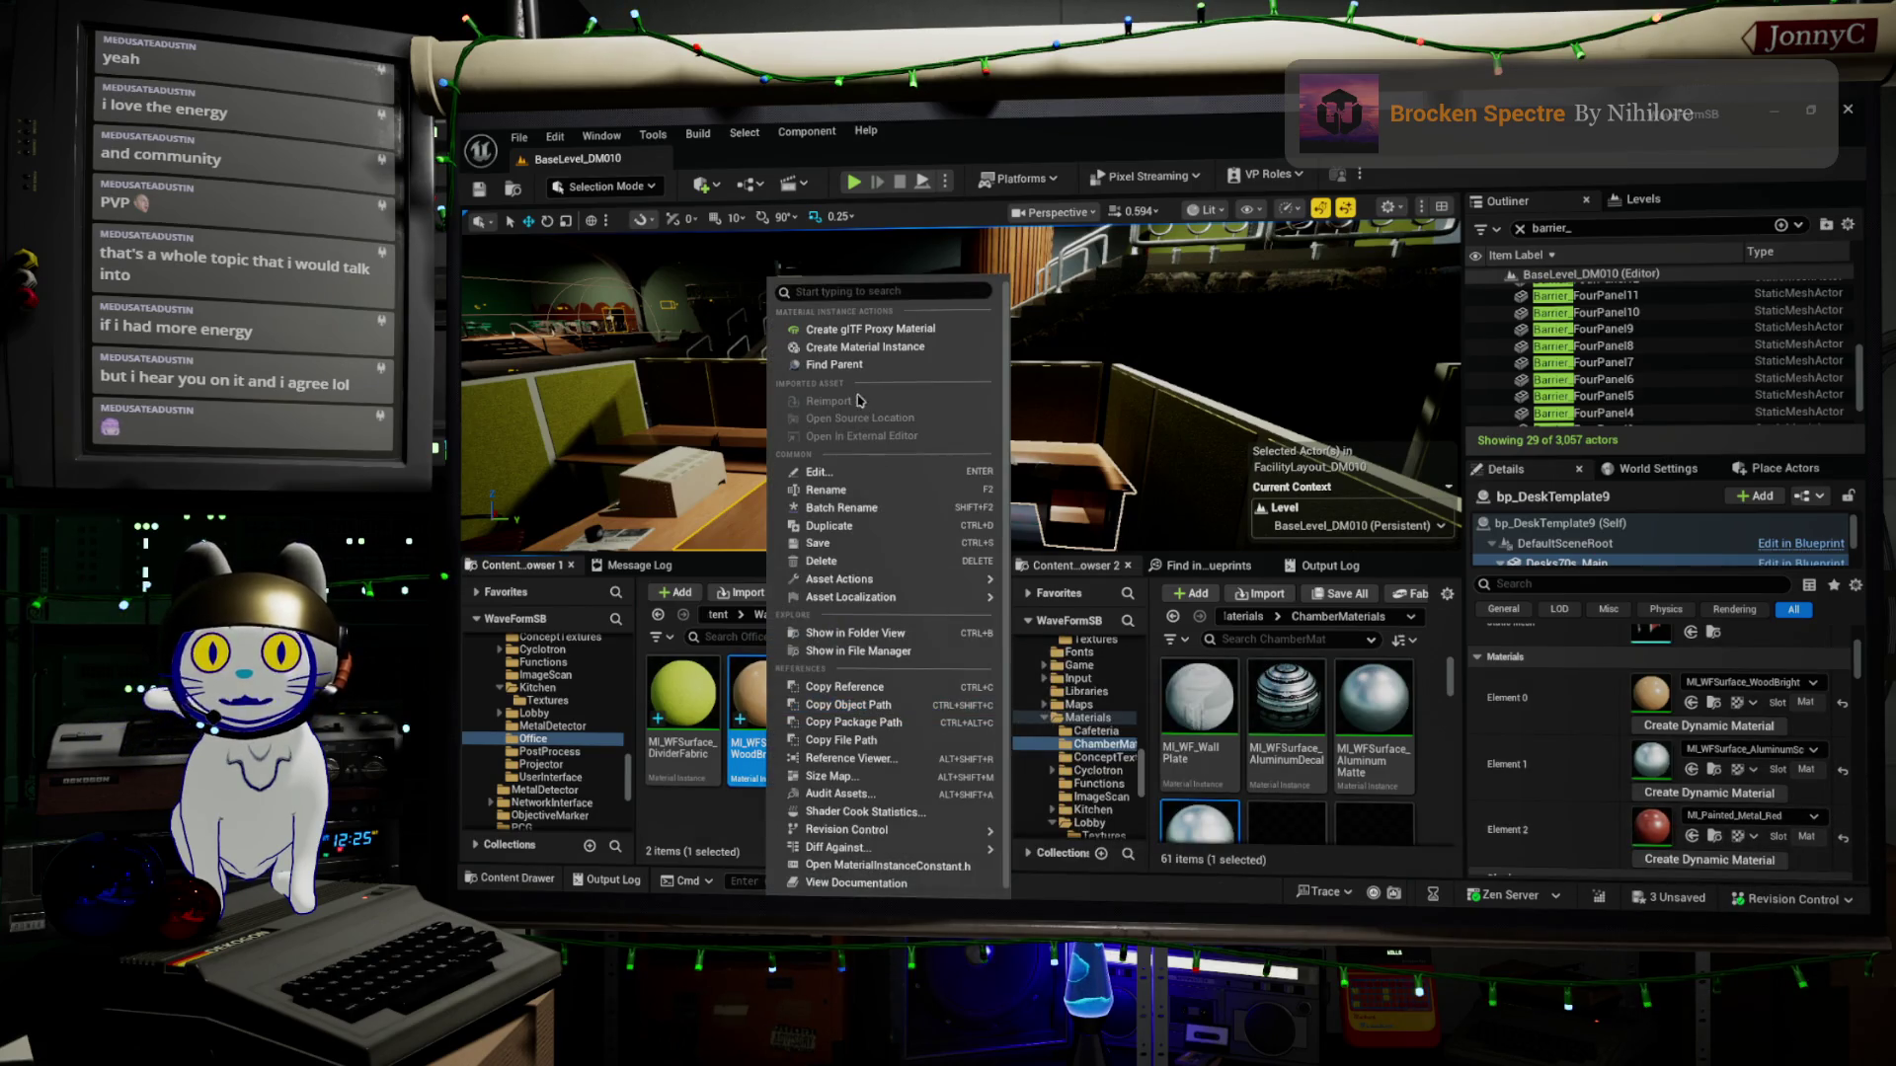
left_click(901, 524)
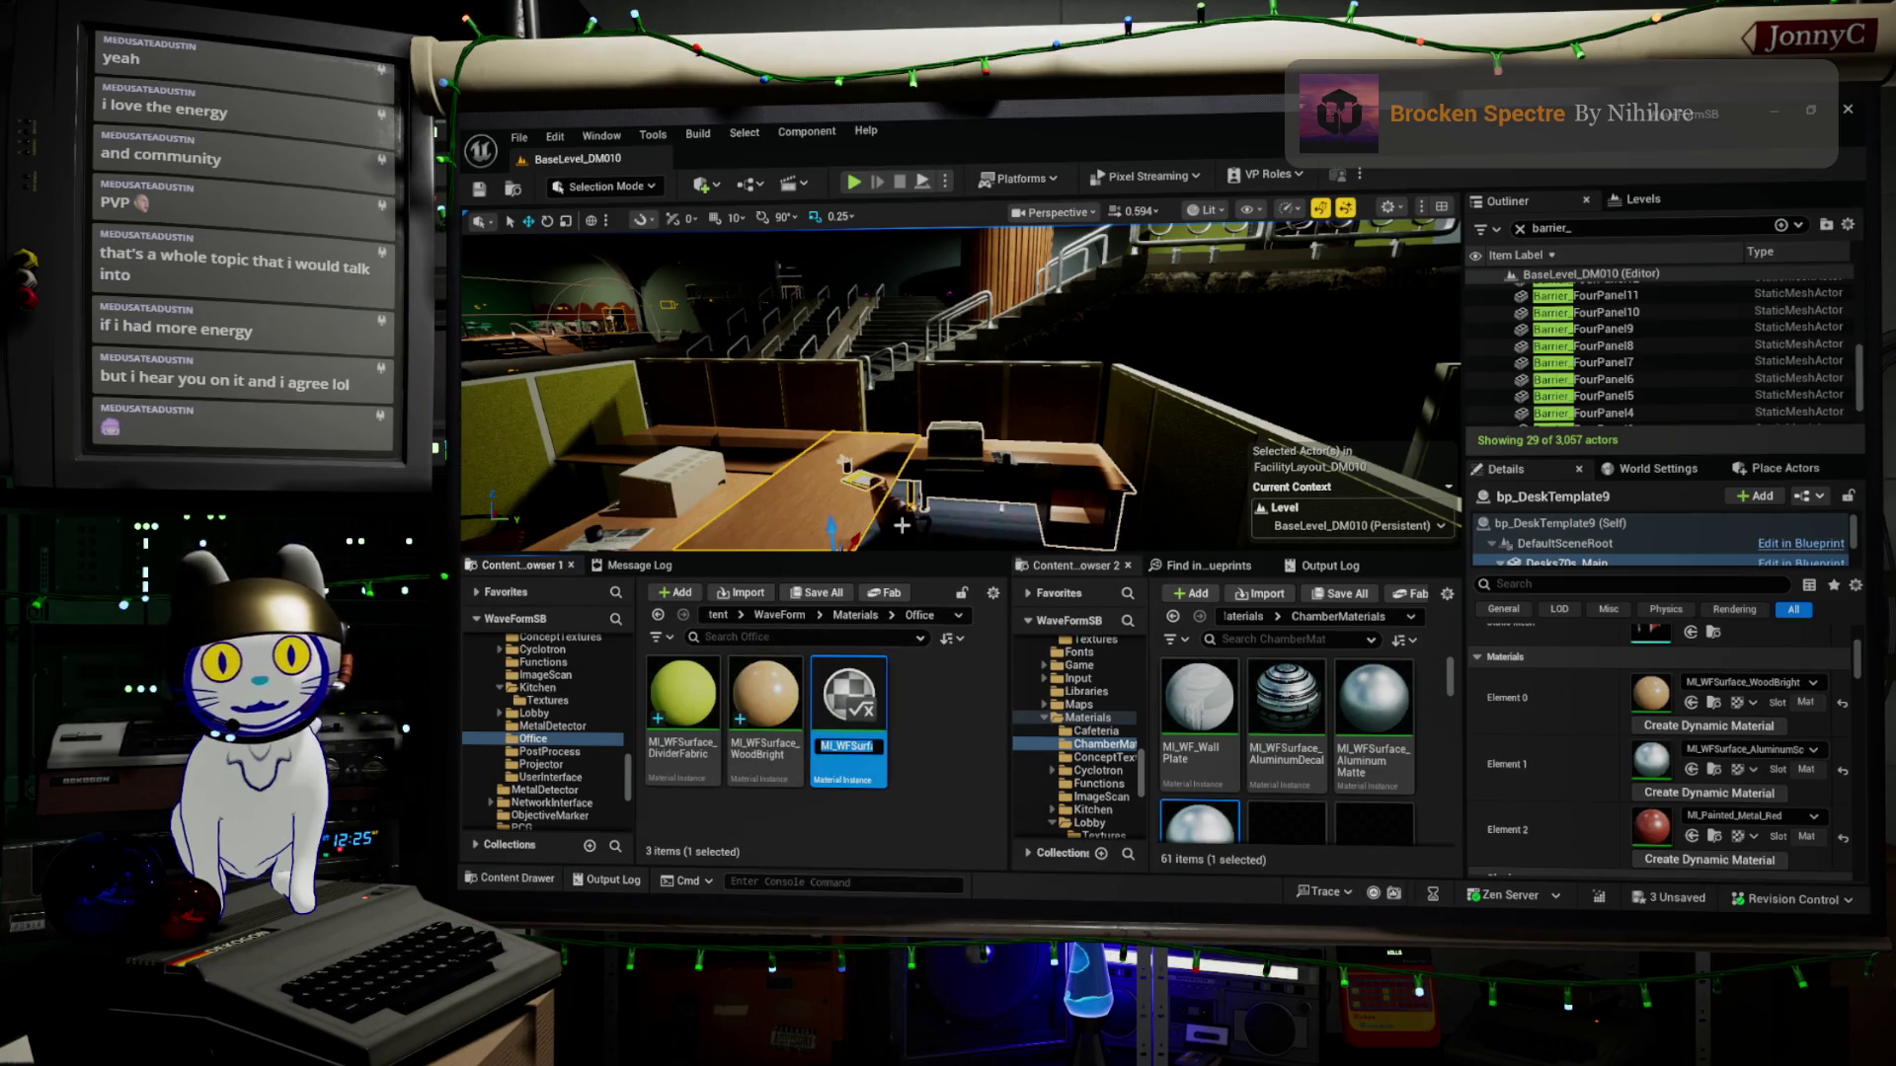
key("End")
key("shift+Left")
key("shift+Left")
key("shift+Left")
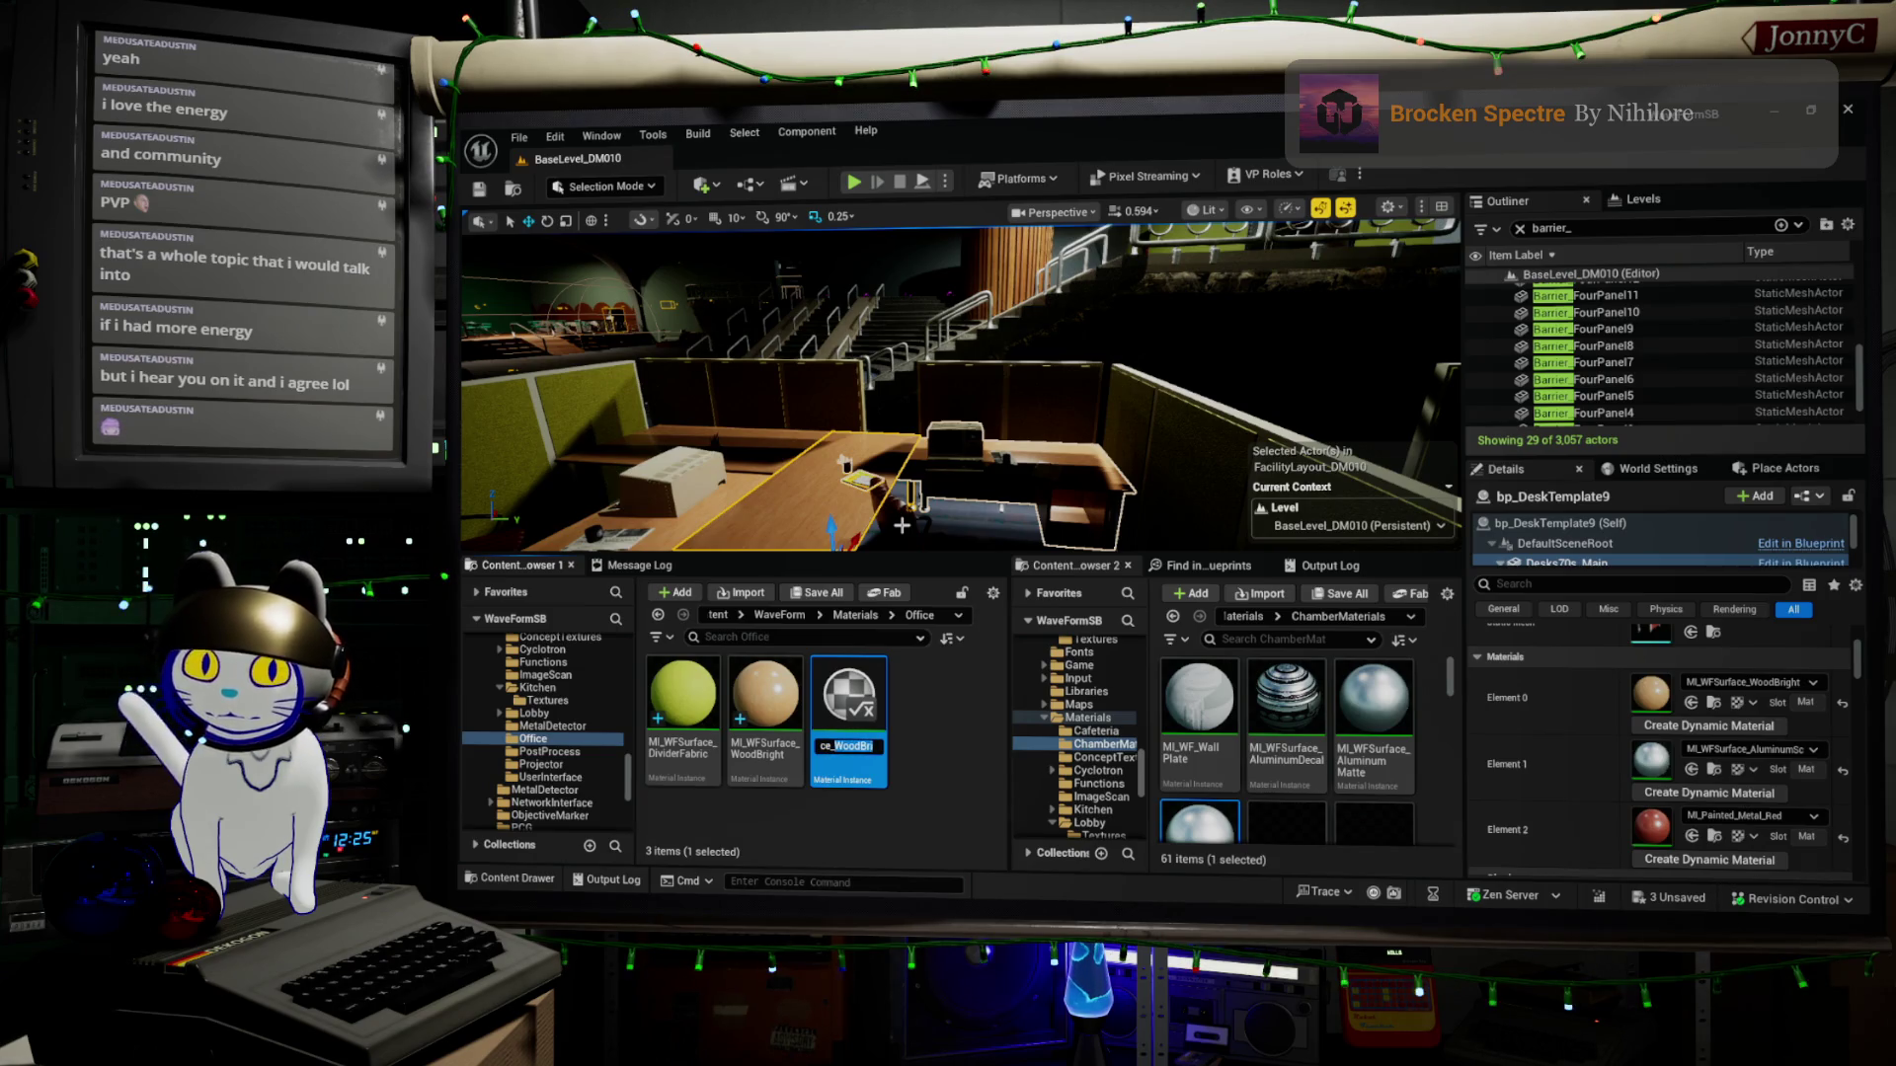
type("DeskPainted")
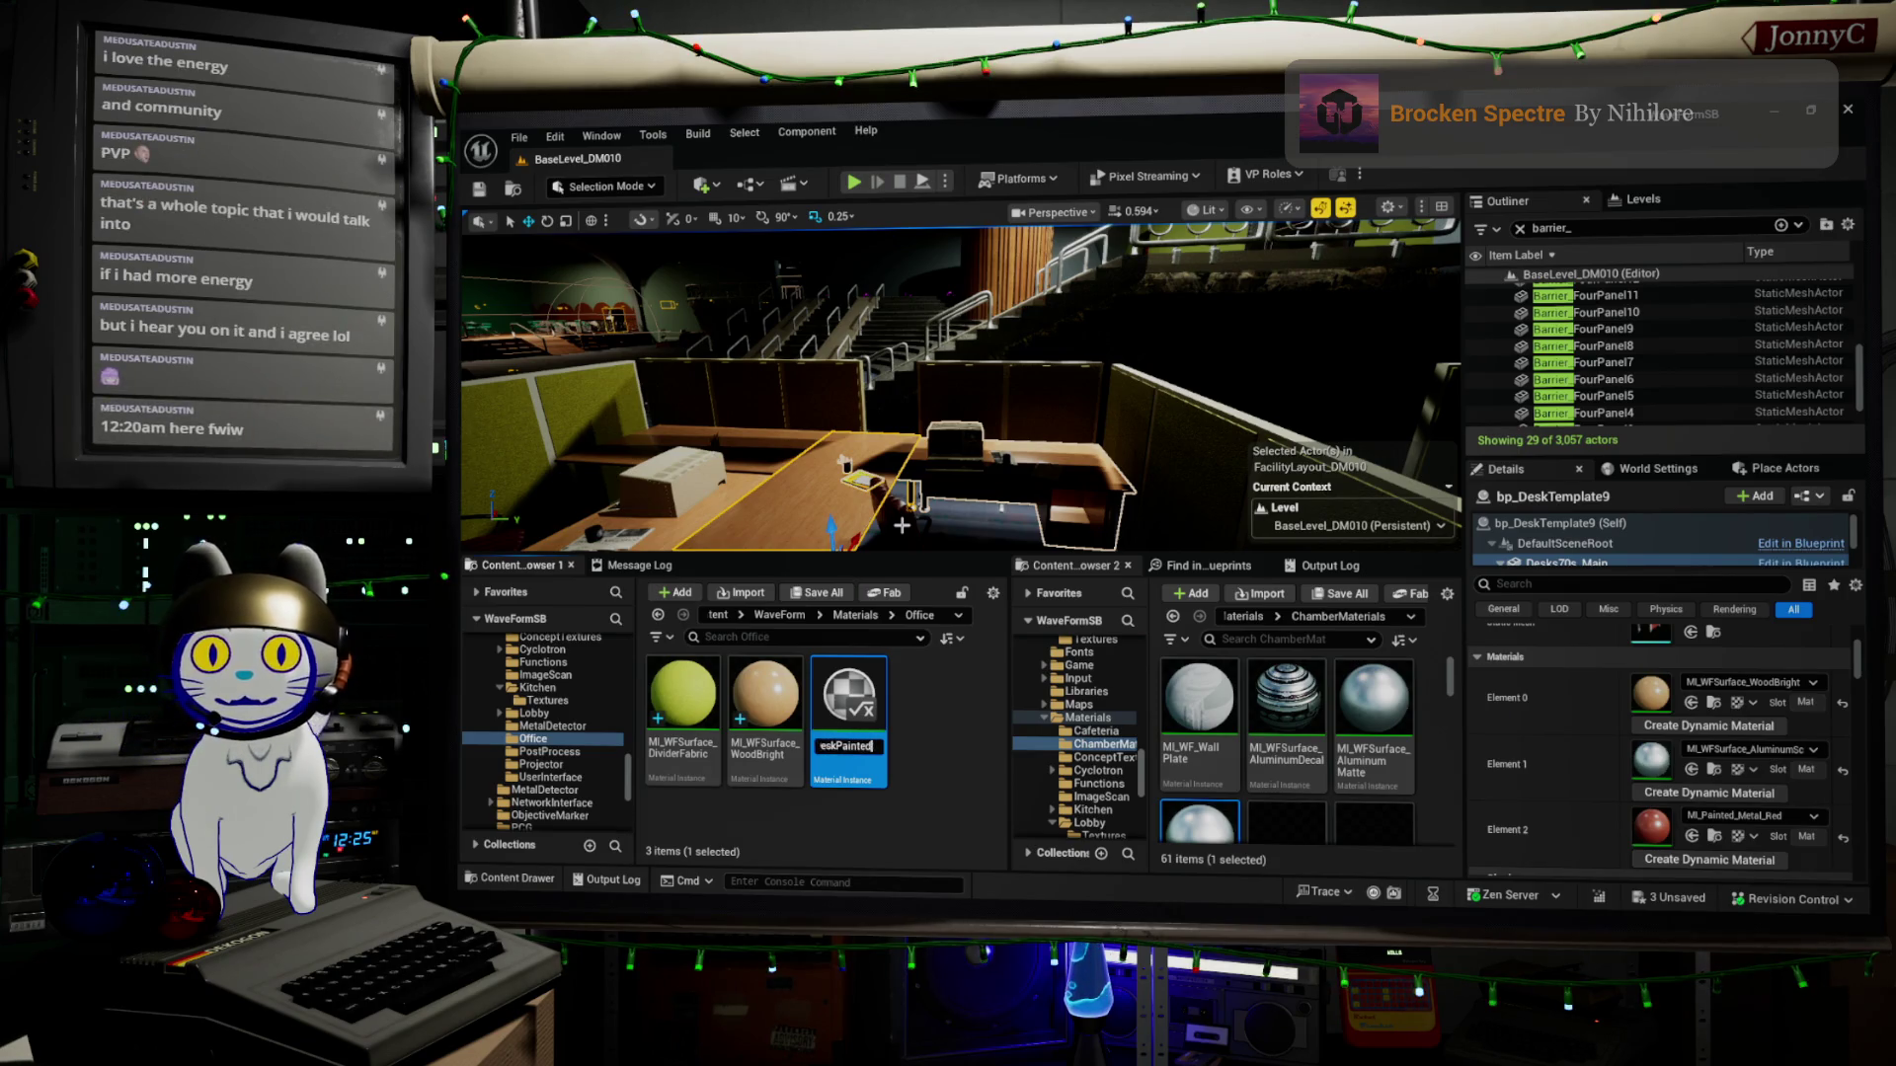
key("Return")
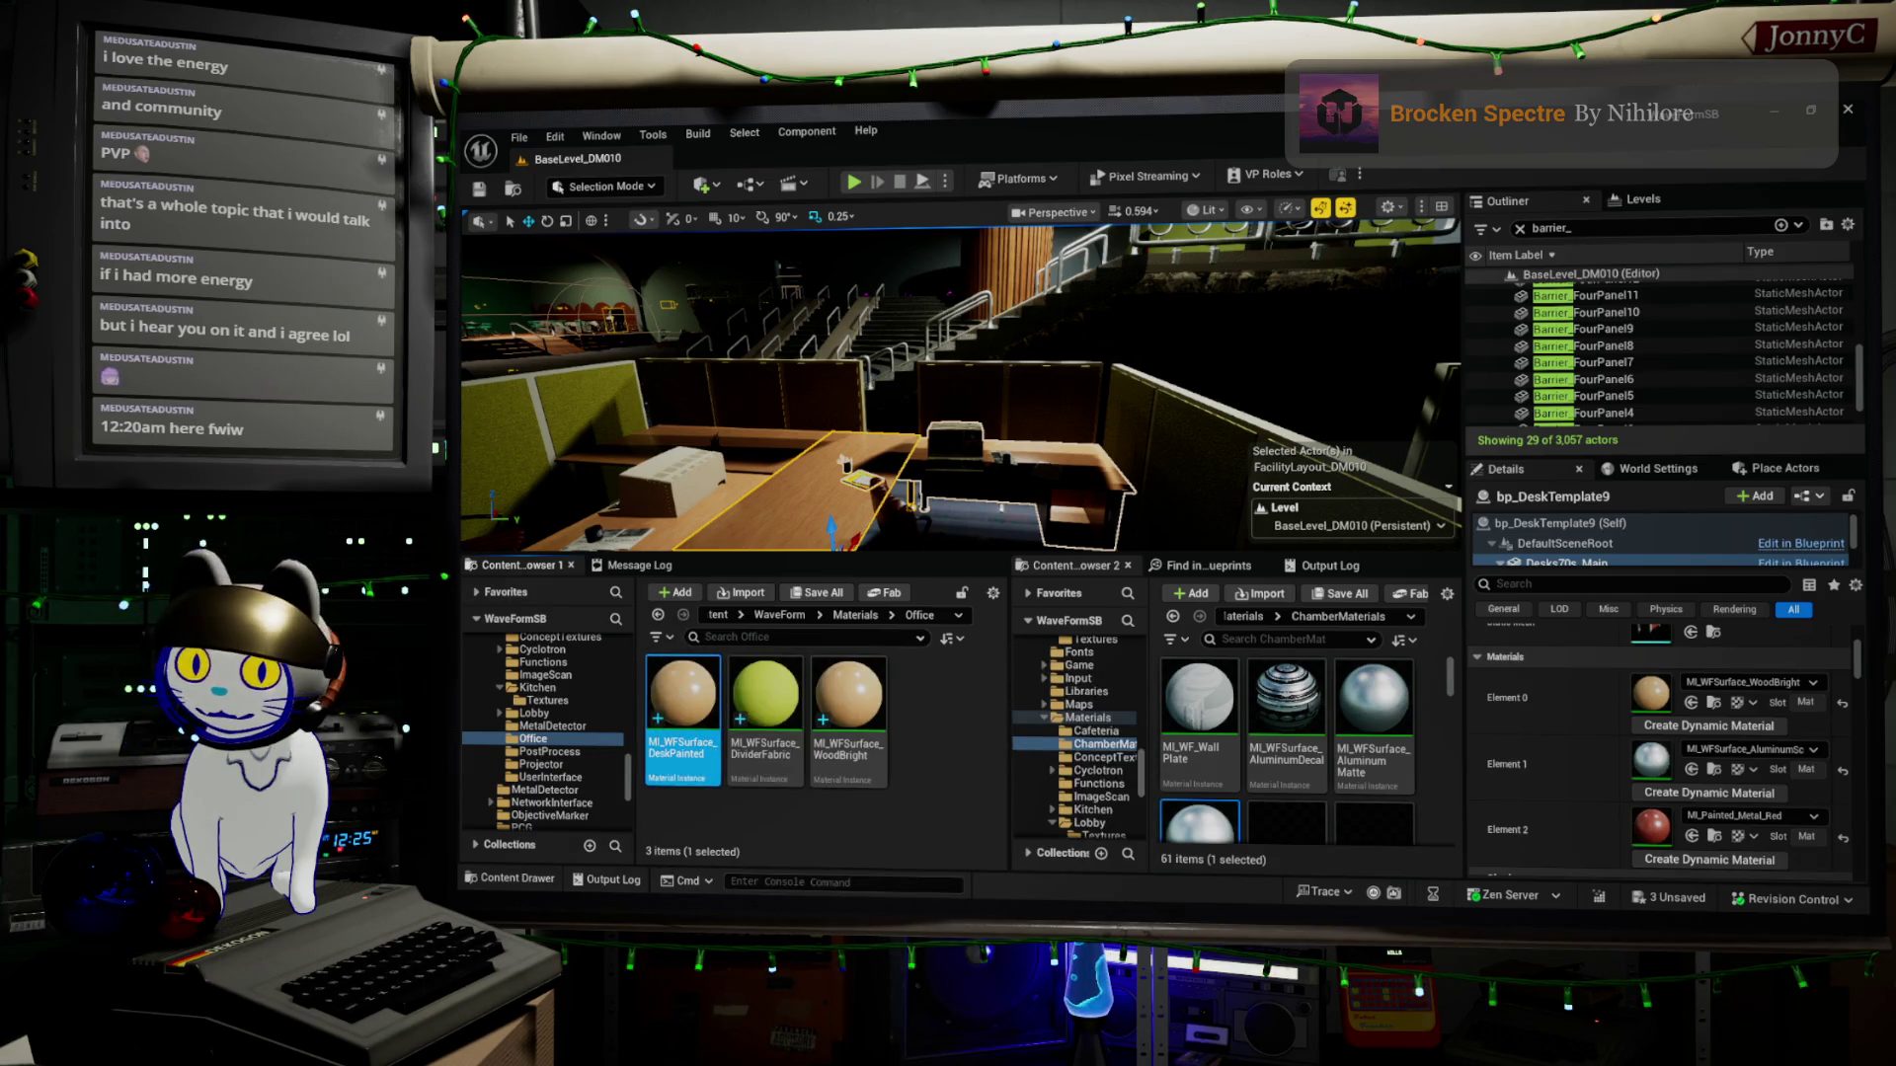
double_click(682, 696)
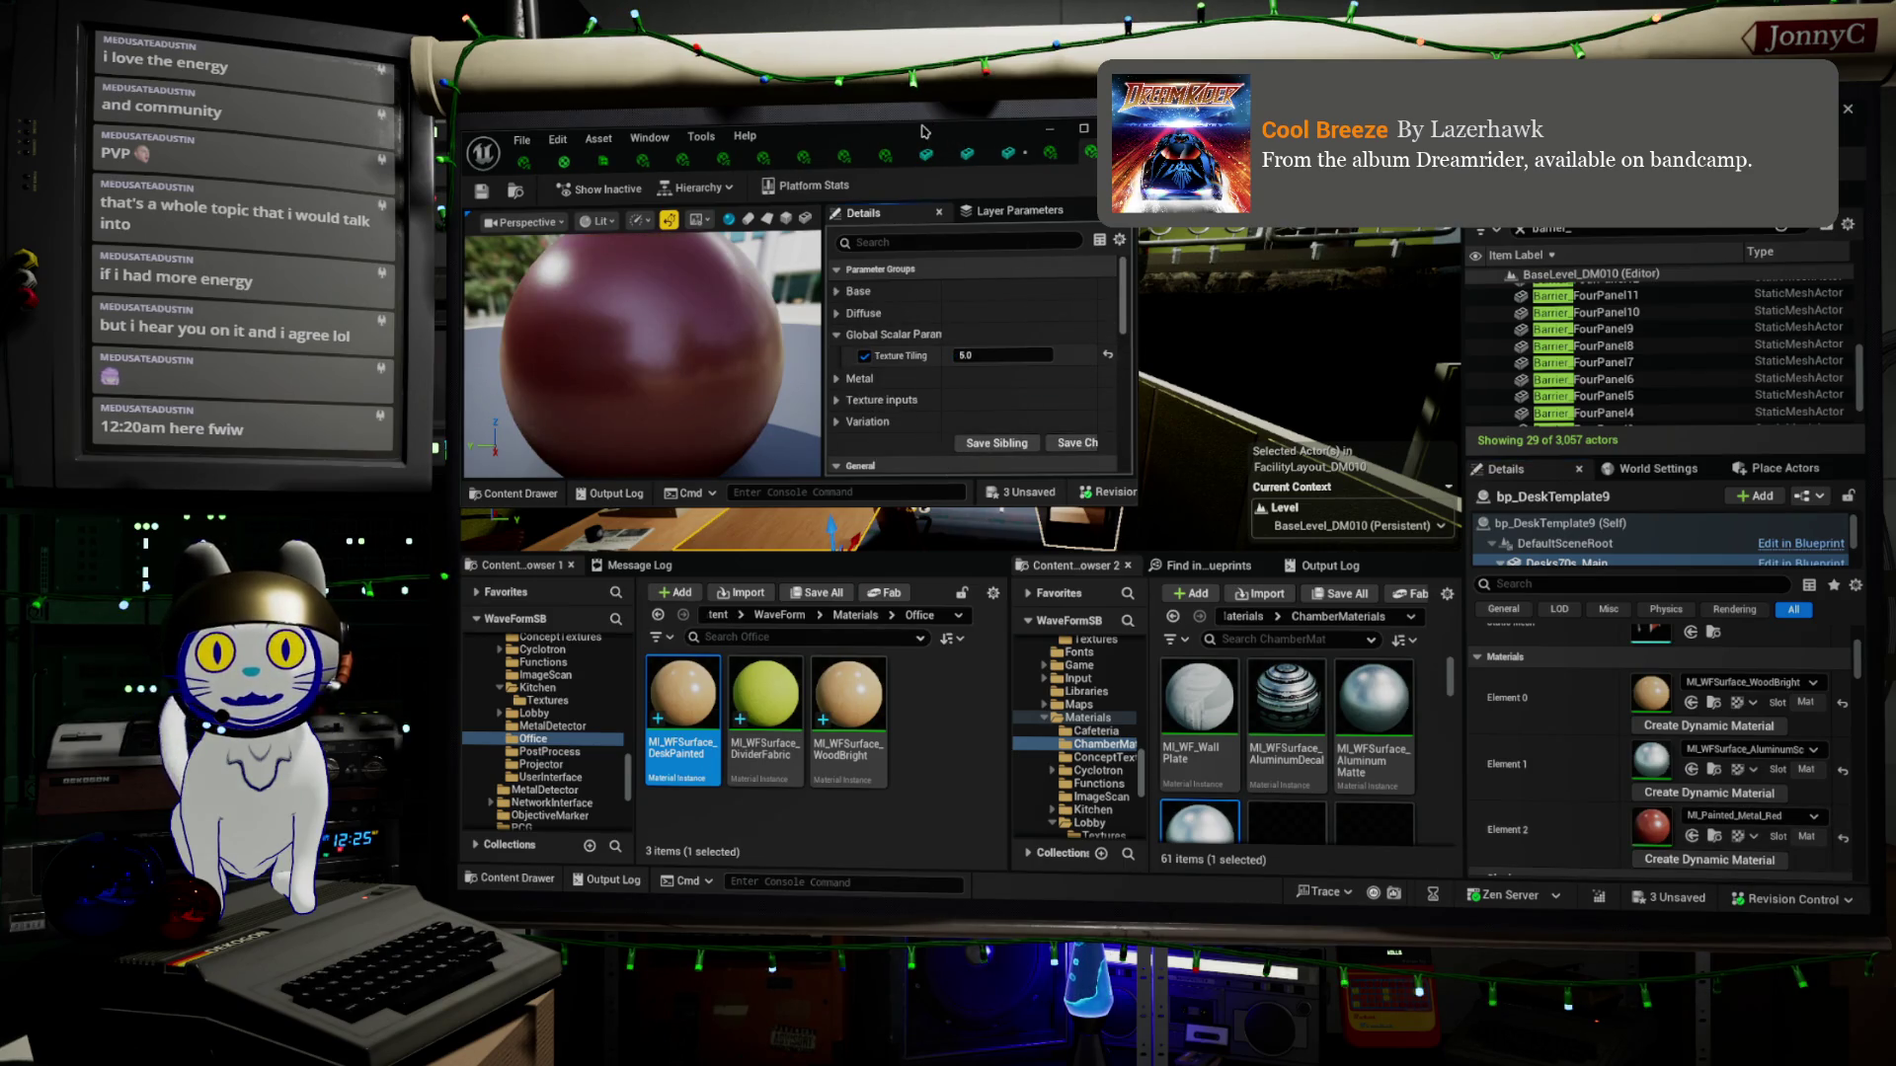
Undock the red painted-metal instance into its own window beside the wood editor
double_click(924, 131)
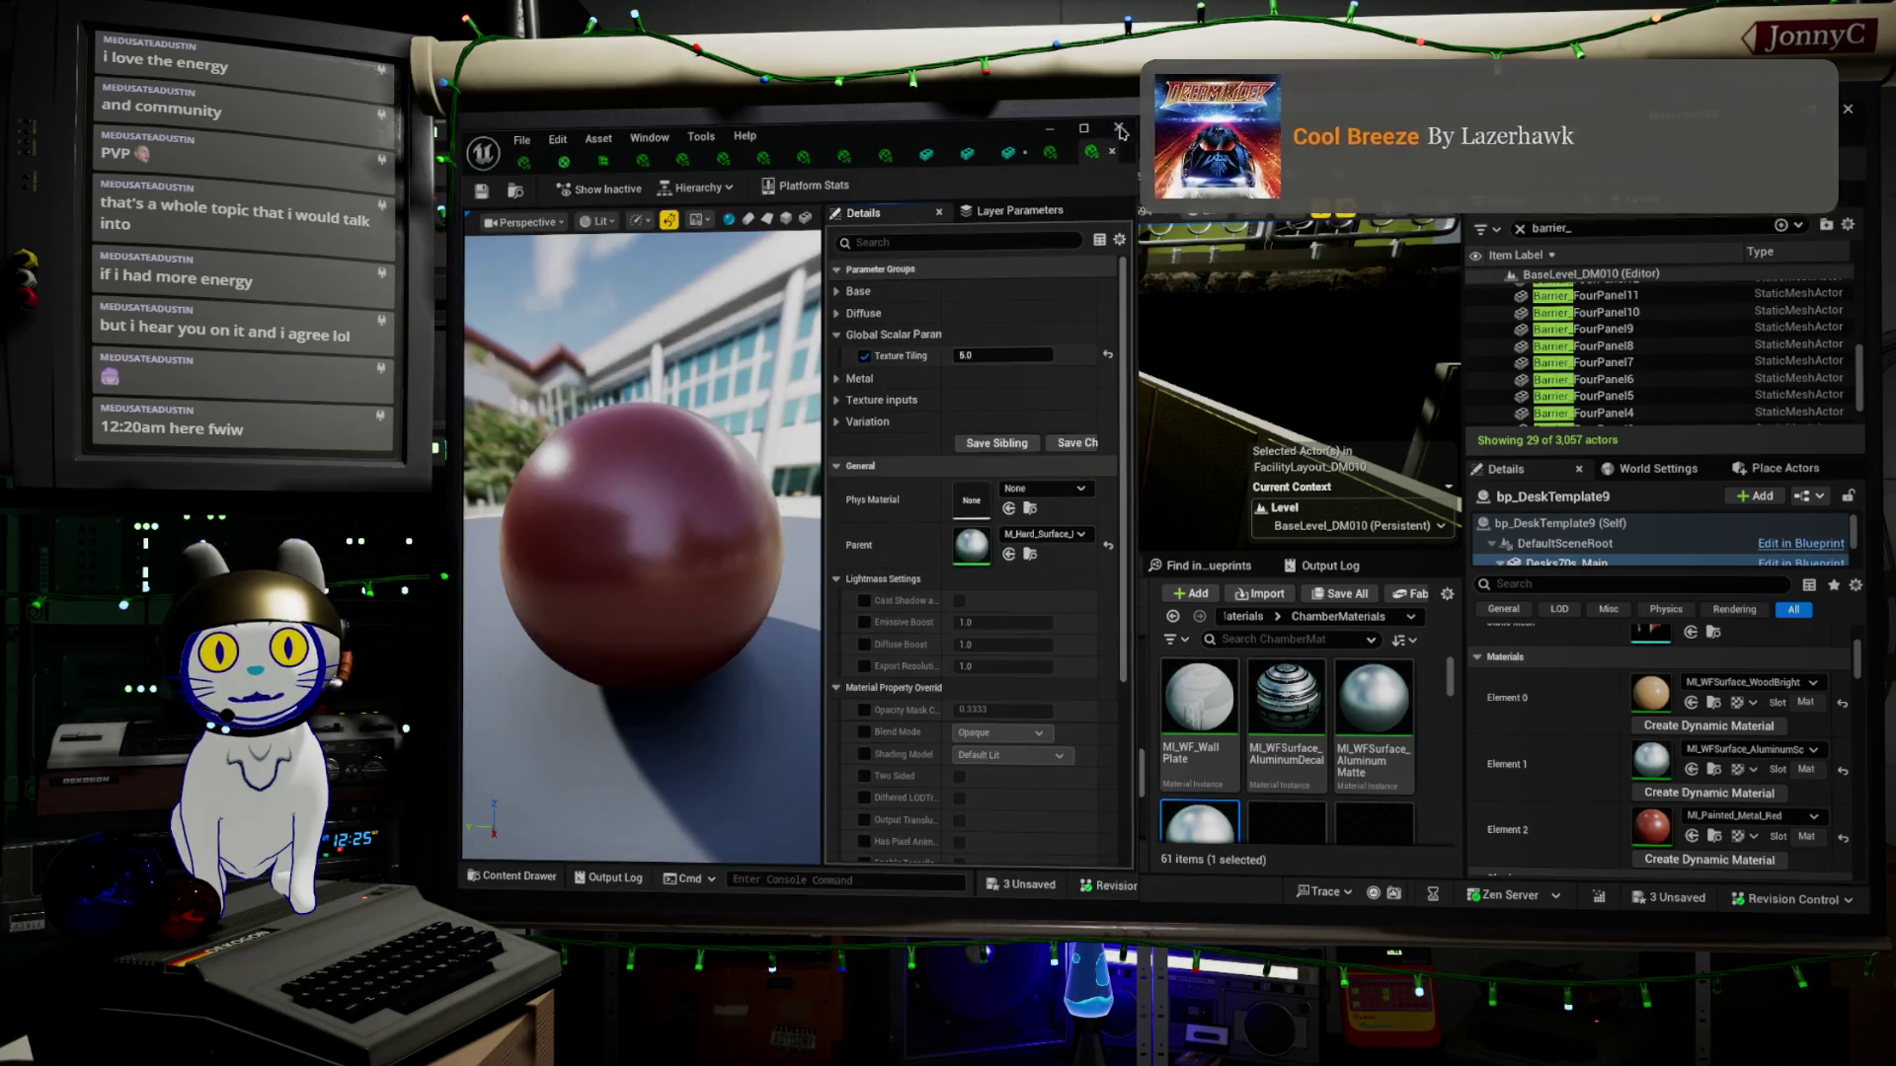
mouse_move(1123, 138)
left_mouse_down()
mouse_move(1861, 255)
mouse_move(1799, 267)
left_mouse_up()
mouse_move(1676, 251)
left_mouse_down()
mouse_move(1572, 205)
mouse_move(1602, 140)
mouse_move(1659, 138)
mouse_move(1480, 148)
left_mouse_up()
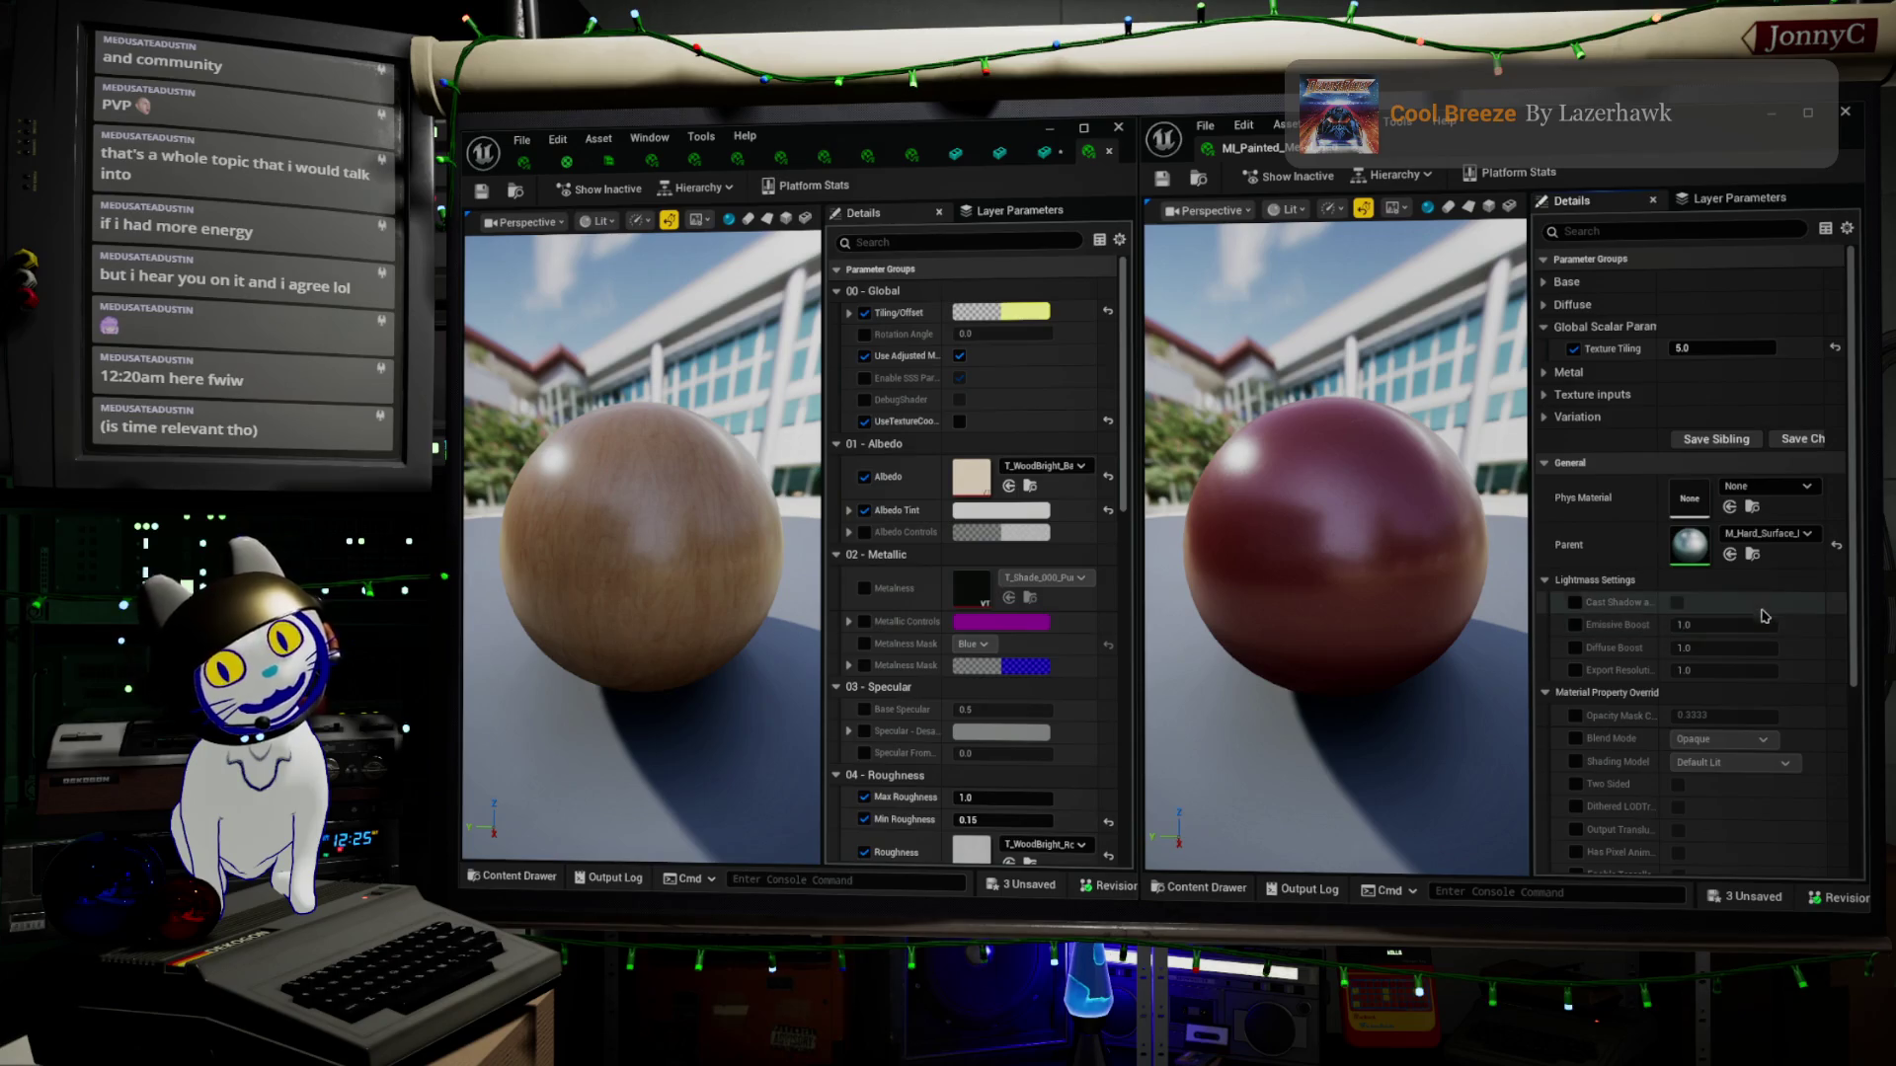
Expand the red instance's Texture inputs and Diffuse groups and inspect its sphere preview
left_click(1546, 399)
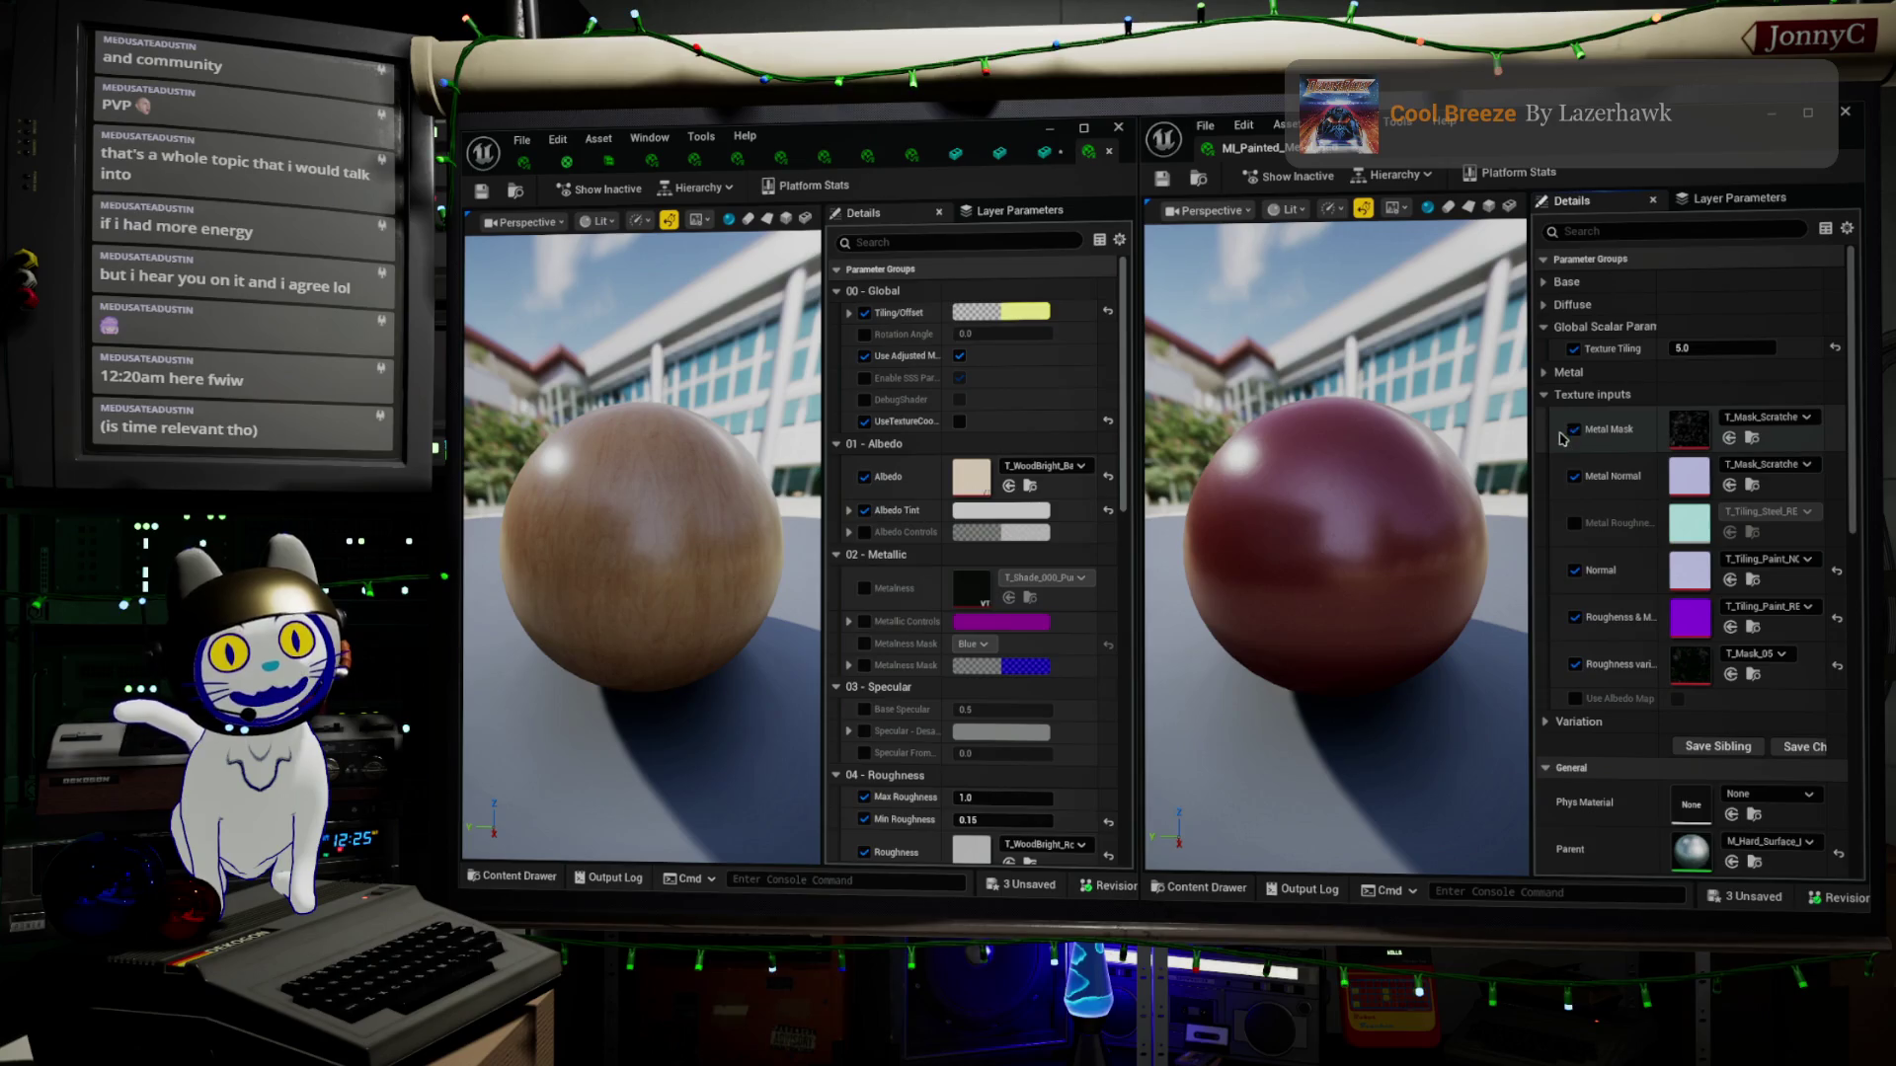
left_click(1541, 304)
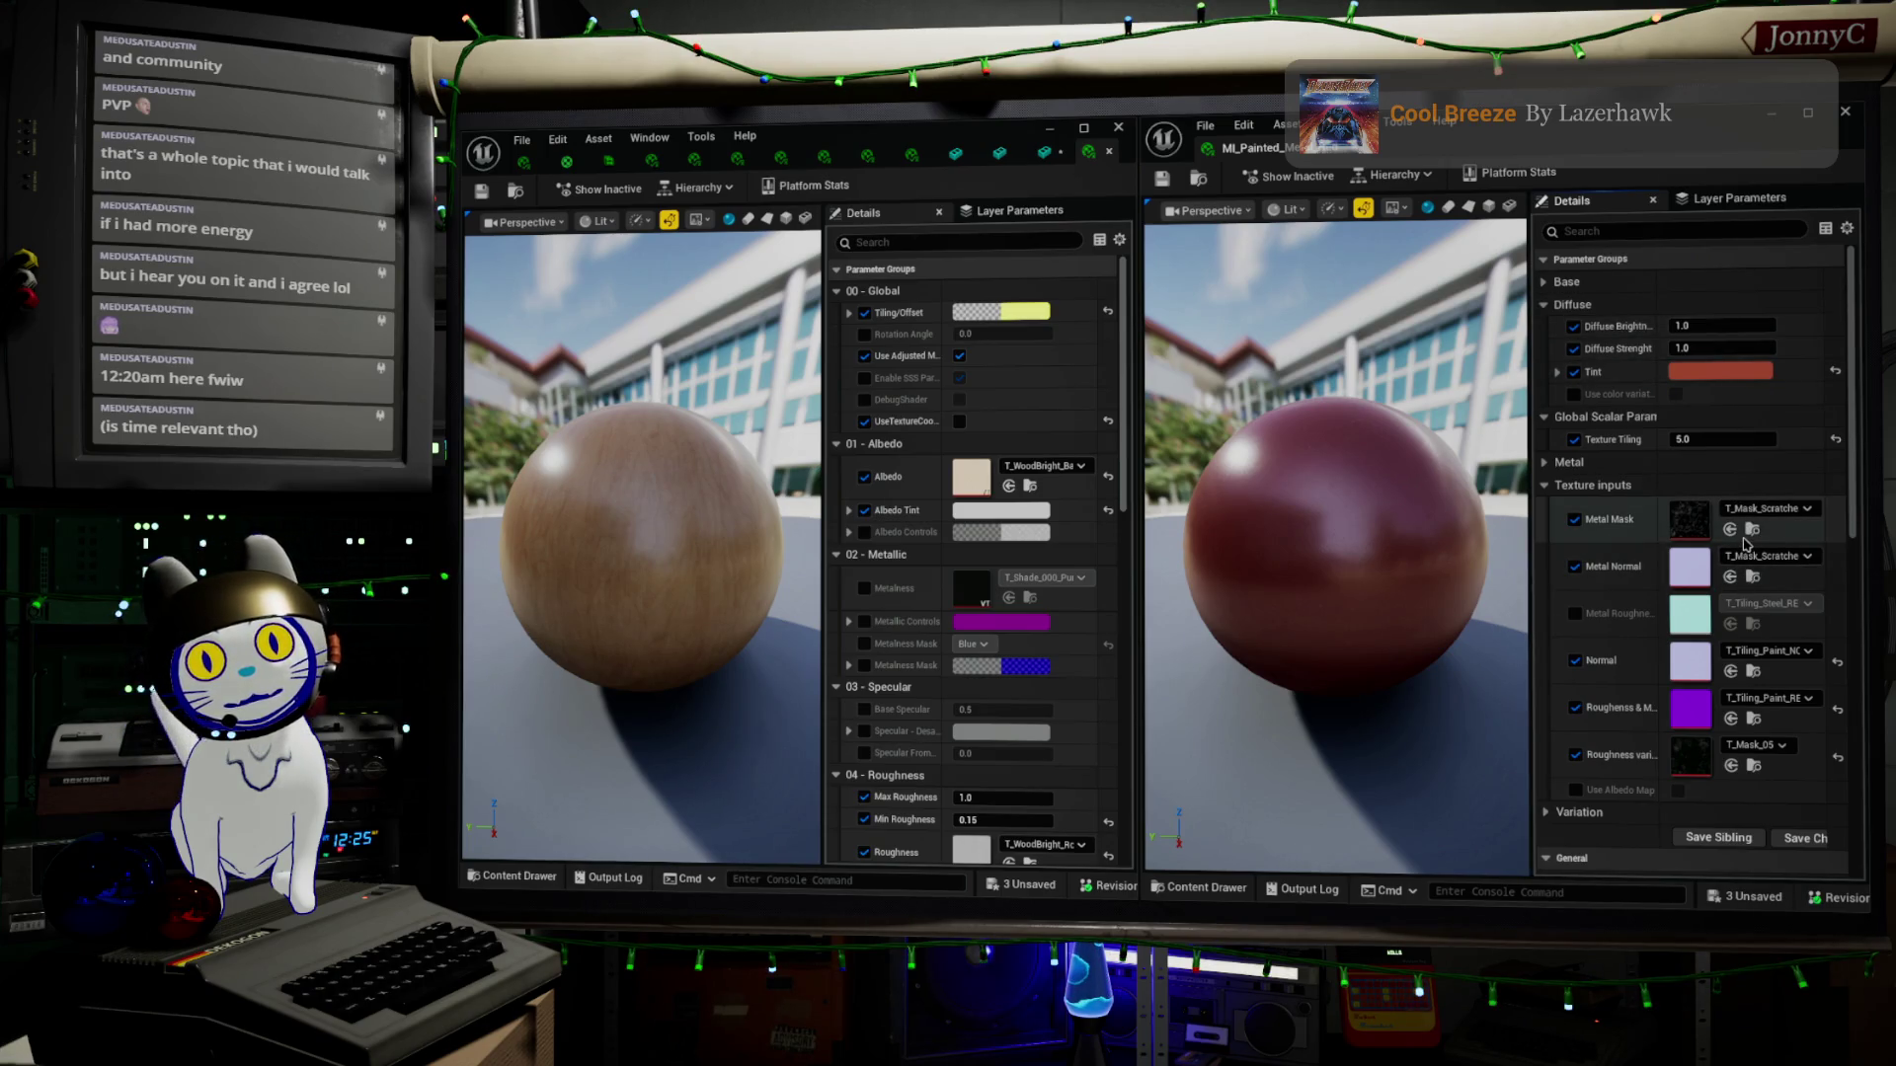
left_click_drag(1316, 632, 1377, 553)
scroll(1336, 589, "up", 3)
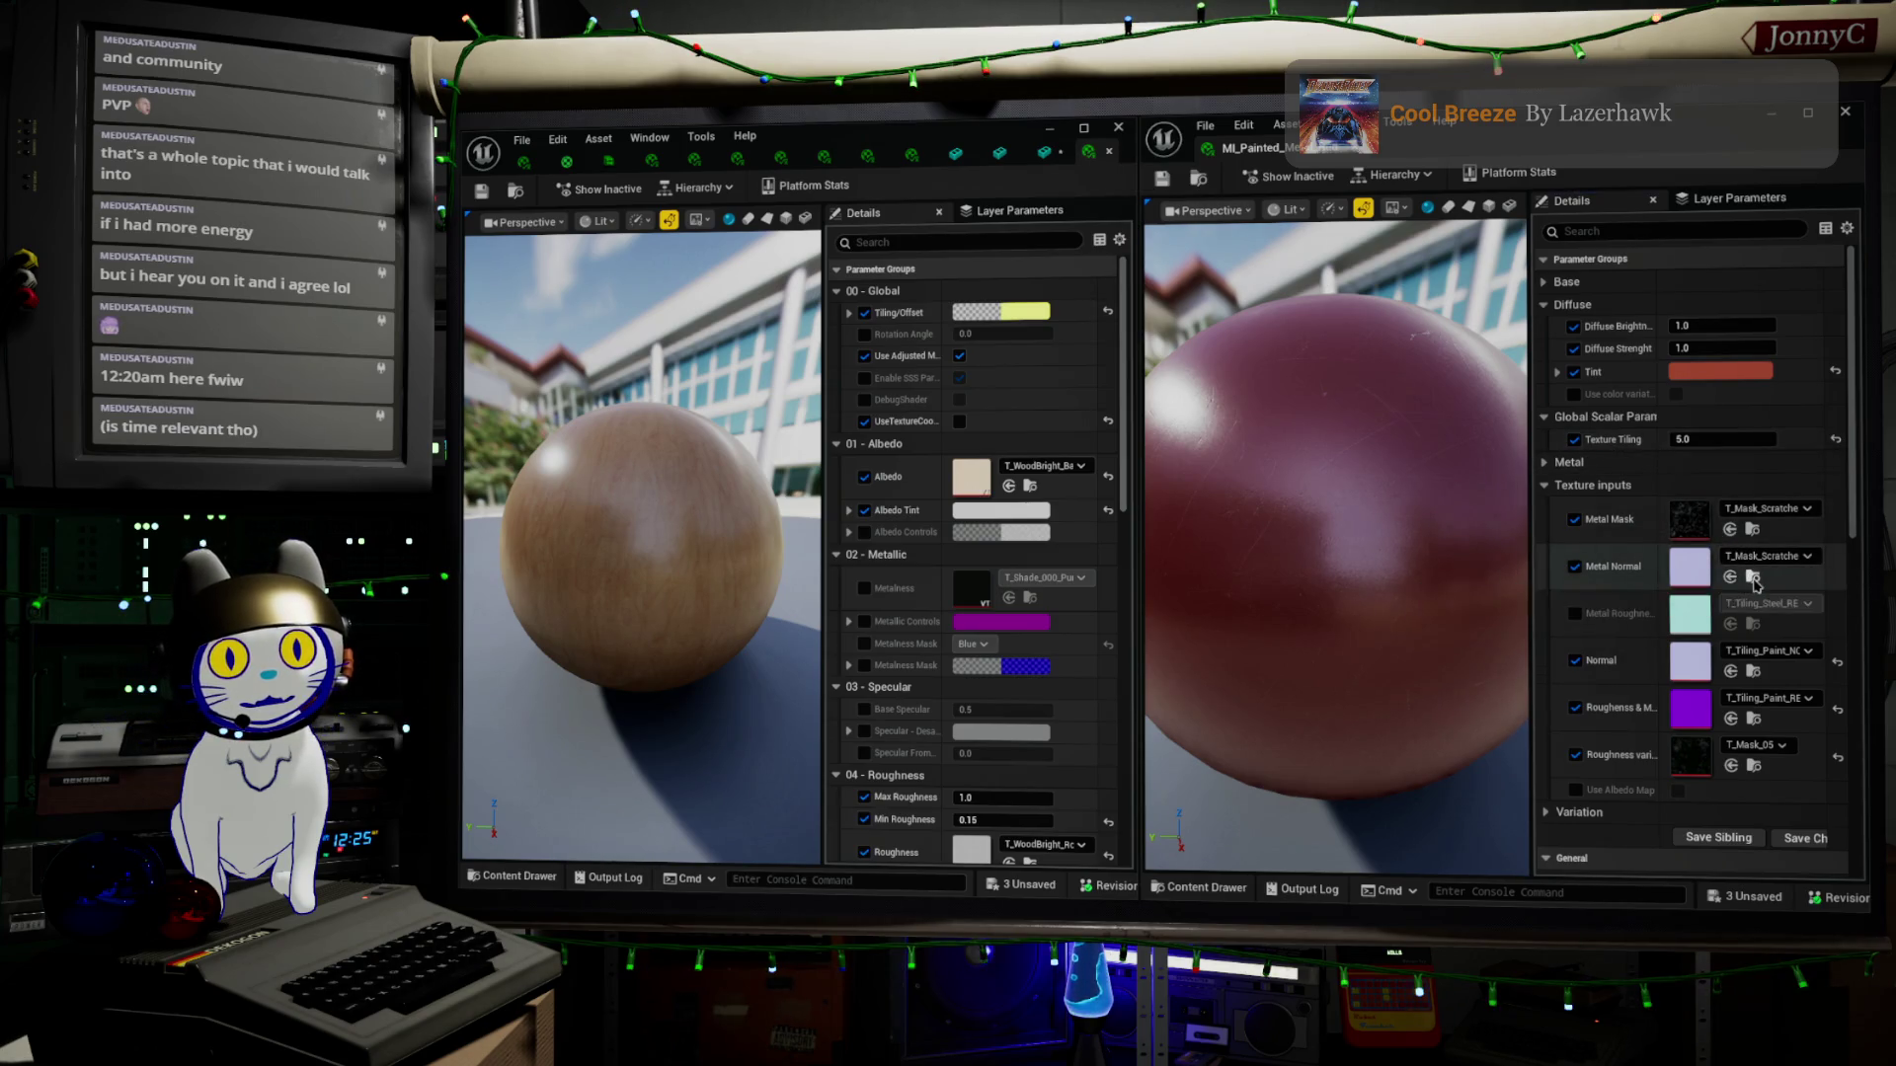
scroll(973, 819, "down", 5)
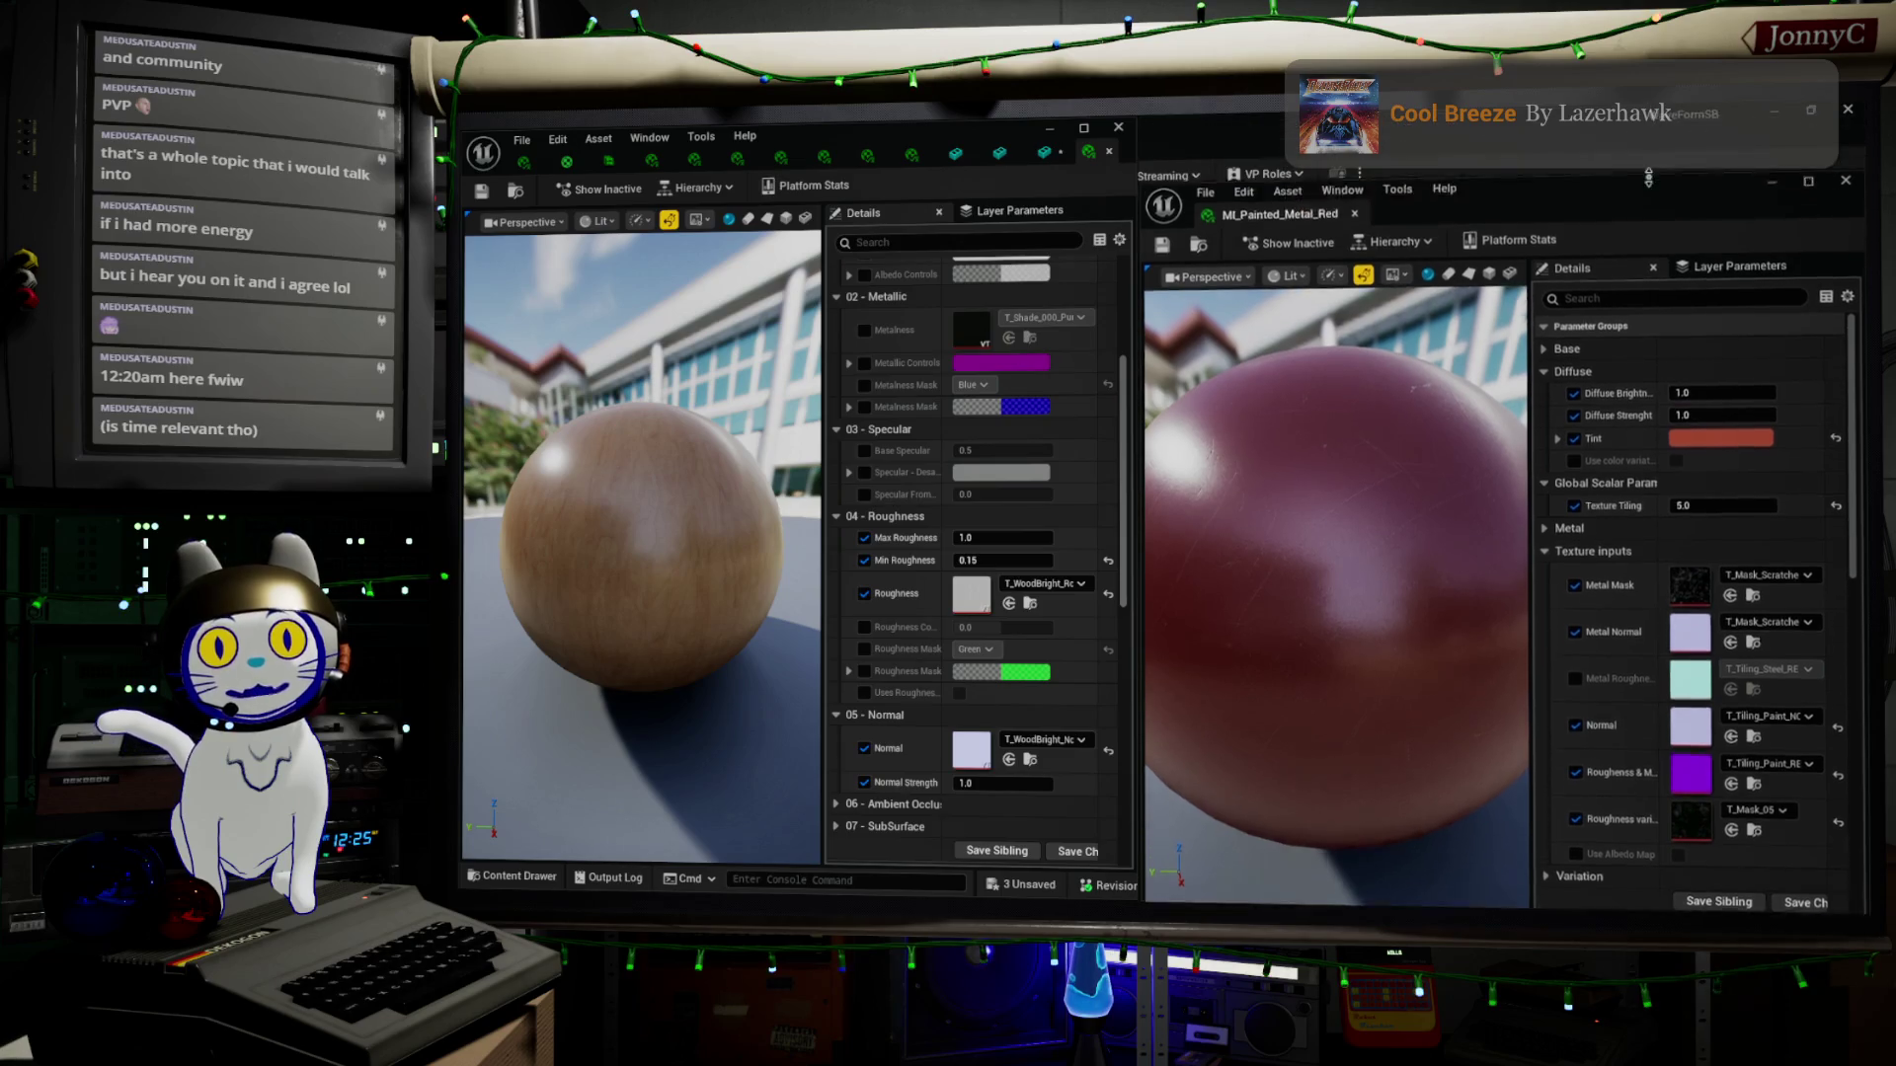
Reposition the red material window and close the wood material editor
left_click_drag(1577, 106, 1576, 321)
left_click_drag(1584, 334, 1208, 558)
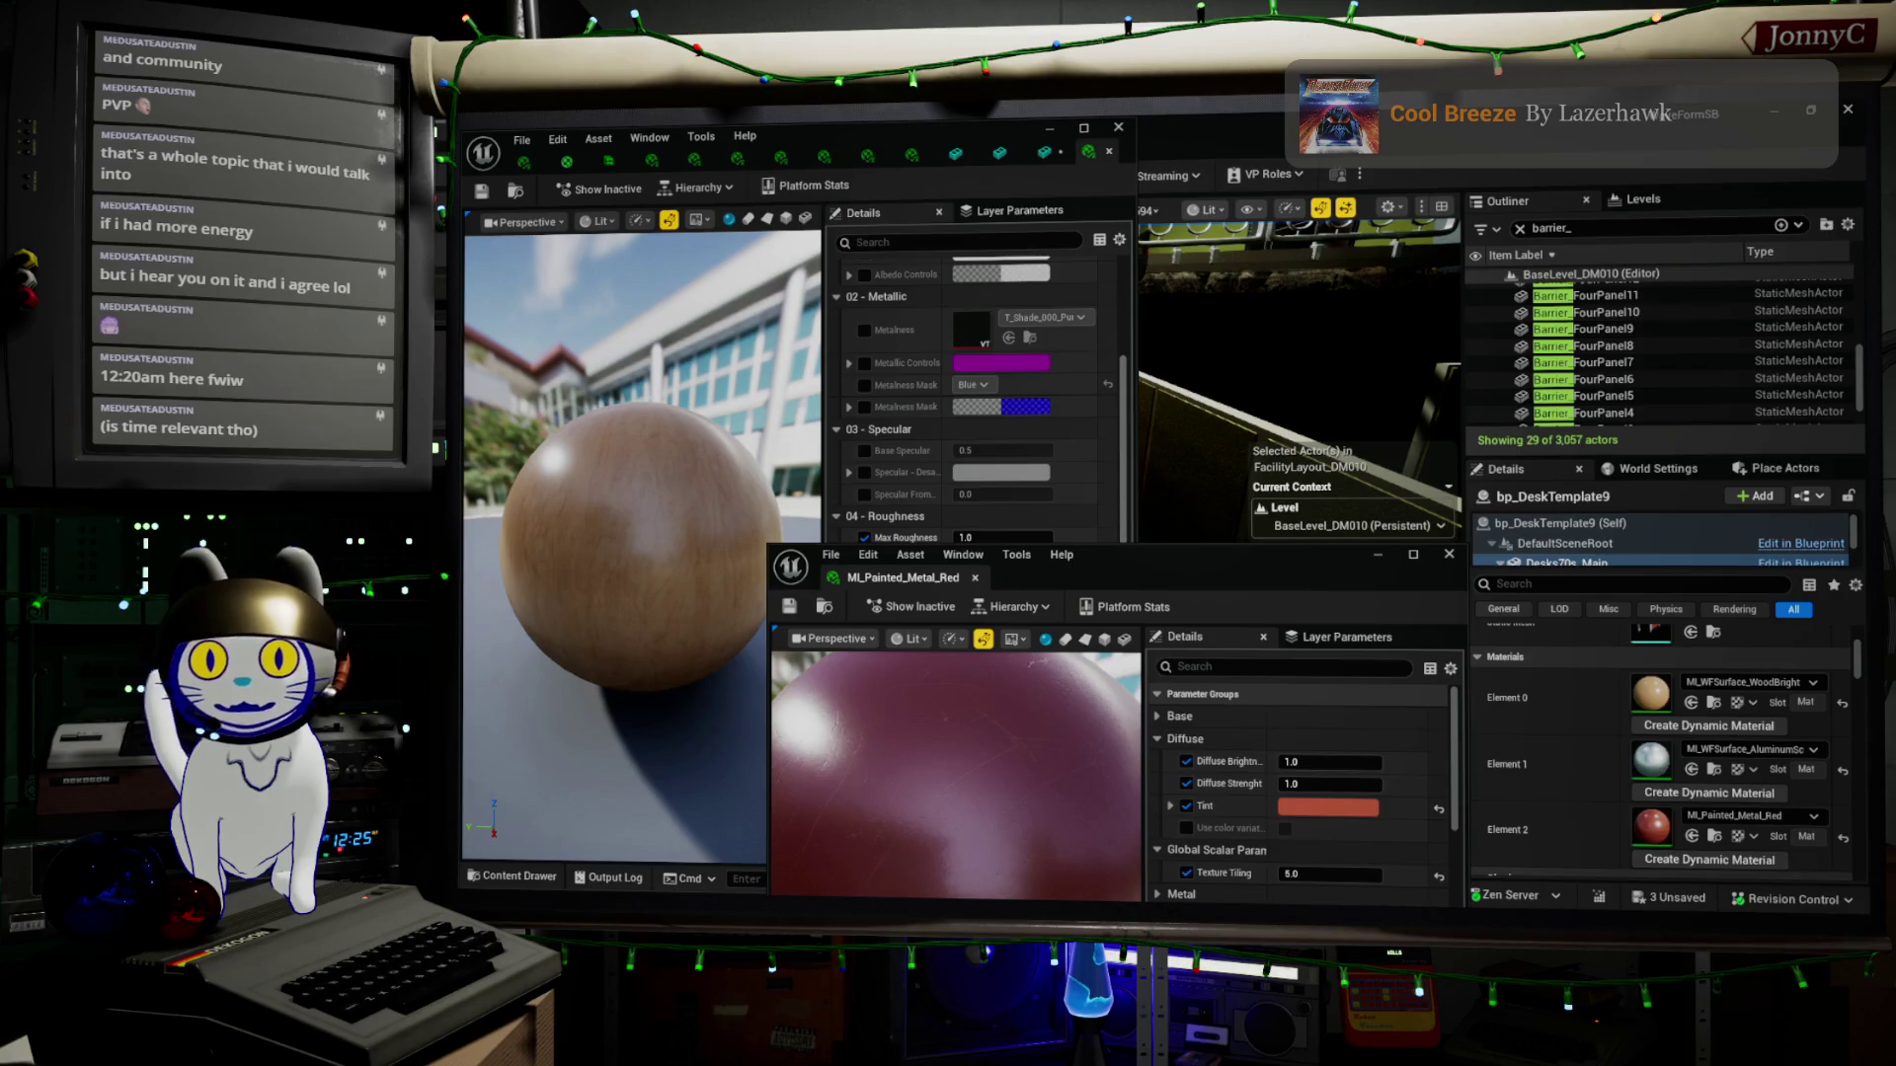
left_click(1050, 128)
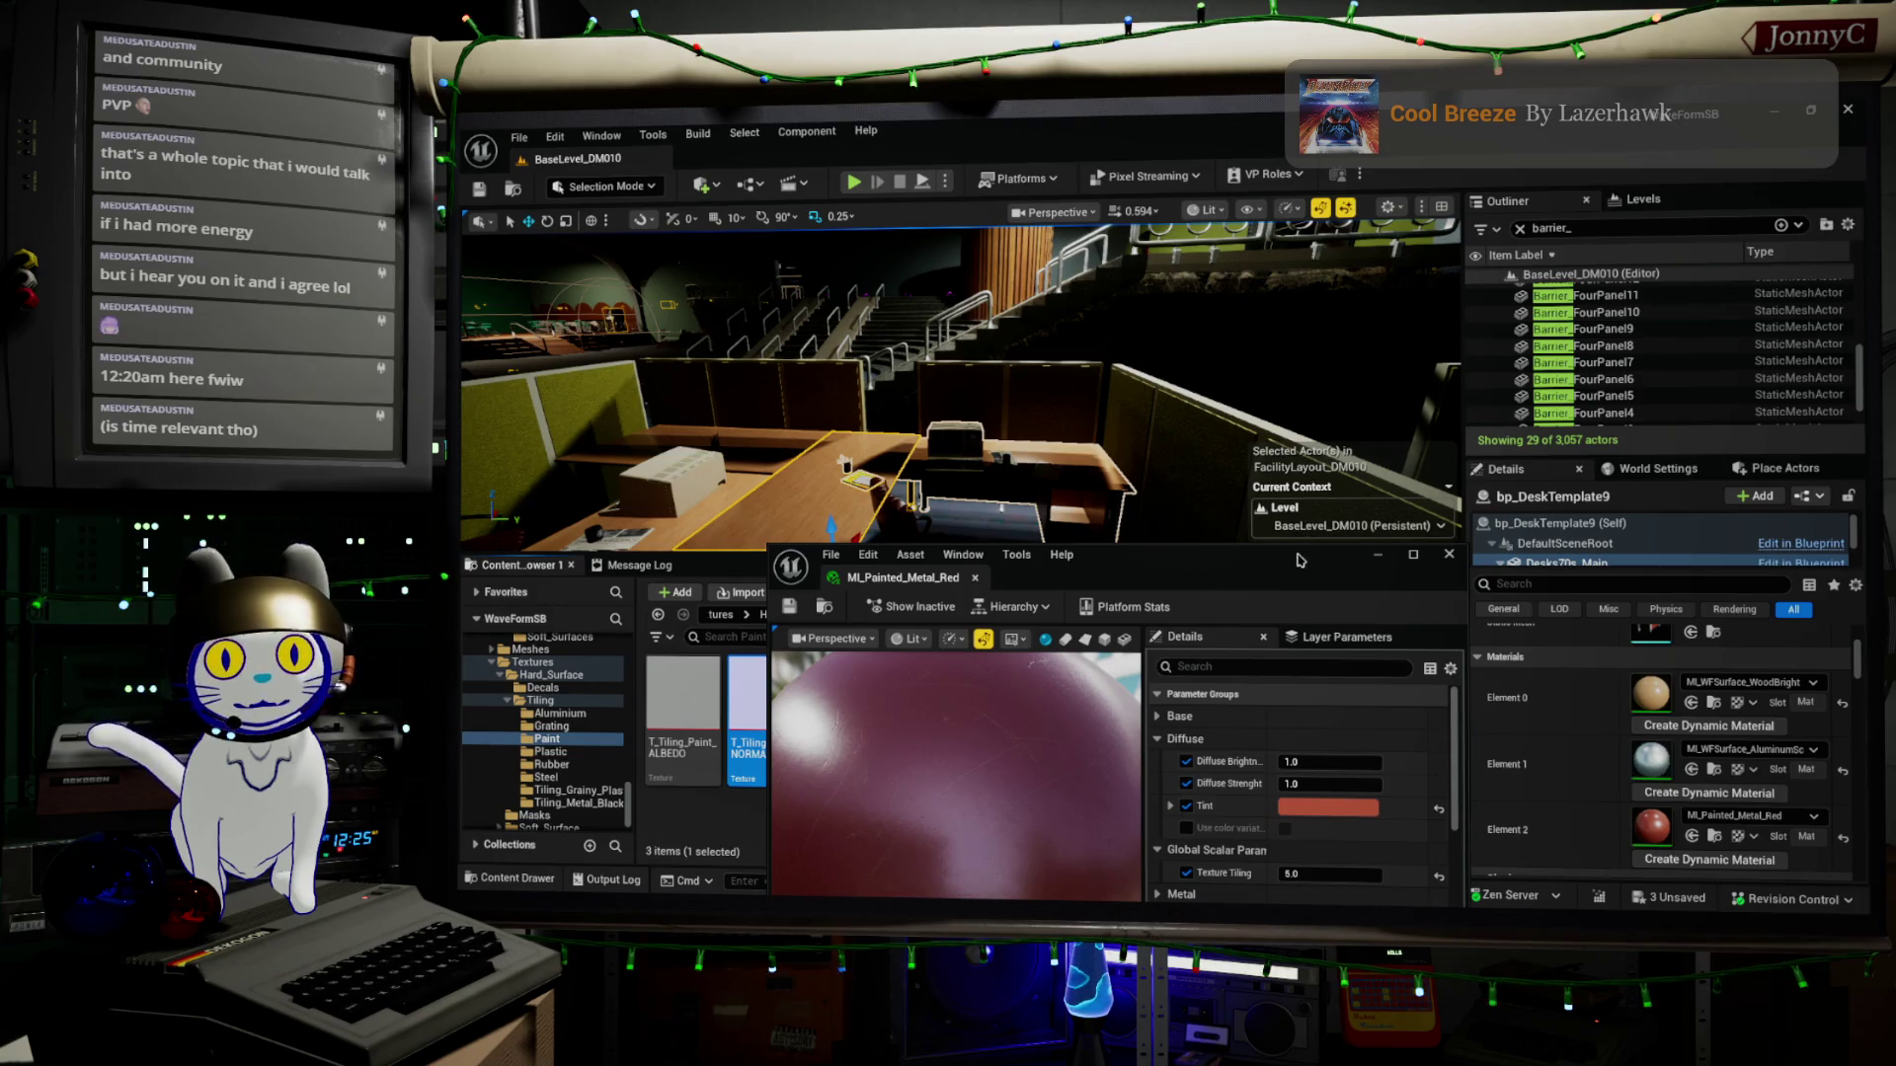
mouse_move(1297, 564)
left_mouse_down()
mouse_move(1368, 378)
mouse_move(1671, 117)
left_mouse_up()
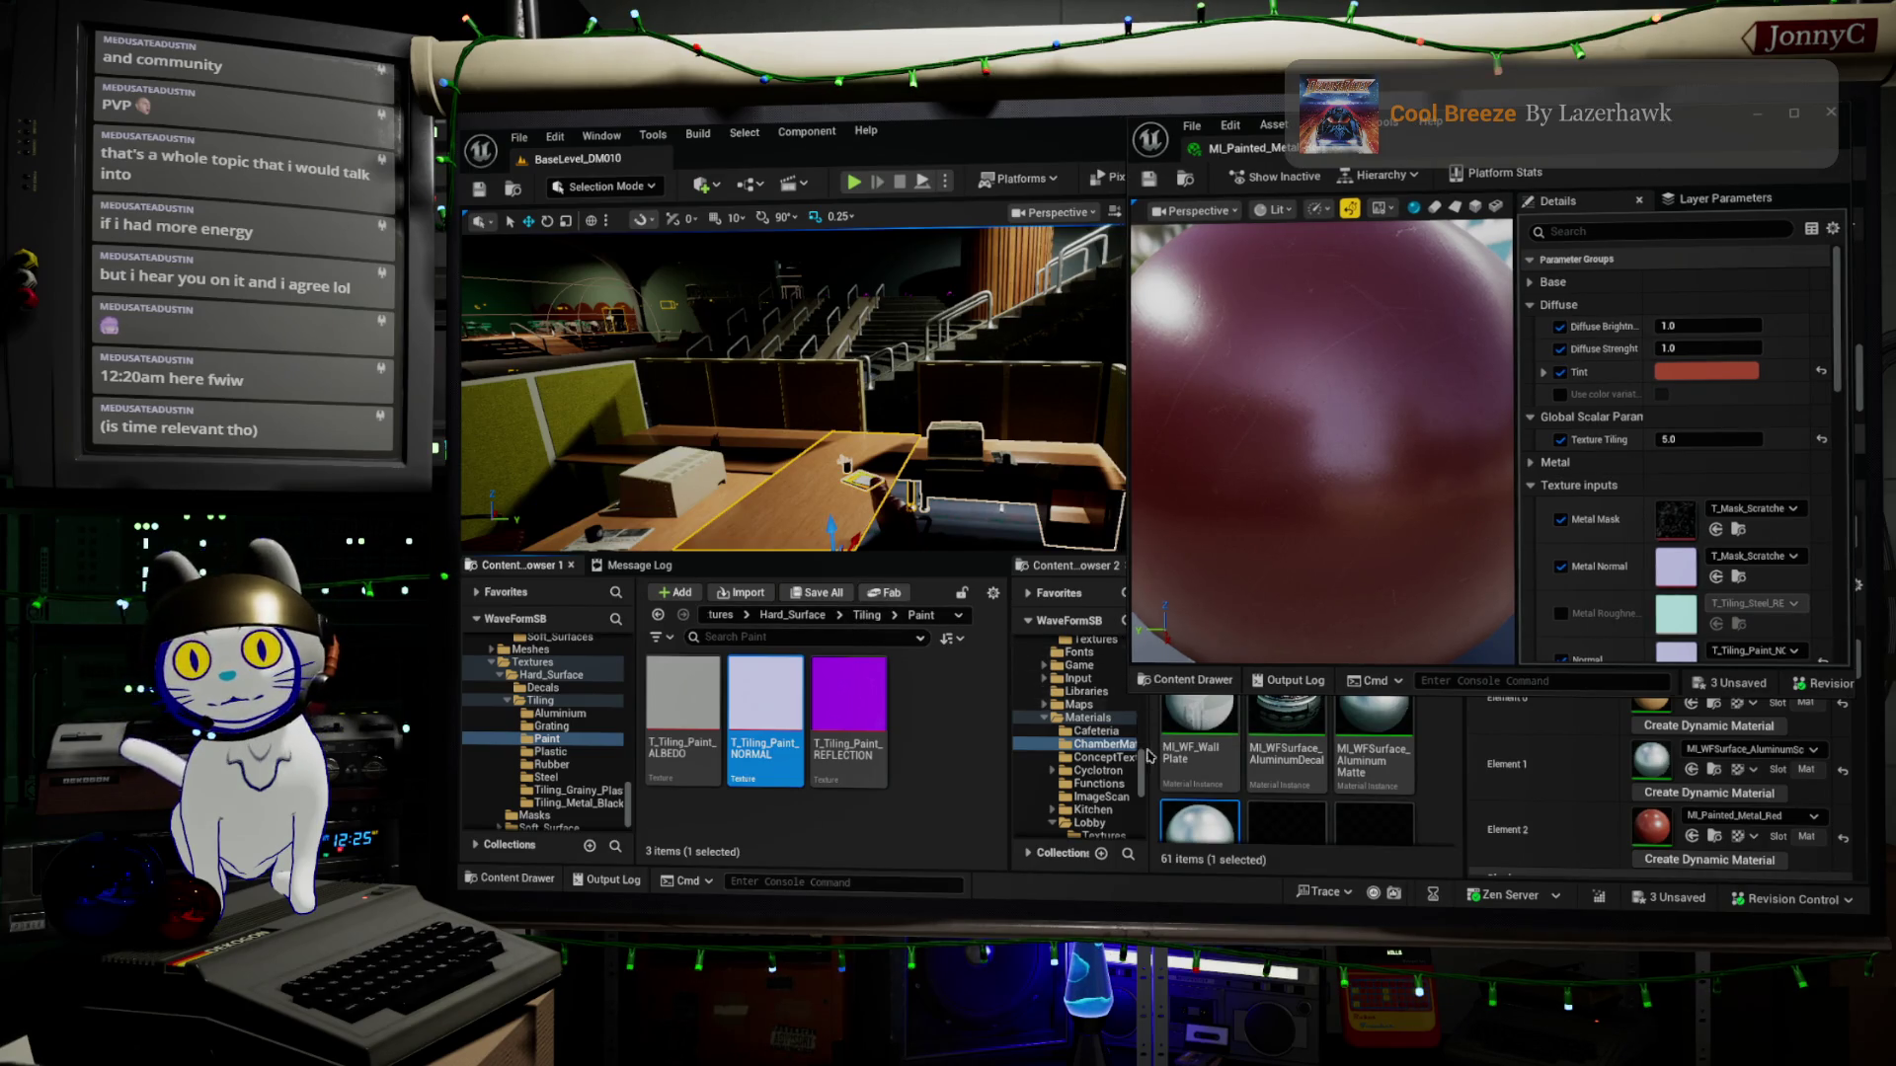
Show the Office folder's materials in Content Browser 2
scroll(1106, 800, "down", 2)
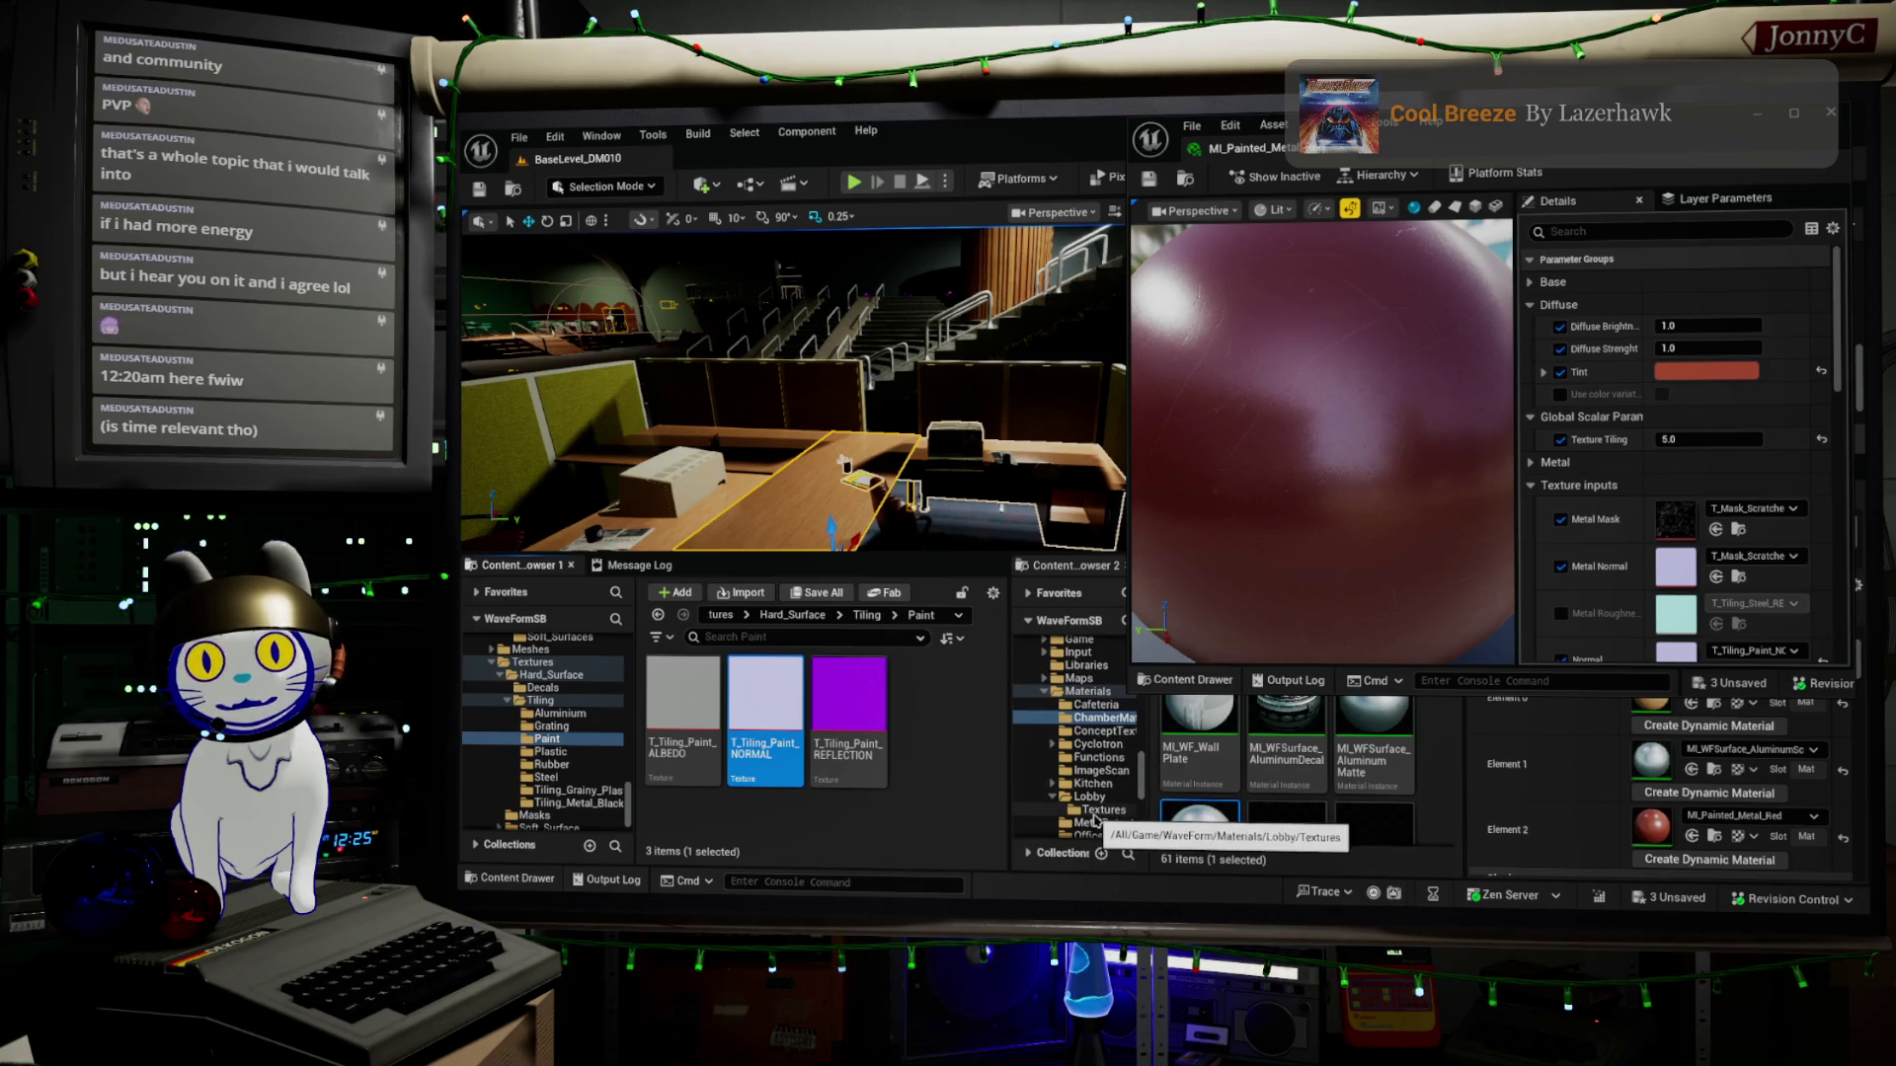
scroll(1094, 819, "down", 2)
left_click(1088, 783)
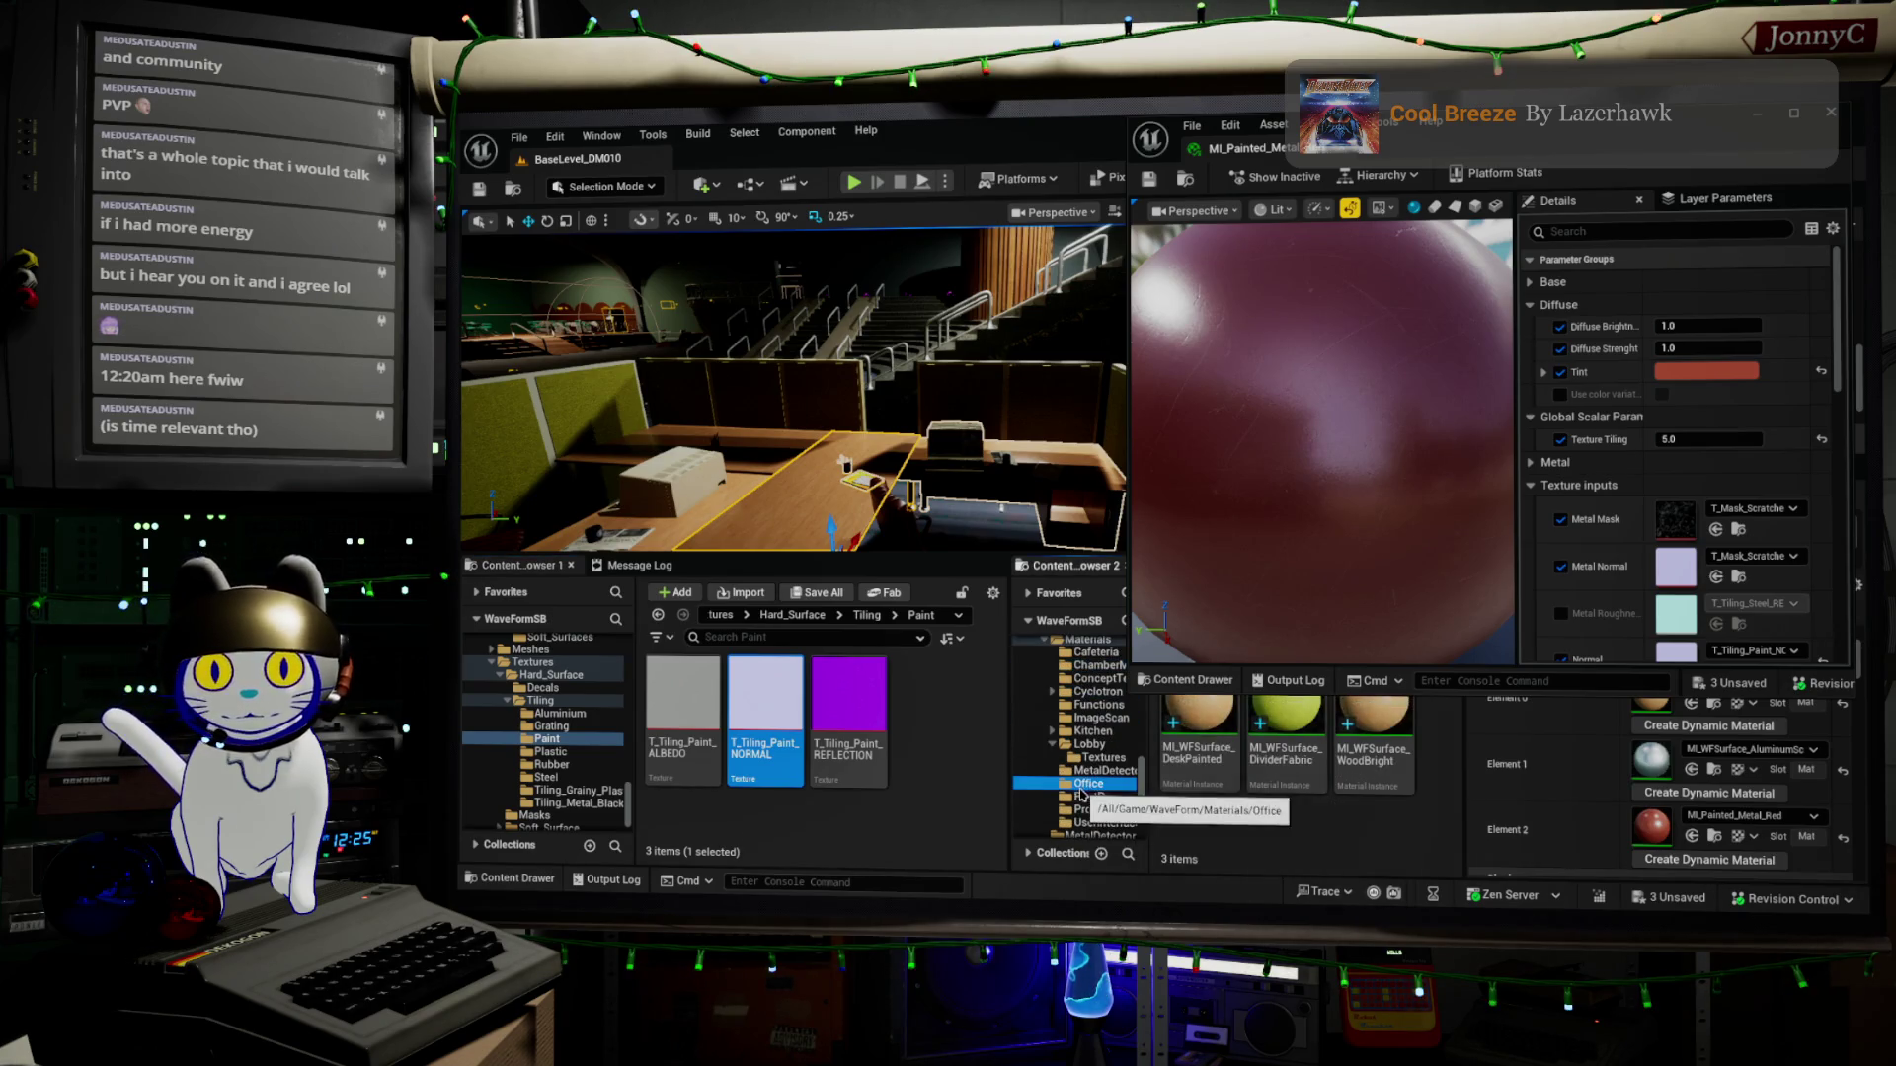
right_click(1272, 839)
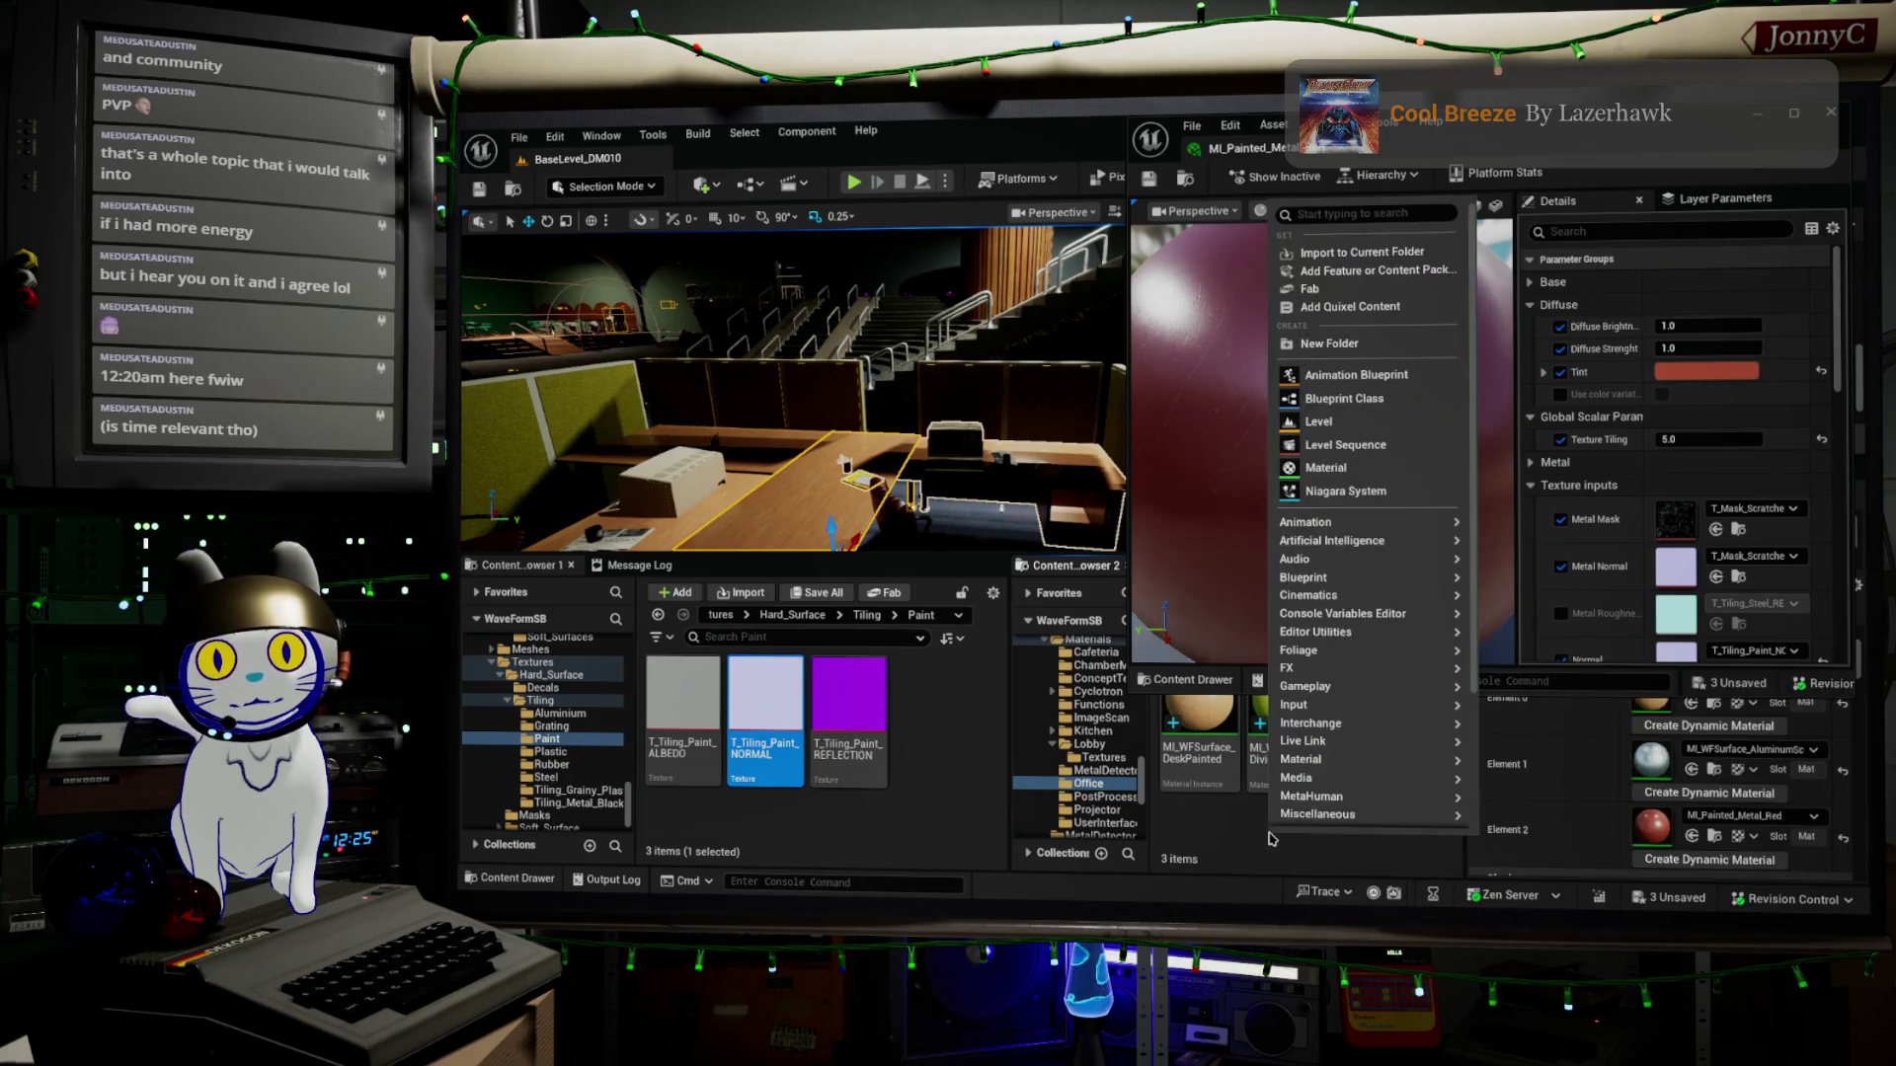
Create a Textures folder in Office and copy the T_Tiling_Paint ALBEDO, NORMAL and REFLECTION textures into it
left_click(1365, 347)
type("Textures")
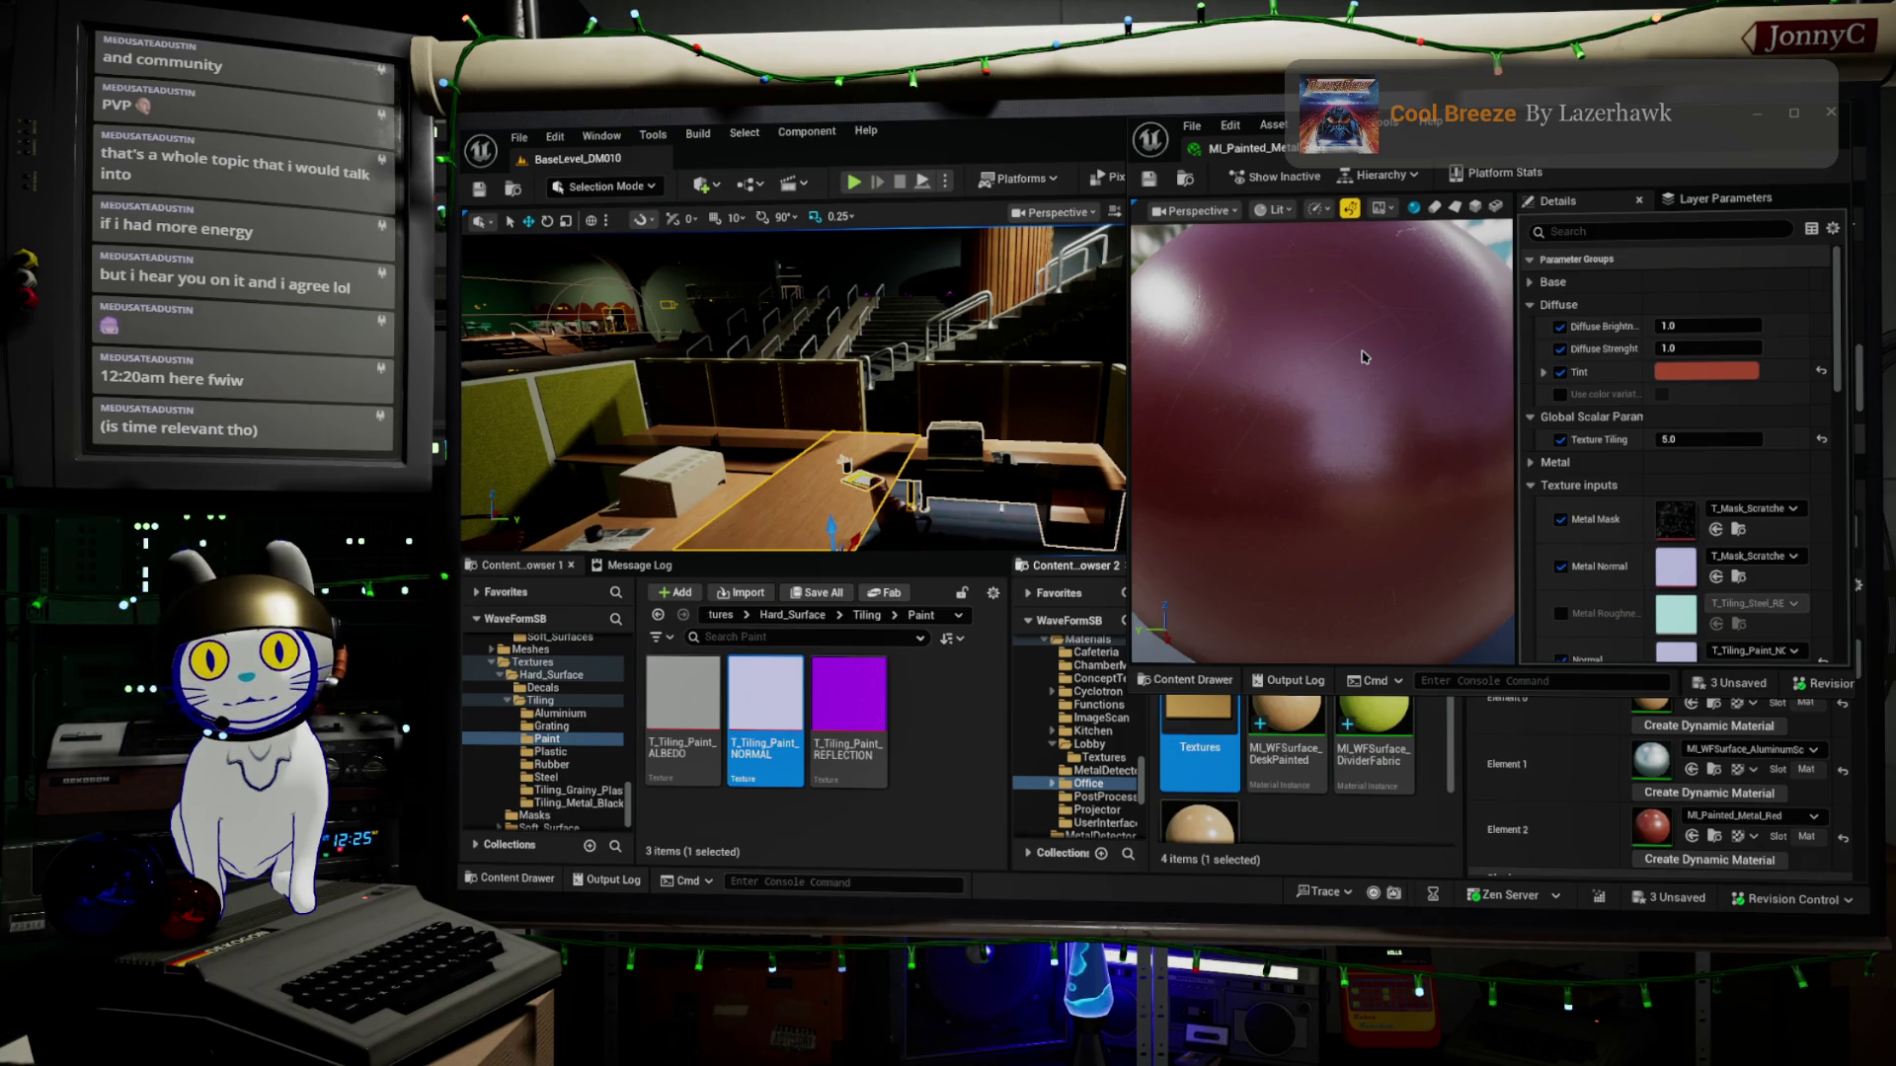
key("Return")
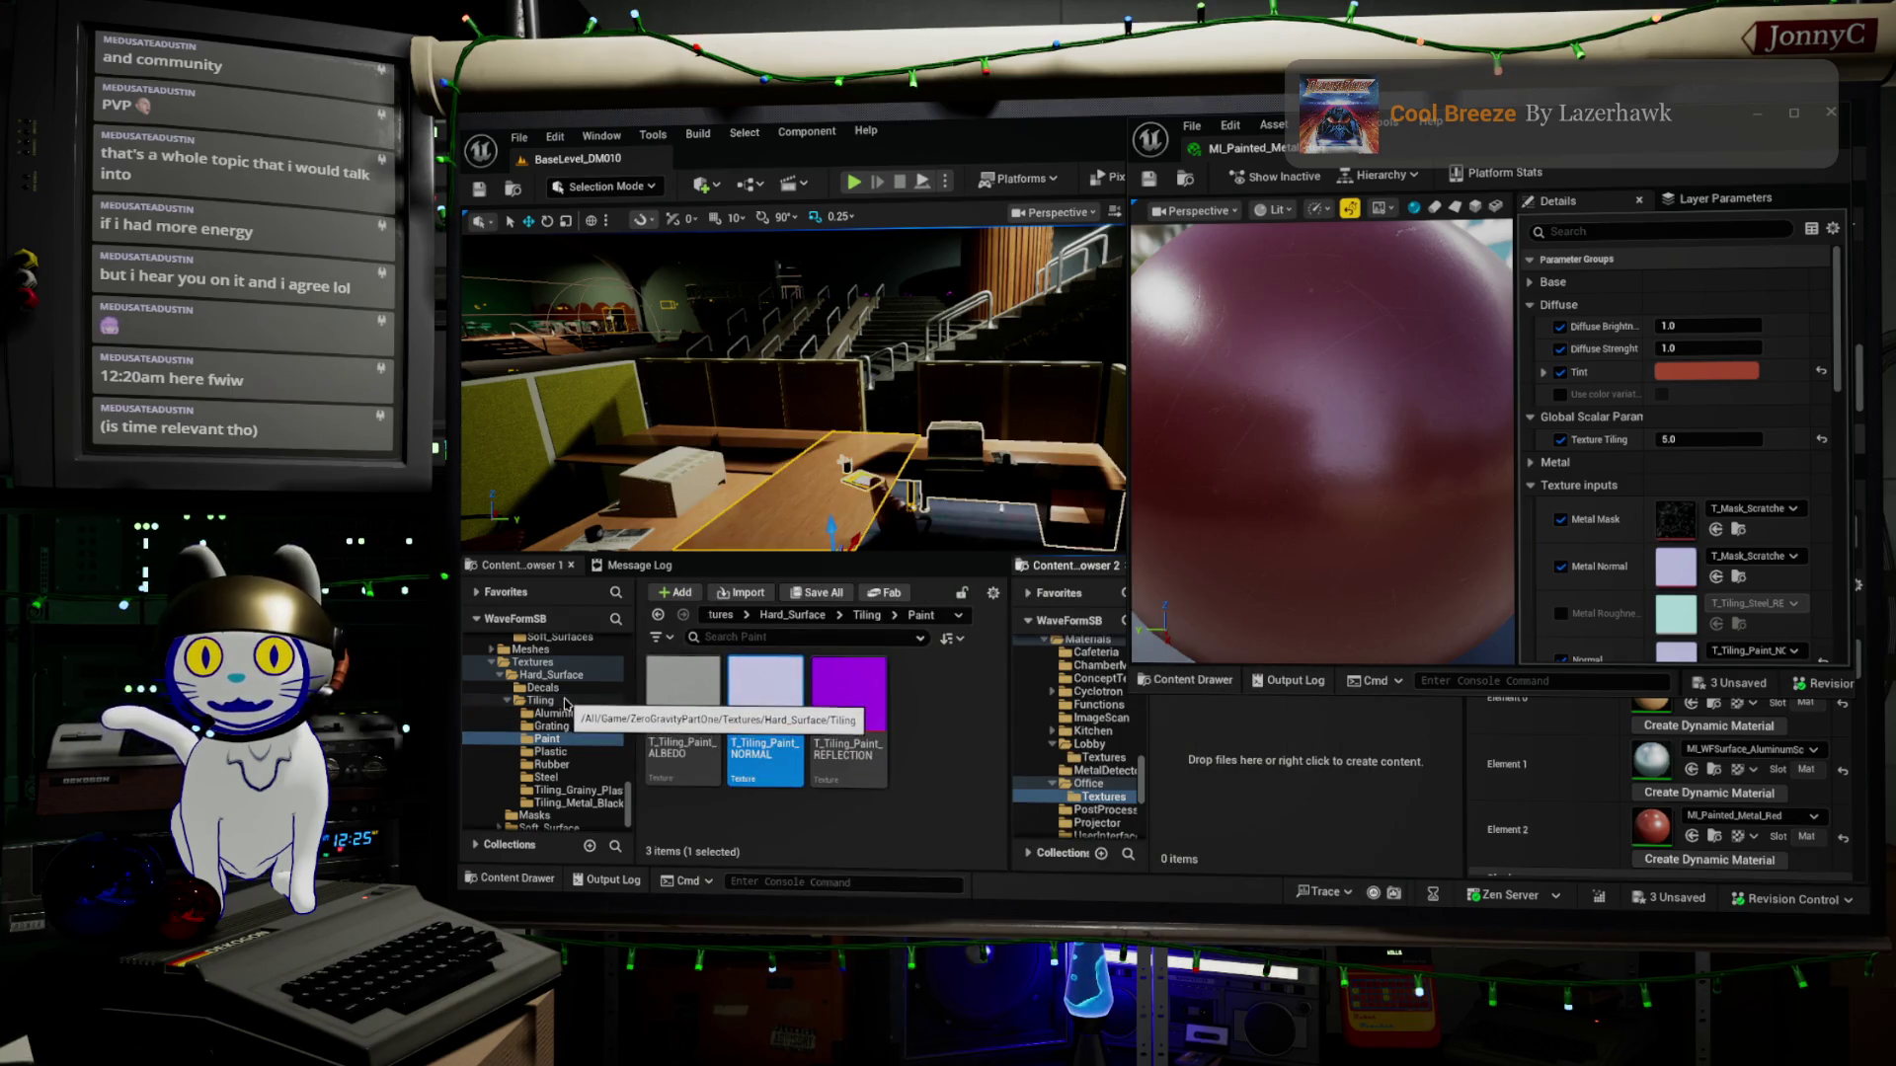
key("Right")
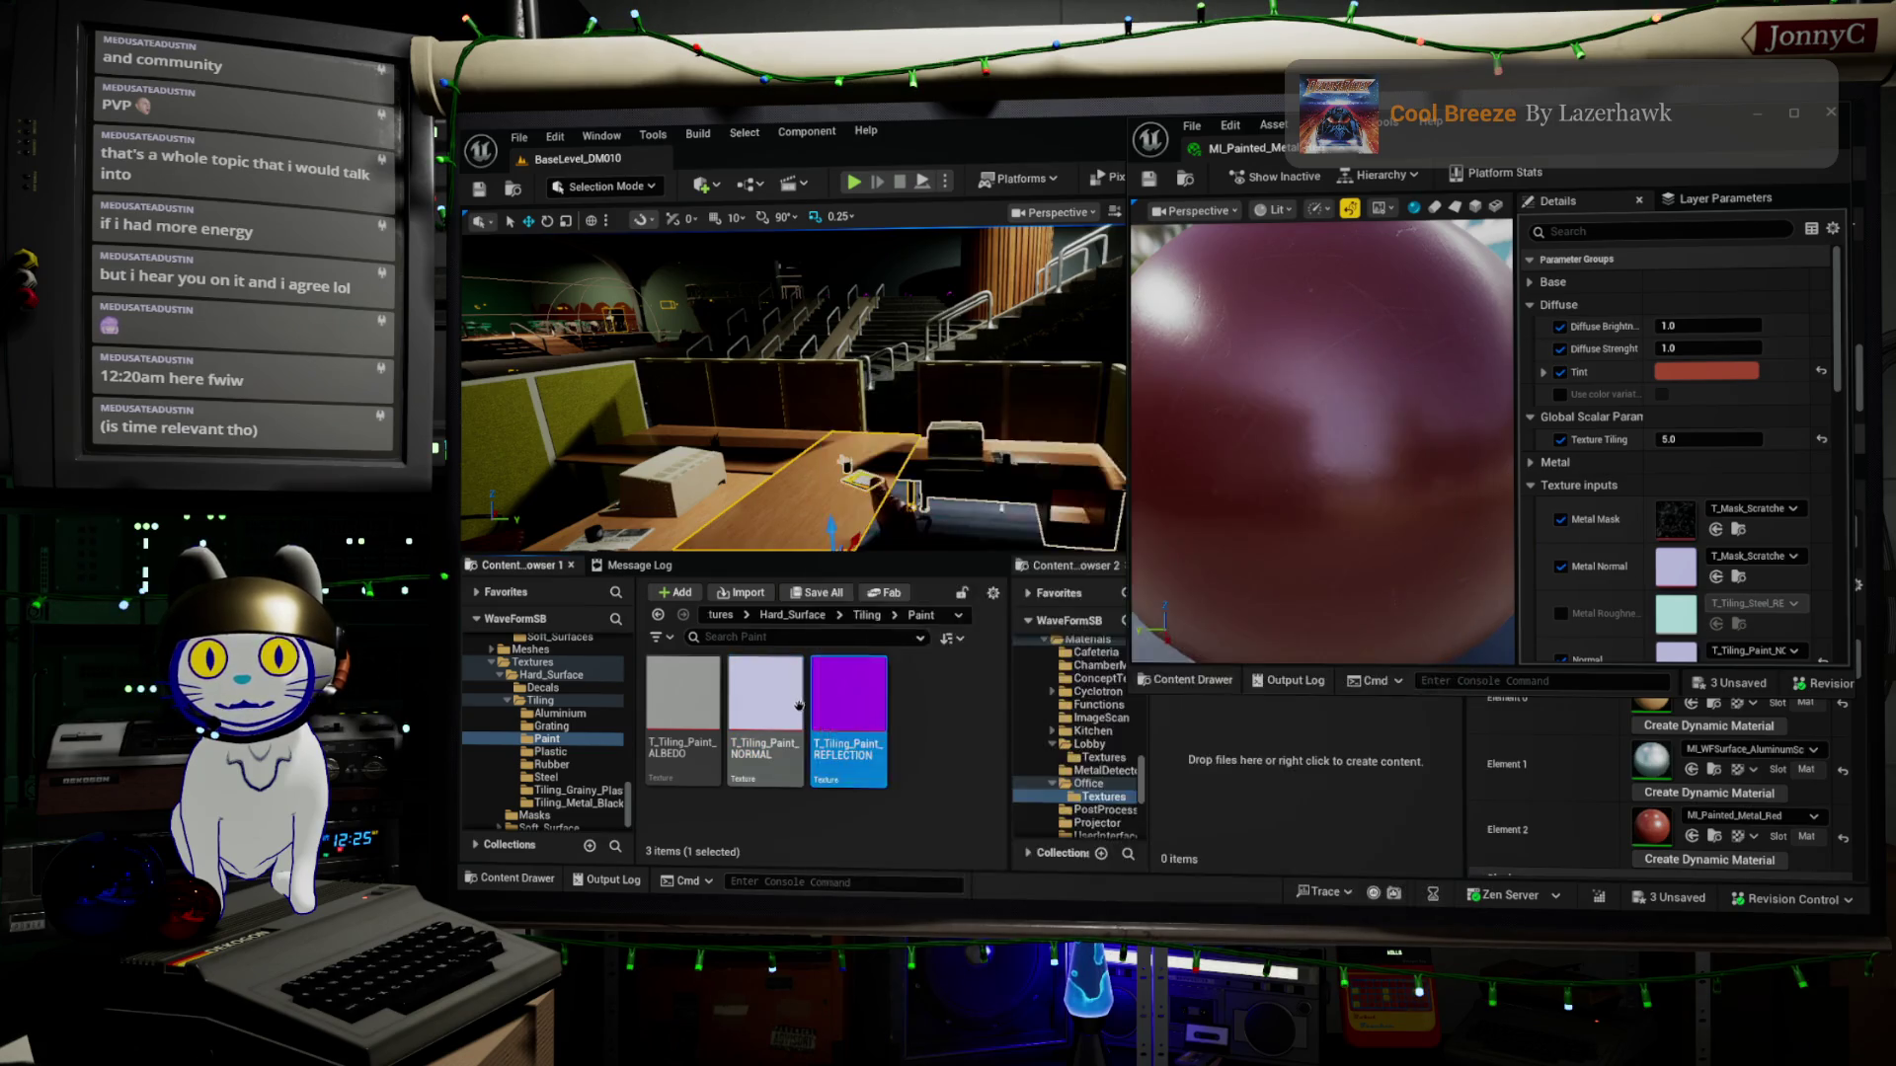
key("ctrl+a")
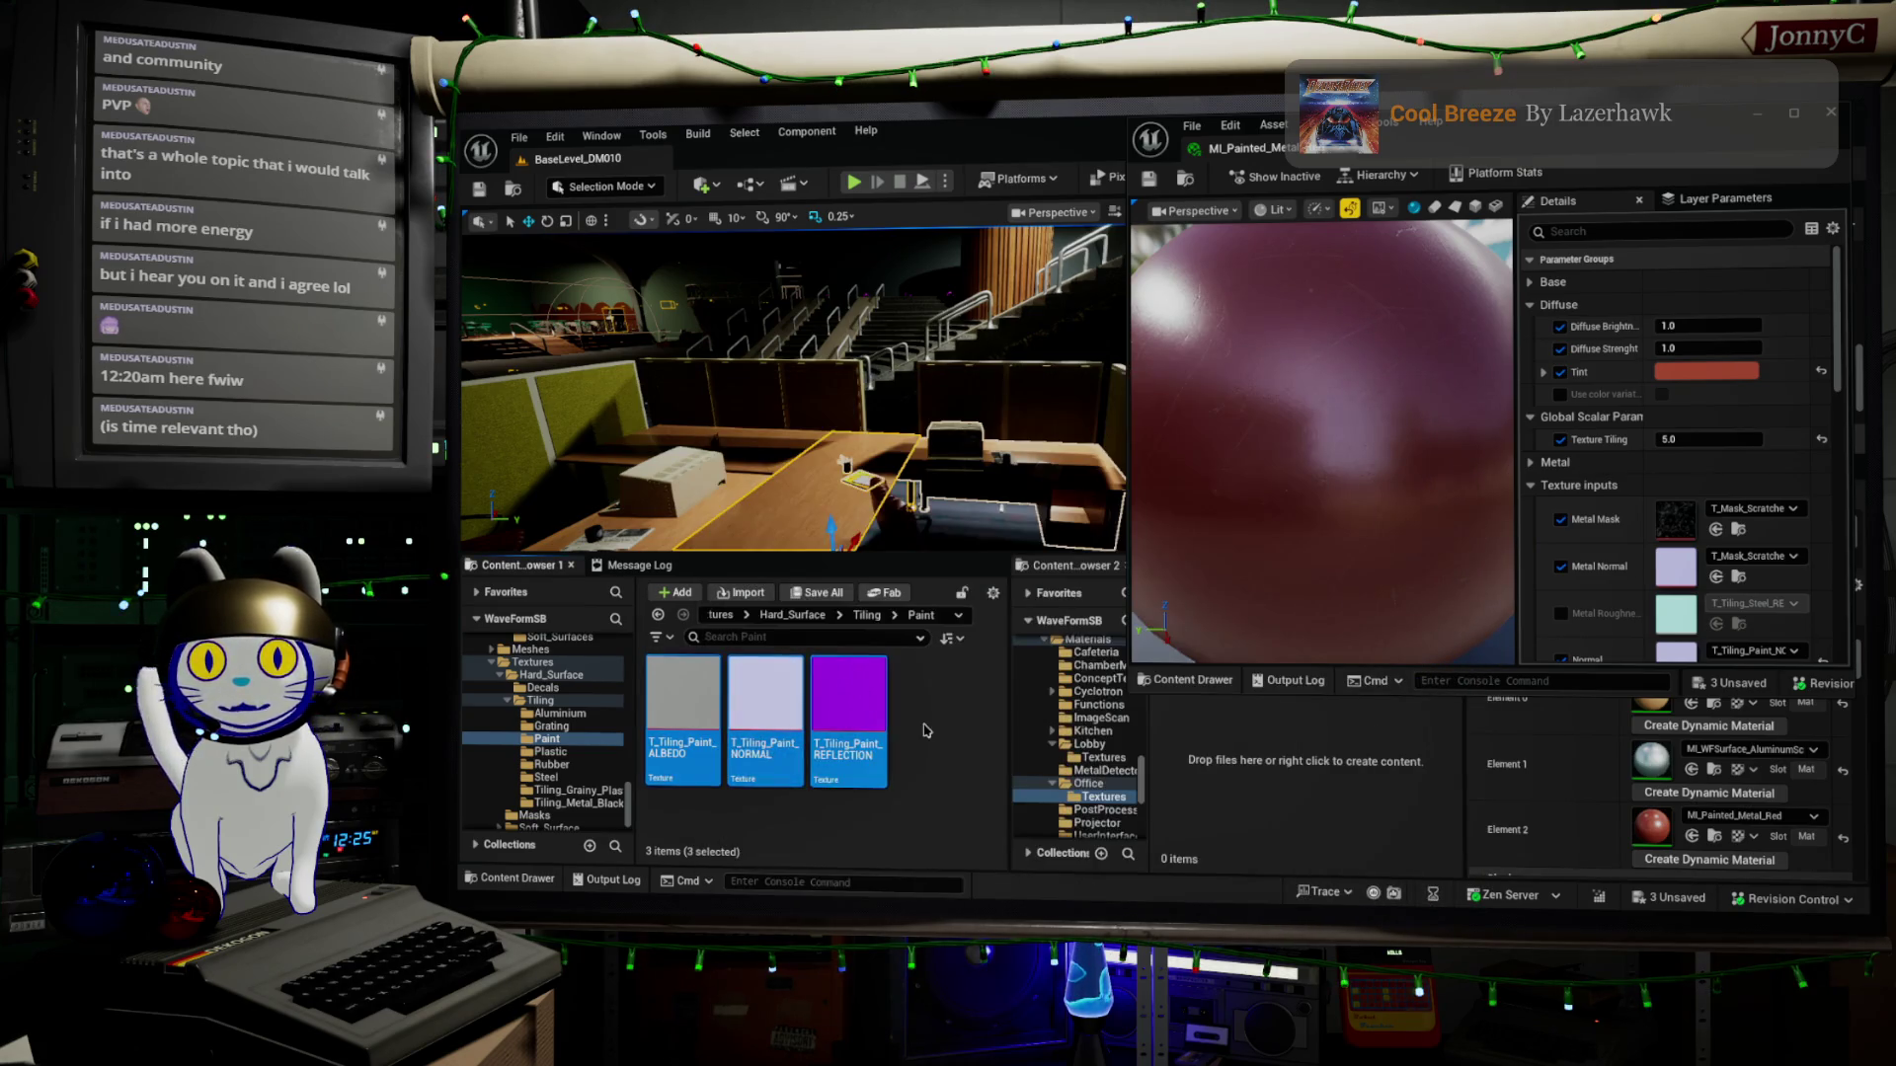
mouse_move(846, 695)
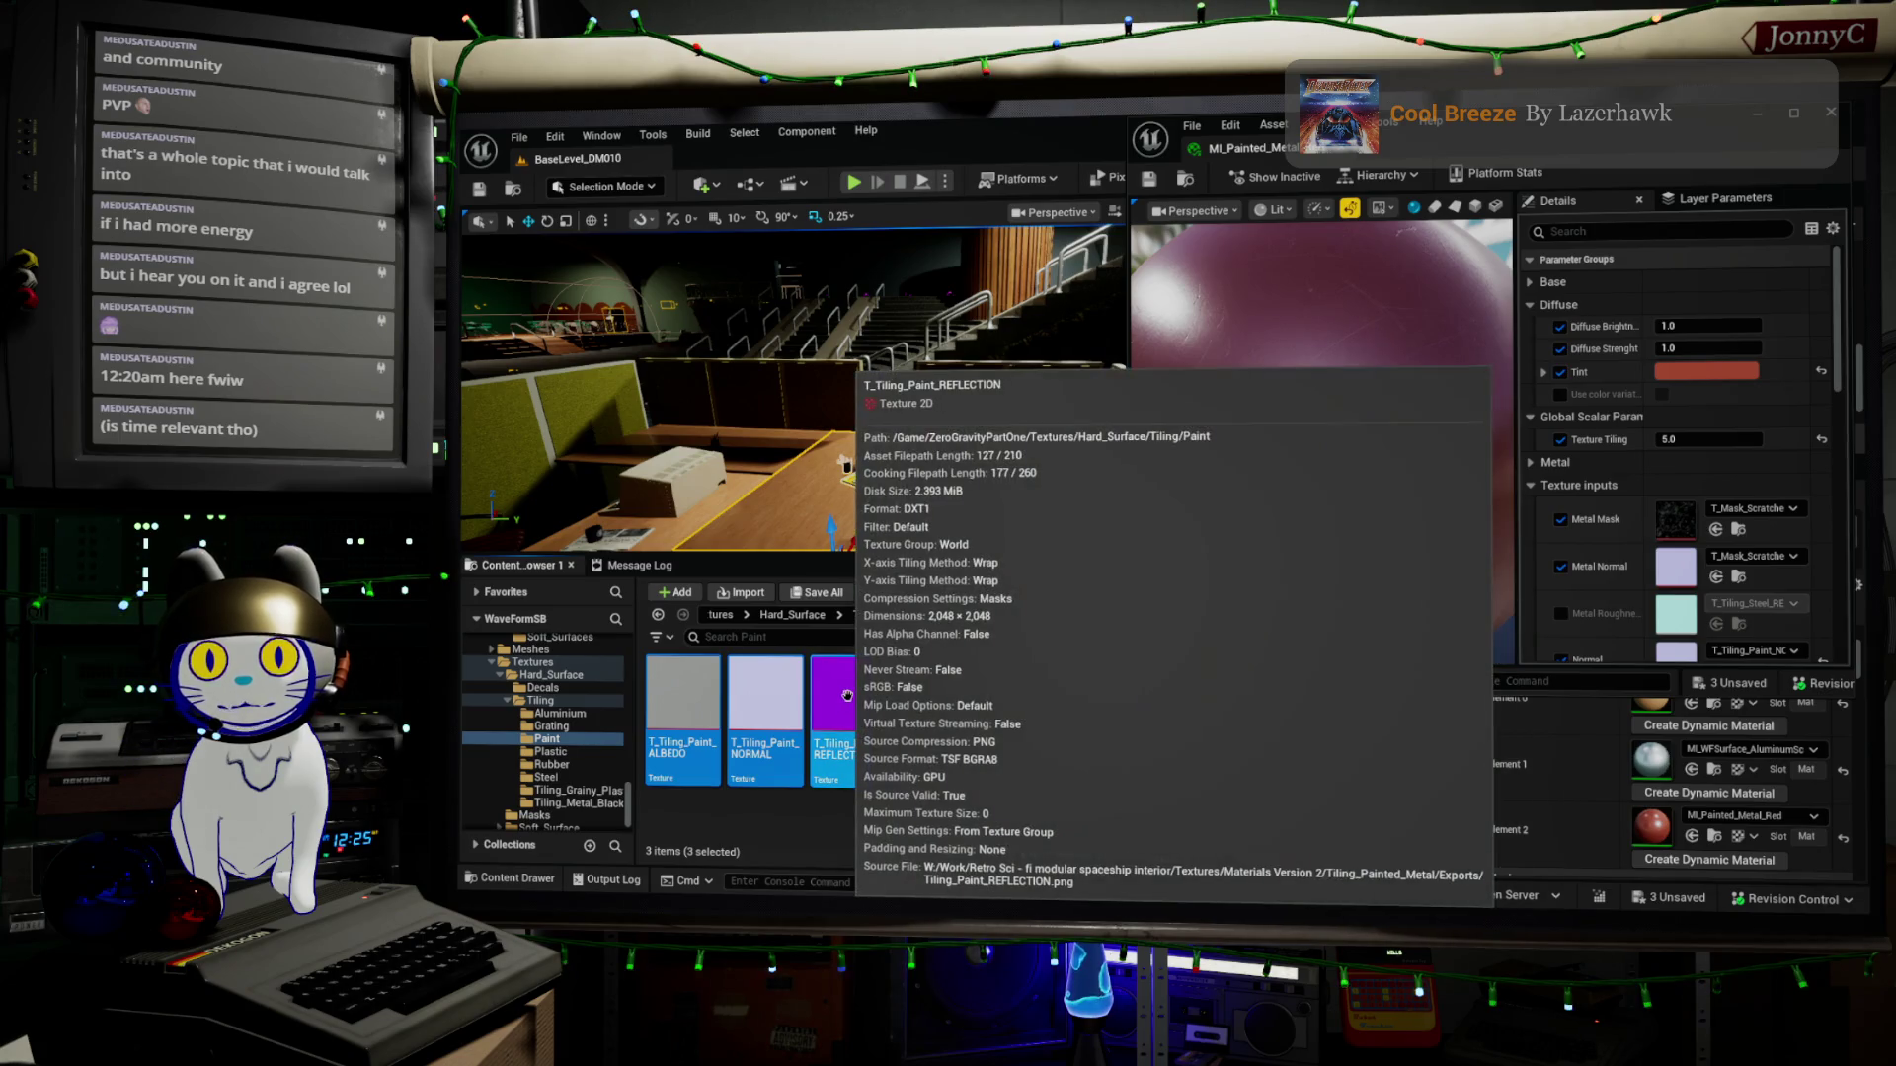
mouse_move(846, 696)
left_mouse_down()
mouse_move(1378, 770)
mouse_move(1321, 798)
left_mouse_up()
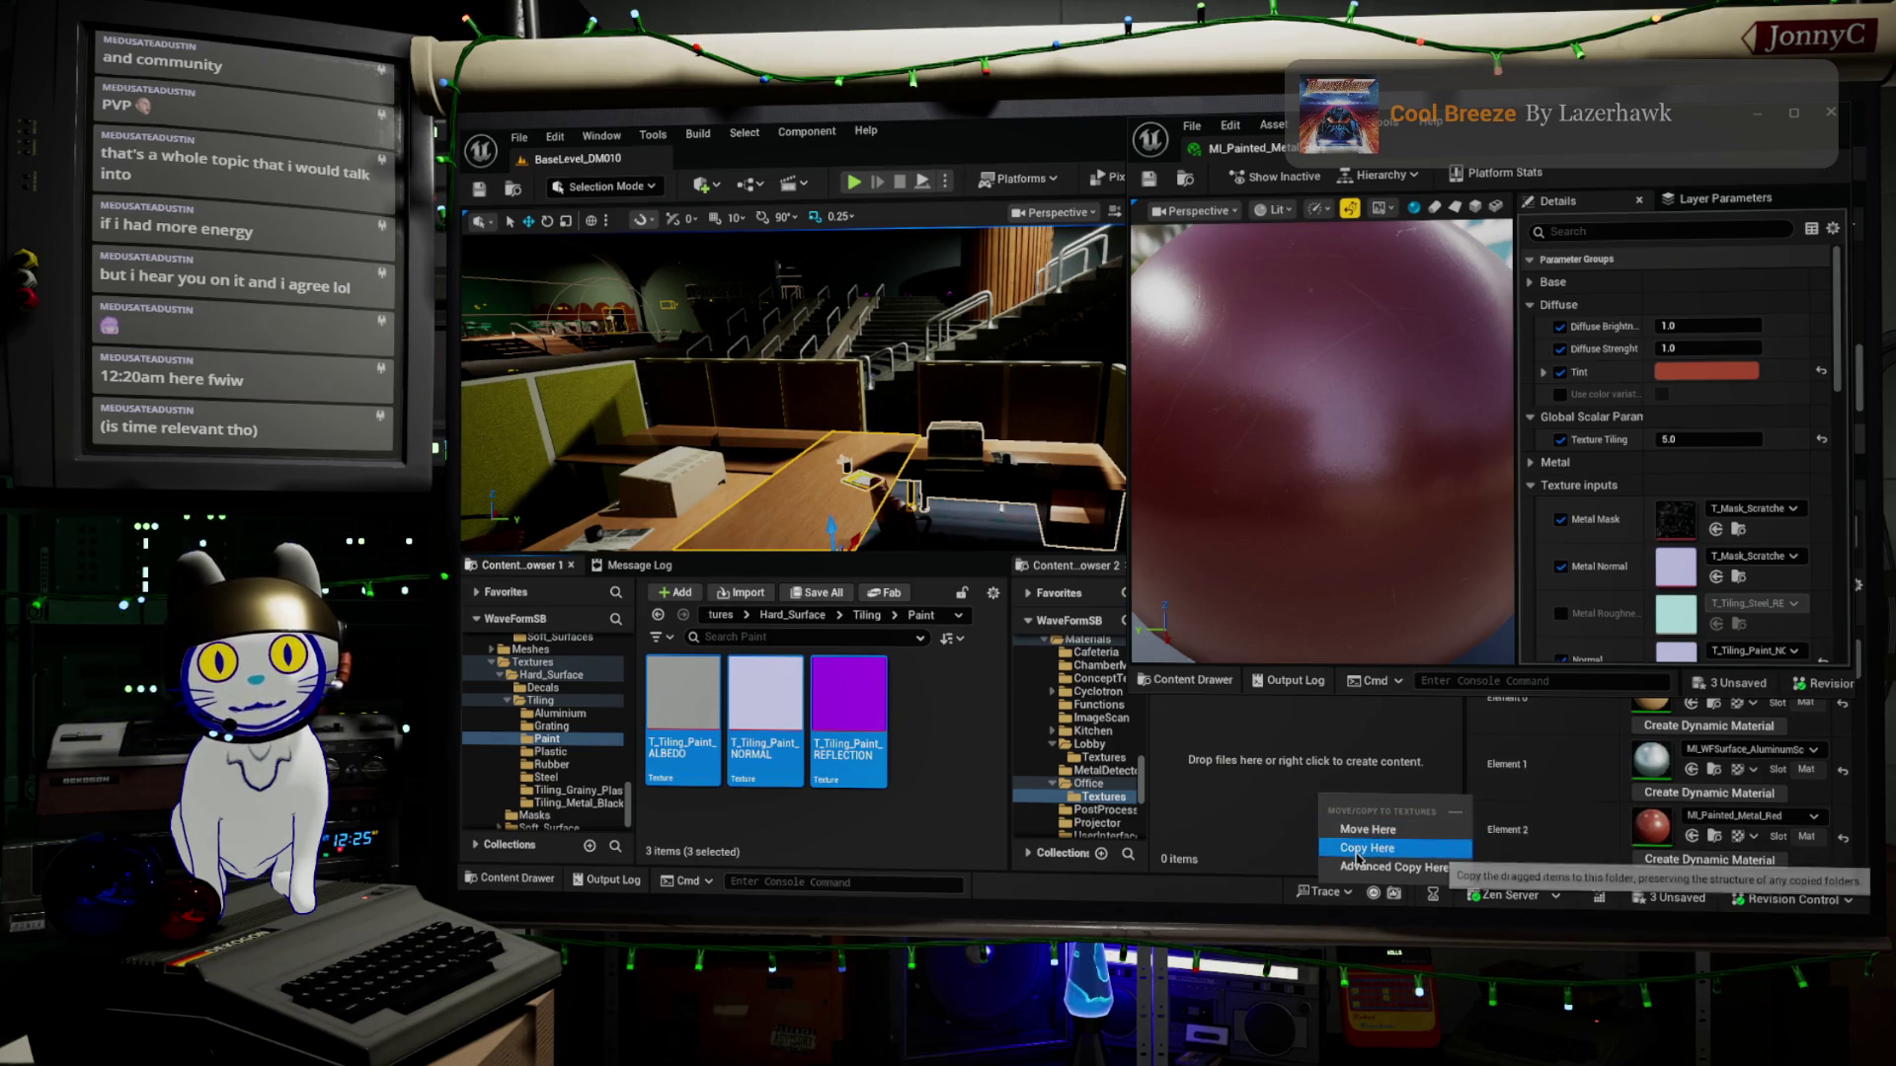
left_click(1348, 848)
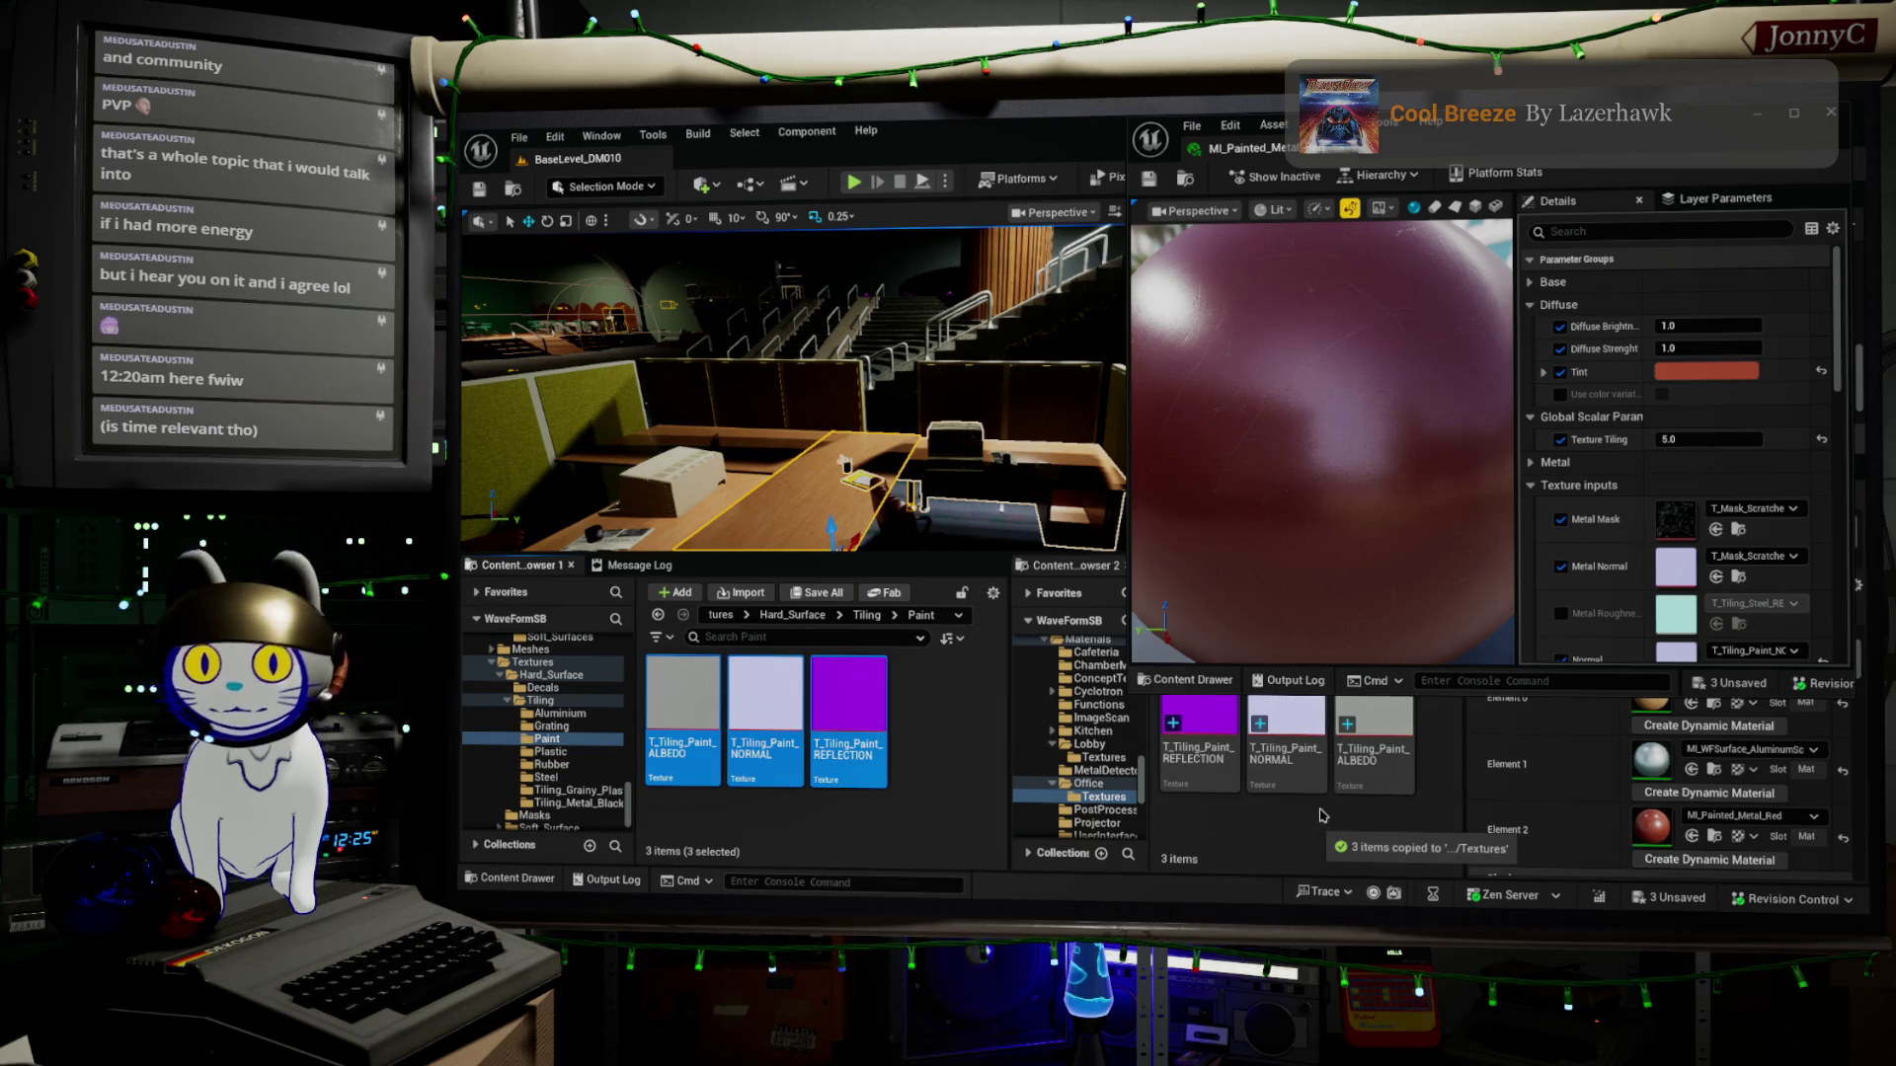
Convert the copied paint textures to virtual textures and assign T_Tiling_Paint_NORMAL to the Normal slot
right_click(1370, 732)
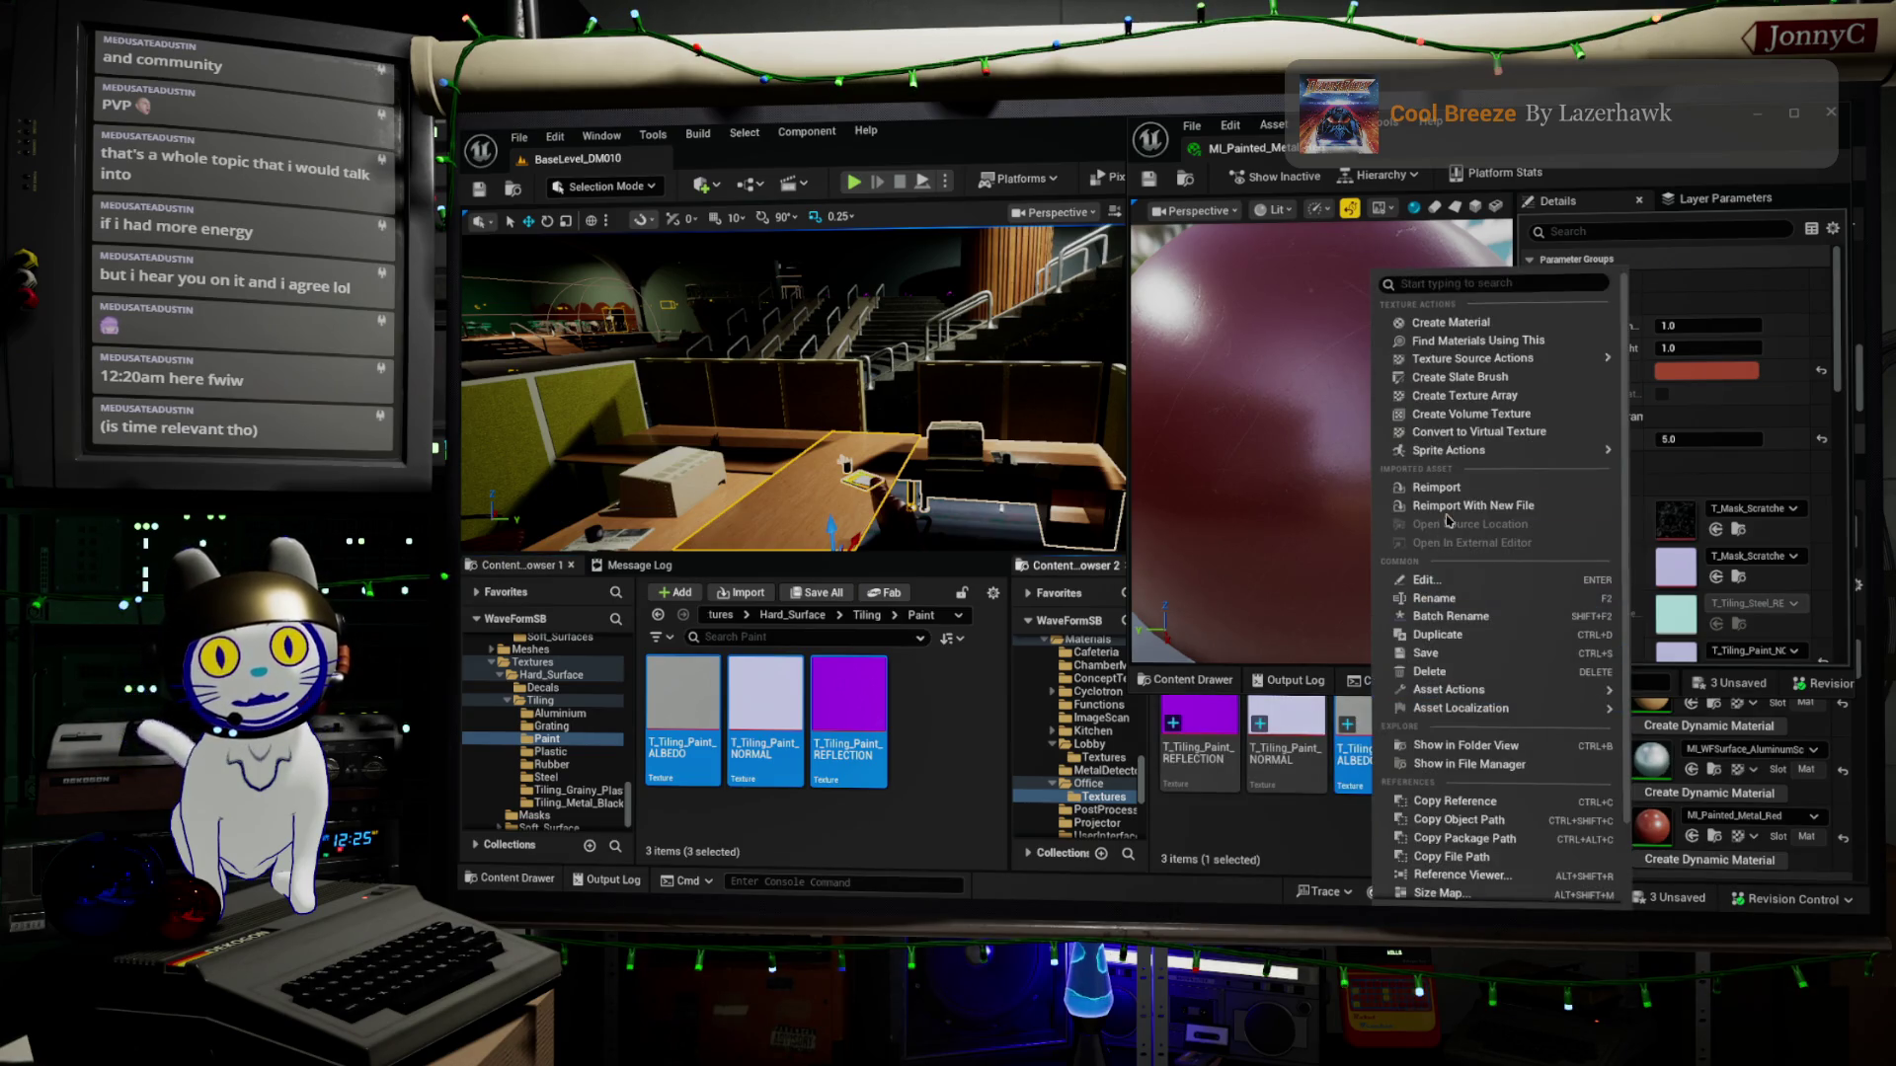
left_click(1512, 431)
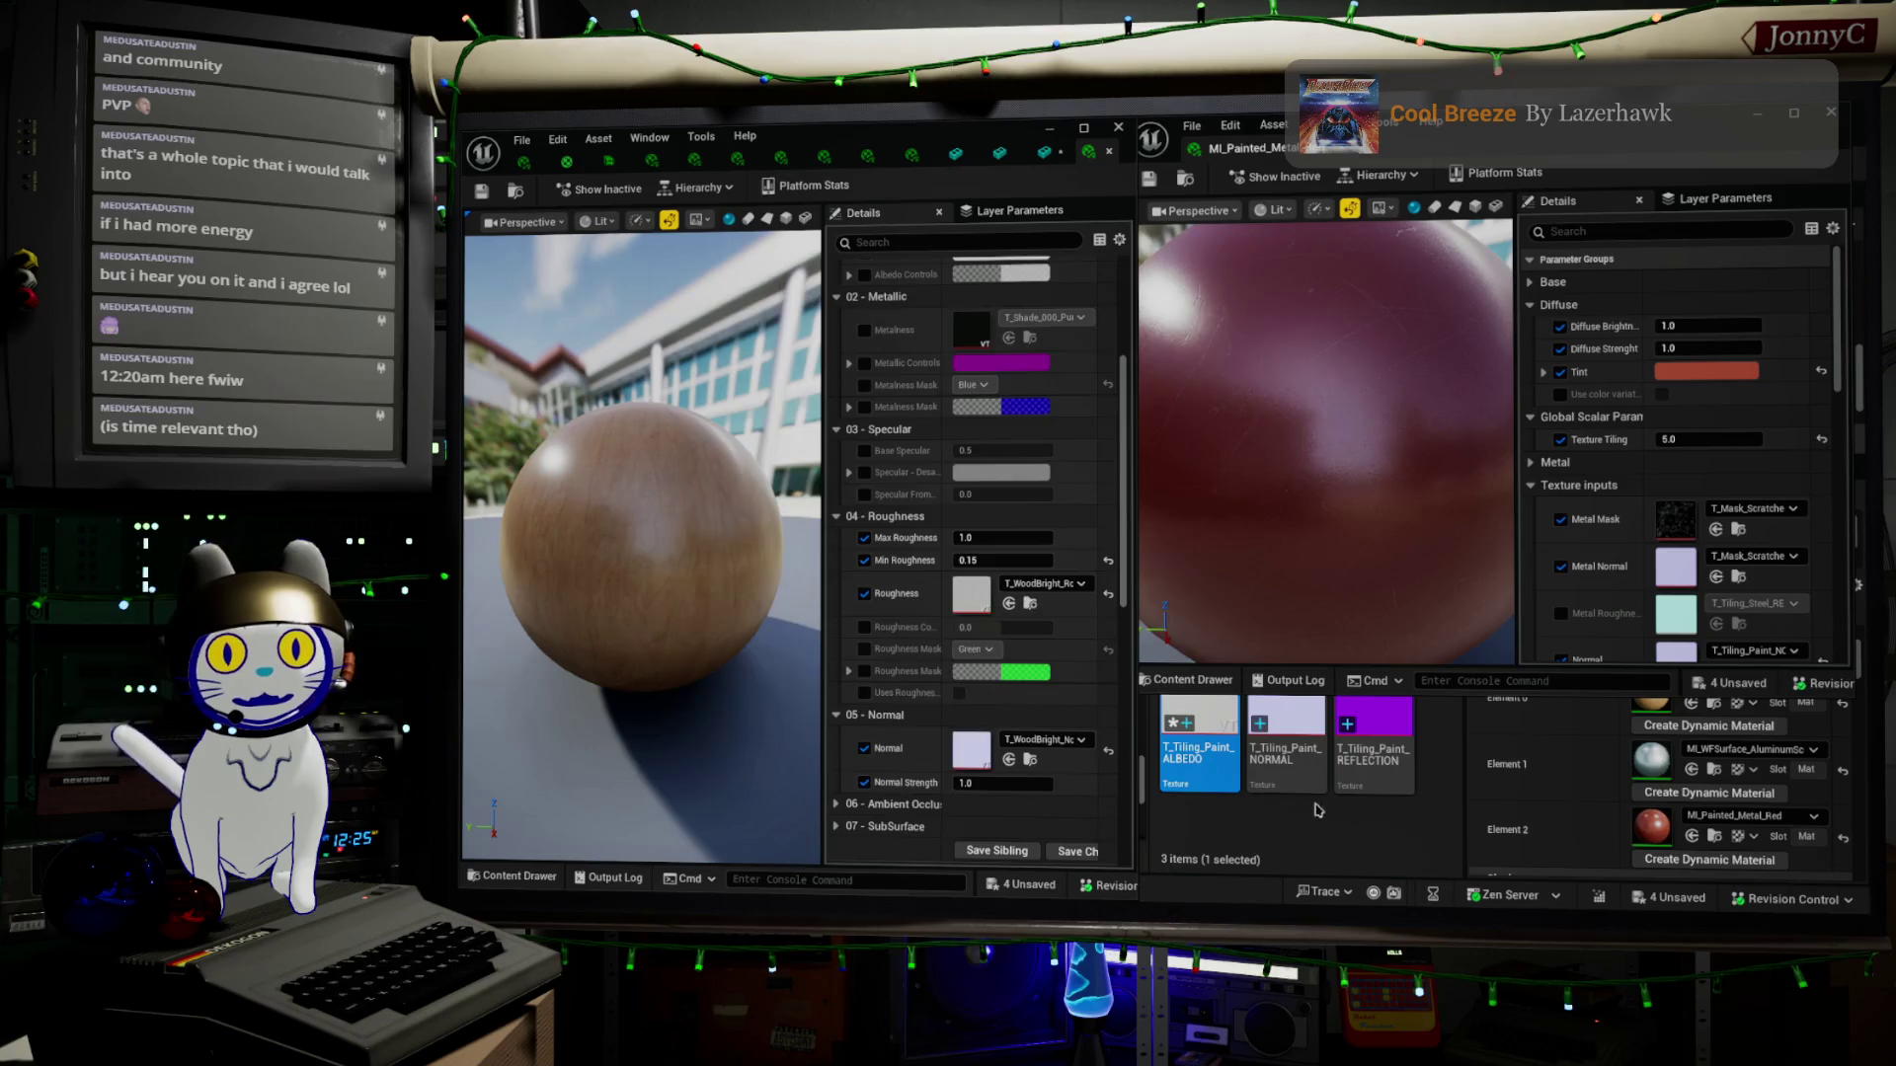
left_click(1250, 728)
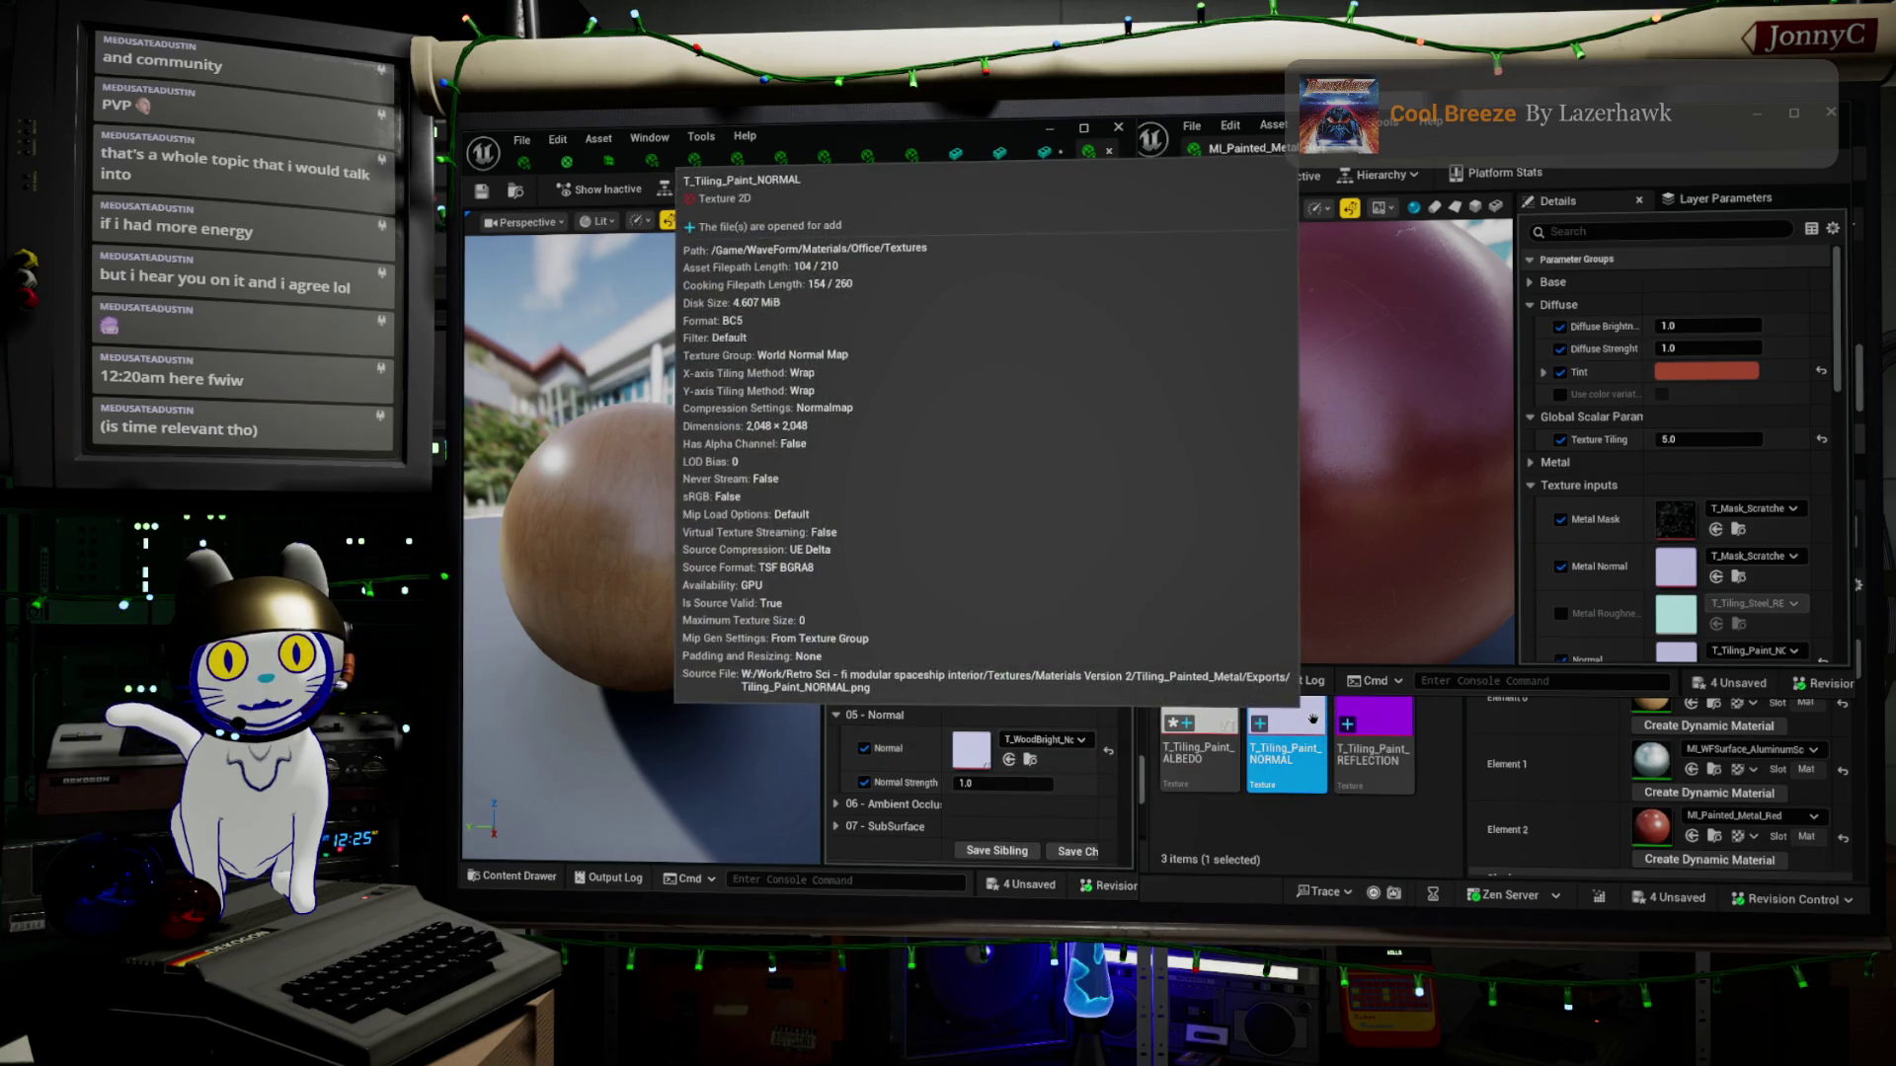
left_click(1391, 724, "ctrl")
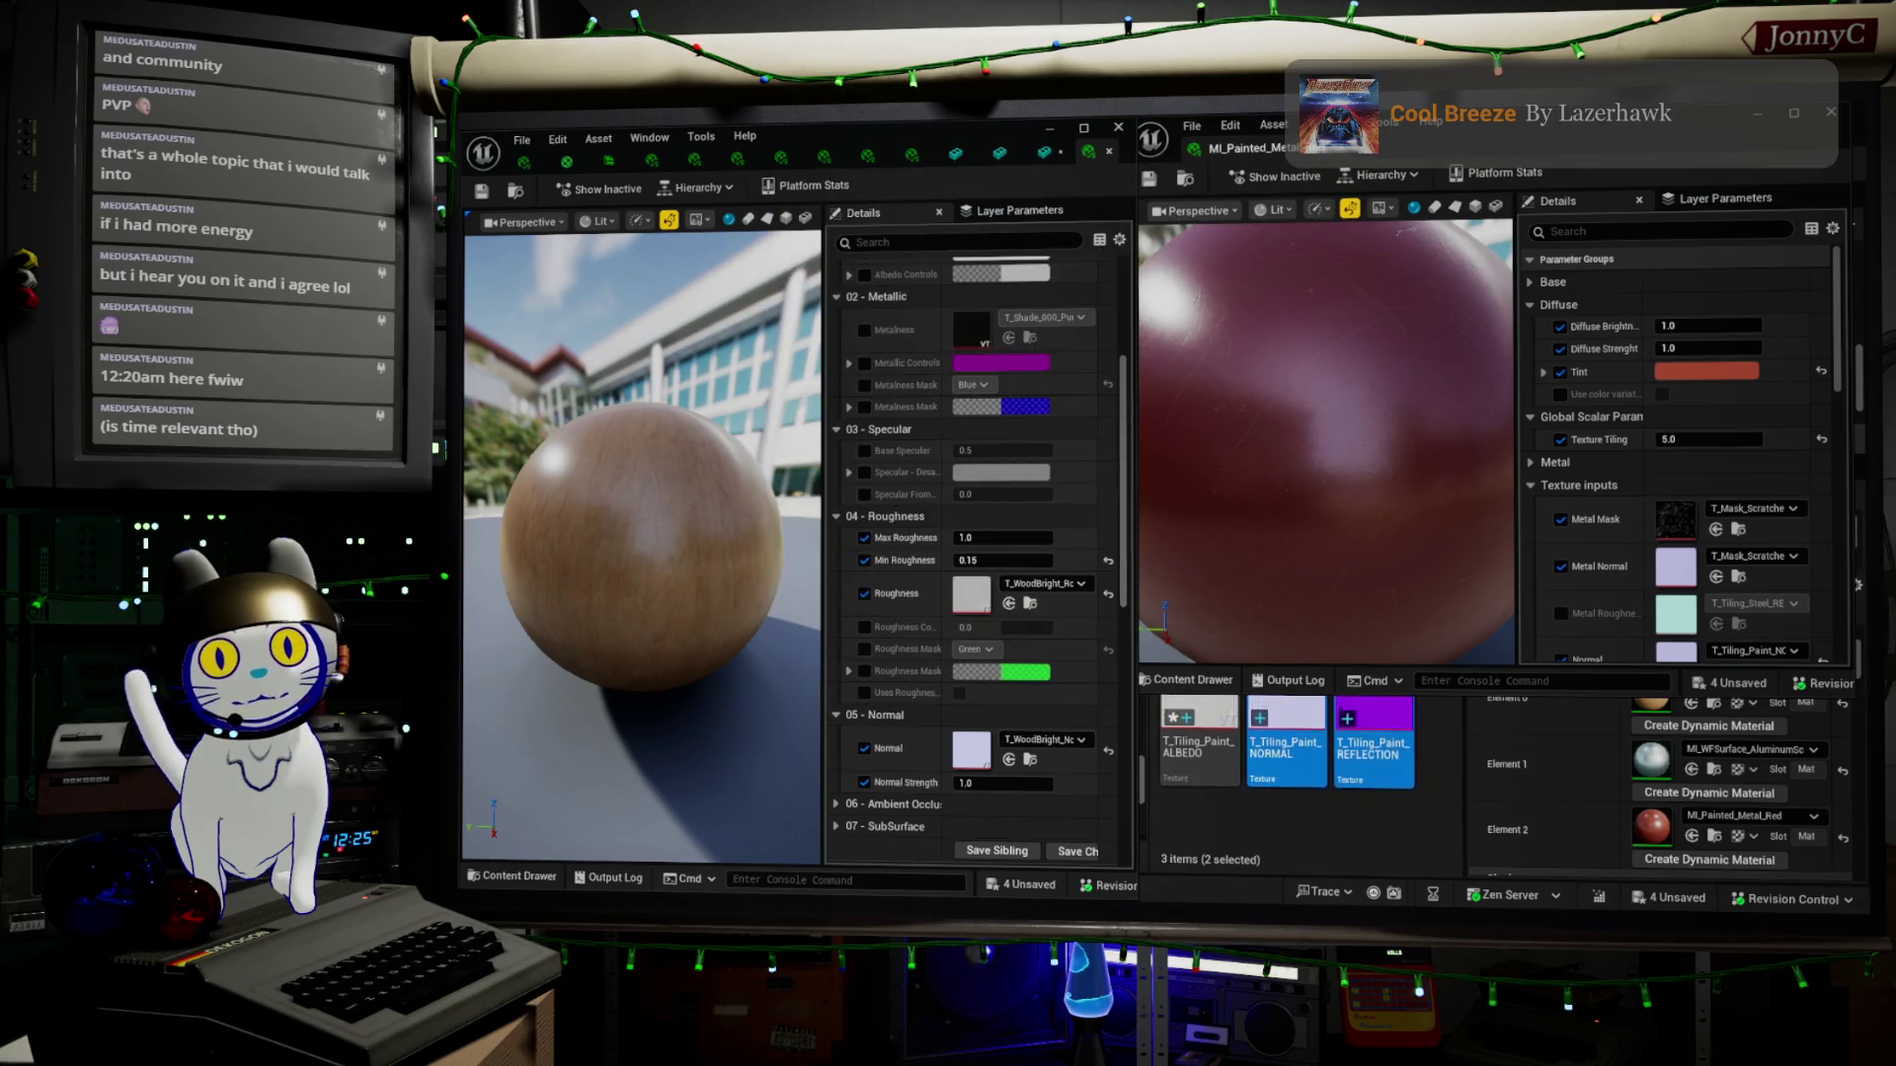
right_click(1398, 755)
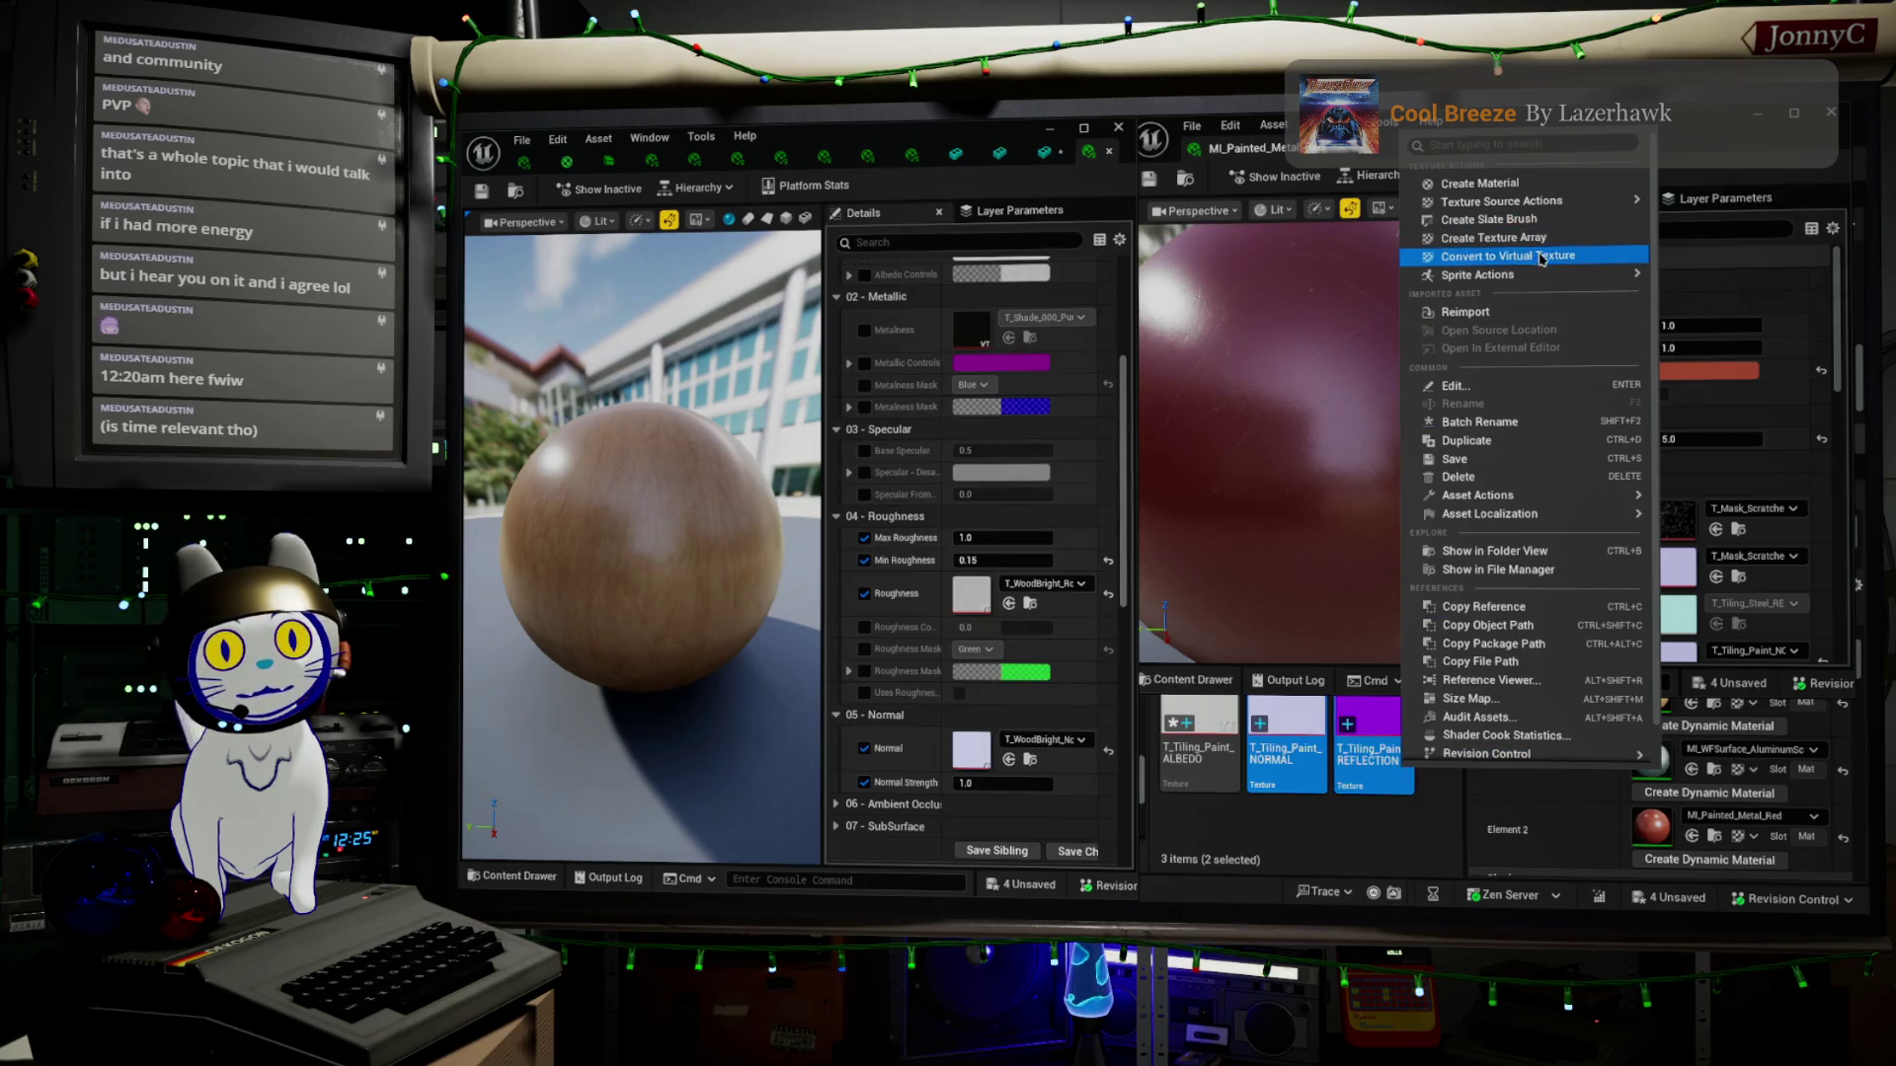
left_click(1546, 259)
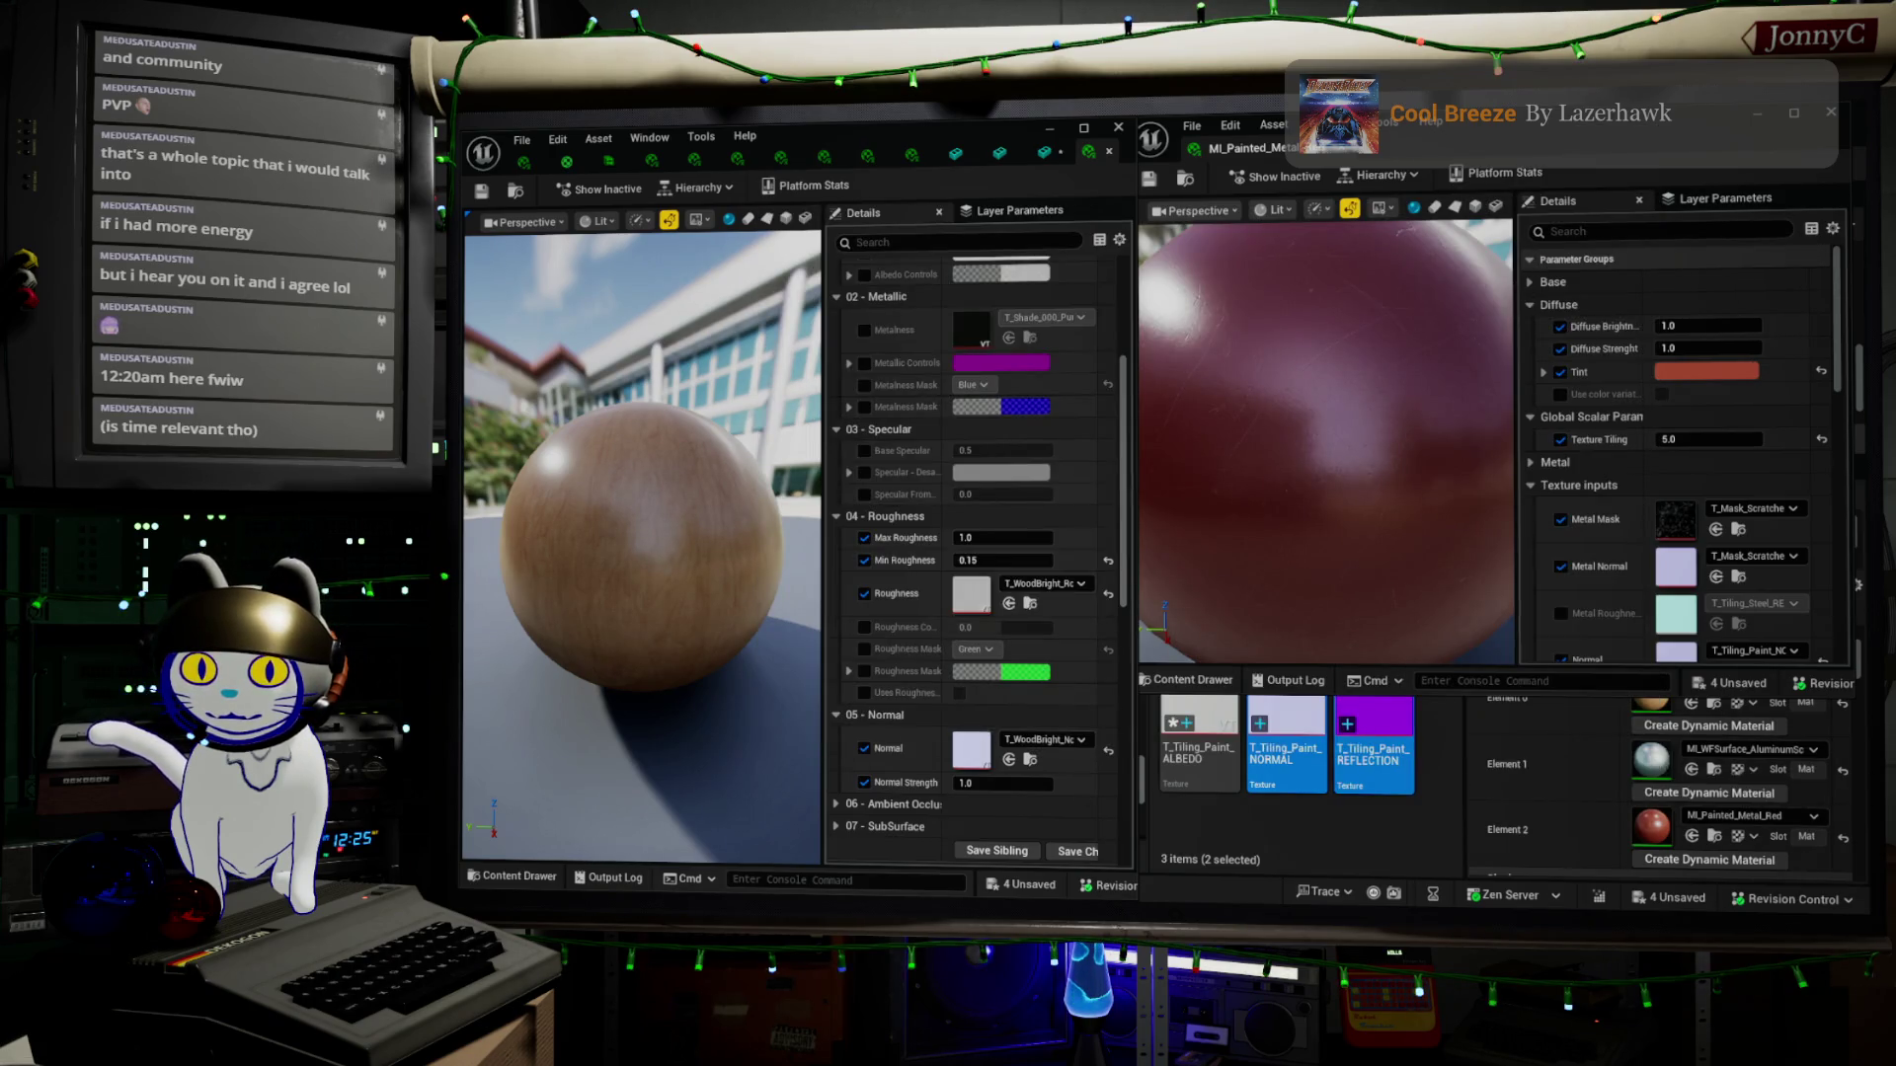
left_click(1294, 713)
mouse_move(1295, 713)
left_mouse_down()
mouse_move(1135, 780)
mouse_move(1047, 780)
mouse_move(987, 751)
left_mouse_up()
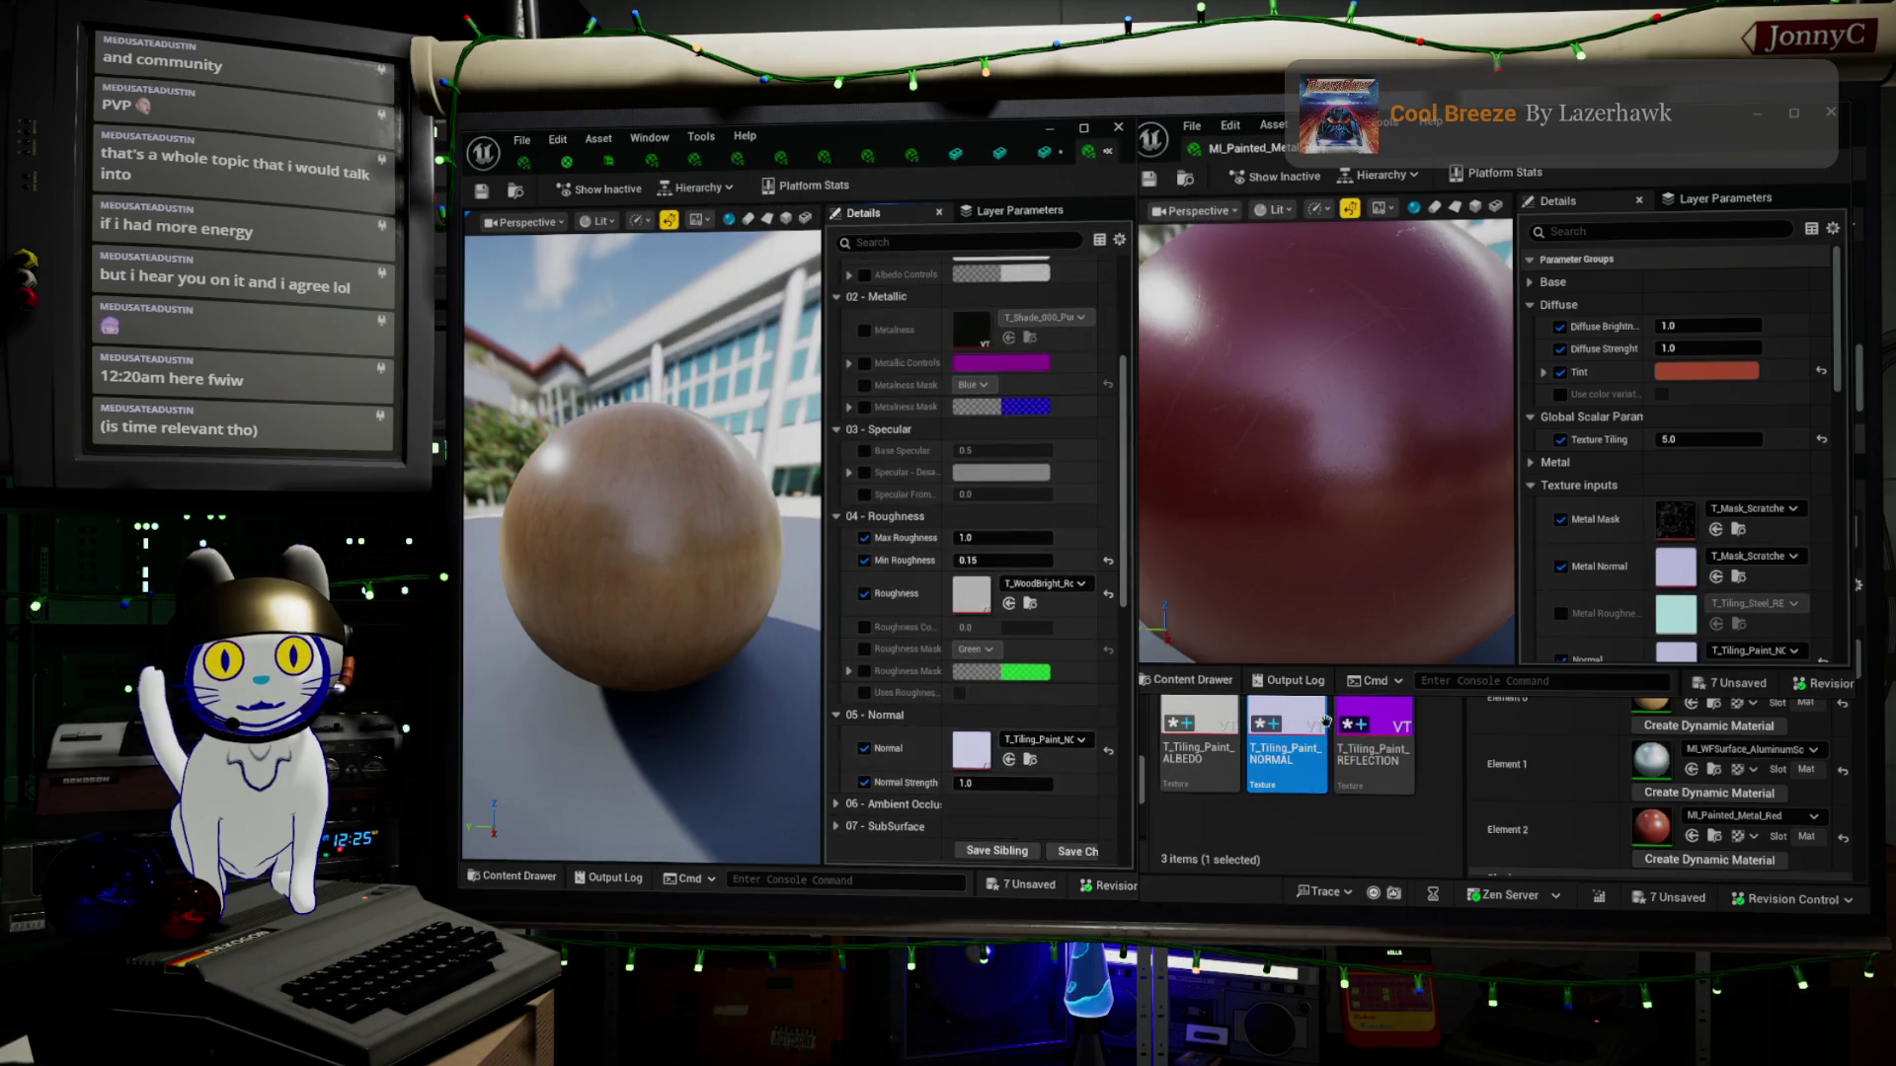
Set T_Tiling_Paint_REFLECTION as the wood instance's Roughness texture
left_click(1395, 713)
scroll(970, 546, "up", 3)
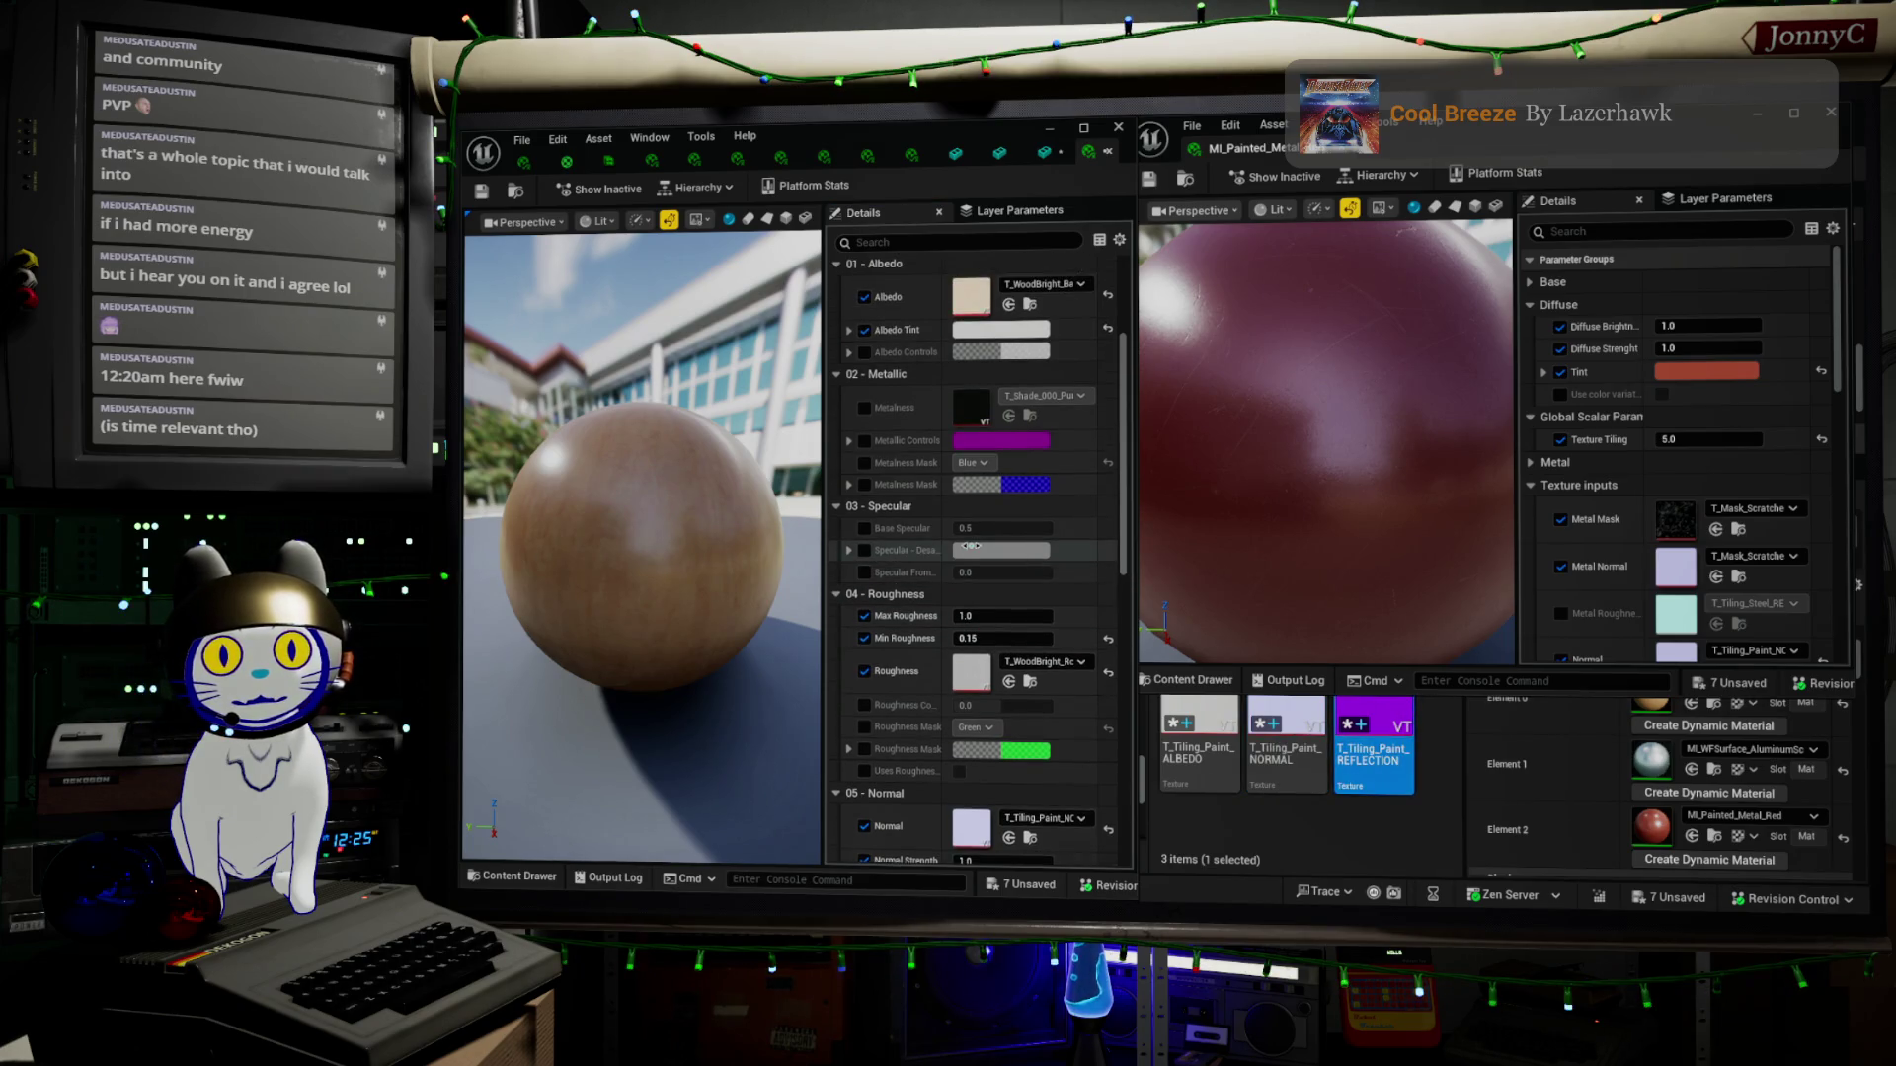
scroll(970, 546, "up", 1)
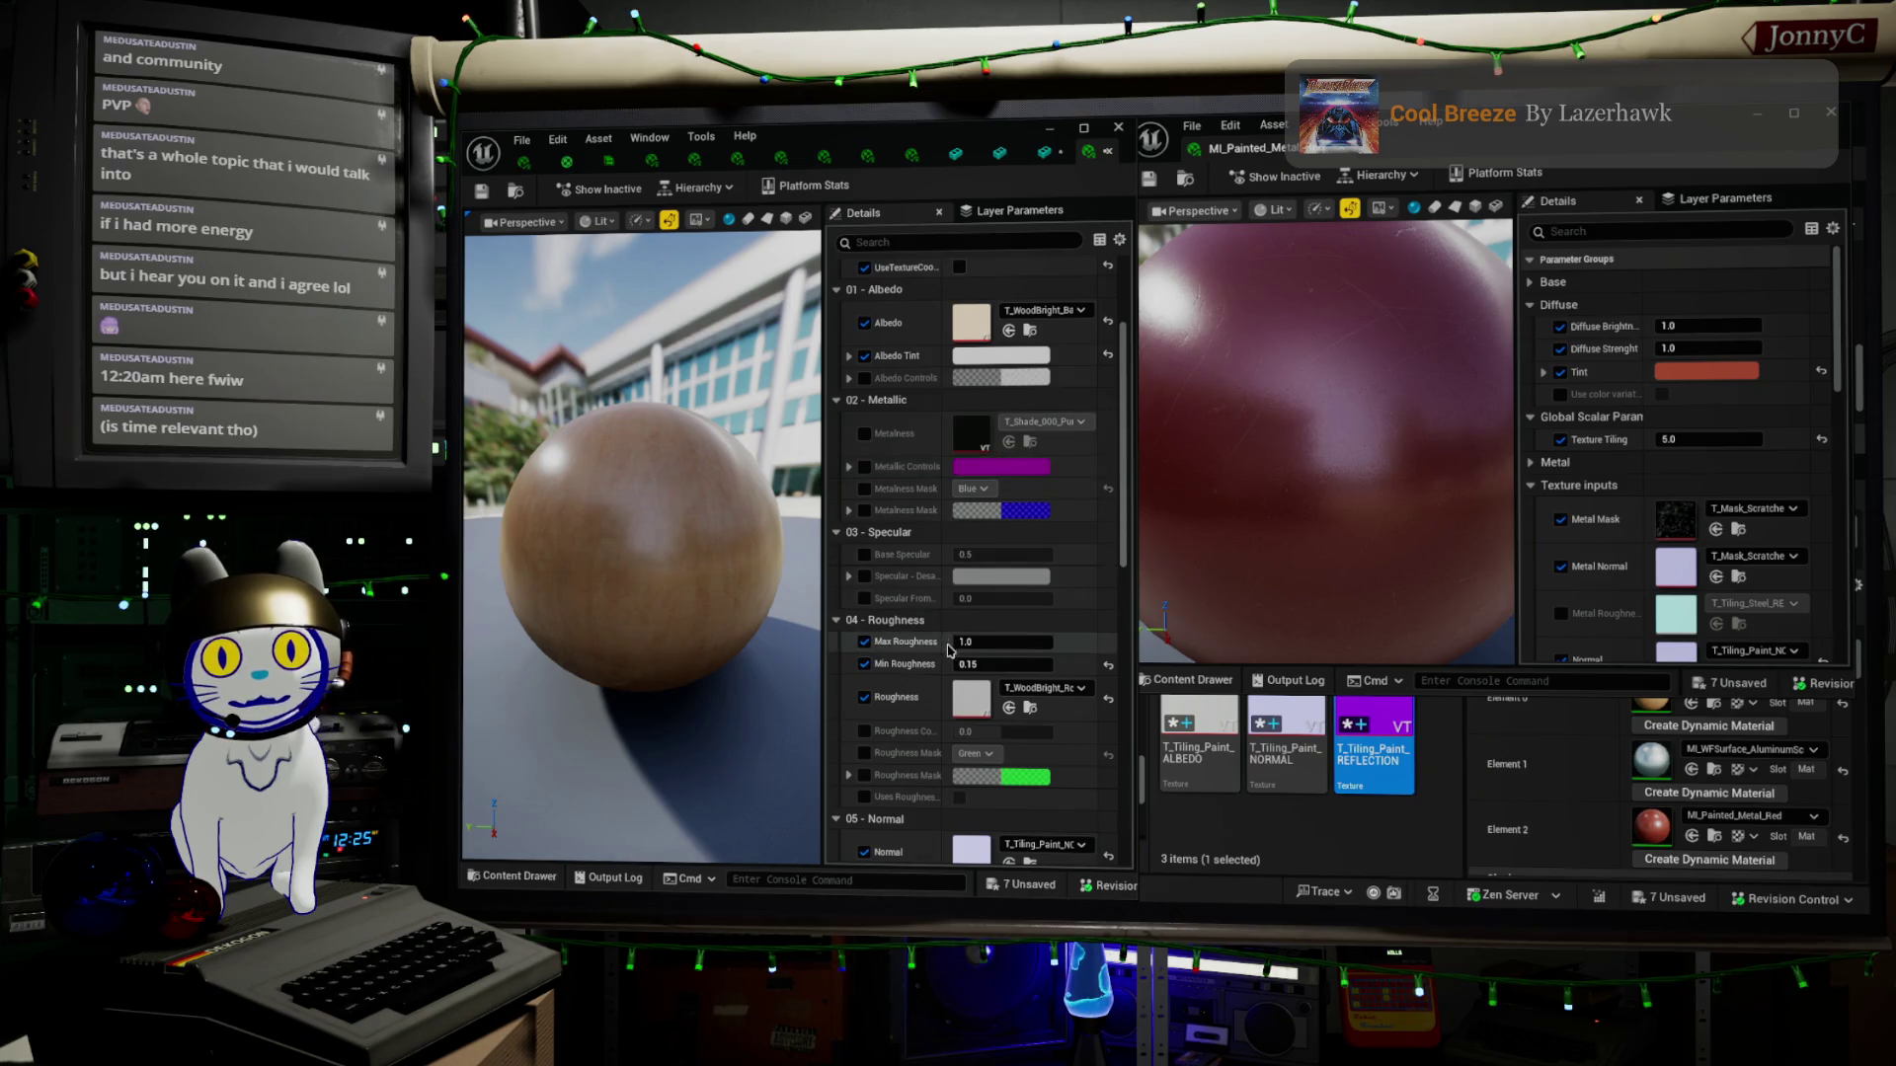
scroll(965, 576, "down", 2)
scroll(965, 576, "up", 3)
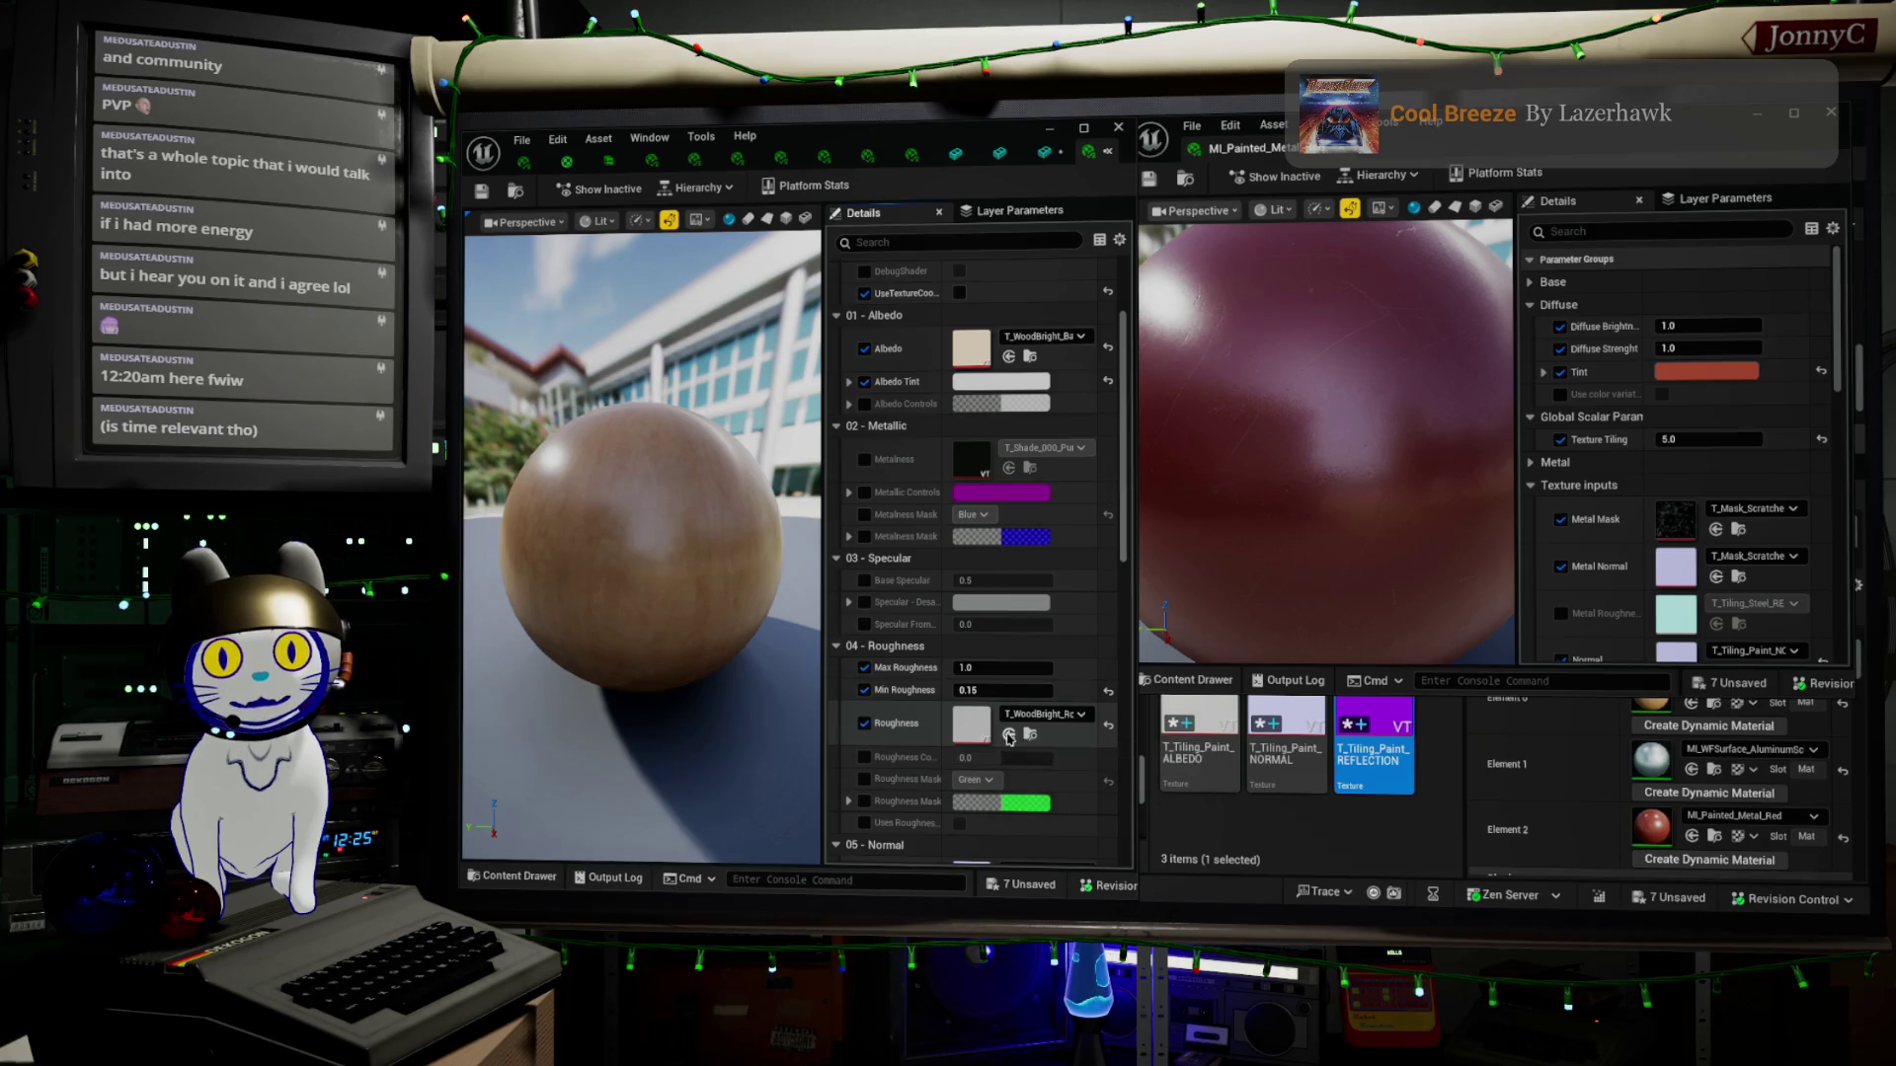
left_click(1008, 734)
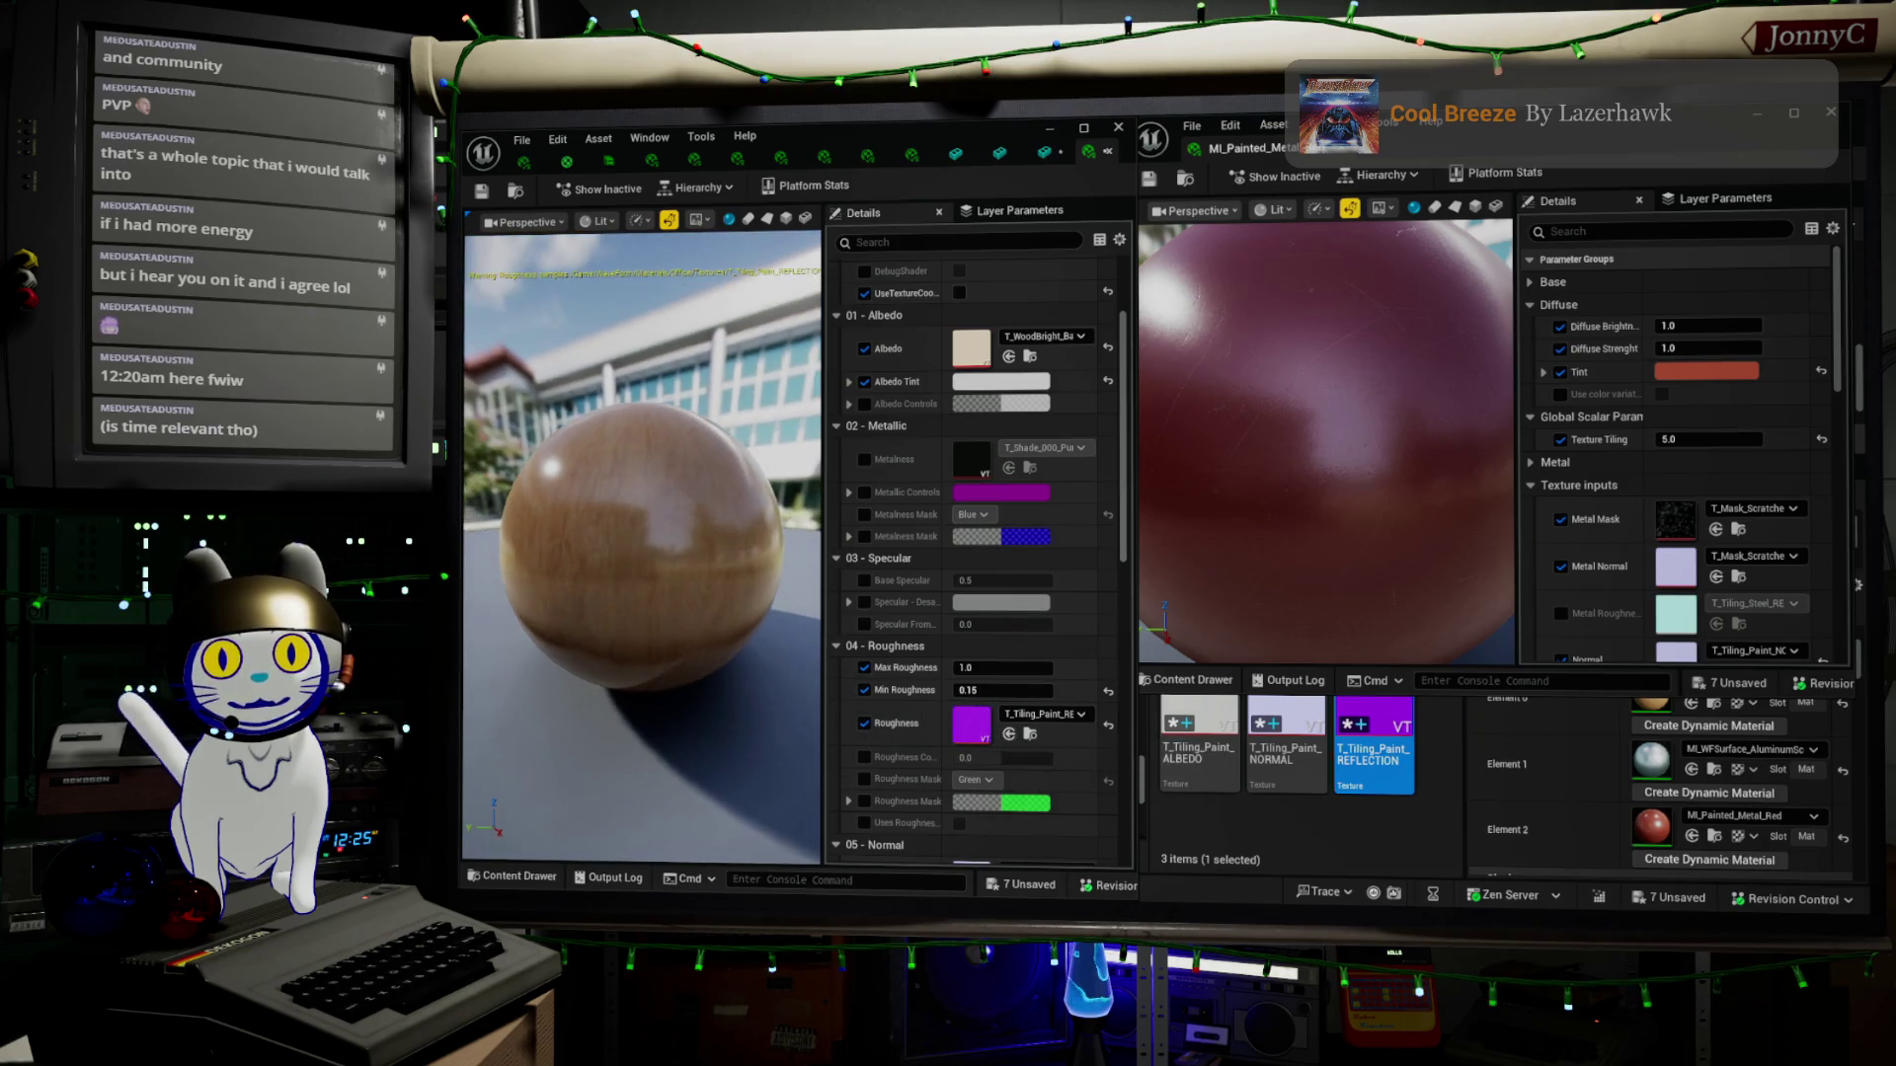
Set Min Roughness to 0.256687 and compare the wood and painted-metal sphere previews
left_click_drag(1422, 553, 1423, 485)
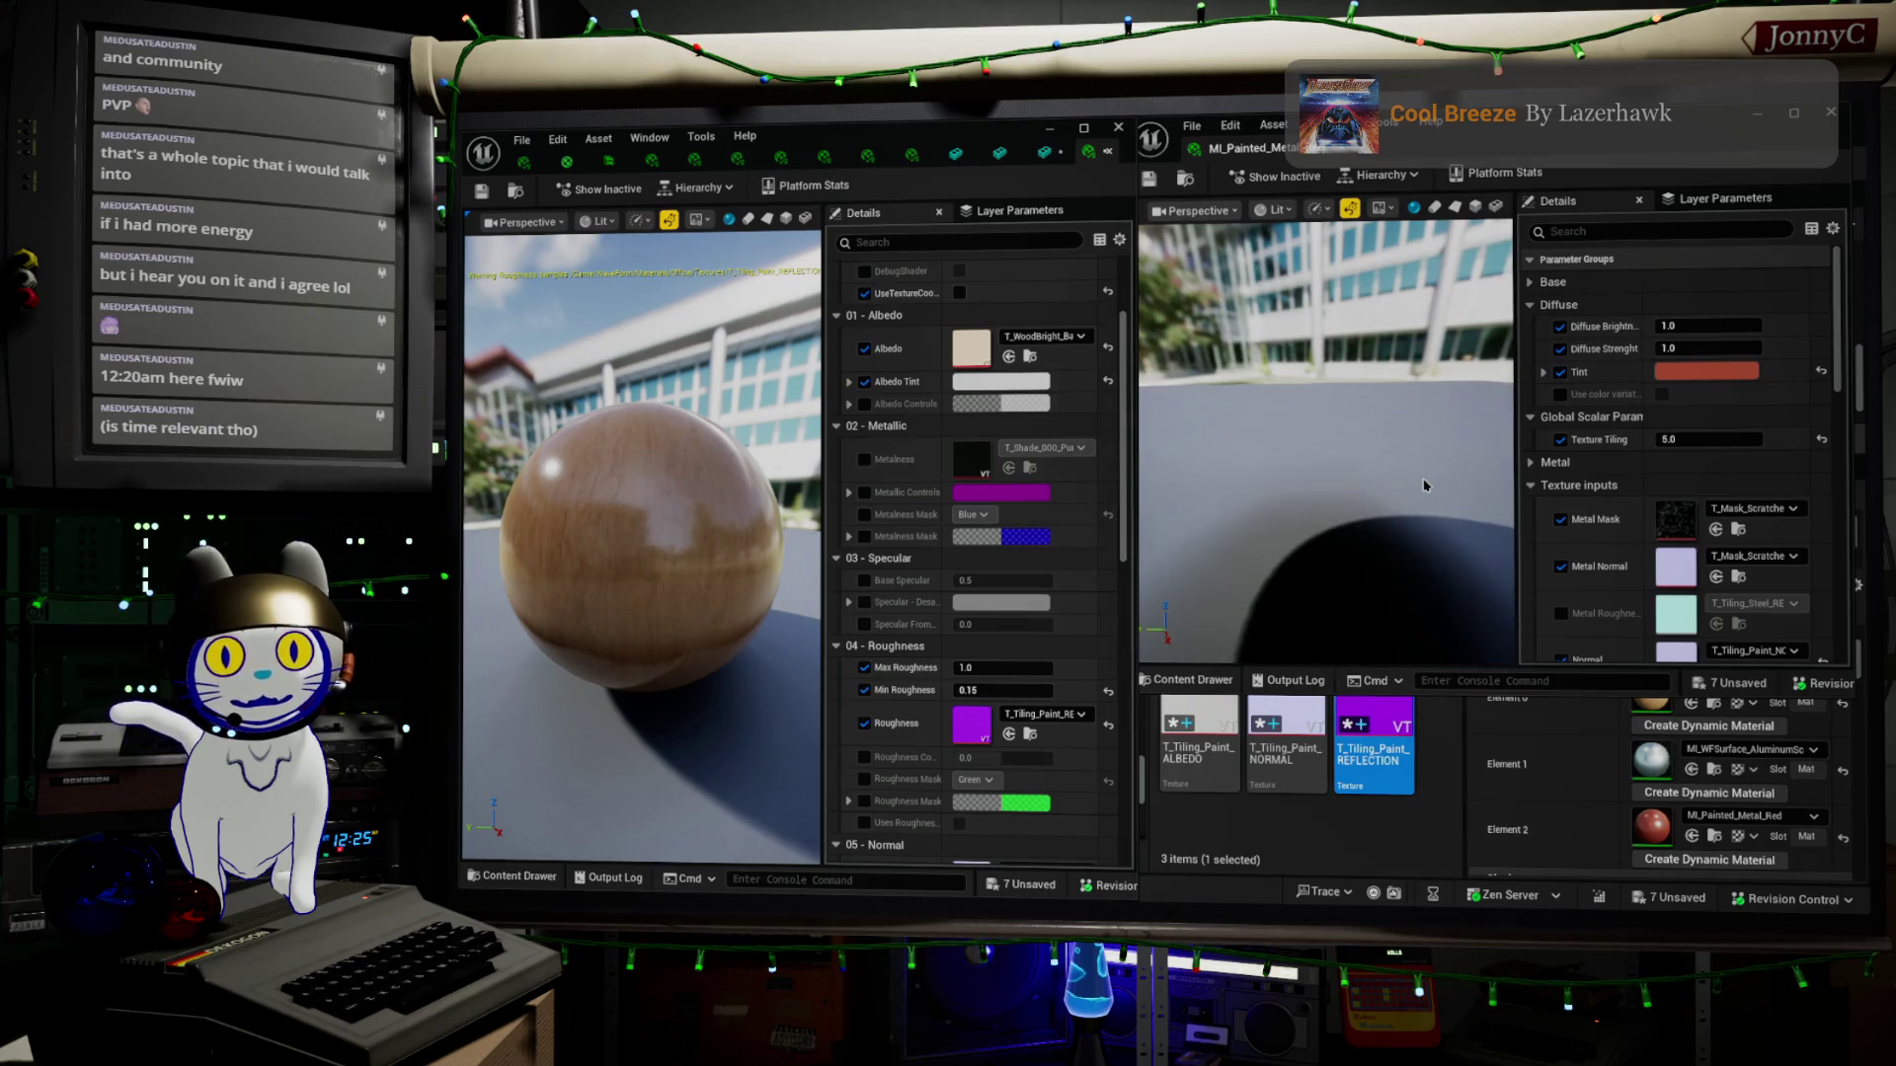
left_click_drag(742, 513, 742, 514)
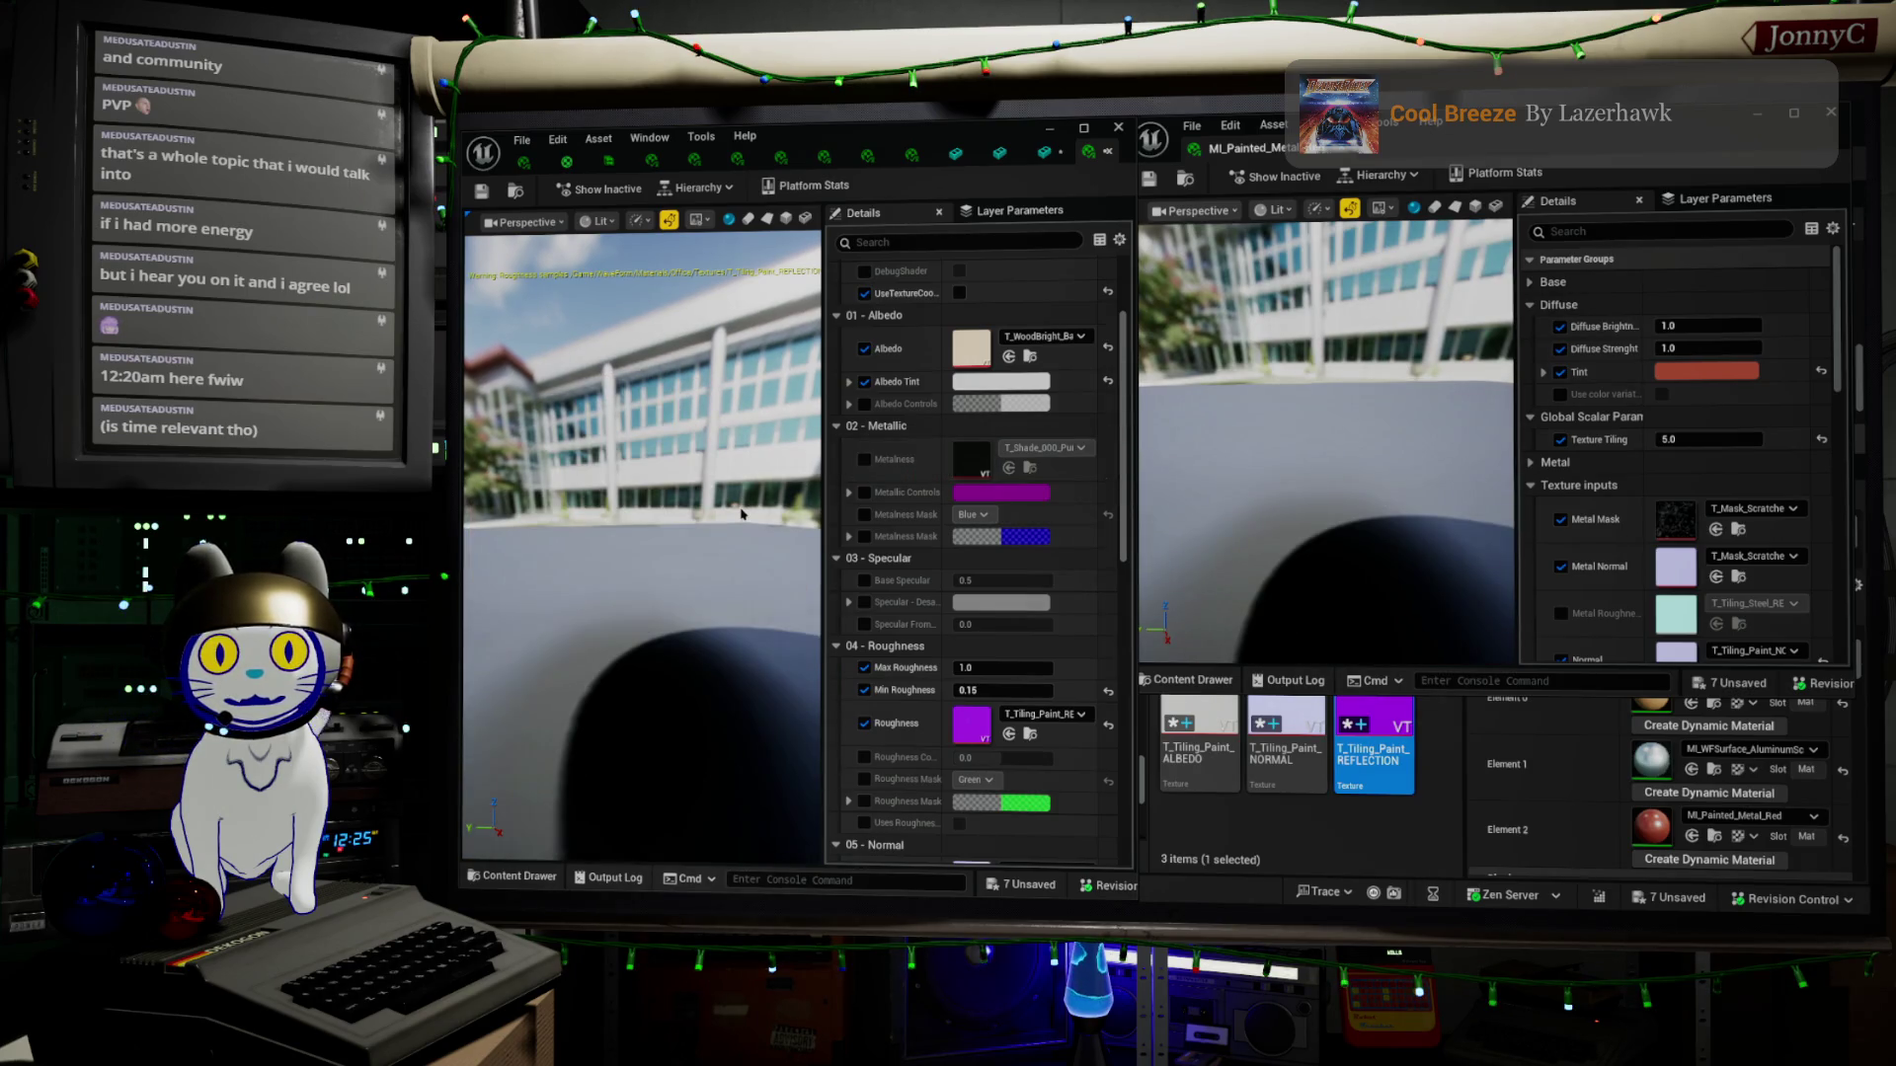
scroll(741, 514, "down", 5)
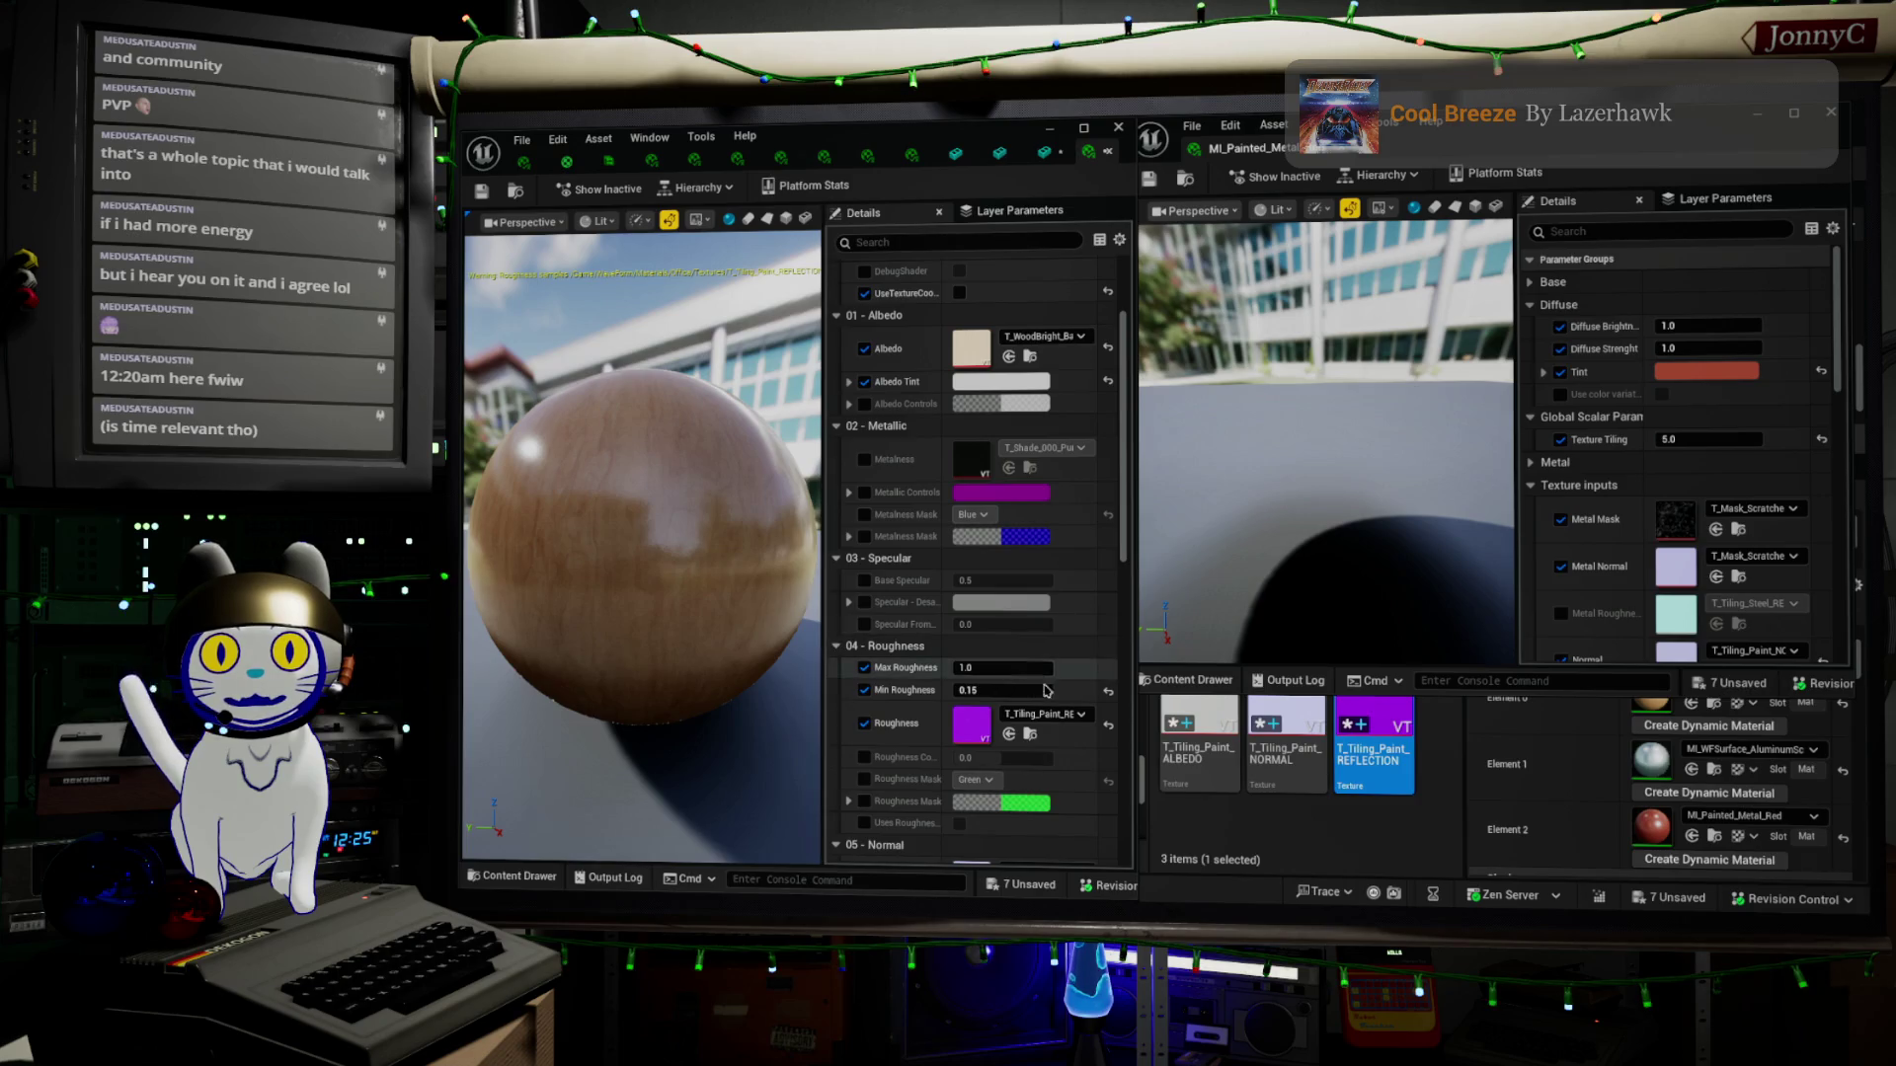
left_click_drag(691, 553, 691, 474)
scroll(642, 543, "up", 5)
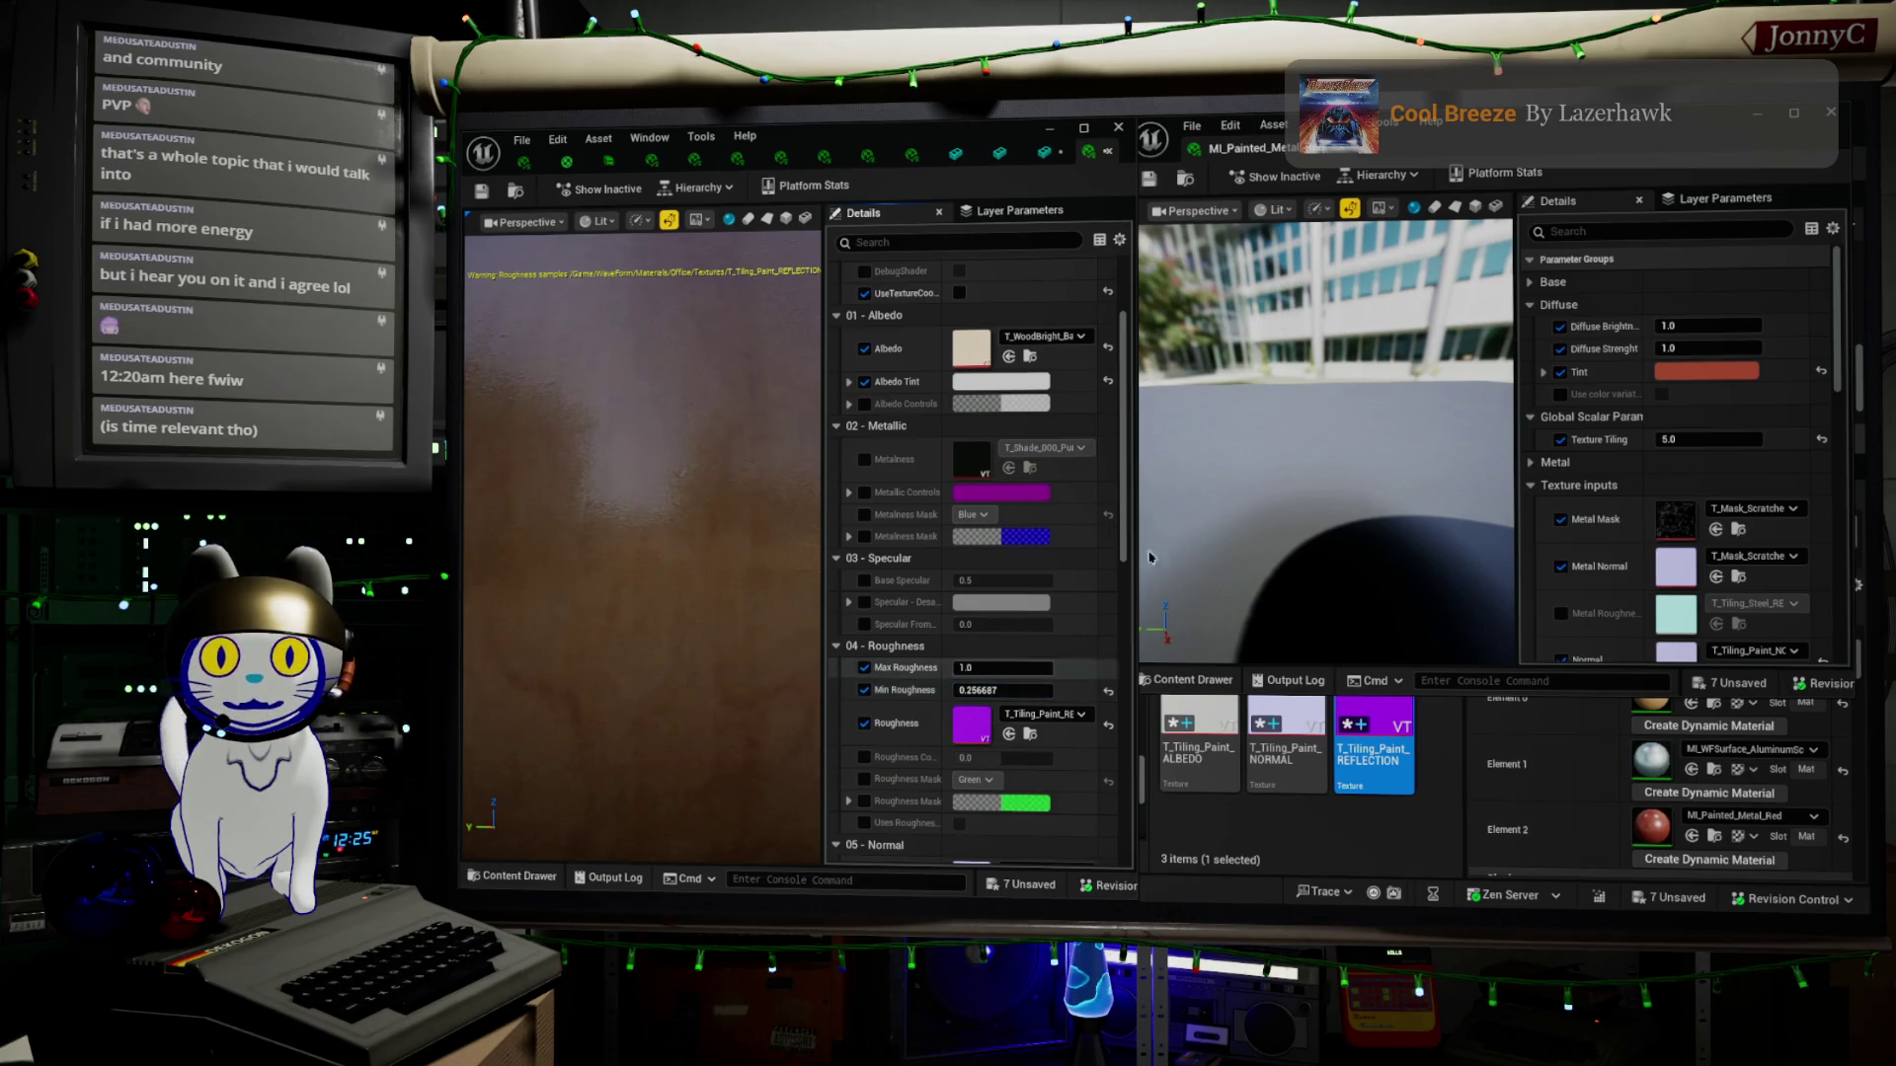
scroll(1323, 444, "down", 5)
scroll(1323, 444, "up", 5)
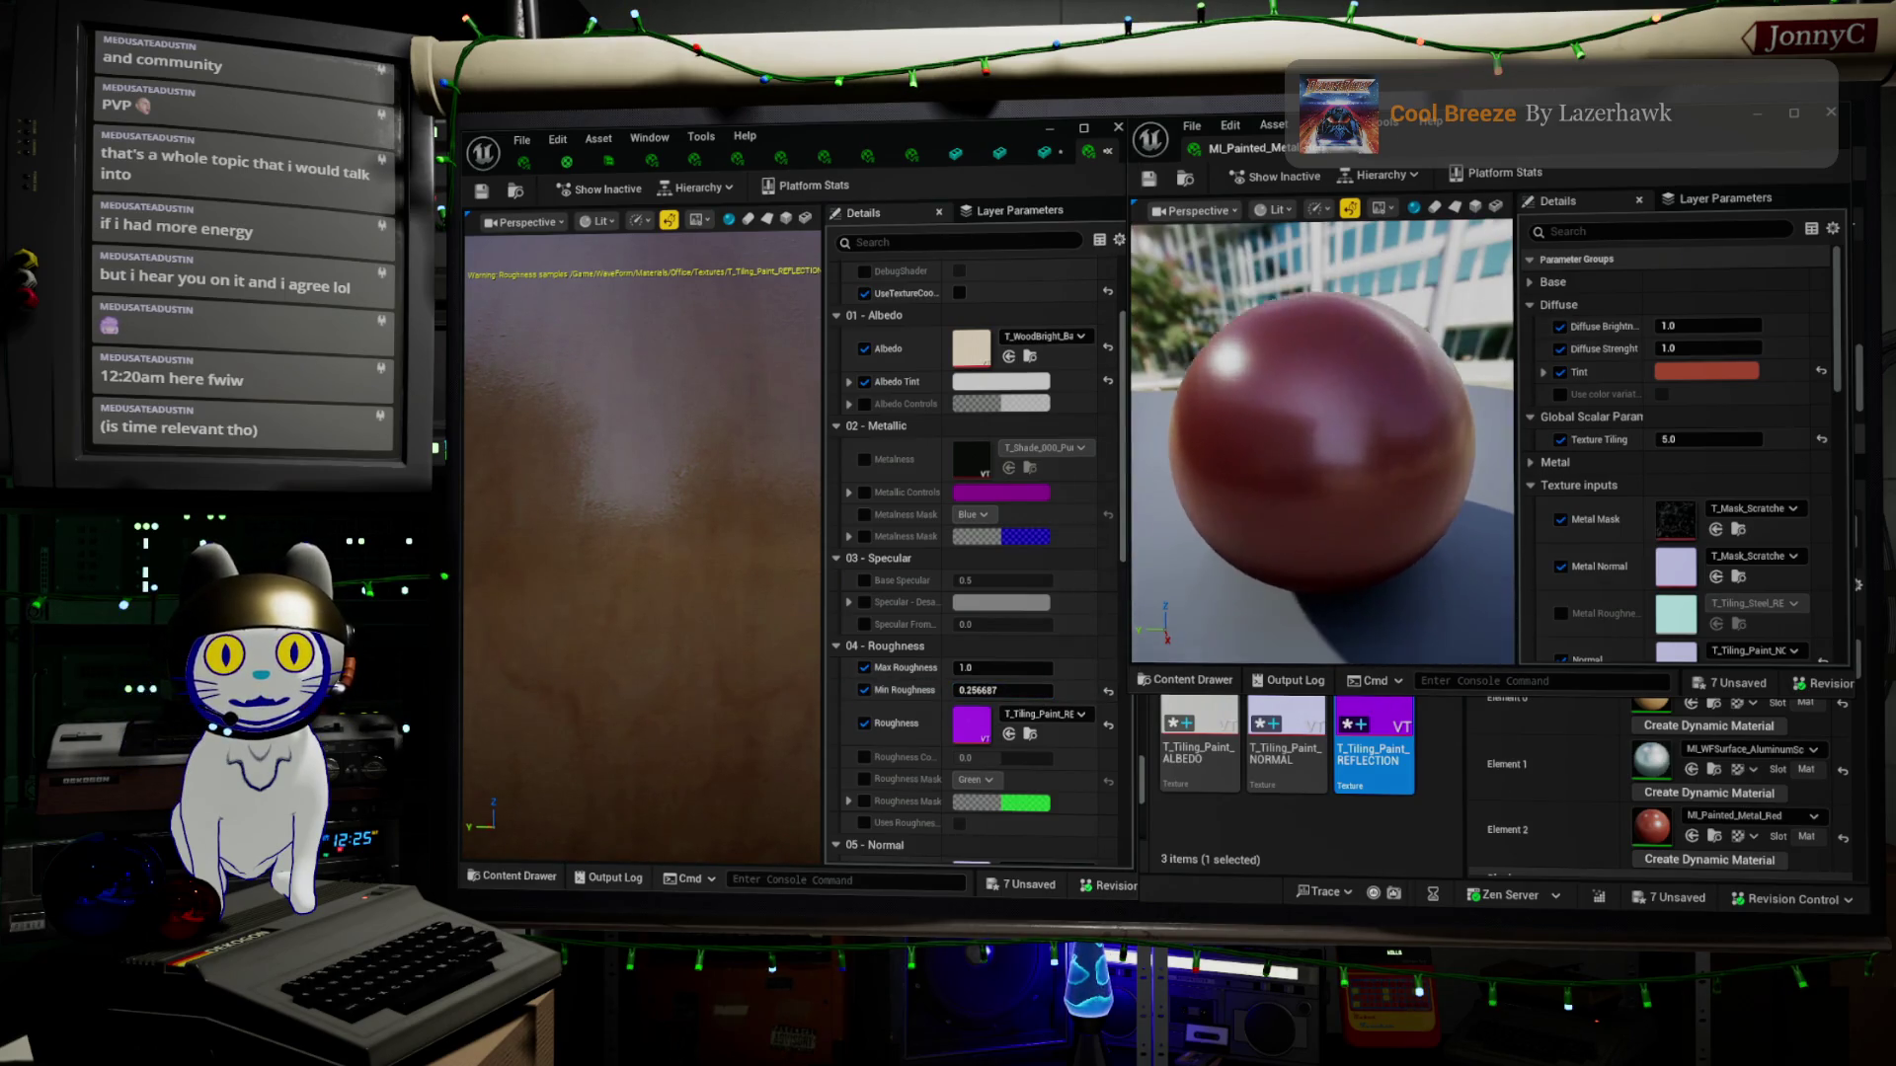
scroll(1323, 444, "up", 2)
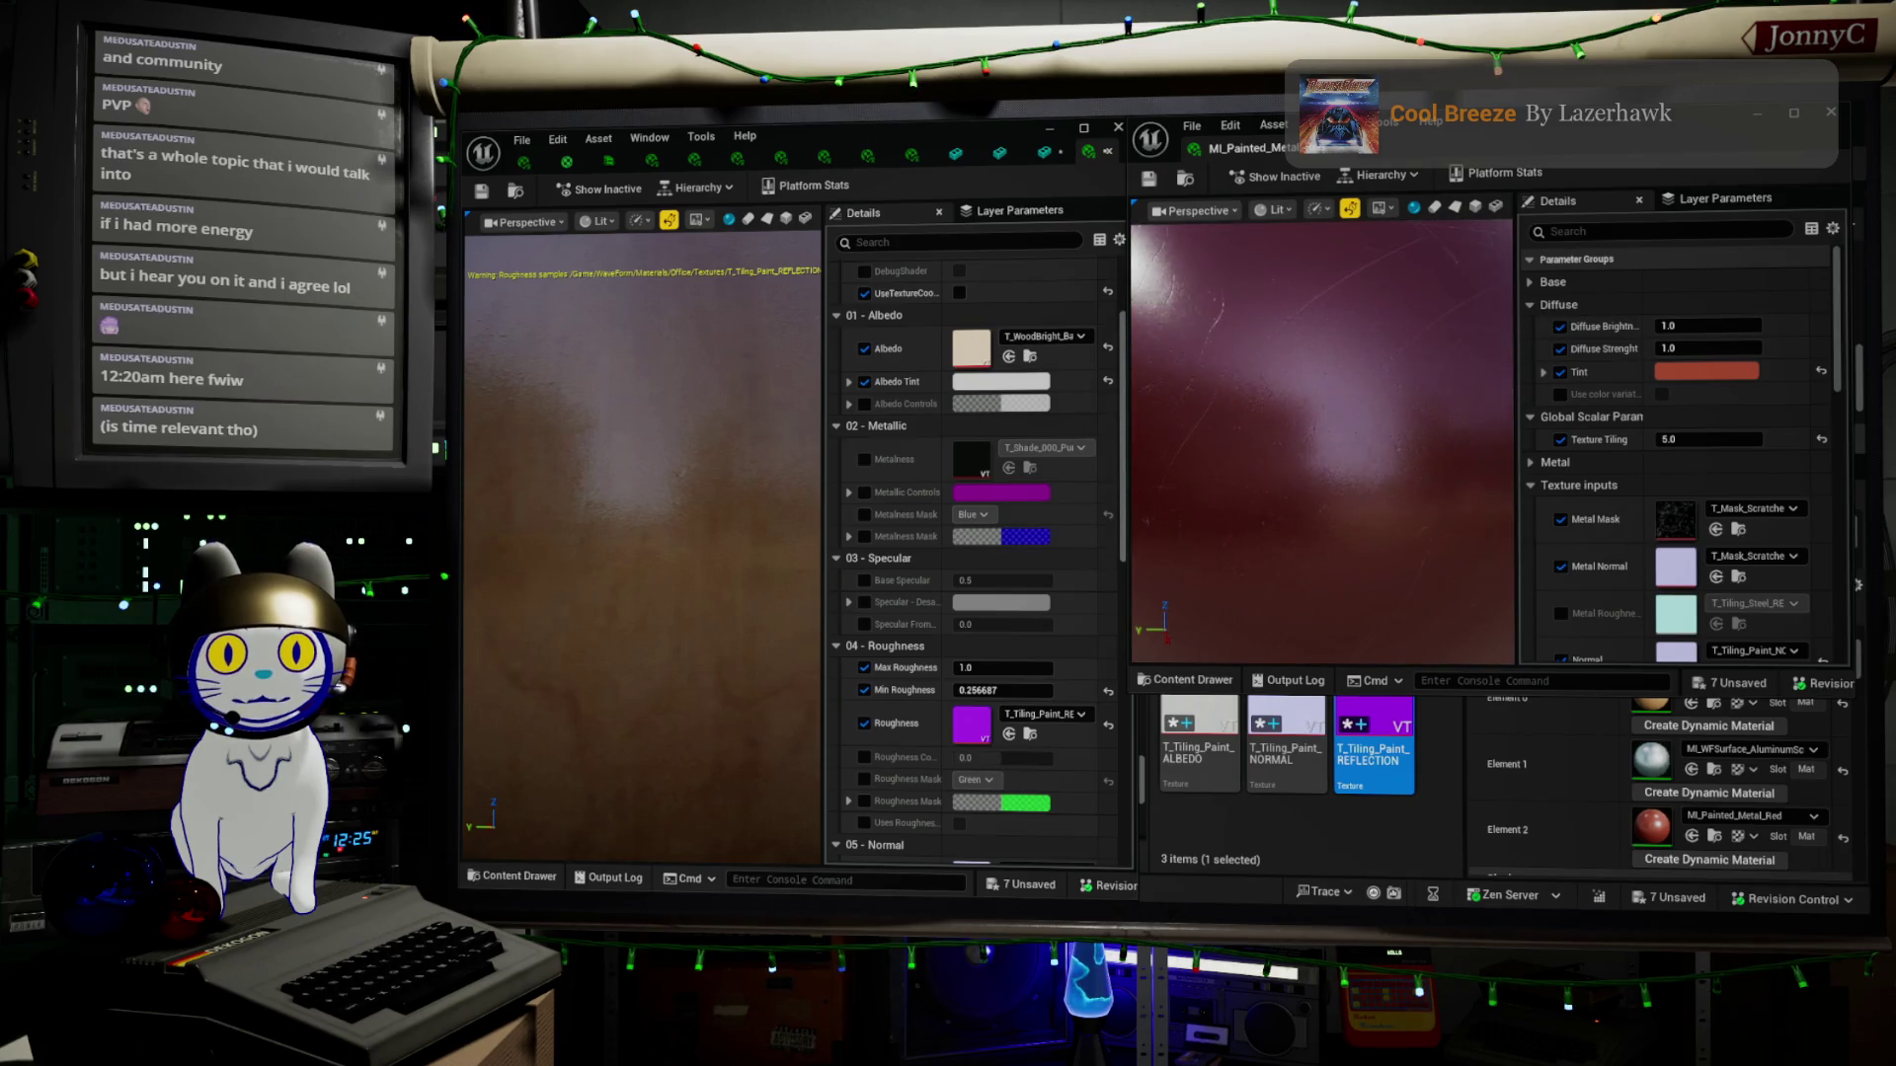
scroll(1323, 444, "up", 2)
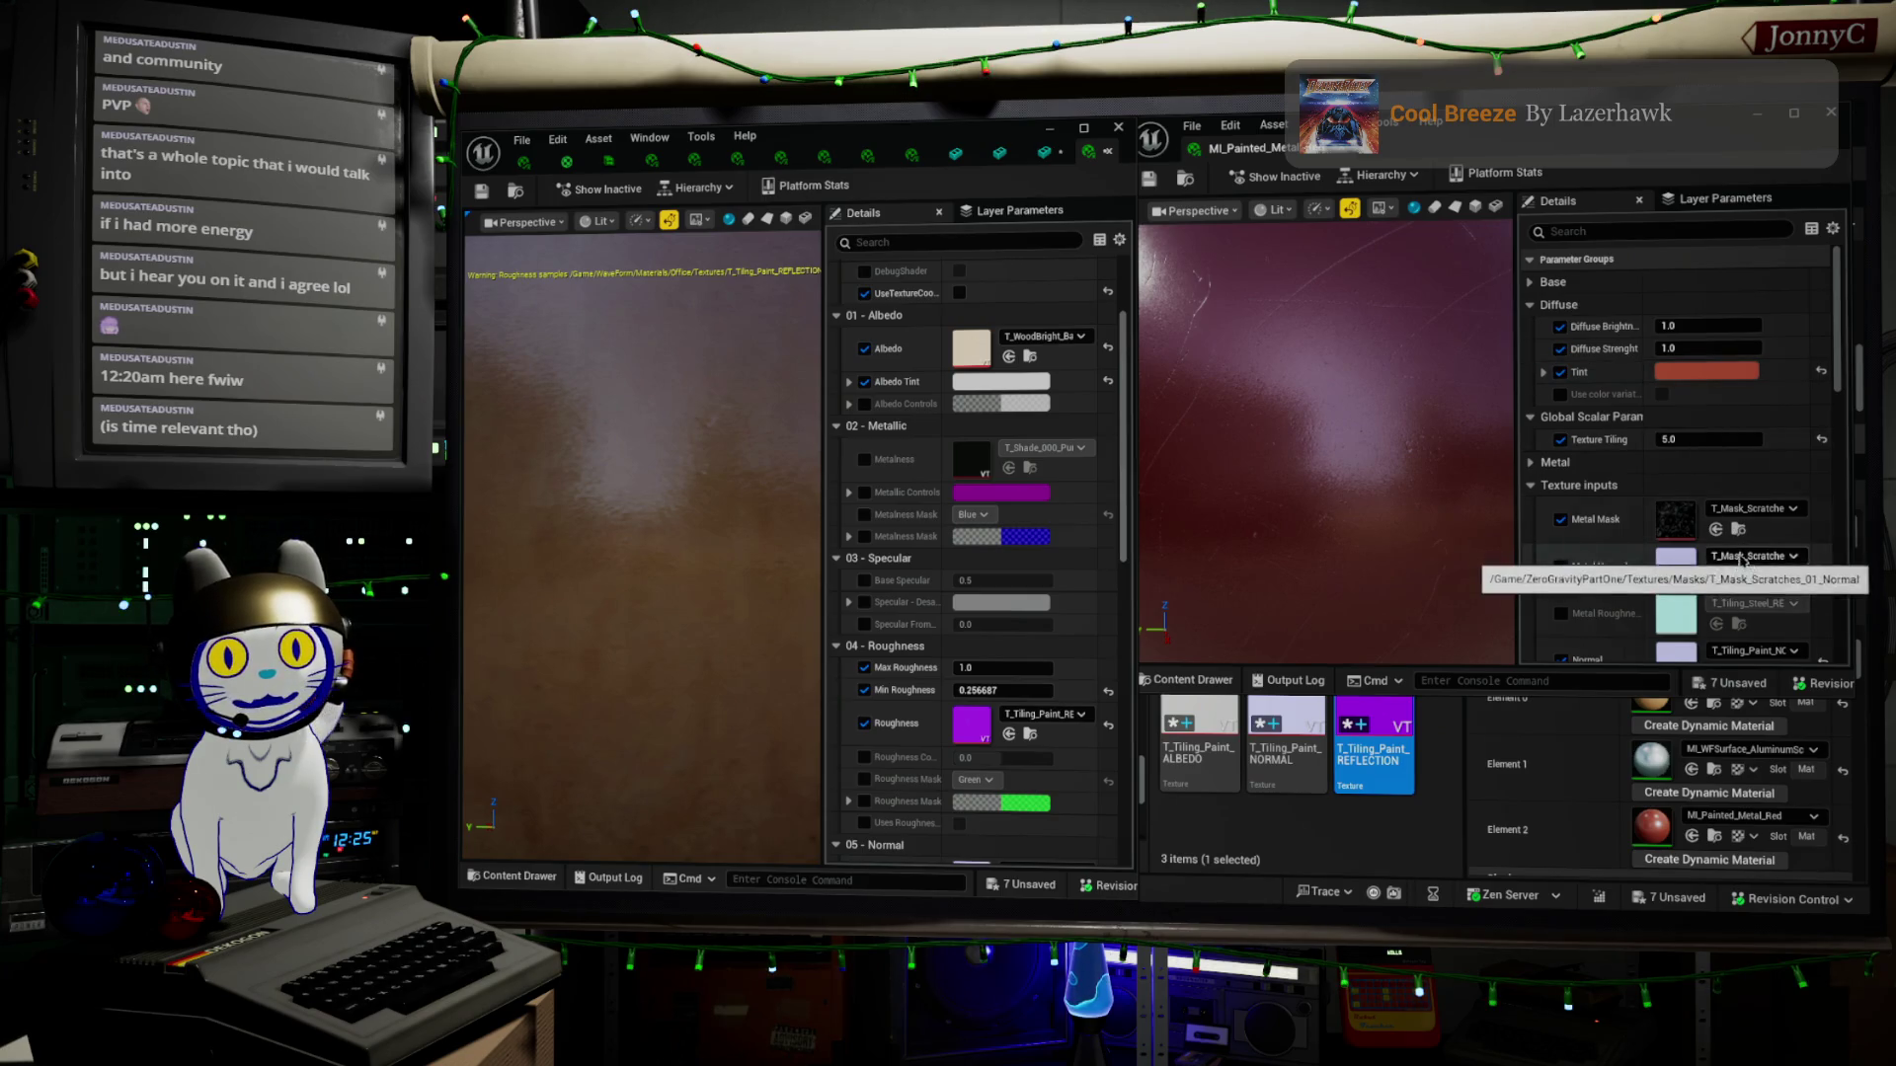
Expand the painted-metal instance's Metal group and review its contrast, intensity, size and tint values
left_click(1530, 464)
scroll(1555, 479, "down", 3)
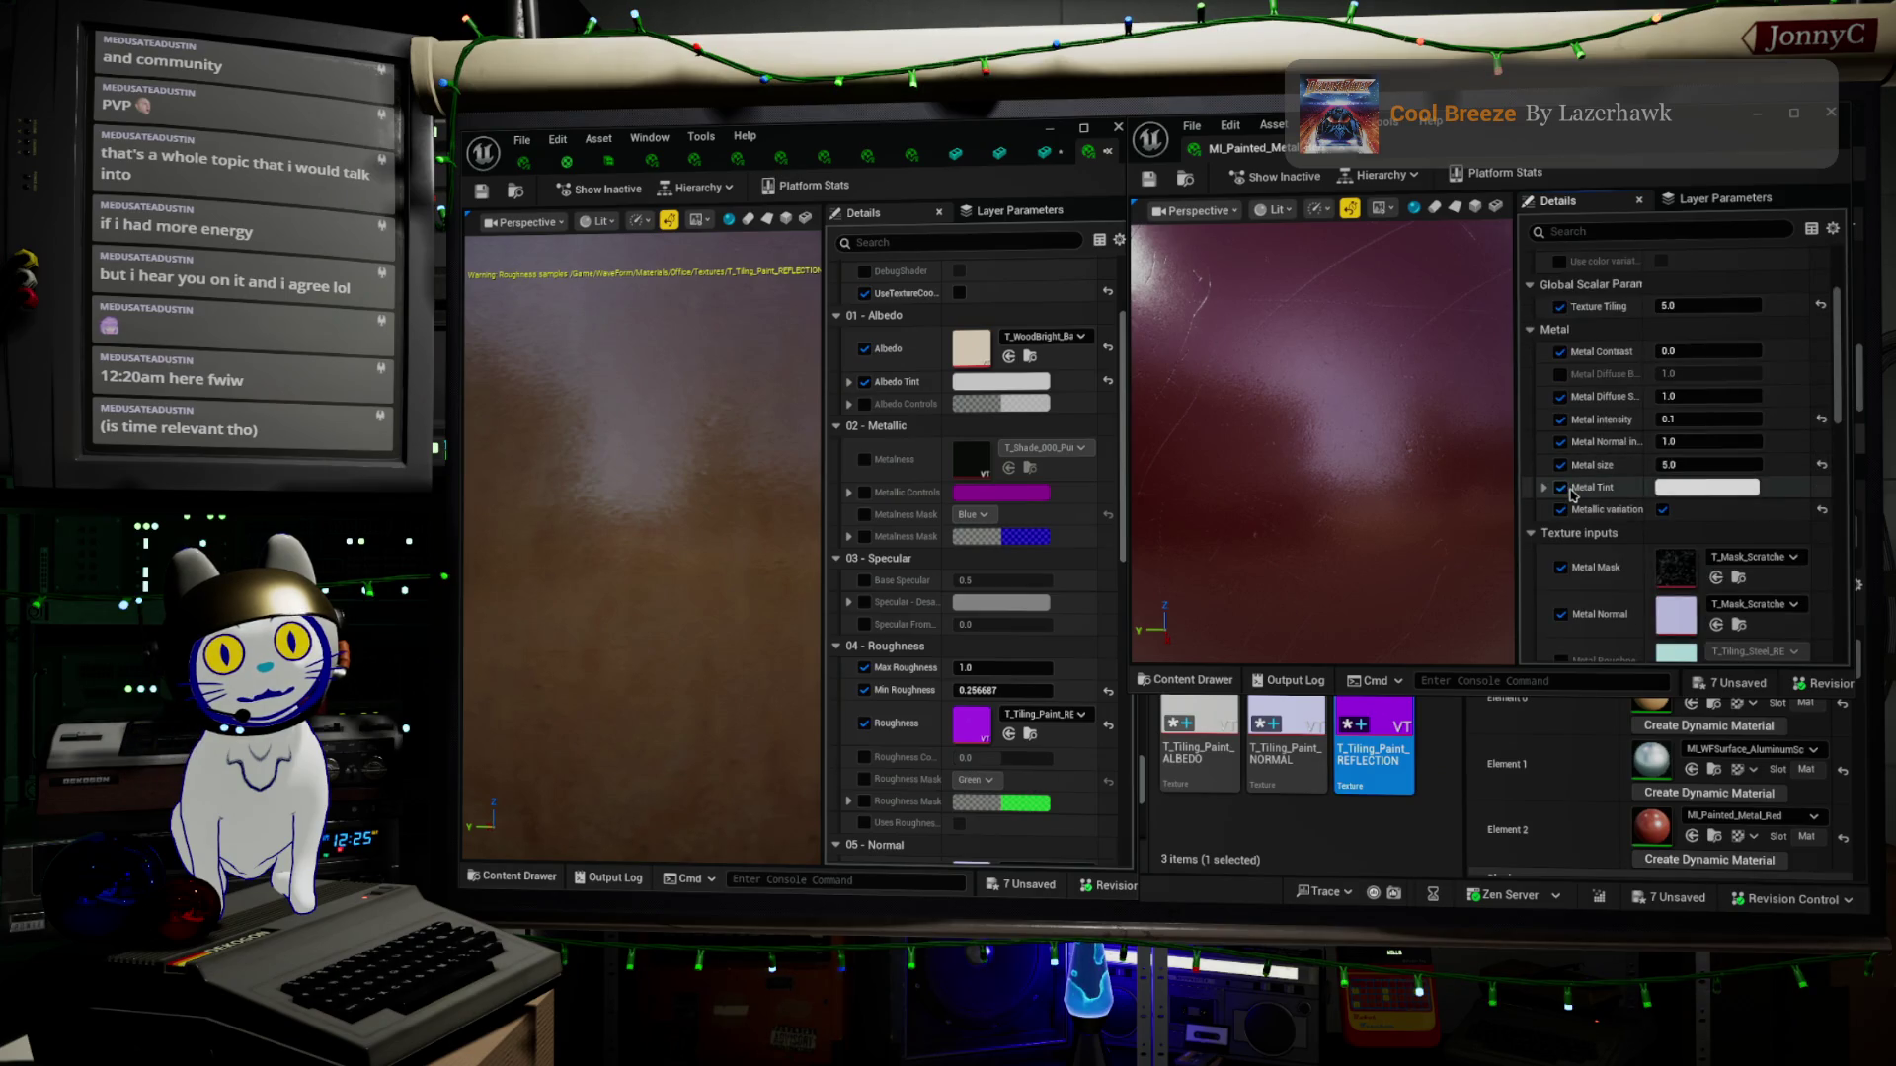
scroll(1571, 493, "down", 2)
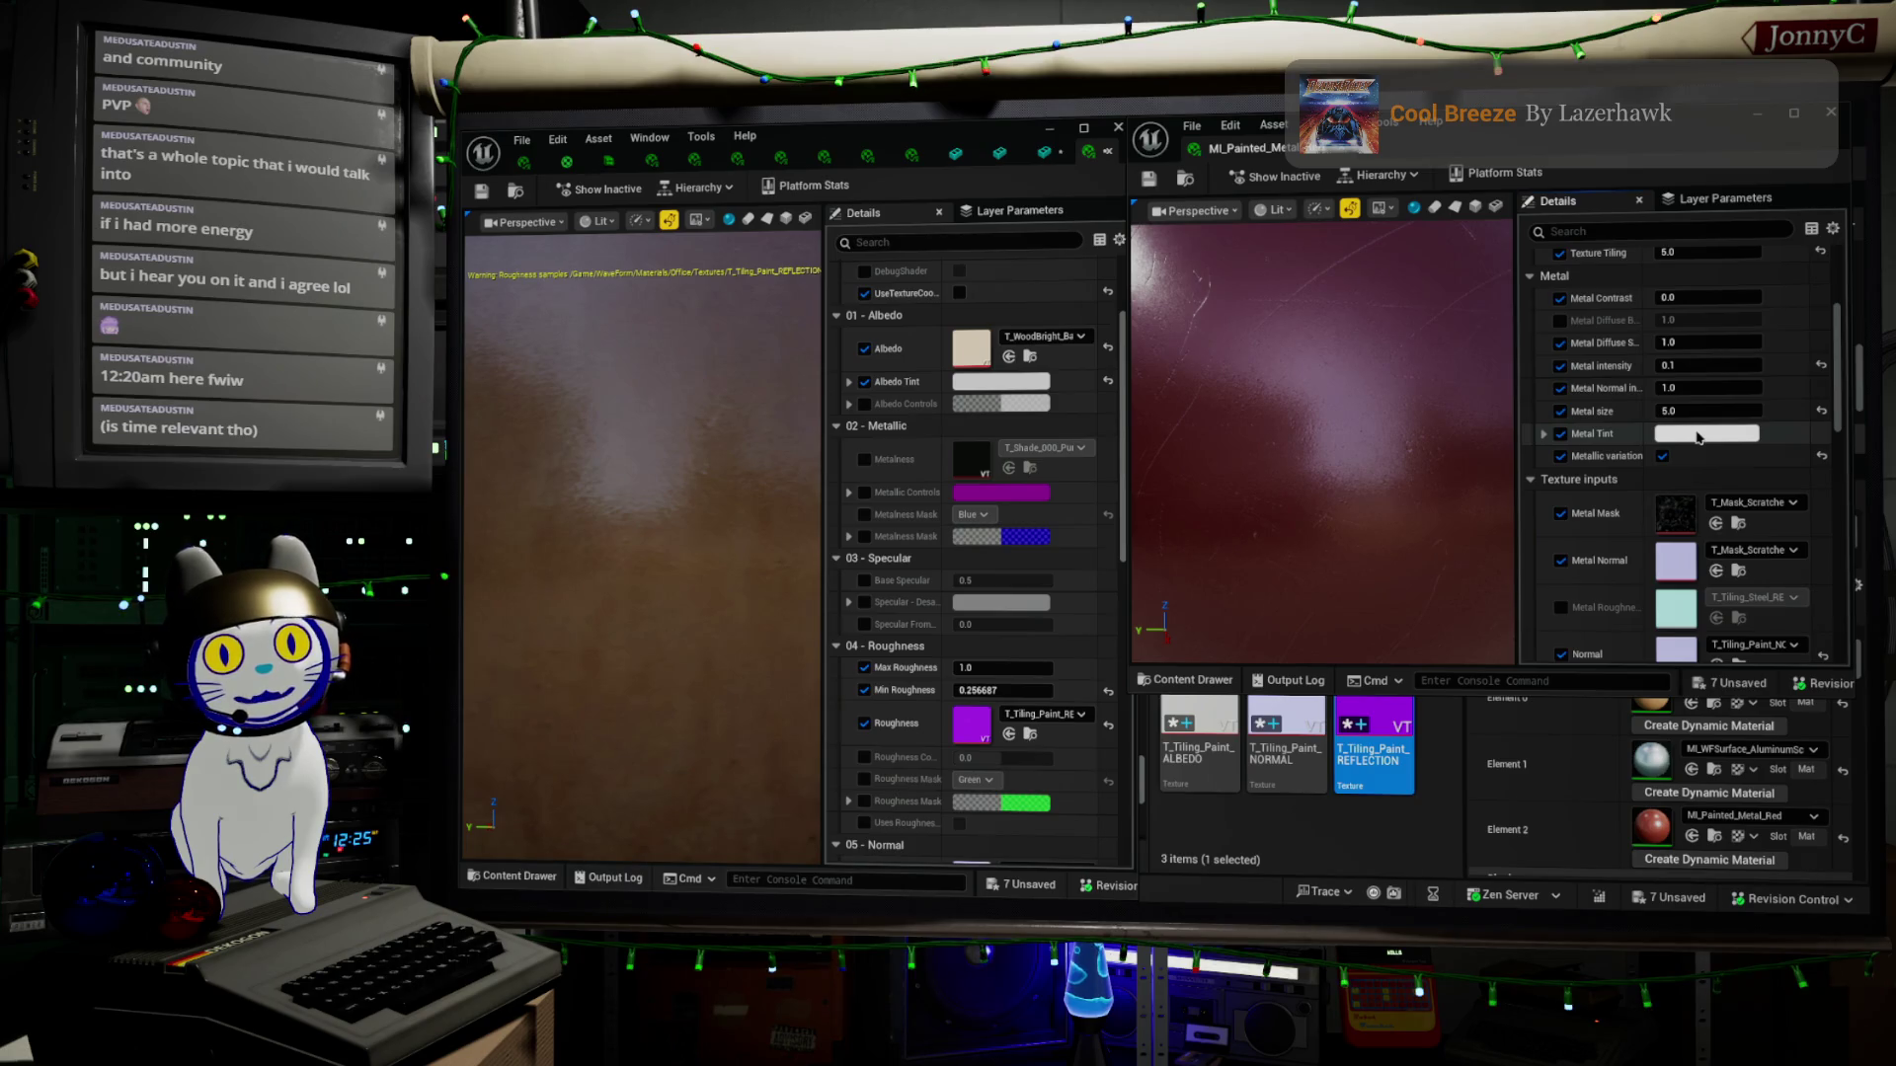
scroll(1728, 513, "down", 2)
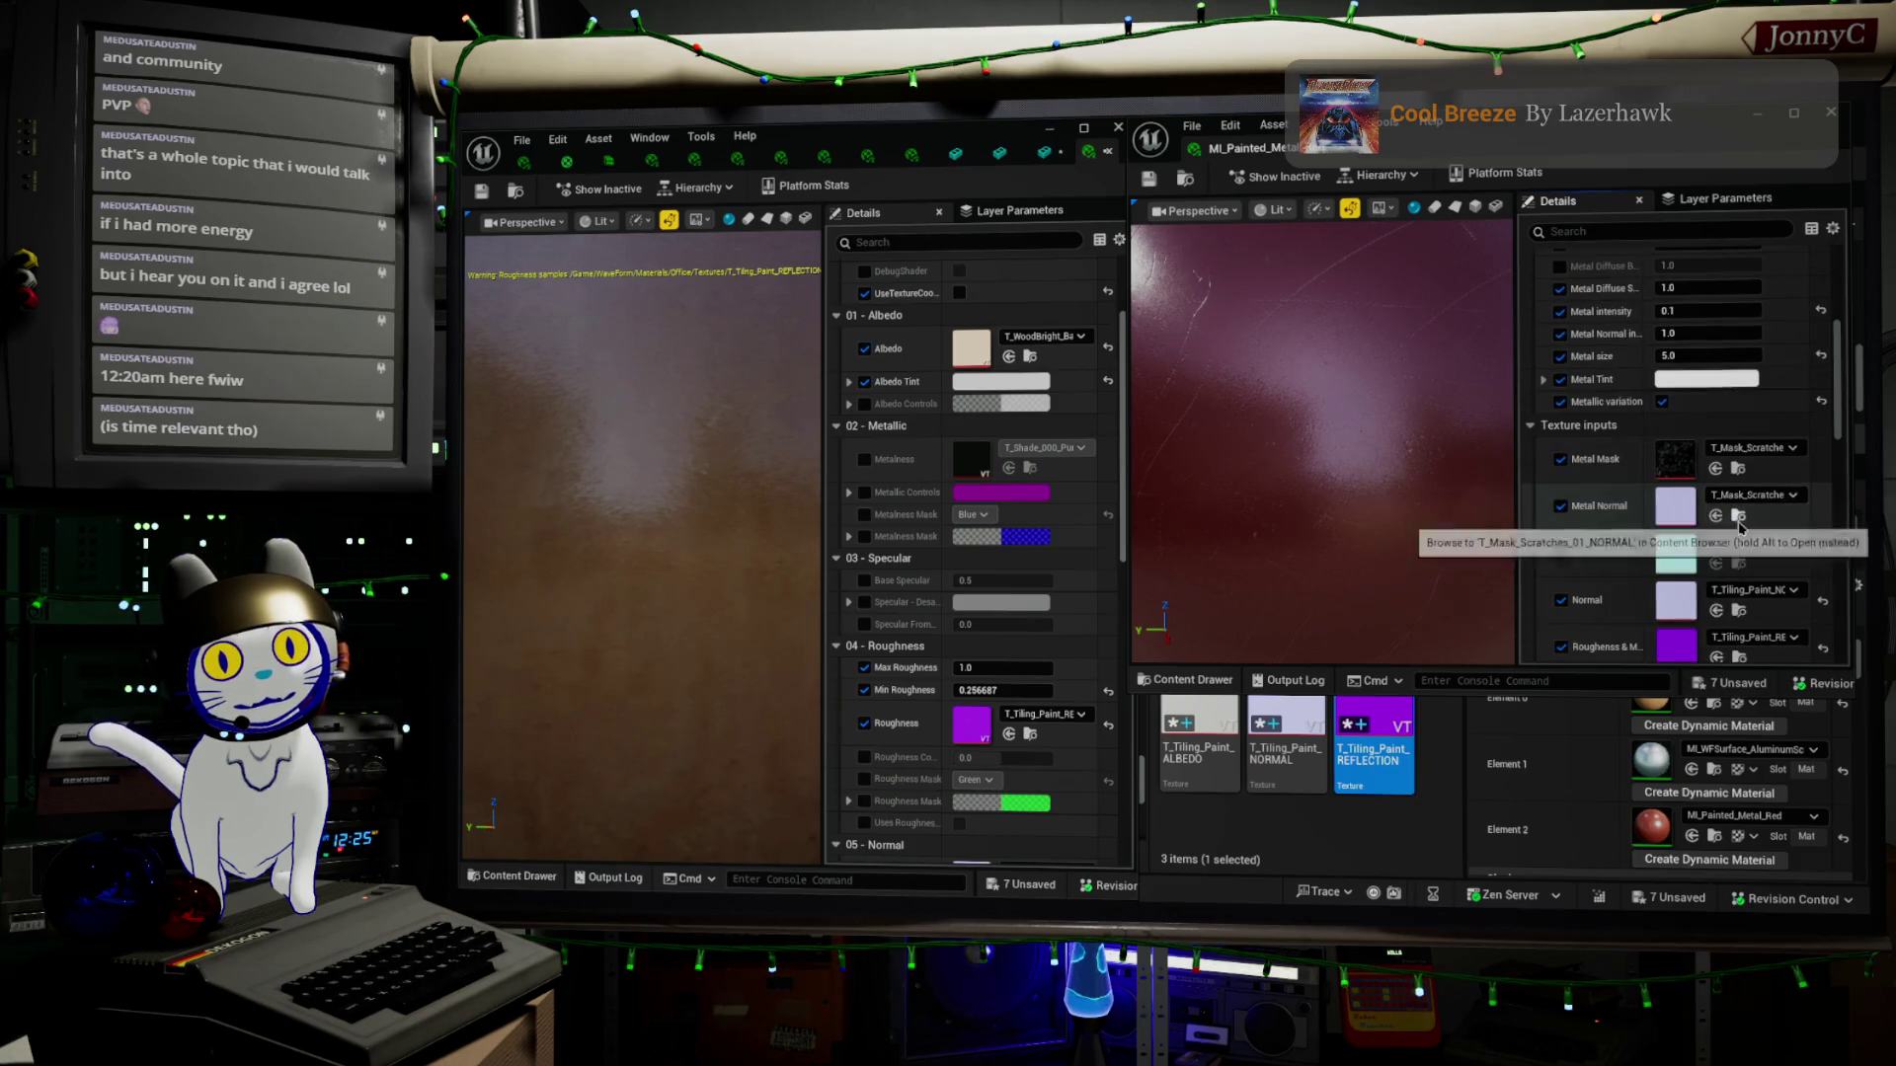